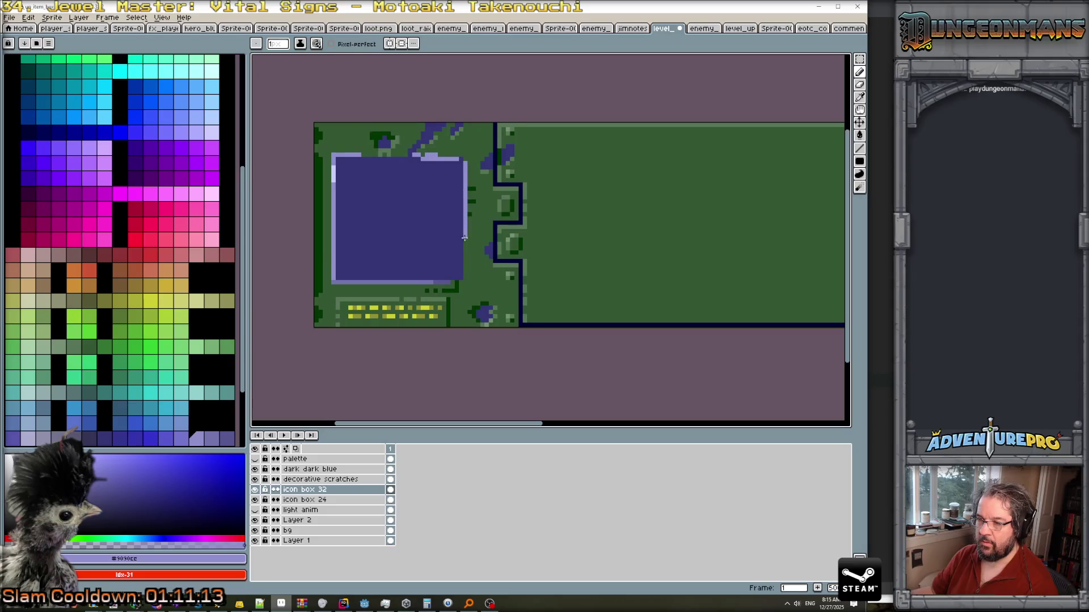
Recolour the lower end of the right-edge highlight dark purple.
{"action": "left_click", "coordinate": [439, 283], "text": "alt"}
{"action": "left_click_drag", "start_coordinate": [464, 282], "coordinate": [463, 228]}
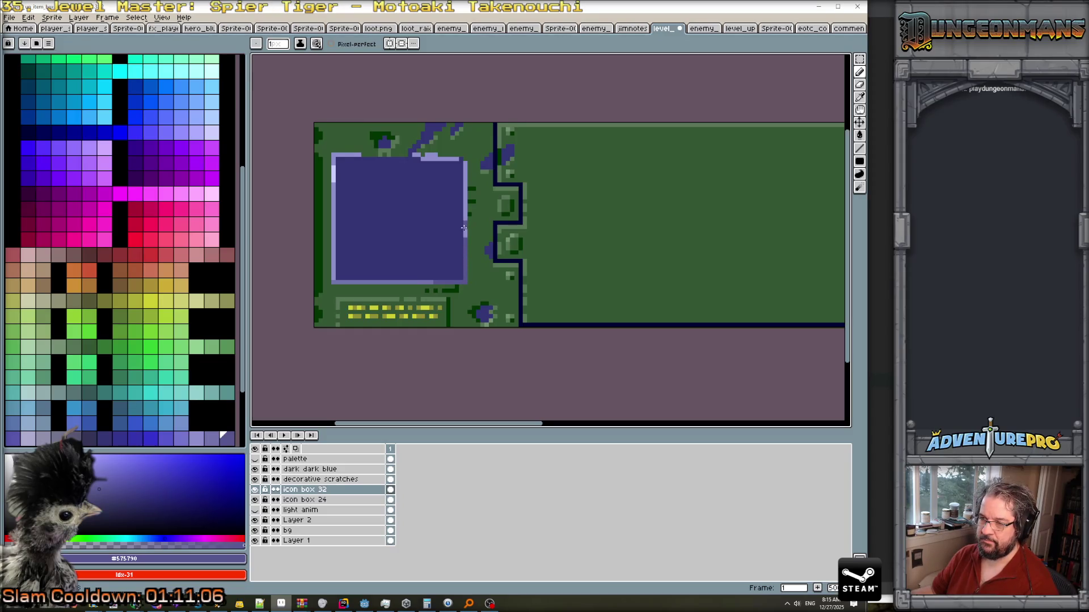
{"action": "left_click", "coordinate": [463, 160], "text": "alt"}
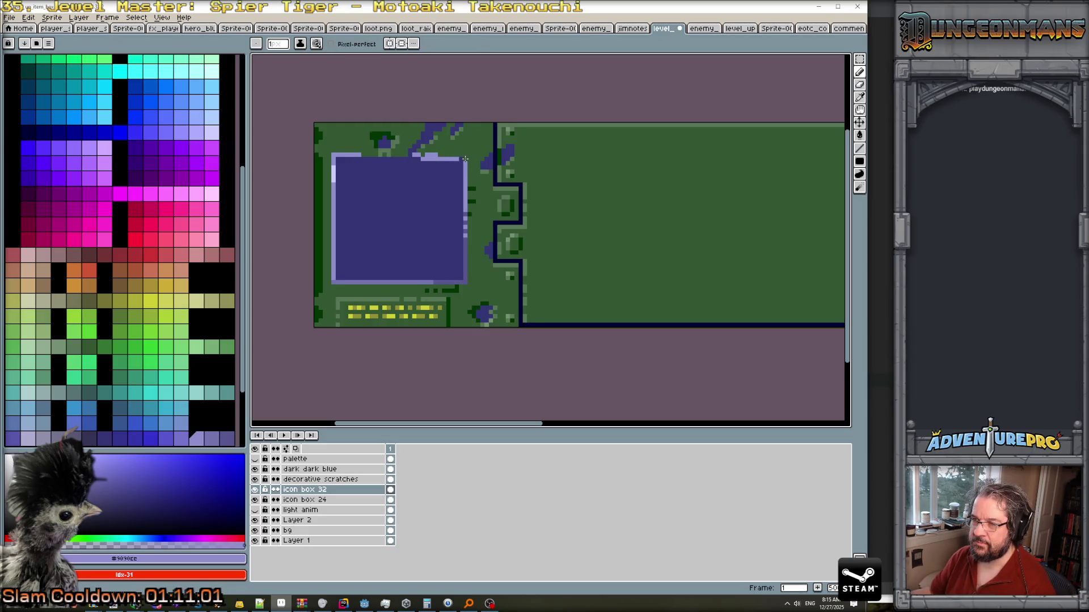
{"action": "scroll", "coordinate": [465, 159], "scroll_direction": "up", "scroll_amount": 2}
On the decorative scratches layer, draw a lavender highlight along the icon box's top edge.
{"action": "left_click", "coordinate": [323, 480]}
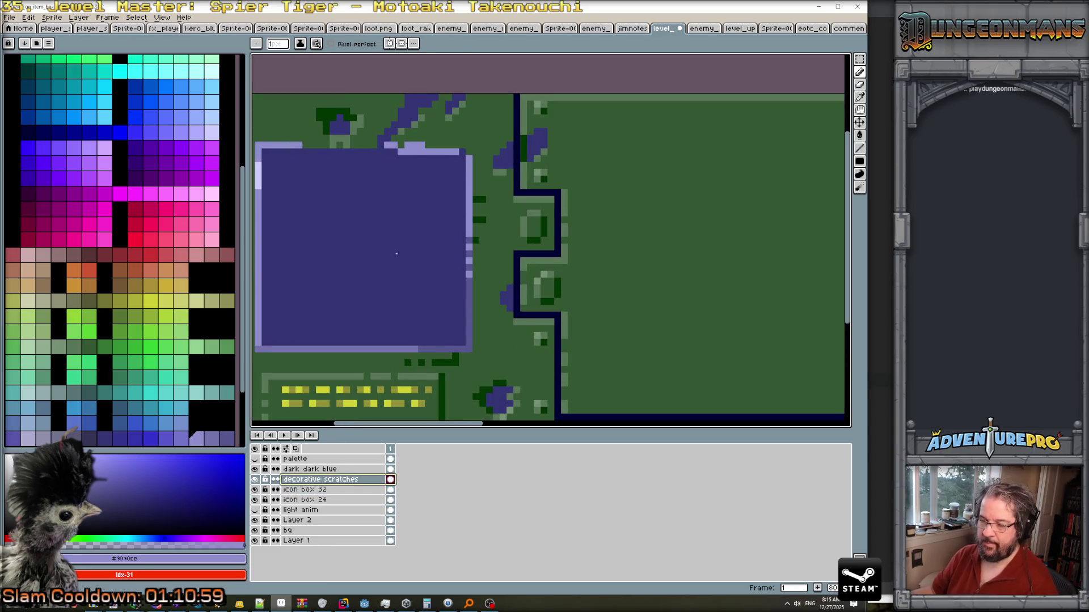
{"action": "key", "text": "b"}
{"action": "mouse_move", "coordinate": [305, 145]}
{"action": "left_mouse_down"}
{"action": "mouse_move", "coordinate": [419, 145]}
{"action": "mouse_move", "coordinate": [397, 145]}
{"action": "left_mouse_up"}
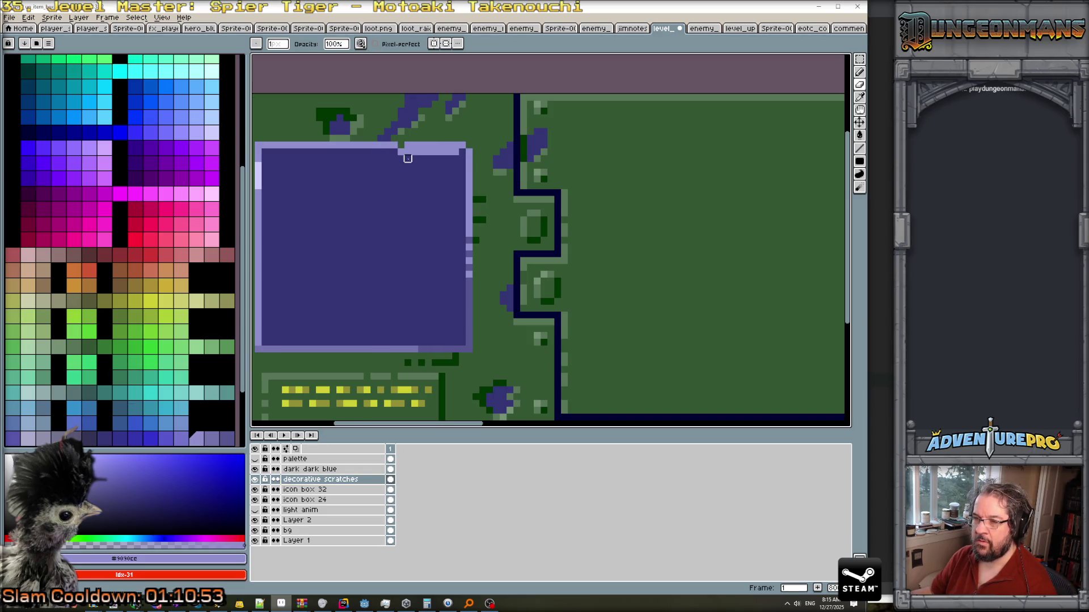
Repaint the right part of the top highlight in the interior's dark purple.
{"action": "left_click", "coordinate": [414, 171], "text": "alt"}
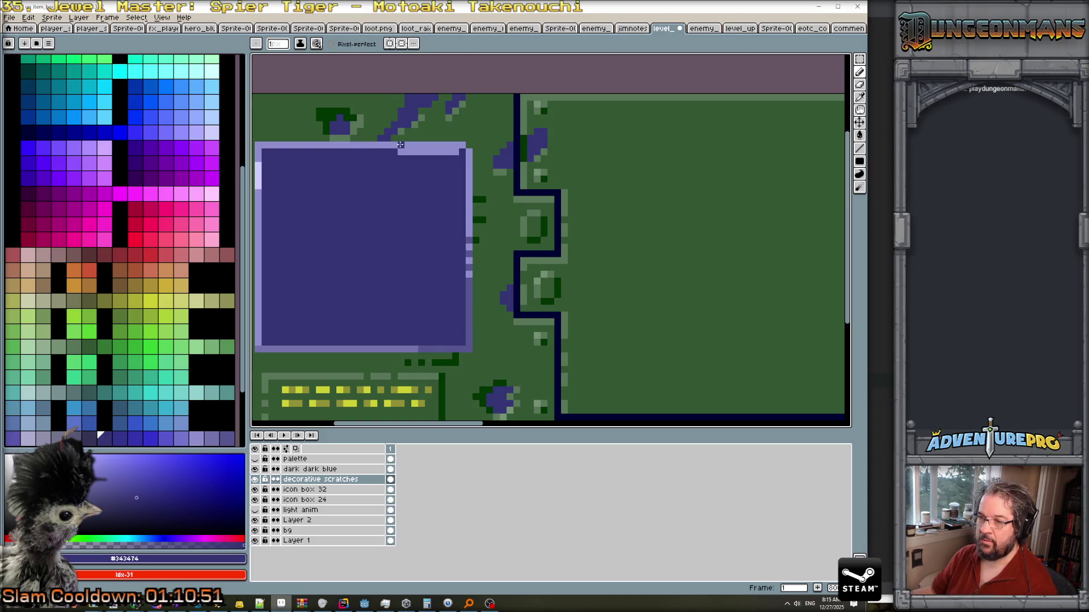
{"action": "left_click_drag", "start_coordinate": [401, 151], "coordinate": [455, 151]}
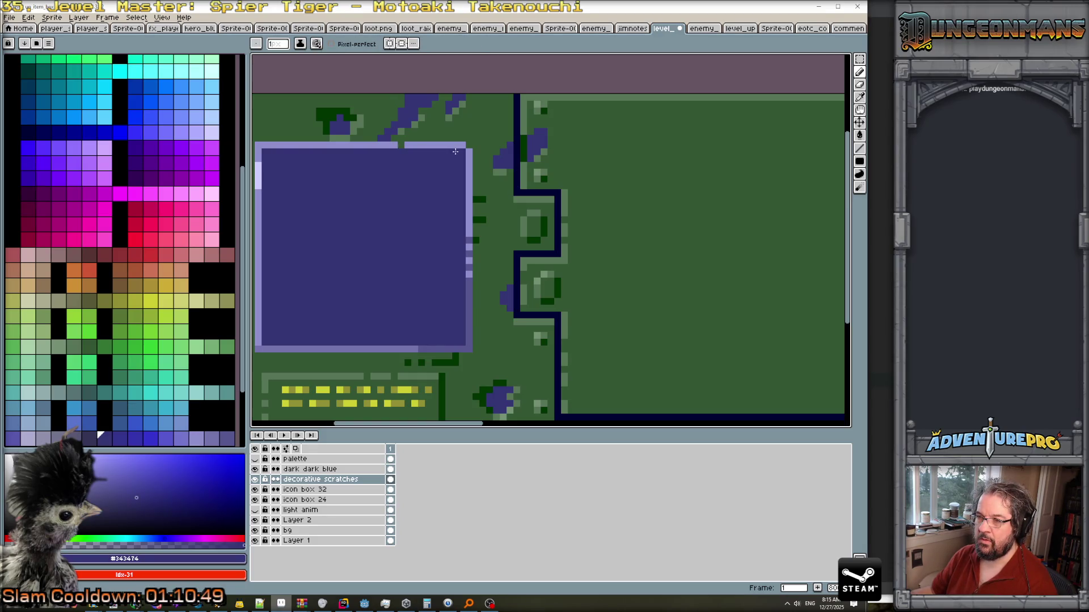
{"action": "left_click", "coordinate": [461, 143], "text": "alt"}
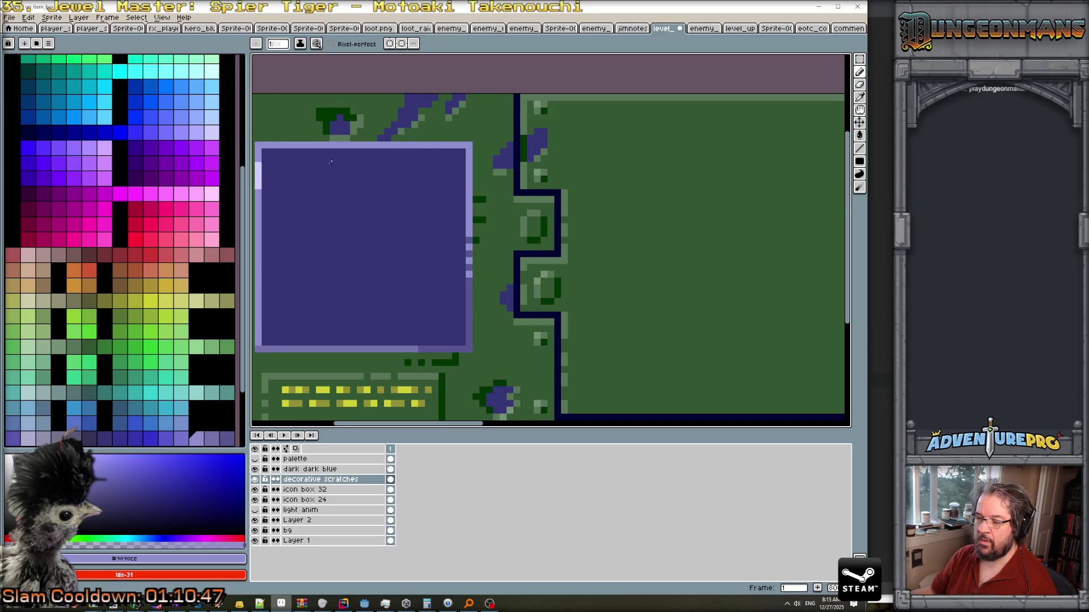
{"action": "scroll", "coordinate": [318, 194], "scroll_direction": "down", "scroll_amount": 3}
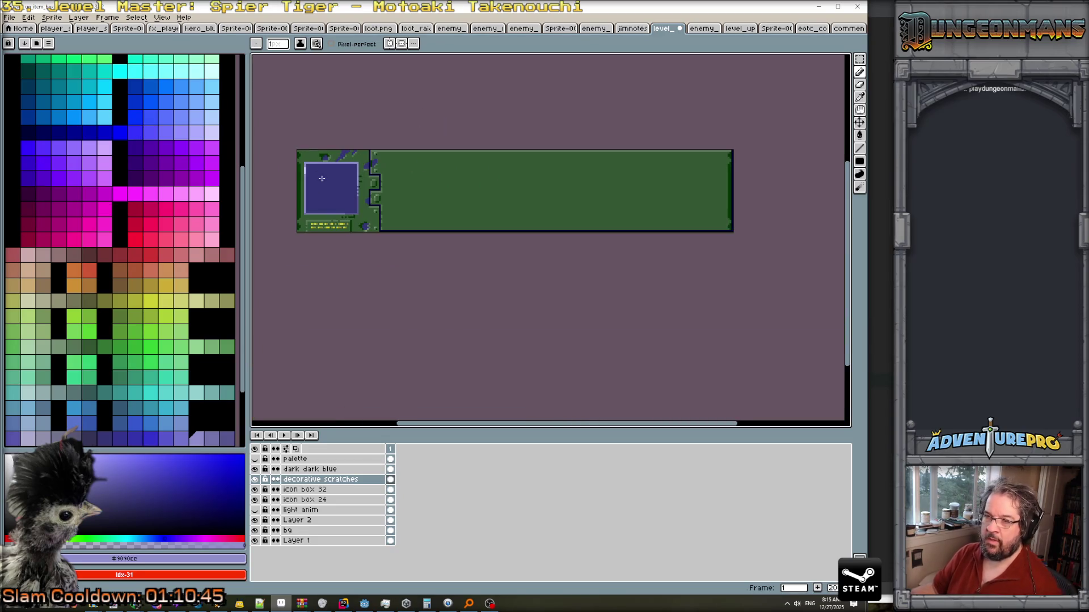
On the decorative scratches layer, nudge the scratch pixels slightly up-left, then deselect.
{"action": "scroll", "coordinate": [322, 178], "scroll_direction": "up", "scroll_amount": 2}
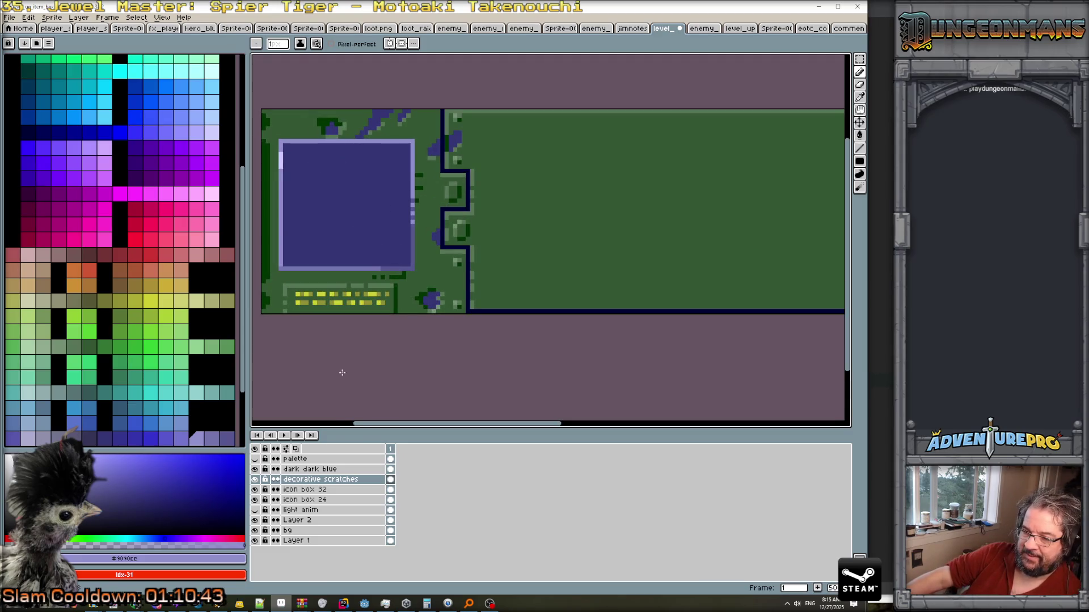
{"action": "left_click", "coordinate": [340, 479]}
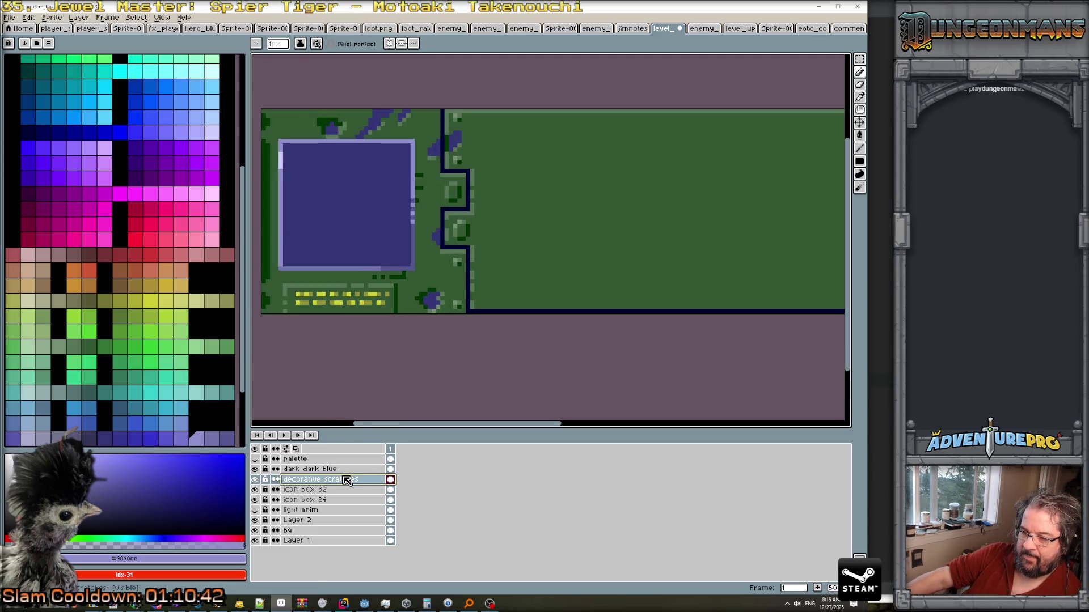
{"action": "left_click", "coordinate": [860, 122]}
{"action": "left_click_drag", "start_coordinate": [395, 128], "coordinate": [391, 121]}
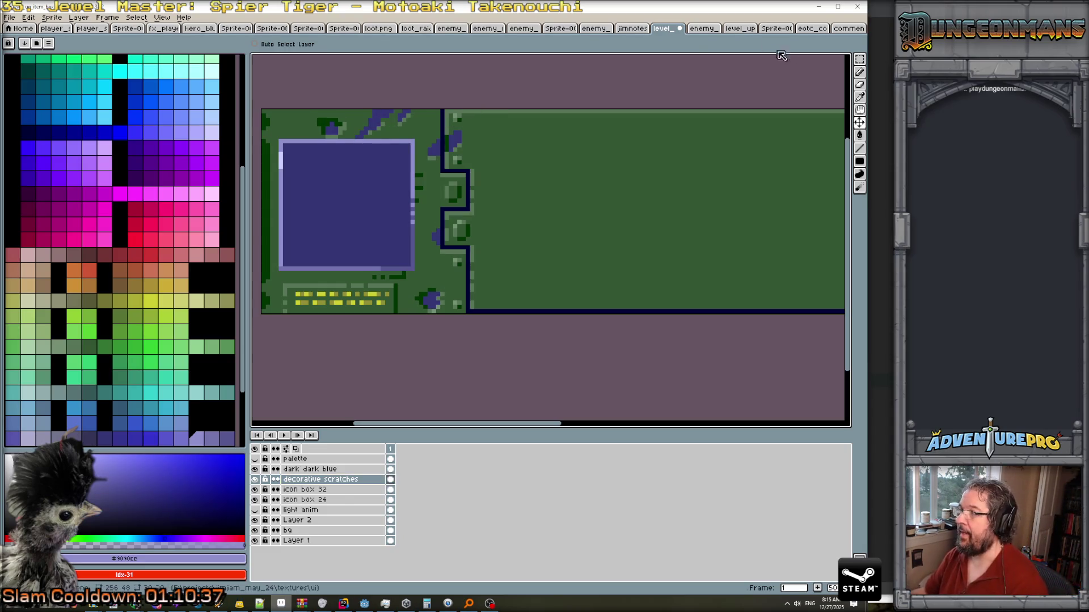
{"action": "left_click", "coordinate": [859, 59]}
{"action": "mouse_move", "coordinate": [294, 108]}
{"action": "left_mouse_down"}
{"action": "mouse_move", "coordinate": [437, 142]}
{"action": "mouse_move", "coordinate": [352, 141]}
{"action": "left_mouse_up"}
{"action": "key", "text": "ctrl+d"}
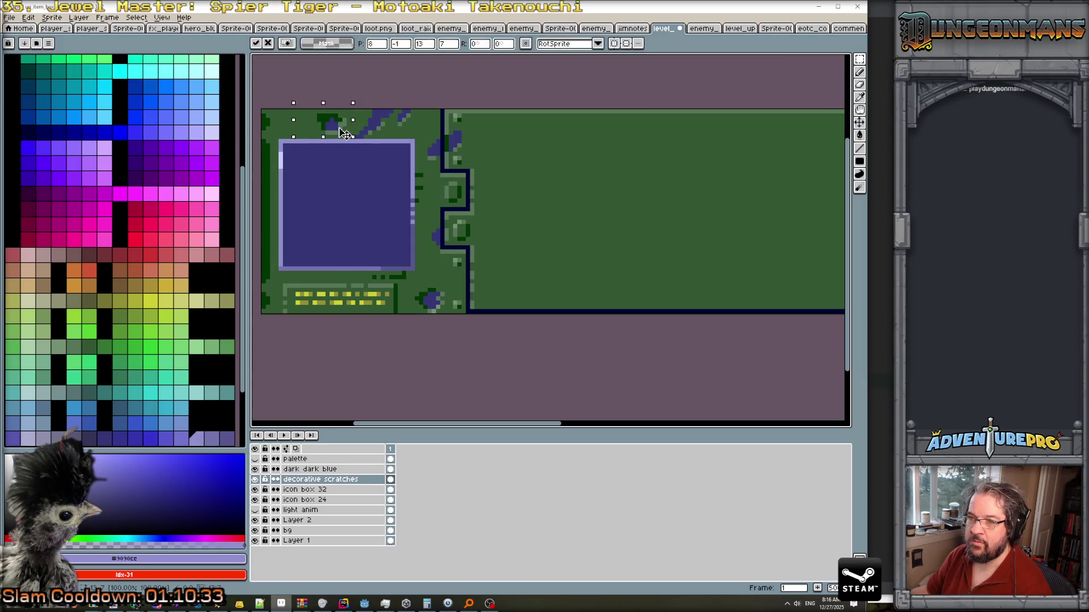
Add a lighter green pixel beside the scratches using the panel's green.
{"action": "scroll", "coordinate": [340, 127], "scroll_direction": "up", "scroll_amount": 1}
{"action": "key", "text": "b"}
{"action": "left_click", "coordinate": [322, 134], "text": "alt"}
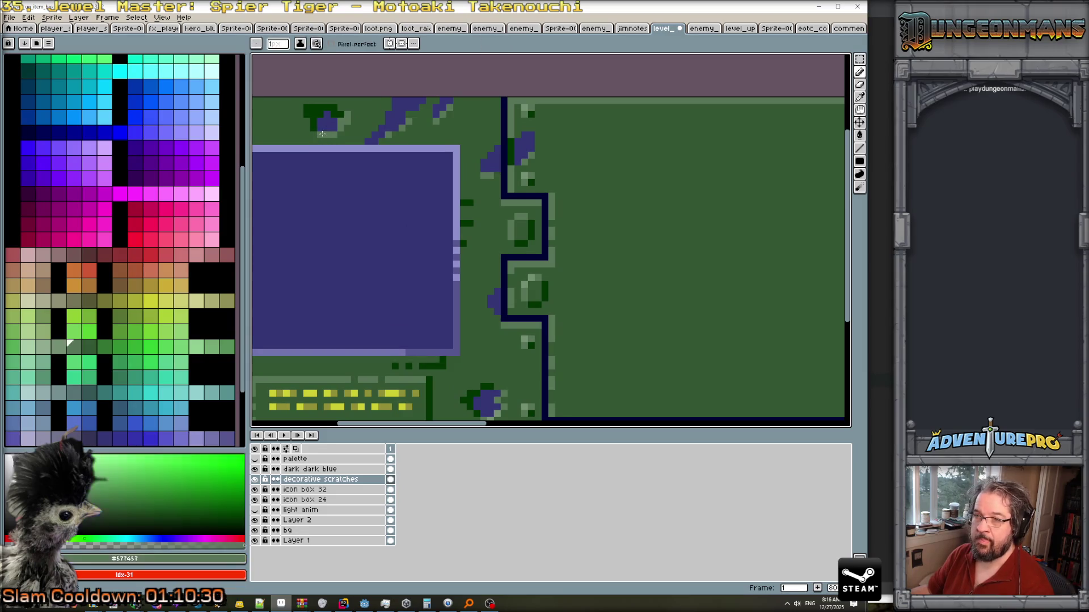
{"action": "left_click", "coordinate": [354, 129]}
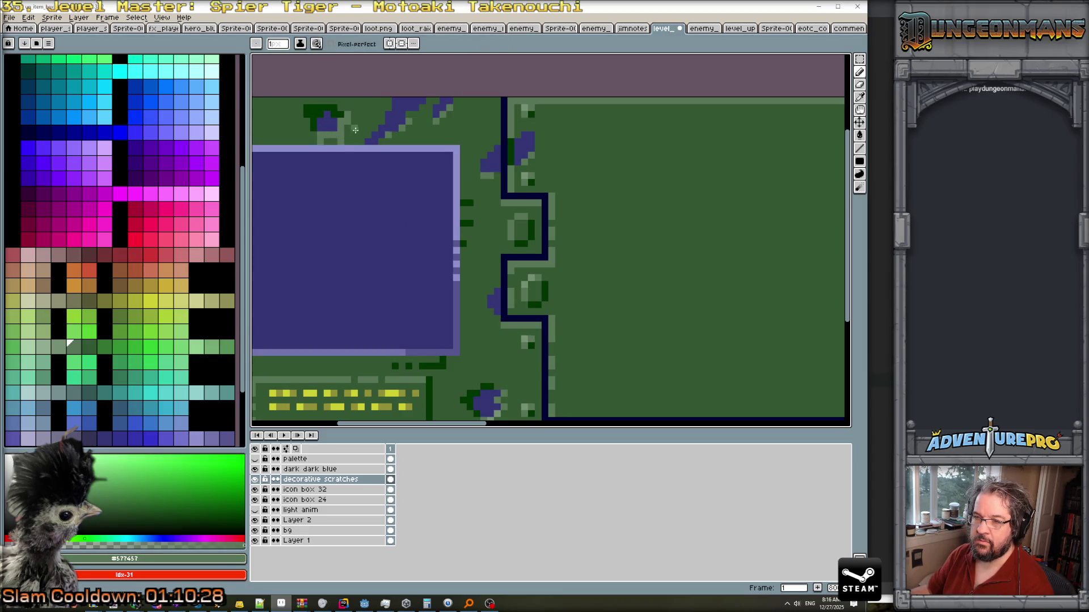
{"action": "scroll", "coordinate": [381, 133], "scroll_direction": "down", "scroll_amount": 4}
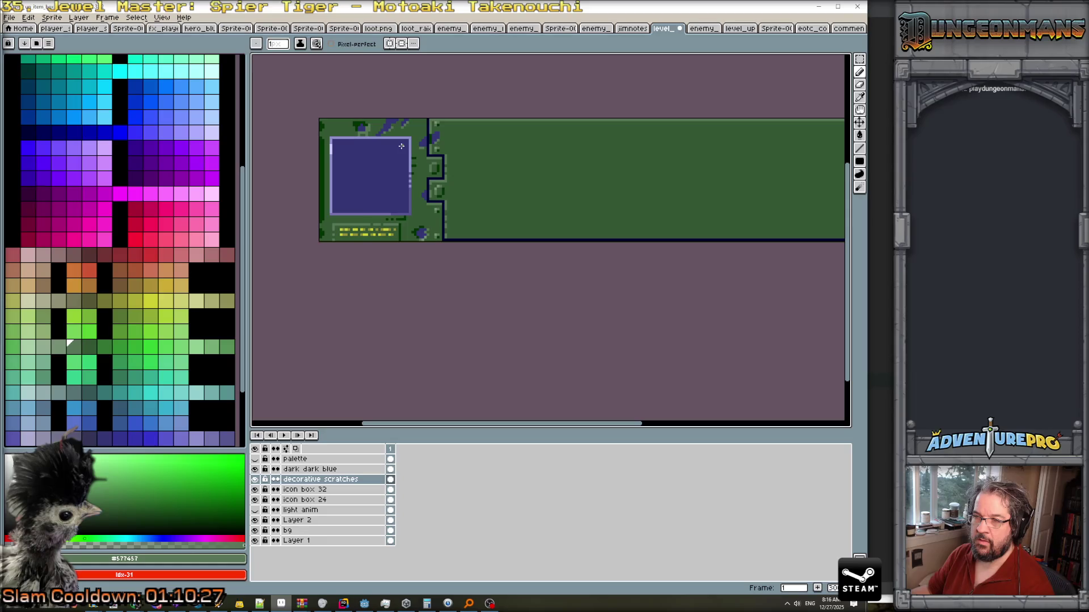
{"action": "scroll", "coordinate": [400, 145], "scroll_direction": "up", "scroll_amount": 3}
{"action": "scroll", "coordinate": [397, 141], "scroll_direction": "down", "scroll_amount": 5}
{"action": "scroll", "coordinate": [396, 140], "scroll_direction": "up", "scroll_amount": 2}
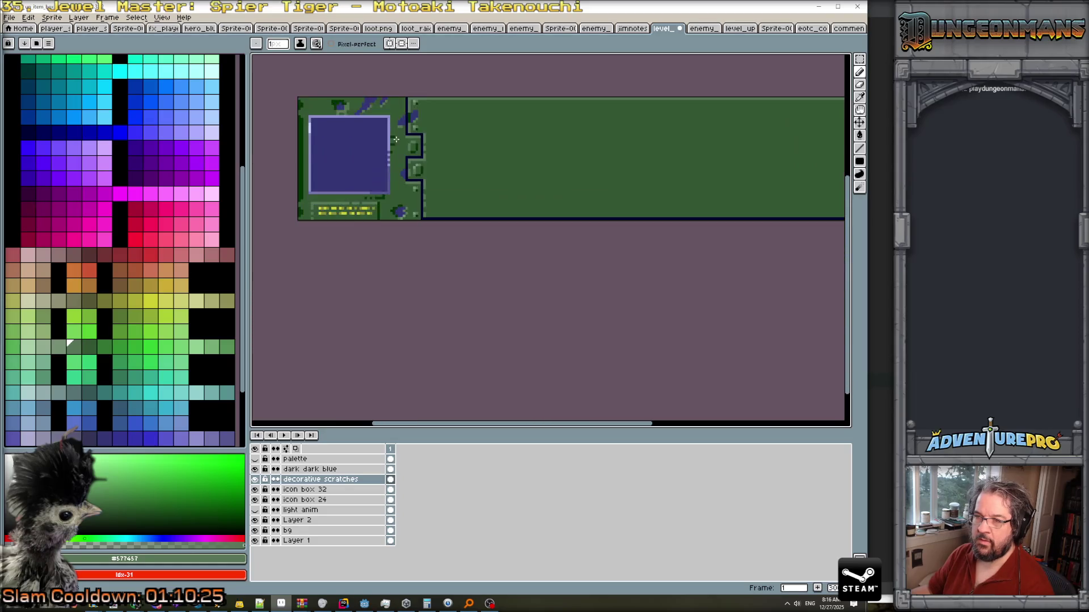
{"action": "scroll", "coordinate": [372, 134], "scroll_direction": "down", "scroll_amount": 1}
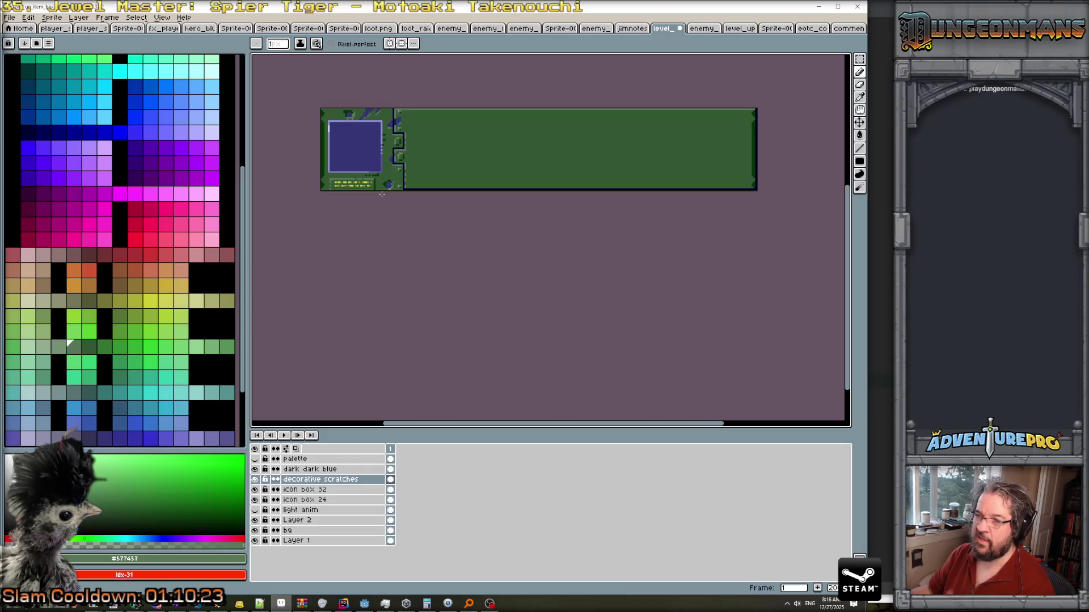
{"action": "scroll", "coordinate": [375, 171], "scroll_direction": "up", "scroll_amount": 2}
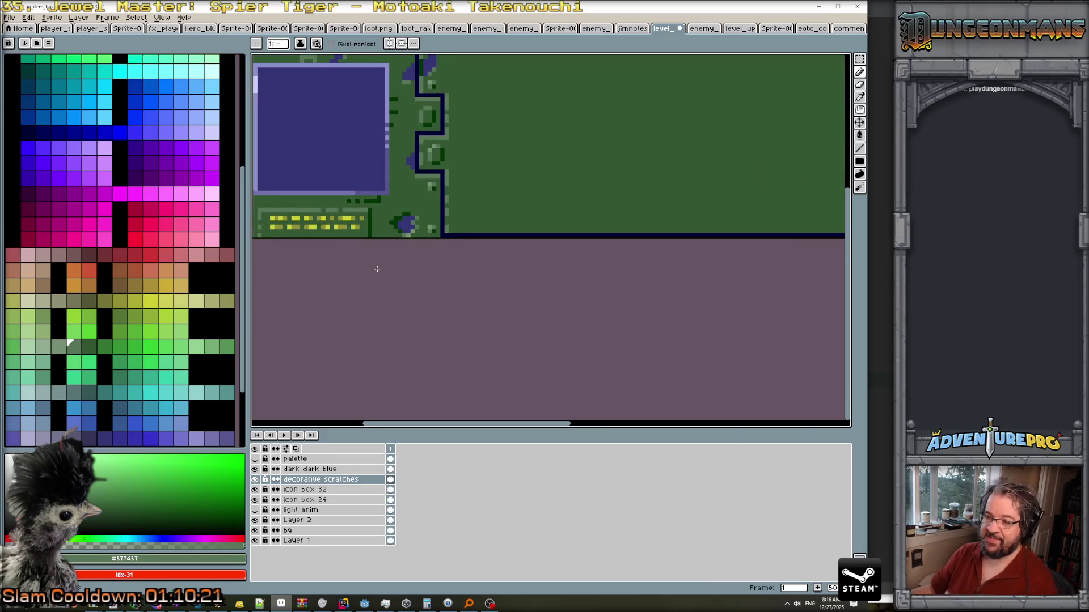
{"action": "scroll", "coordinate": [377, 269], "scroll_direction": "down", "scroll_amount": 1}
{"action": "scroll", "coordinate": [373, 215], "scroll_direction": "down", "scroll_amount": 1}
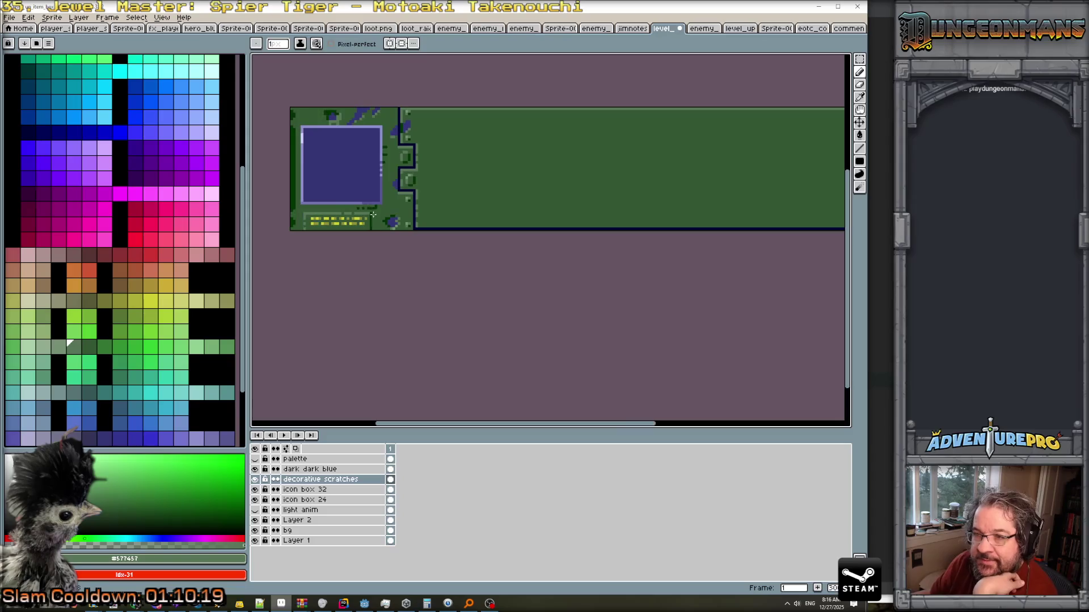
{"action": "scroll", "coordinate": [331, 205], "scroll_direction": "down", "scroll_amount": 2}
{"action": "scroll", "coordinate": [331, 204], "scroll_direction": "up", "scroll_amount": 2}
{"action": "scroll", "coordinate": [331, 204], "scroll_direction": "up", "scroll_amount": 2}
{"action": "scroll", "coordinate": [330, 204], "scroll_direction": "down", "scroll_amount": 2}
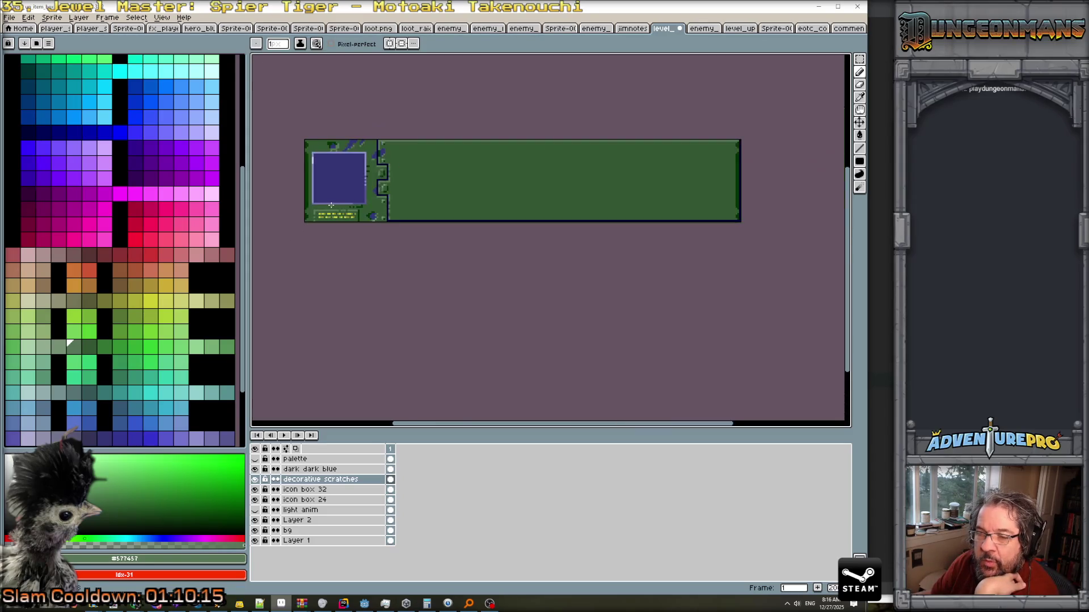
{"action": "scroll", "coordinate": [343, 191], "scroll_direction": "up", "scroll_amount": 3}
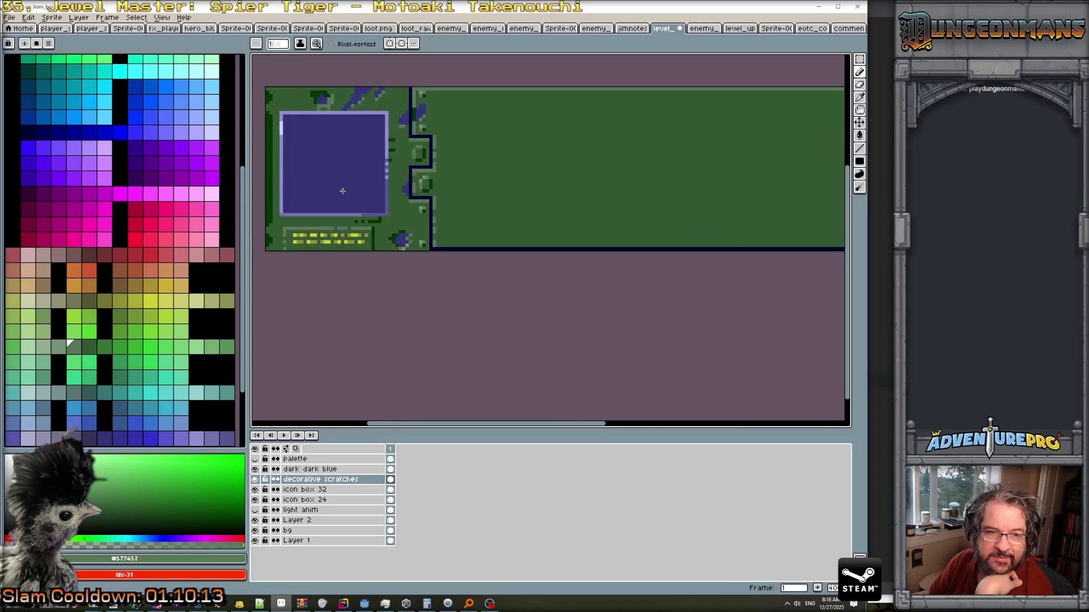
{"action": "scroll", "coordinate": [378, 190], "scroll_direction": "up", "scroll_amount": 1}
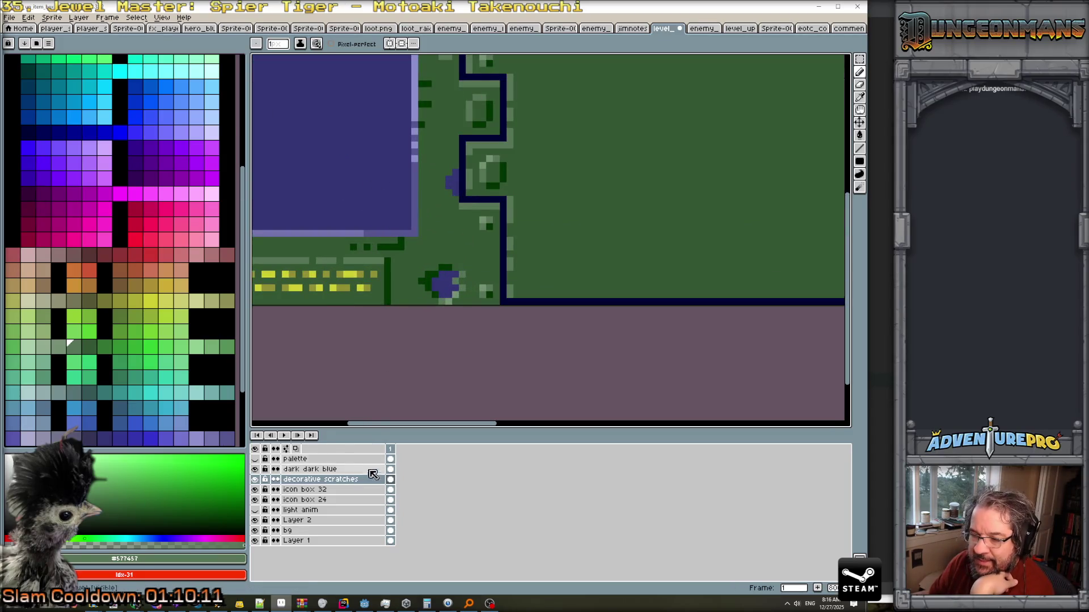
On the bg layer, extend the dark green line below the icon box and add a short vertical stroke.
{"action": "left_click", "coordinate": [338, 530]}
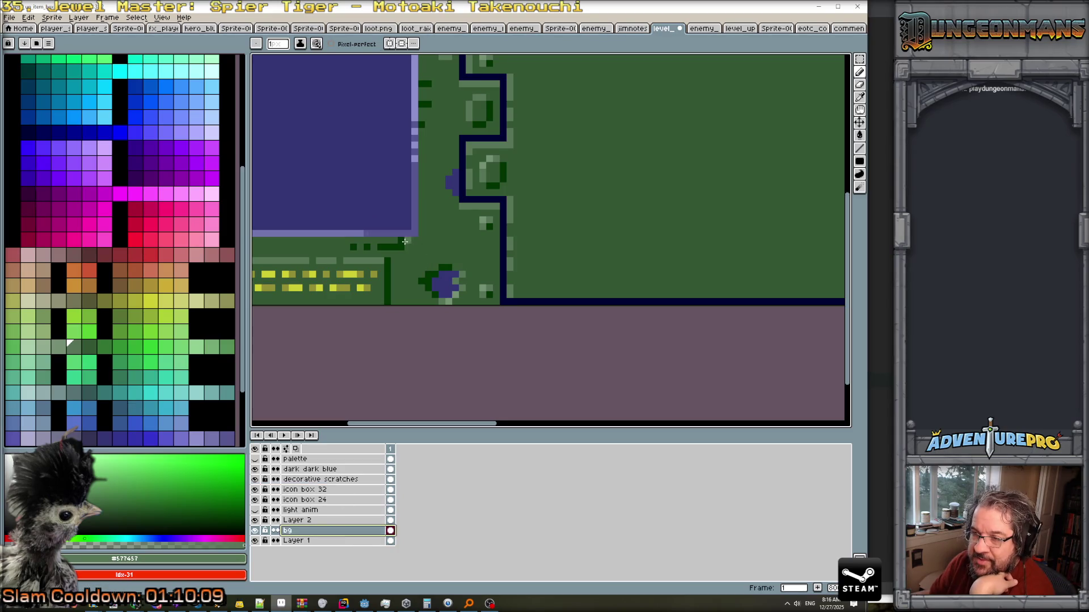
{"action": "left_click", "coordinate": [405, 242], "text": "alt"}
{"action": "left_click", "coordinate": [426, 247]}
{"action": "left_click", "coordinate": [427, 240]}
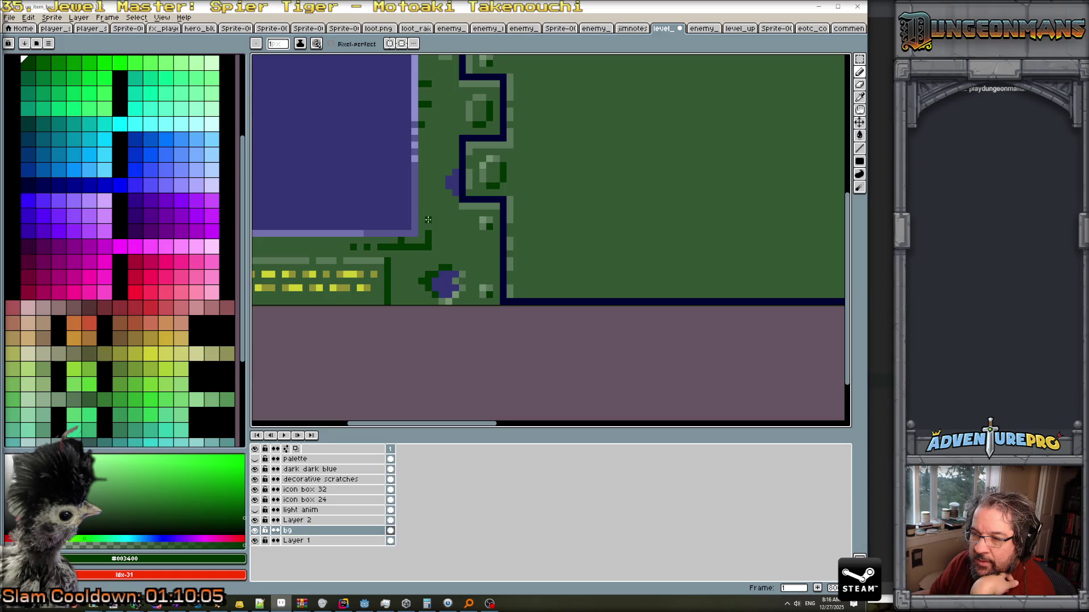
{"action": "left_click_drag", "start_coordinate": [428, 219], "coordinate": [427, 204]}
{"action": "scroll", "coordinate": [426, 235], "scroll_direction": "down", "scroll_amount": 3}
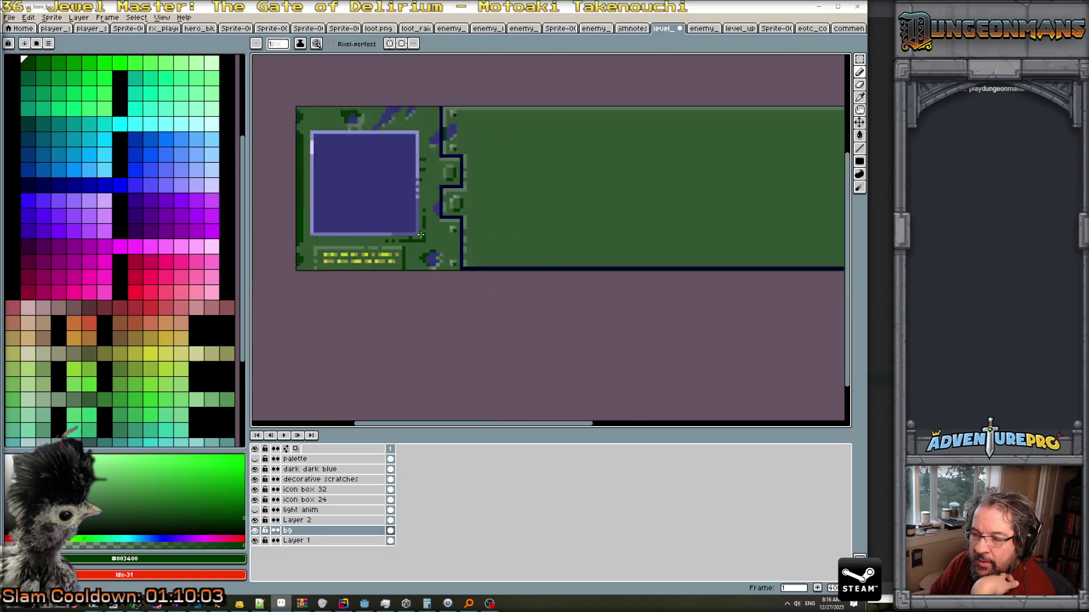
{"action": "scroll", "coordinate": [352, 238], "scroll_direction": "up", "scroll_amount": 1}
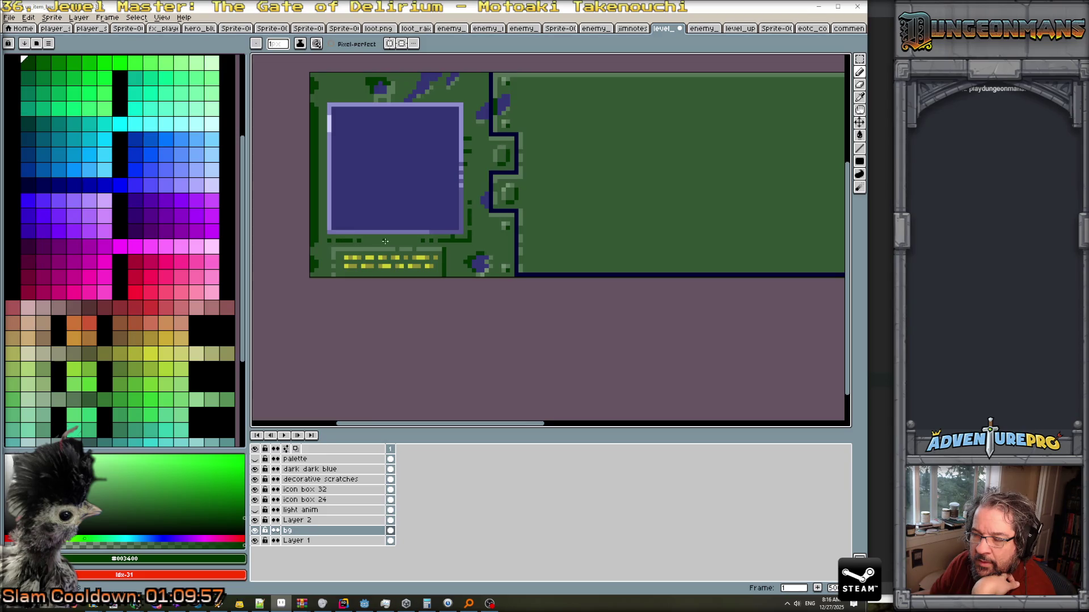
{"action": "scroll", "coordinate": [404, 231], "scroll_direction": "down", "scroll_amount": 2}
{"action": "scroll", "coordinate": [446, 237], "scroll_direction": "up", "scroll_amount": 2}
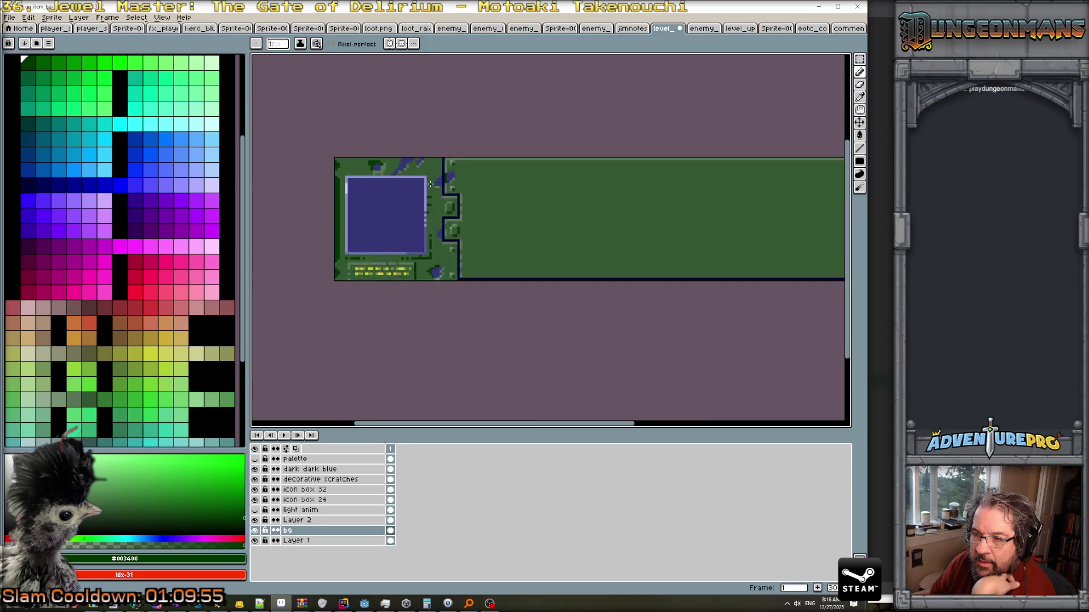
{"action": "scroll", "coordinate": [432, 225], "scroll_direction": "up", "scroll_amount": 1}
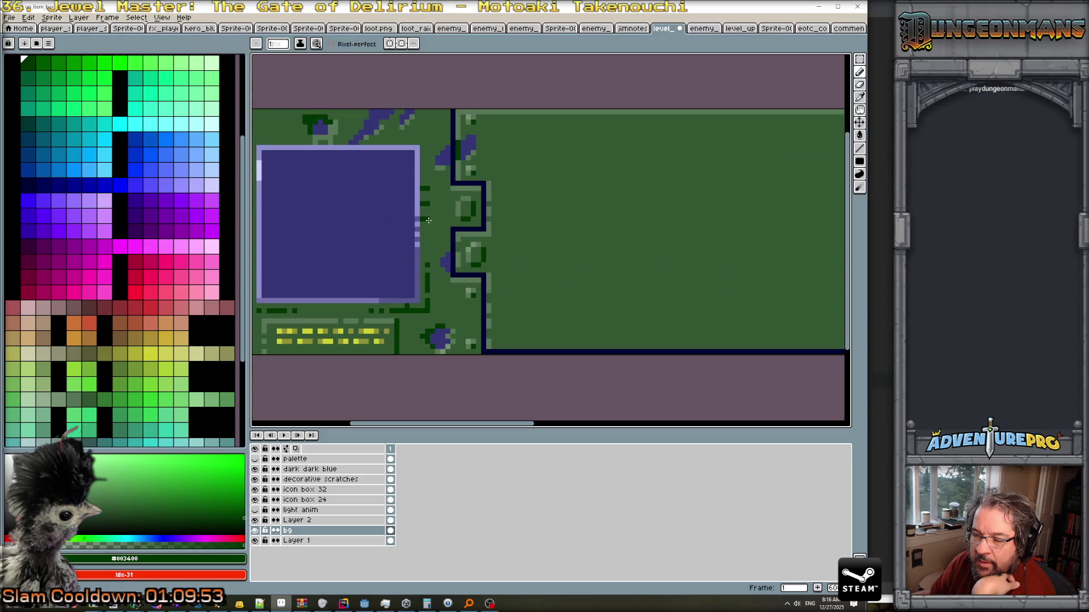
{"action": "scroll", "coordinate": [428, 220], "scroll_direction": "up", "scroll_amount": 1}
Paint over the two dark green dashes with the mid green panel colour.
{"action": "left_click", "coordinate": [418, 224], "text": "alt"}
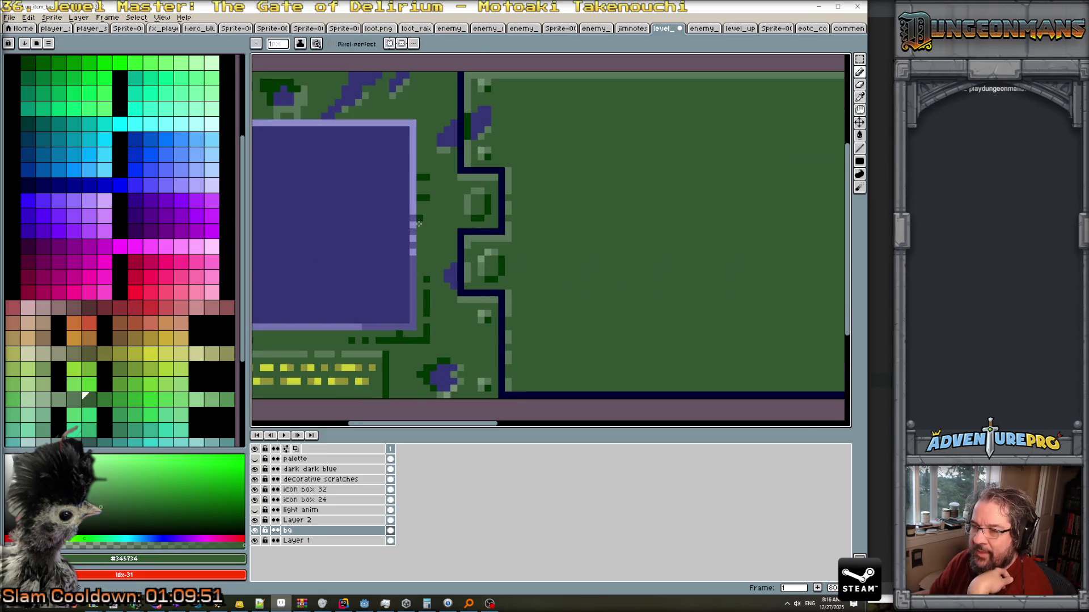
{"action": "mouse_move", "coordinate": [420, 197]}
{"action": "left_mouse_down"}
{"action": "mouse_move", "coordinate": [423, 173]}
{"action": "mouse_move", "coordinate": [432, 197]}
{"action": "left_mouse_up"}
{"action": "left_click", "coordinate": [431, 176], "text": "alt"}
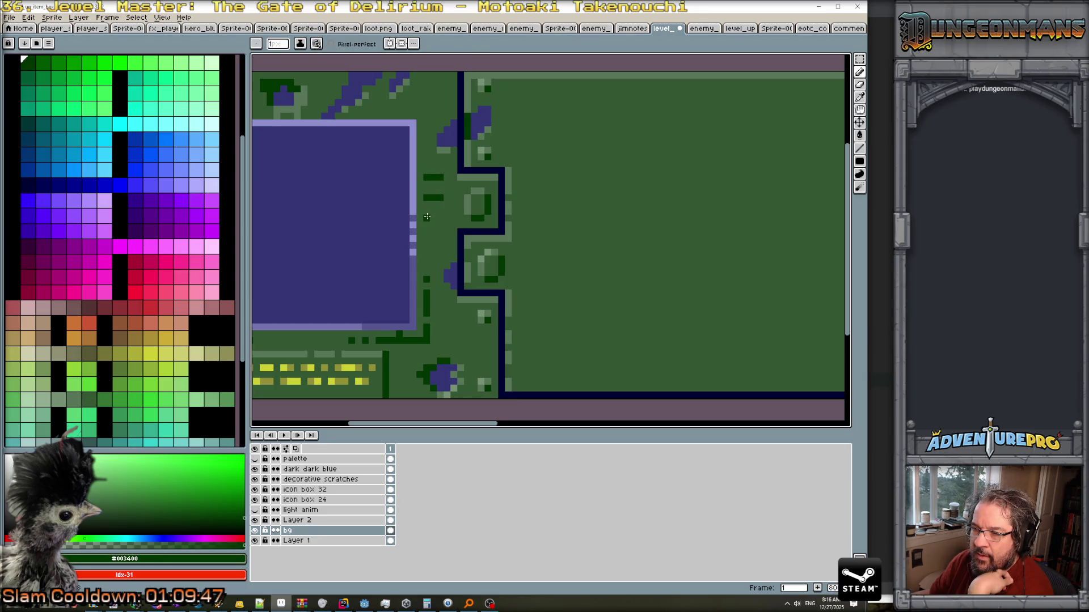
{"action": "scroll", "coordinate": [450, 248], "scroll_direction": "down", "scroll_amount": 3}
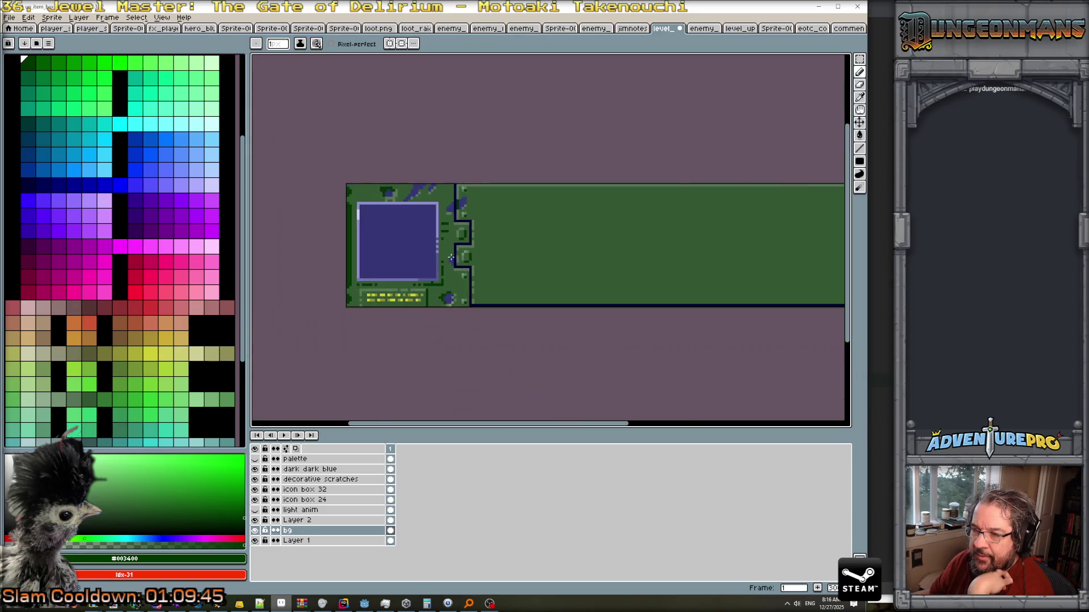
{"action": "scroll", "coordinate": [488, 259], "scroll_direction": "up", "scroll_amount": 2}
{"action": "scroll", "coordinate": [492, 260], "scroll_direction": "down", "scroll_amount": 1}
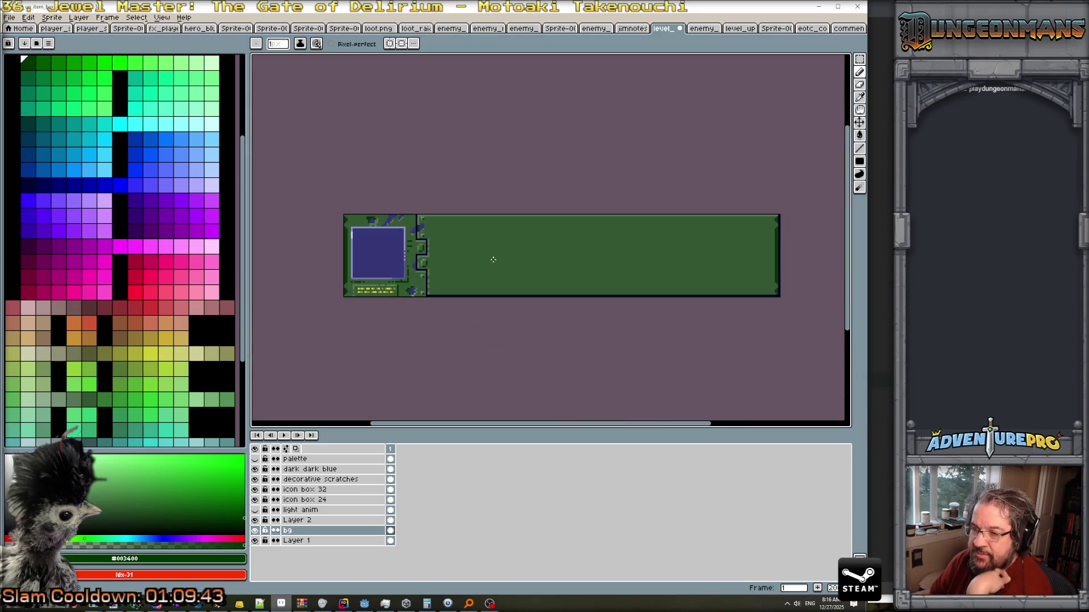
Save the sprite as PNG, accepting the warning that layers won't be kept.
{"action": "key", "text": "ctrl+s"}
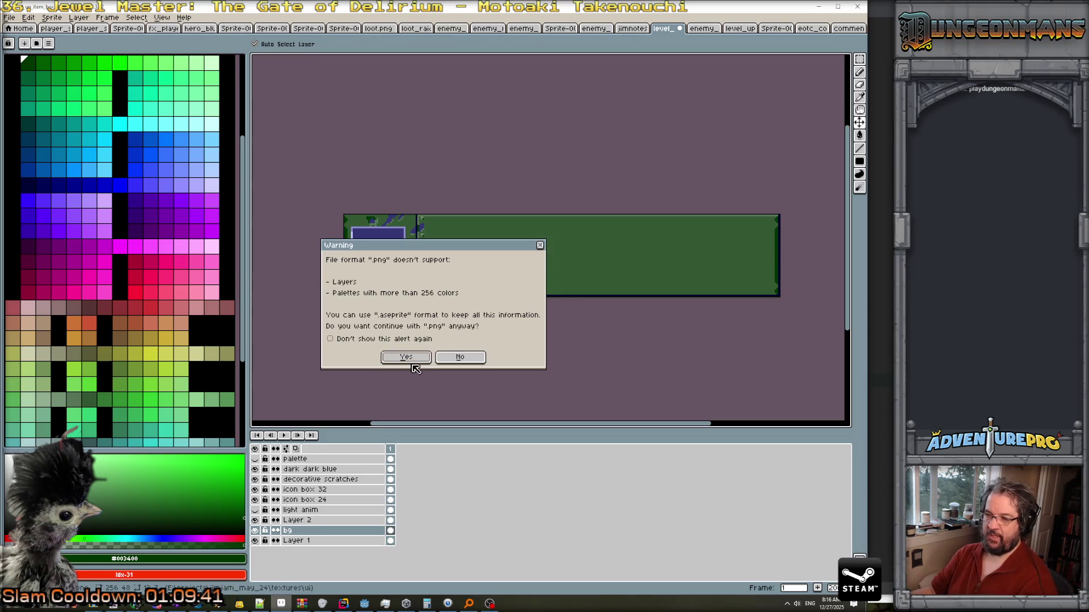
{"action": "left_click", "coordinate": [406, 357]}
{"action": "left_click", "coordinate": [818, 6]}
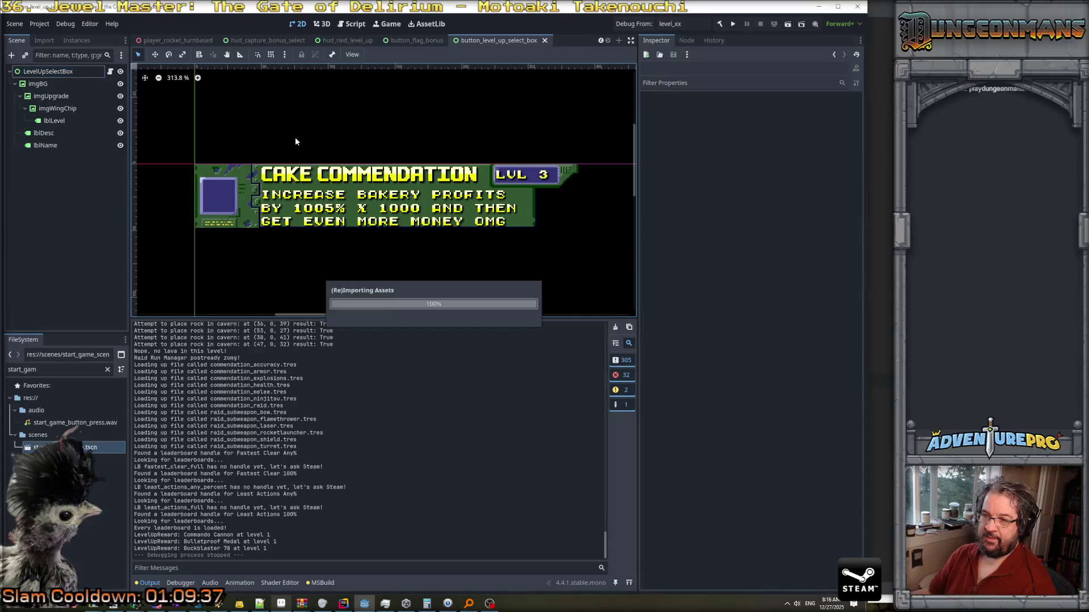
Move imgWingChip in the Scene tree so it sits directly under imgBG.
{"action": "left_click", "coordinate": [50, 97]}
{"action": "left_click", "coordinate": [51, 109]}
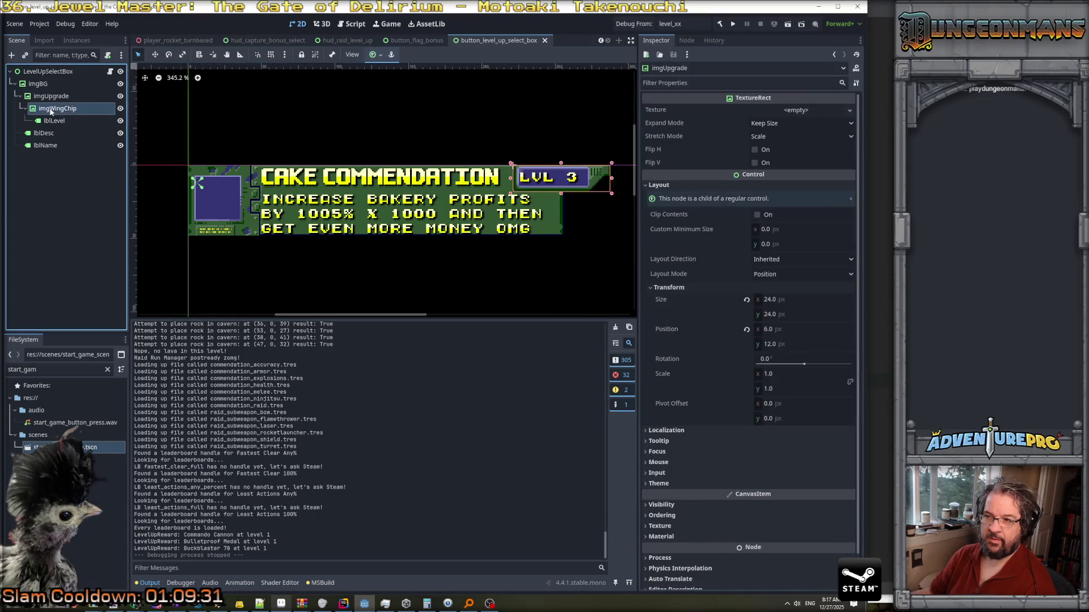
{"action": "left_click_drag", "start_coordinate": [50, 111], "coordinate": [41, 90]}
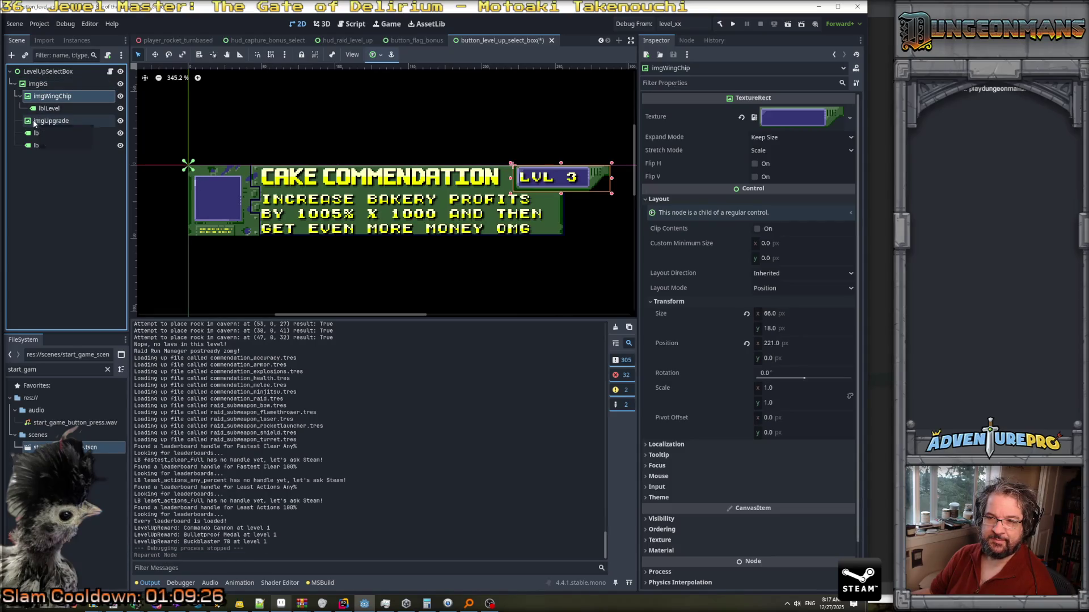
Move imgUpgrade to position (5, 8) and set its size to 32 × 32.
{"action": "left_click", "coordinate": [35, 123]}
{"action": "scroll", "coordinate": [154, 175], "scroll_direction": "up", "scroll_amount": 4}
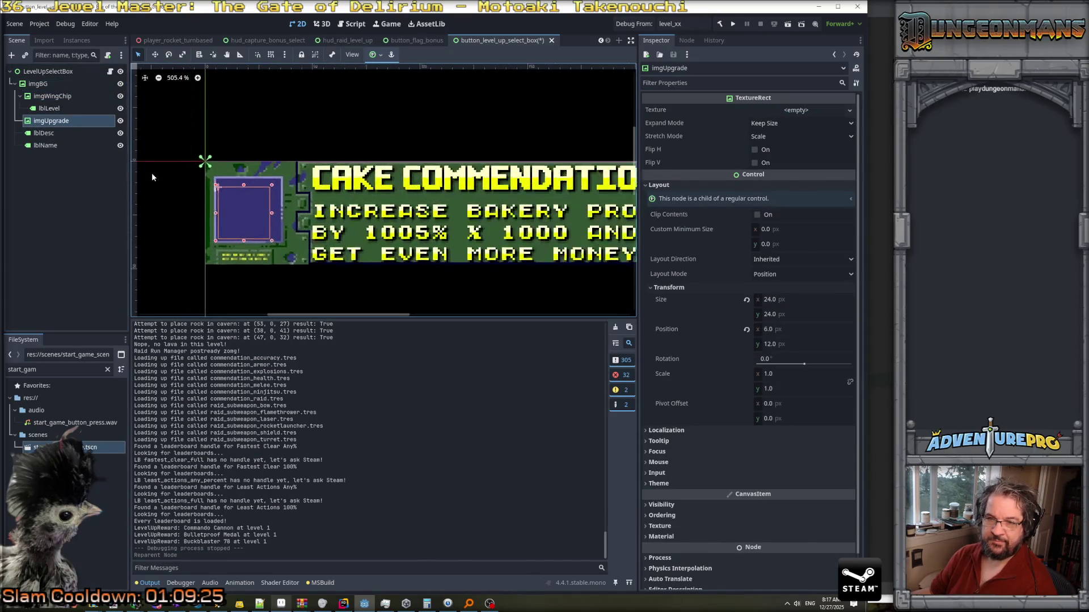
{"action": "left_click_drag", "start_coordinate": [244, 216], "coordinate": [254, 204]}
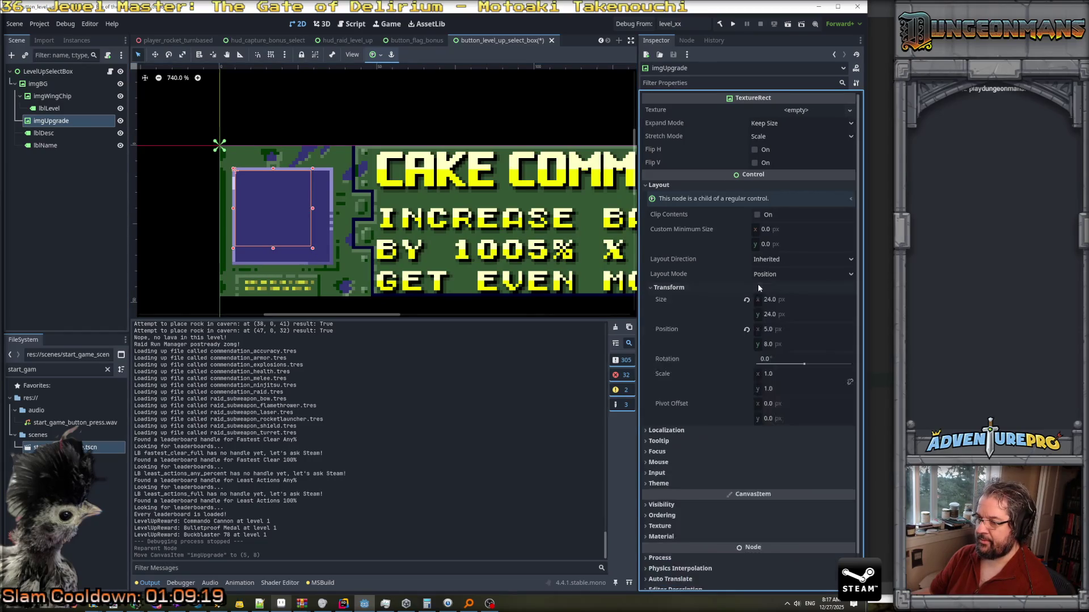
{"action": "left_click", "coordinate": [795, 299]}
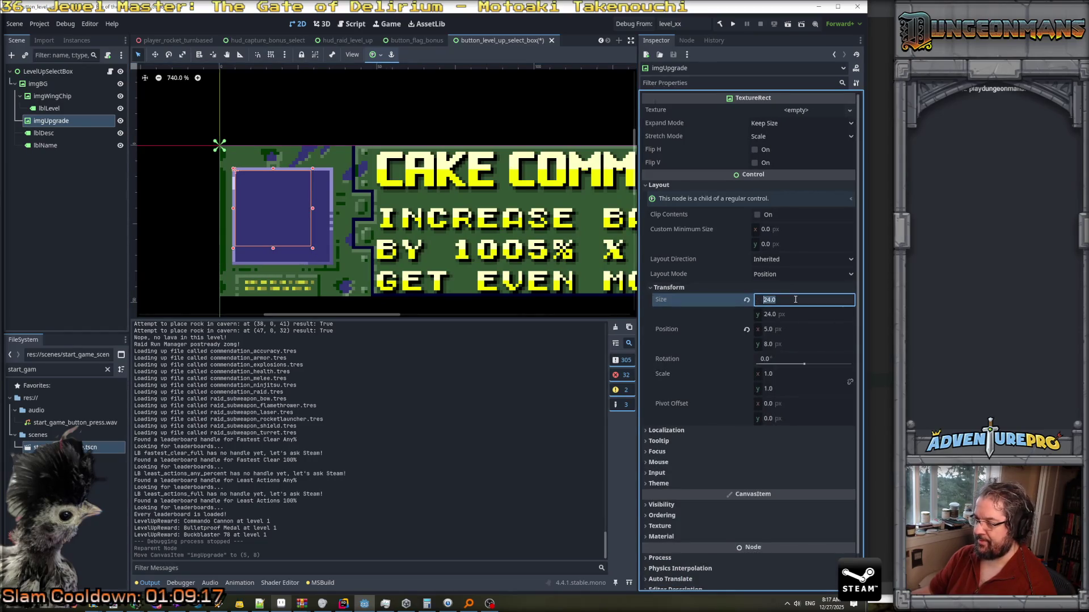
{"action": "type", "text": "32"}
{"action": "key", "text": "Tab"}
{"action": "type", "text": "3"}
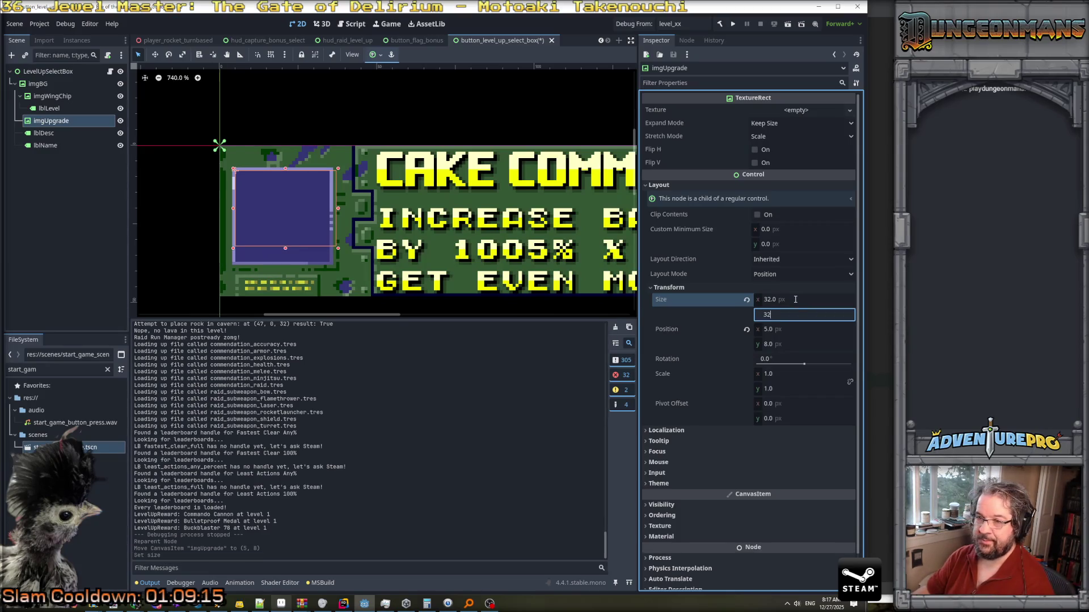
{"action": "key", "text": "Return"}
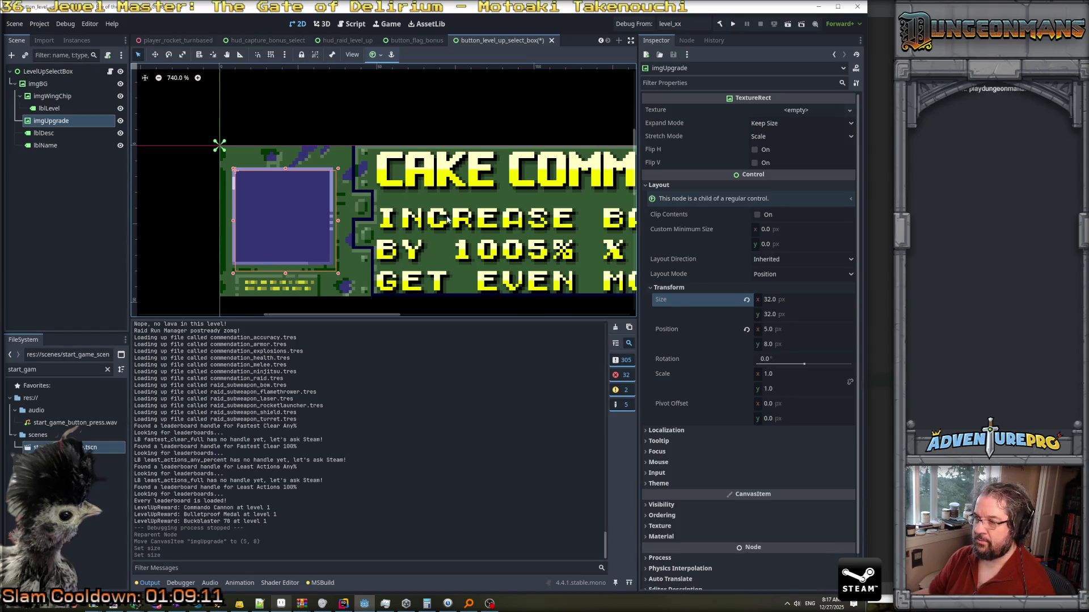
{"action": "left_click", "coordinate": [56, 131]}
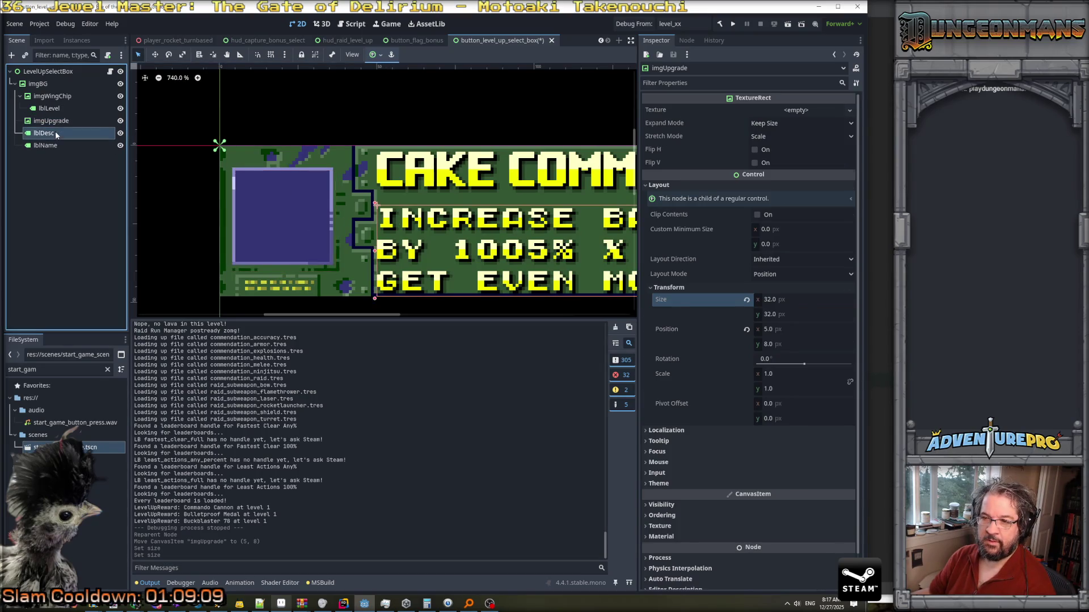
{"action": "left_click", "coordinate": [56, 122]}
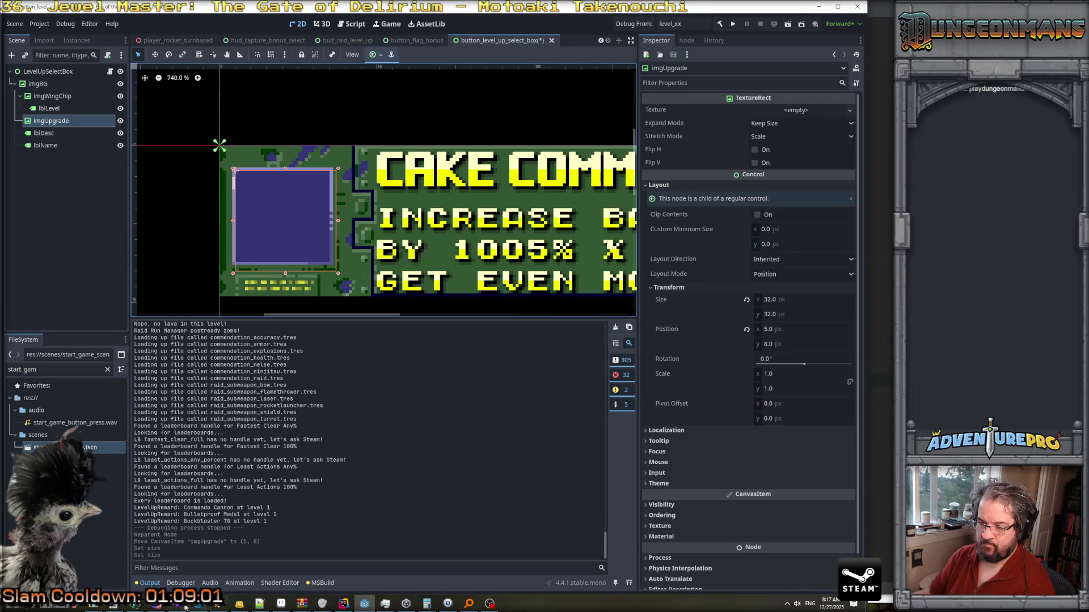
On the icon box 32 layer, marquee the blue box and move it one pixel left.
{"action": "left_click", "coordinate": [280, 604]}
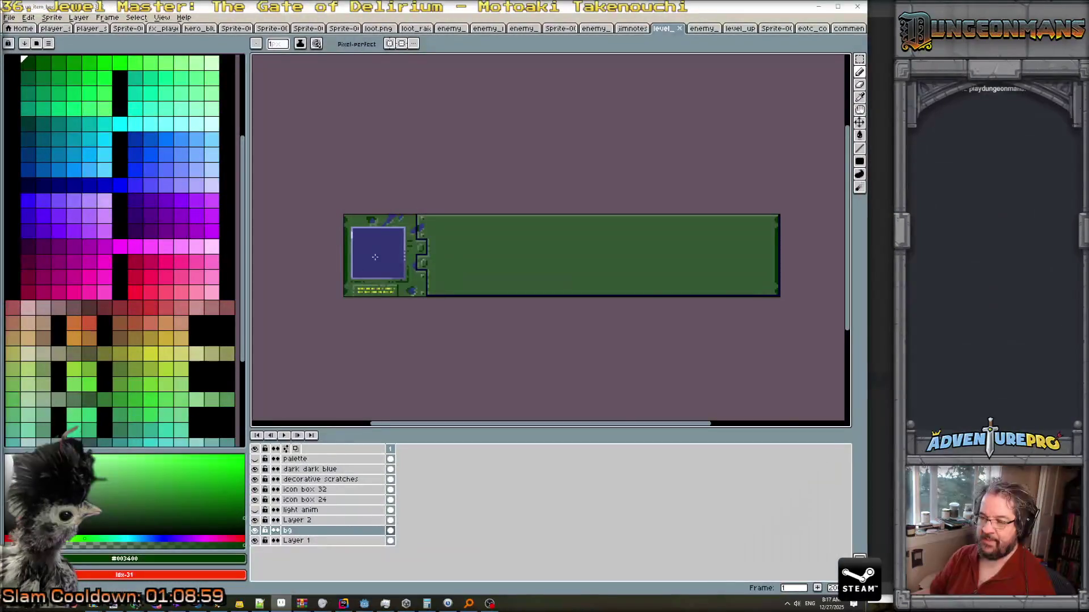
{"action": "scroll", "coordinate": [375, 255], "scroll_direction": "up", "scroll_amount": 2}
{"action": "key", "text": "w"}
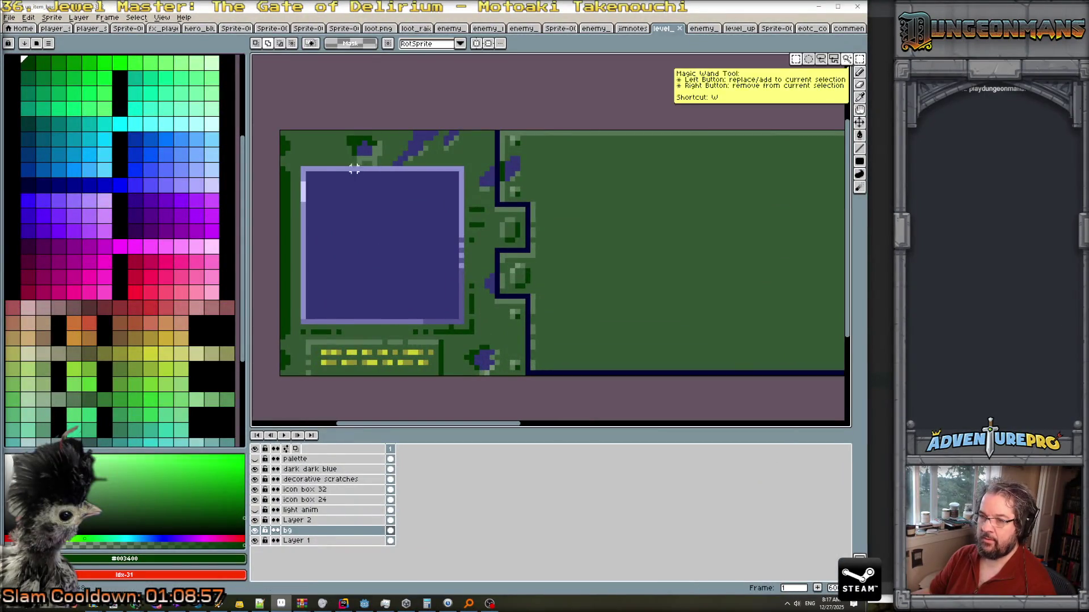
{"action": "left_click_drag", "start_coordinate": [304, 170], "coordinate": [462, 321]}
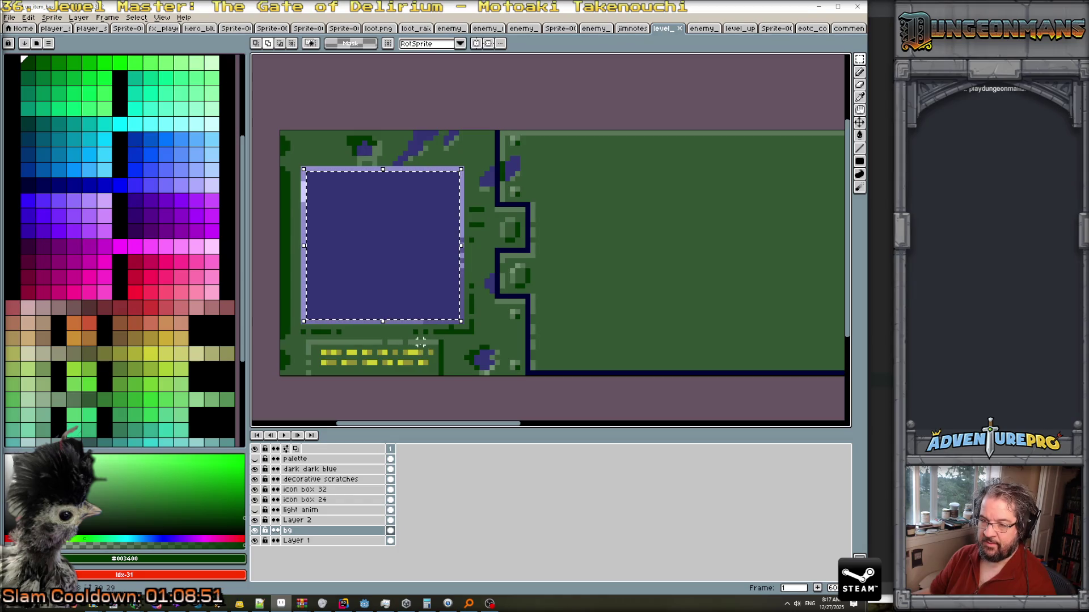
{"action": "left_click", "coordinate": [487, 285]}
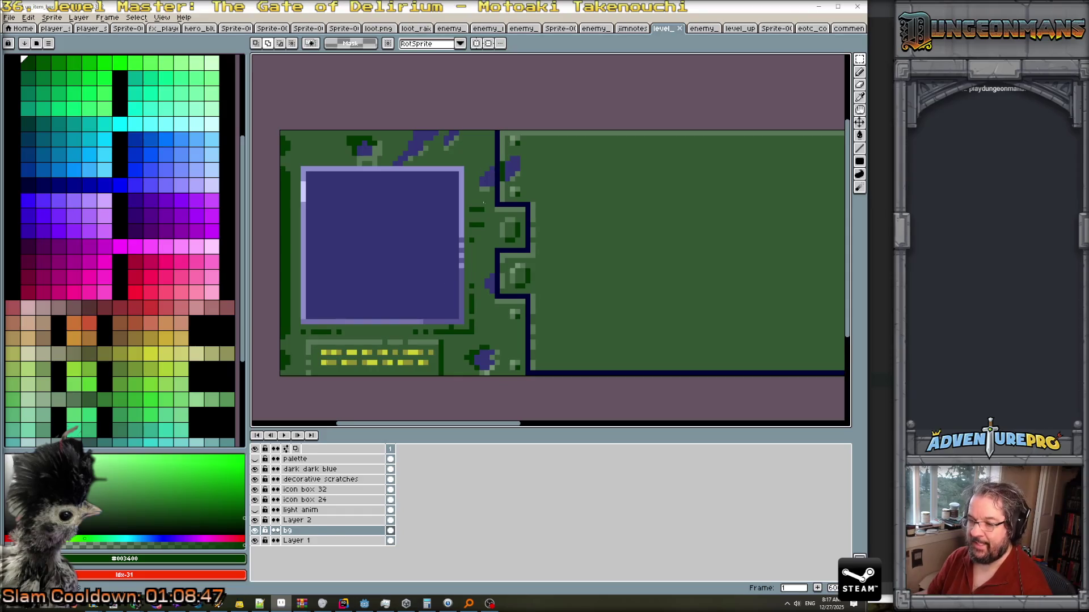
{"action": "left_click", "coordinate": [339, 490]}
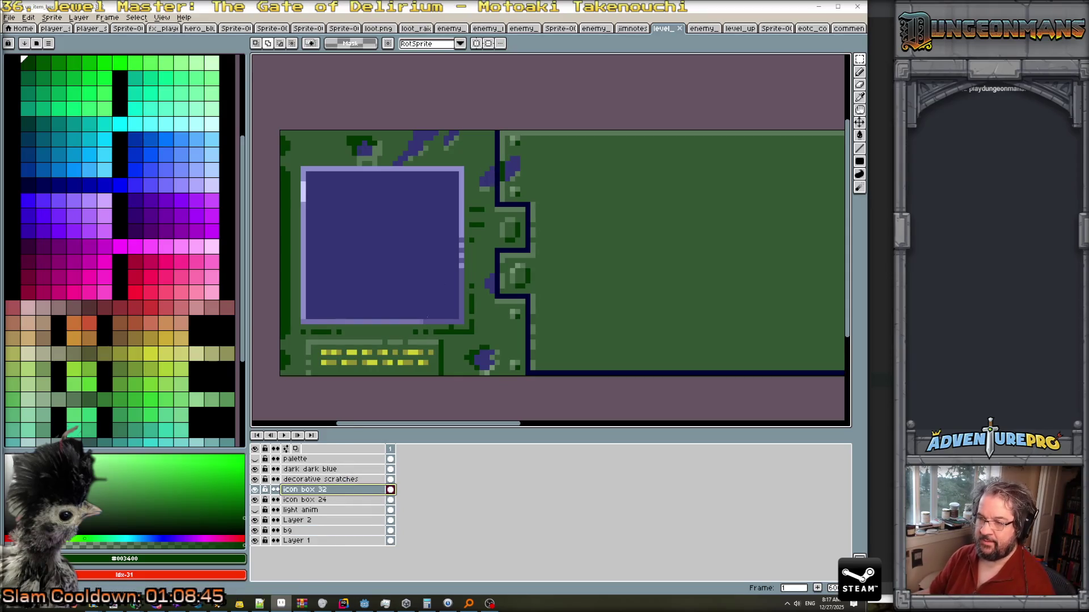
{"action": "mouse_move", "coordinate": [301, 170]}
{"action": "left_mouse_down"}
{"action": "mouse_move", "coordinate": [403, 279]}
{"action": "mouse_move", "coordinate": [462, 322]}
{"action": "left_mouse_up"}
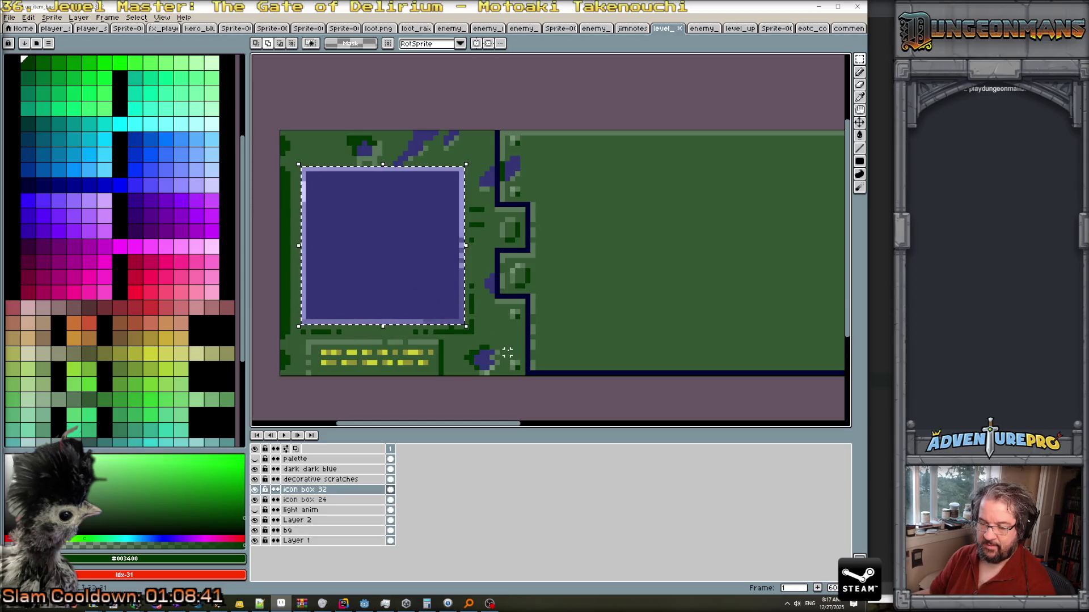
{"action": "left_click", "coordinate": [859, 122]}
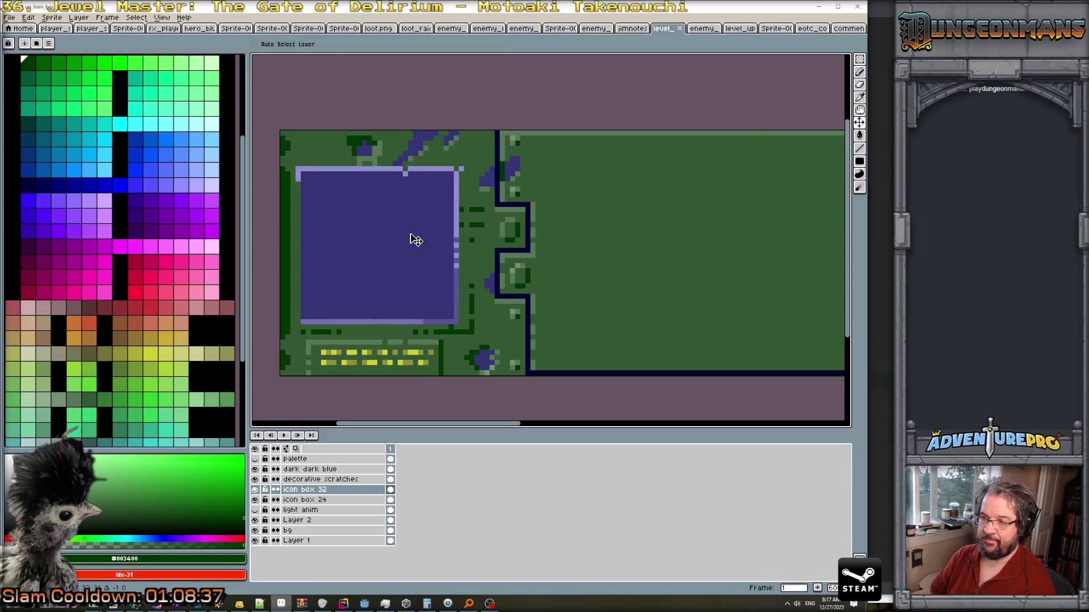
{"action": "left_click_drag", "start_coordinate": [415, 235], "coordinate": [411, 236]}
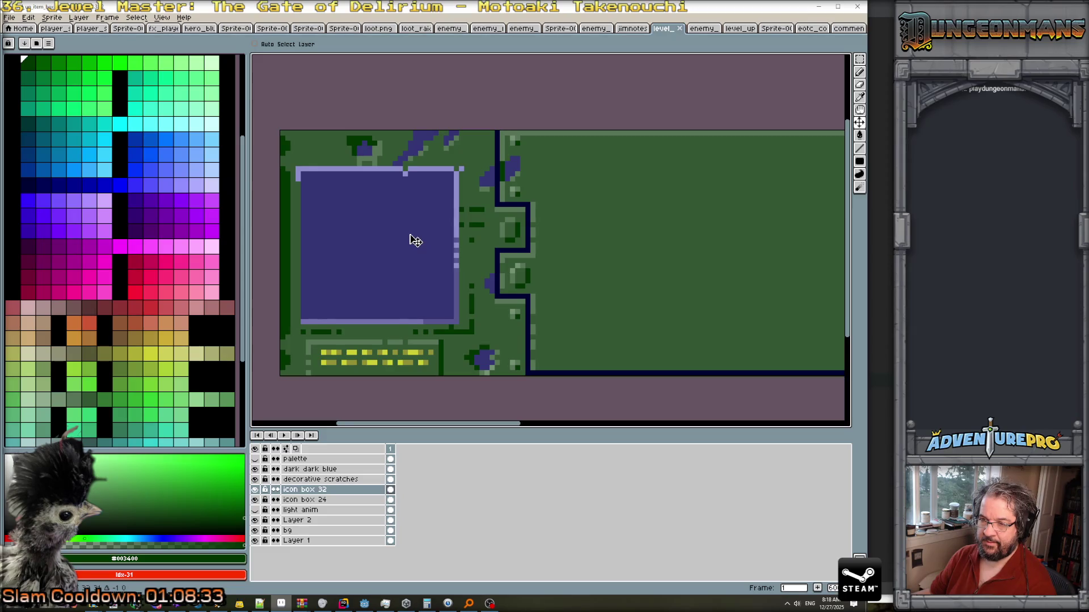
Toggle the decorative scratches layer's visibility to check the shifted box.
{"action": "left_click", "coordinate": [256, 480]}
{"action": "left_click", "coordinate": [255, 481]}
{"action": "left_click", "coordinate": [255, 480]}
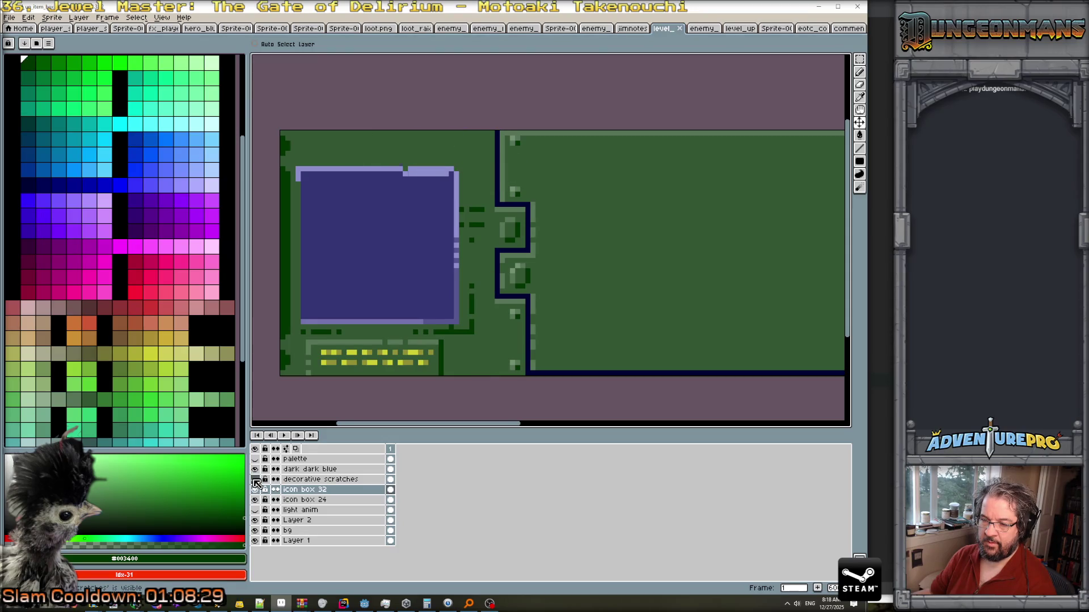
{"action": "left_click", "coordinate": [255, 481]}
{"action": "left_click", "coordinate": [311, 175]}
Marquee the blue icon box and stretch its bottom edge further down the panel.
{"action": "key", "text": "w"}
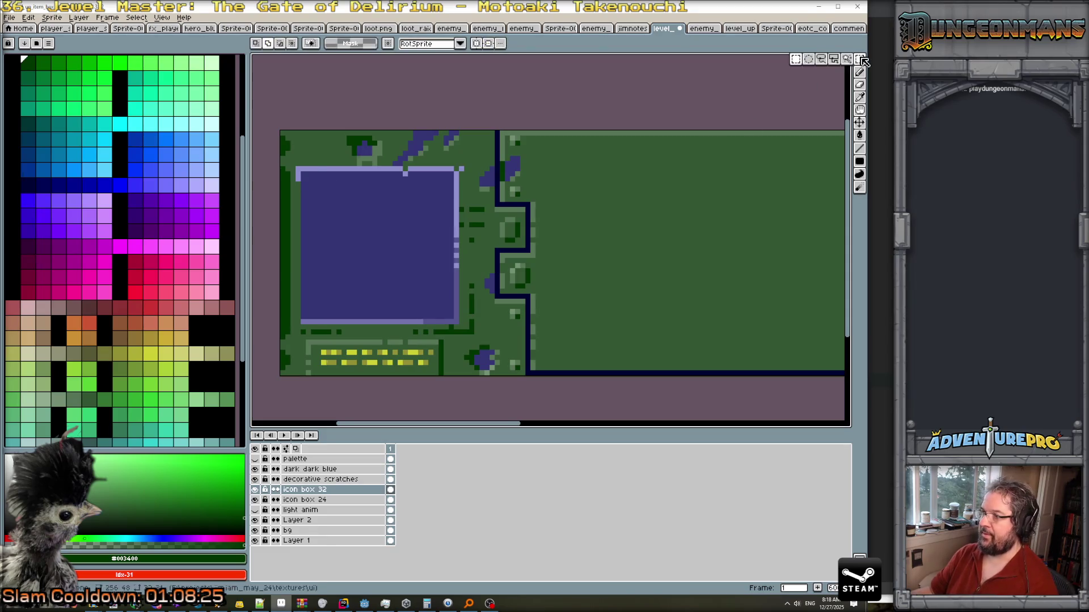
{"action": "key", "text": "m"}
{"action": "mouse_move", "coordinate": [300, 171]}
{"action": "left_mouse_down"}
{"action": "mouse_move", "coordinate": [477, 191]}
{"action": "mouse_move", "coordinate": [461, 215]}
{"action": "mouse_move", "coordinate": [460, 332]}
{"action": "mouse_move", "coordinate": [460, 317]}
{"action": "left_mouse_up"}
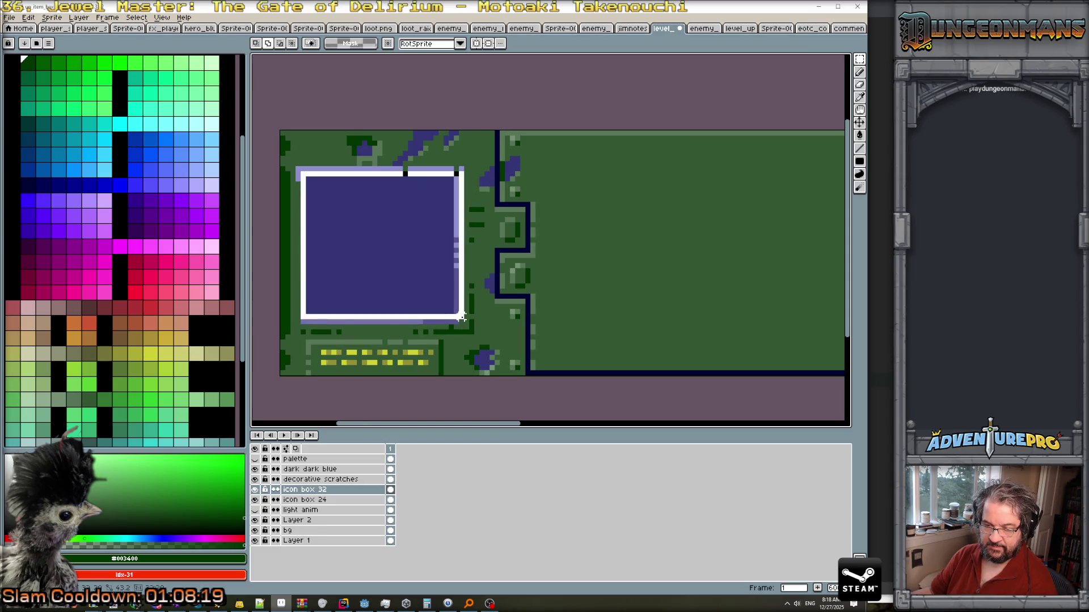
{"action": "left_click_drag", "start_coordinate": [461, 317], "coordinate": [460, 333]}
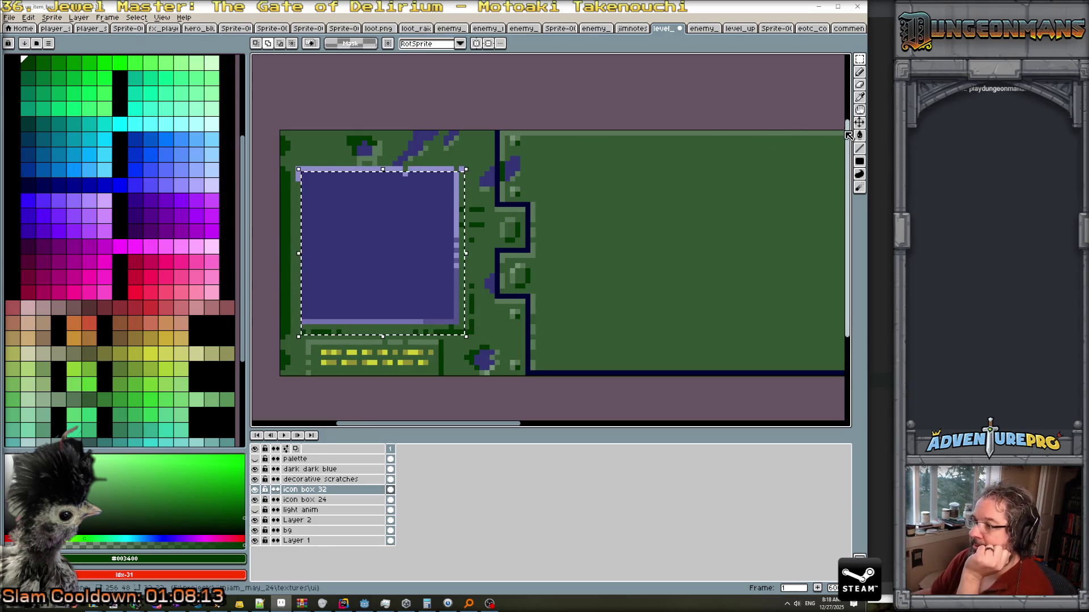
{"action": "left_click", "coordinate": [859, 122]}
{"action": "key", "text": "ctrl+d"}
Reselect the box and load the Paint Bucket with the dark blue #343474.
{"action": "key", "text": "ctrl+shift+d"}
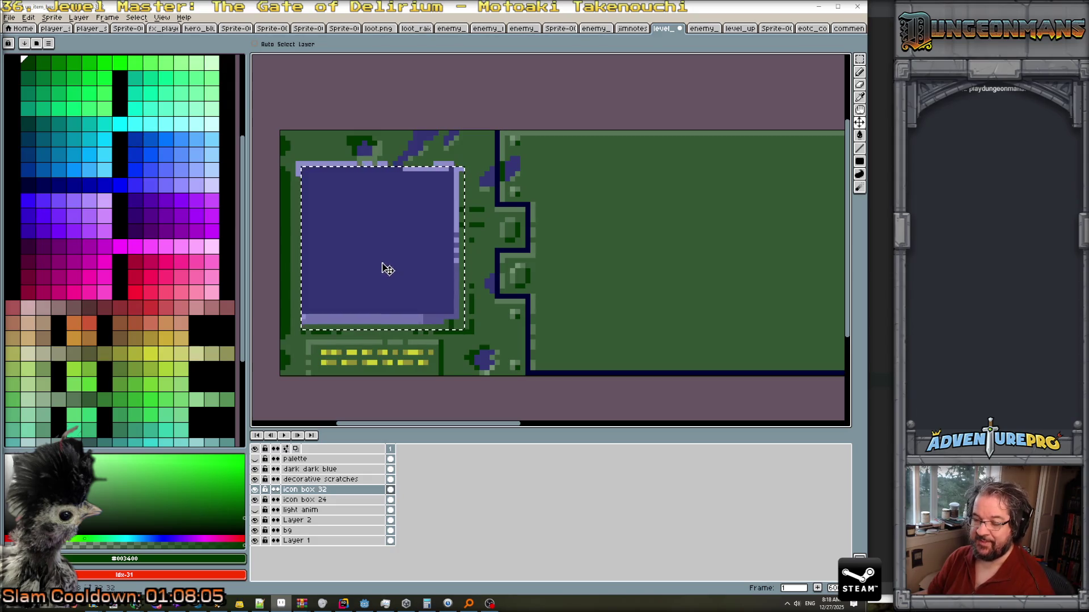
{"action": "key", "text": "g"}
{"action": "left_click", "coordinate": [380, 268], "text": "alt"}
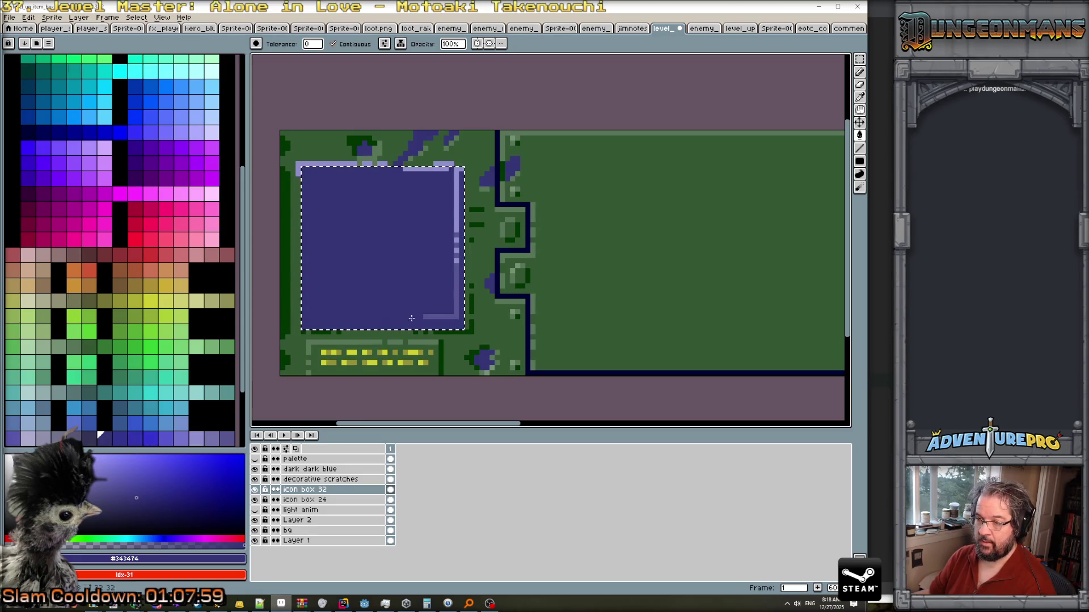
Fill the lavender line inside the right edge with dark blue, then deselect and pick lavender.
{"action": "left_click", "coordinate": [456, 239]}
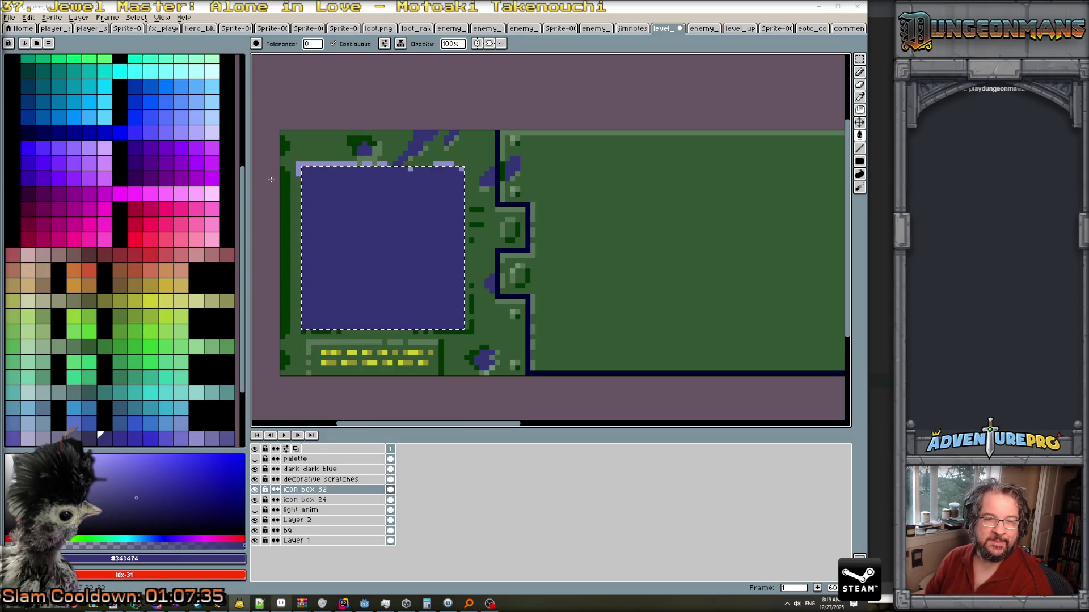
{"action": "key", "text": "ctrl+d"}
{"action": "scroll", "coordinate": [283, 154], "scroll_direction": "up", "scroll_amount": 2}
{"action": "left_click", "coordinate": [313, 185], "text": "alt"}
{"action": "left_click", "coordinate": [314, 200]}
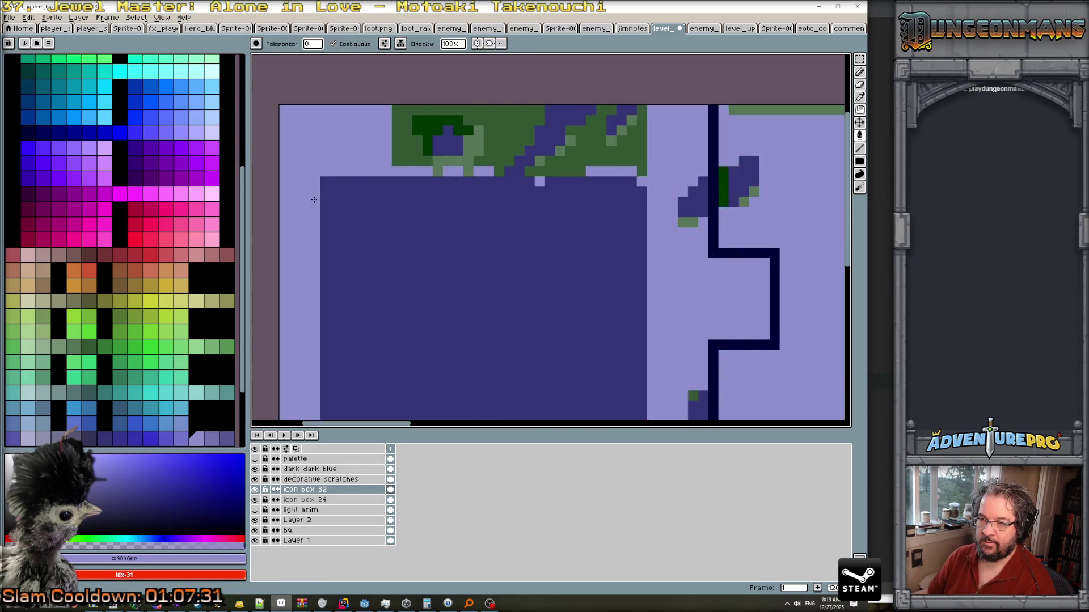
{"action": "key", "text": "ctrl+z"}
{"action": "scroll", "coordinate": [313, 204], "scroll_direction": "down", "scroll_amount": 2}
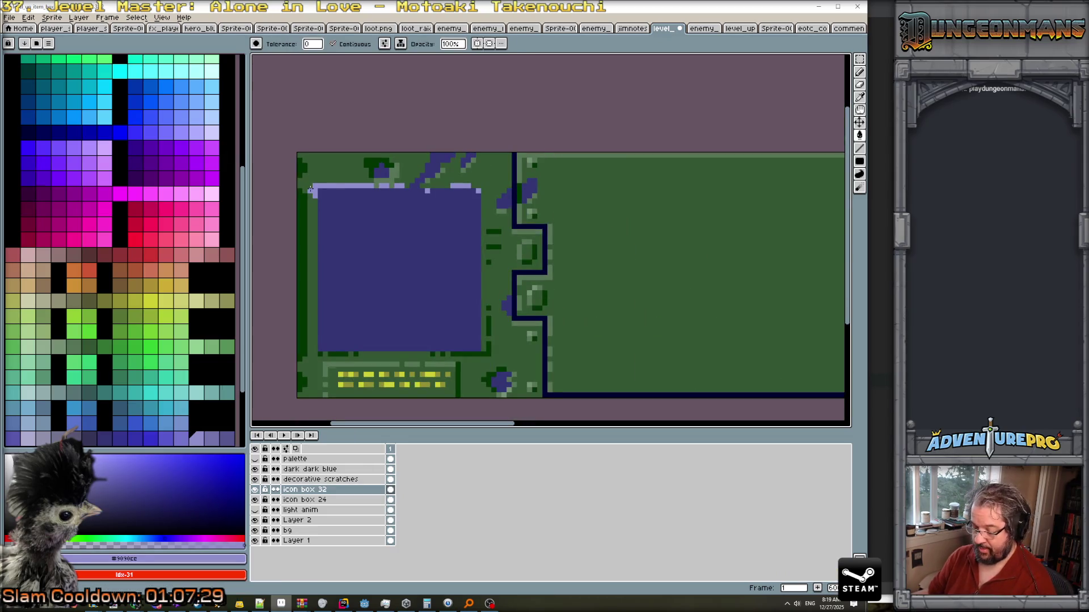
Pencil lavender highlights along the box's left edge, top-right corner and right edge.
{"action": "key", "text": "b"}
{"action": "mouse_move", "coordinate": [314, 200]}
{"action": "left_mouse_down"}
{"action": "mouse_move", "coordinate": [314, 353]}
{"action": "mouse_move", "coordinate": [480, 353]}
{"action": "left_mouse_up"}
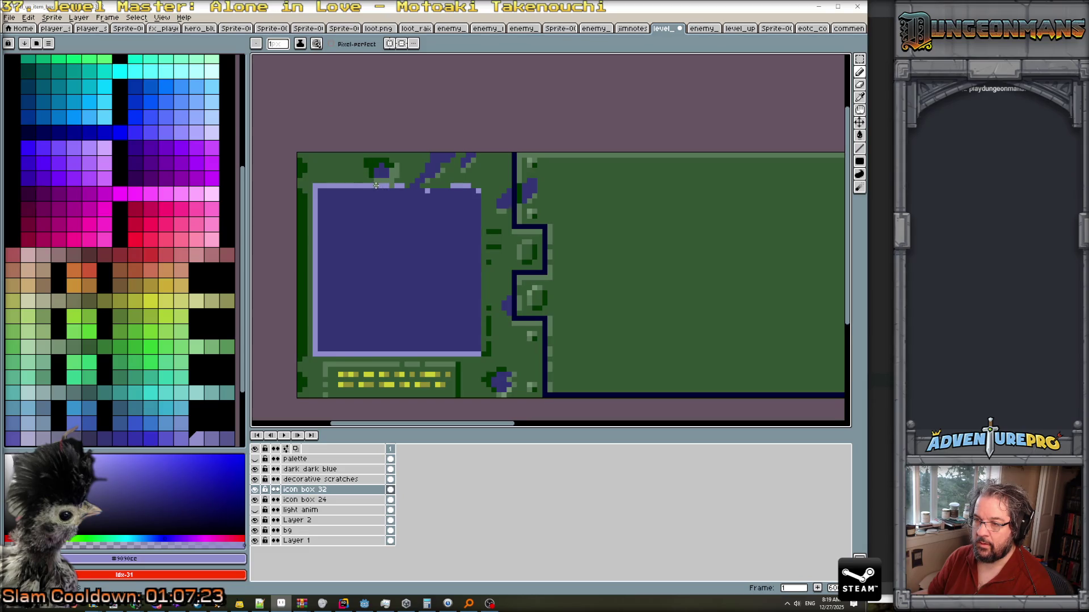
{"action": "left_click", "coordinate": [475, 185]}
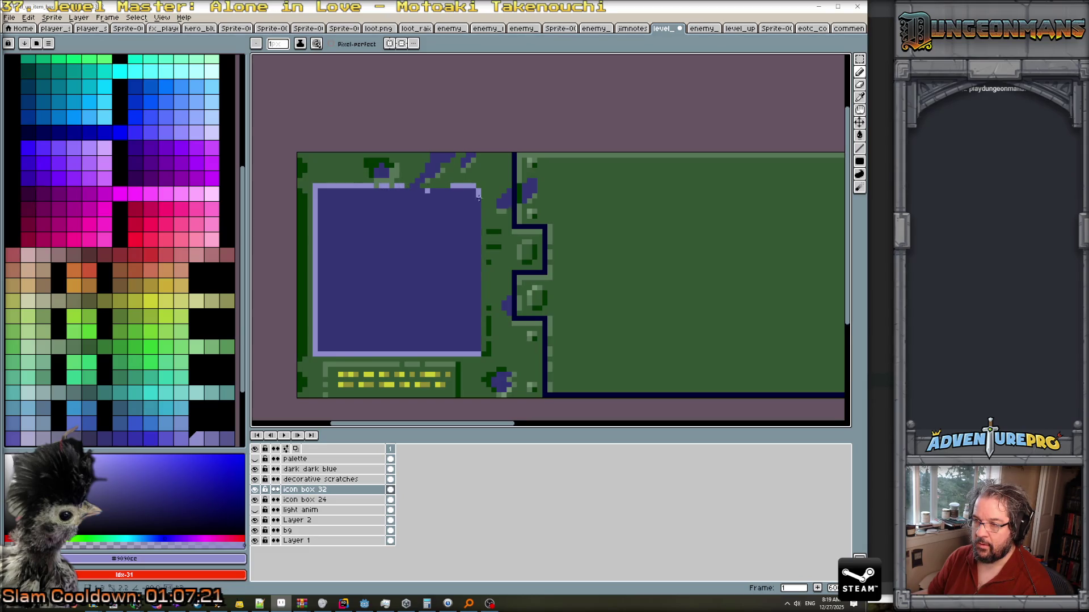
{"action": "left_click_drag", "start_coordinate": [481, 190], "coordinate": [485, 355]}
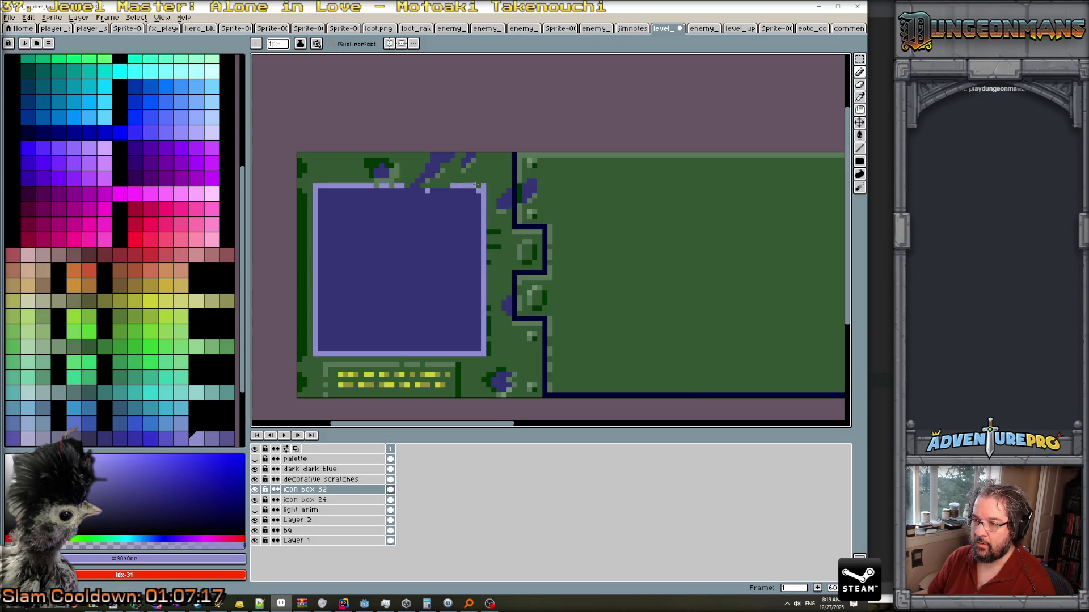
Toggle the decorative scratches layer to check the border, then make it the active layer.
{"action": "left_click", "coordinate": [255, 479]}
{"action": "left_click", "coordinate": [256, 480]}
{"action": "left_click", "coordinate": [255, 480]}
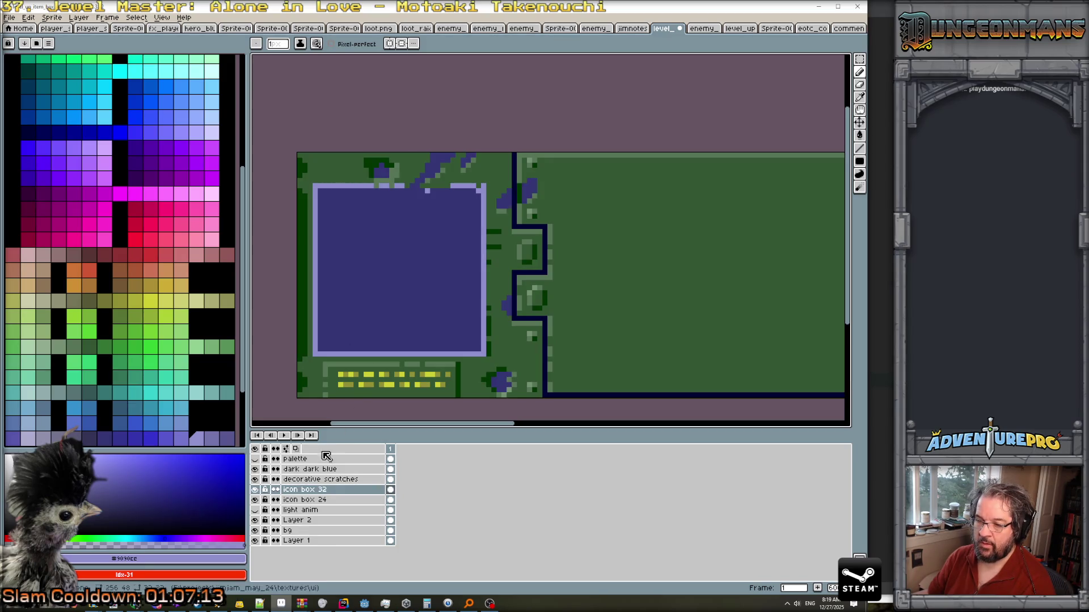
{"action": "left_click", "coordinate": [321, 480]}
Erase the scratches covering the icon box's top border.
{"action": "key", "text": "e"}
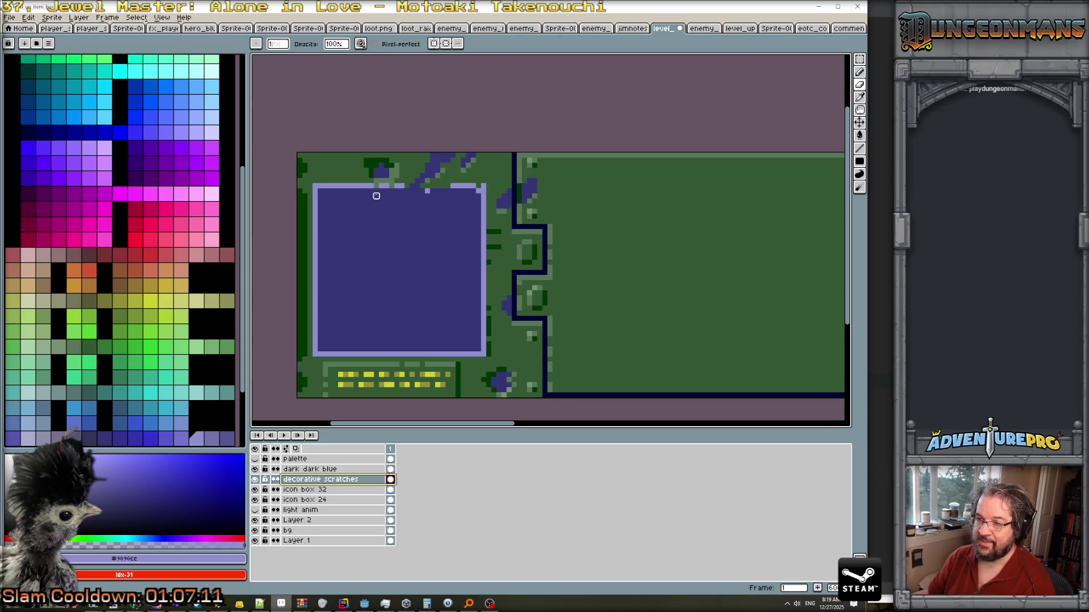
{"action": "left_click_drag", "start_coordinate": [377, 185], "coordinate": [438, 185]}
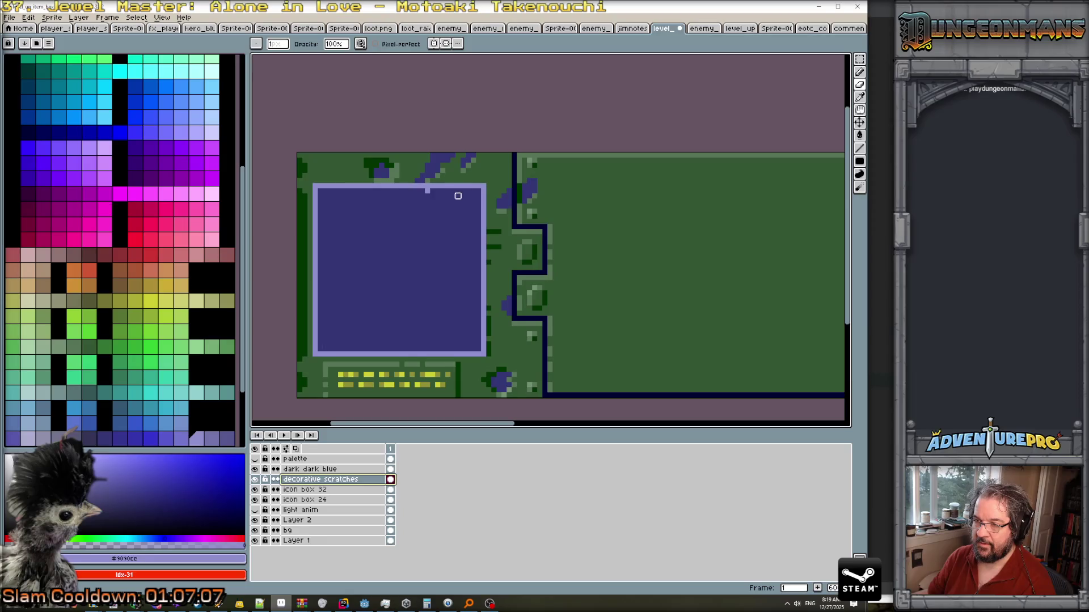
{"action": "scroll", "coordinate": [423, 196], "scroll_direction": "down", "scroll_amount": 3}
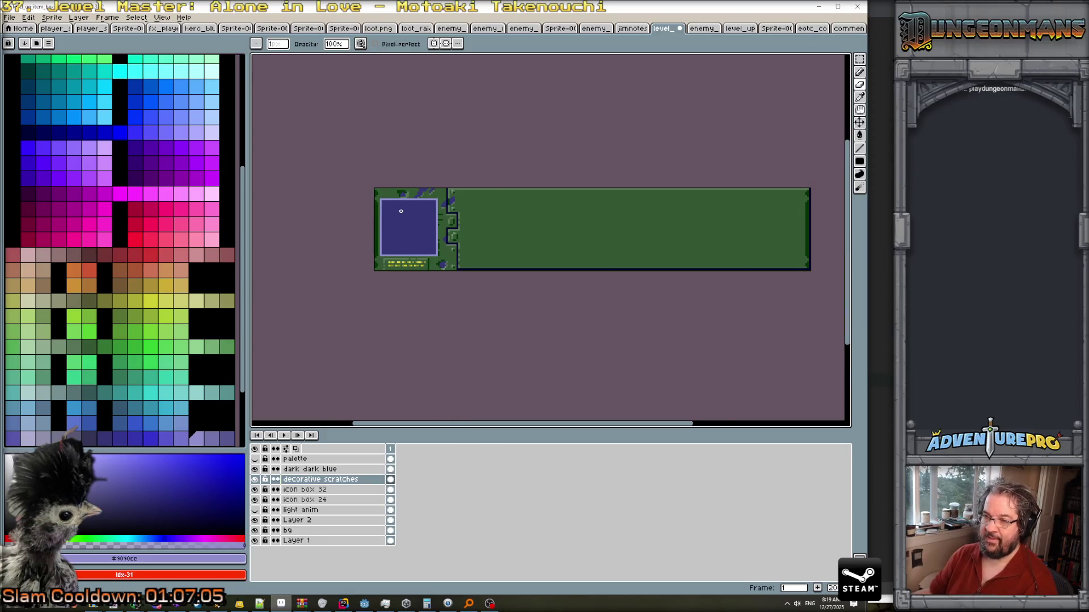
{"action": "scroll", "coordinate": [401, 211], "scroll_direction": "up", "scroll_amount": 1}
{"action": "scroll", "coordinate": [400, 212], "scroll_direction": "up", "scroll_amount": 1}
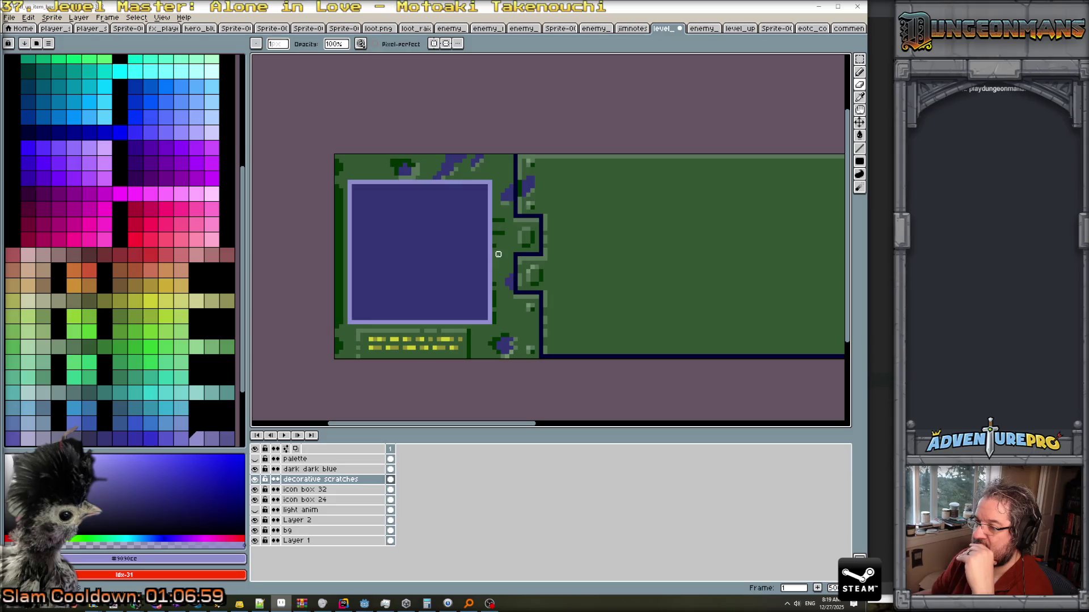
On the bg layer, pencil a dark green line down the box's right edge.
{"action": "left_click", "coordinate": [315, 534]}
{"action": "scroll", "coordinate": [496, 317], "scroll_direction": "up", "scroll_amount": 1}
{"action": "key", "text": "i"}
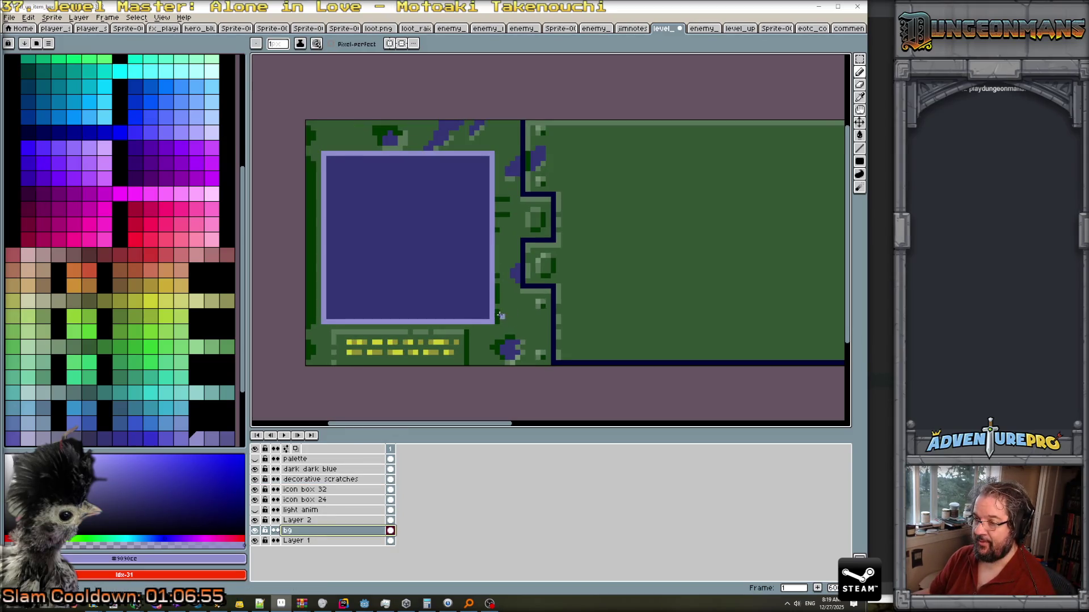
{"action": "left_click", "coordinate": [498, 310]}
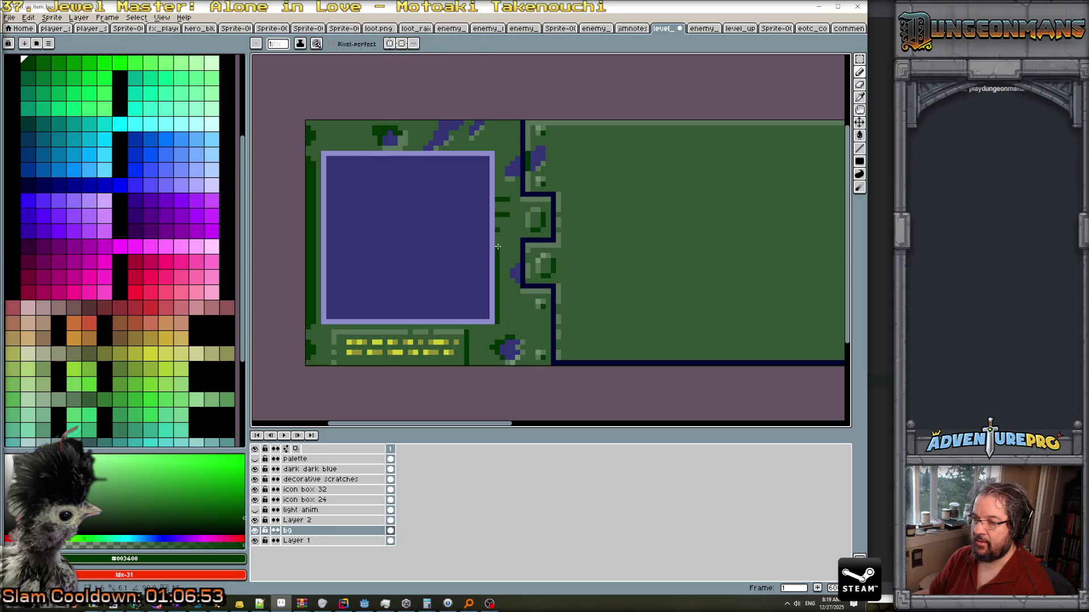
{"action": "left_click_drag", "start_coordinate": [497, 224], "coordinate": [495, 153]}
{"action": "scroll", "coordinate": [502, 205], "scroll_direction": "down", "scroll_amount": 2}
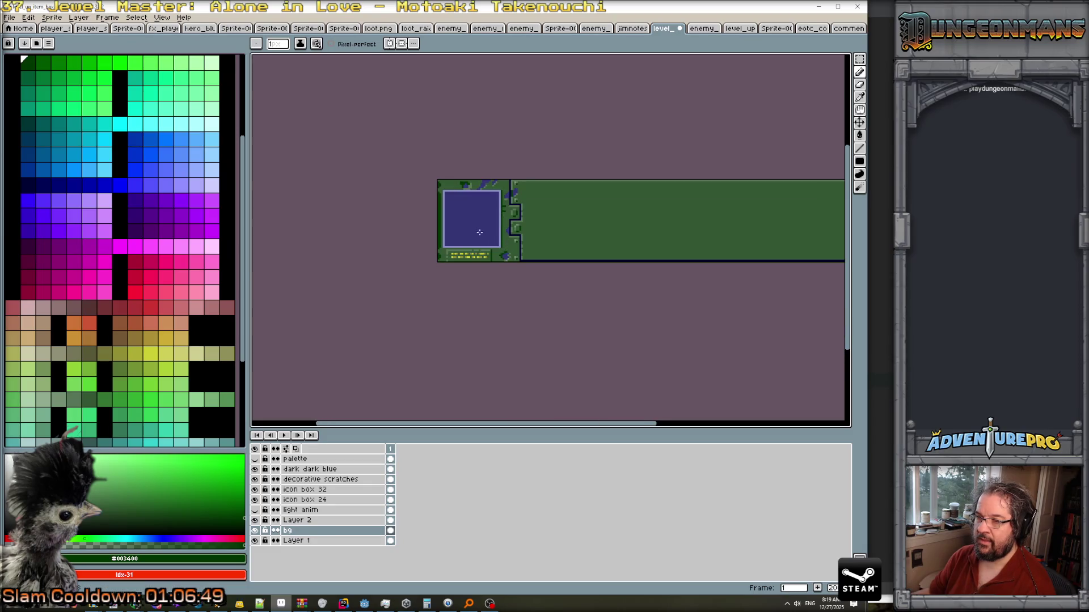
{"action": "scroll", "coordinate": [479, 230], "scroll_direction": "up", "scroll_amount": 1}
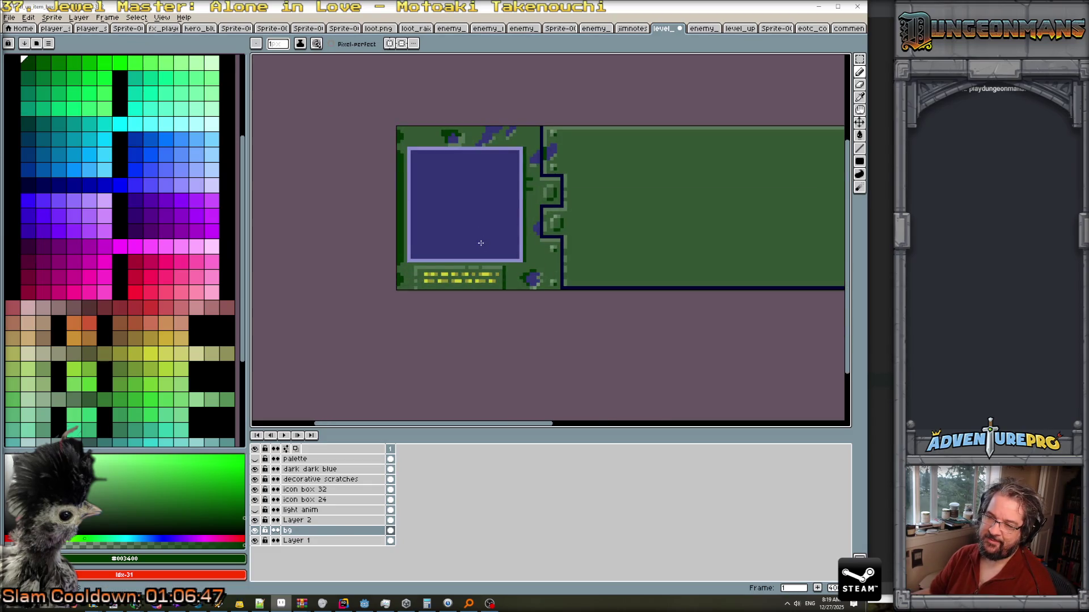
{"action": "scroll", "coordinate": [478, 242], "scroll_direction": "up", "scroll_amount": 1}
{"action": "scroll", "coordinate": [418, 222], "scroll_direction": "down", "scroll_amount": 1}
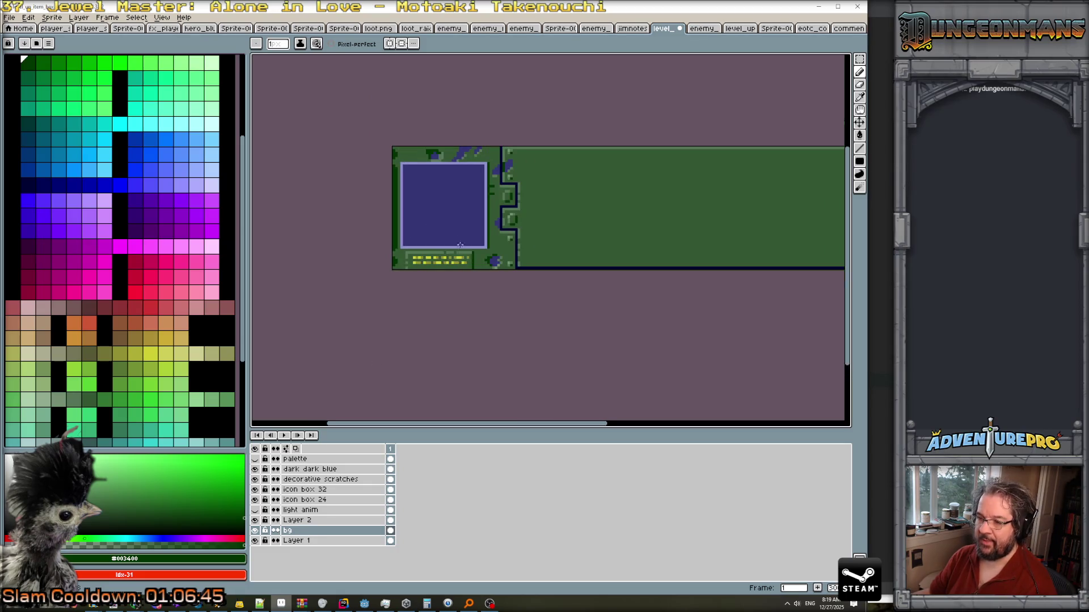
{"action": "scroll", "coordinate": [671, 232], "scroll_direction": "right", "scroll_amount": 3}
{"action": "scroll", "coordinate": [671, 232], "scroll_direction": "up", "scroll_amount": 1}
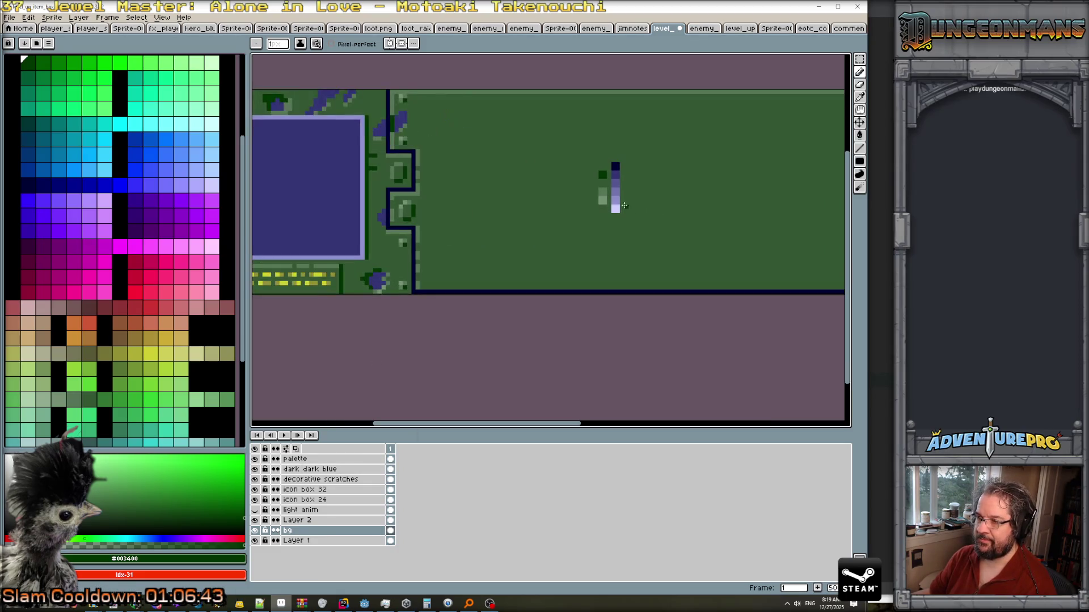
On the icon box 32 layer, repaint the box borders mid purple (left, bottom) and light purple (top, right).
{"action": "left_click", "coordinate": [612, 200], "text": "alt"}
{"action": "left_click_drag", "start_coordinate": [359, 133], "coordinate": [525, 184]}
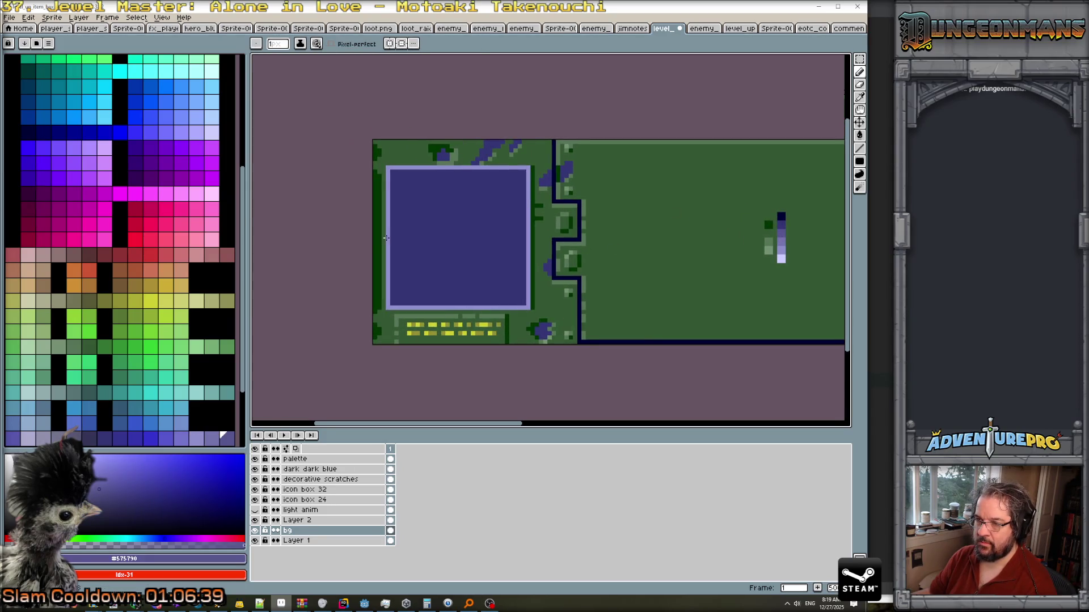
{"action": "left_click", "coordinate": [309, 490]}
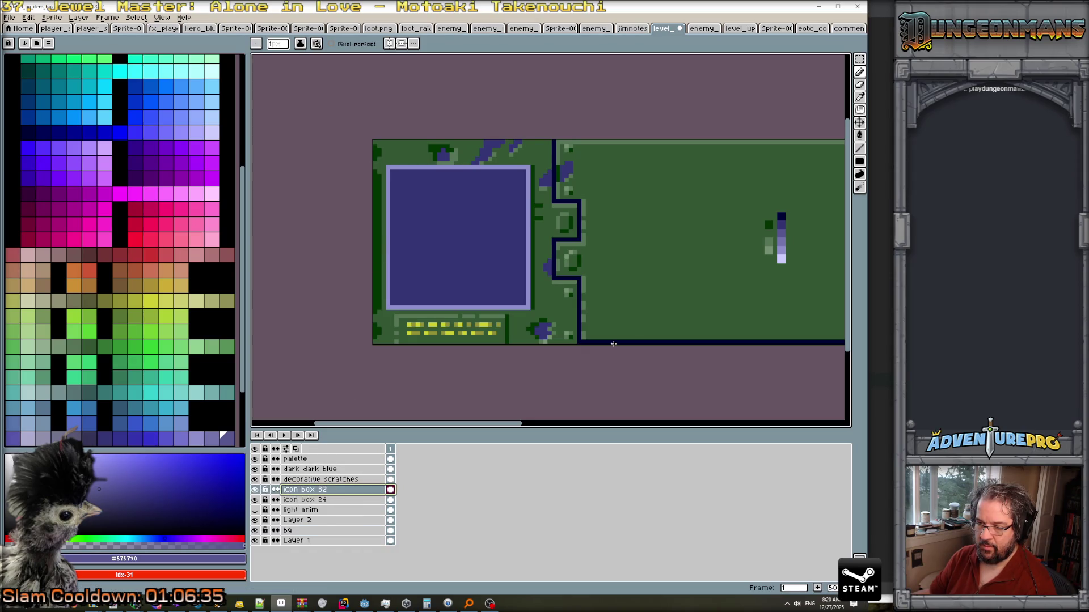
{"action": "left_click", "coordinate": [783, 243], "text": "alt"}
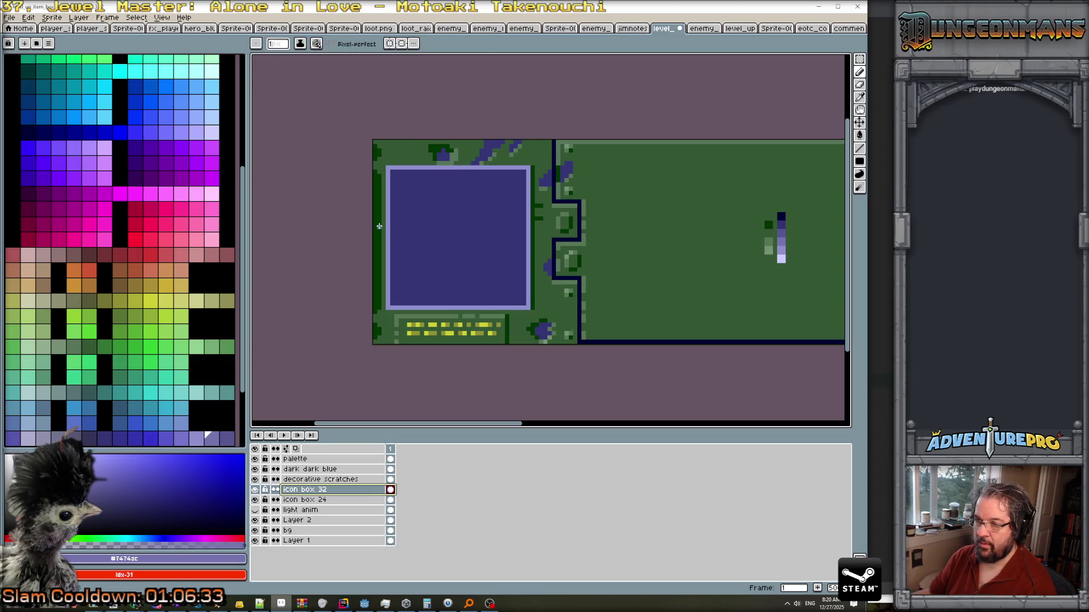
{"action": "mouse_move", "coordinate": [387, 225]}
{"action": "left_mouse_down"}
{"action": "mouse_move", "coordinate": [388, 309]}
{"action": "mouse_move", "coordinate": [482, 308]}
{"action": "left_mouse_up"}
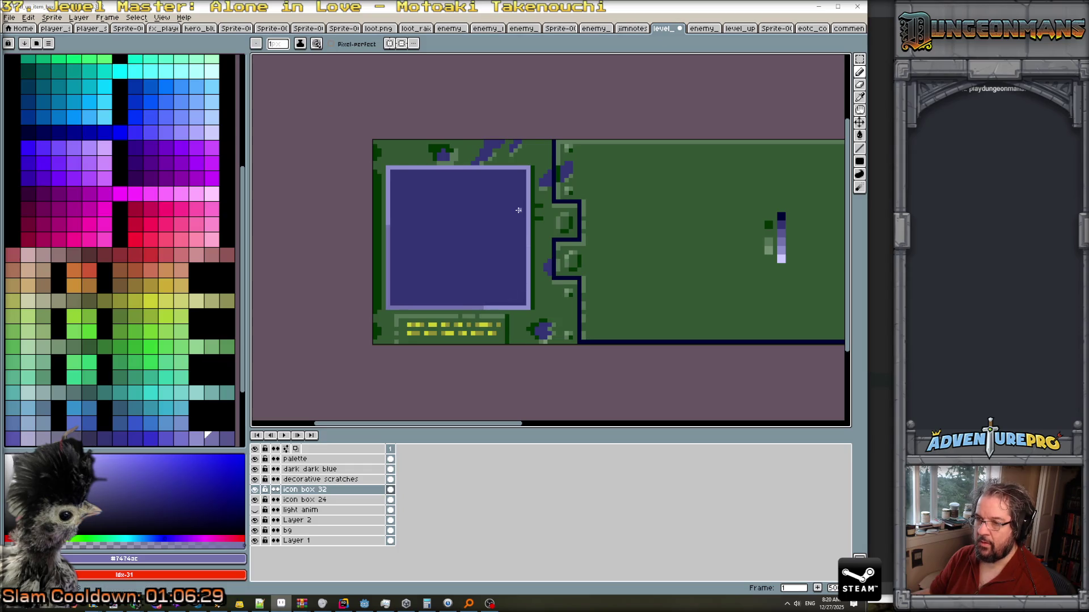
{"action": "mouse_move", "coordinate": [468, 168]}
{"action": "left_mouse_down"}
{"action": "mouse_move", "coordinate": [529, 168]}
{"action": "mouse_move", "coordinate": [527, 266]}
{"action": "left_mouse_up"}
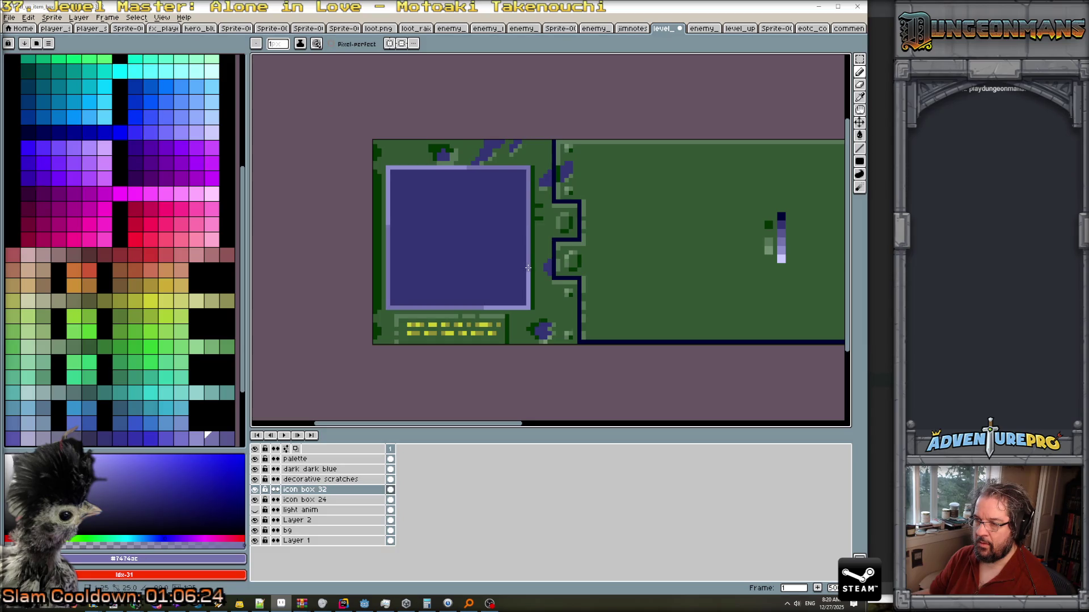
Darken the icon box's lower-right and bottom borders and add pale lavender highlights at its top-left.
{"action": "left_click", "coordinate": [781, 238], "text": "alt"}
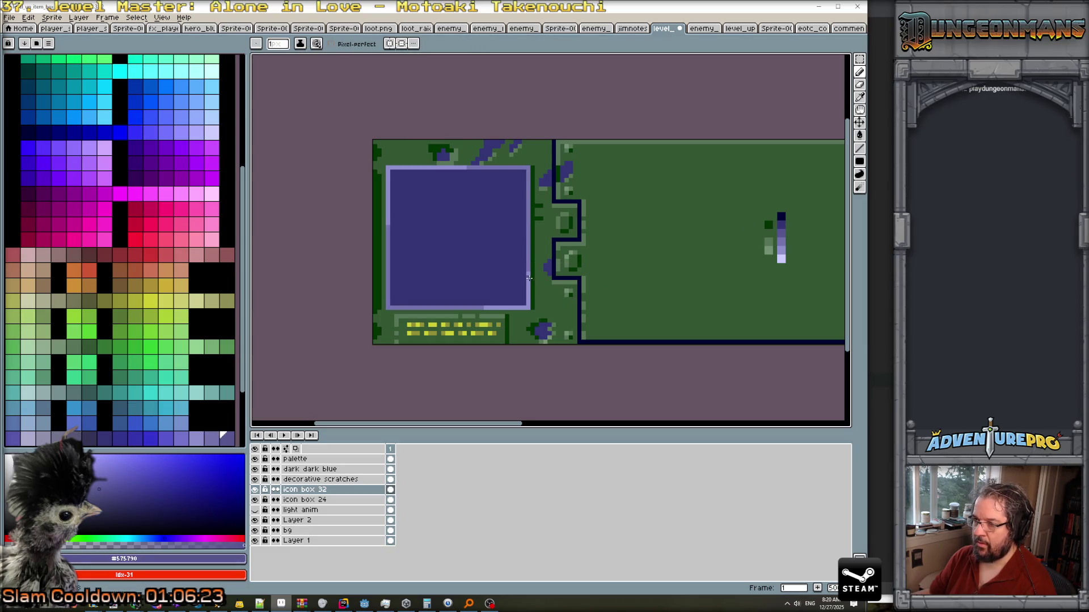
{"action": "mouse_move", "coordinate": [528, 274]}
{"action": "left_mouse_down"}
{"action": "mouse_move", "coordinate": [528, 309]}
{"action": "mouse_move", "coordinate": [484, 307]}
{"action": "left_mouse_up"}
{"action": "scroll", "coordinate": [484, 308], "scroll_direction": "down", "scroll_amount": 3}
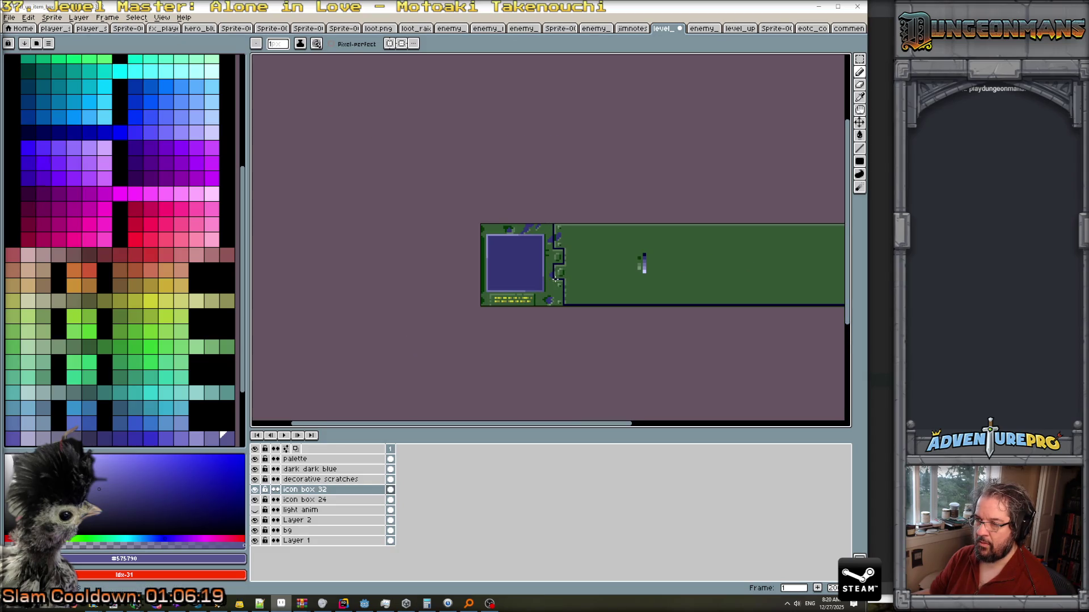
{"action": "scroll", "coordinate": [555, 279], "scroll_direction": "up", "scroll_amount": 2}
{"action": "left_click", "coordinate": [732, 264], "text": "alt"}
{"action": "scroll", "coordinate": [453, 204], "scroll_direction": "up", "scroll_amount": 2}
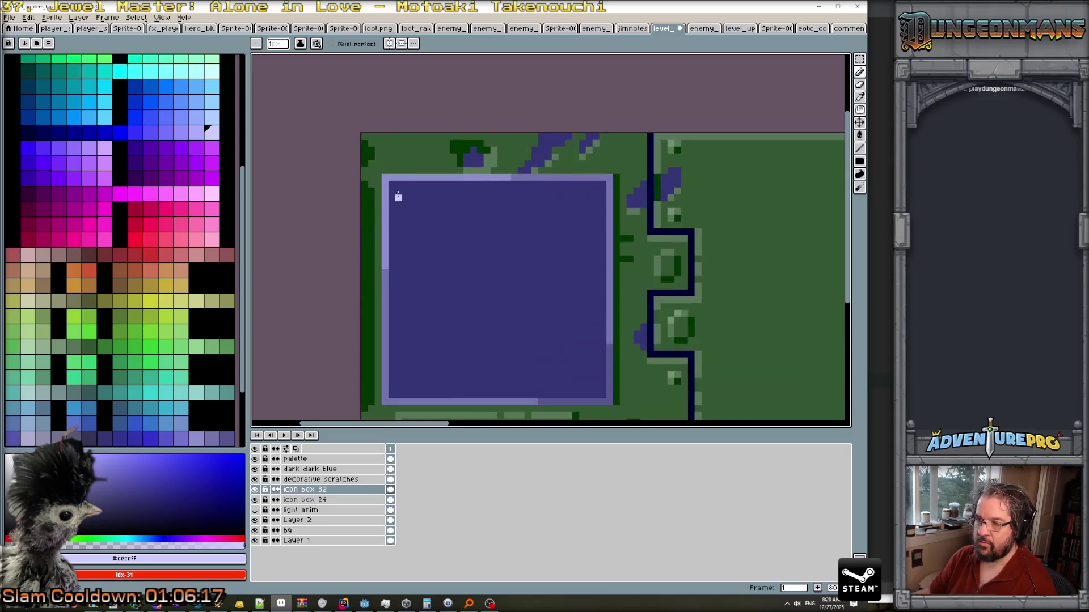
{"action": "mouse_move", "coordinate": [386, 194]}
{"action": "left_mouse_down"}
{"action": "mouse_move", "coordinate": [385, 178]}
{"action": "mouse_move", "coordinate": [399, 178]}
{"action": "left_mouse_up"}
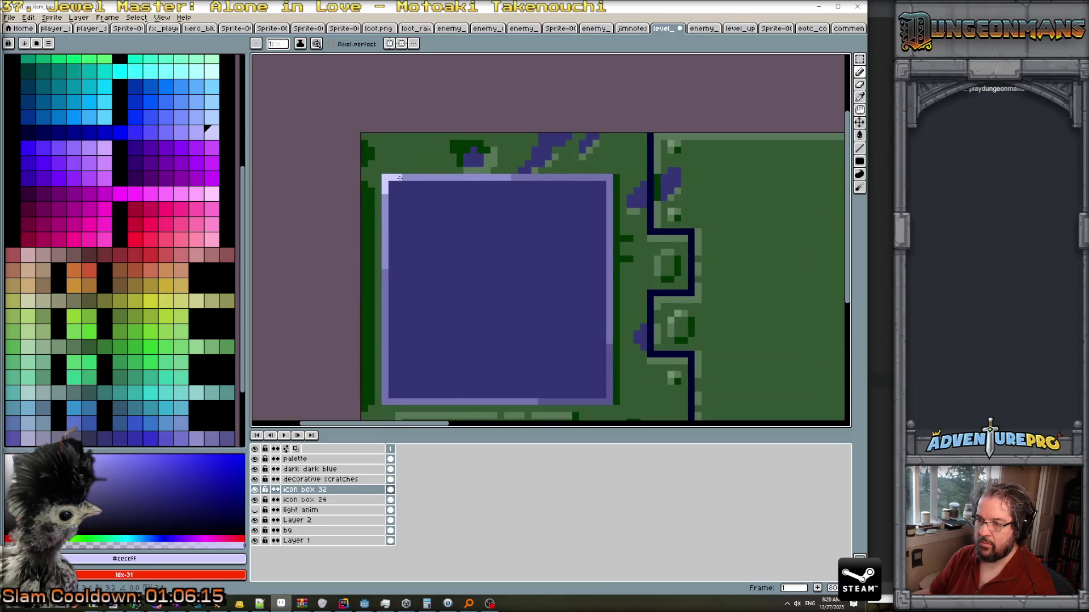
{"action": "left_click", "coordinate": [434, 179]}
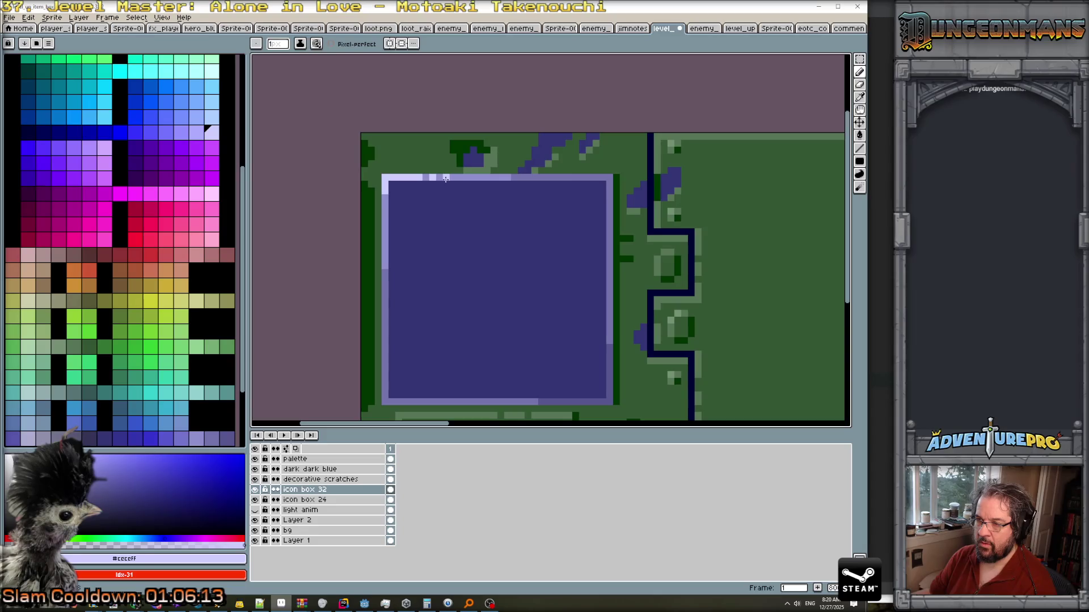
{"action": "scroll", "coordinate": [525, 236], "scroll_direction": "down", "scroll_amount": 3}
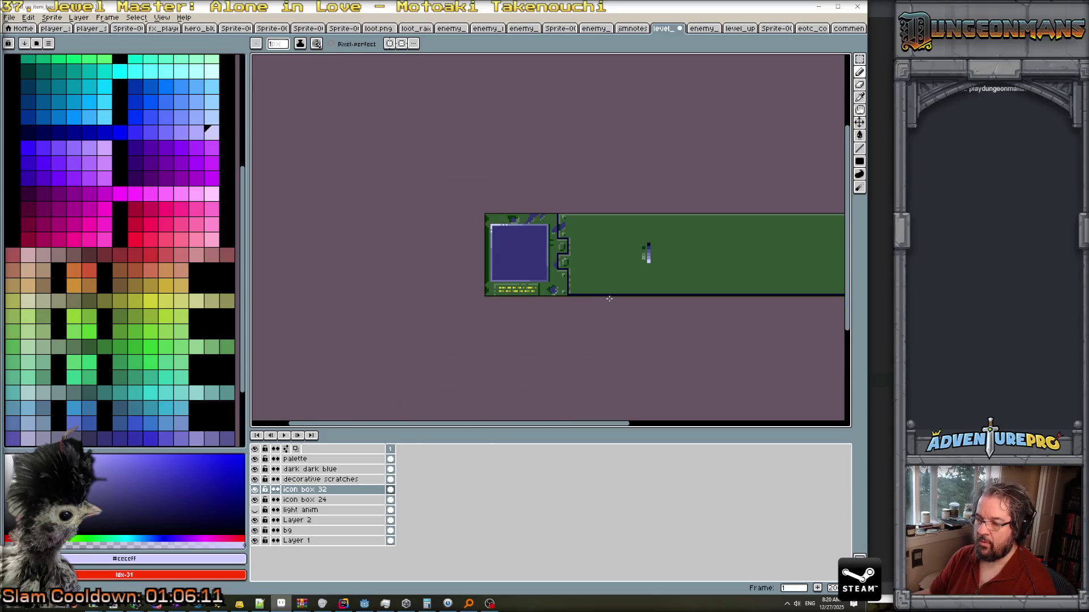
{"action": "scroll", "coordinate": [609, 298], "scroll_direction": "down", "scroll_amount": 1}
{"action": "scroll", "coordinate": [652, 309], "scroll_direction": "up", "scroll_amount": 2}
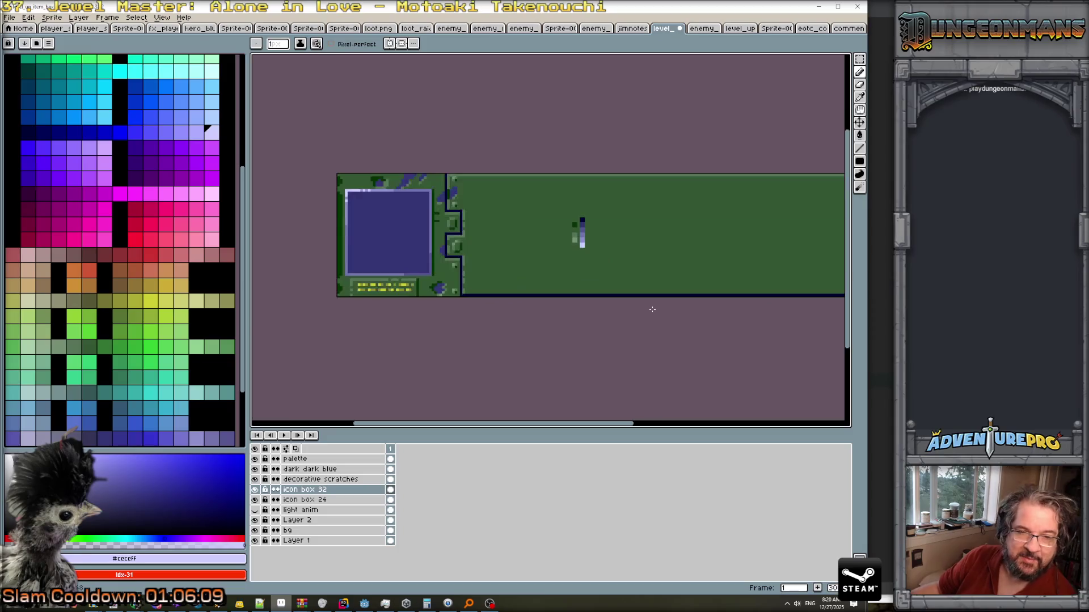
On the bg layer, paint a dark green line beneath the icon box.
{"action": "left_click_drag", "start_coordinate": [646, 316], "coordinate": [498, 270]}
{"action": "scroll", "coordinate": [412, 238], "scroll_direction": "up", "scroll_amount": 1}
{"action": "scroll", "coordinate": [414, 242], "scroll_direction": "down", "scroll_amount": 1}
{"action": "left_click_drag", "start_coordinate": [414, 242], "coordinate": [615, 343]}
{"action": "scroll", "coordinate": [589, 319], "scroll_direction": "up", "scroll_amount": 1}
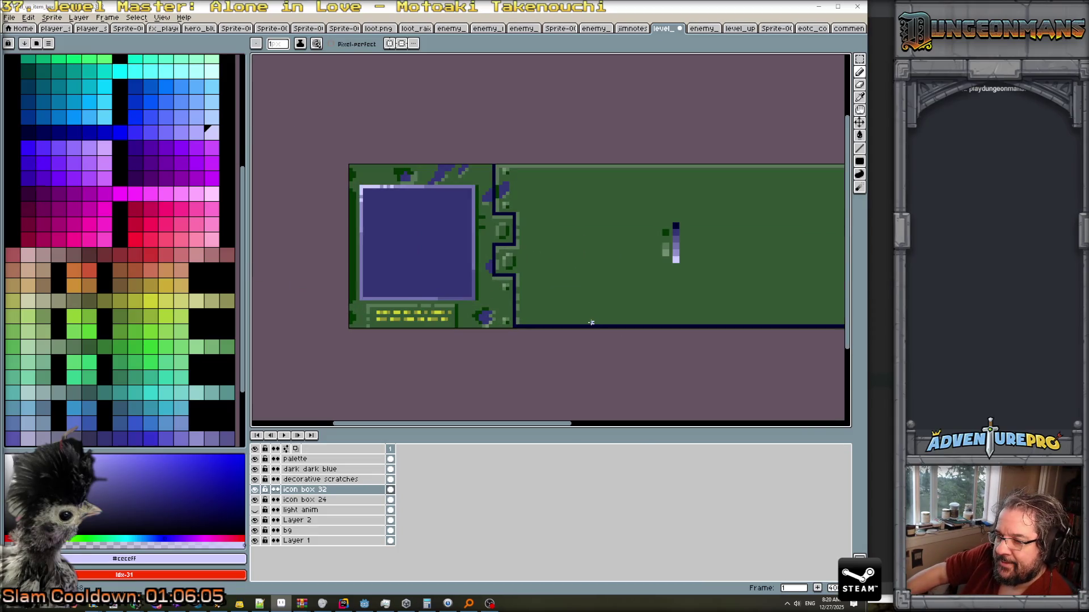
{"action": "scroll", "coordinate": [591, 323], "scroll_direction": "down", "scroll_amount": 1}
{"action": "scroll", "coordinate": [473, 339], "scroll_direction": "up", "scroll_amount": 2}
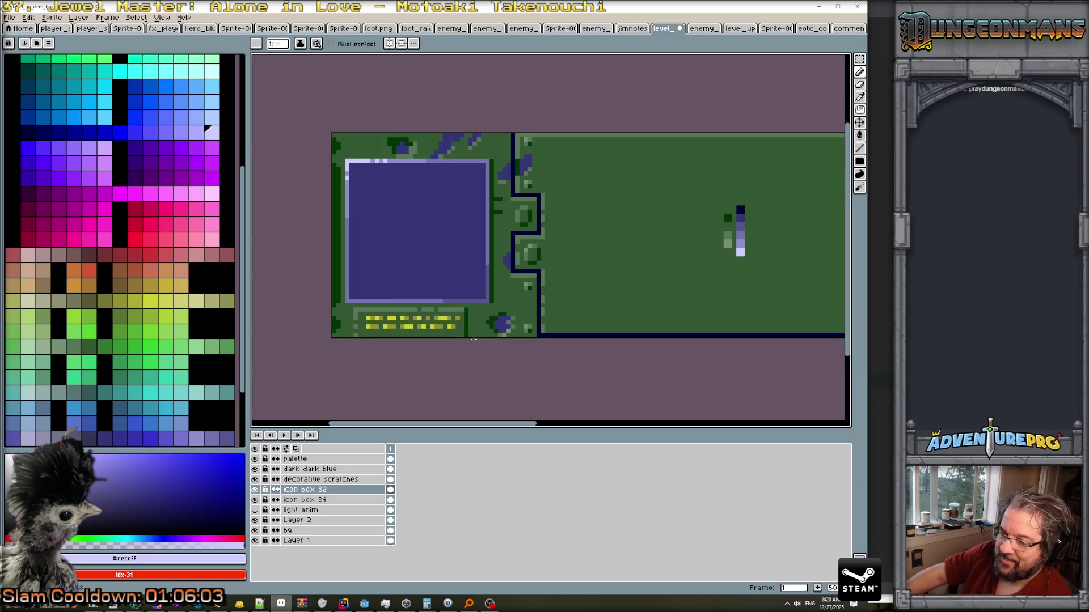
{"action": "left_click", "coordinate": [318, 530]}
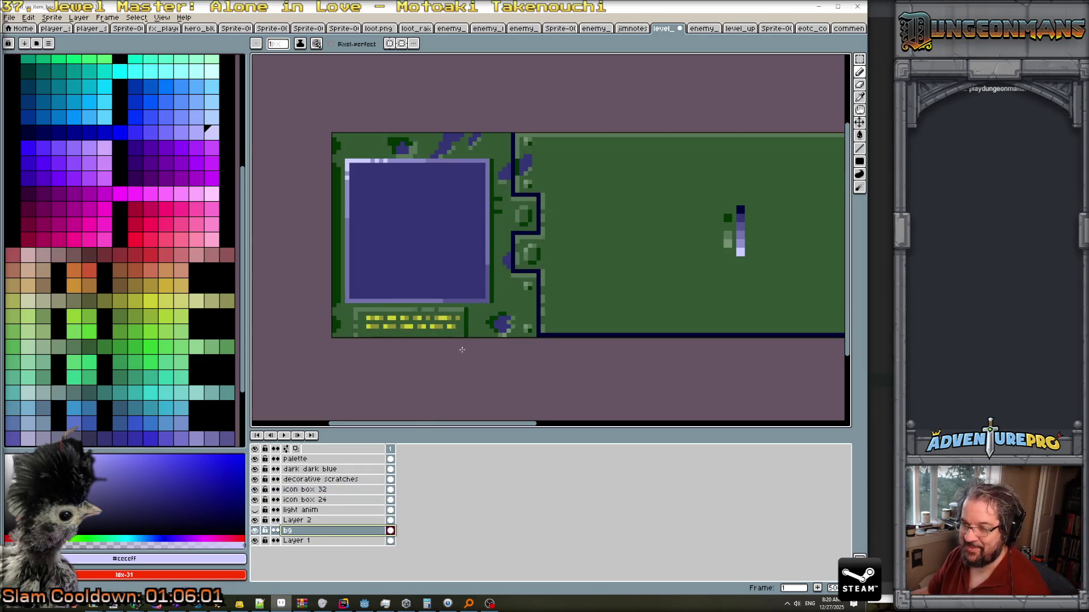
{"action": "scroll", "coordinate": [479, 310], "scroll_direction": "up", "scroll_amount": 1}
{"action": "left_click", "coordinate": [497, 297], "text": "alt"}
{"action": "left_click_drag", "start_coordinate": [266, 303], "coordinate": [499, 302]}
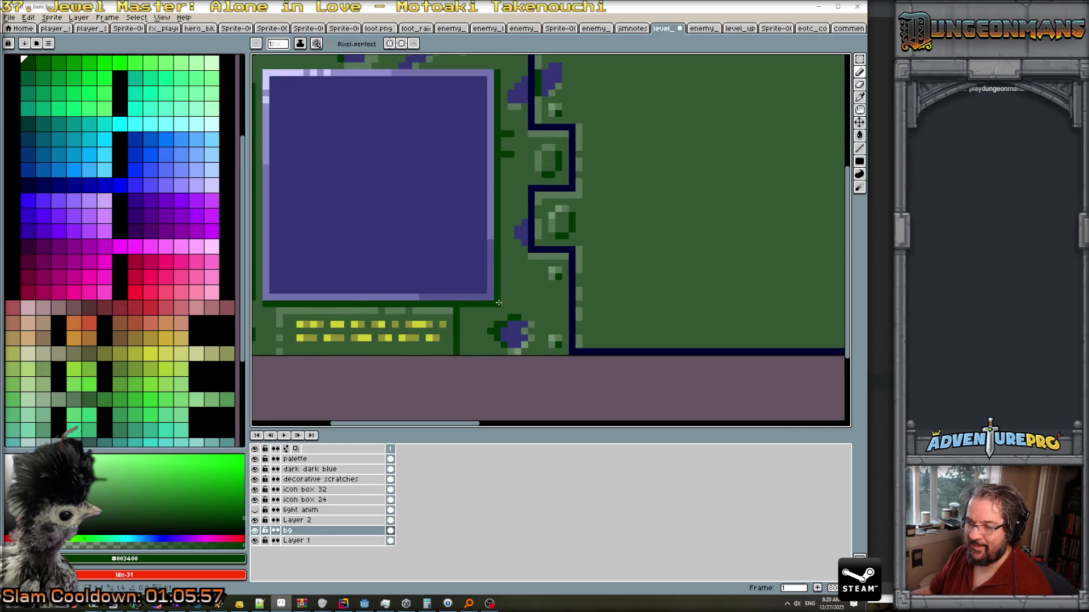
Extend both yellow text bars by one pixel at their right ends, using the dull yellow and #cccc34.
{"action": "scroll", "coordinate": [498, 302], "scroll_direction": "down", "scroll_amount": 3}
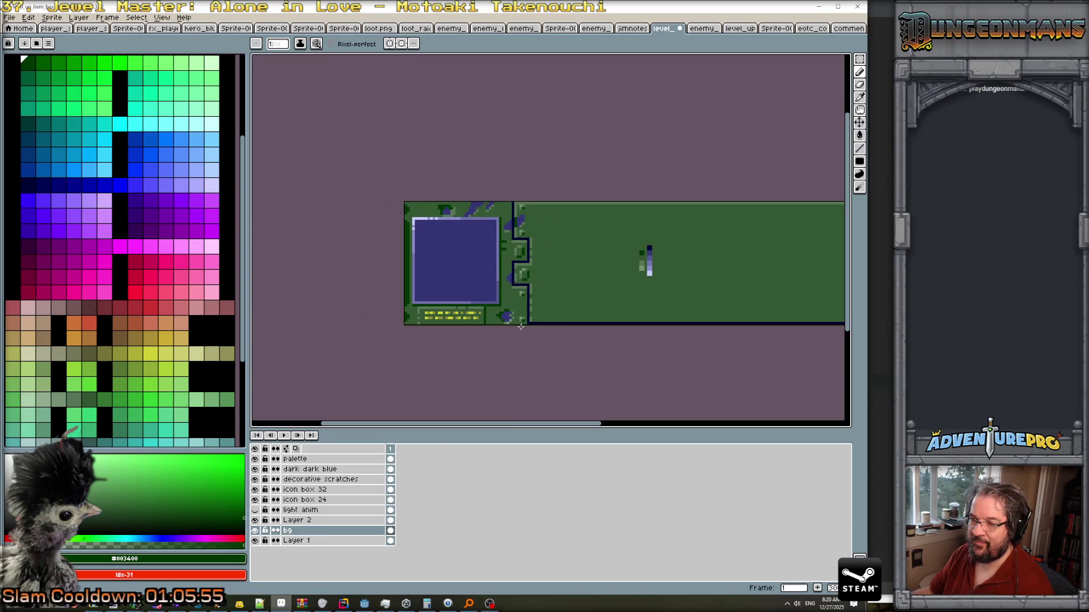
{"action": "scroll", "coordinate": [520, 326], "scroll_direction": "down", "scroll_amount": 1}
{"action": "scroll", "coordinate": [515, 287], "scroll_direction": "up", "scroll_amount": 3}
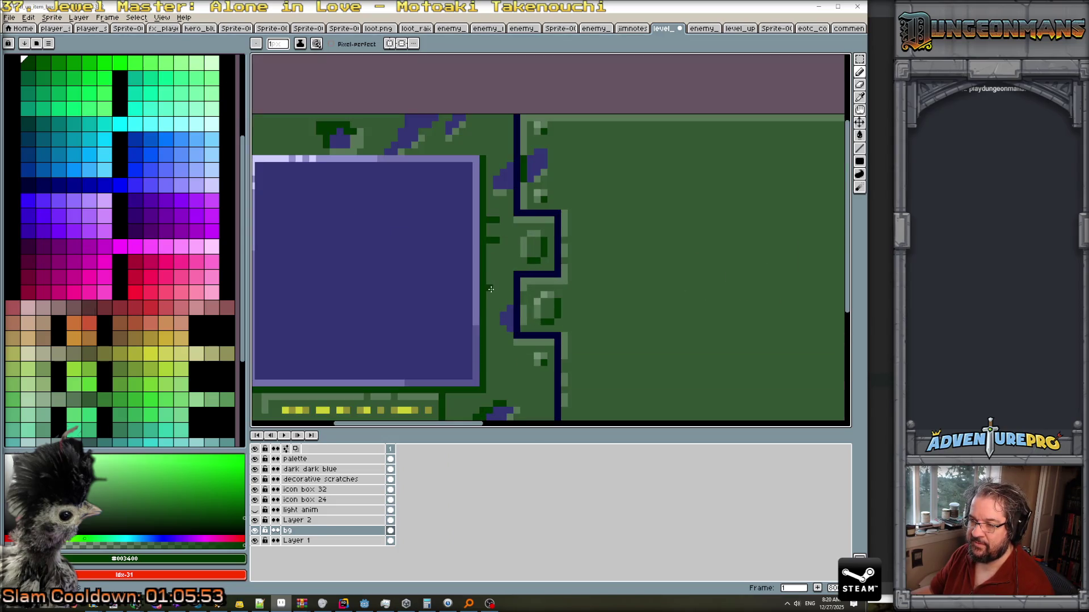
{"action": "scroll", "coordinate": [490, 317], "scroll_direction": "down", "scroll_amount": 2}
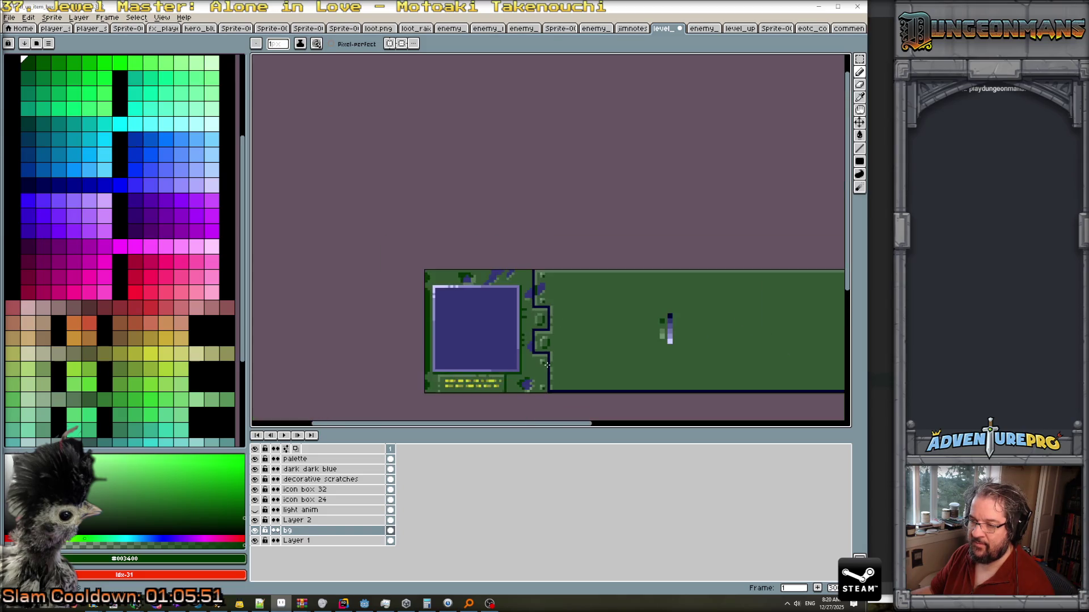
{"action": "scroll", "coordinate": [557, 372], "scroll_direction": "down", "scroll_amount": 1}
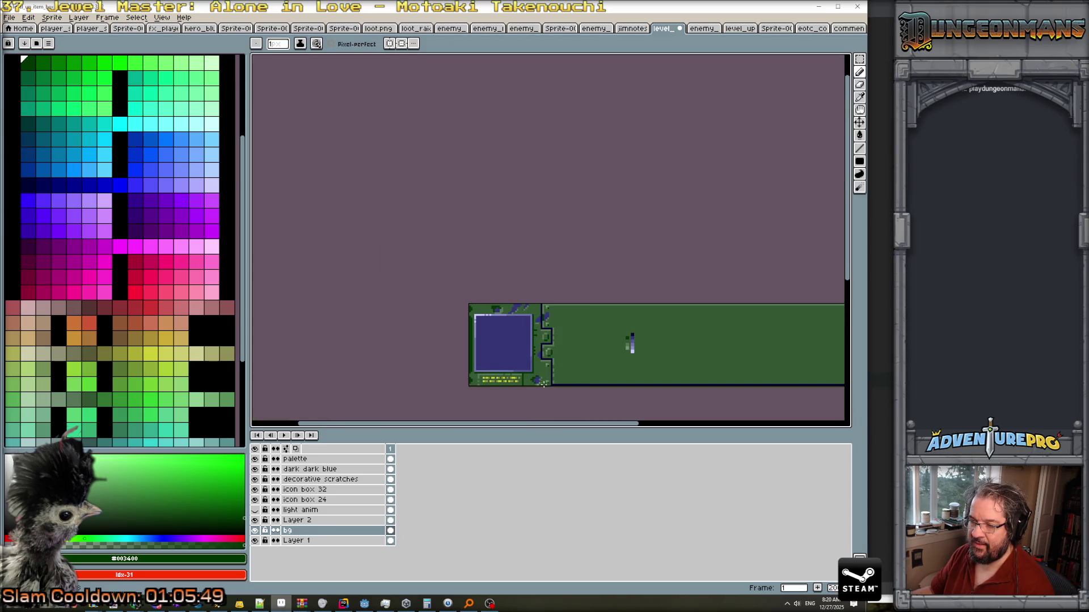
{"action": "scroll", "coordinate": [517, 381], "scroll_direction": "up", "scroll_amount": 2}
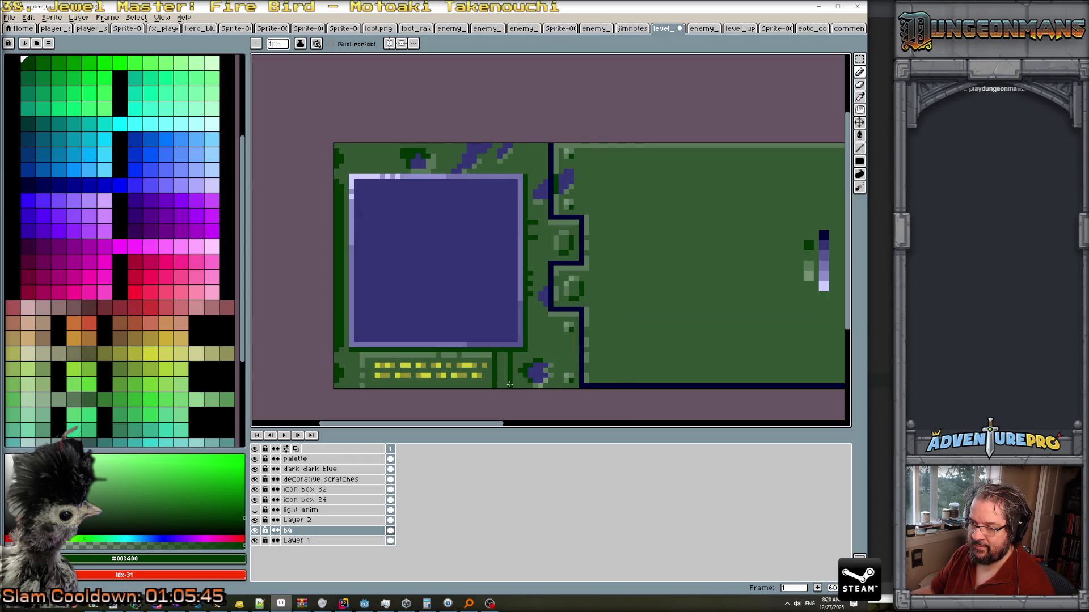
{"action": "left_click", "coordinate": [508, 356], "text": "alt"}
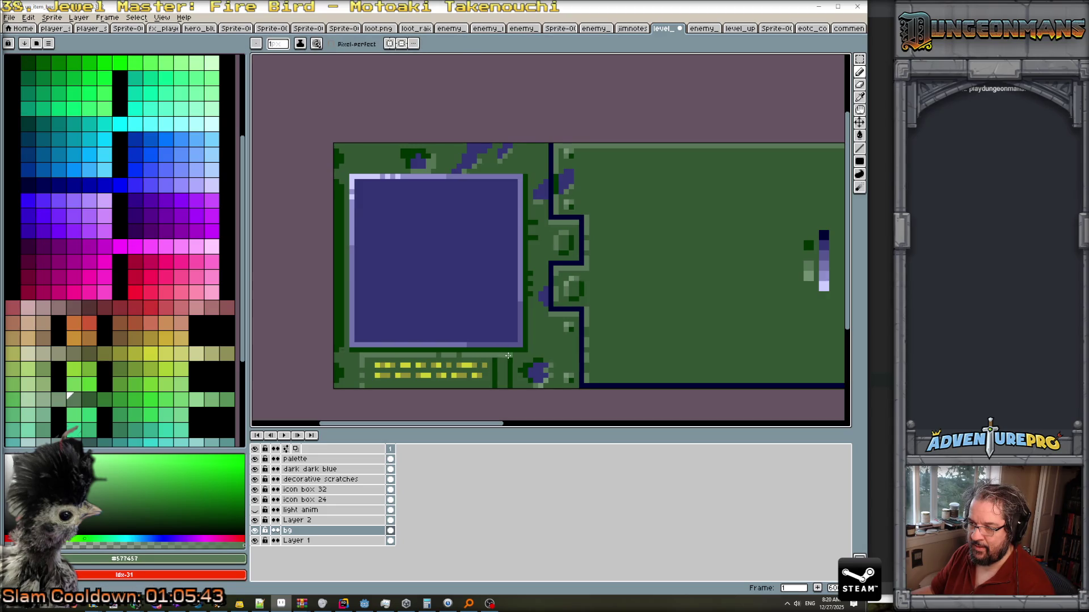
{"action": "left_click", "coordinate": [495, 364], "text": "alt"}
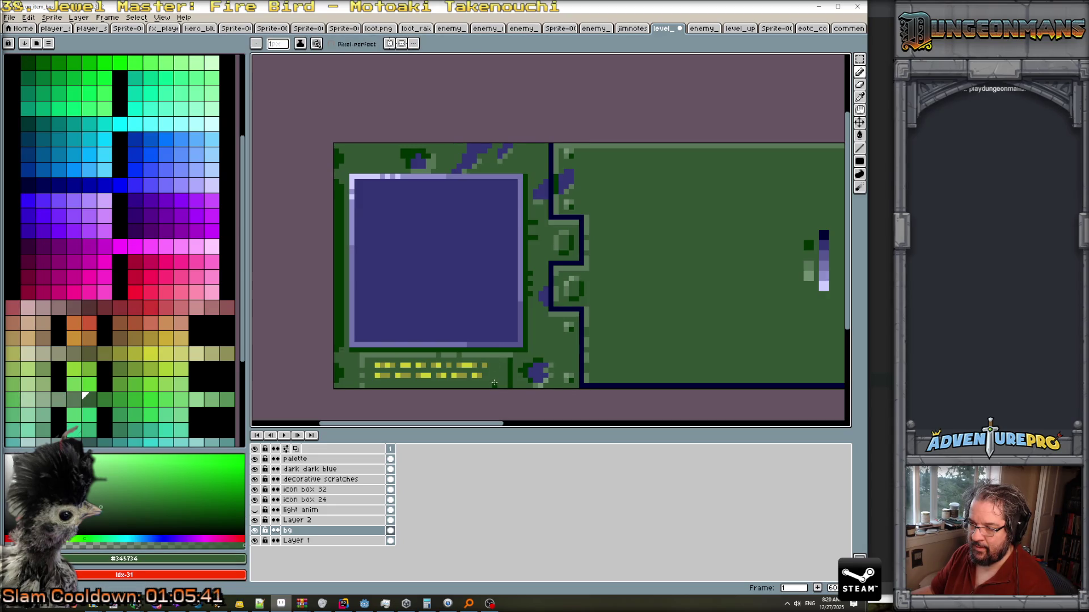
{"action": "left_click", "coordinate": [510, 360], "text": "alt"}
{"action": "scroll", "coordinate": [507, 388], "scroll_direction": "down", "scroll_amount": 2}
{"action": "scroll", "coordinate": [499, 374], "scroll_direction": "up", "scroll_amount": 3}
{"action": "left_click", "coordinate": [494, 368], "text": "alt"}
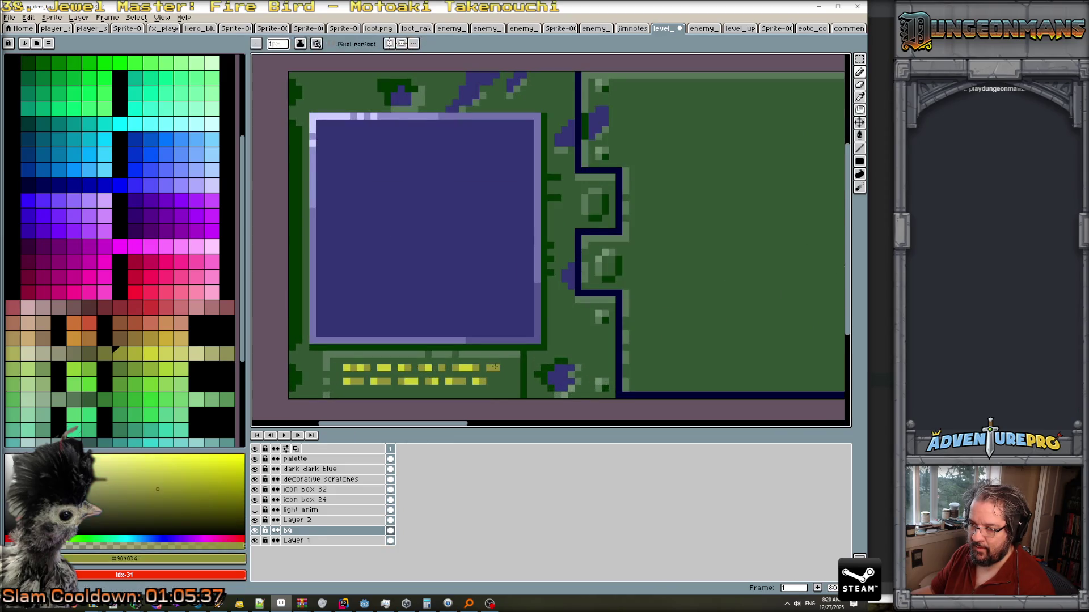
{"action": "left_click", "coordinate": [496, 382]}
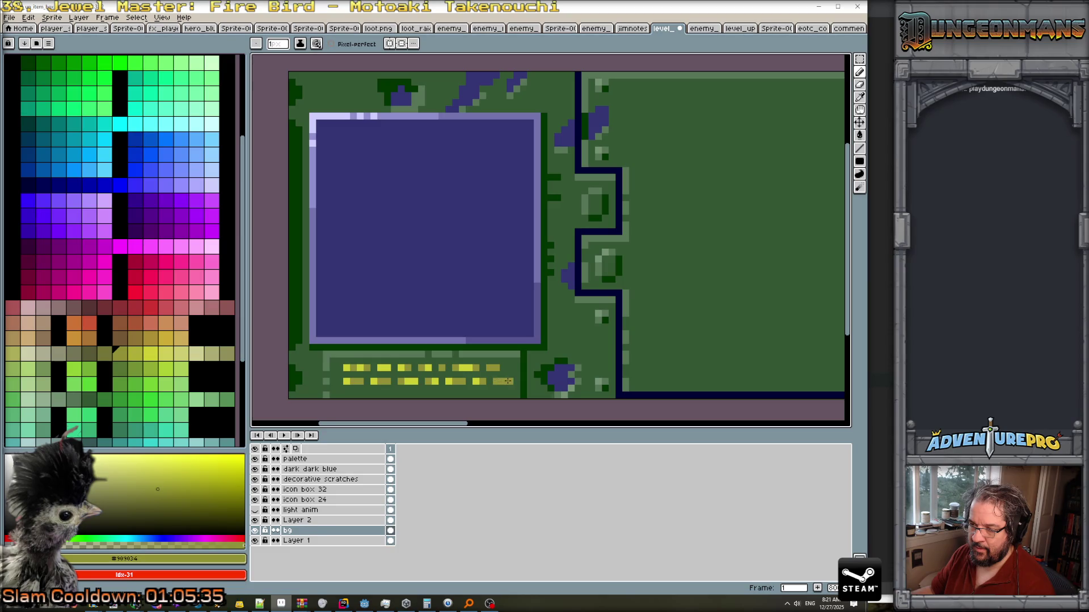
{"action": "left_click", "coordinate": [480, 381], "text": "alt"}
{"action": "left_click", "coordinate": [503, 367]}
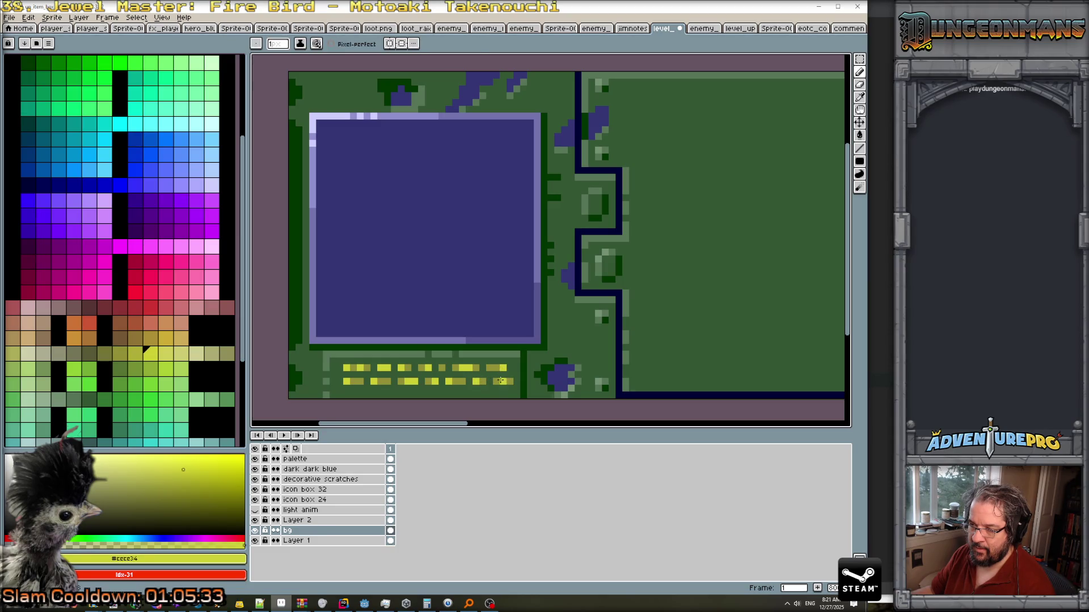
Save the sprite, confirming the png layer warning.
{"action": "scroll", "coordinate": [496, 380], "scroll_direction": "down", "scroll_amount": 3}
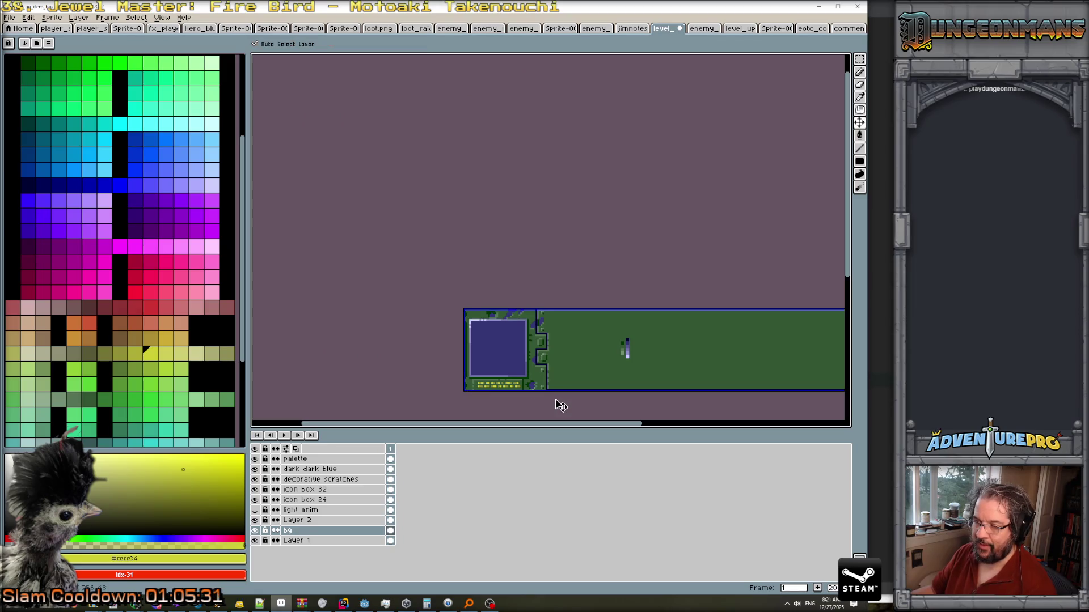
{"action": "key", "text": "ctrl+s"}
{"action": "left_click", "coordinate": [424, 358]}
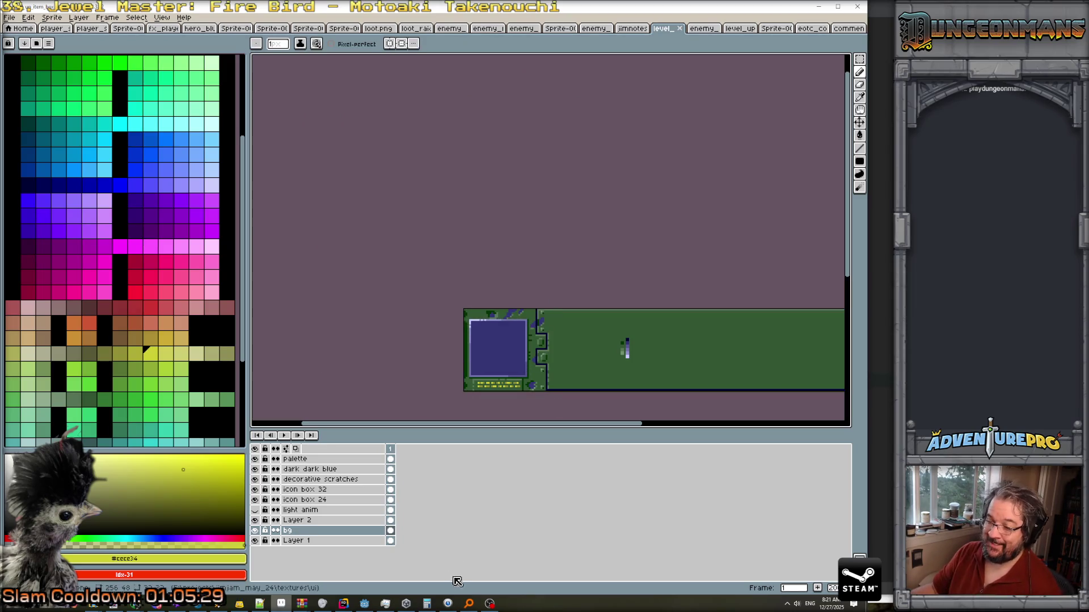
{"action": "left_click", "coordinate": [370, 606]}
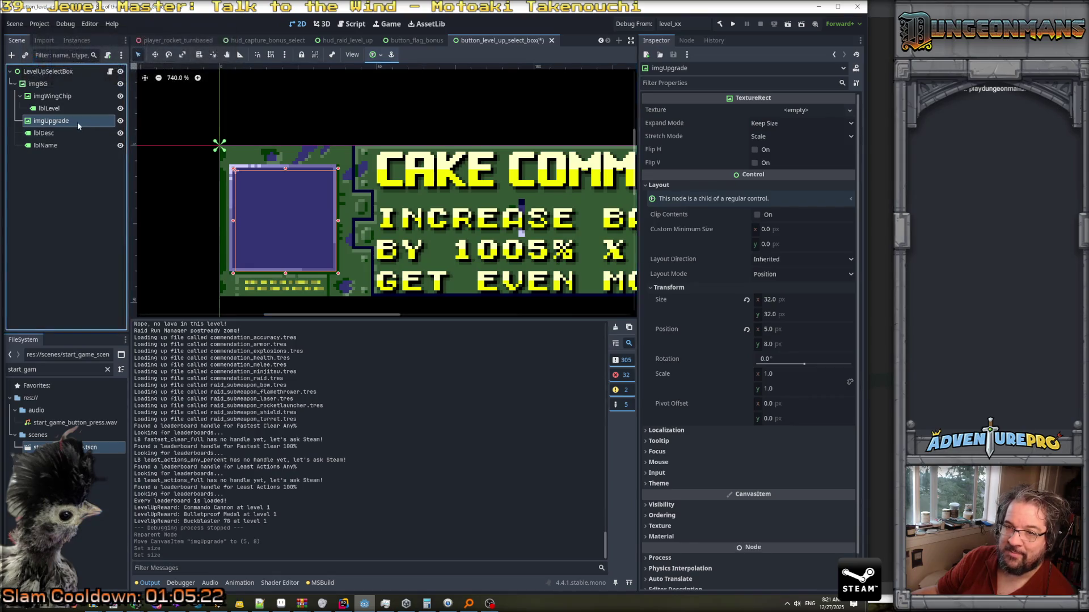
Move imgUpgrade to (4, 7), save the level-up scene, and run the game.
{"action": "left_click_drag", "start_coordinate": [267, 224], "coordinate": [263, 219]}
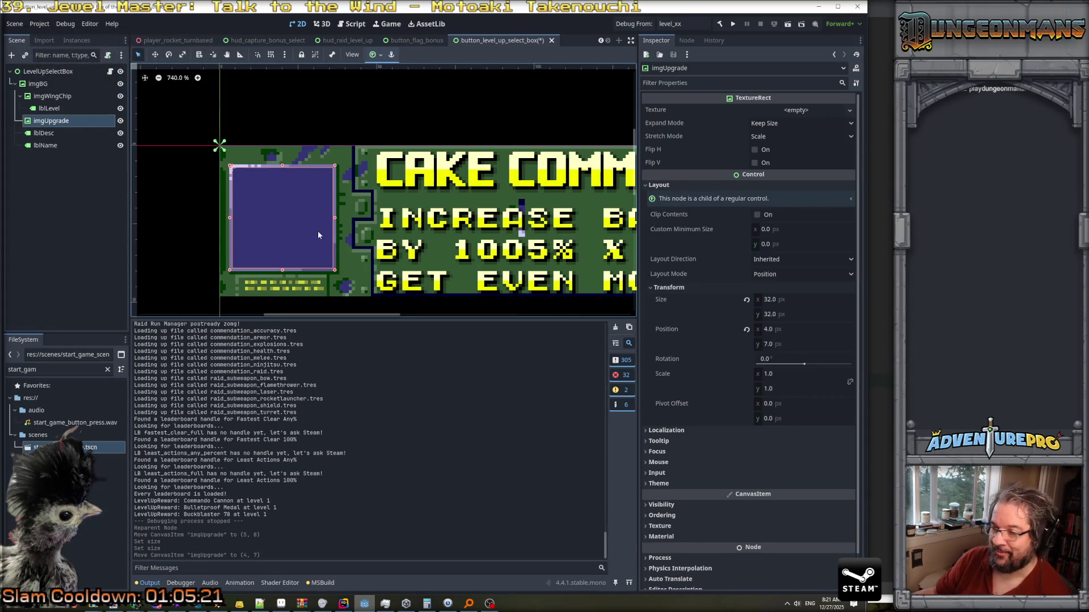
{"action": "key", "text": "ctrl+s"}
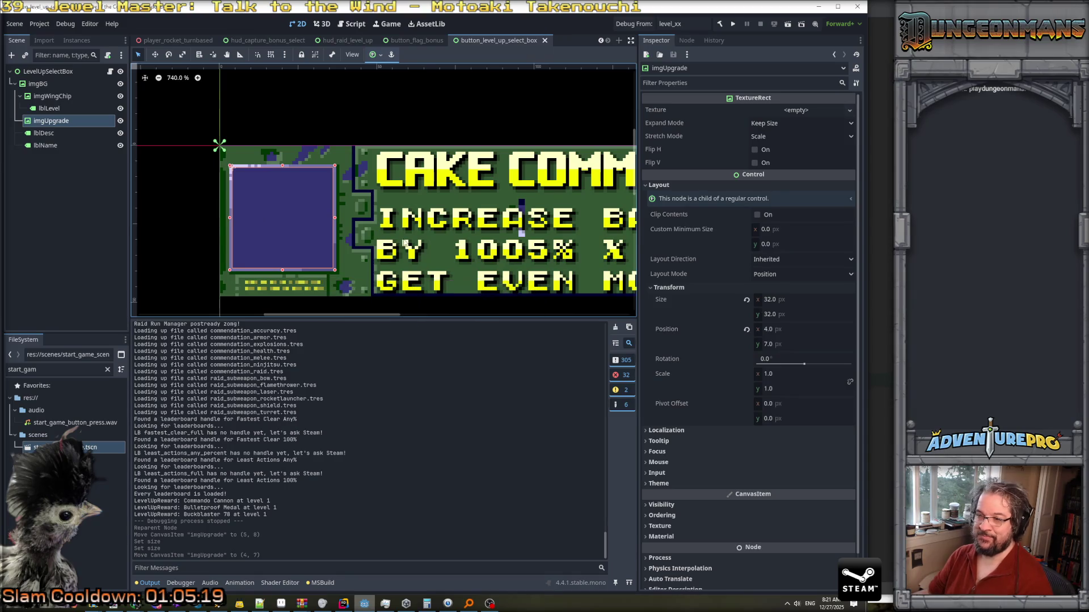
{"action": "scroll", "coordinate": [481, 258], "scroll_direction": "down", "scroll_amount": 6}
{"action": "left_click_drag", "start_coordinate": [505, 295], "coordinate": [396, 274]}
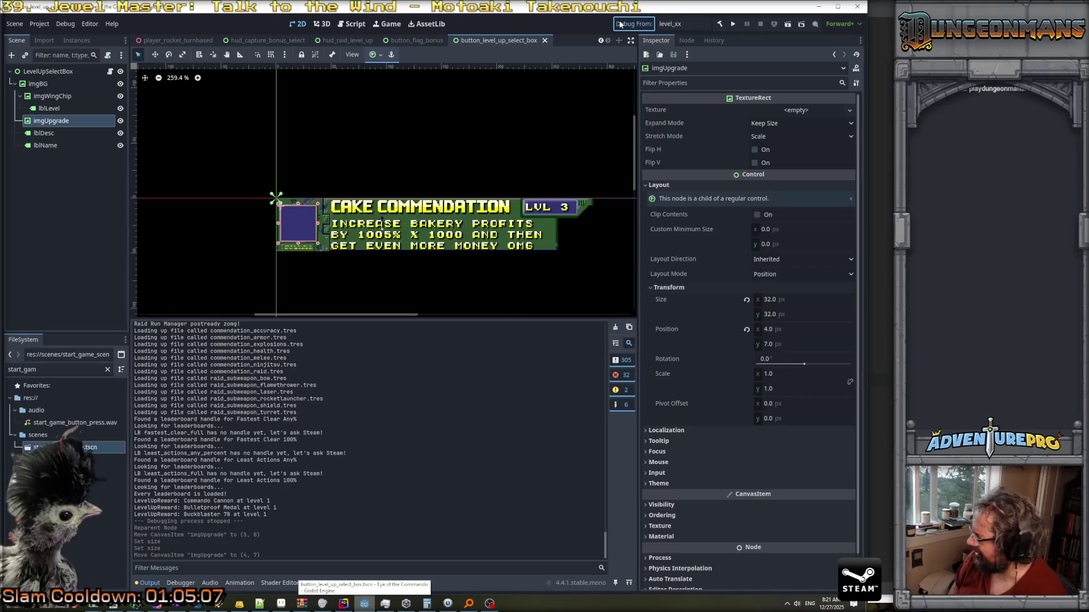
{"action": "left_click", "coordinate": [620, 23]}
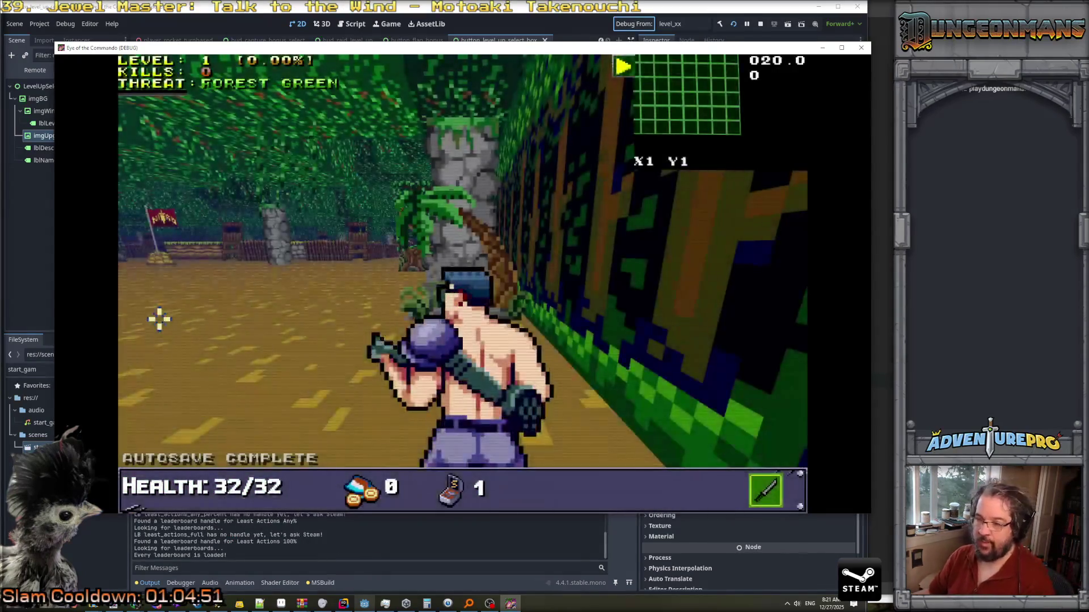
Enter TESTLEVELUP in the debug console to bring up the LEVEL UP reward screen.
{"action": "key", "text": "grave"}
{"action": "type", "text": "TESTLEVELUP"}
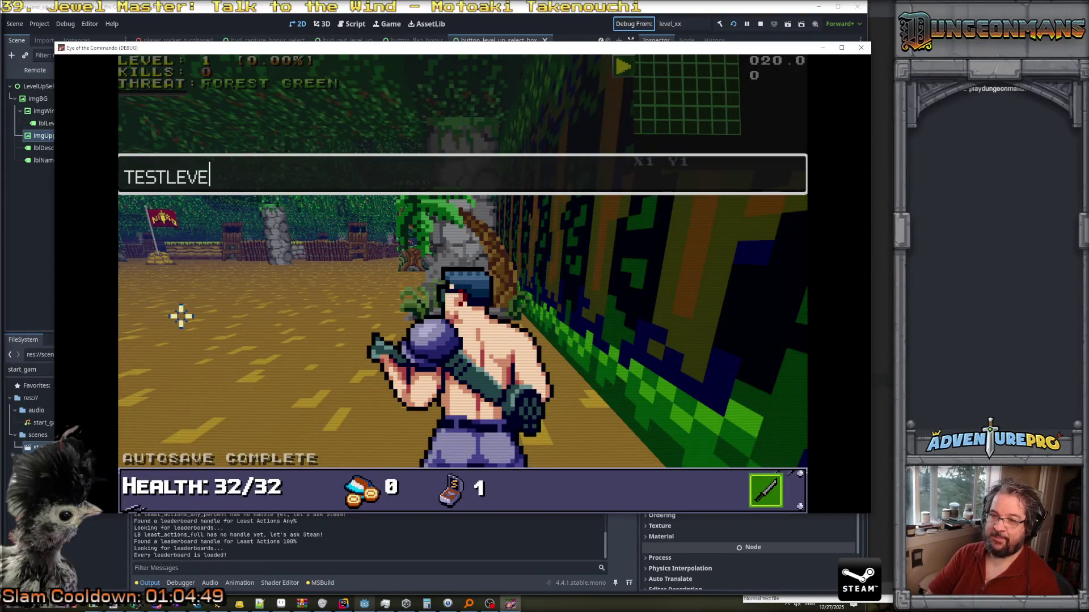
{"action": "key", "text": "Return"}
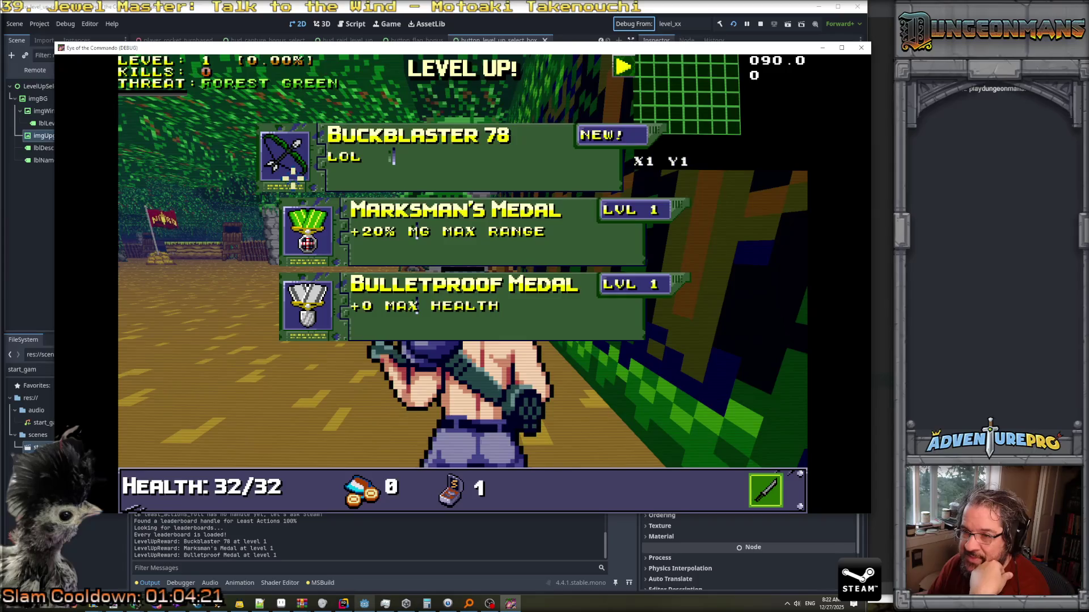
{"action": "key", "text": "Down"}
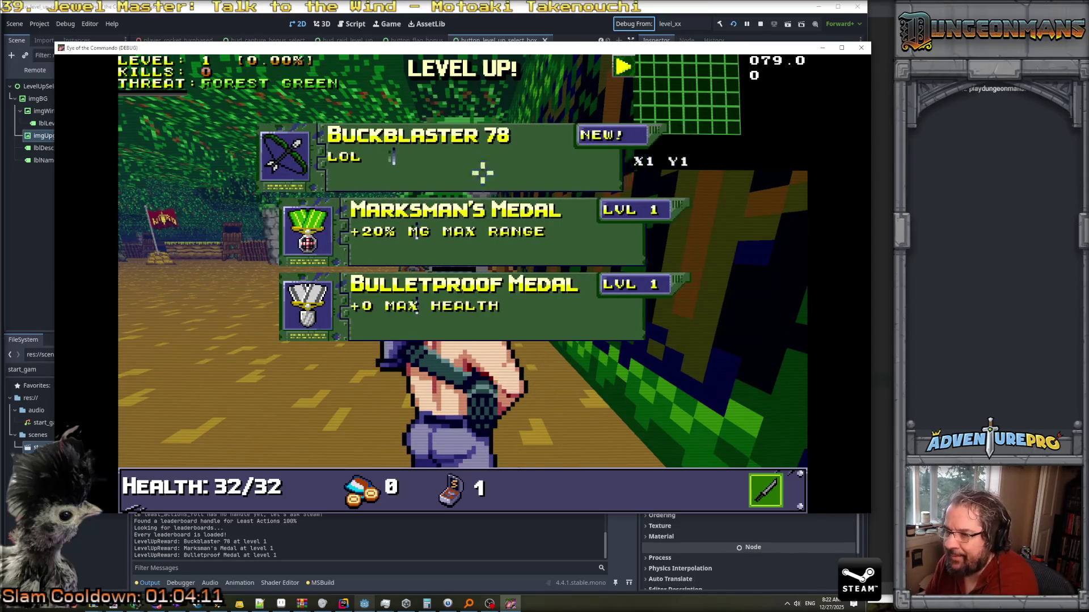
{"action": "key", "text": "alt+Tab"}
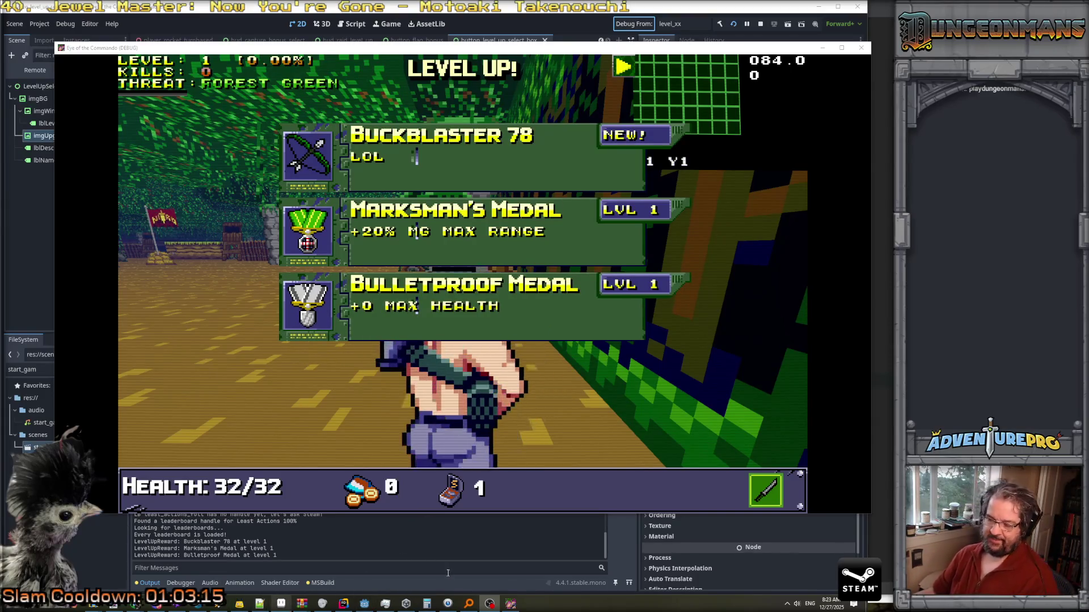
{"action": "left_click", "coordinate": [280, 604]}
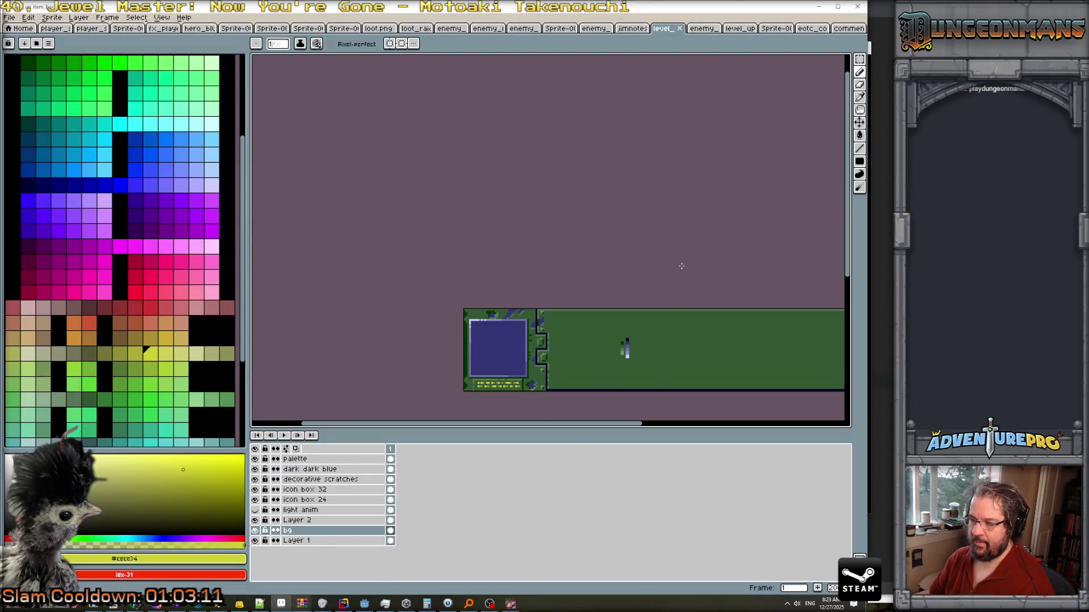
Create a new layer above bg named 'extra bg stuff in word area'.
{"action": "left_click_drag", "start_coordinate": [682, 266], "coordinate": [549, 134]}
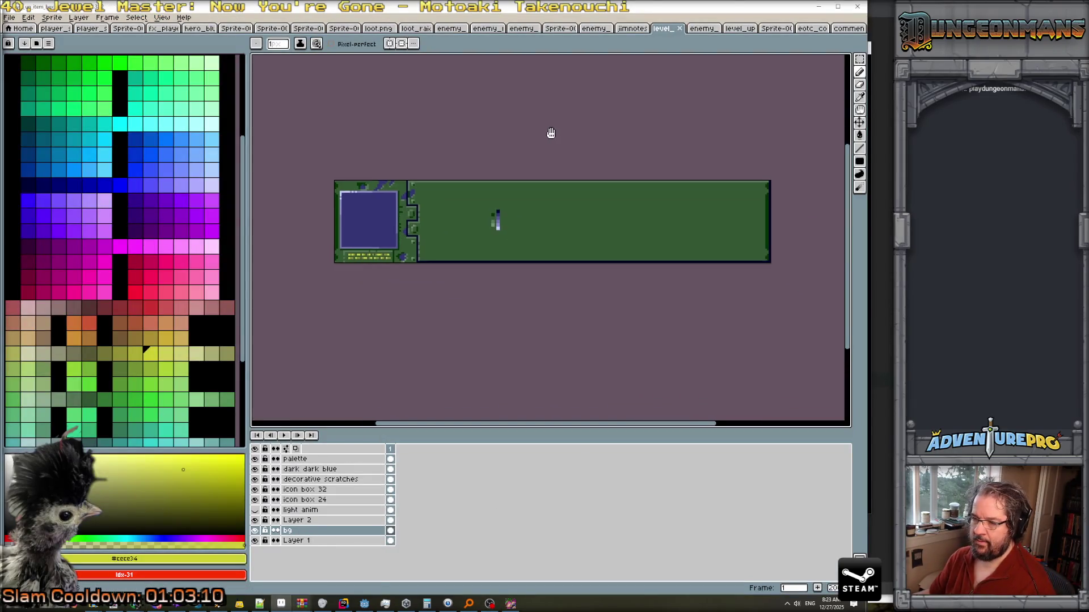
{"action": "left_click", "coordinate": [87, 19]}
{"action": "mouse_move", "coordinate": [116, 71]}
{"action": "left_click", "coordinate": [176, 72]}
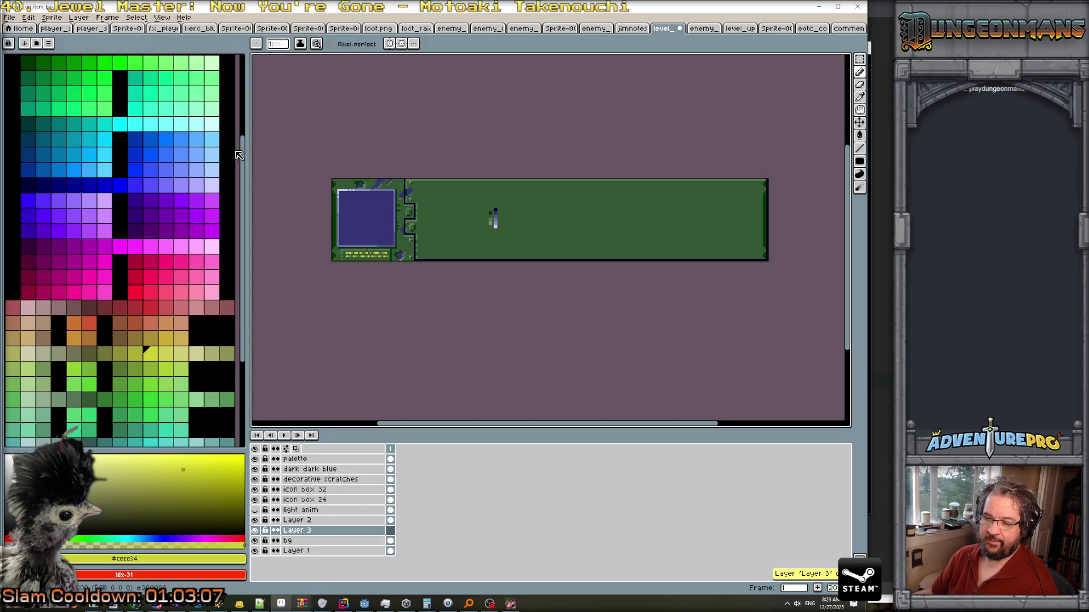
{"action": "double_click", "coordinate": [311, 530]}
{"action": "type", "text": "extra bg stuy"}
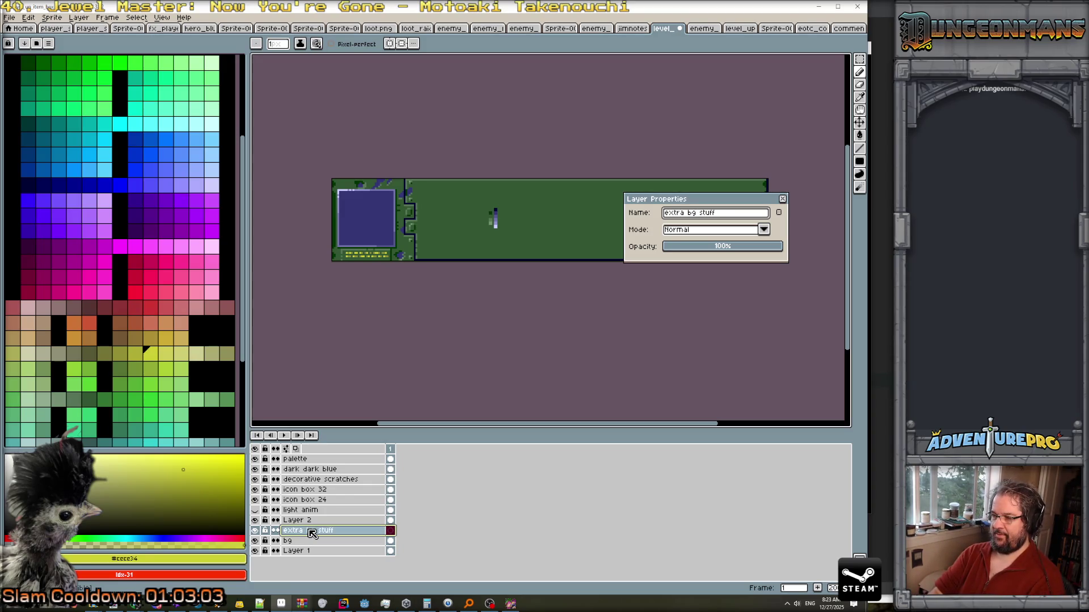
{"action": "type", "text": " area"}
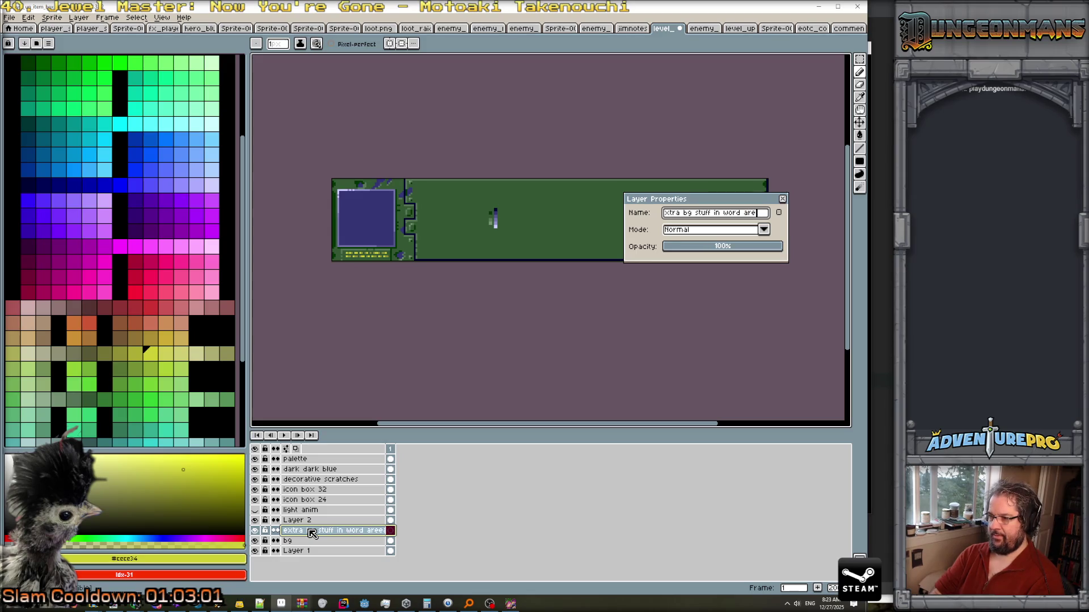
{"action": "key", "text": "Return"}
{"action": "scroll", "coordinate": [563, 235], "scroll_direction": "up", "scroll_amount": 1}
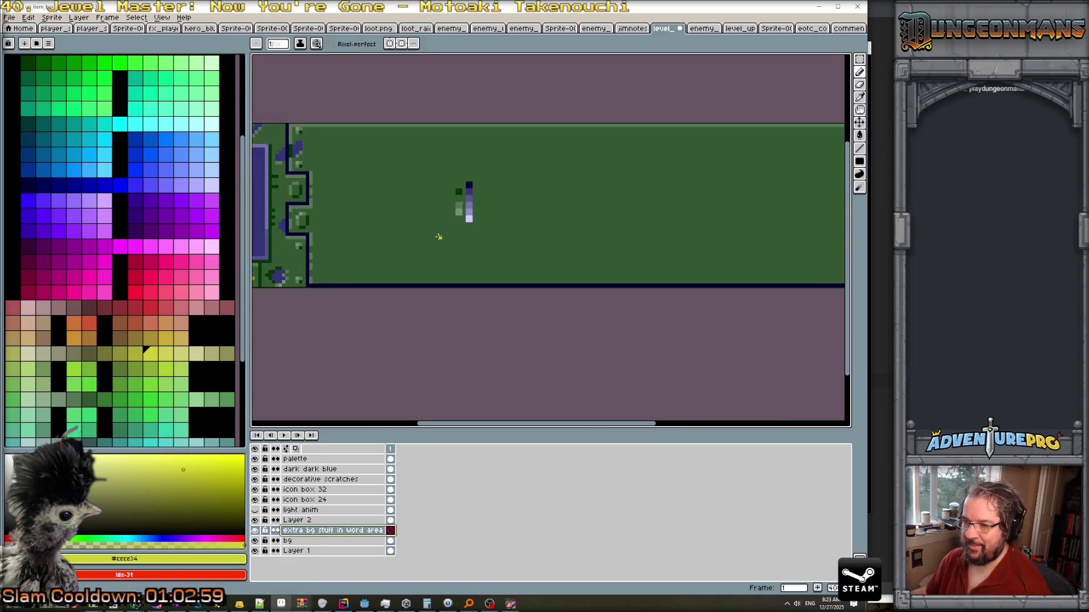
Draw a grey-green #577457 line in the panel's text area.
{"action": "scroll", "coordinate": [329, 222], "scroll_direction": "up", "scroll_amount": 1}
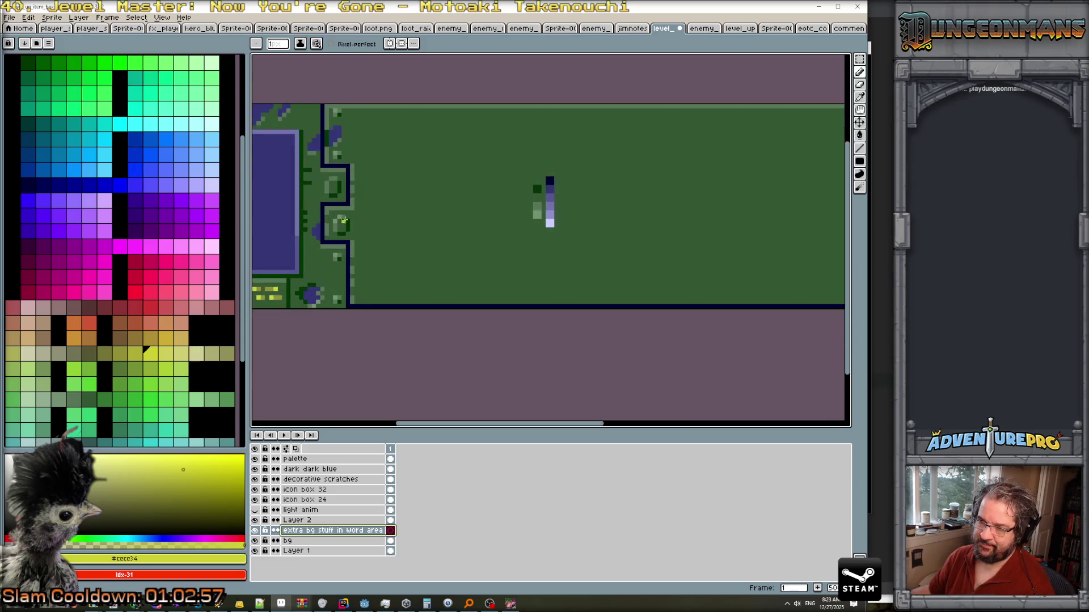
{"action": "left_click", "coordinate": [342, 217], "text": "alt"}
{"action": "scroll", "coordinate": [734, 270], "scroll_direction": "down", "scroll_amount": 1}
{"action": "scroll", "coordinate": [709, 252], "scroll_direction": "down", "scroll_amount": 1}
{"action": "scroll", "coordinate": [602, 250], "scroll_direction": "down", "scroll_amount": 2}
{"action": "scroll", "coordinate": [666, 247], "scroll_direction": "down", "scroll_amount": 1}
{"action": "scroll", "coordinate": [666, 247], "scroll_direction": "up", "scroll_amount": 2}
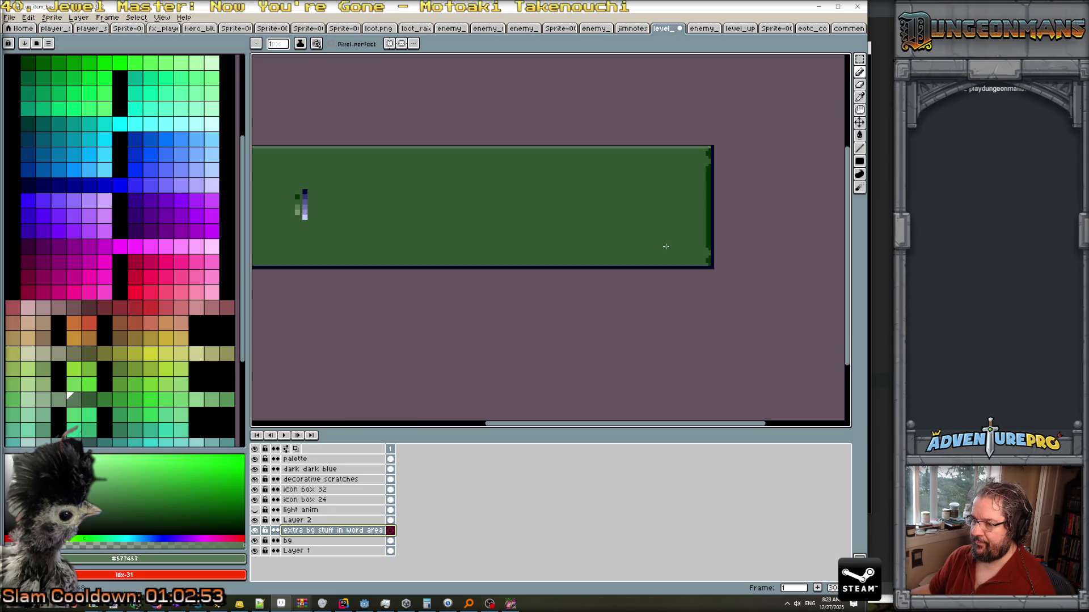
{"action": "scroll", "coordinate": [533, 260], "scroll_direction": "up", "scroll_amount": 1}
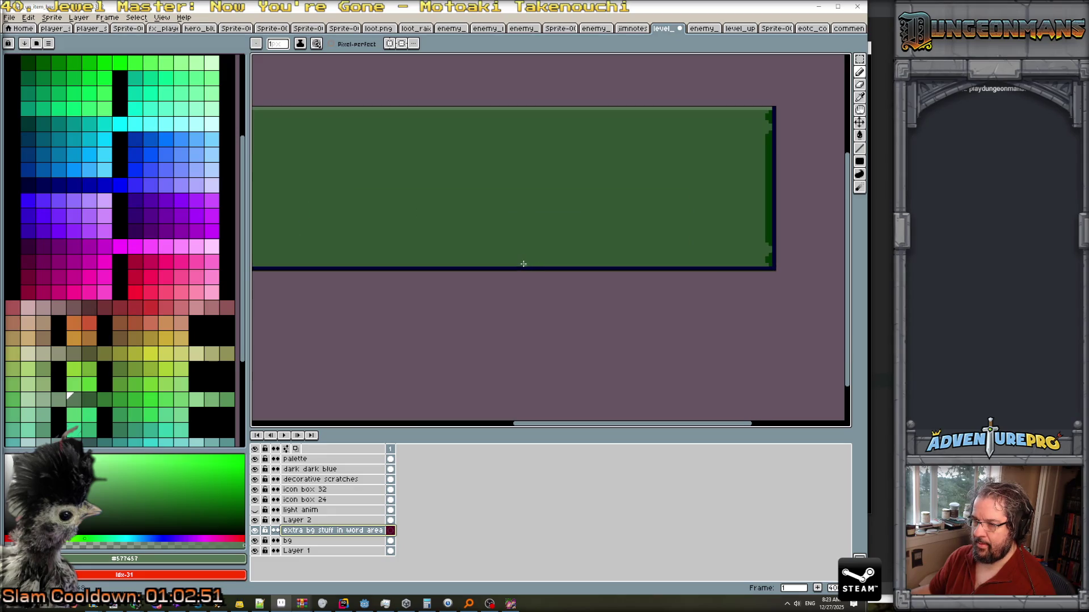
{"action": "mouse_move", "coordinate": [523, 263]}
{"action": "left_mouse_down"}
{"action": "mouse_move", "coordinate": [526, 221]}
{"action": "mouse_move", "coordinate": [691, 218]}
{"action": "mouse_move", "coordinate": [693, 265]}
{"action": "left_mouse_up"}
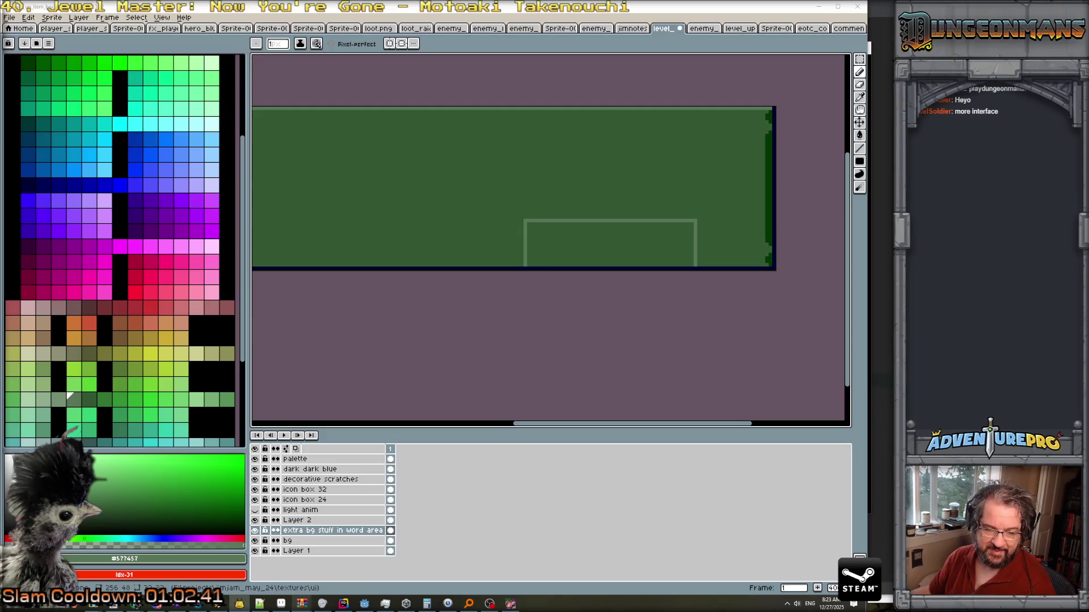
Draw a dark #003400 shadow line down the rectangle's right edge.
{"action": "scroll", "coordinate": [522, 348], "scroll_direction": "down", "scroll_amount": 1}
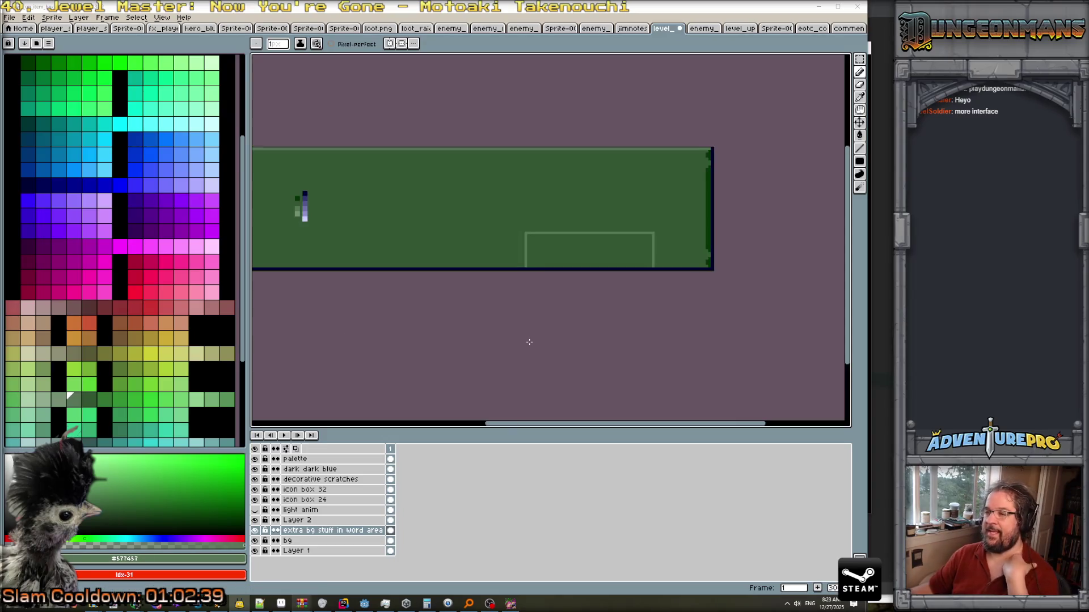
{"action": "left_click_drag", "start_coordinate": [498, 335], "coordinate": [604, 324]}
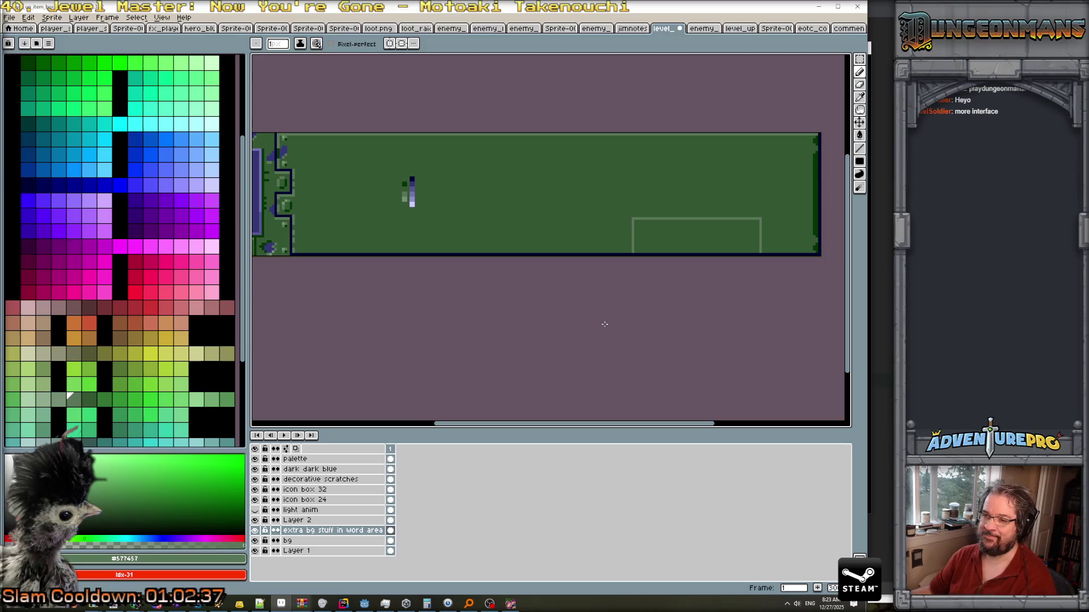
{"action": "scroll", "coordinate": [652, 284], "scroll_direction": "up", "scroll_amount": 2}
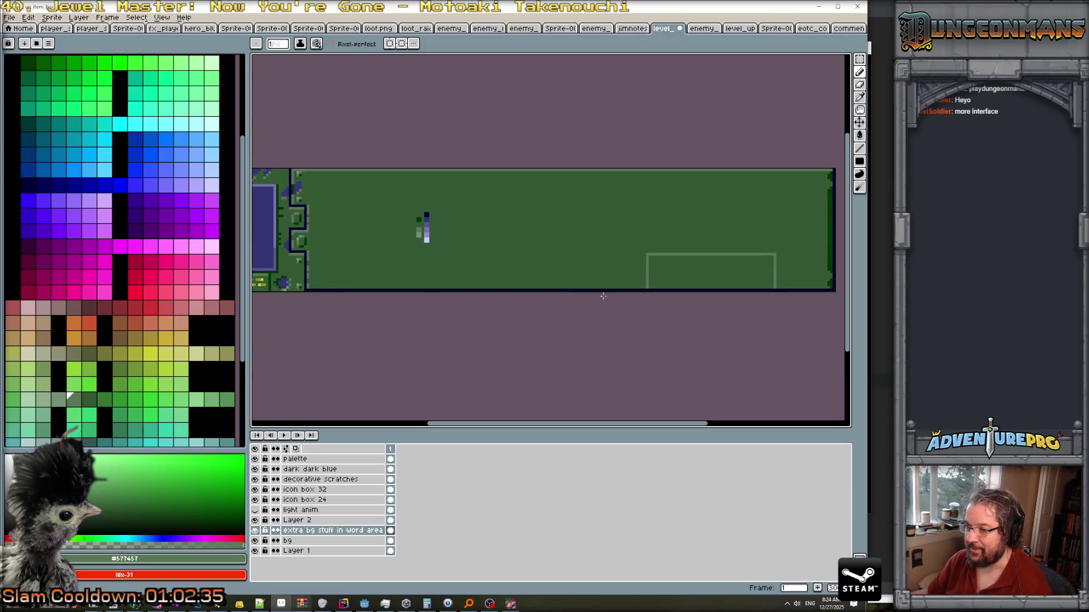
{"action": "scroll", "coordinate": [578, 283], "scroll_direction": "down", "scroll_amount": 1}
{"action": "scroll", "coordinate": [621, 286], "scroll_direction": "up", "scroll_amount": 1}
{"action": "scroll", "coordinate": [635, 281], "scroll_direction": "down", "scroll_amount": 1}
{"action": "scroll", "coordinate": [675, 262], "scroll_direction": "up", "scroll_amount": 1}
{"action": "scroll", "coordinate": [680, 252], "scroll_direction": "down", "scroll_amount": 1}
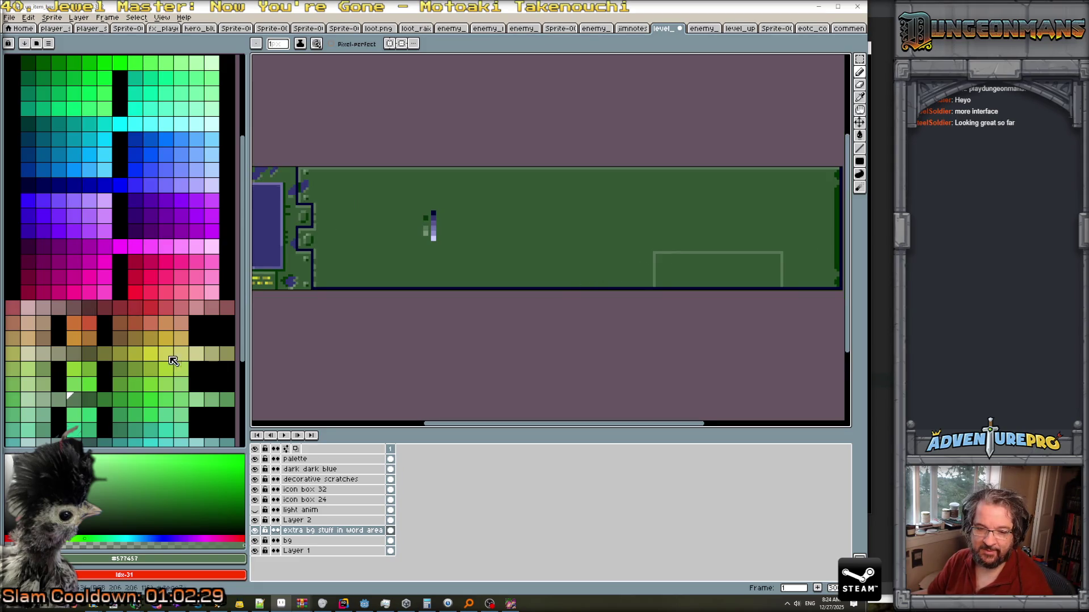
{"action": "scroll", "coordinate": [321, 244], "scroll_direction": "up", "scroll_amount": 1}
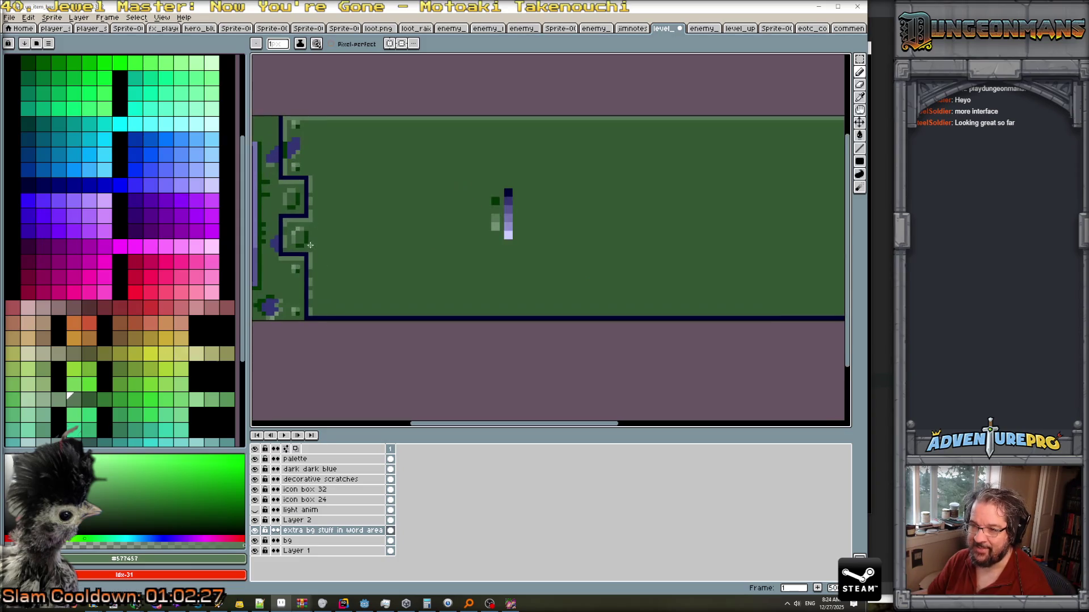
{"action": "left_click", "coordinate": [305, 239], "text": "alt"}
{"action": "left_click_drag", "start_coordinate": [691, 346], "coordinate": [415, 334]}
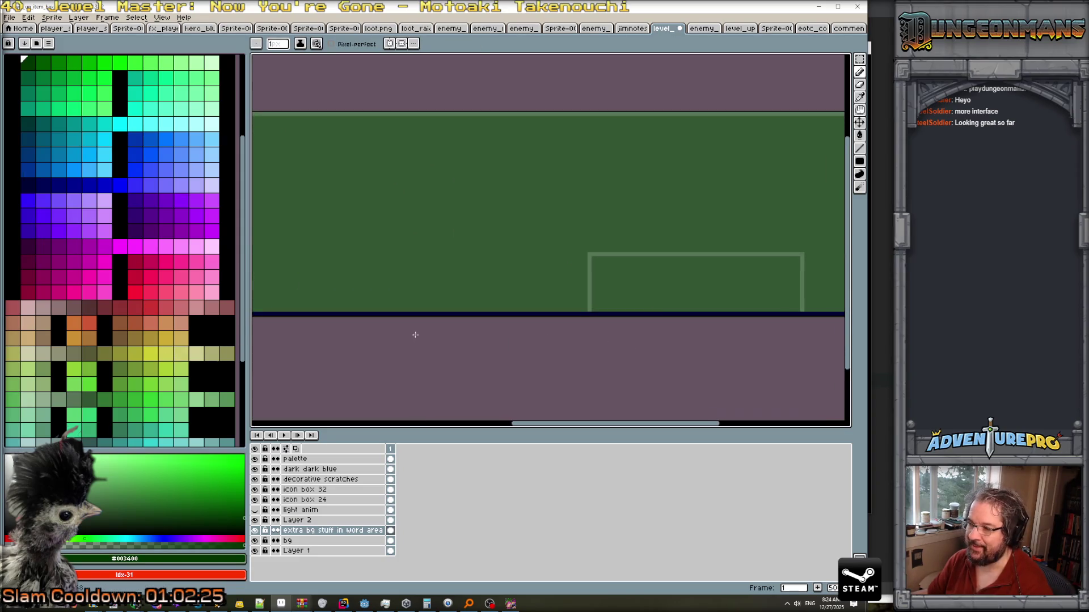
{"action": "left_click_drag", "start_coordinate": [802, 258], "coordinate": [801, 312]}
Dot a pale green highlight pixel inside the rectangle.
{"action": "scroll", "coordinate": [802, 312], "scroll_direction": "down", "scroll_amount": 3}
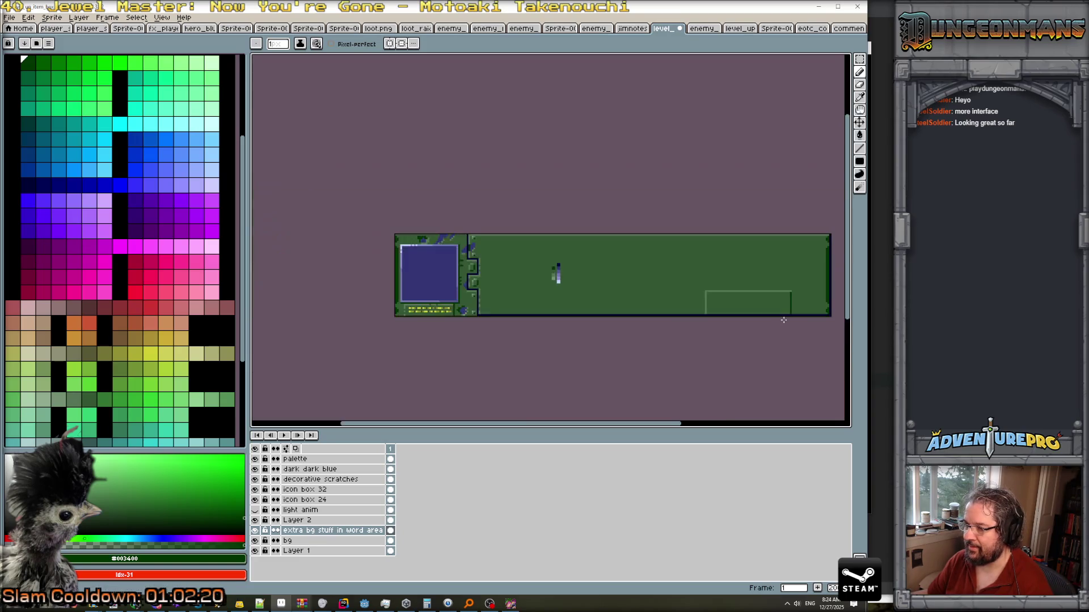
{"action": "scroll", "coordinate": [782, 298], "scroll_direction": "up", "scroll_amount": 1}
{"action": "scroll", "coordinate": [357, 279], "scroll_direction": "up", "scroll_amount": 1}
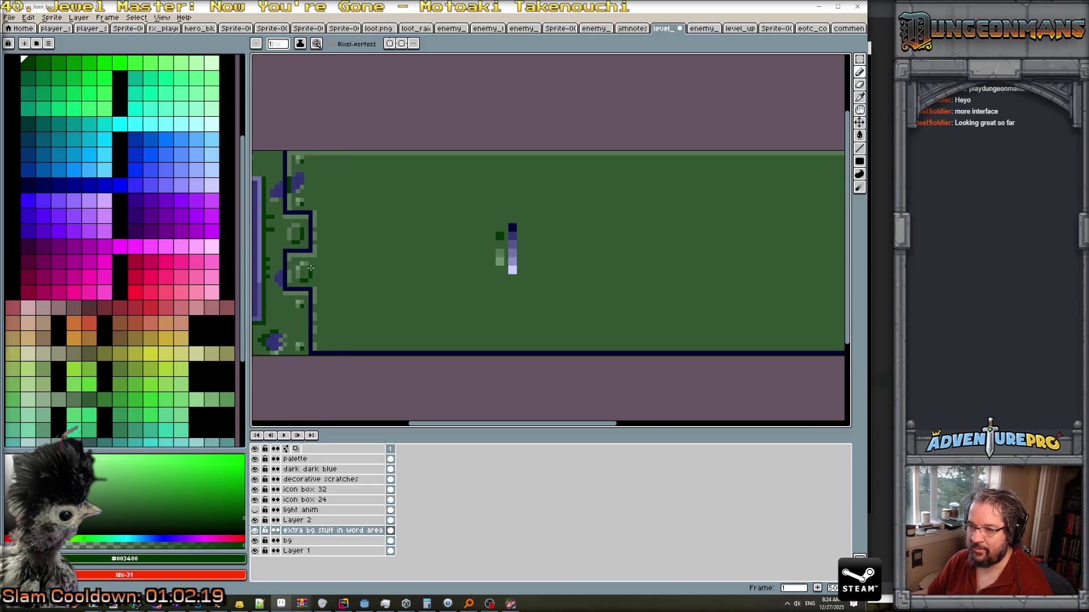
{"action": "left_click", "coordinate": [499, 260], "text": "alt"}
{"action": "left_click", "coordinate": [501, 284]}
Zoom into the rectangle's top-left corner and place a dark green pixel under the rivet spot.
{"action": "left_click_drag", "start_coordinate": [768, 290], "coordinate": [576, 302]}
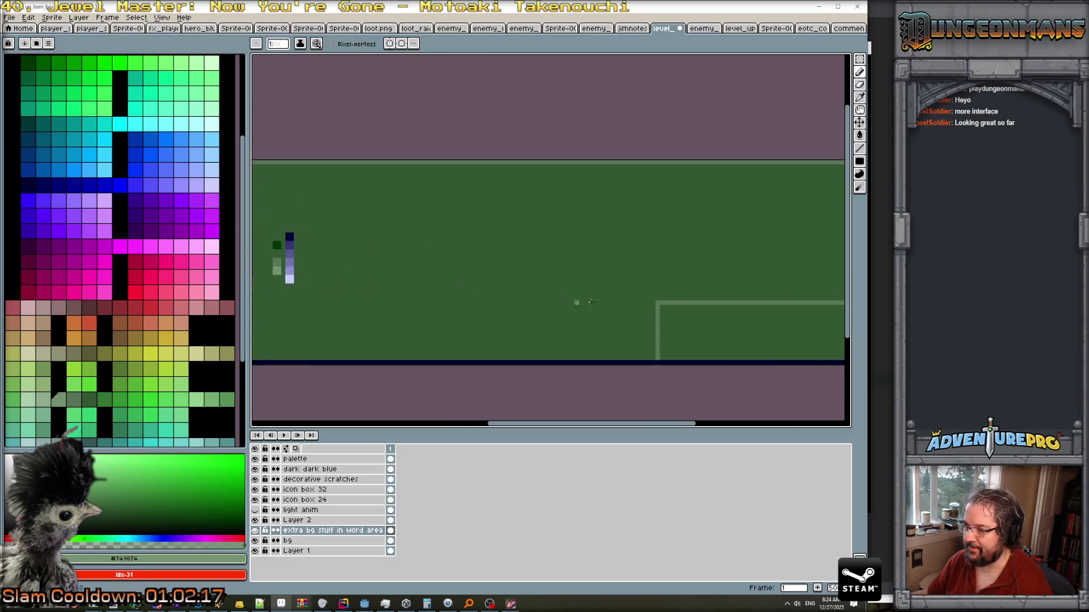
{"action": "scroll", "coordinate": [656, 304], "scroll_direction": "up", "scroll_amount": 1}
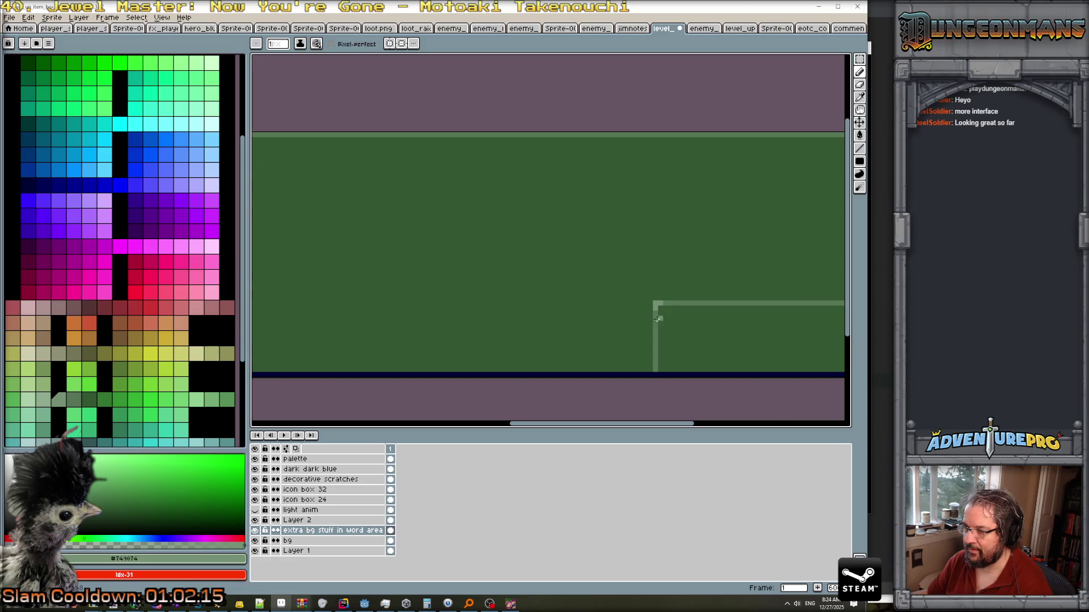
{"action": "scroll", "coordinate": [670, 303], "scroll_direction": "down", "scroll_amount": 4}
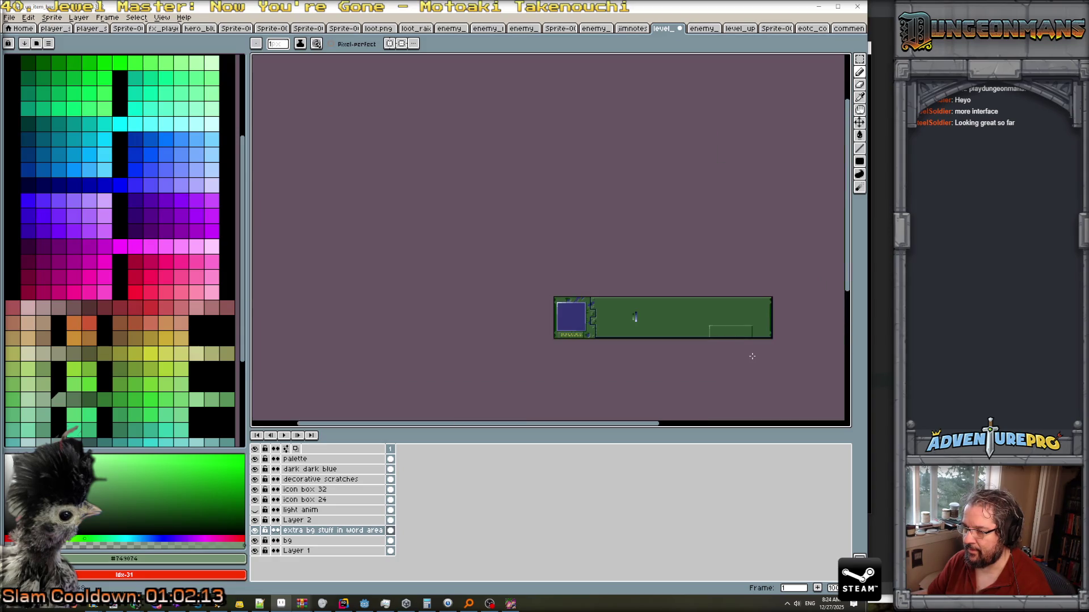
{"action": "scroll", "coordinate": [703, 347], "scroll_direction": "up", "scroll_amount": 3}
{"action": "scroll", "coordinate": [518, 303], "scroll_direction": "down", "scroll_amount": 1}
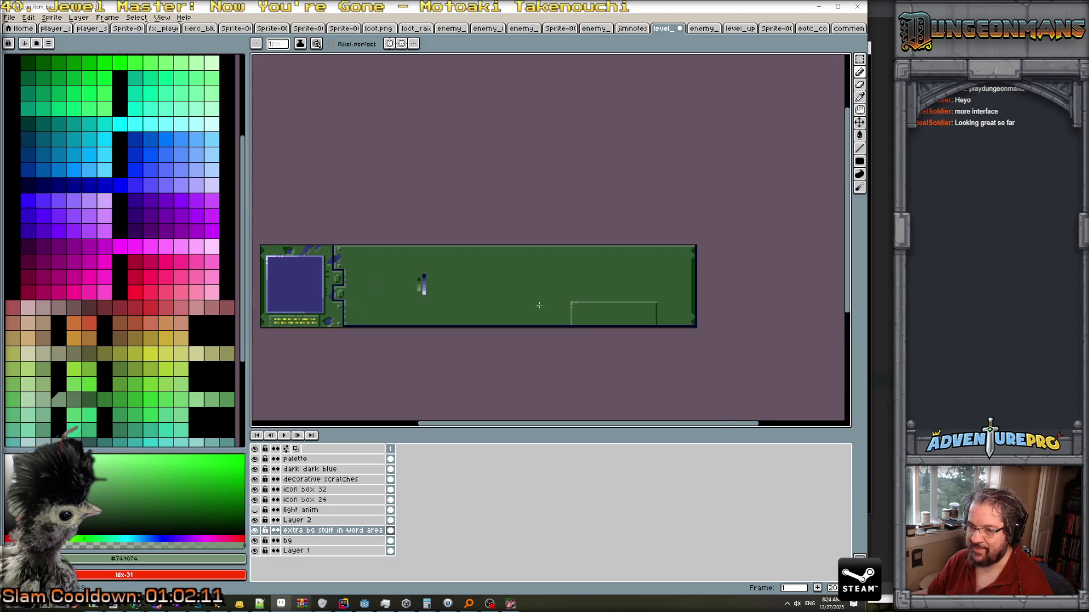
{"action": "scroll", "coordinate": [618, 311], "scroll_direction": "up", "scroll_amount": 3}
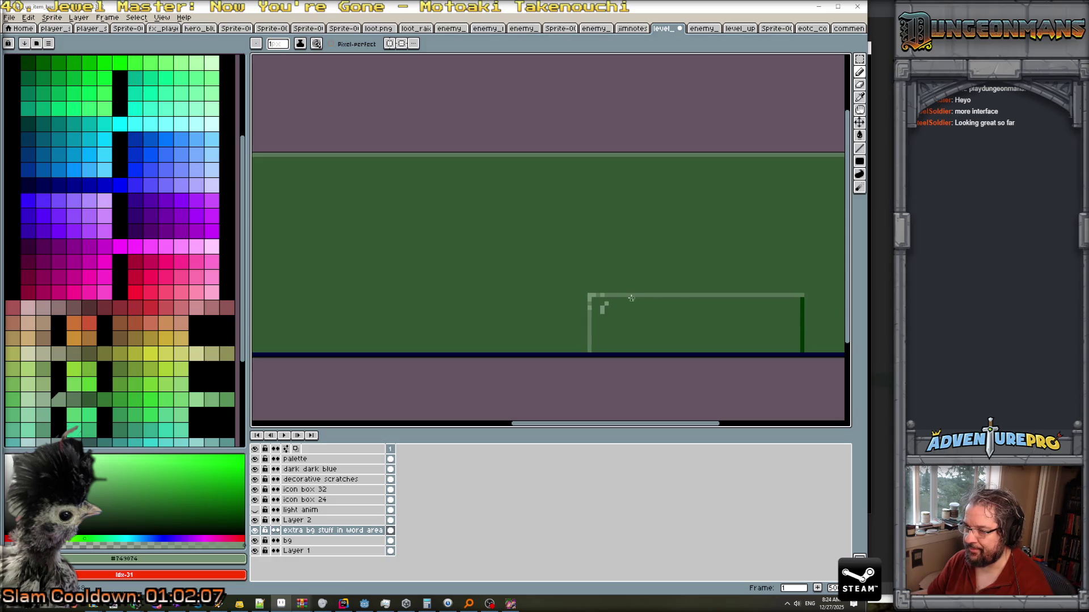
{"action": "left_click", "coordinate": [591, 315], "text": "alt"}
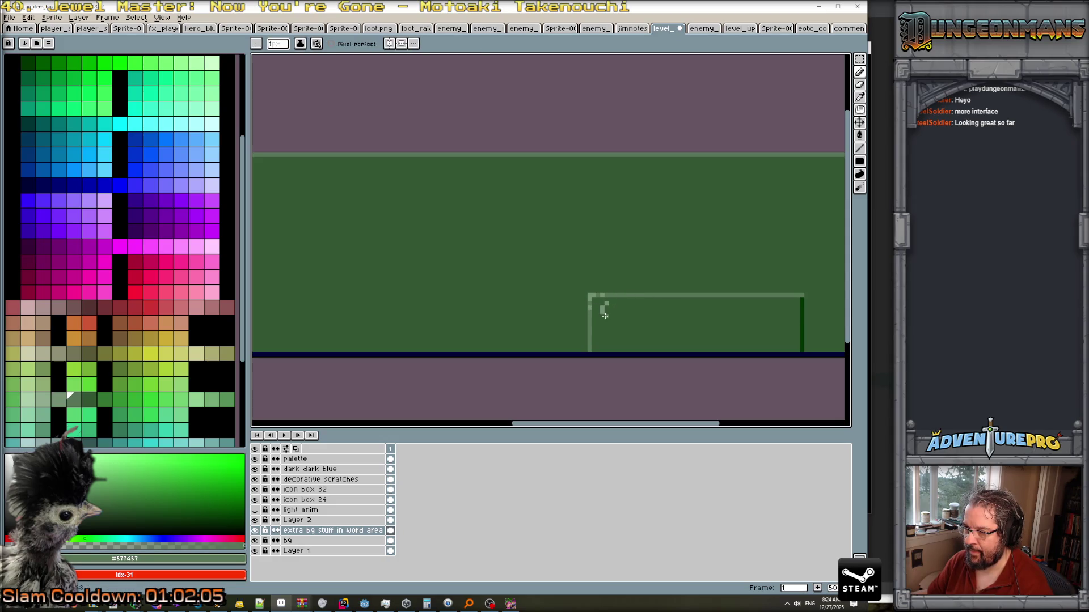
{"action": "scroll", "coordinate": [699, 313], "scroll_direction": "down", "scroll_amount": 4}
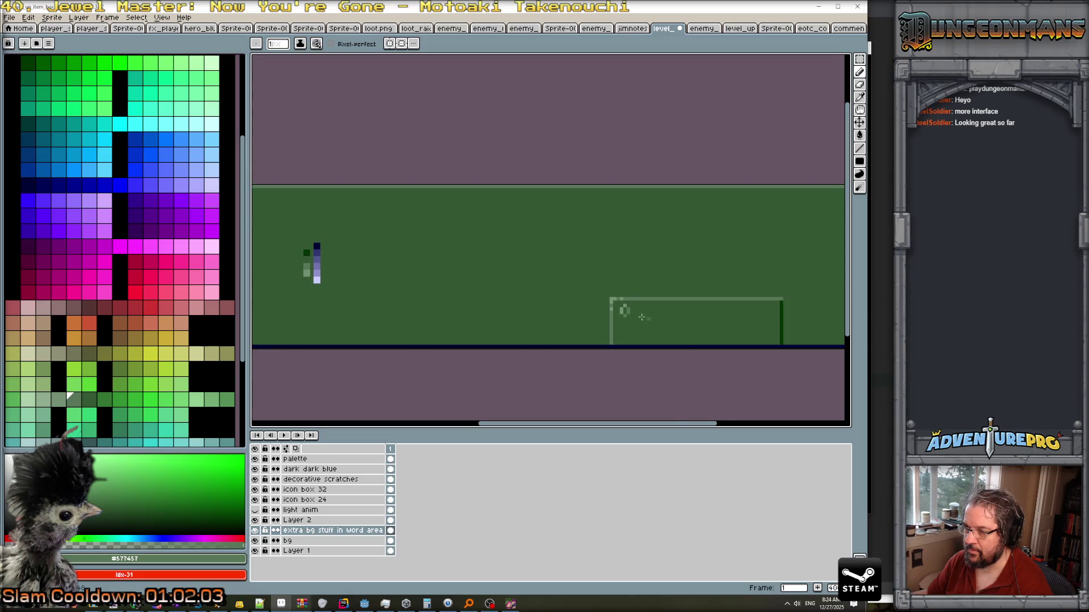
{"action": "scroll", "coordinate": [399, 278], "scroll_direction": "up", "scroll_amount": 2}
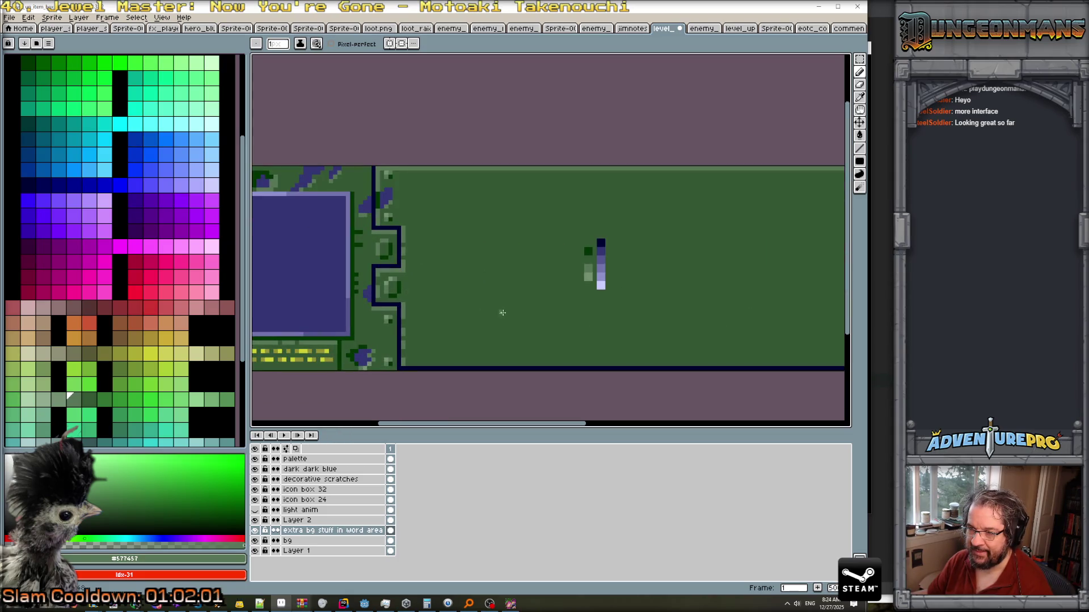
{"action": "scroll", "coordinate": [712, 301], "scroll_direction": "up", "scroll_amount": 3}
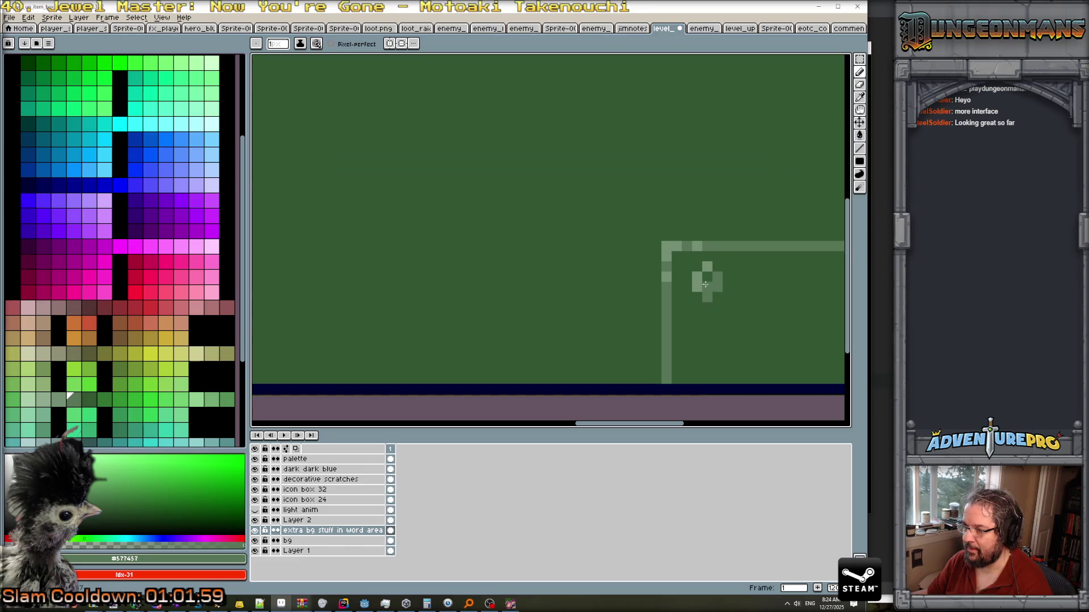
{"action": "scroll", "coordinate": [483, 318], "scroll_direction": "right", "scroll_amount": 5}
{"action": "scroll", "coordinate": [779, 316], "scroll_direction": "down", "scroll_amount": 2}
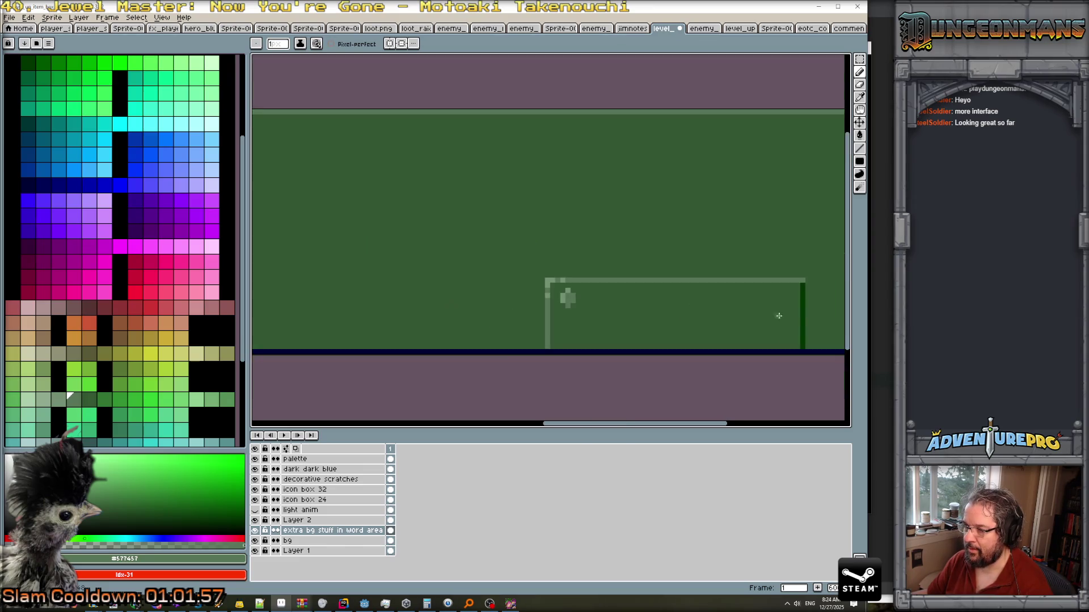
{"action": "left_click", "coordinate": [803, 306], "text": "alt"}
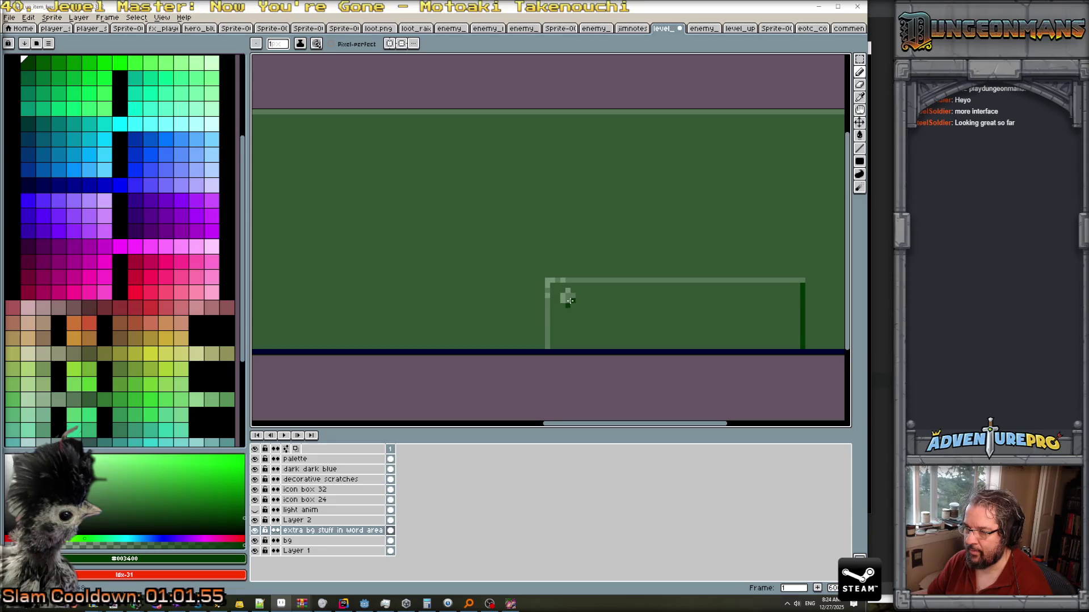
{"action": "scroll", "coordinate": [622, 324], "scroll_direction": "down", "scroll_amount": 1}
{"action": "scroll", "coordinate": [634, 333], "scroll_direction": "down", "scroll_amount": 1}
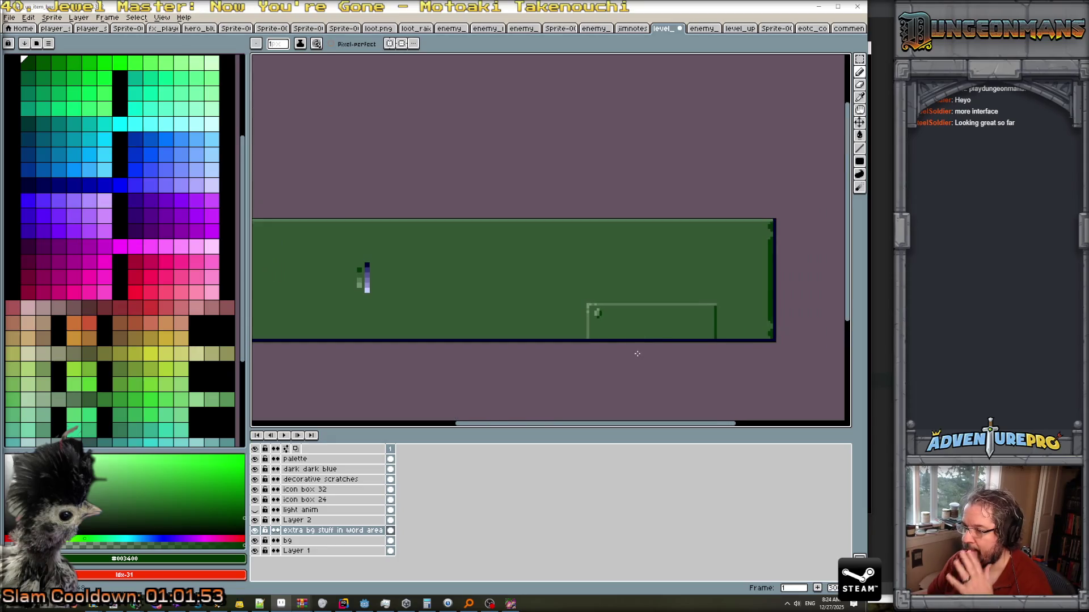
{"action": "scroll", "coordinate": [627, 352], "scroll_direction": "up", "scroll_amount": 1}
{"action": "scroll", "coordinate": [624, 349], "scroll_direction": "down", "scroll_amount": 1}
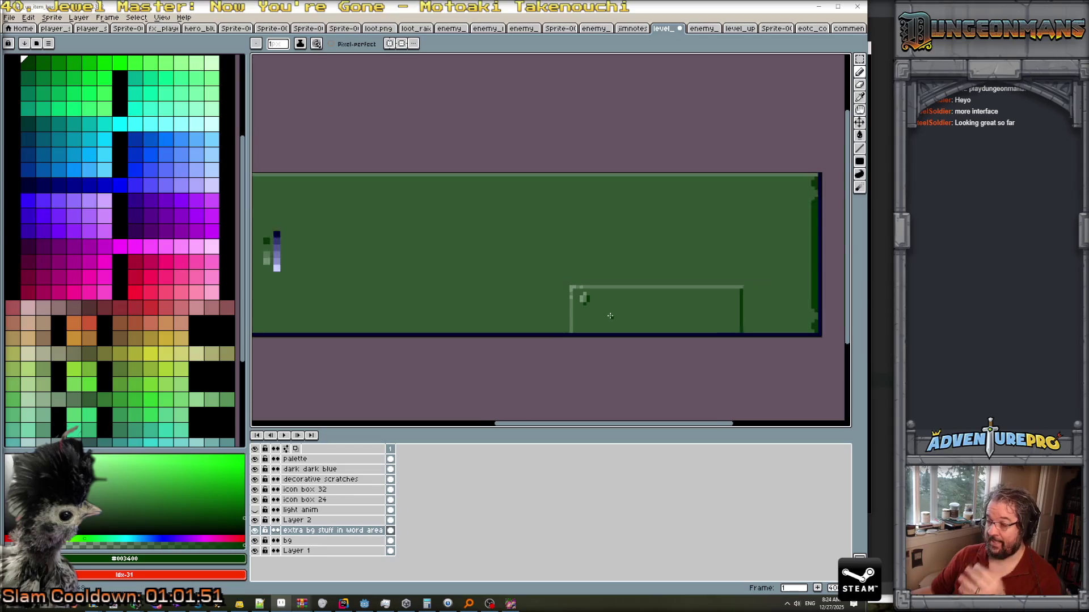
{"action": "scroll", "coordinate": [601, 317], "scroll_direction": "up", "scroll_amount": 2}
{"action": "scroll", "coordinate": [570, 291], "scroll_direction": "up", "scroll_amount": 1}
{"action": "left_click", "coordinate": [556, 299]}
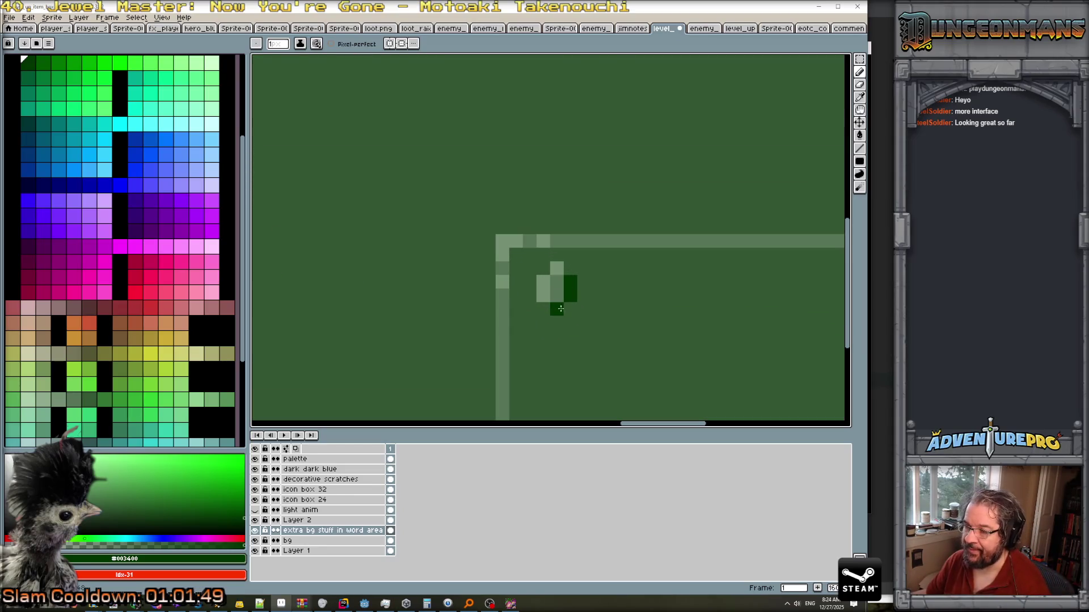
Build the rivet's upper pixels in light and mid green.
{"action": "left_click", "coordinate": [558, 286], "text": "alt"}
{"action": "left_click", "coordinate": [564, 279]}
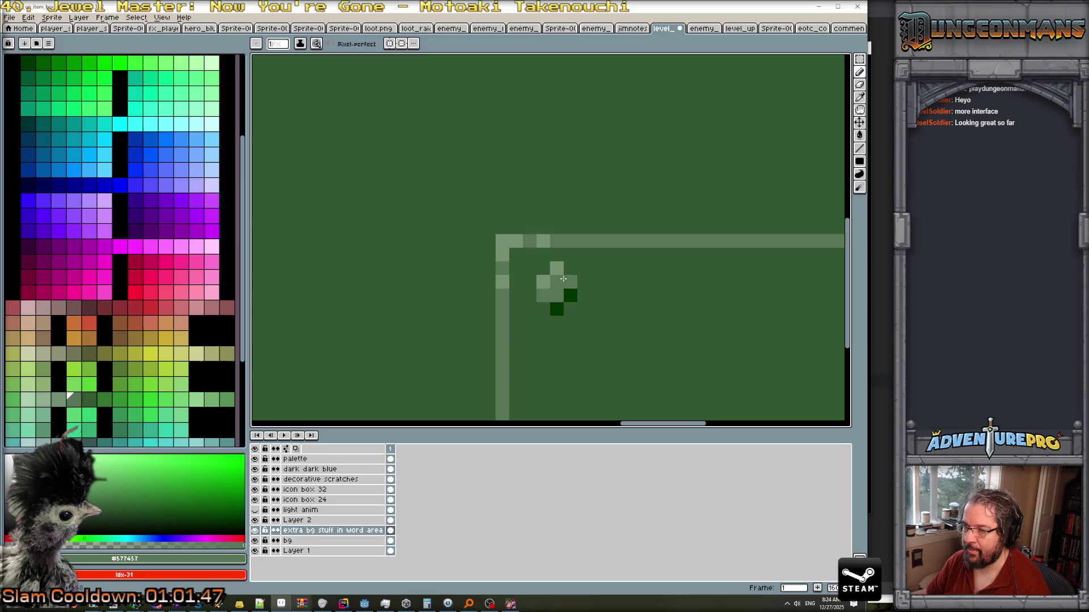
{"action": "key", "text": "ctrl+z"}
{"action": "left_click", "coordinate": [561, 271]}
{"action": "left_click", "coordinate": [558, 280], "text": "alt"}
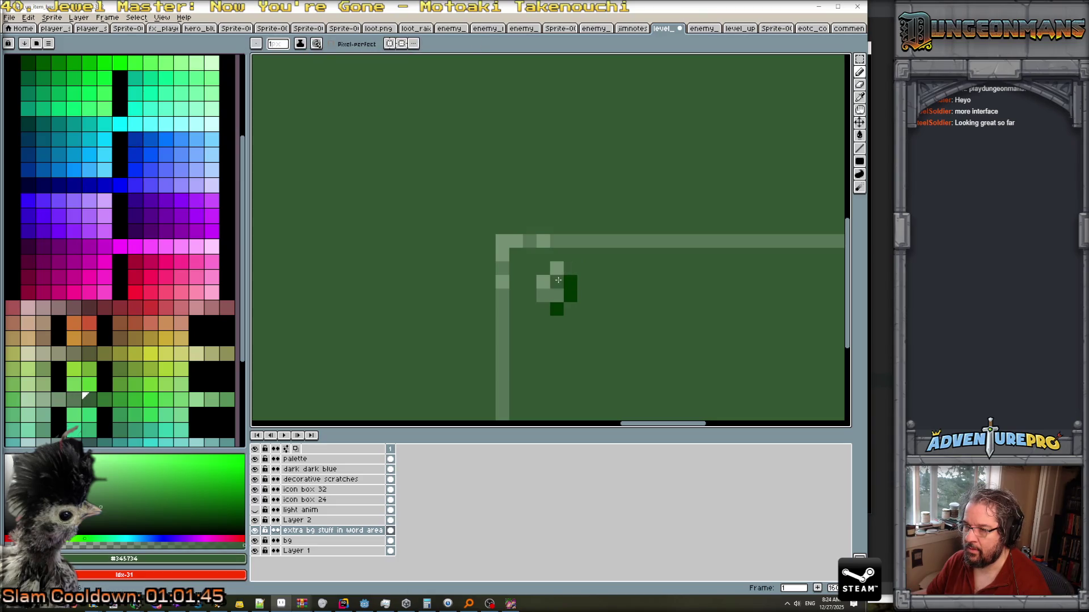
{"action": "scroll", "coordinate": [562, 291], "scroll_direction": "down", "scroll_amount": 4}
{"action": "mouse_move", "coordinate": [440, 299]}
{"action": "left_mouse_down"}
{"action": "mouse_move", "coordinate": [802, 293]}
{"action": "mouse_move", "coordinate": [395, 294]}
{"action": "mouse_move", "coordinate": [458, 300]}
{"action": "left_mouse_up"}
{"action": "scroll", "coordinate": [440, 299], "scroll_direction": "up", "scroll_amount": 4}
Add dark shadow pixels around the rivet, softening two of them to mid green.
{"action": "left_click", "coordinate": [459, 269], "text": "alt"}
{"action": "left_click", "coordinate": [479, 279]}
{"action": "left_click", "coordinate": [479, 259]}
{"action": "left_click", "coordinate": [427, 253]}
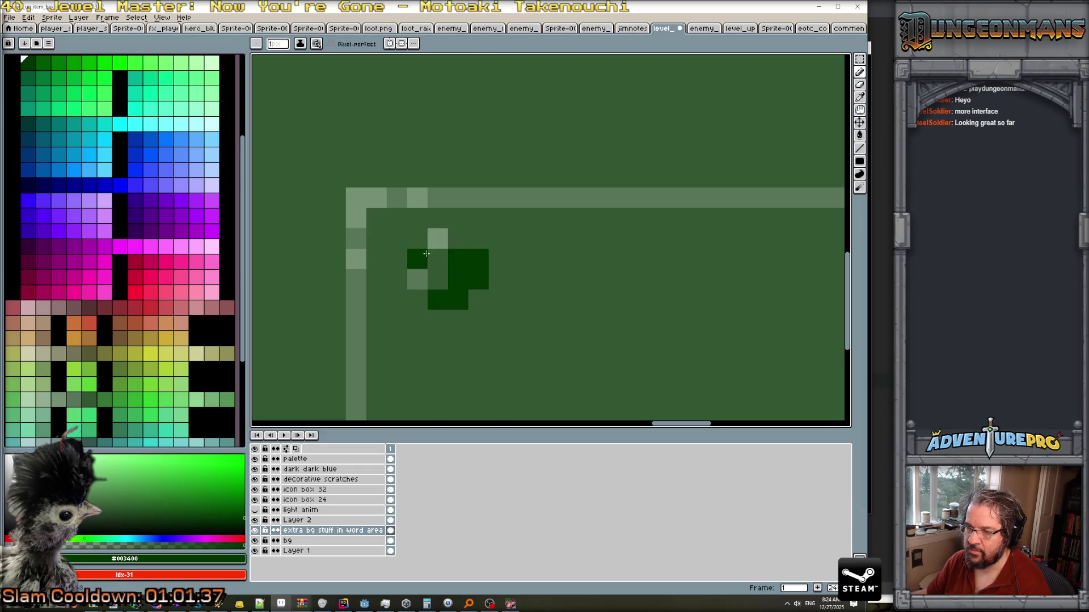
{"action": "left_click", "coordinate": [426, 253], "text": "alt"}
{"action": "left_click", "coordinate": [438, 279]}
{"action": "left_click", "coordinate": [458, 279]}
{"action": "scroll", "coordinate": [560, 325], "scroll_direction": "down", "scroll_amount": 4}
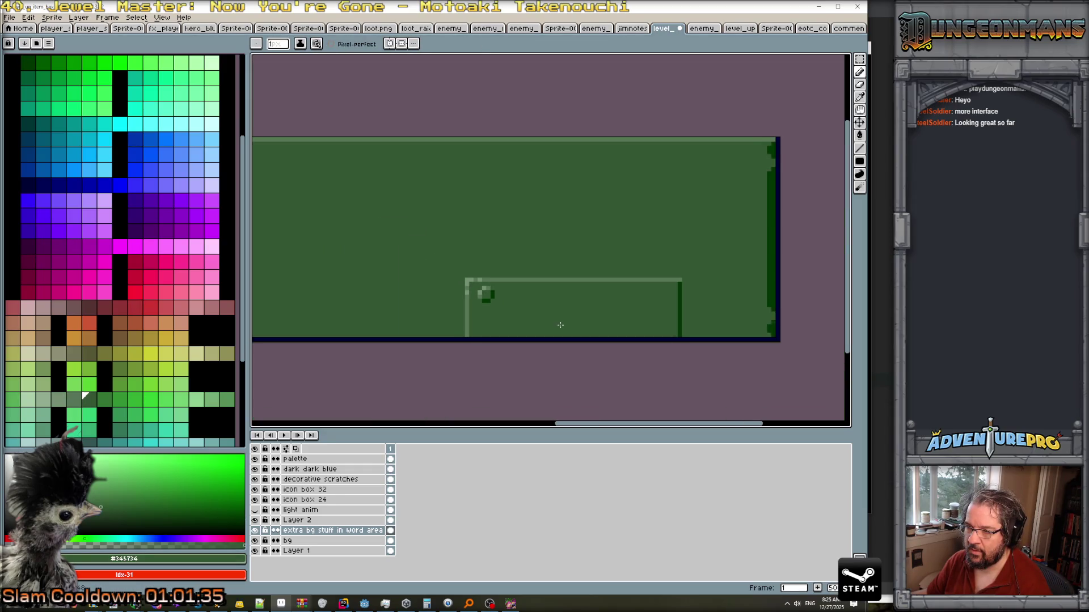
{"action": "scroll", "coordinate": [561, 325], "scroll_direction": "down", "scroll_amount": 3}
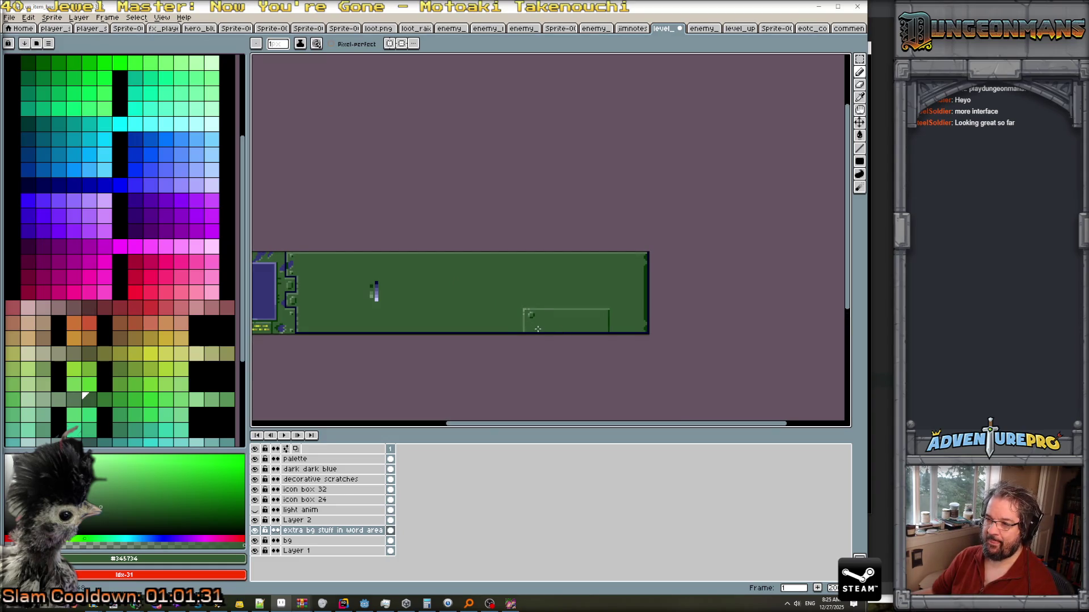
{"action": "scroll", "coordinate": [538, 329], "scroll_direction": "up", "scroll_amount": 2}
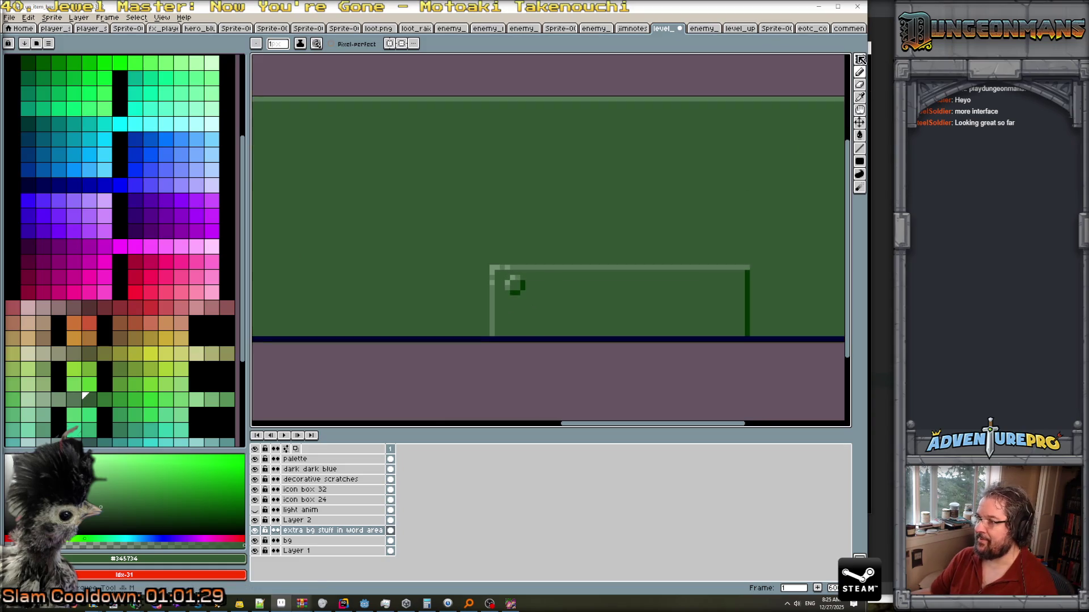
Marquee-select the rivet and place a copy inside the rectangle's top-right corner.
{"action": "left_click", "coordinate": [859, 59]}
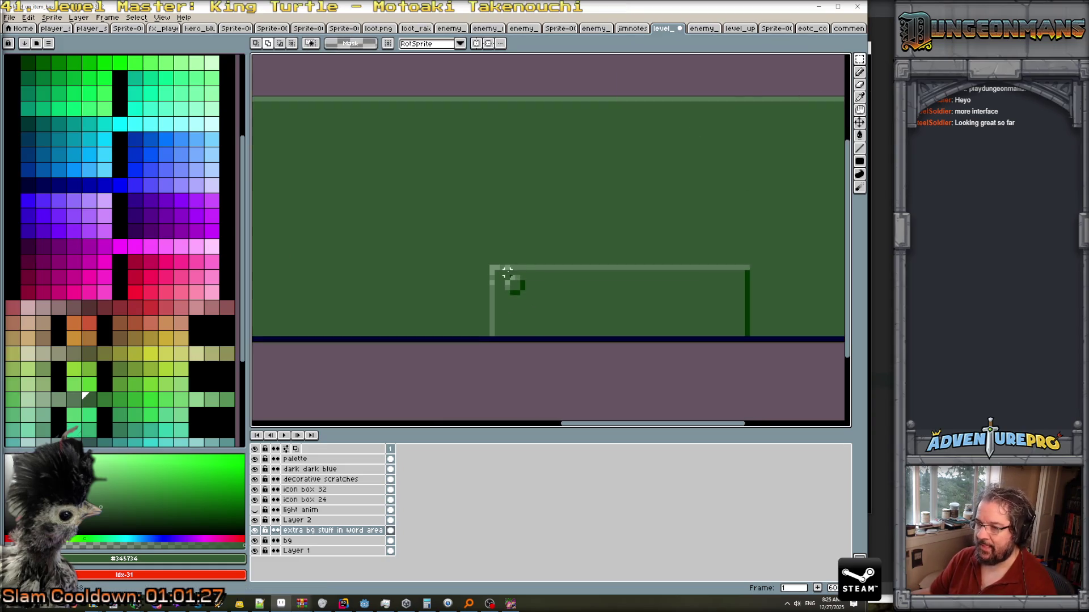
{"action": "mouse_move", "coordinate": [506, 276]}
{"action": "left_mouse_down"}
{"action": "mouse_move", "coordinate": [525, 290]}
{"action": "mouse_move", "coordinate": [661, 295]}
{"action": "mouse_move", "coordinate": [517, 291]}
{"action": "mouse_move", "coordinate": [736, 291]}
{"action": "left_mouse_up"}
{"action": "key", "text": "Return"}
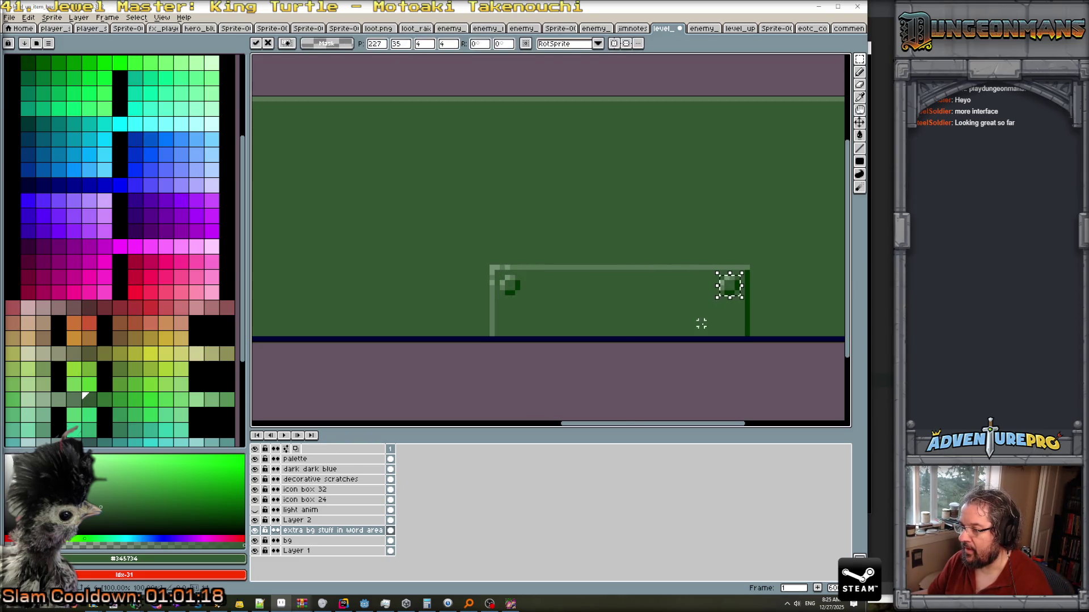
{"action": "key", "text": "Return"}
{"action": "scroll", "coordinate": [701, 325], "scroll_direction": "down", "scroll_amount": 2}
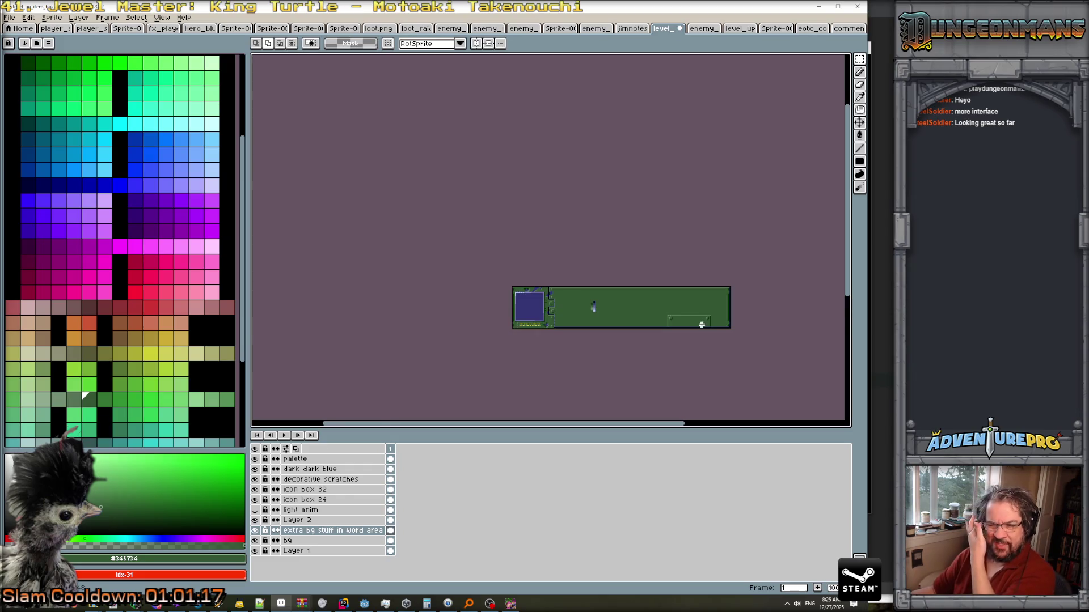
{"action": "scroll", "coordinate": [702, 324], "scroll_direction": "up", "scroll_amount": 2}
{"action": "scroll", "coordinate": [644, 318], "scroll_direction": "down", "scroll_amount": 2}
{"action": "scroll", "coordinate": [644, 317], "scroll_direction": "up", "scroll_amount": 2}
{"action": "scroll", "coordinate": [644, 318], "scroll_direction": "down", "scroll_amount": 1}
{"action": "scroll", "coordinate": [635, 317], "scroll_direction": "up", "scroll_amount": 2}
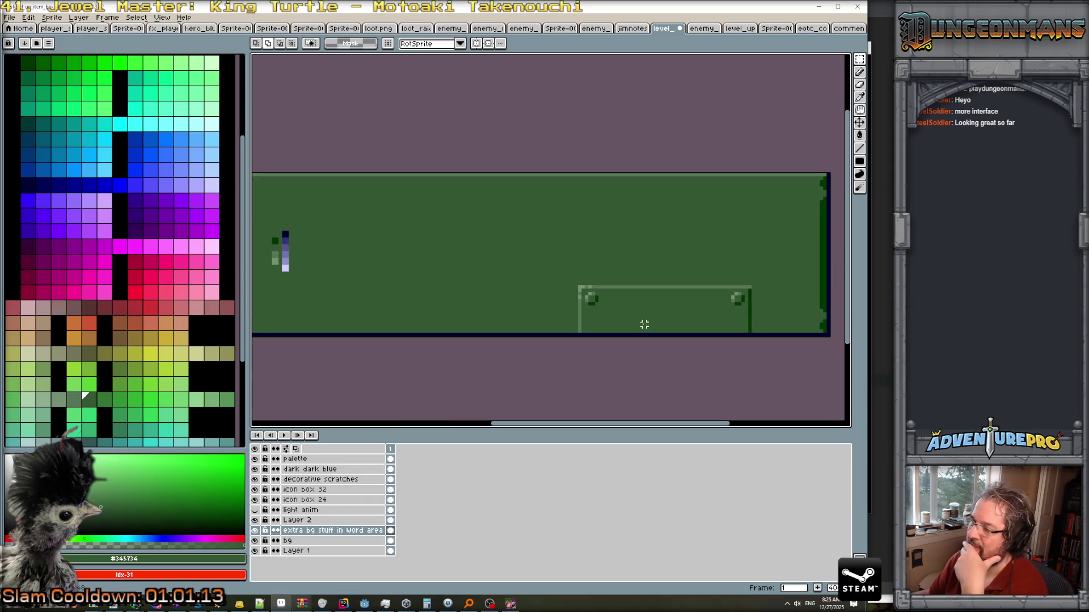
Pick the panel-edge dark green and pencil a row of short dark ticks after the inset box's bars.
{"action": "left_click", "coordinate": [822, 309], "text": "alt"}
{"action": "scroll", "coordinate": [604, 316], "scroll_direction": "up", "scroll_amount": 1}
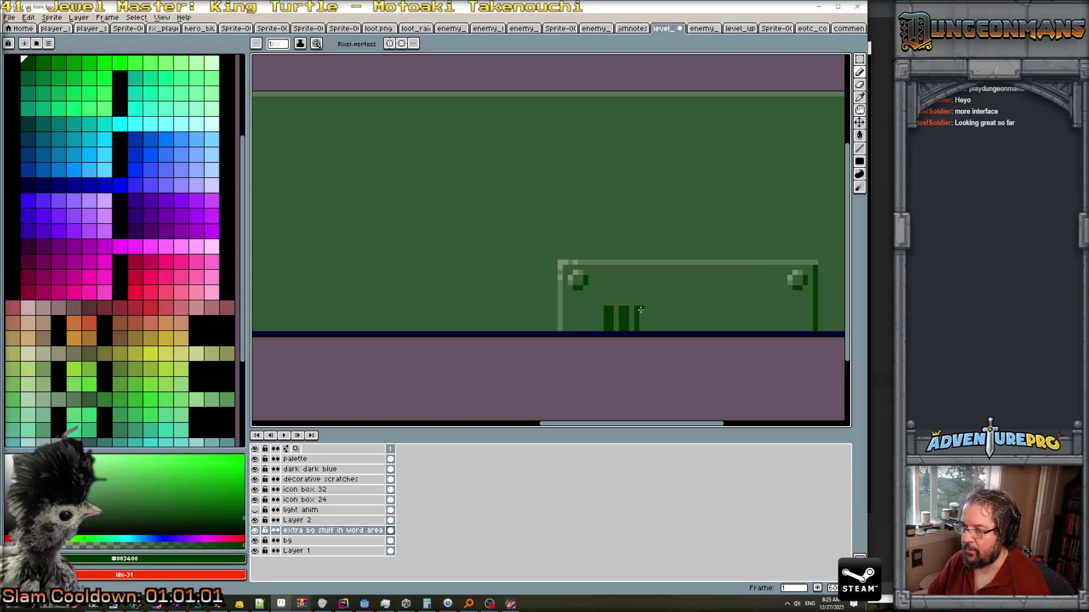
{"action": "scroll", "coordinate": [640, 329], "scroll_direction": "down", "scroll_amount": 3}
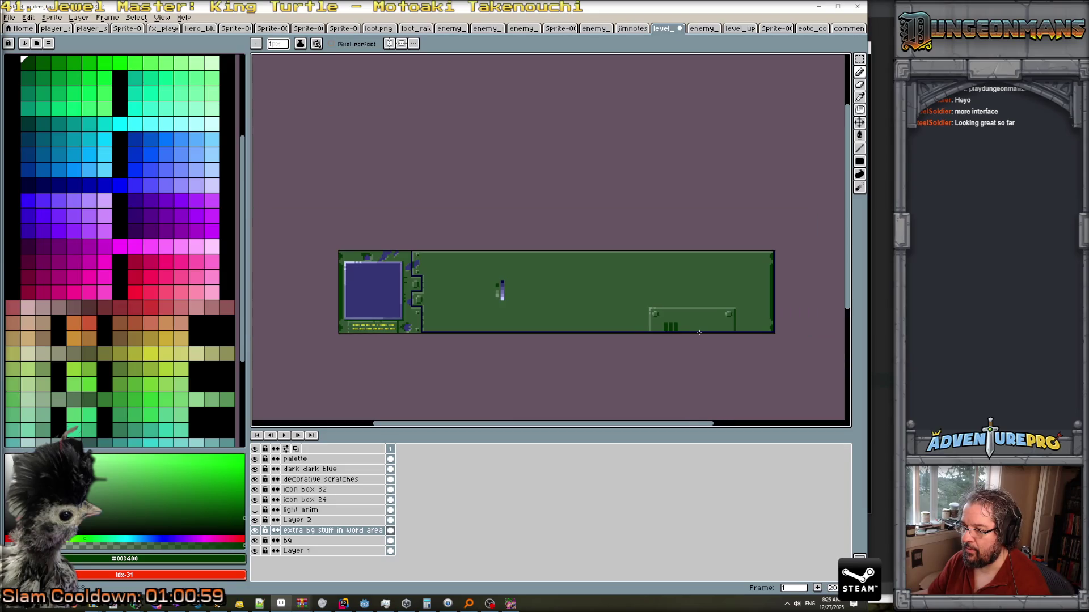
{"action": "scroll", "coordinate": [699, 333], "scroll_direction": "up", "scroll_amount": 4}
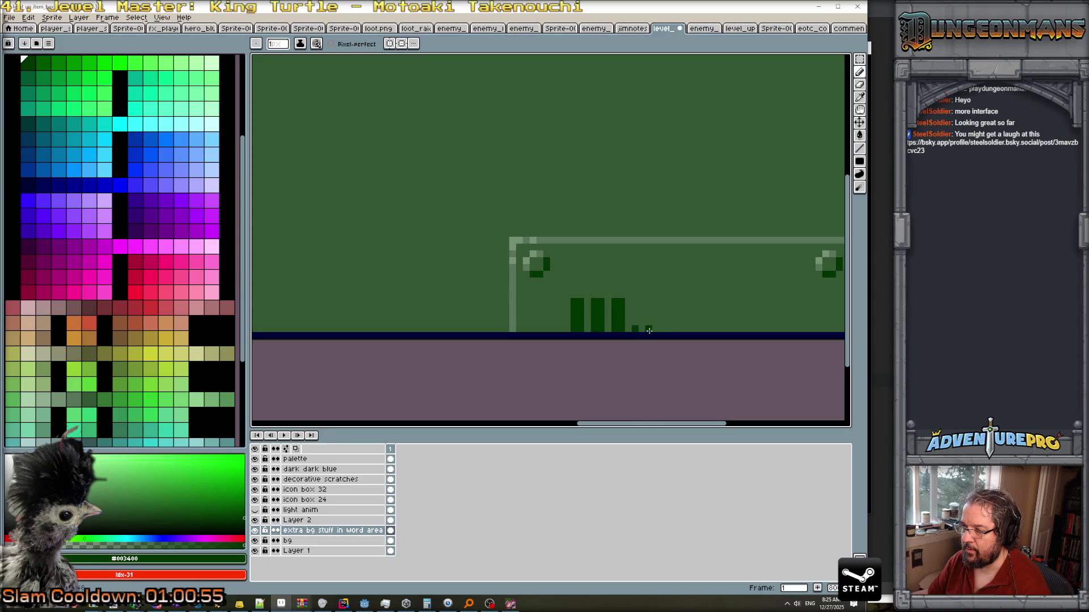
{"action": "scroll", "coordinate": [688, 330], "scroll_direction": "down", "scroll_amount": 4}
{"action": "scroll", "coordinate": [503, 294], "scroll_direction": "up", "scroll_amount": 4}
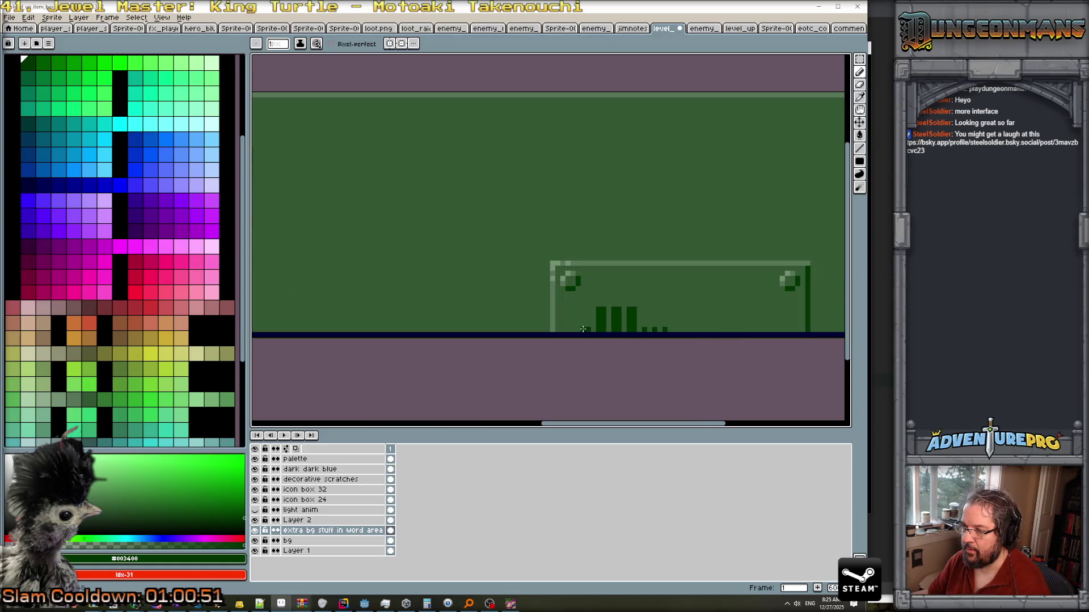
{"action": "scroll", "coordinate": [578, 331], "scroll_direction": "down", "scroll_amount": 2}
{"action": "key", "text": "ctrl"}
{"action": "scroll", "coordinate": [665, 330], "scroll_direction": "down", "scroll_amount": 2}
{"action": "scroll", "coordinate": [633, 332], "scroll_direction": "up", "scroll_amount": 4}
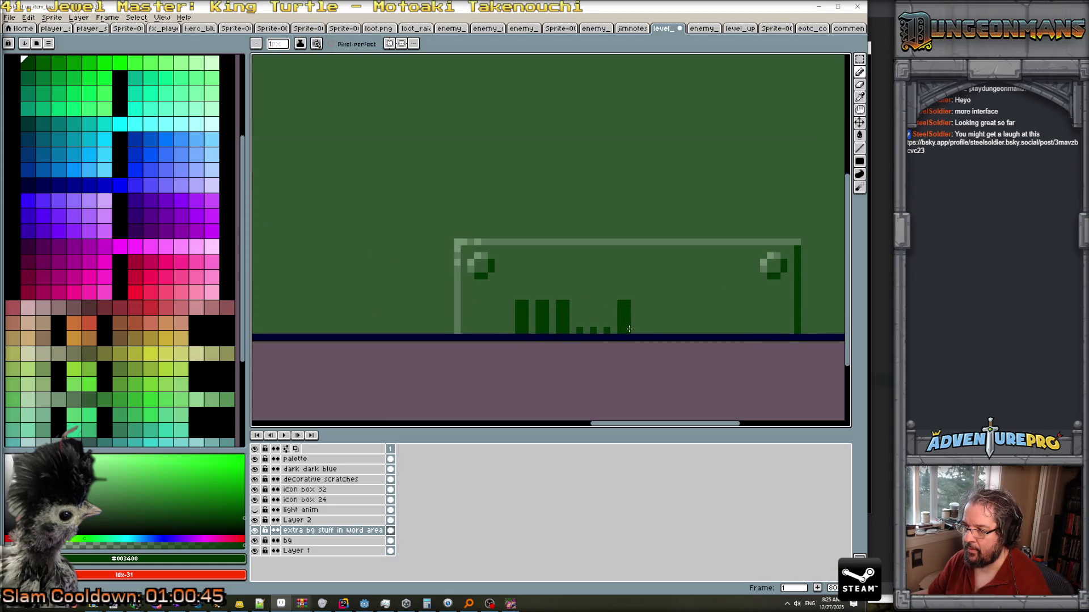
{"action": "scroll", "coordinate": [630, 329], "scroll_direction": "down", "scroll_amount": 4}
{"action": "scroll", "coordinate": [663, 347], "scroll_direction": "up", "scroll_amount": 5}
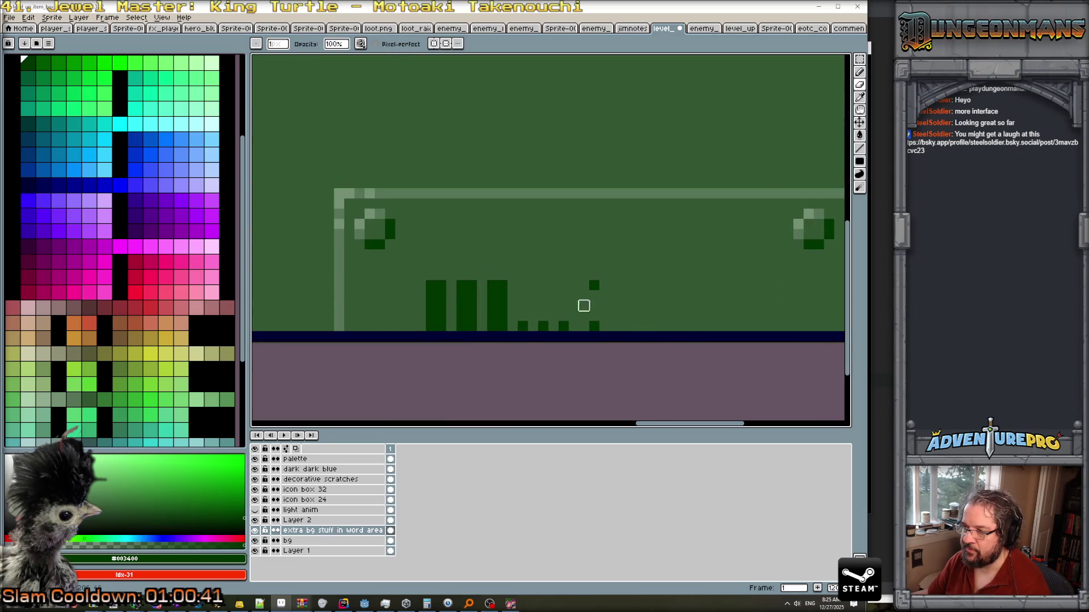
{"action": "scroll", "coordinate": [594, 326], "scroll_direction": "down", "scroll_amount": 4}
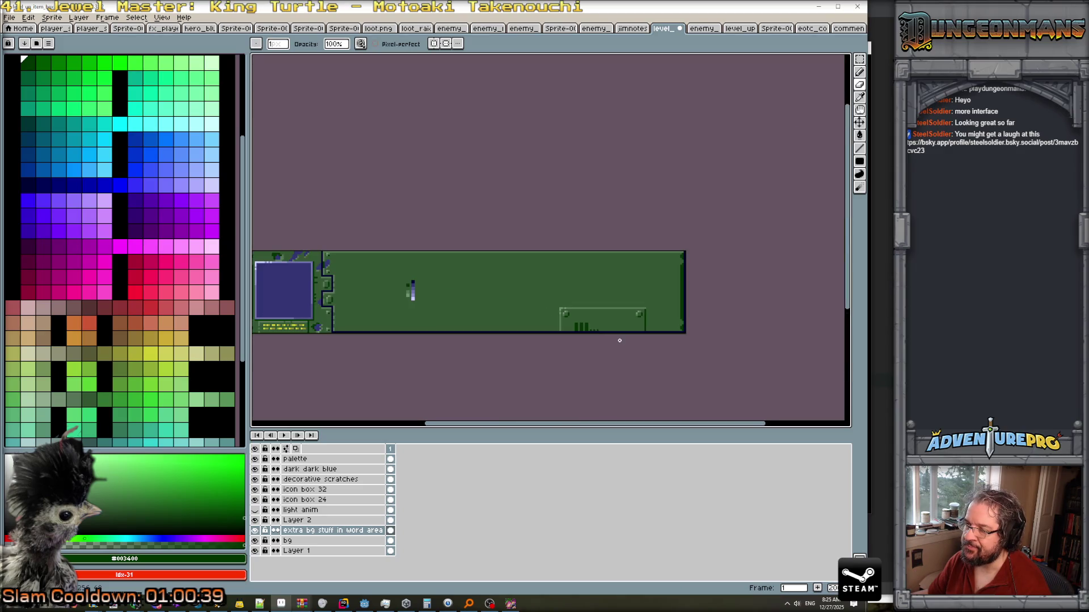
{"action": "scroll", "coordinate": [619, 340], "scroll_direction": "up", "scroll_amount": 3}
{"action": "scroll", "coordinate": [619, 339], "scroll_direction": "down", "scroll_amount": 1}
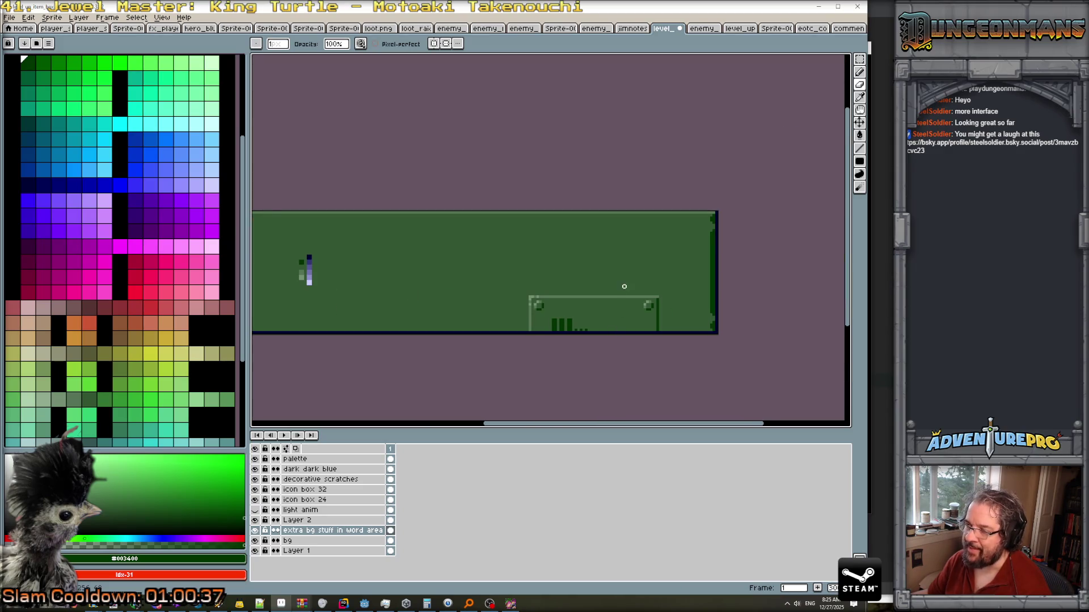
{"action": "scroll", "coordinate": [588, 302], "scroll_direction": "down", "scroll_amount": 1}
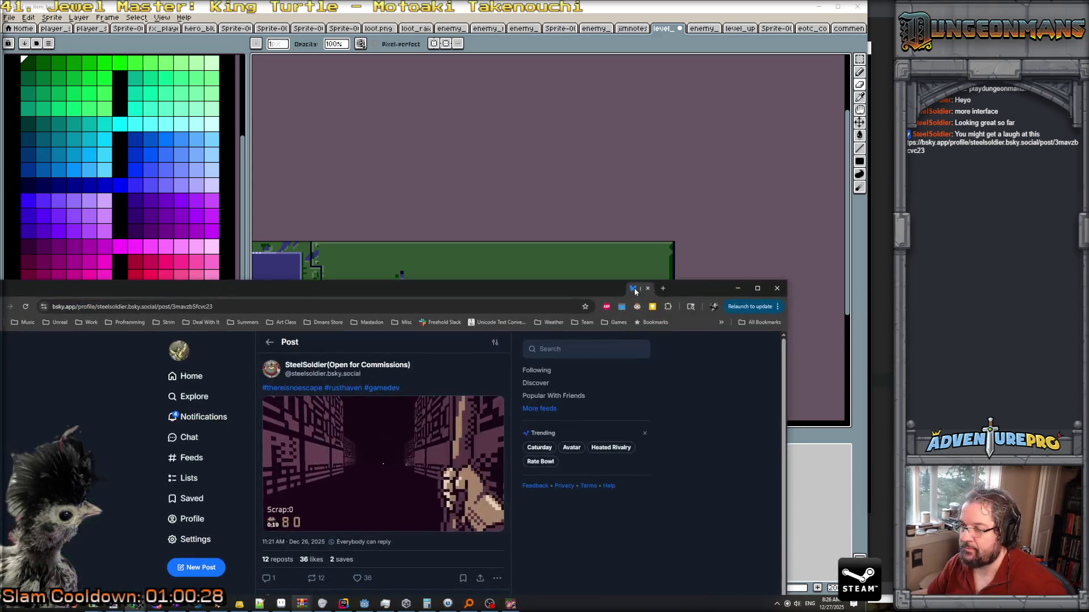
Bring the Bluesky post forward and watch its #gamedev gameplay video full screen.
{"action": "double_click", "coordinate": [634, 288]}
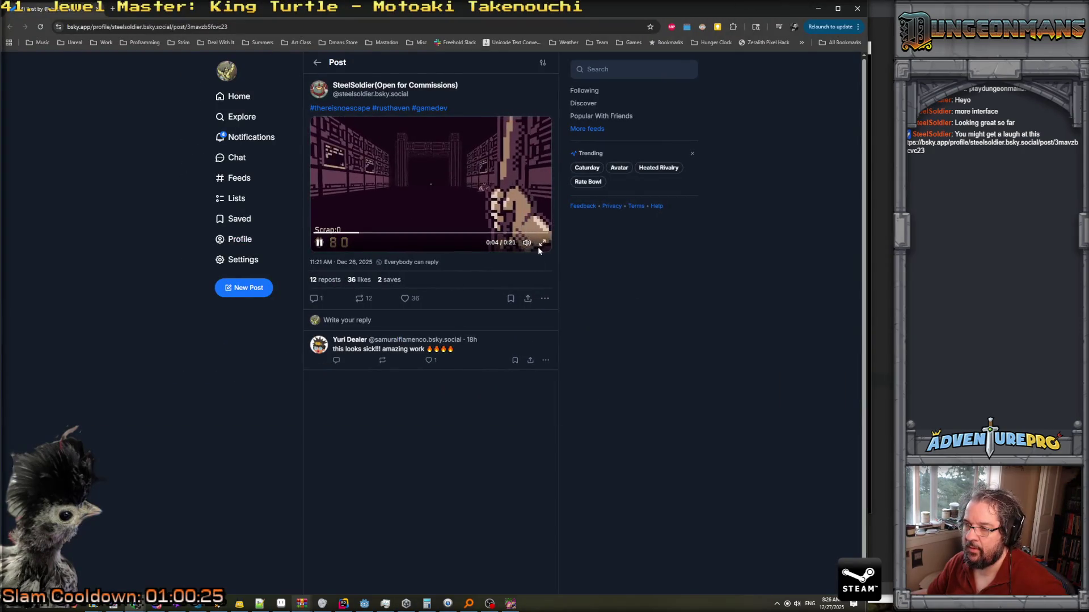
{"action": "mouse_move", "coordinate": [526, 251]}
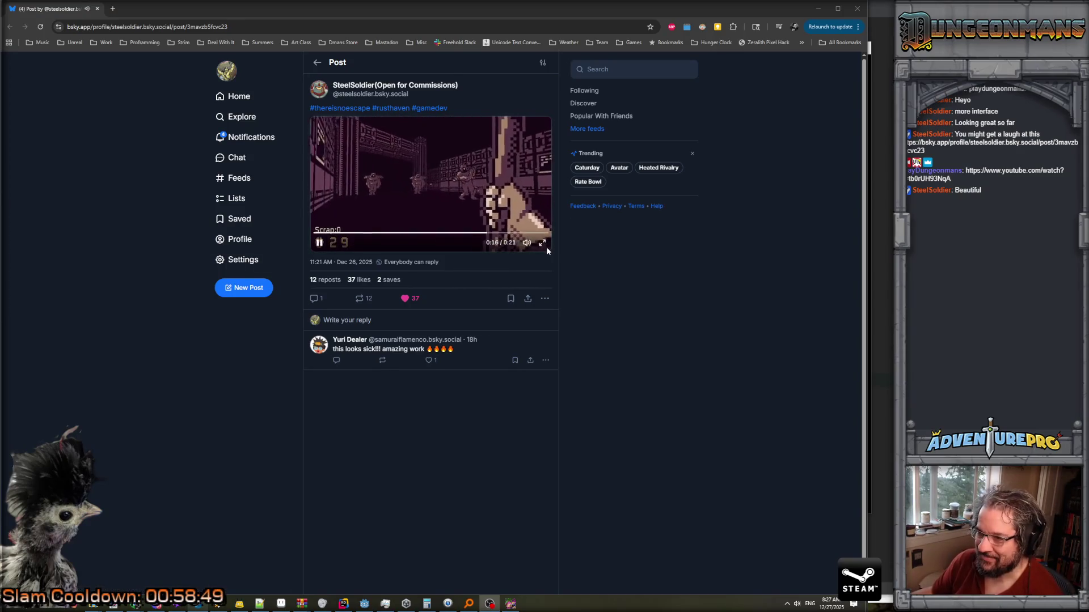
{"action": "left_click", "coordinate": [540, 244]}
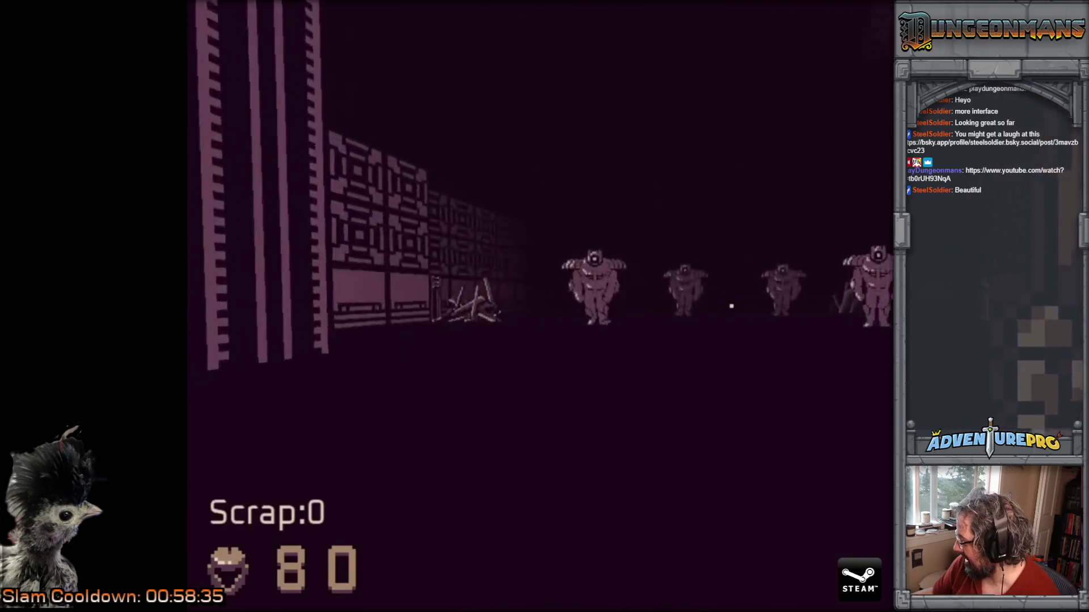
Exit full-screen playback to get back to the Bluesky post with its inline corridor video.
{"action": "mouse_move", "coordinate": [668, 367]}
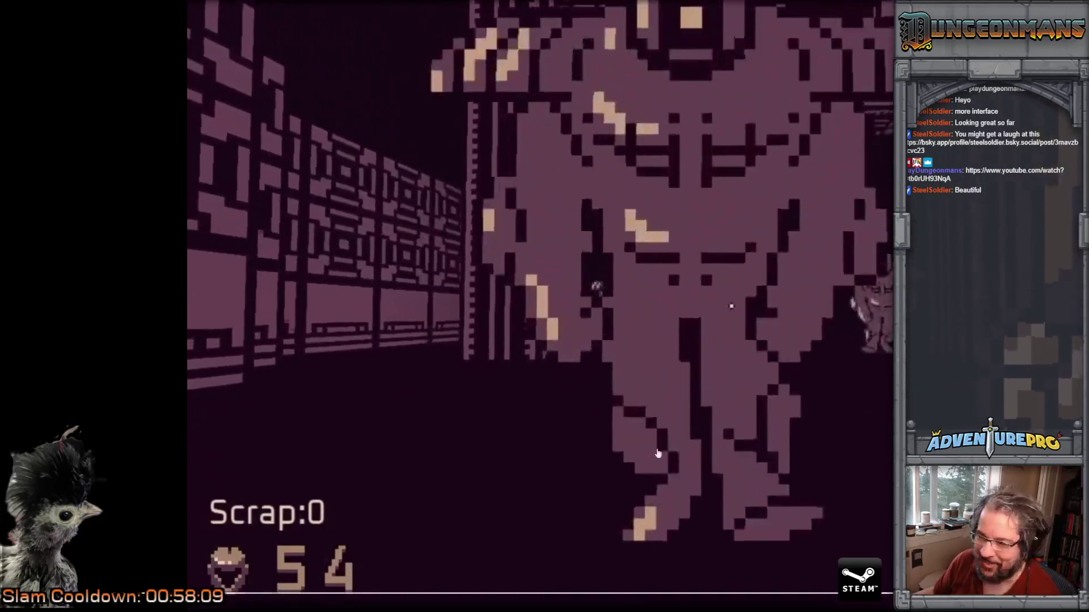
{"action": "key", "text": "Escape"}
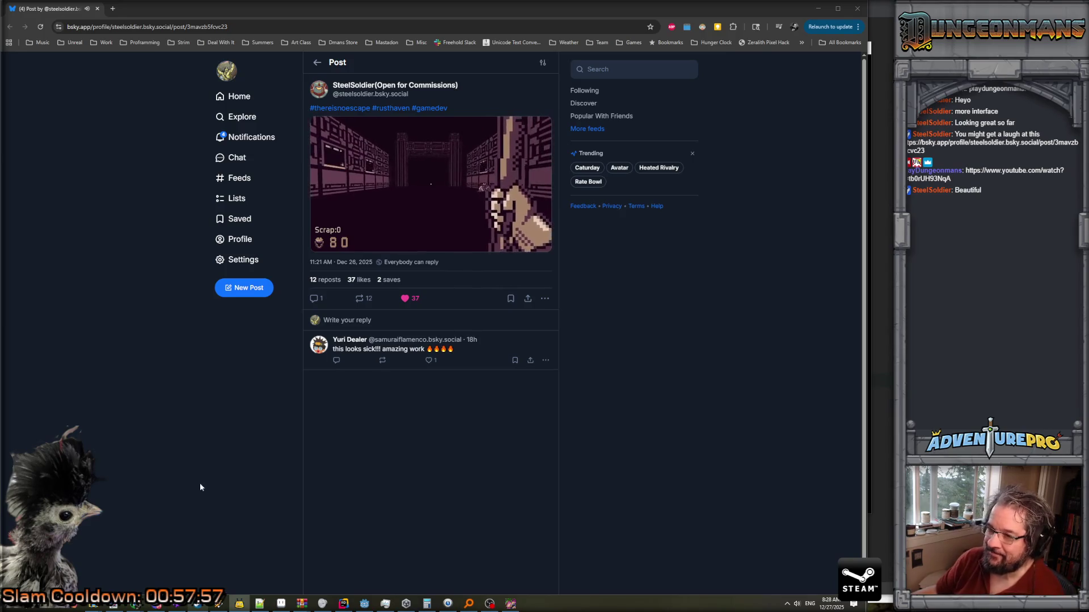
Open the cherry pie post from Notifications, view its photo, then switch back to Aseprite.
{"action": "left_click", "coordinate": [254, 143]}
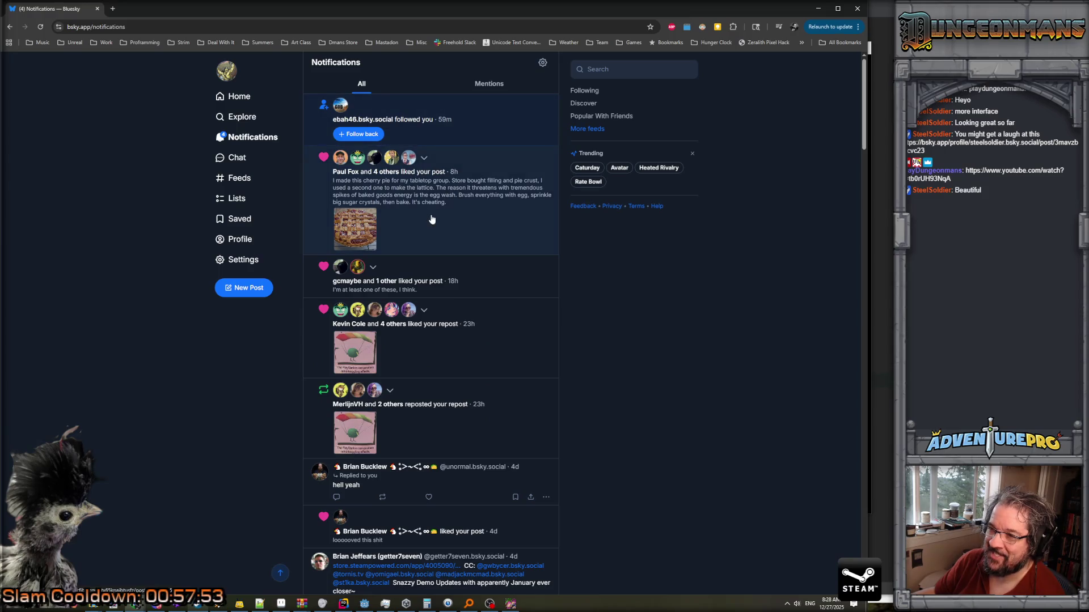
{"action": "left_click", "coordinate": [431, 220]}
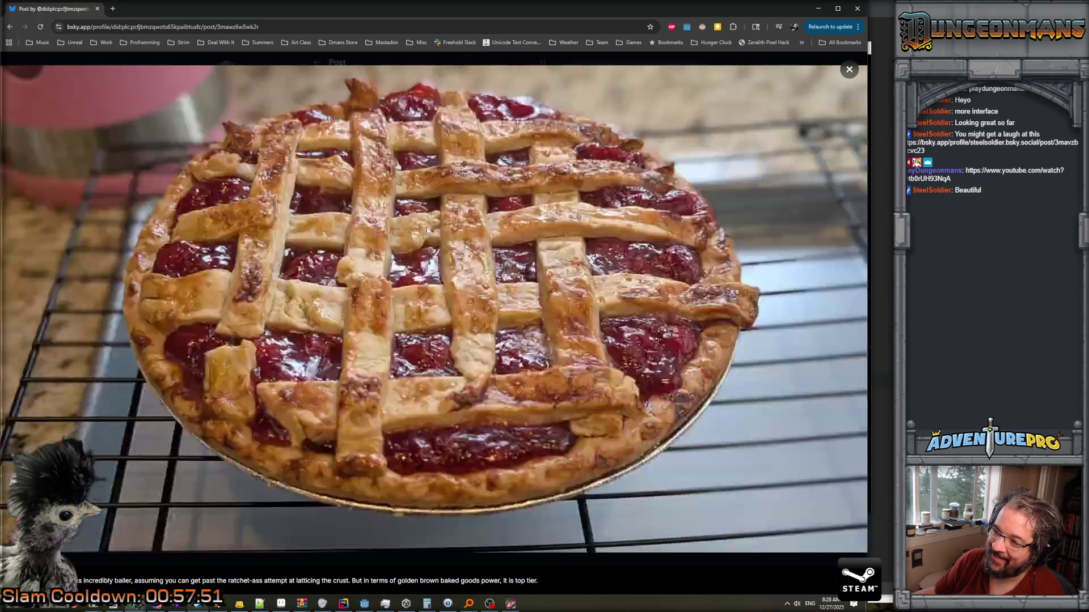
{"action": "left_click", "coordinate": [425, 234]}
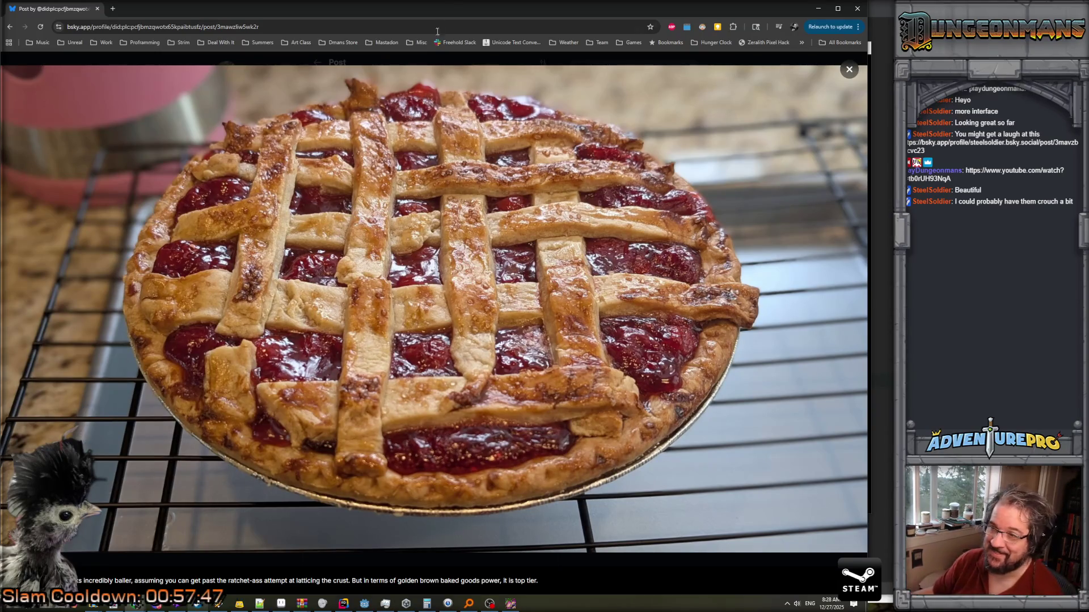
{"action": "key", "text": "alt+Tab"}
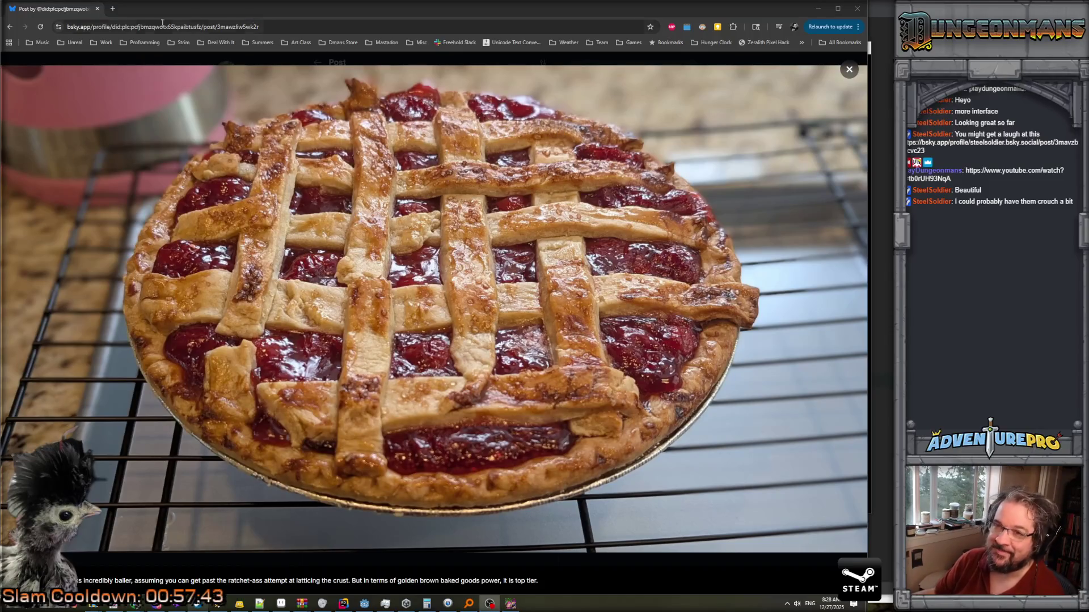
{"action": "key", "text": "alt+Tab"}
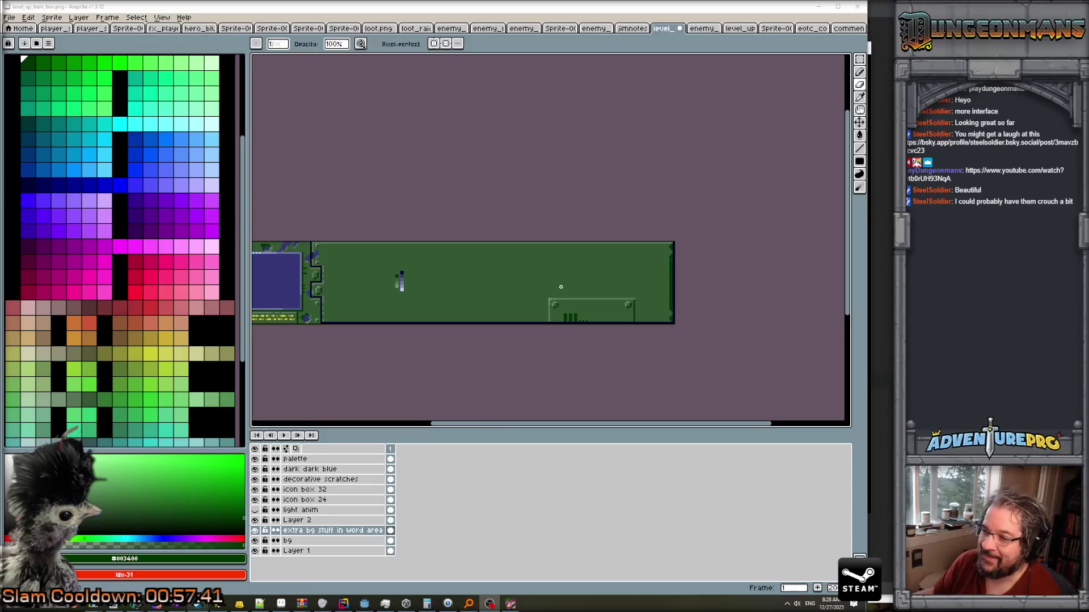
Zoom and pan the sprite to bring the left icon frame's joint into close view.
{"action": "scroll", "coordinate": [560, 286], "scroll_direction": "down", "scroll_amount": 3}
{"action": "scroll", "coordinate": [595, 310], "scroll_direction": "up", "scroll_amount": 4}
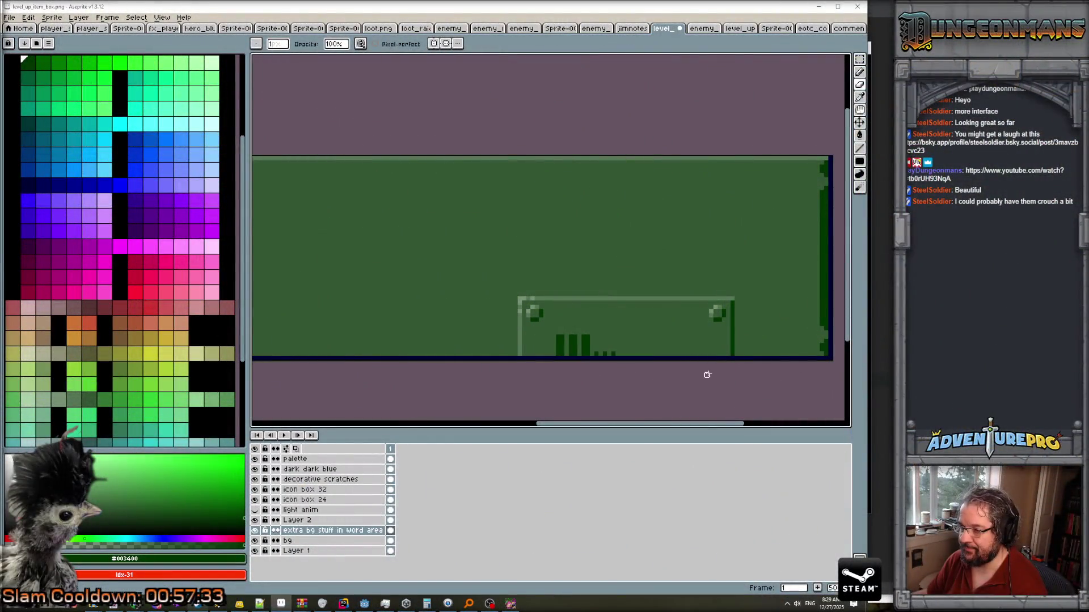
{"action": "key", "text": "e"}
{"action": "scroll", "coordinate": [709, 369], "scroll_direction": "up", "scroll_amount": 2}
{"action": "scroll", "coordinate": [706, 366], "scroll_direction": "down", "scroll_amount": 1}
{"action": "scroll", "coordinate": [707, 367], "scroll_direction": "down", "scroll_amount": 2}
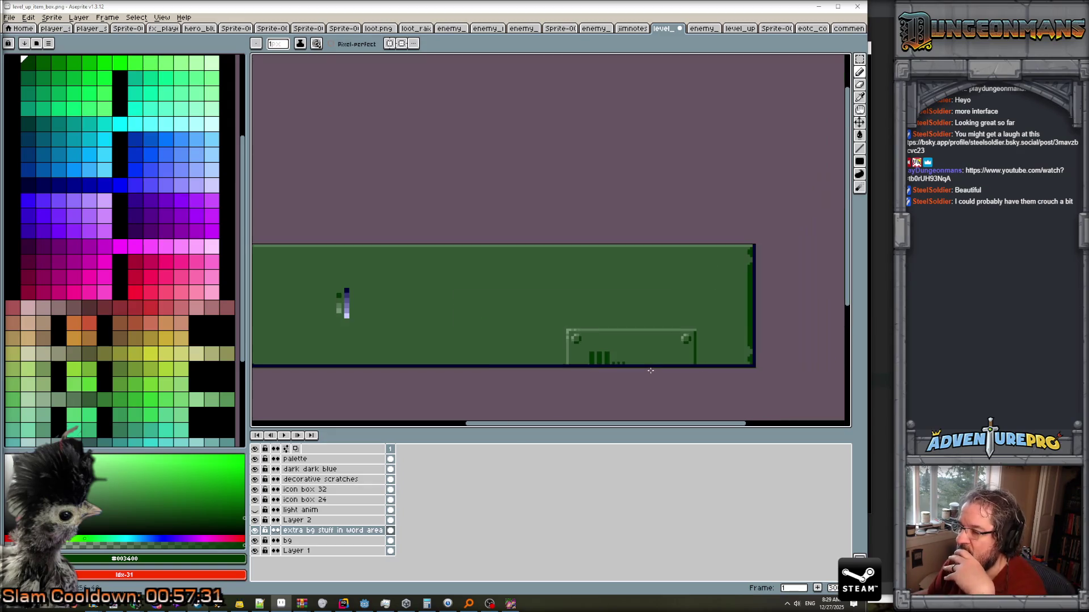
{"action": "scroll", "coordinate": [651, 370], "scroll_direction": "down", "scroll_amount": 1}
{"action": "scroll", "coordinate": [651, 370], "scroll_direction": "up", "scroll_amount": 1}
{"action": "scroll", "coordinate": [650, 370], "scroll_direction": "down", "scroll_amount": 1}
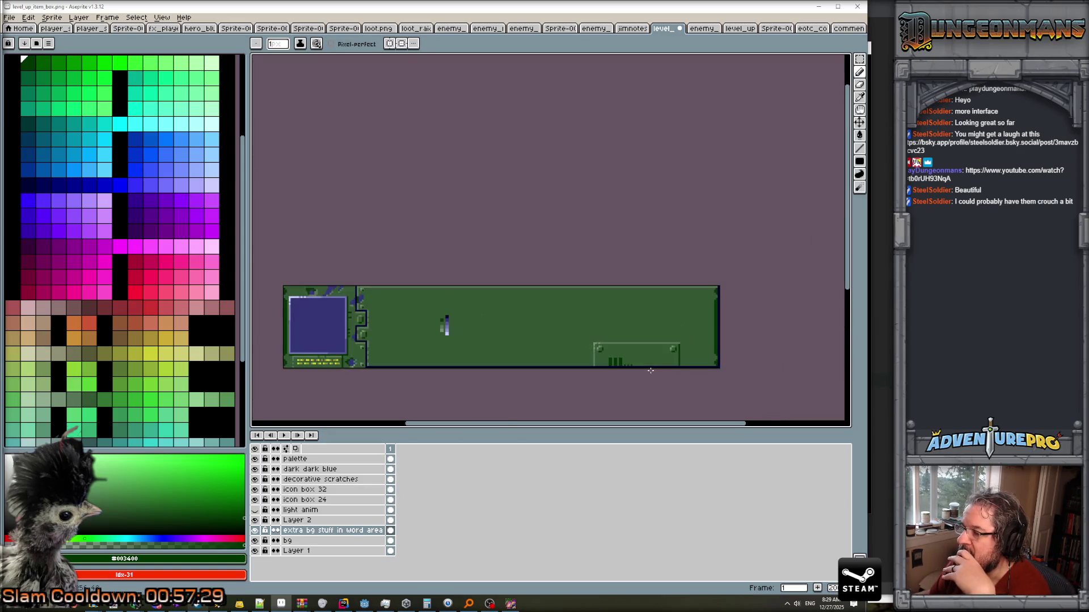
{"action": "scroll", "coordinate": [651, 371], "scroll_direction": "down", "scroll_amount": 1}
{"action": "scroll", "coordinate": [450, 359], "scroll_direction": "up", "scroll_amount": 2}
{"action": "left_click_drag", "start_coordinate": [719, 368], "coordinate": [563, 325]}
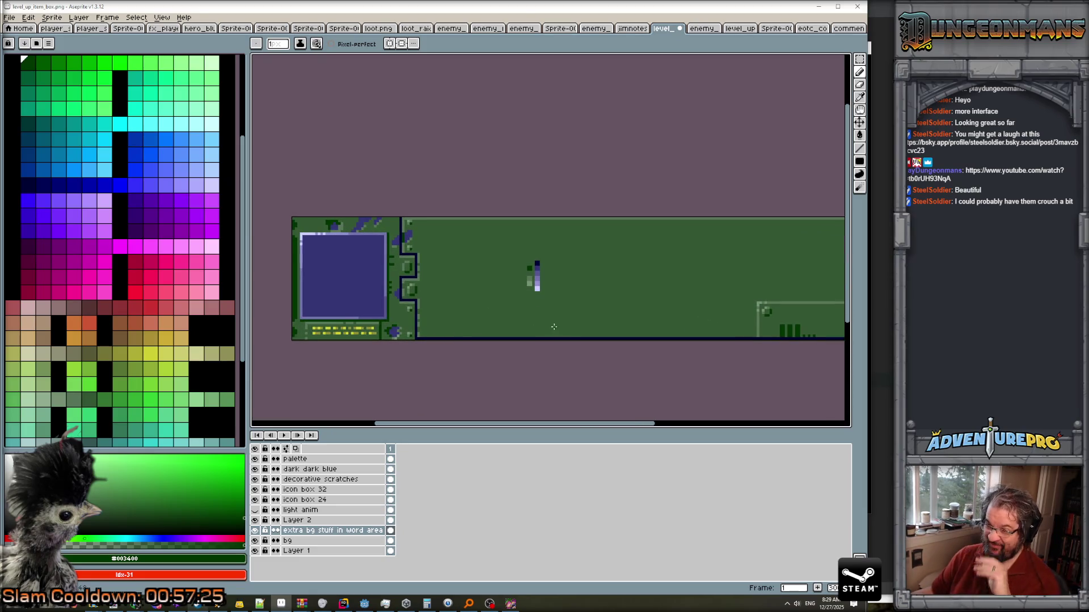
{"action": "left_click_drag", "start_coordinate": [463, 318], "coordinate": [427, 318]}
{"action": "scroll", "coordinate": [461, 306], "scroll_direction": "up", "scroll_amount": 1}
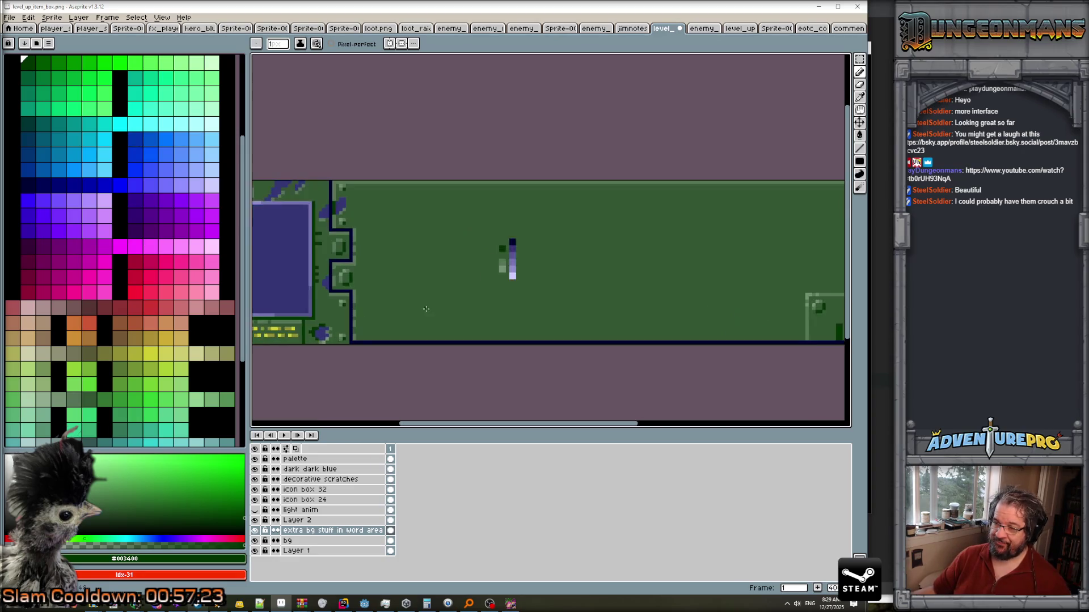
{"action": "left_click_drag", "start_coordinate": [736, 318], "coordinate": [585, 313]}
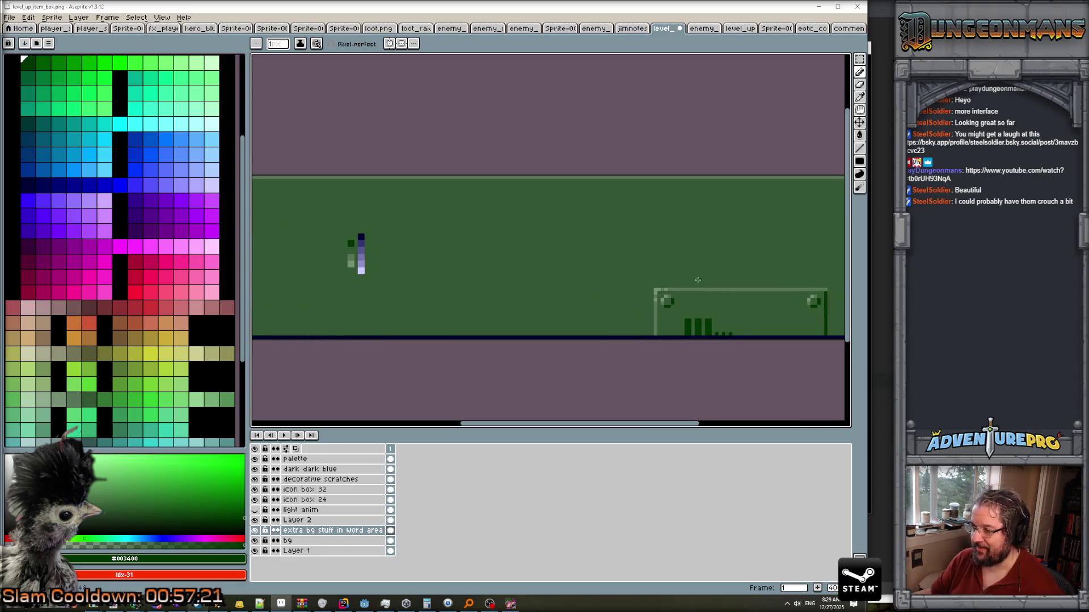
{"action": "mouse_move", "coordinate": [429, 289]}
{"action": "left_mouse_down"}
{"action": "mouse_move", "coordinate": [532, 279]}
{"action": "mouse_move", "coordinate": [340, 309]}
{"action": "left_mouse_up"}
{"action": "scroll", "coordinate": [692, 316], "scroll_direction": "up", "scroll_amount": 2}
Sample the panel's #345734 green and paint gaps into the inset box's top edge.
{"action": "left_click", "coordinate": [640, 277], "text": "alt"}
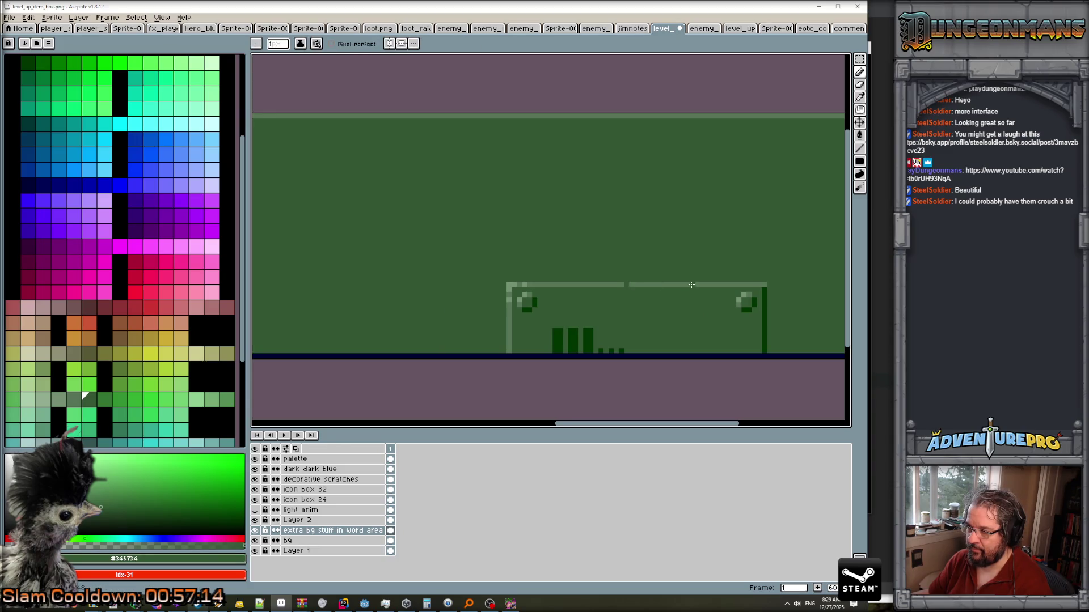
{"action": "scroll", "coordinate": [655, 294], "scroll_direction": "down", "scroll_amount": 5}
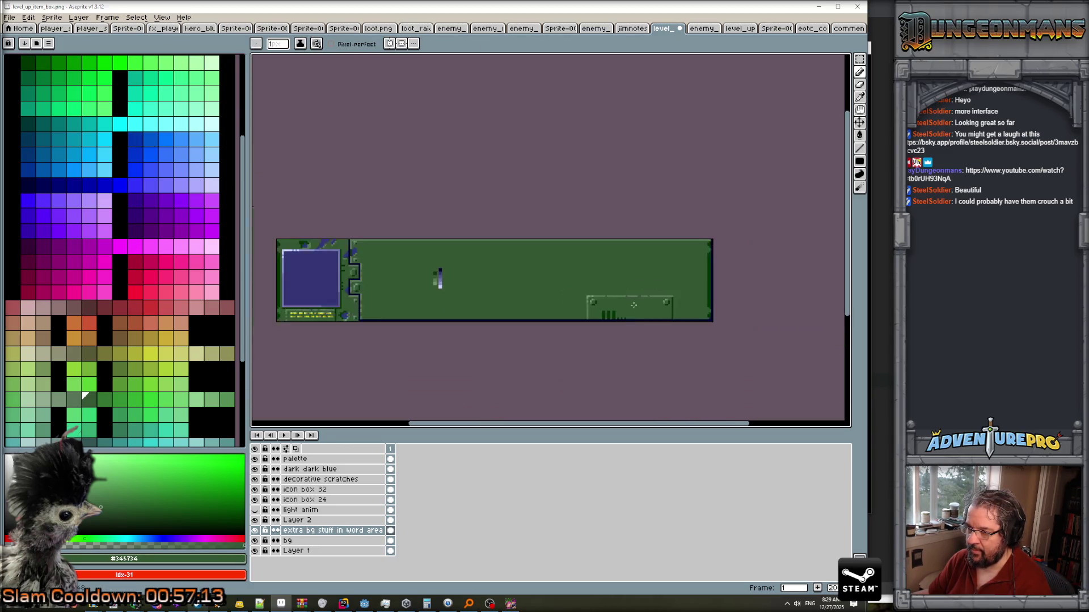
{"action": "scroll", "coordinate": [647, 315], "scroll_direction": "up", "scroll_amount": 2}
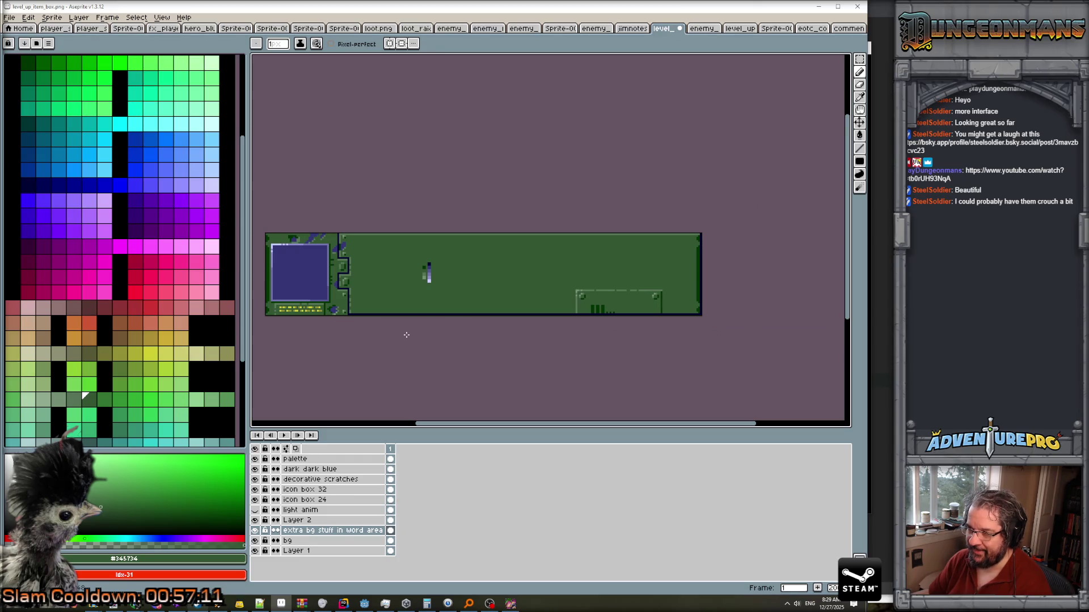
{"action": "scroll", "coordinate": [383, 315], "scroll_direction": "up", "scroll_amount": 1}
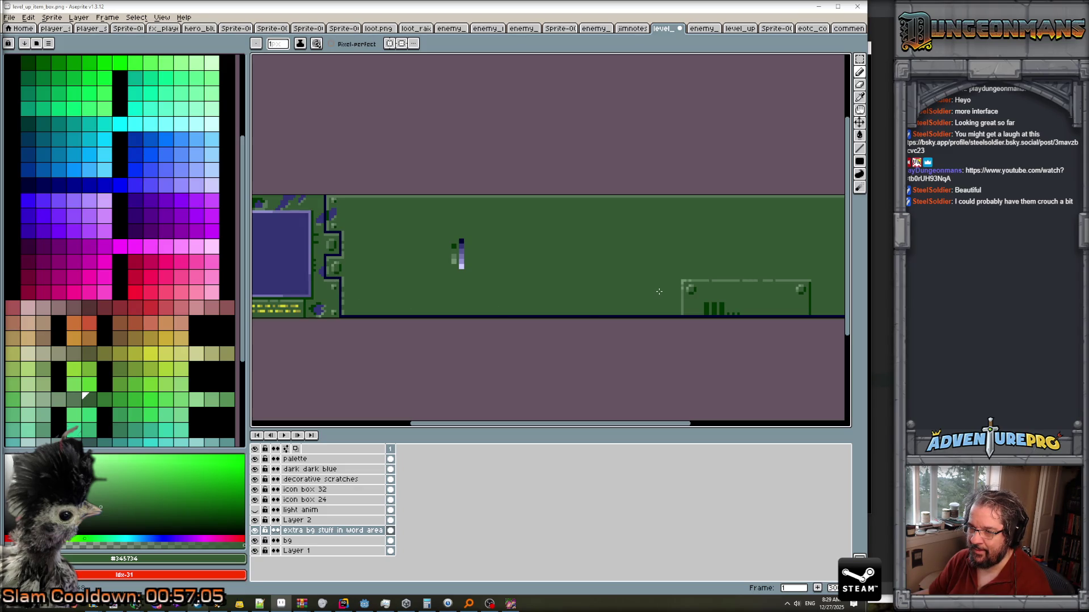
{"action": "scroll", "coordinate": [739, 286], "scroll_direction": "down", "scroll_amount": 2}
Center the whole item box sprite and zoom in and out to review the cleared inset box.
{"action": "mouse_move", "coordinate": [508, 301]}
{"action": "left_mouse_down"}
{"action": "mouse_move", "coordinate": [625, 318]}
{"action": "mouse_move", "coordinate": [644, 309]}
{"action": "left_mouse_up"}
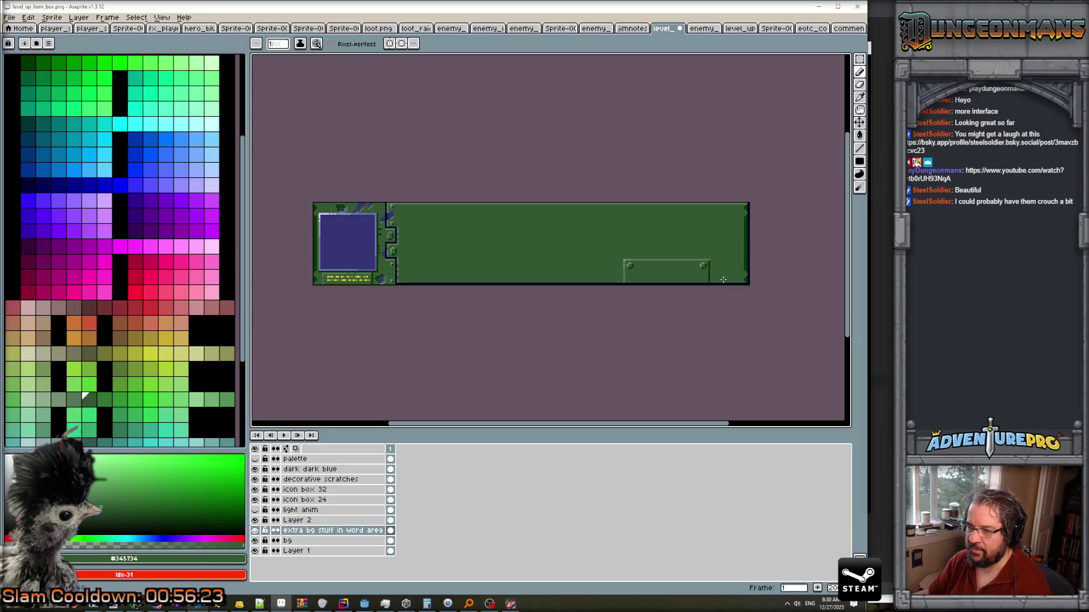
{"action": "scroll", "coordinate": [656, 277], "scroll_direction": "up", "scroll_amount": 2}
{"action": "scroll", "coordinate": [613, 275], "scroll_direction": "up", "scroll_amount": 1}
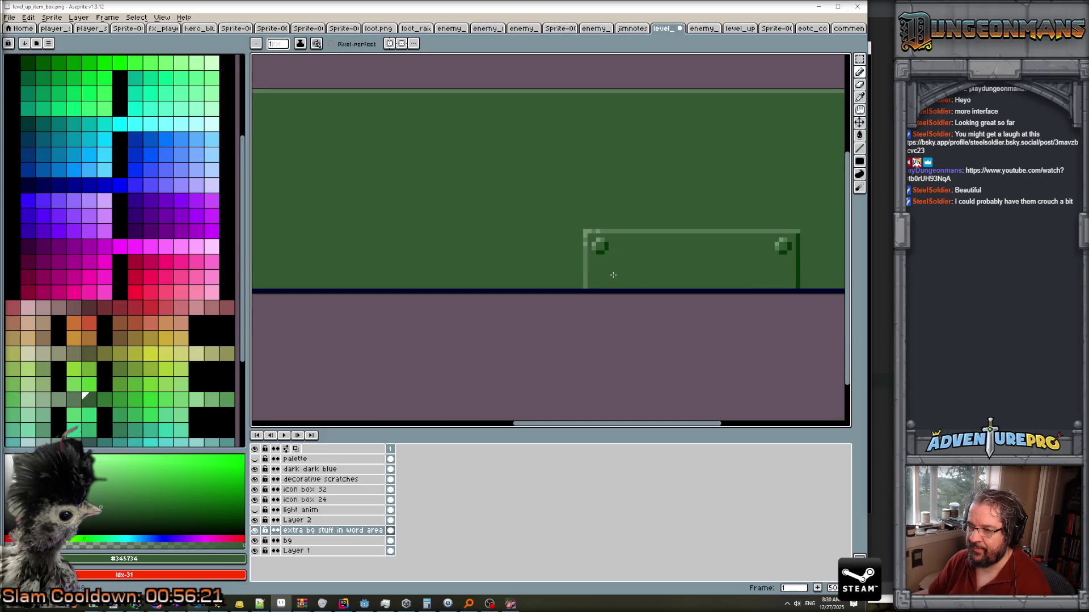
{"action": "scroll", "coordinate": [613, 274], "scroll_direction": "down", "scroll_amount": 3}
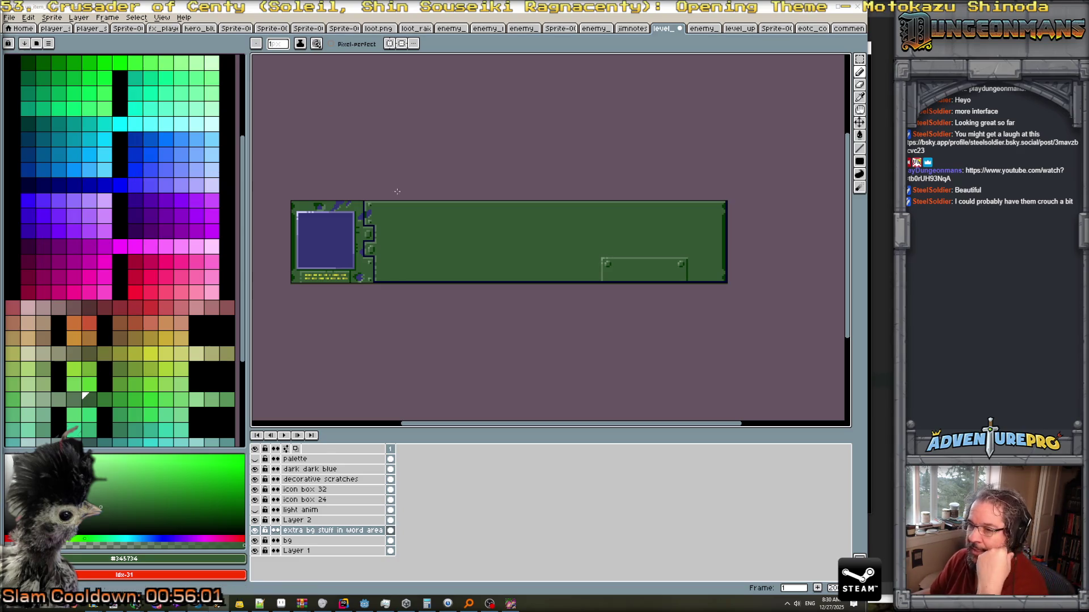
{"action": "scroll", "coordinate": [369, 239], "scroll_direction": "up", "scroll_amount": 2}
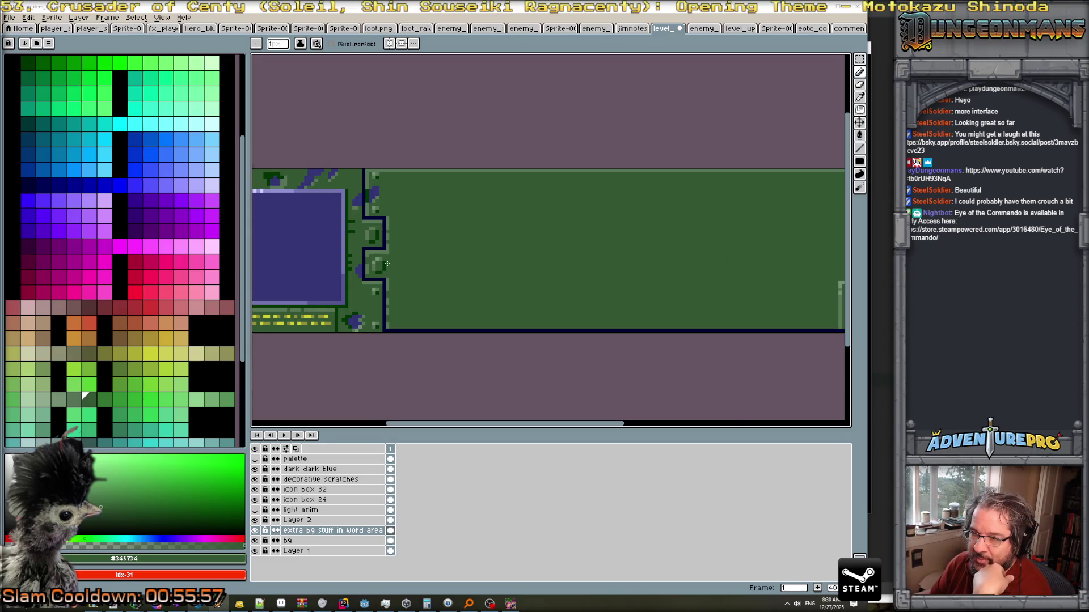
{"action": "scroll", "coordinate": [386, 264], "scroll_direction": "down", "scroll_amount": 2}
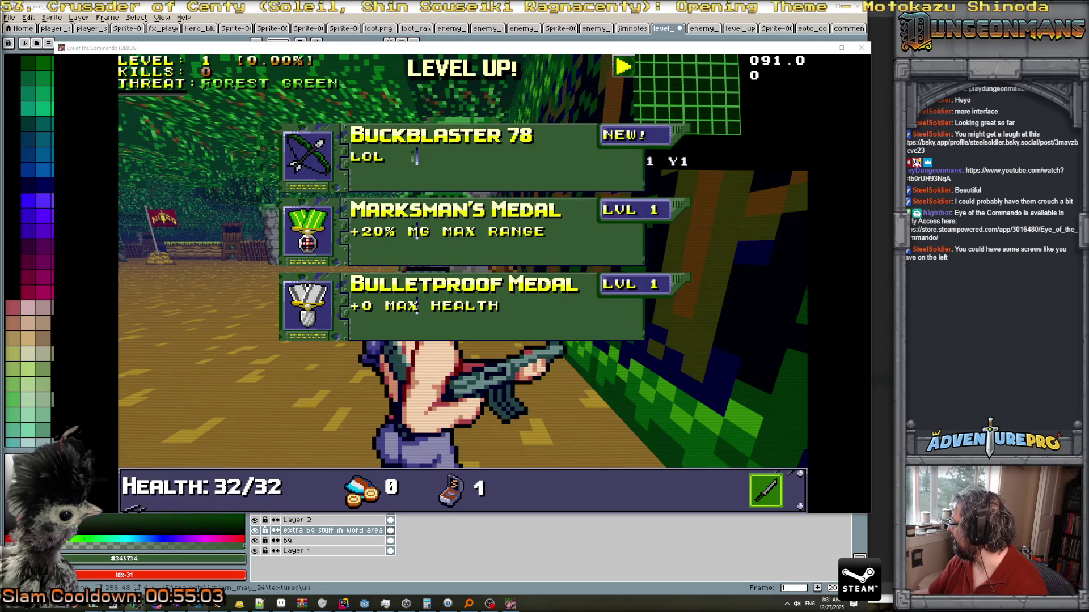
Preview the Vecteezy and Dreamstime tank-wall texture images in Google Images.
{"action": "key", "text": "alt+Tab"}
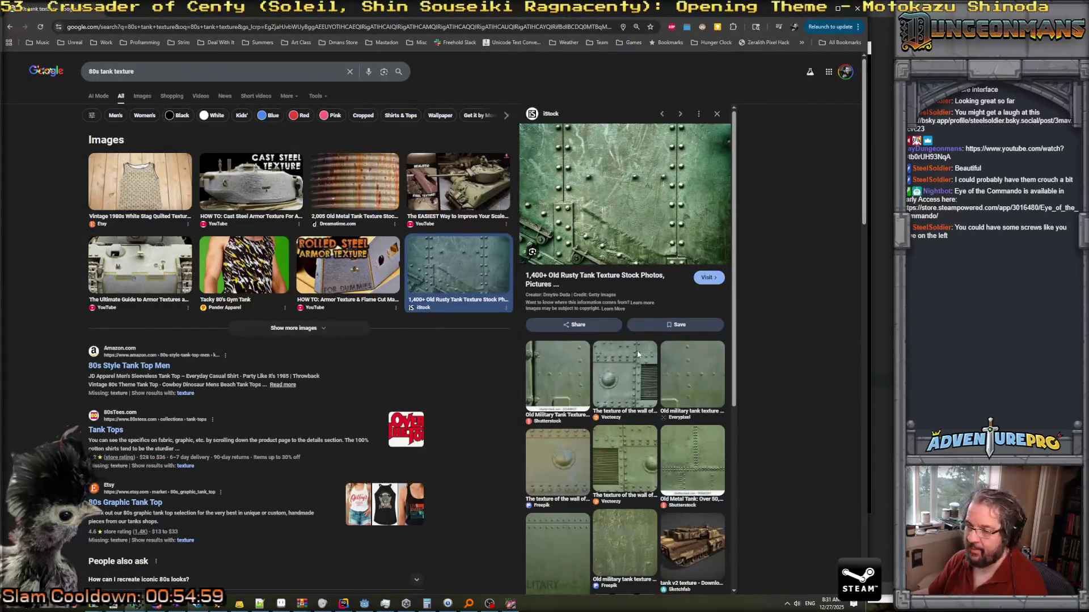
{"action": "scroll", "coordinate": [638, 386], "scroll_direction": "down", "scroll_amount": 1}
{"action": "scroll", "coordinate": [639, 412], "scroll_direction": "down", "scroll_amount": 1}
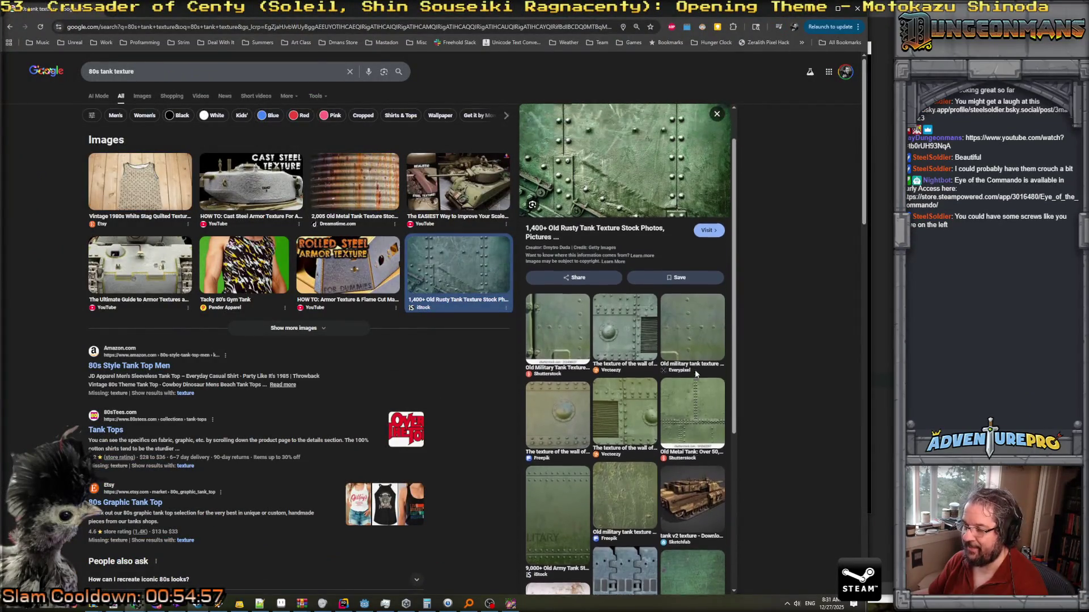
{"action": "left_click", "coordinate": [621, 374]}
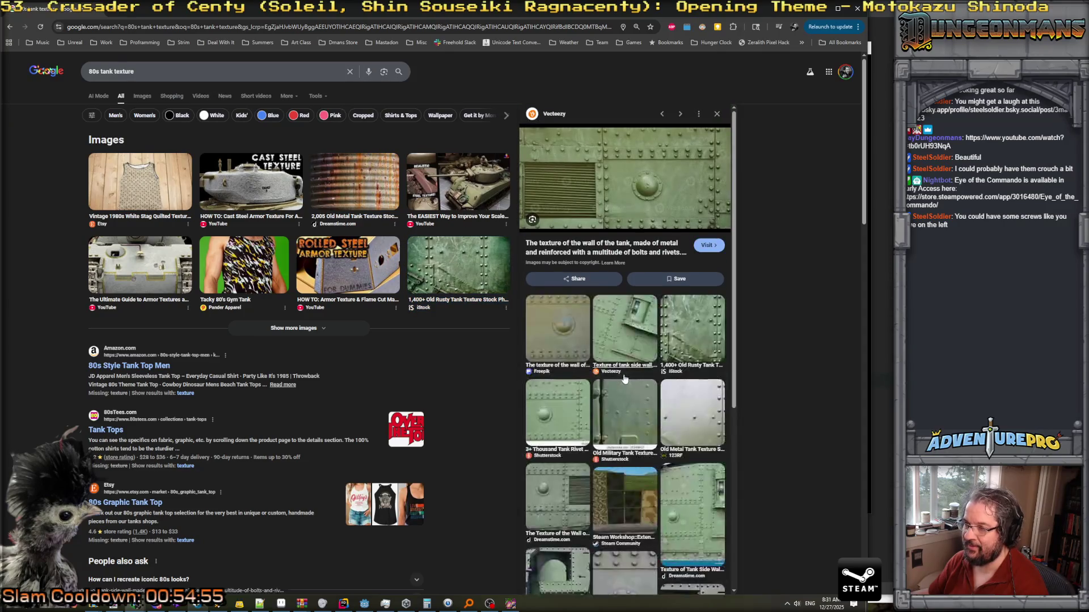
{"action": "scroll", "coordinate": [656, 347], "scroll_direction": "down", "scroll_amount": 2}
{"action": "scroll", "coordinate": [661, 354], "scroll_direction": "down", "scroll_amount": 1}
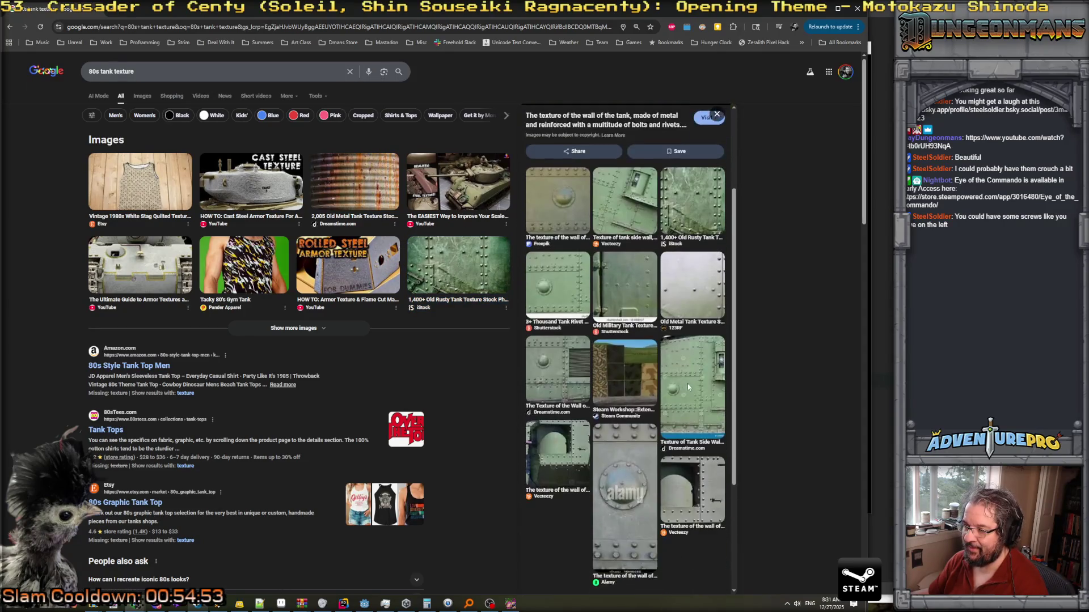
{"action": "left_click", "coordinate": [688, 383]}
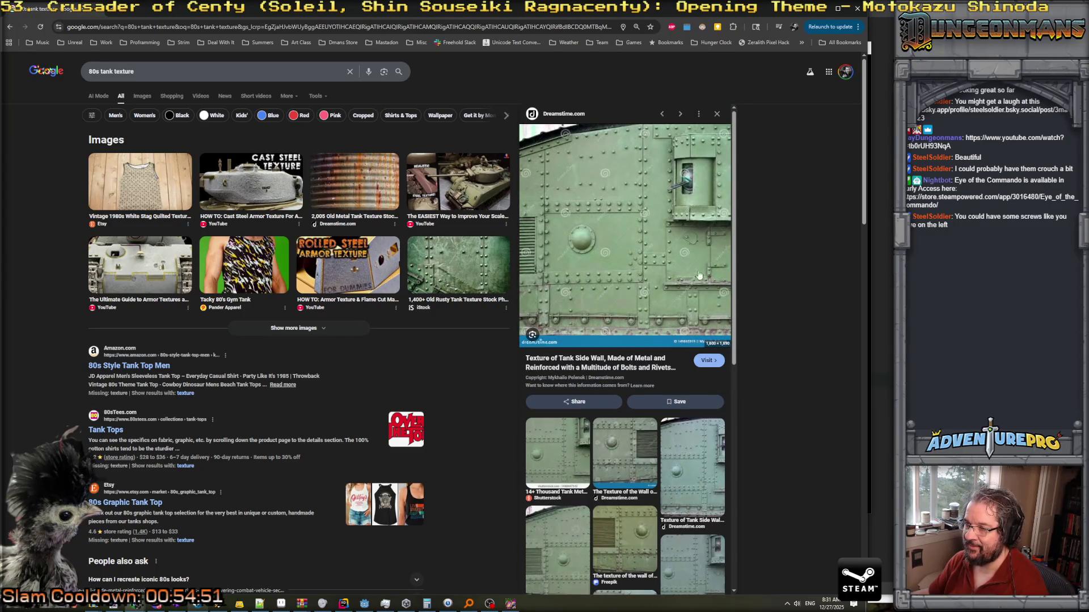
{"action": "scroll", "coordinate": [645, 236], "scroll_direction": "down", "scroll_amount": 5}
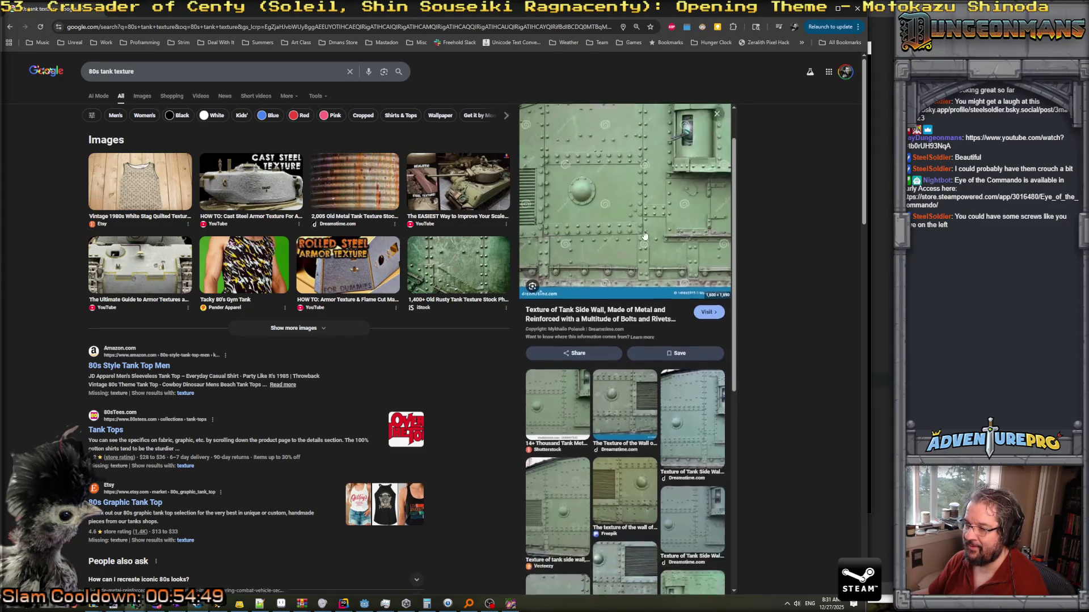
{"action": "scroll", "coordinate": [644, 235], "scroll_direction": "up", "scroll_amount": 2}
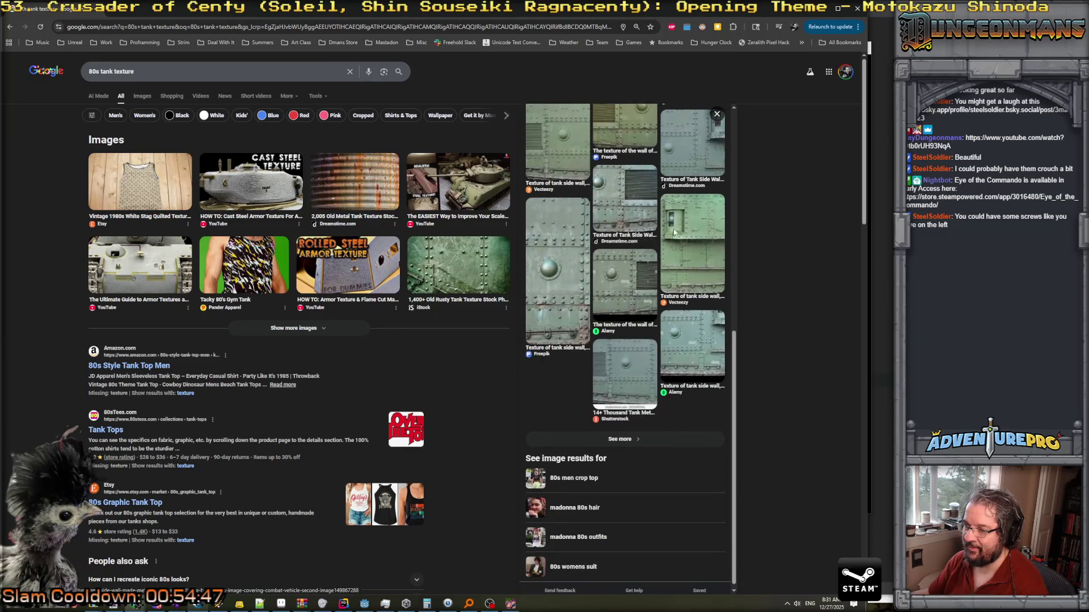
Minimize the browser and bring the Aseprite sprite back to compare.
{"action": "left_click", "coordinate": [817, 10]}
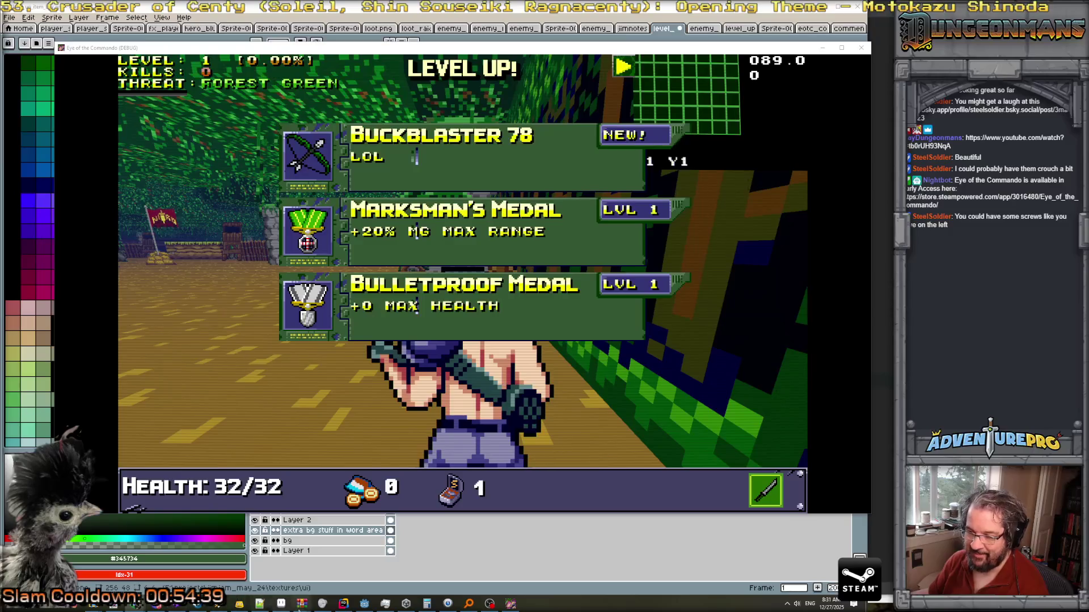
{"action": "left_click", "coordinate": [280, 603]}
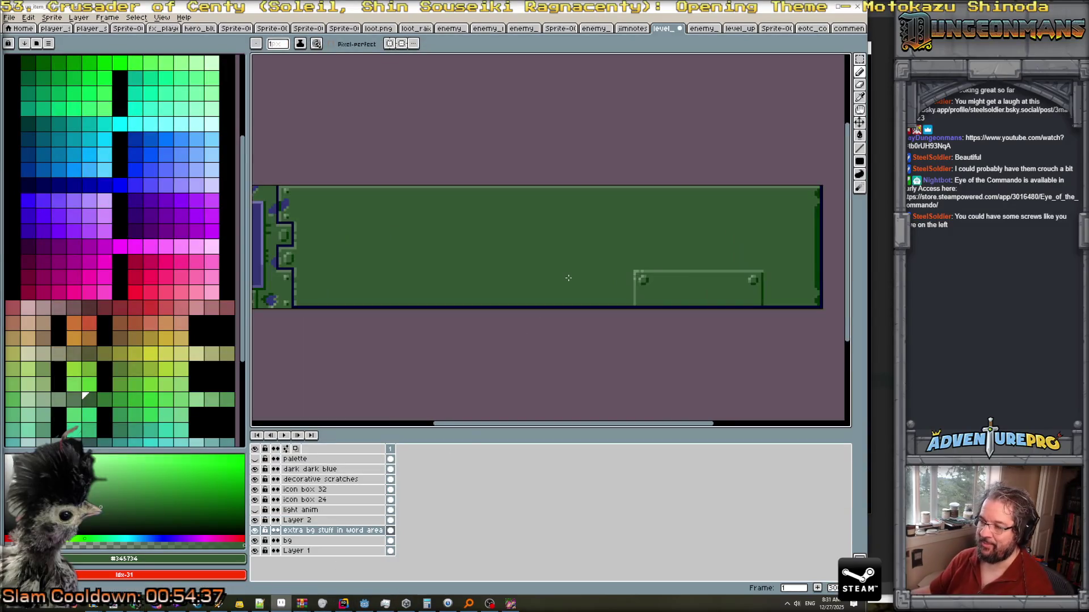
{"action": "scroll", "coordinate": [621, 278], "scroll_direction": "up", "scroll_amount": 1}
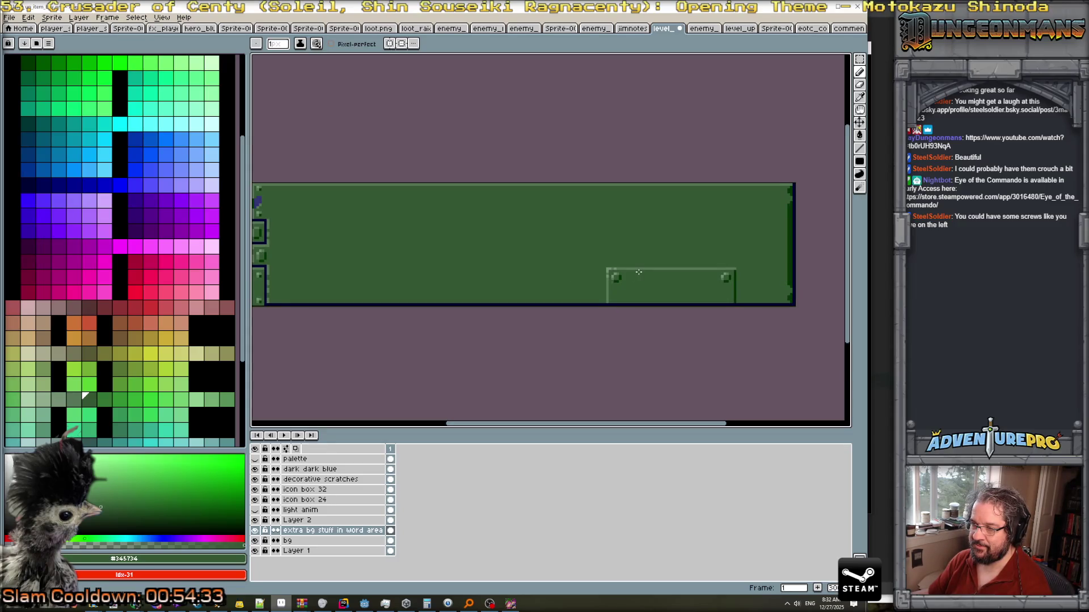
{"action": "scroll", "coordinate": [639, 272], "scroll_direction": "down", "scroll_amount": 1}
{"action": "scroll", "coordinate": [638, 272], "scroll_direction": "up", "scroll_amount": 1}
Return to the texture search and open the Shutterstock tank metal texture page.
{"action": "key", "text": "alt+Tab"}
{"action": "key", "text": "Tab"}
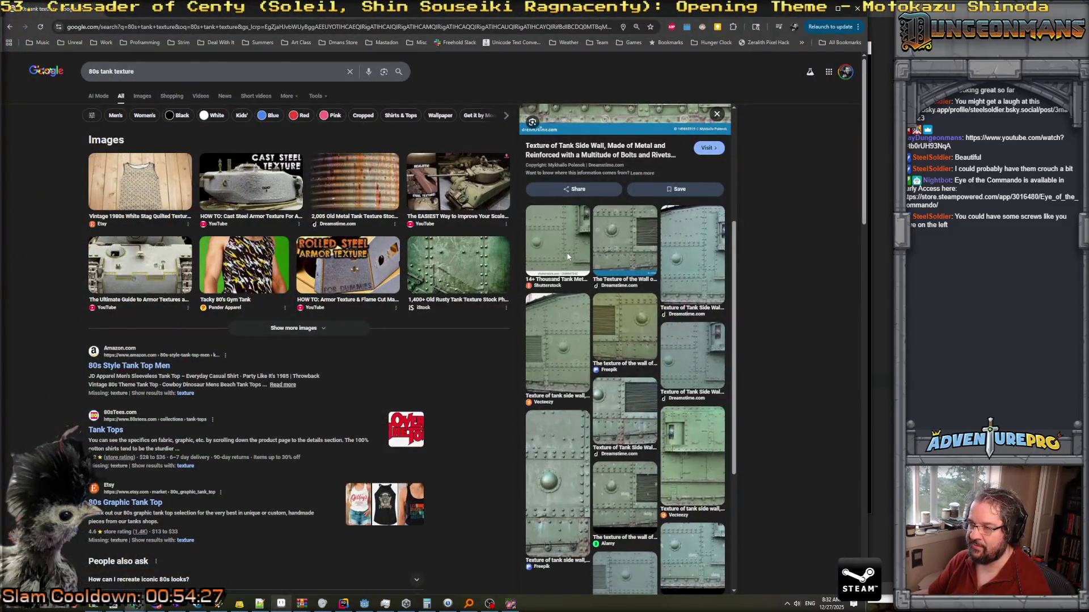
{"action": "scroll", "coordinate": [568, 257], "scroll_direction": "up", "scroll_amount": 1}
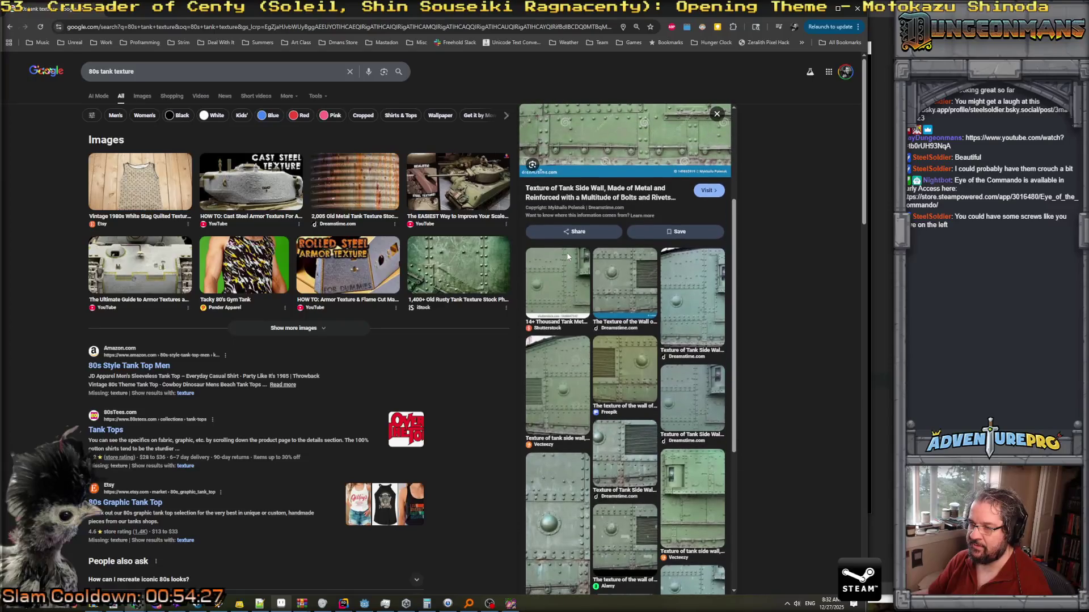
{"action": "left_click", "coordinate": [563, 282]}
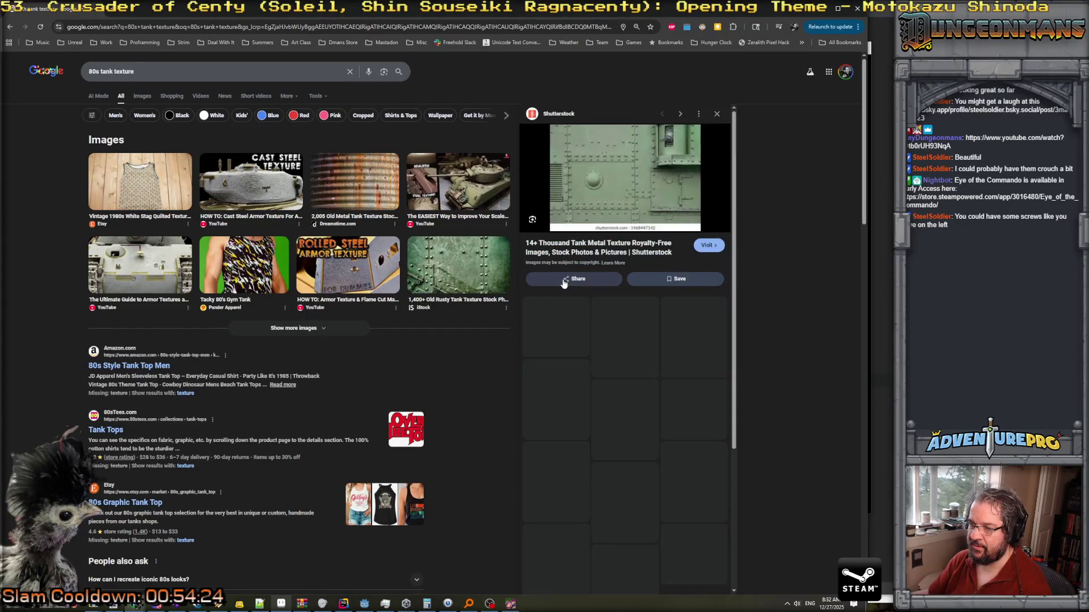
{"action": "left_click", "coordinate": [604, 207]}
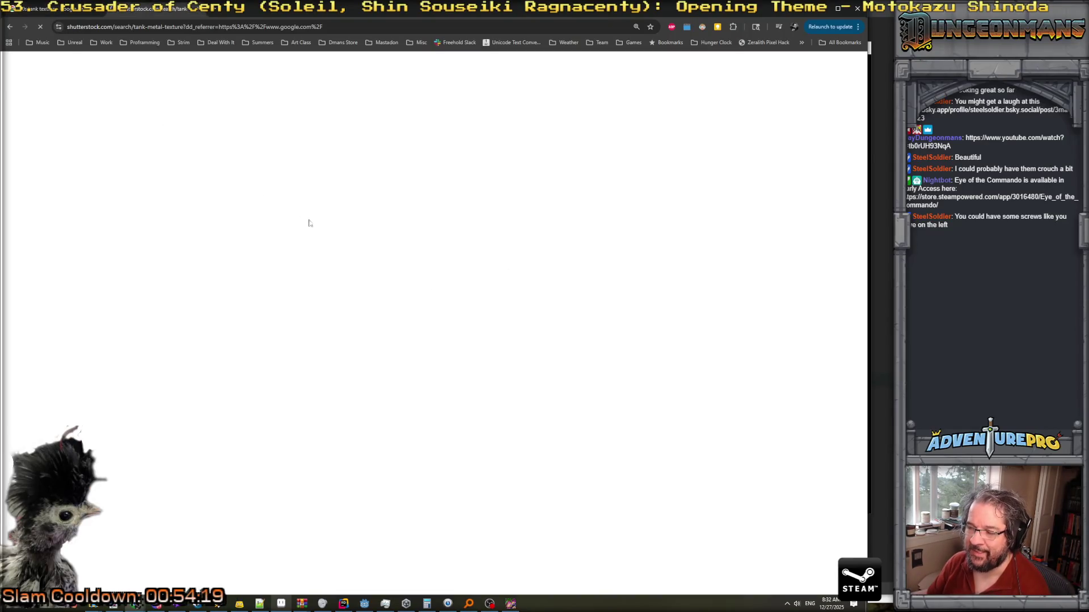
Close the Shutterstock subscribe pop-up and scroll through the tank metal texture results.
{"action": "scroll", "coordinate": [678, 337], "scroll_direction": "down", "scroll_amount": 3}
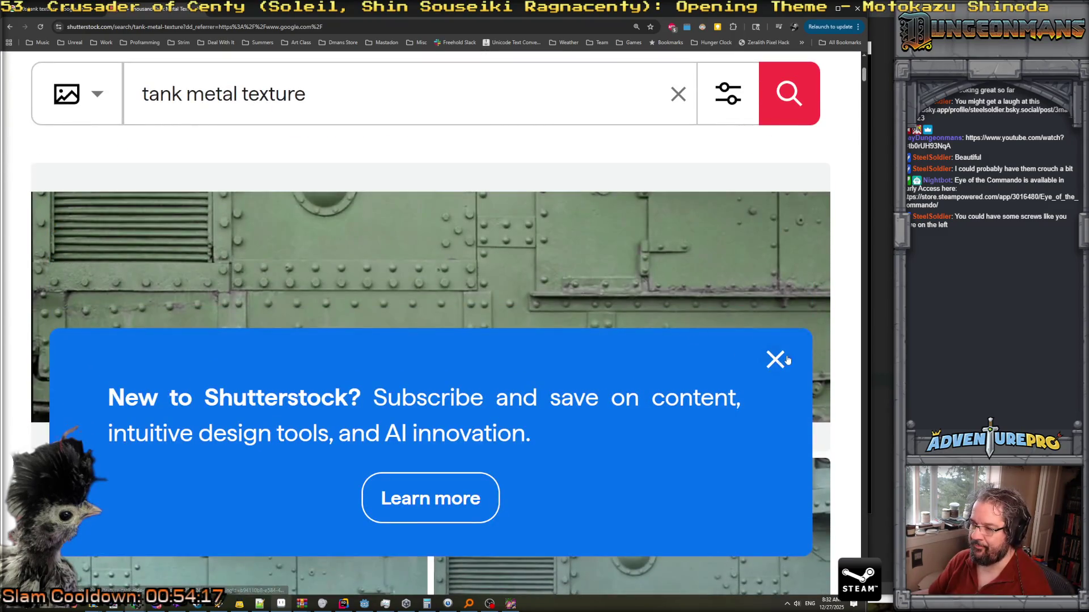
{"action": "left_click", "coordinate": [775, 360]}
{"action": "scroll", "coordinate": [499, 329], "scroll_direction": "up", "scroll_amount": 2}
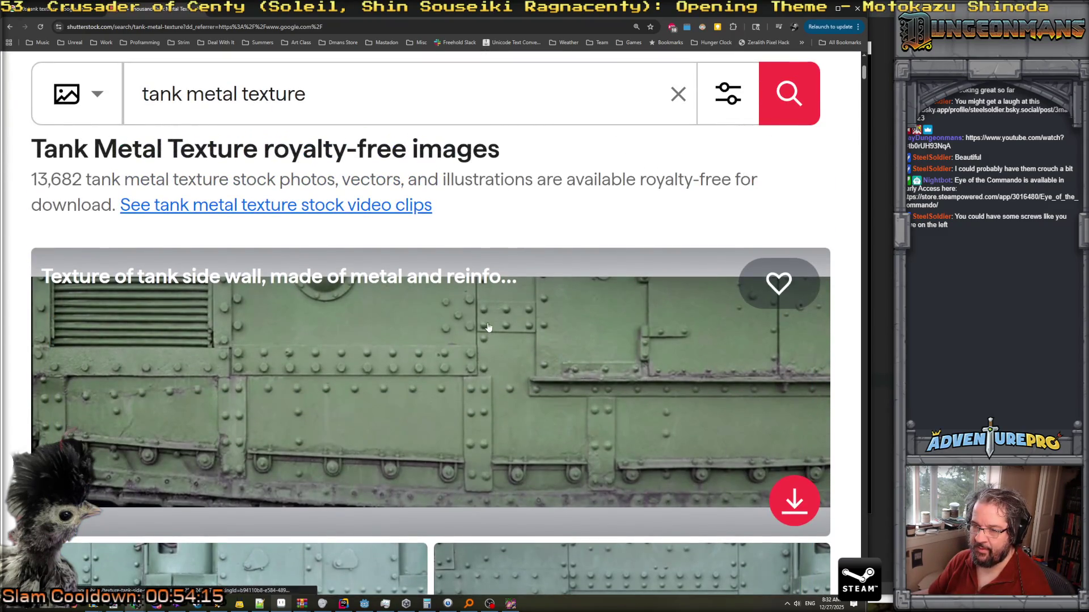
{"action": "scroll", "coordinate": [488, 327], "scroll_direction": "down", "scroll_amount": 1}
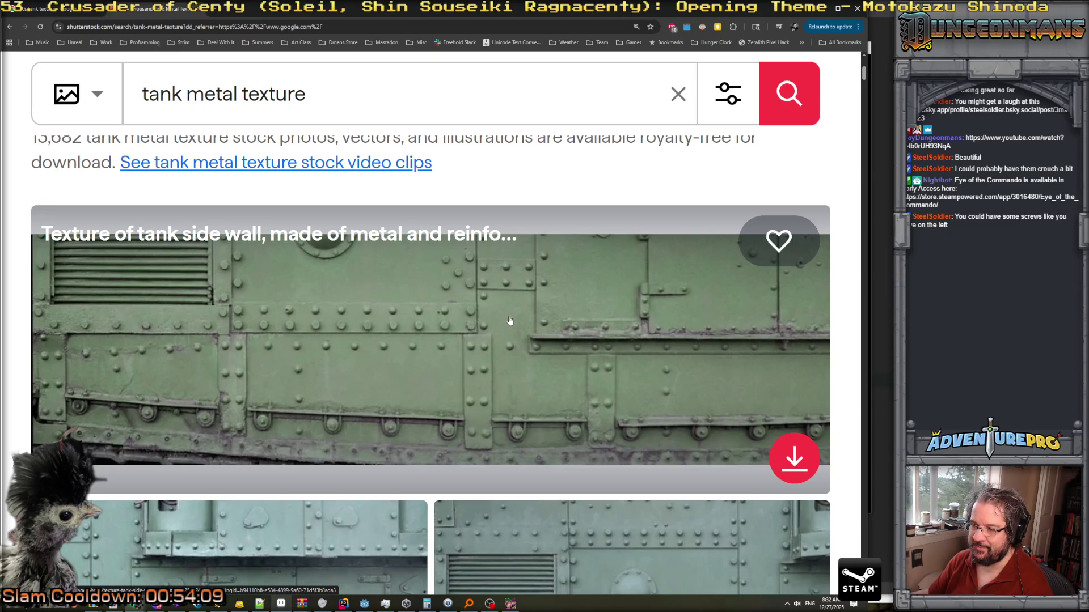
{"action": "scroll", "coordinate": [577, 403], "scroll_direction": "down", "scroll_amount": 5}
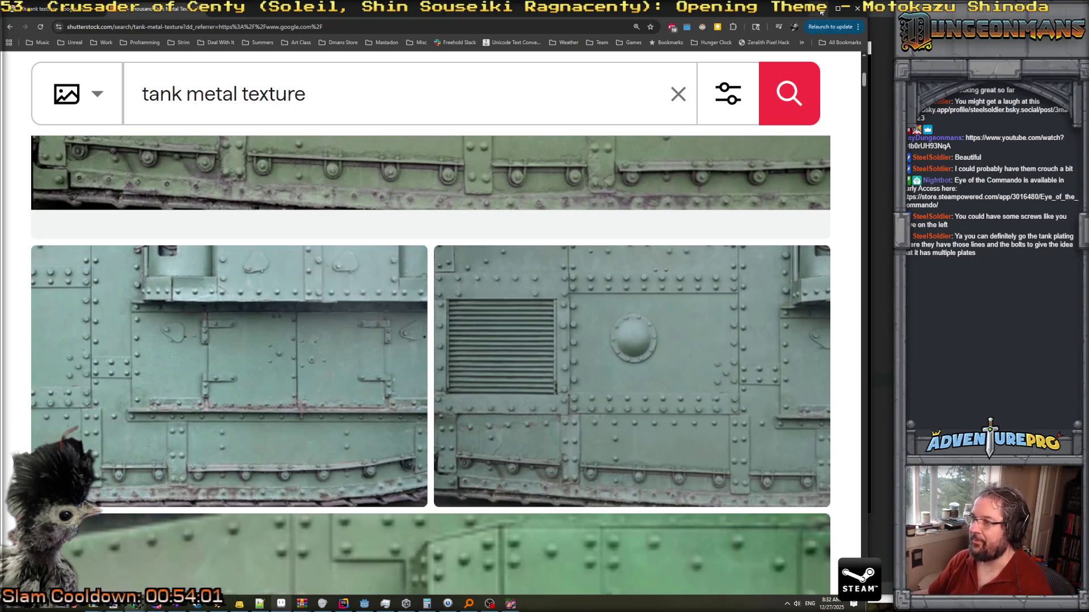
Switch back to Aseprite and zoom the level-up box sprite's green panel.
{"action": "key", "text": "alt+Tab"}
{"action": "scroll", "coordinate": [301, 288], "scroll_direction": "down", "scroll_amount": 1}
{"action": "scroll", "coordinate": [300, 289], "scroll_direction": "up", "scroll_amount": 2}
{"action": "scroll", "coordinate": [301, 288], "scroll_direction": "down", "scroll_amount": 2}
Pick dark green #003400 and draw a vertical seam across the panel, undoing a stray stroke.
{"action": "scroll", "coordinate": [300, 288], "scroll_direction": "up", "scroll_amount": 2}
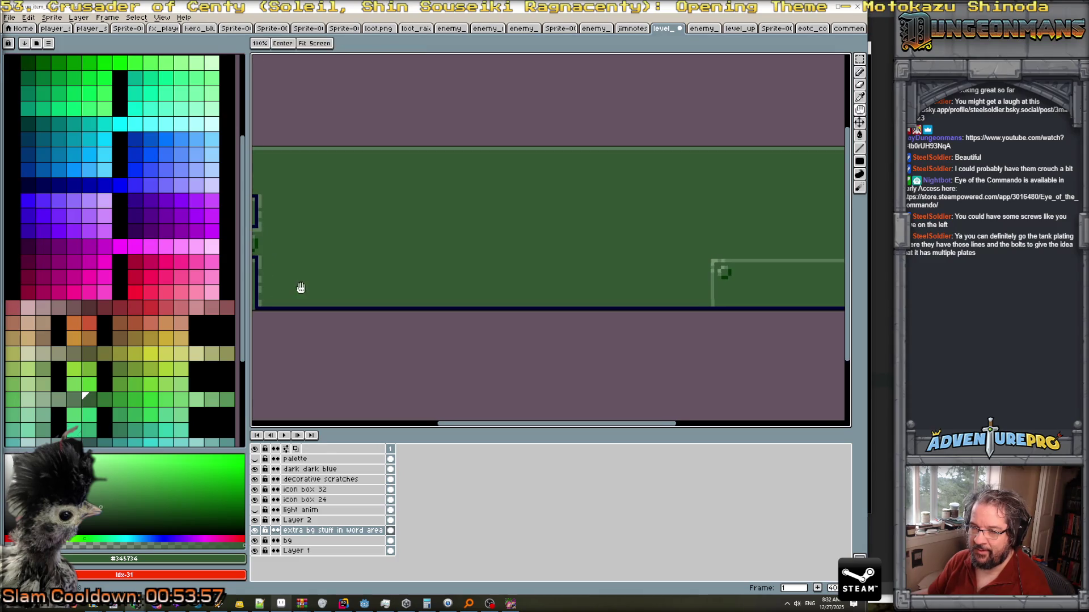
{"action": "left_click_drag", "start_coordinate": [299, 286], "coordinate": [450, 273]}
{"action": "scroll", "coordinate": [396, 271], "scroll_direction": "up", "scroll_amount": 2}
{"action": "left_click", "coordinate": [386, 269], "text": "alt"}
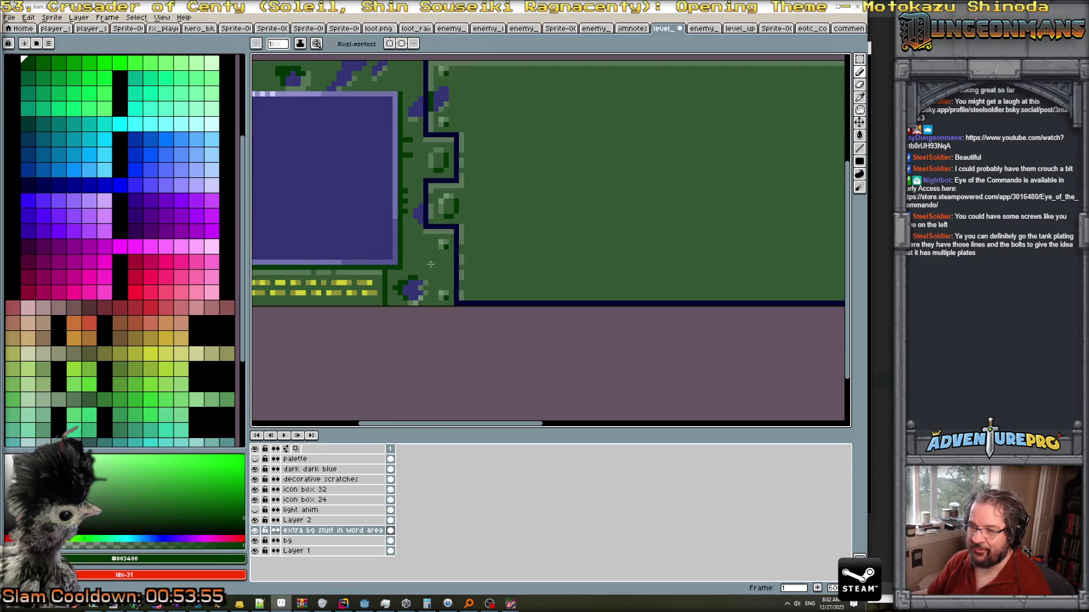
{"action": "scroll", "coordinate": [688, 236], "scroll_direction": "down", "scroll_amount": 2}
{"action": "left_click_drag", "start_coordinate": [688, 236], "coordinate": [552, 240]}
{"action": "scroll", "coordinate": [547, 198], "scroll_direction": "right", "scroll_amount": 3}
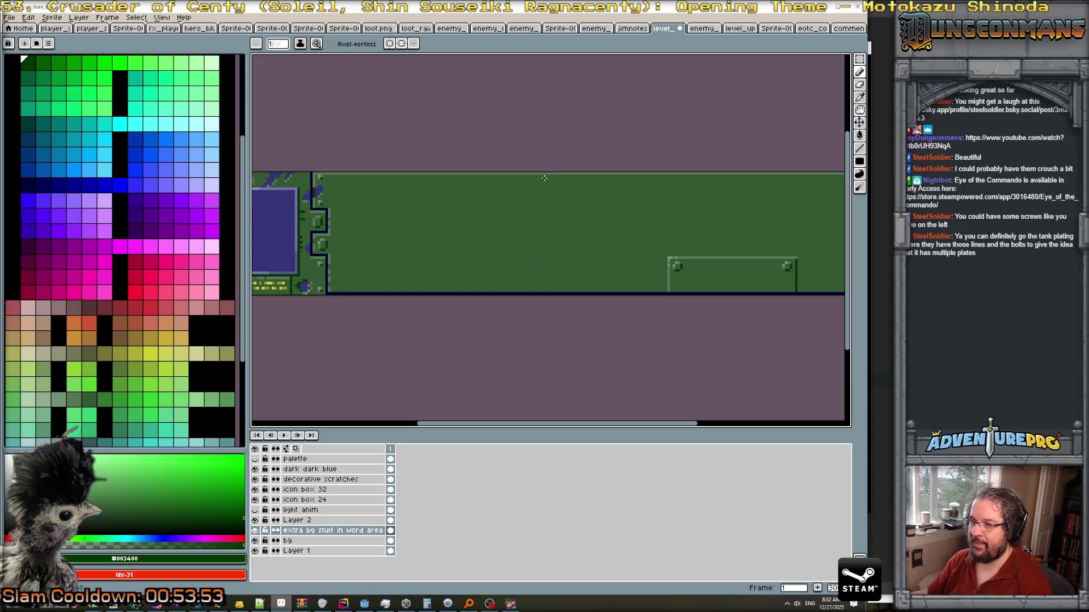
{"action": "left_click_drag", "start_coordinate": [543, 177], "coordinate": [543, 293]}
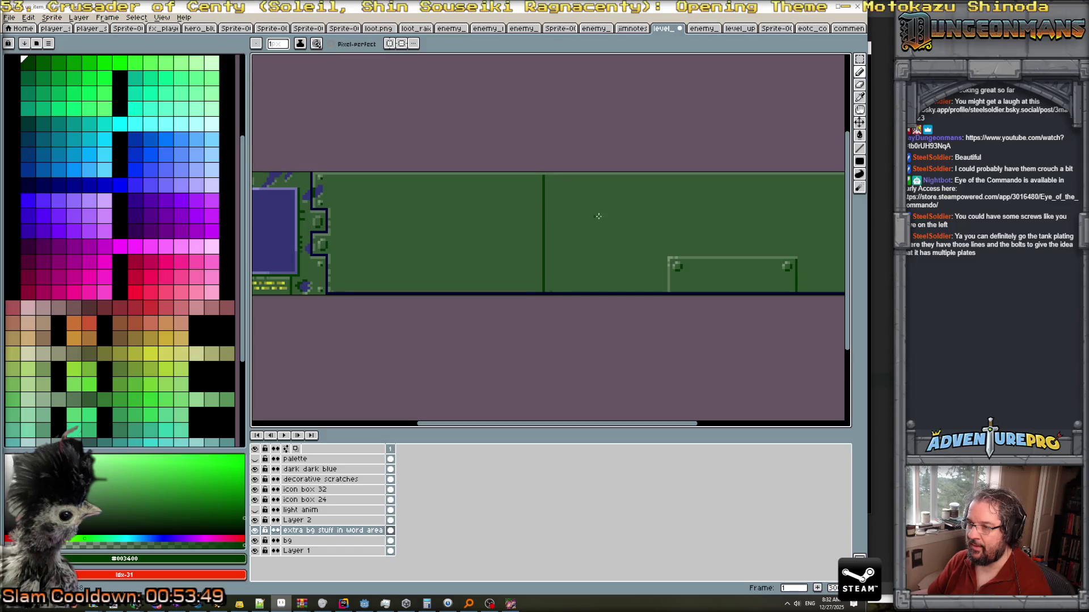
{"action": "mouse_move", "coordinate": [545, 232]}
{"action": "left_mouse_down"}
{"action": "mouse_move", "coordinate": [669, 229]}
{"action": "mouse_move", "coordinate": [666, 288]}
{"action": "mouse_move", "coordinate": [661, 233]}
{"action": "mouse_move", "coordinate": [822, 231]}
{"action": "mouse_move", "coordinate": [683, 251]}
{"action": "mouse_move", "coordinate": [684, 191]}
{"action": "left_mouse_up"}
{"action": "key", "text": "ctrl+z"}
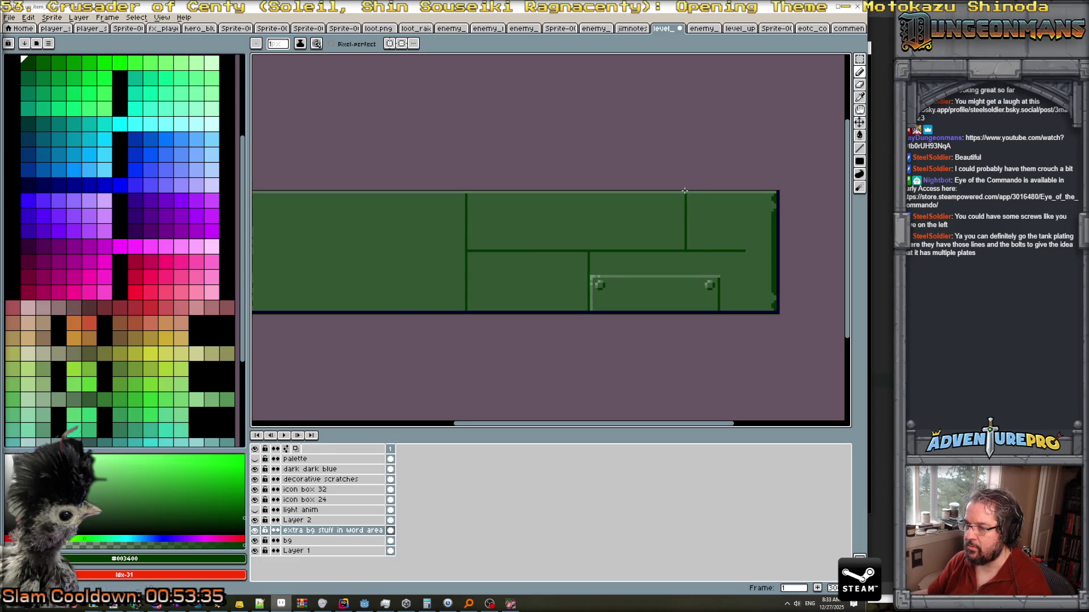
Add a short vertical seam below the horizontal one and repaint the seam's right end in base green.
{"action": "left_click_drag", "start_coordinate": [687, 251], "coordinate": [686, 273]}
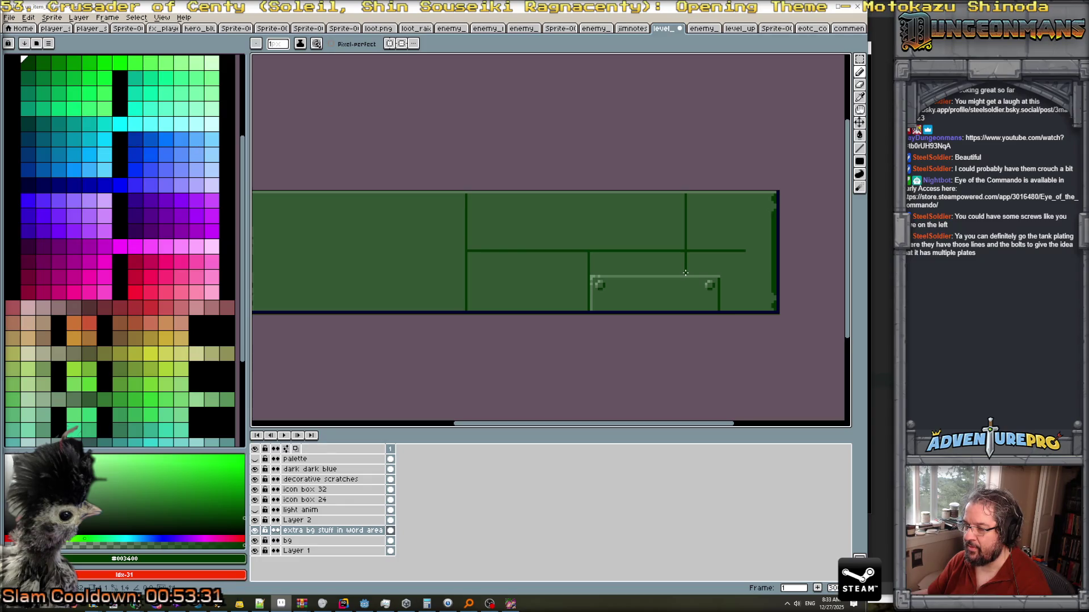
{"action": "scroll", "coordinate": [717, 250], "scroll_direction": "up", "scroll_amount": 2}
{"action": "left_click", "coordinate": [777, 248], "text": "alt"}
{"action": "left_click_drag", "start_coordinate": [763, 250], "coordinate": [687, 251]}
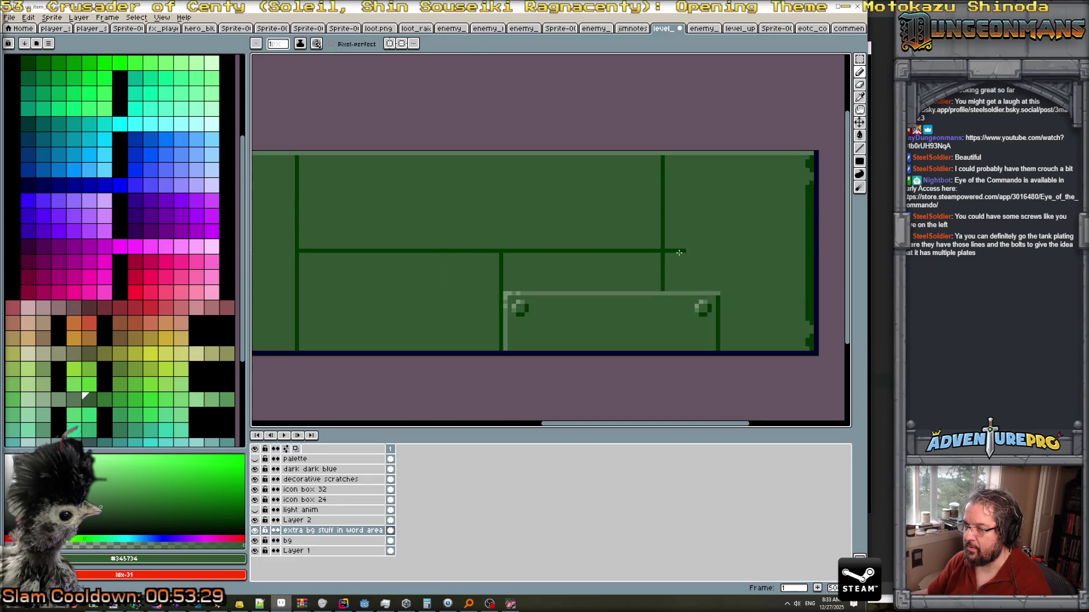
{"action": "scroll", "coordinate": [684, 250], "scroll_direction": "down", "scroll_amount": 4}
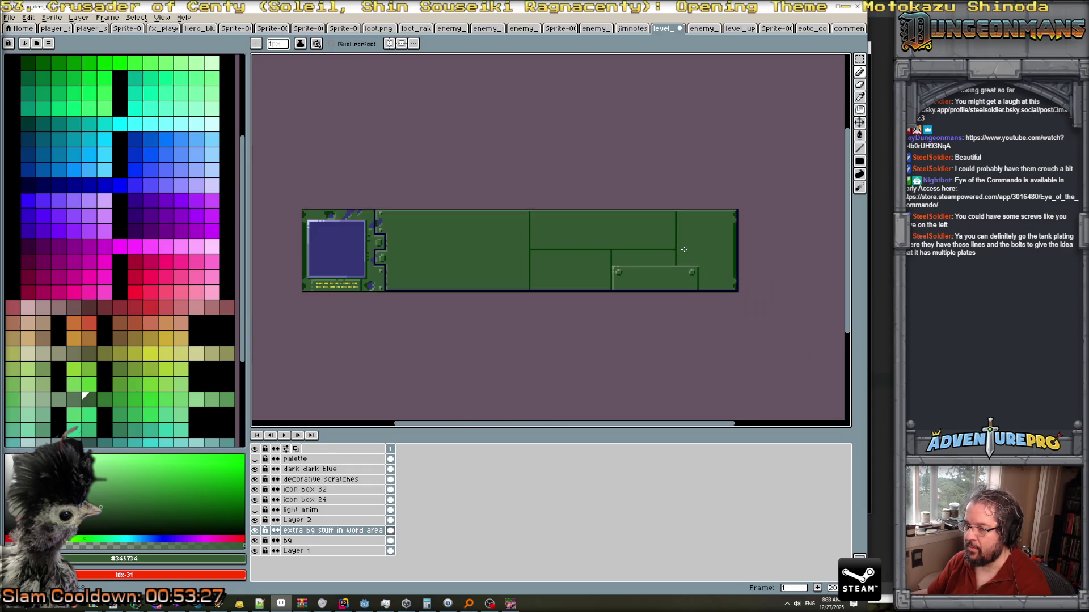
{"action": "scroll", "coordinate": [634, 248], "scroll_direction": "up", "scroll_amount": 3}
{"action": "scroll", "coordinate": [634, 248], "scroll_direction": "down", "scroll_amount": 1}
{"action": "scroll", "coordinate": [629, 248], "scroll_direction": "up", "scroll_amount": 1}
{"action": "scroll", "coordinate": [601, 246], "scroll_direction": "down", "scroll_amount": 3}
{"action": "scroll", "coordinate": [570, 245], "scroll_direction": "up", "scroll_amount": 3}
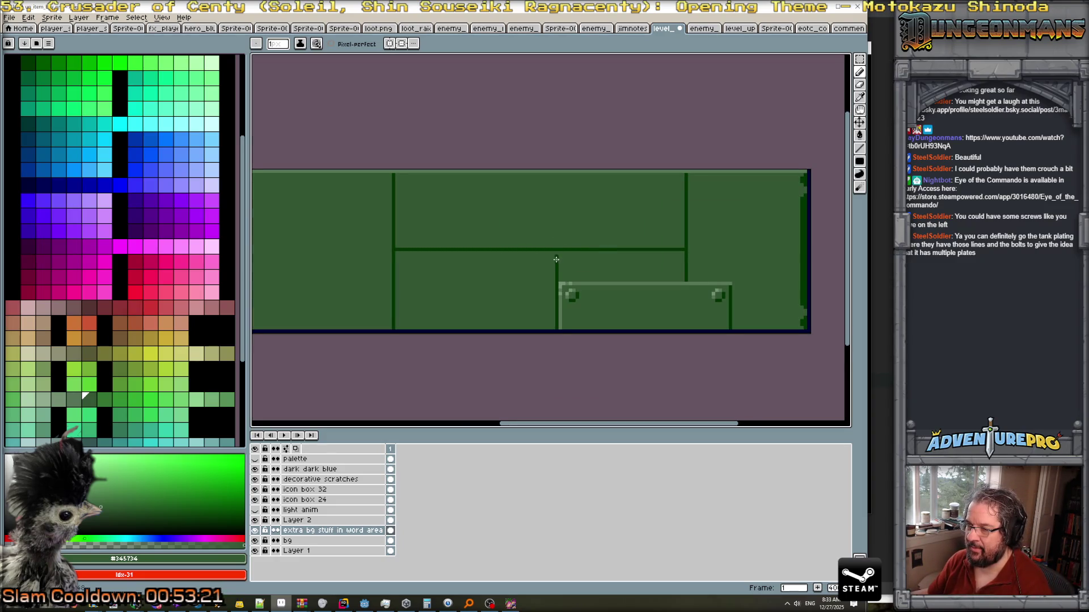
Extend the horizontal seam left, add a vertical seam to the panel bottom, and trim it with #345734.
{"action": "left_click", "coordinate": [556, 259], "text": "alt"}
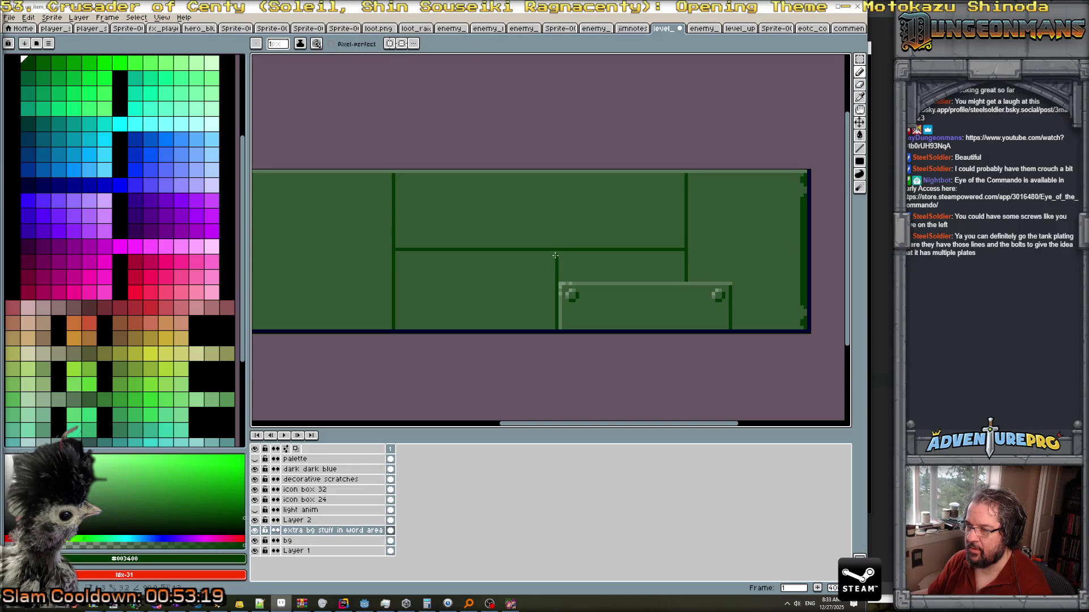
{"action": "mouse_move", "coordinate": [556, 242]}
{"action": "left_mouse_down"}
{"action": "mouse_move", "coordinate": [379, 247]}
{"action": "mouse_move", "coordinate": [470, 243]}
{"action": "left_mouse_up"}
{"action": "left_click_drag", "start_coordinate": [380, 247], "coordinate": [380, 327]}
{"action": "left_click", "coordinate": [397, 300], "text": "alt"}
{"action": "mouse_move", "coordinate": [402, 248]}
{"action": "left_mouse_down"}
{"action": "mouse_move", "coordinate": [482, 248]}
{"action": "mouse_move", "coordinate": [389, 246]}
{"action": "mouse_move", "coordinate": [396, 291]}
{"action": "left_mouse_up"}
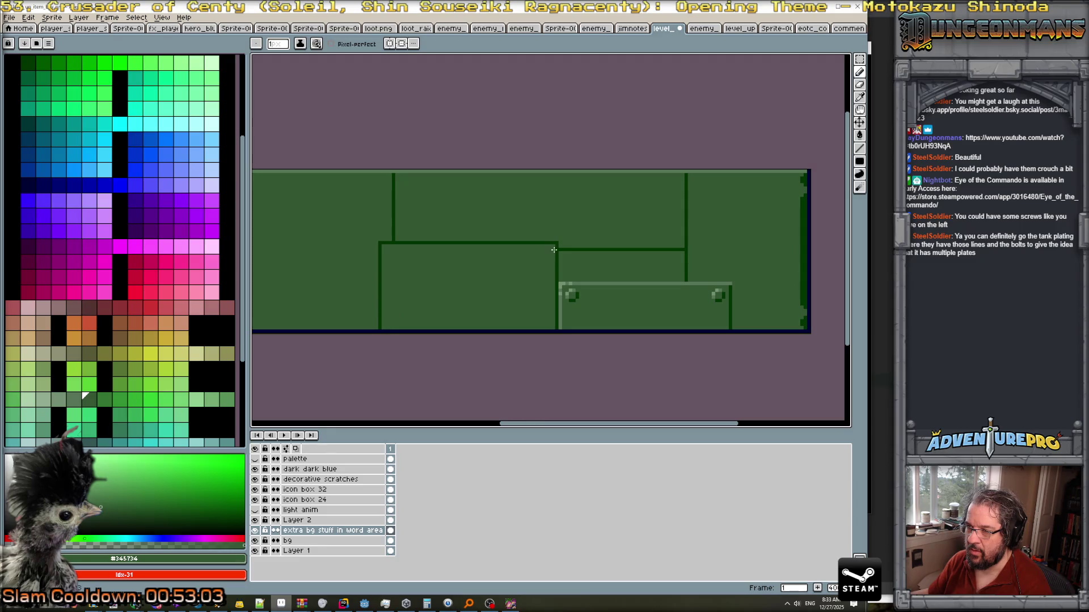
{"action": "scroll", "coordinate": [605, 257], "scroll_direction": "down", "scroll_amount": 2}
{"action": "scroll", "coordinate": [624, 260], "scroll_direction": "up", "scroll_amount": 1}
{"action": "scroll", "coordinate": [653, 264], "scroll_direction": "down", "scroll_amount": 1}
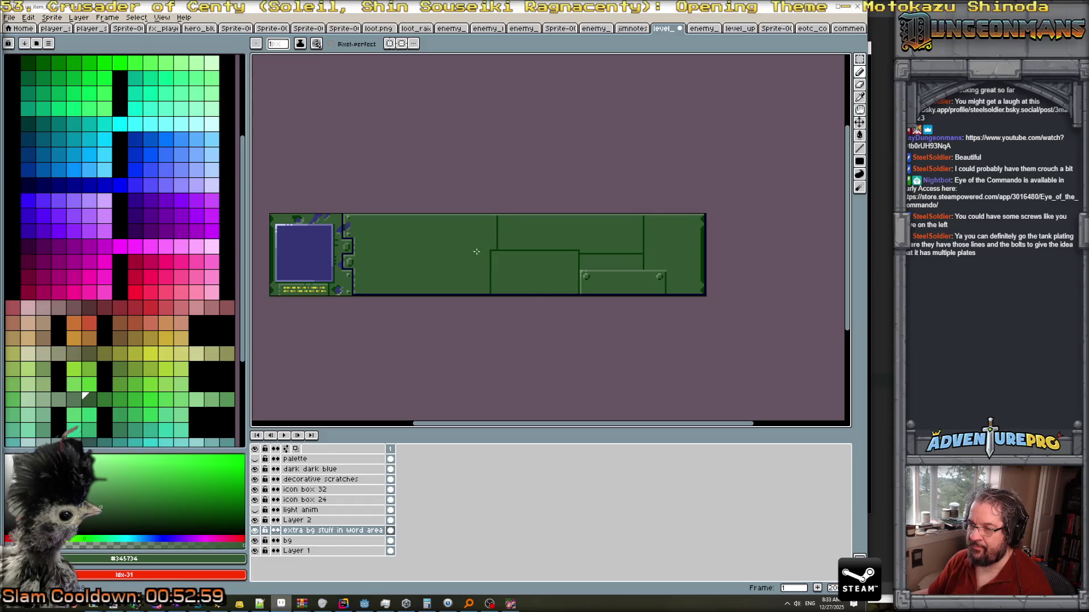
{"action": "key", "text": "alt+Tab"}
{"action": "key", "text": "alt+Tab"}
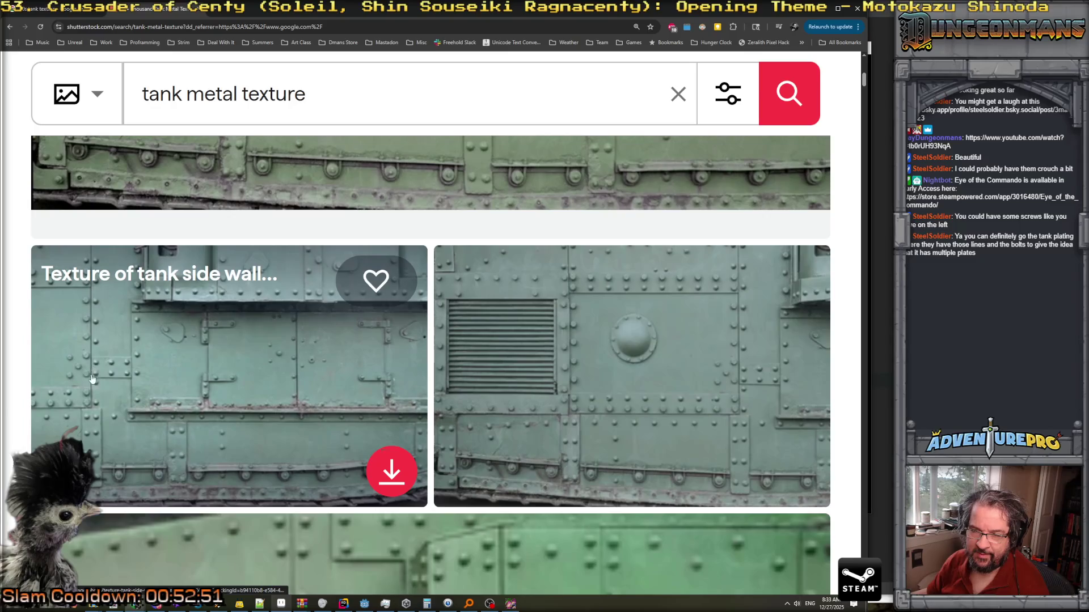
Place a light #577457 highlight pixel for the rivet at the middle plate's top-left corner.
{"action": "key", "text": "alt+Tab"}
{"action": "scroll", "coordinate": [526, 272], "scroll_direction": "up", "scroll_amount": 3}
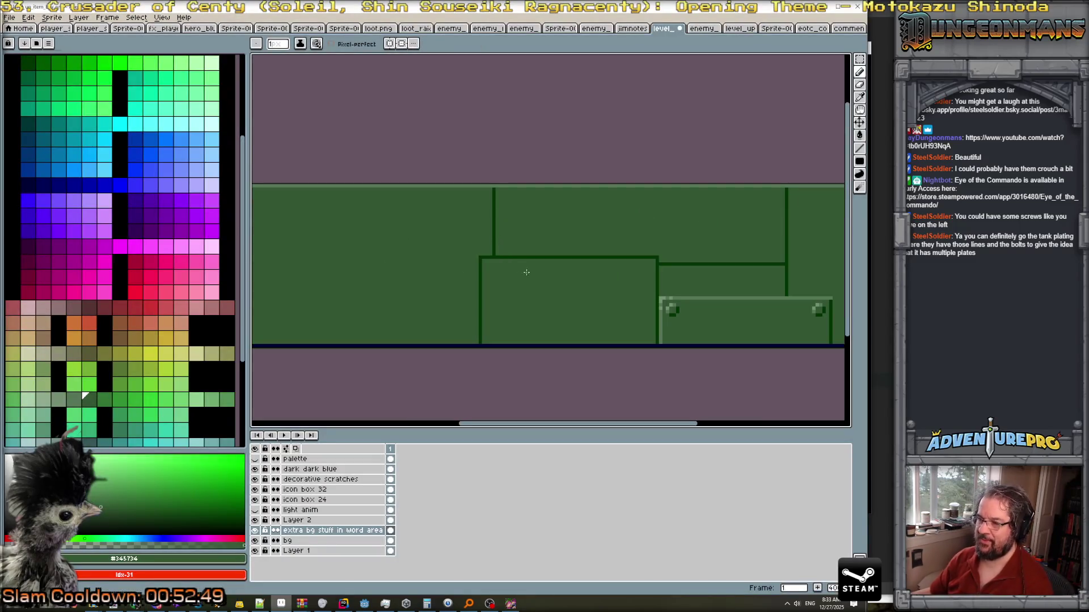
{"action": "scroll", "coordinate": [699, 314], "scroll_direction": "up", "scroll_amount": 1}
{"action": "key", "text": "m"}
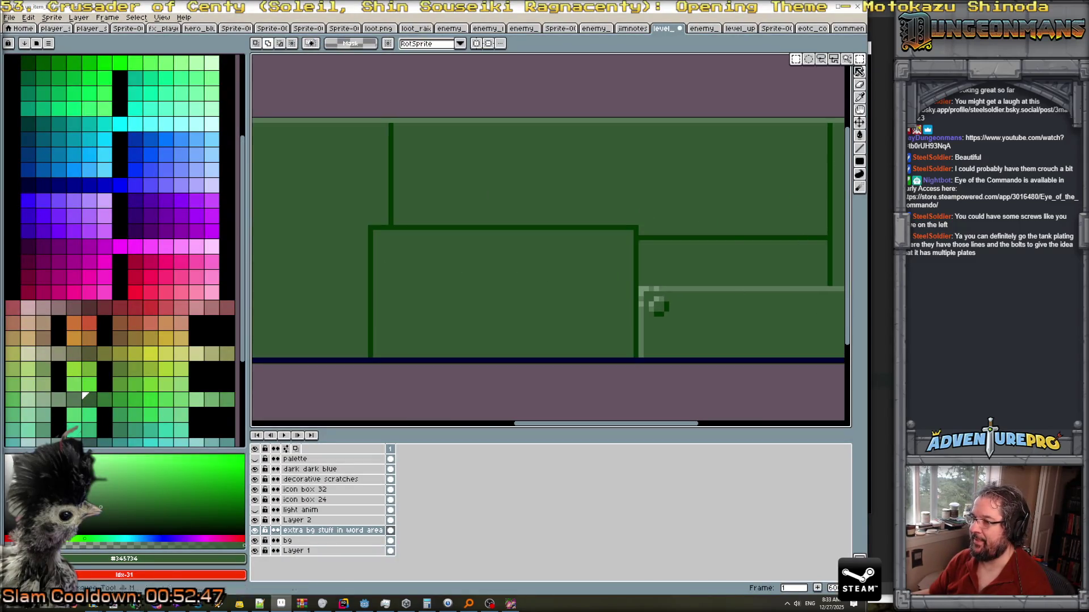
{"action": "scroll", "coordinate": [457, 242], "scroll_direction": "up", "scroll_amount": 1}
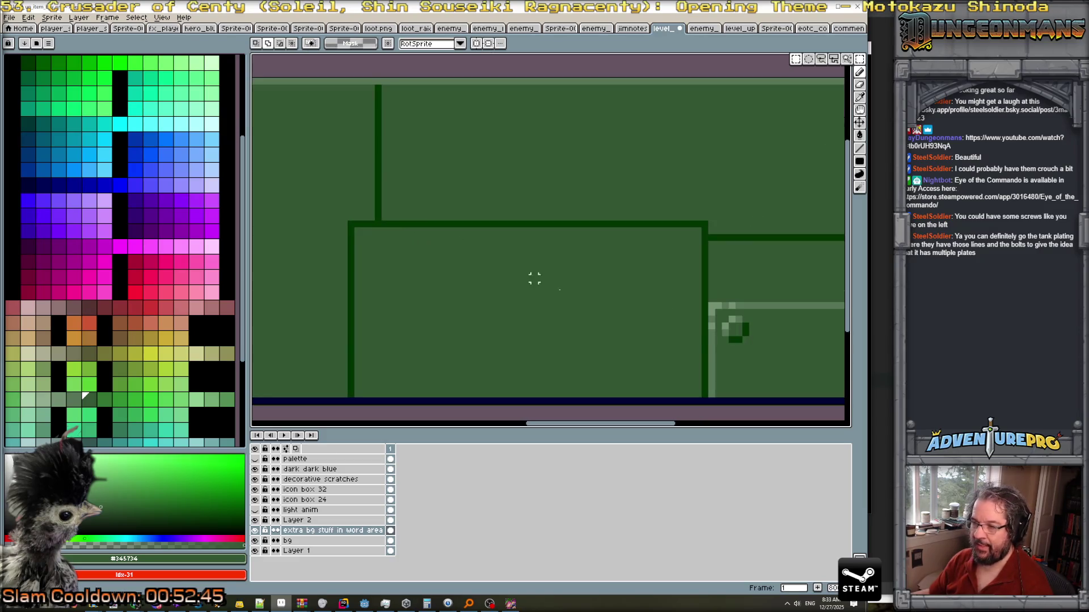
{"action": "key", "text": "b"}
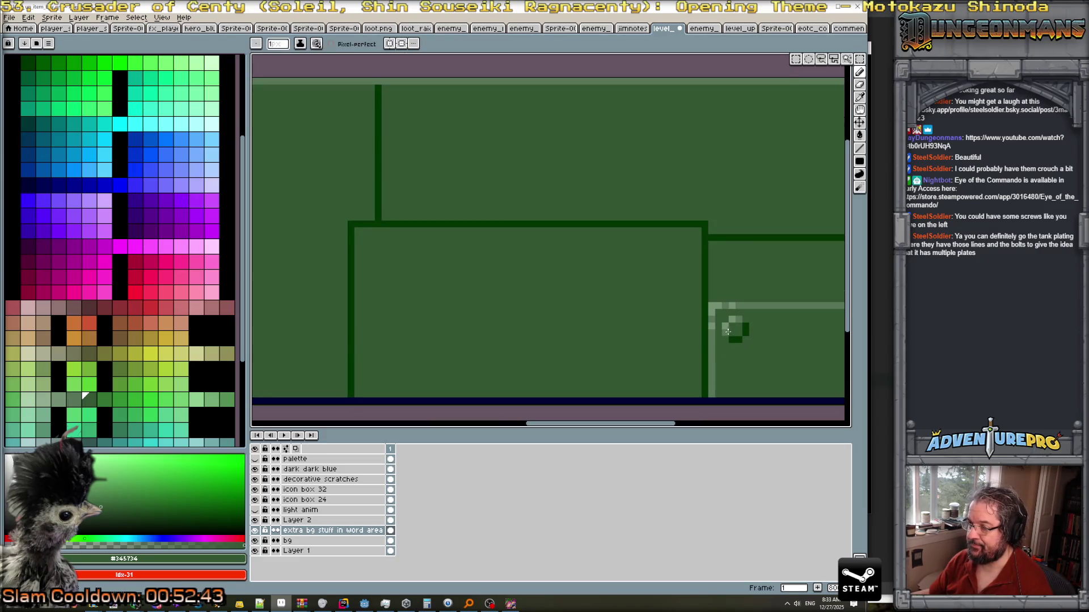
{"action": "left_click", "coordinate": [722, 331], "text": "alt"}
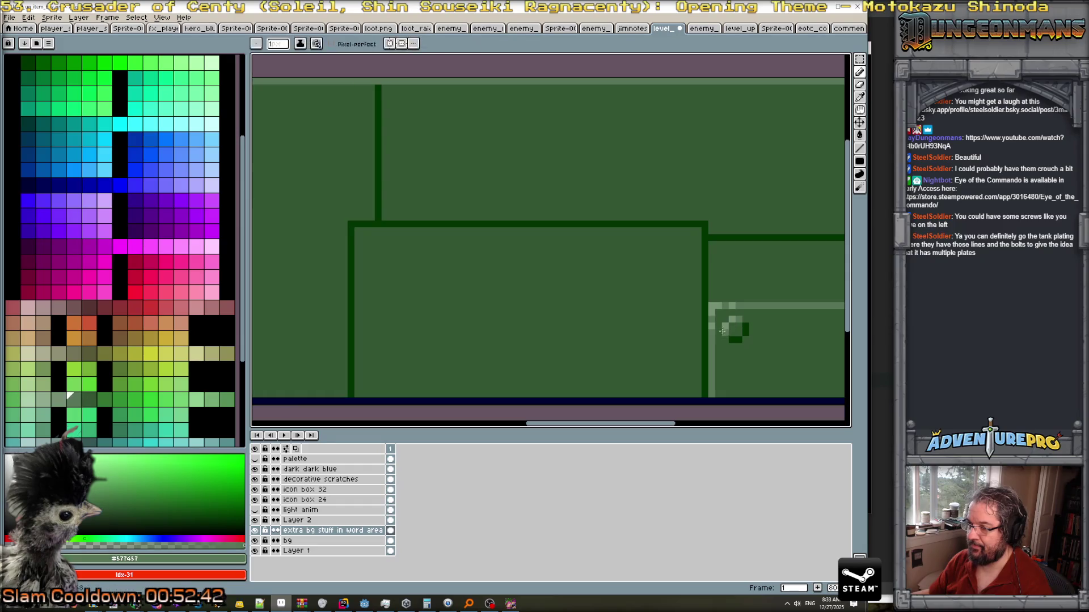
{"action": "left_click", "coordinate": [365, 243]}
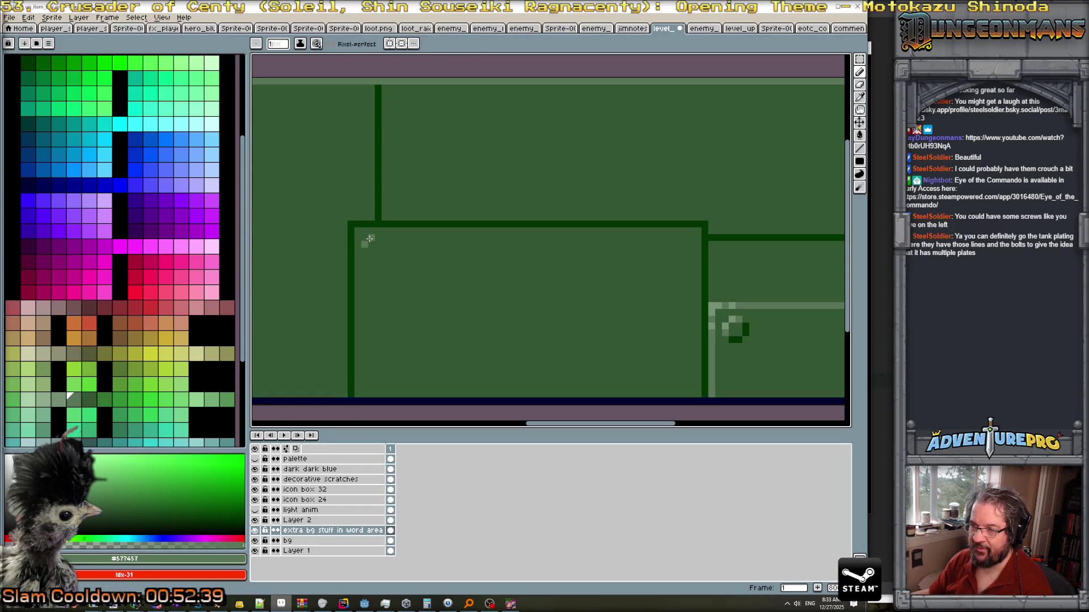
Shade the rivet with dark #003400 and repaint a stray dark pixel in #345734.
{"action": "left_click", "coordinate": [735, 339], "text": "alt"}
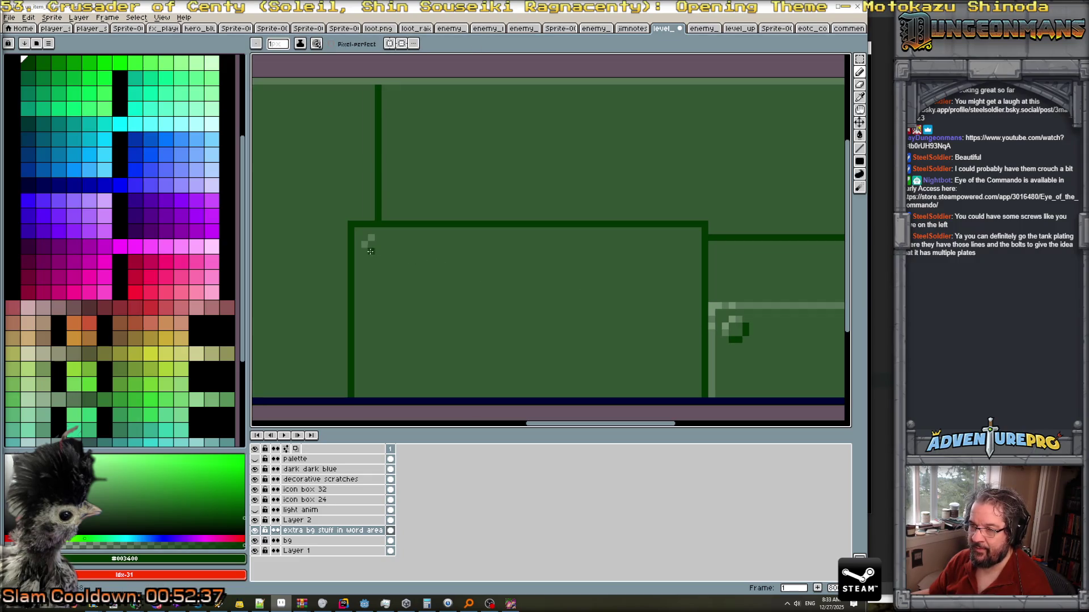
{"action": "scroll", "coordinate": [420, 272], "scroll_direction": "down", "scroll_amount": 5}
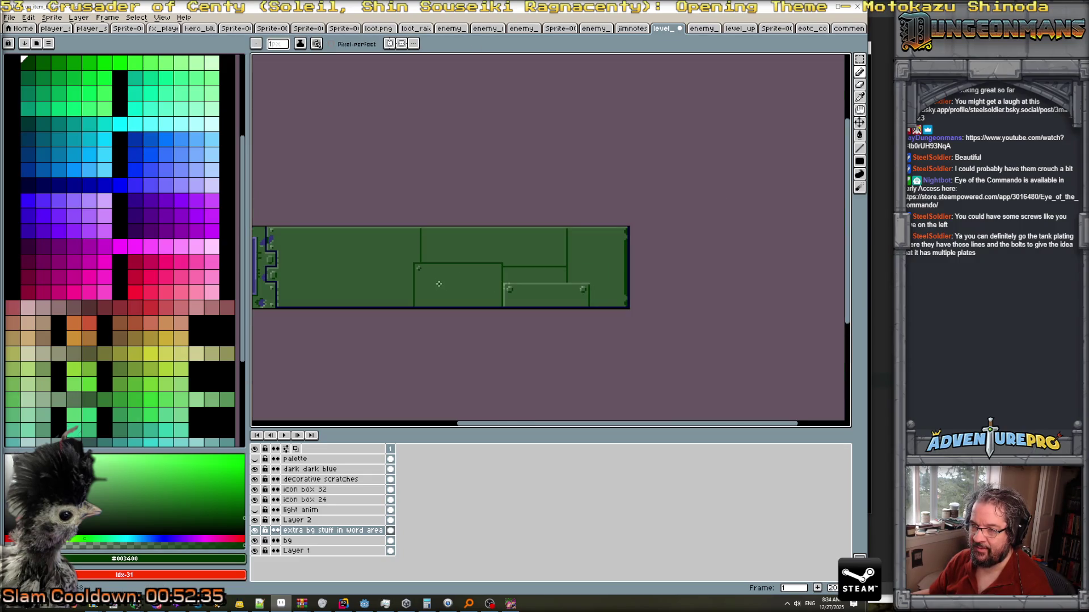
{"action": "scroll", "coordinate": [351, 271], "scroll_direction": "up", "scroll_amount": 3}
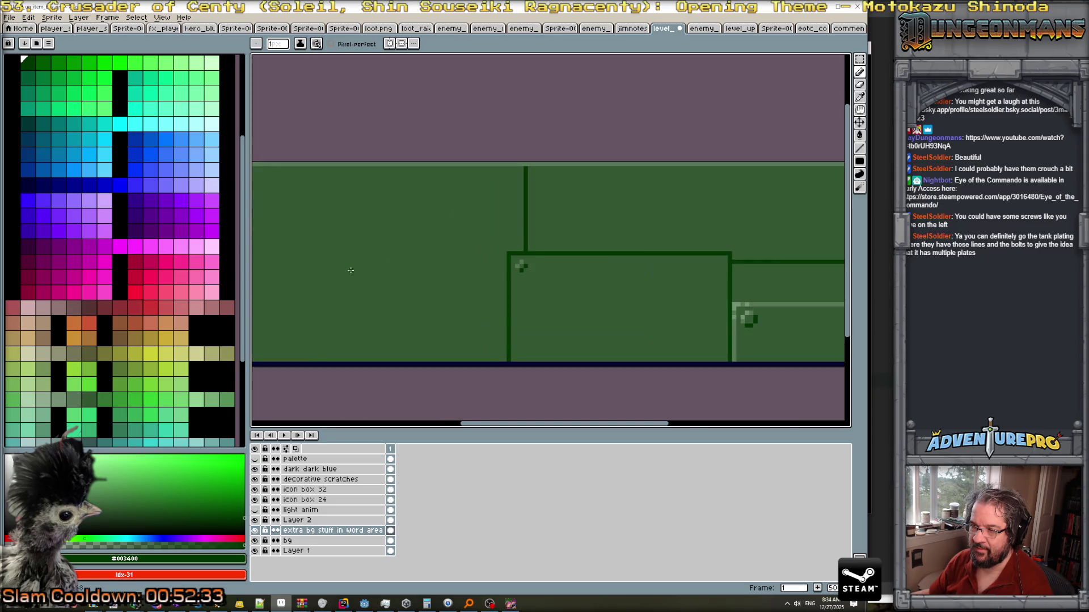
{"action": "scroll", "coordinate": [382, 276], "scroll_direction": "down", "scroll_amount": 3}
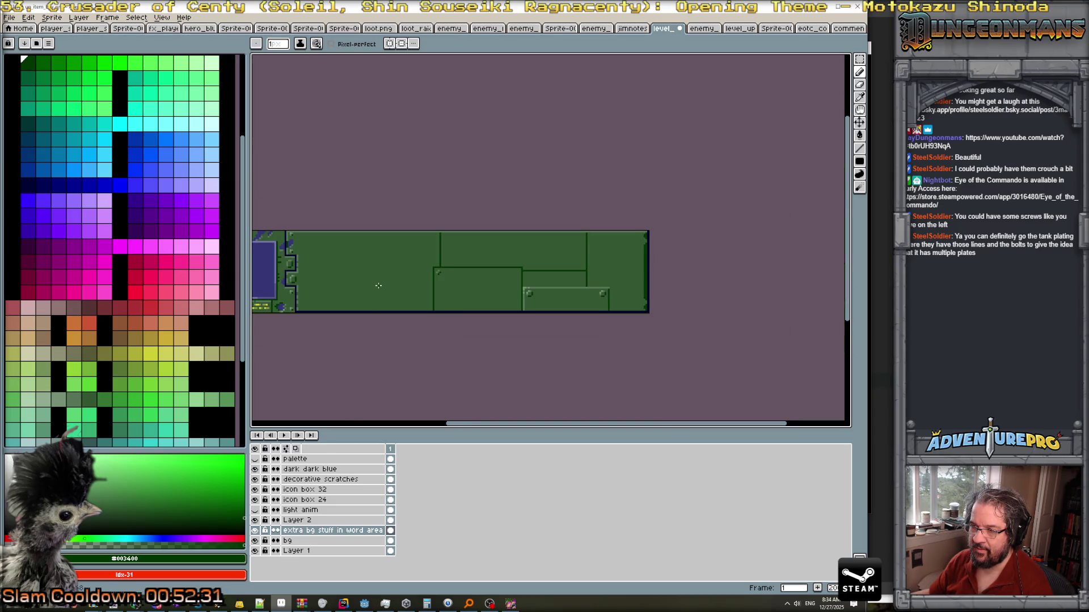
{"action": "scroll", "coordinate": [299, 291], "scroll_direction": "up", "scroll_amount": 3}
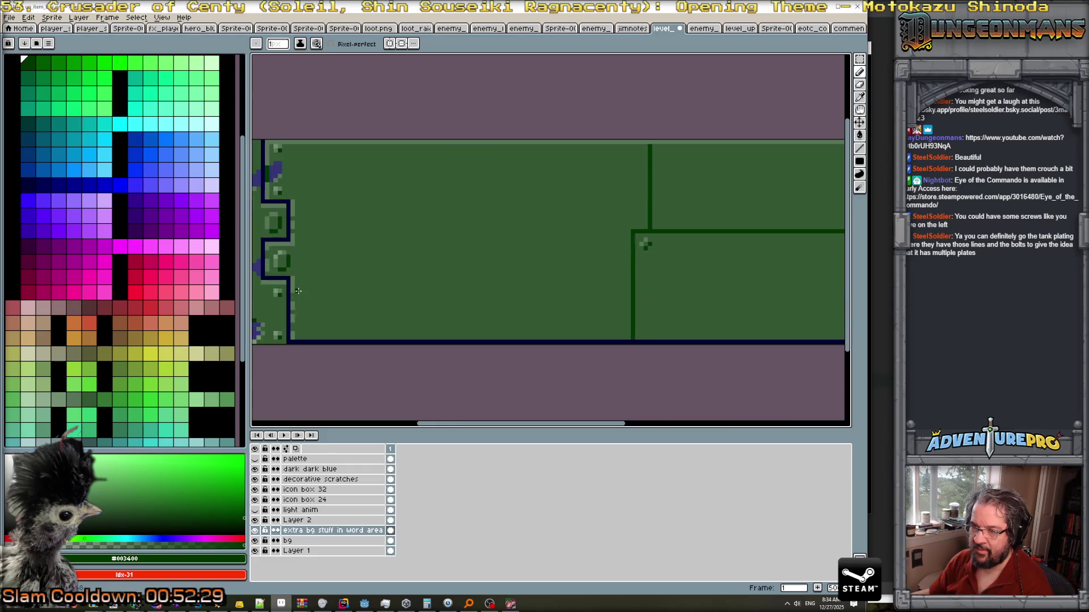
{"action": "scroll", "coordinate": [672, 250], "scroll_direction": "up", "scroll_amount": 1}
{"action": "scroll", "coordinate": [624, 242], "scroll_direction": "down", "scroll_amount": 1}
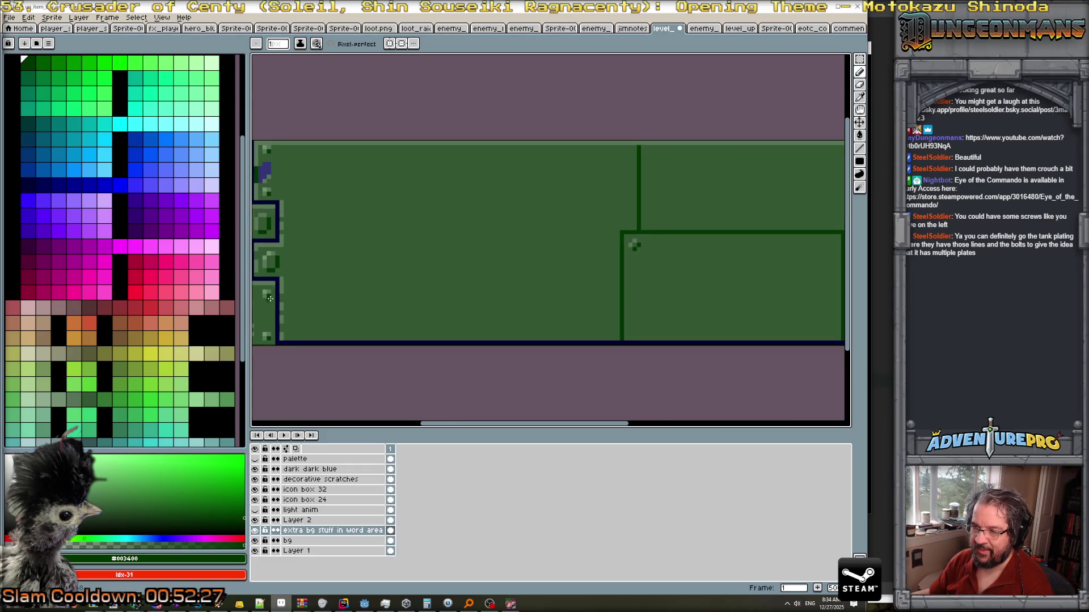
{"action": "scroll", "coordinate": [650, 230], "scroll_direction": "up", "scroll_amount": 1}
{"action": "scroll", "coordinate": [619, 253], "scroll_direction": "down", "scroll_amount": 1}
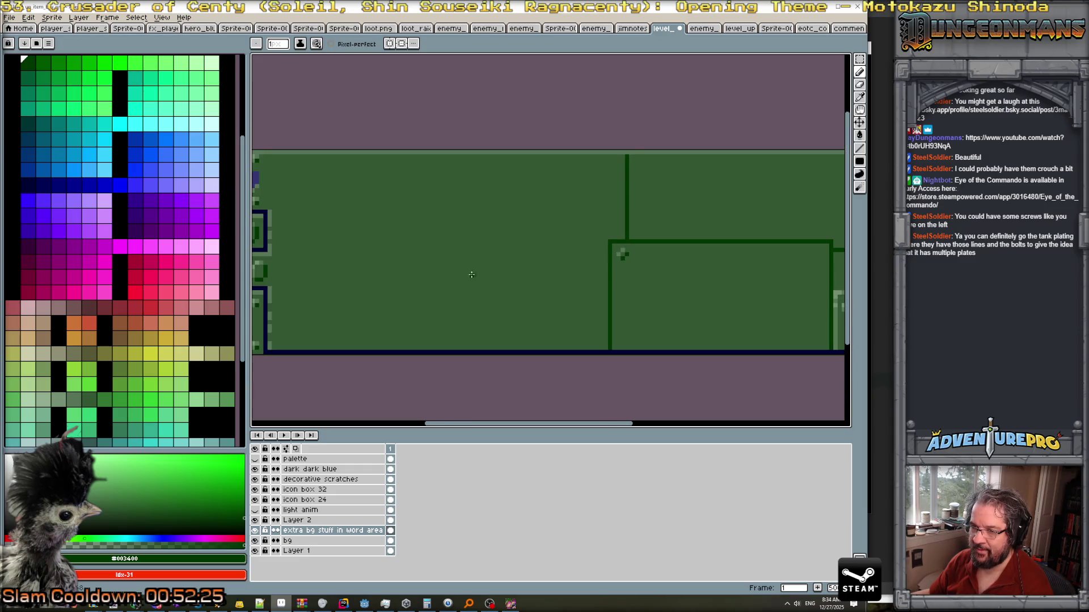
{"action": "scroll", "coordinate": [627, 252], "scroll_direction": "up", "scroll_amount": 3}
{"action": "left_click", "coordinate": [615, 277], "text": "alt"}
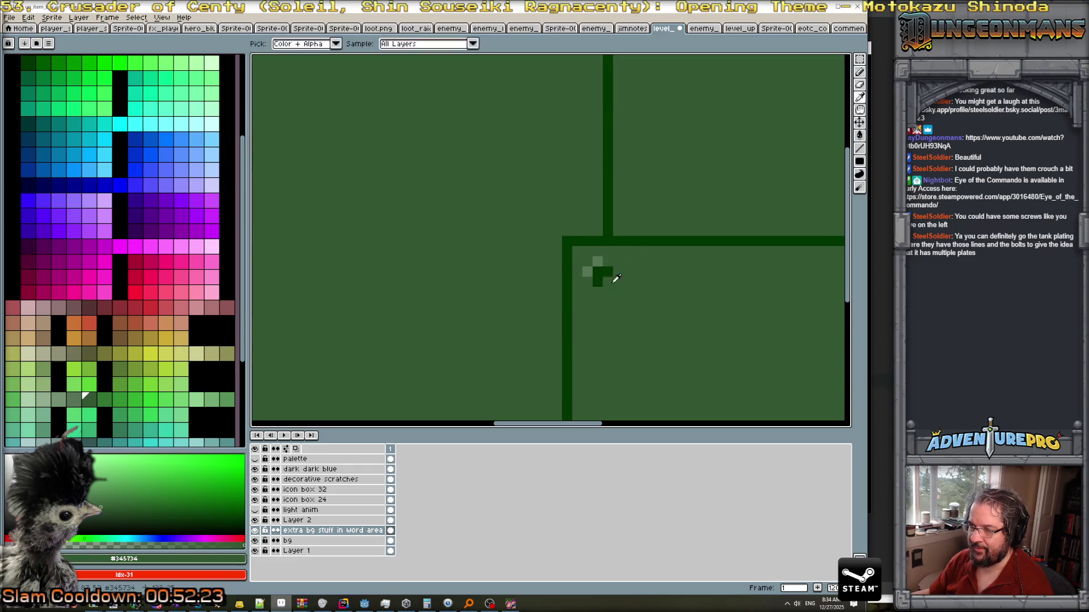
{"action": "left_click", "coordinate": [607, 271]}
Add a light #749074 pixel to the rivet and shift the view across the panel.
{"action": "scroll", "coordinate": [677, 299], "scroll_direction": "down", "scroll_amount": 3}
{"action": "left_click", "coordinate": [831, 319], "text": "alt"}
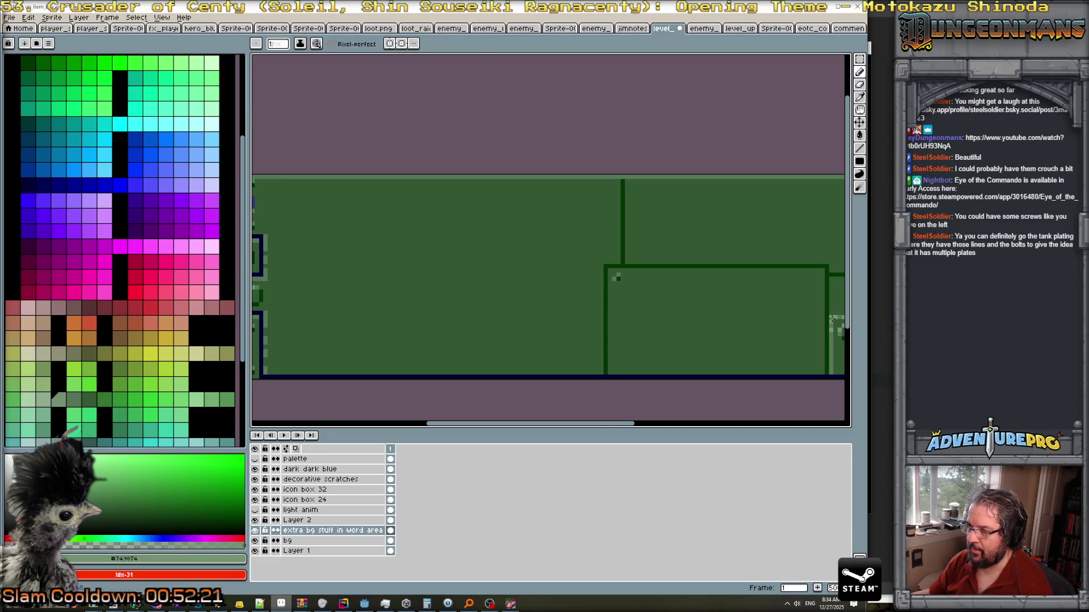
{"action": "left_click", "coordinate": [611, 274]}
{"action": "scroll", "coordinate": [623, 280], "scroll_direction": "down", "scroll_amount": 3}
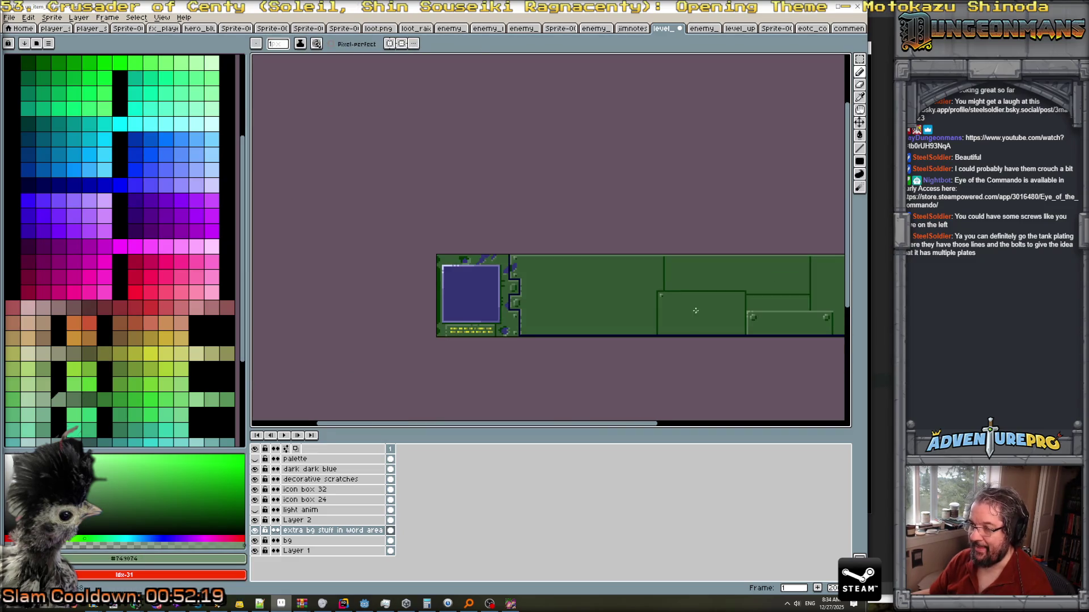
{"action": "scroll", "coordinate": [690, 305], "scroll_direction": "up", "scroll_amount": 3}
{"action": "scroll", "coordinate": [691, 305], "scroll_direction": "up", "scroll_amount": 1}
{"action": "left_click_drag", "start_coordinate": [669, 291], "coordinate": [491, 260]}
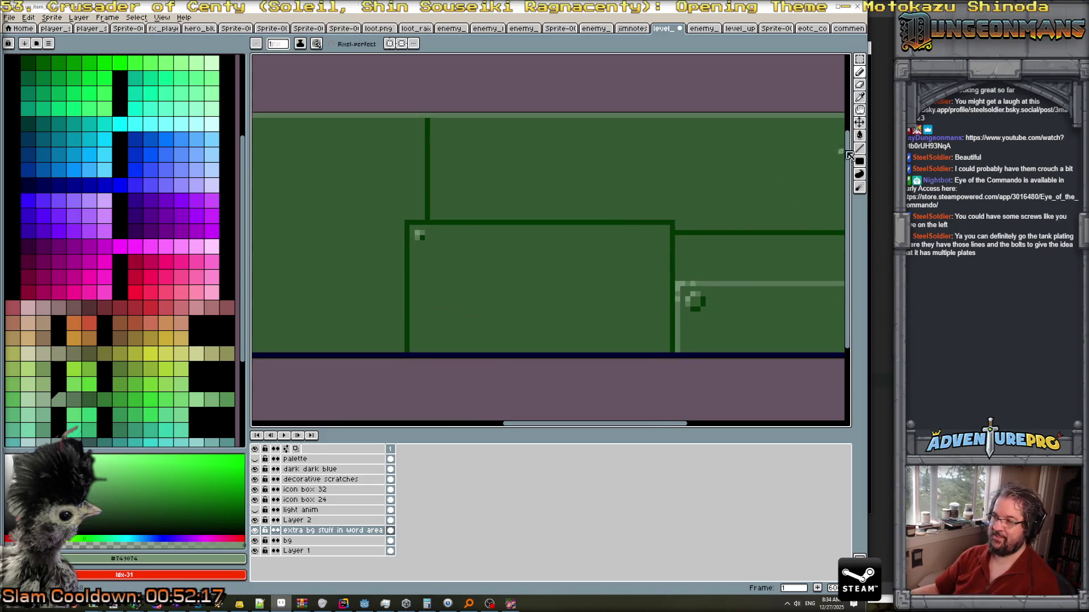
{"action": "left_click", "coordinate": [860, 67]}
Copy the rivet down the middle plate's left edge to make a column of five rivets.
{"action": "mouse_move", "coordinate": [411, 227]}
{"action": "left_mouse_down"}
{"action": "mouse_move", "coordinate": [430, 245]}
{"action": "mouse_move", "coordinate": [428, 268]}
{"action": "left_mouse_up"}
{"action": "mouse_move", "coordinate": [411, 227]}
{"action": "left_mouse_down"}
{"action": "mouse_move", "coordinate": [430, 244]}
{"action": "mouse_move", "coordinate": [428, 295]}
{"action": "left_mouse_up"}
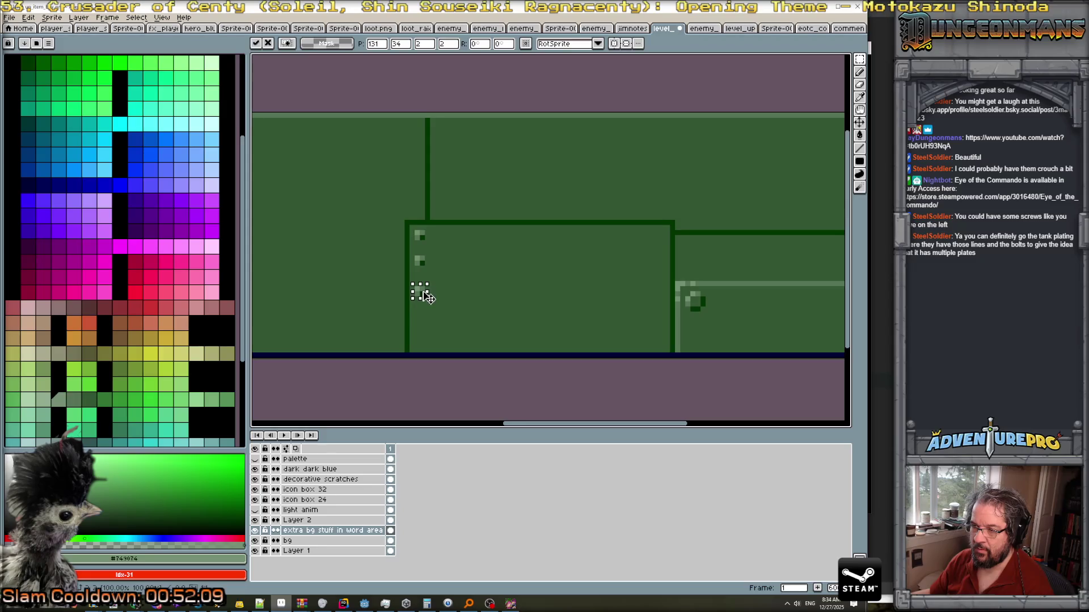
{"action": "mouse_move", "coordinate": [411, 227]}
{"action": "left_mouse_down"}
{"action": "mouse_move", "coordinate": [426, 242]}
{"action": "mouse_move", "coordinate": [419, 278]}
{"action": "mouse_move", "coordinate": [431, 319]}
{"action": "mouse_move", "coordinate": [429, 244]}
{"action": "mouse_move", "coordinate": [420, 237]}
{"action": "mouse_move", "coordinate": [428, 338]}
{"action": "left_mouse_up"}
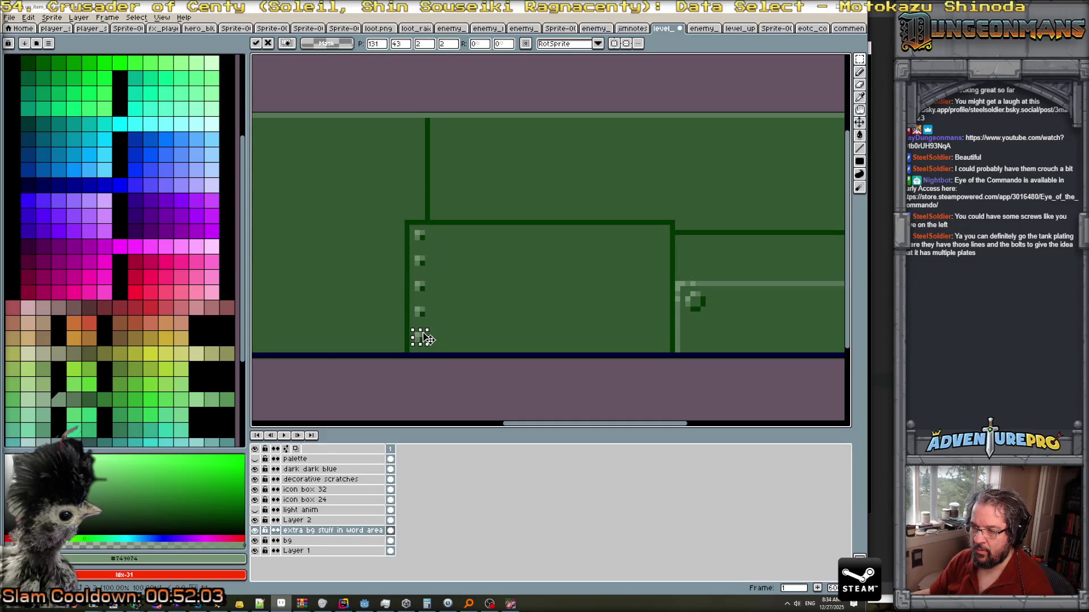
{"action": "key", "text": "Return"}
Look over the rivet column, then return to the tank metal texture references in the browser.
{"action": "scroll", "coordinate": [419, 340], "scroll_direction": "down", "scroll_amount": 3}
{"action": "scroll", "coordinate": [559, 353], "scroll_direction": "up", "scroll_amount": 1}
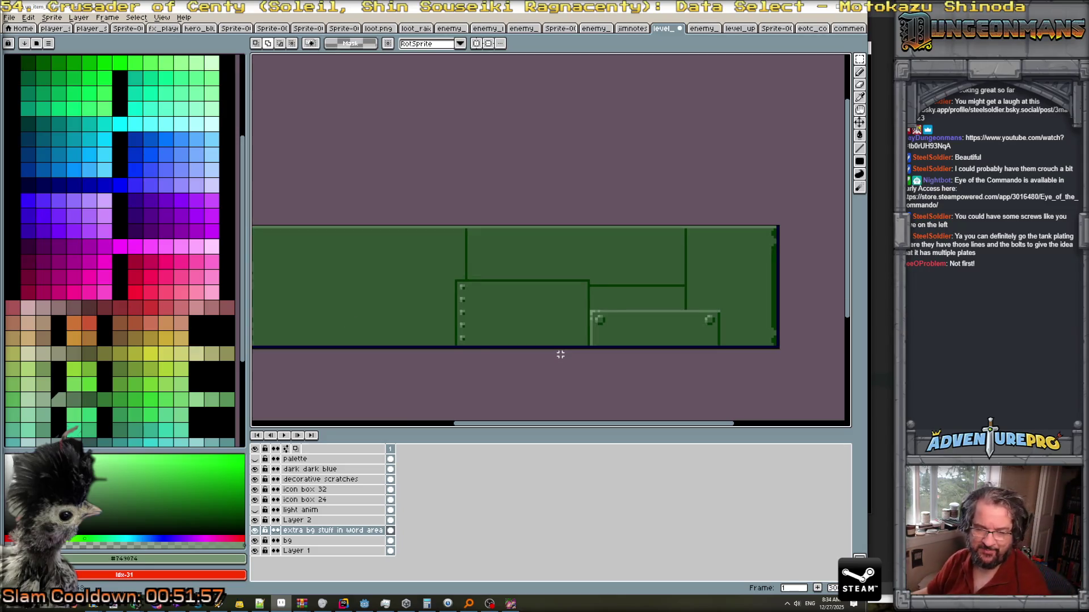
{"action": "scroll", "coordinate": [453, 347], "scroll_direction": "down", "scroll_amount": 3}
{"action": "scroll", "coordinate": [468, 323], "scroll_direction": "up", "scroll_amount": 2}
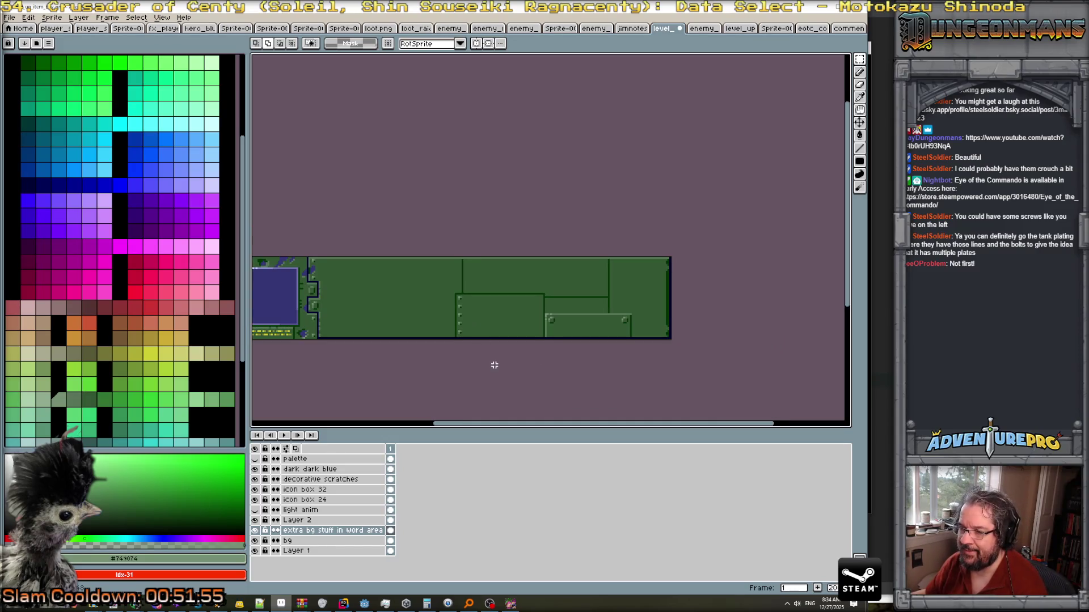
{"action": "scroll", "coordinate": [479, 359], "scroll_direction": "up", "scroll_amount": 1}
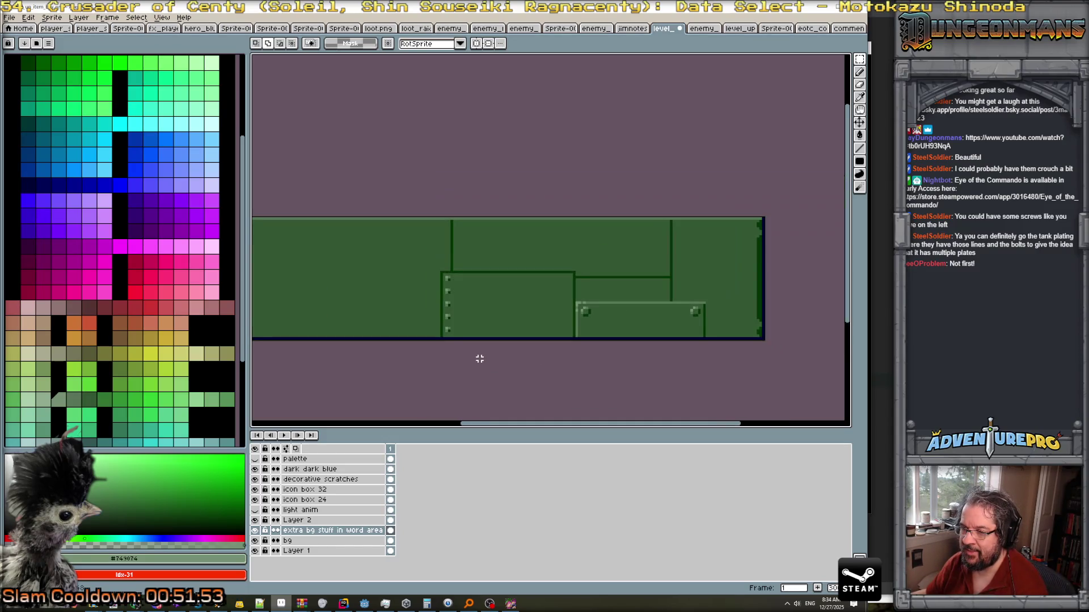
{"action": "scroll", "coordinate": [520, 338], "scroll_direction": "up", "scroll_amount": 1}
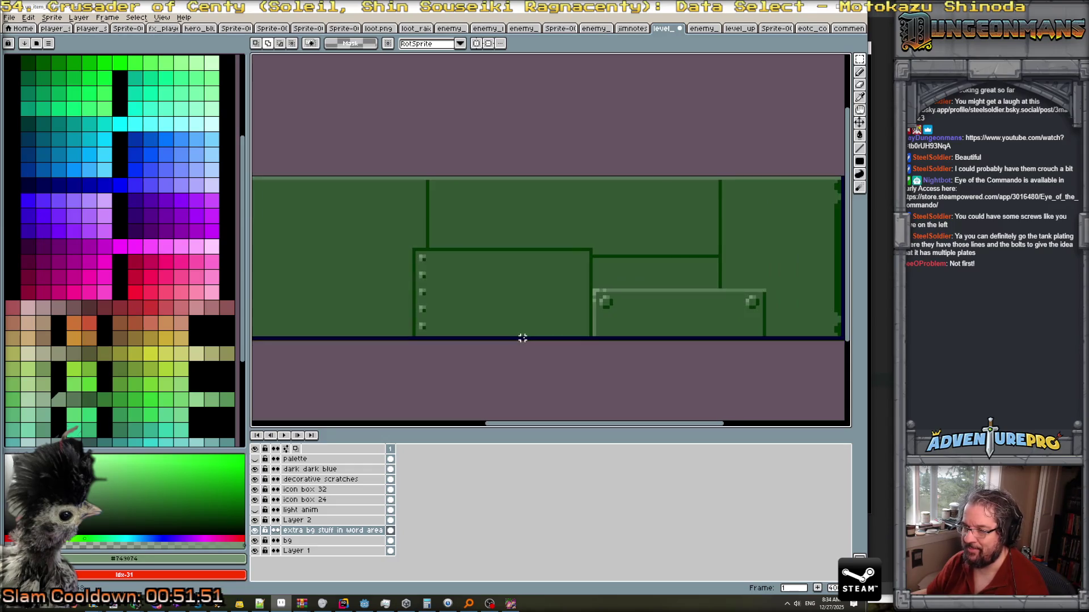
{"action": "key", "text": "alt+Tab"}
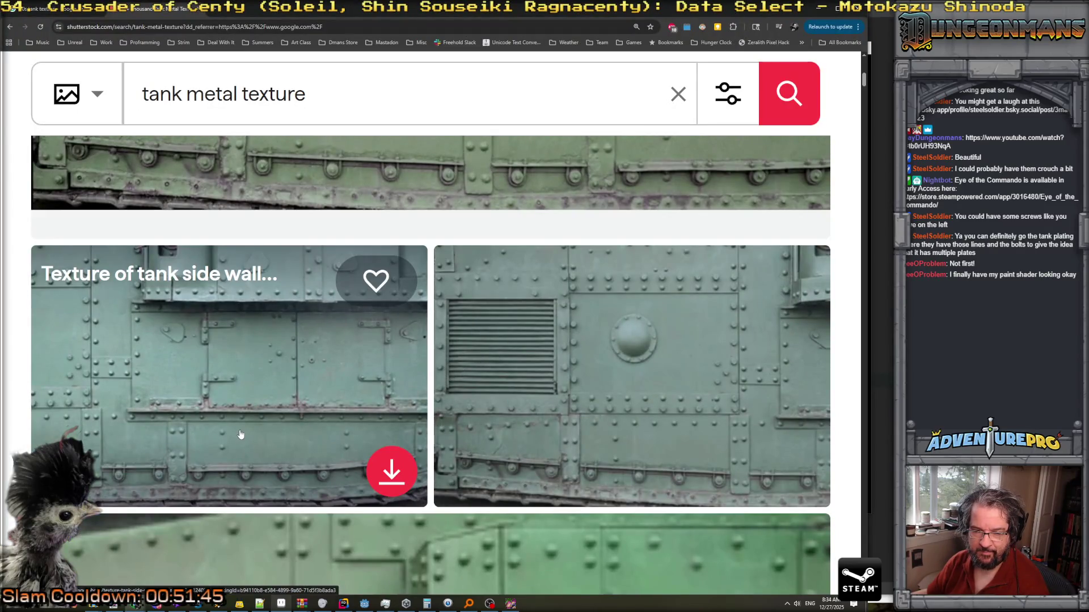
{"action": "key", "text": "alt+Tab"}
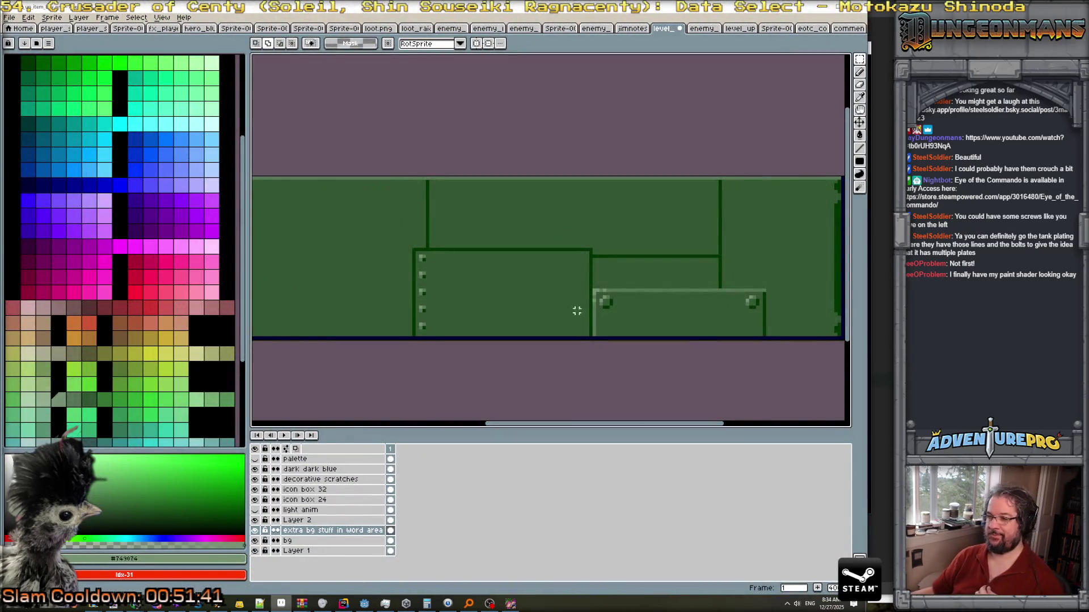
Sample light green #577457 and draw a highlight line along the left plate's edge.
{"action": "scroll", "coordinate": [424, 283], "scroll_direction": "up", "scroll_amount": 1}
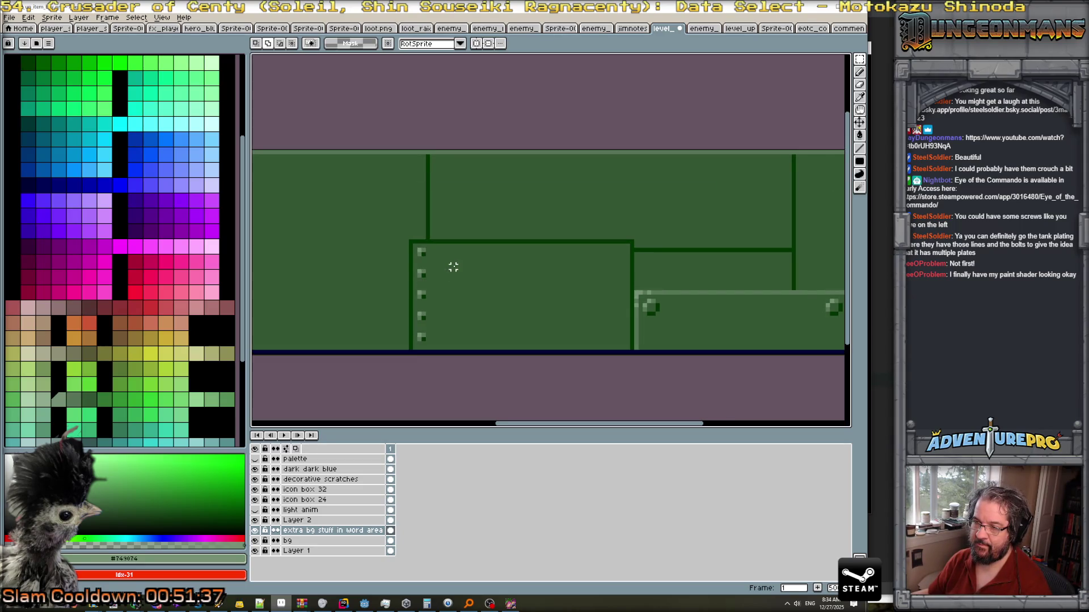
{"action": "key", "text": "m"}
{"action": "left_click_drag", "start_coordinate": [415, 250], "coordinate": [448, 347]}
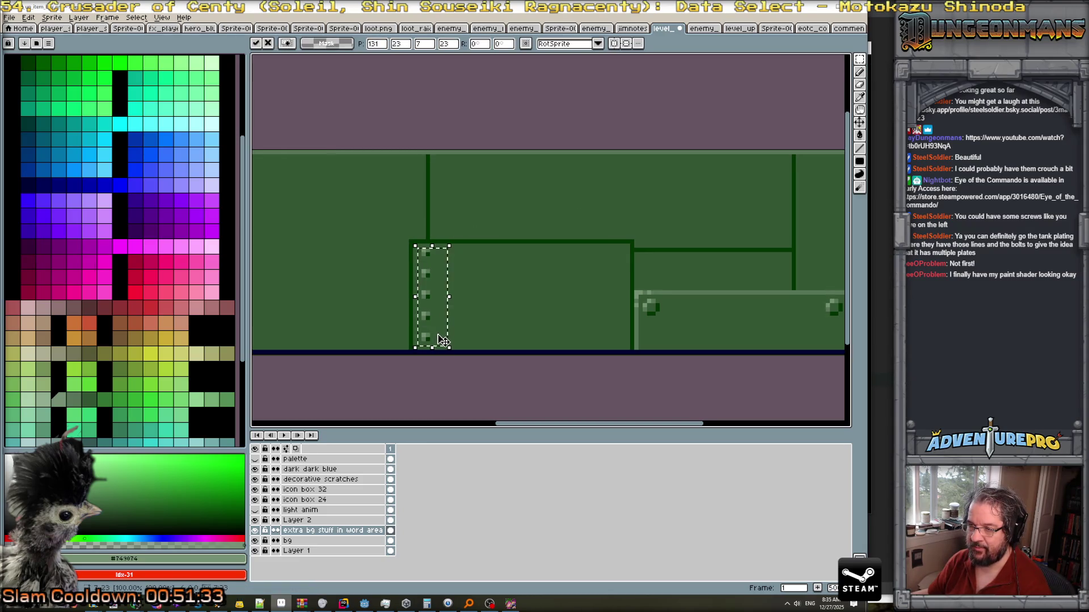
{"action": "key", "text": "ctrl+d"}
{"action": "scroll", "coordinate": [428, 280], "scroll_direction": "up", "scroll_amount": 1}
{"action": "key", "text": "i"}
{"action": "left_click", "coordinate": [422, 297]}
{"action": "key", "text": "b"}
{"action": "mouse_move", "coordinate": [410, 238]}
{"action": "left_mouse_down"}
{"action": "mouse_move", "coordinate": [409, 358]}
{"action": "mouse_move", "coordinate": [400, 241]}
{"action": "left_mouse_up"}
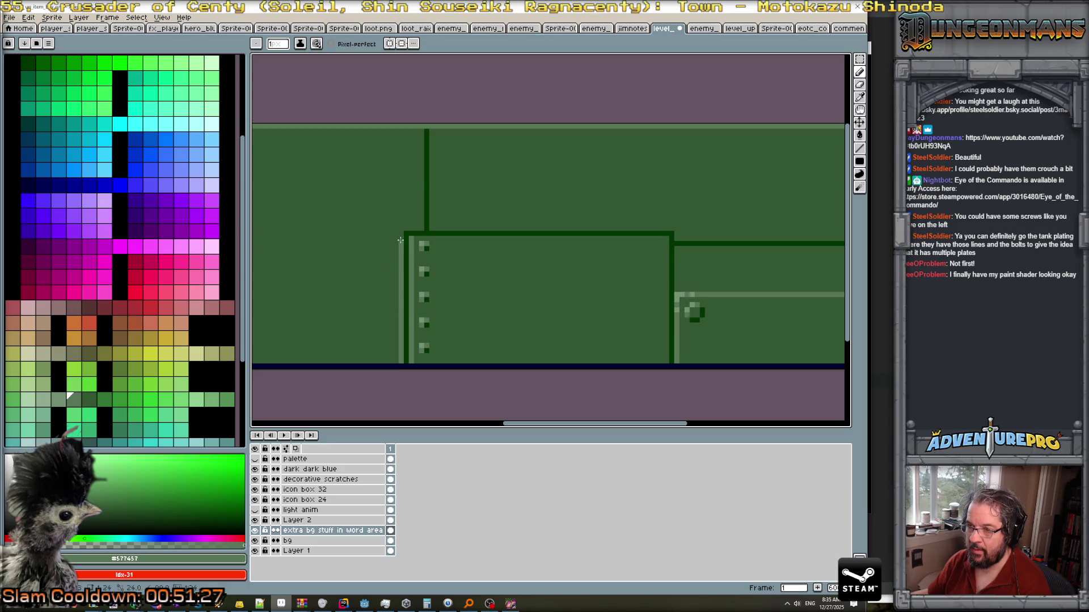
Break the light highlight lines with small gaps in mid green #345734.
{"action": "scroll", "coordinate": [462, 271], "scroll_direction": "down", "scroll_amount": 2}
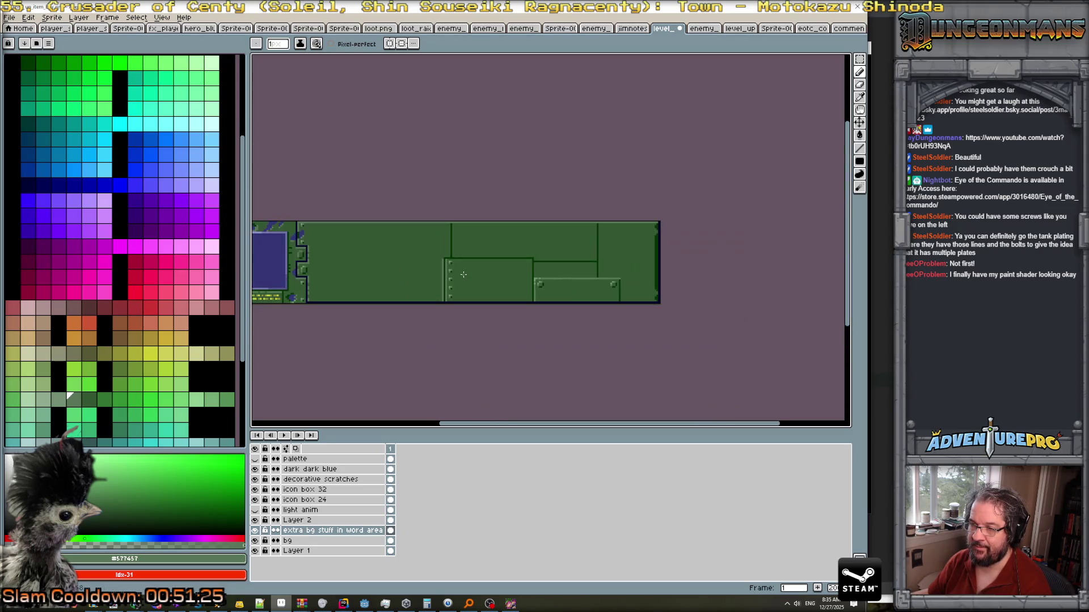
{"action": "scroll", "coordinate": [463, 274], "scroll_direction": "up", "scroll_amount": 3}
{"action": "left_click", "coordinate": [391, 297], "text": "alt"}
{"action": "left_click", "coordinate": [382, 299]}
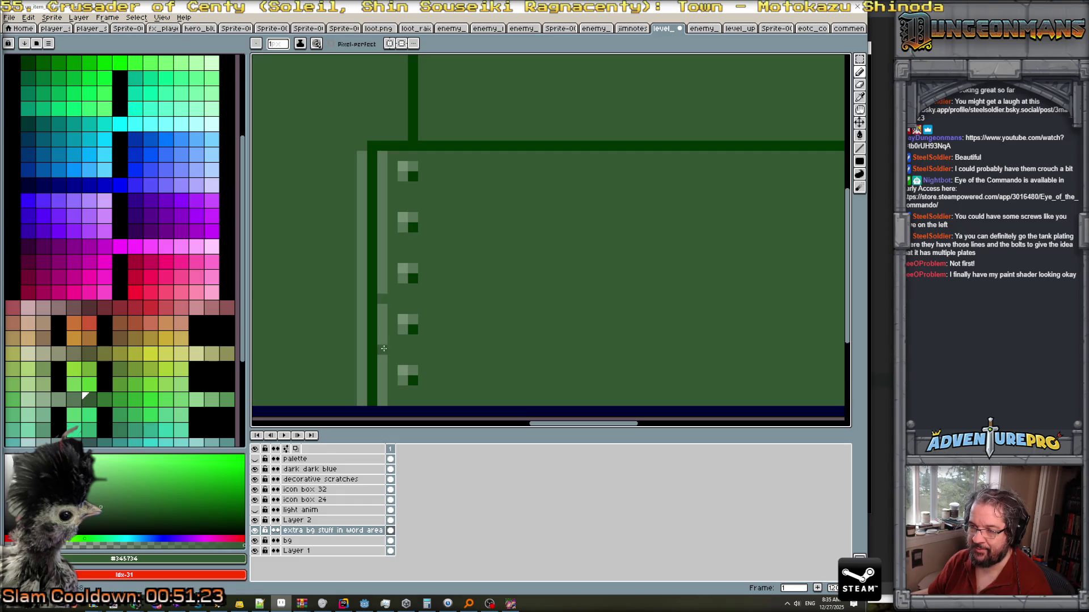
{"action": "left_click", "coordinate": [361, 248]}
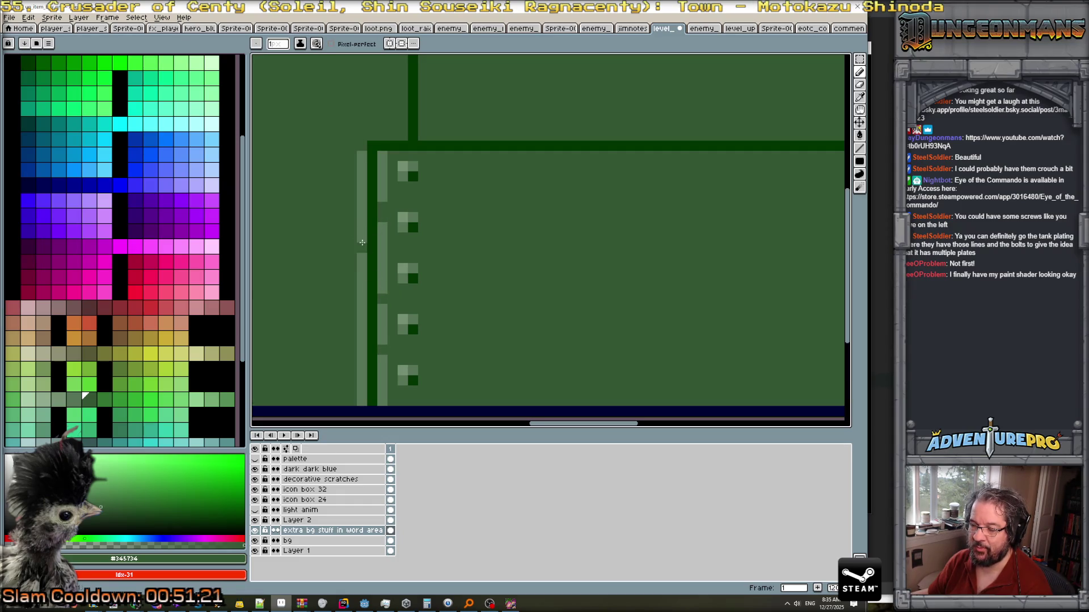
{"action": "left_click", "coordinate": [362, 380]}
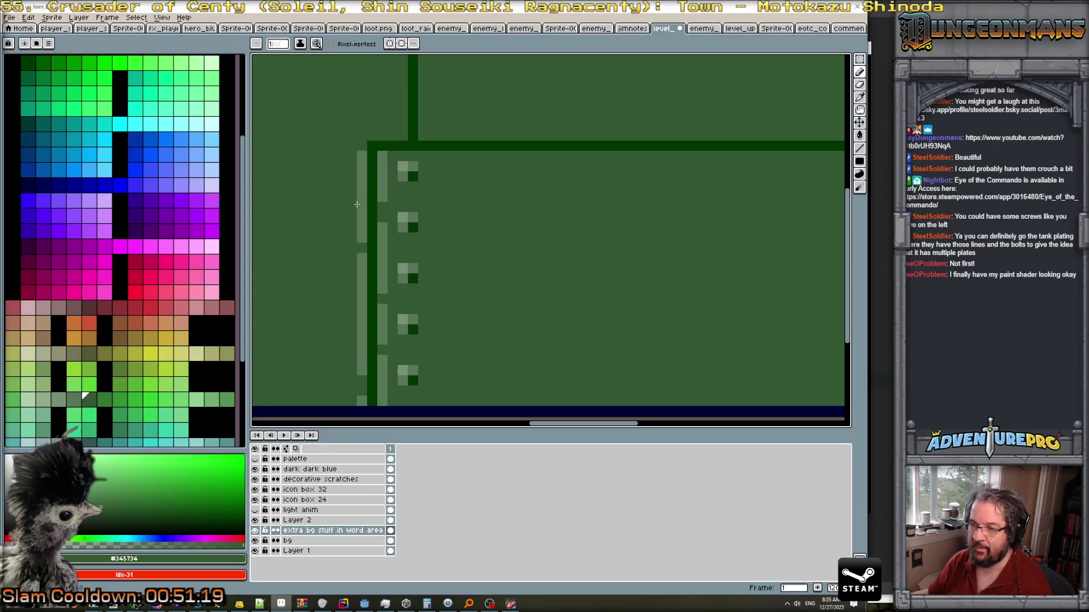
Draw a light green highlight along the plate's top edge.
{"action": "scroll", "coordinate": [453, 246], "scroll_direction": "down", "scroll_amount": 5}
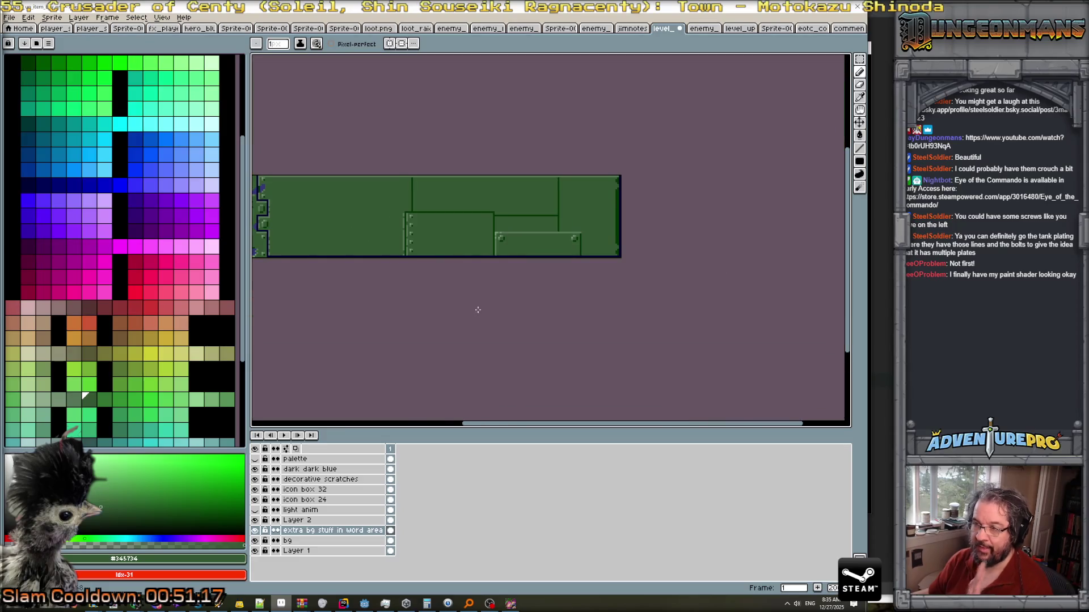
{"action": "scroll", "coordinate": [552, 264], "scroll_direction": "up", "scroll_amount": 4}
{"action": "scroll", "coordinate": [551, 264], "scroll_direction": "up", "scroll_amount": 2}
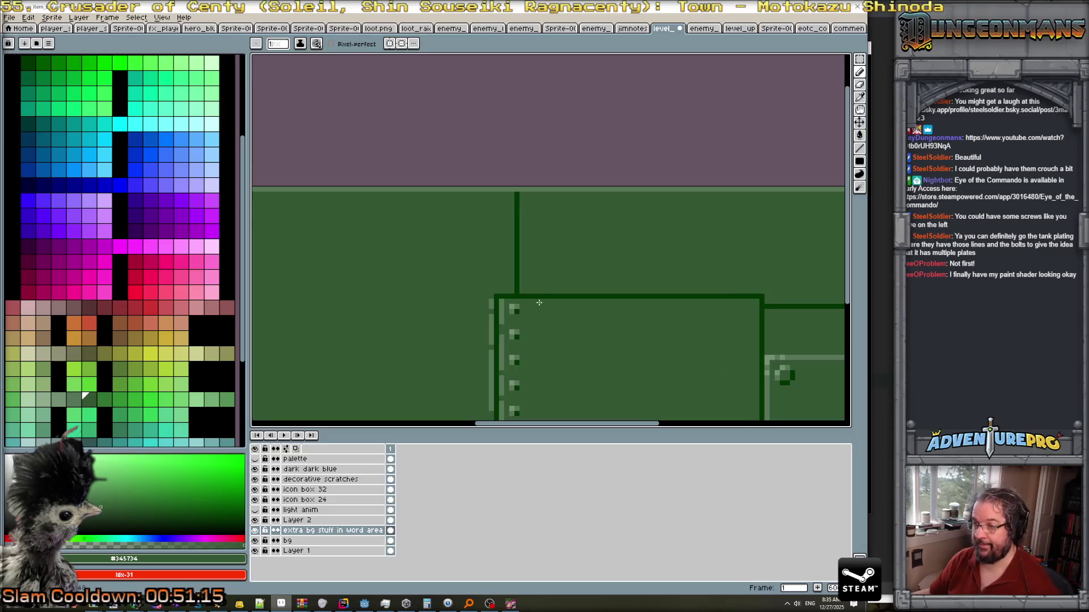
{"action": "left_click", "coordinate": [493, 300], "text": "alt"}
{"action": "left_click_drag", "start_coordinate": [497, 300], "coordinate": [826, 301]}
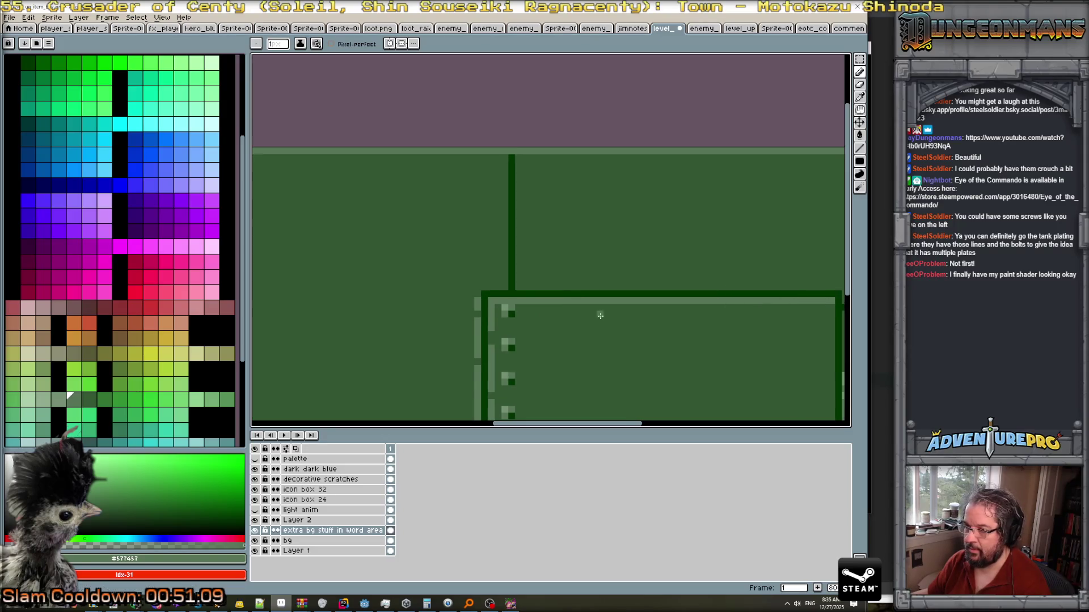
Break the top highlight into dashes with the base panel green.
{"action": "scroll", "coordinate": [599, 316], "scroll_direction": "down", "scroll_amount": 2}
{"action": "scroll", "coordinate": [581, 318], "scroll_direction": "up", "scroll_amount": 3}
{"action": "key", "text": "x"}
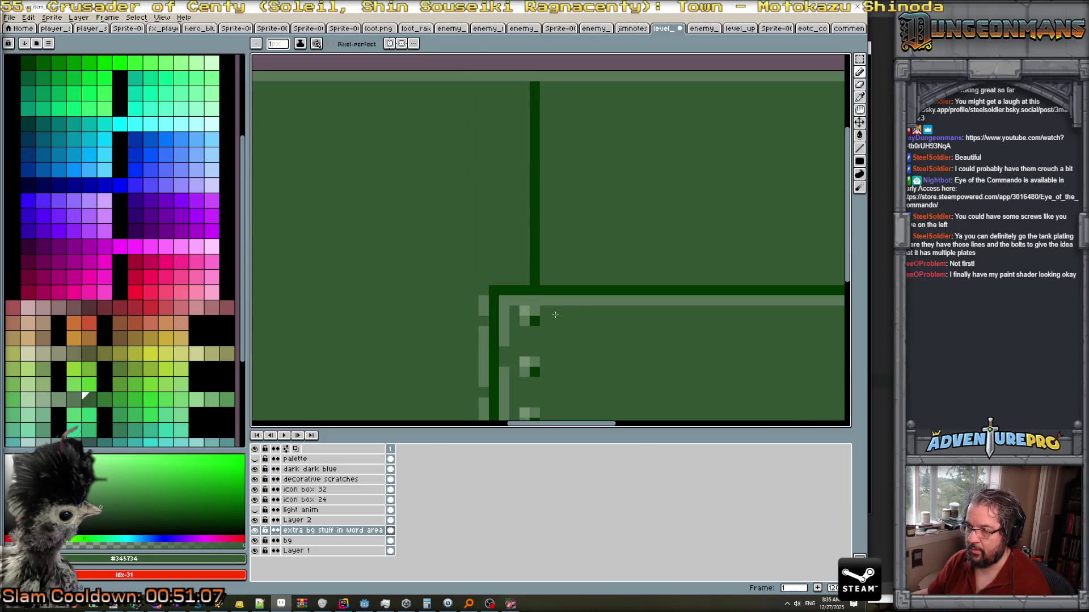
{"action": "left_click", "coordinate": [576, 301]}
{"action": "left_click", "coordinate": [668, 300]}
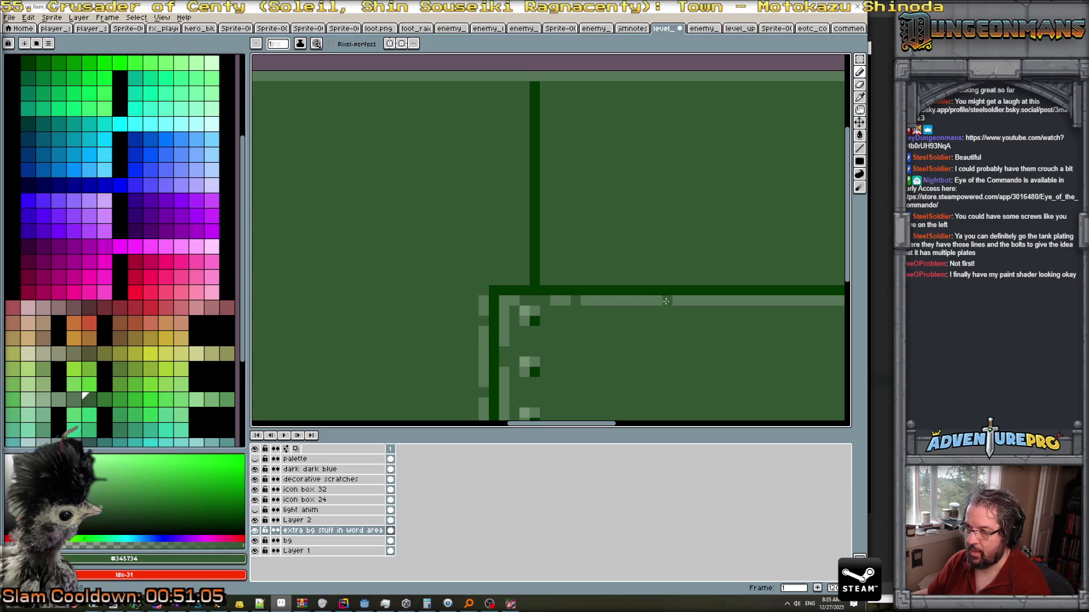
{"action": "left_click", "coordinate": [734, 300]}
{"action": "left_click", "coordinate": [791, 300]}
{"action": "scroll", "coordinate": [773, 316], "scroll_direction": "down", "scroll_amount": 2}
{"action": "scroll", "coordinate": [723, 335], "scroll_direction": "down", "scroll_amount": 1}
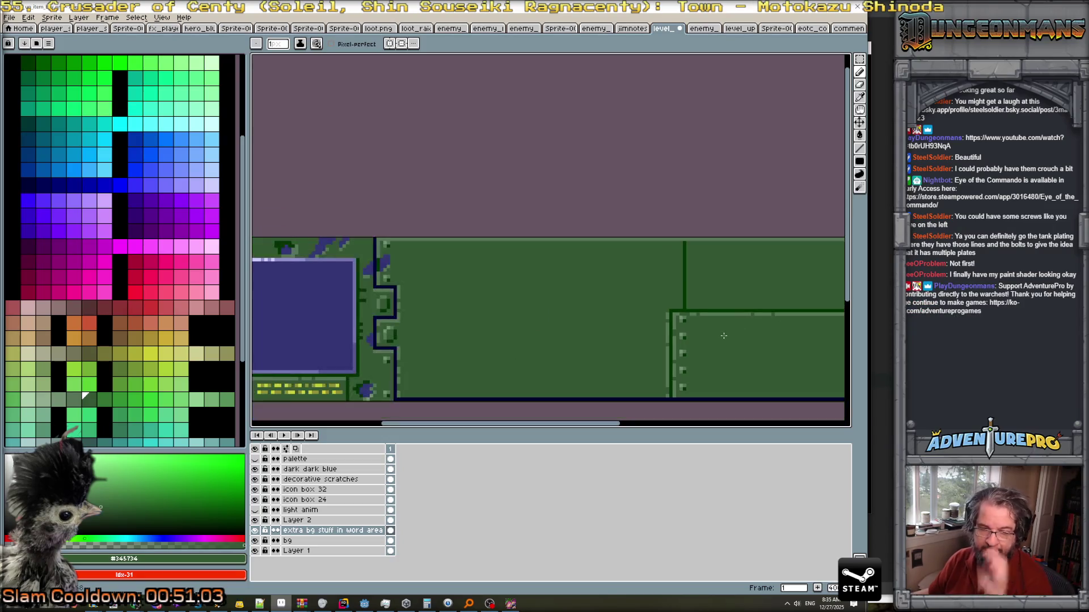
{"action": "scroll", "coordinate": [713, 329], "scroll_direction": "down", "scroll_amount": 2}
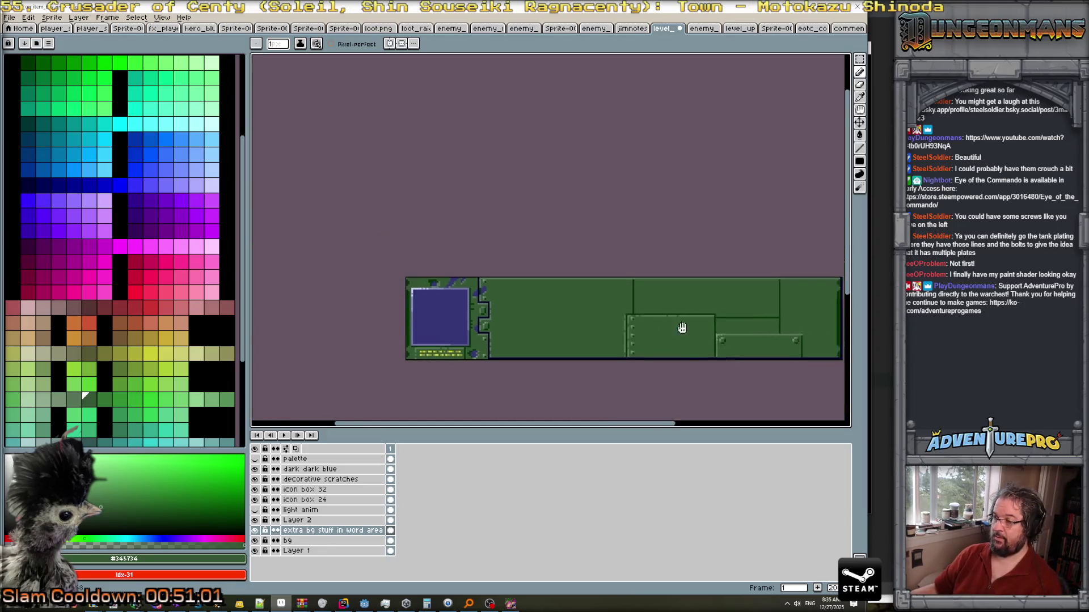
{"action": "scroll", "coordinate": [683, 328], "scroll_direction": "up", "scroll_amount": 2}
{"action": "scroll", "coordinate": [675, 299], "scroll_direction": "down", "scroll_amount": 3}
{"action": "scroll", "coordinate": [566, 287], "scroll_direction": "up", "scroll_amount": 4}
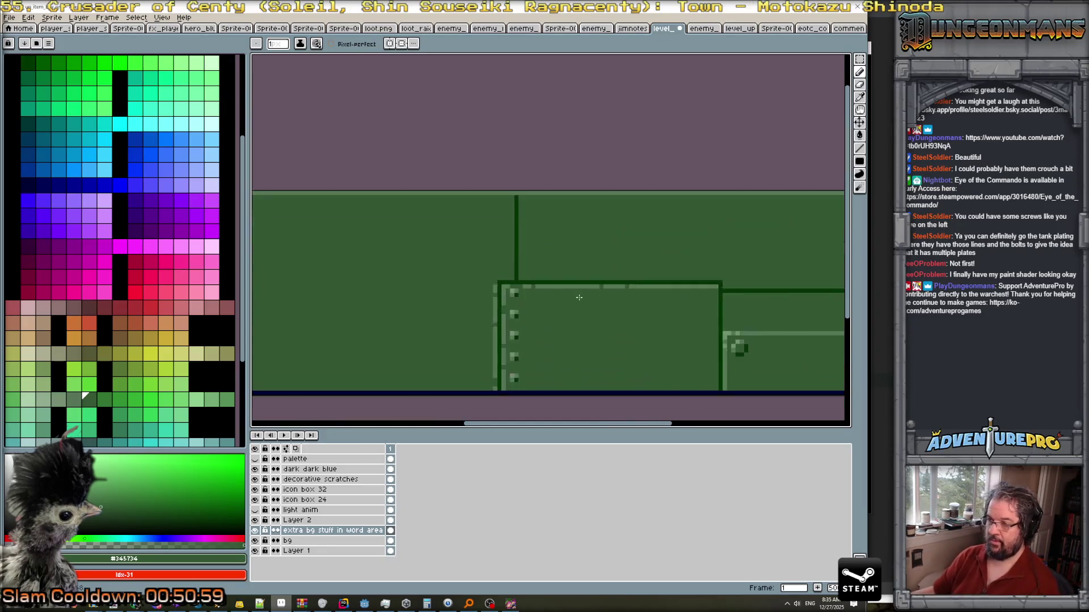
Highlight the vertical and upper plate seams in light green, and start the dark #003400 junction square.
{"action": "left_click", "coordinate": [566, 286], "text": "alt"}
{"action": "left_click_drag", "start_coordinate": [510, 273], "coordinate": [509, 177]}
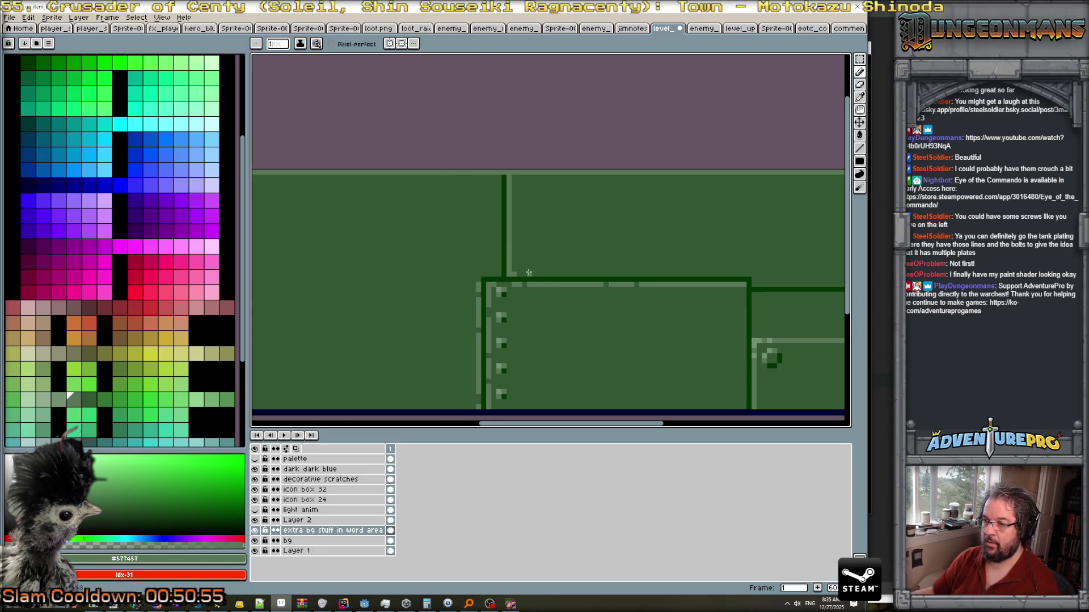
{"action": "left_click_drag", "start_coordinate": [513, 274], "coordinate": [772, 282]}
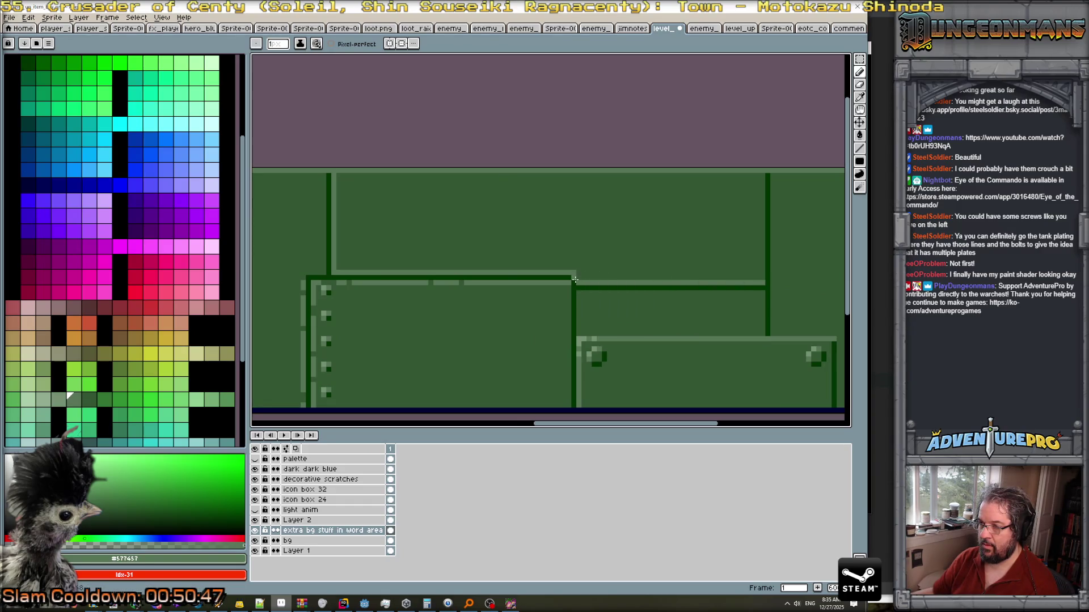
{"action": "left_click", "coordinate": [535, 270], "text": "alt"}
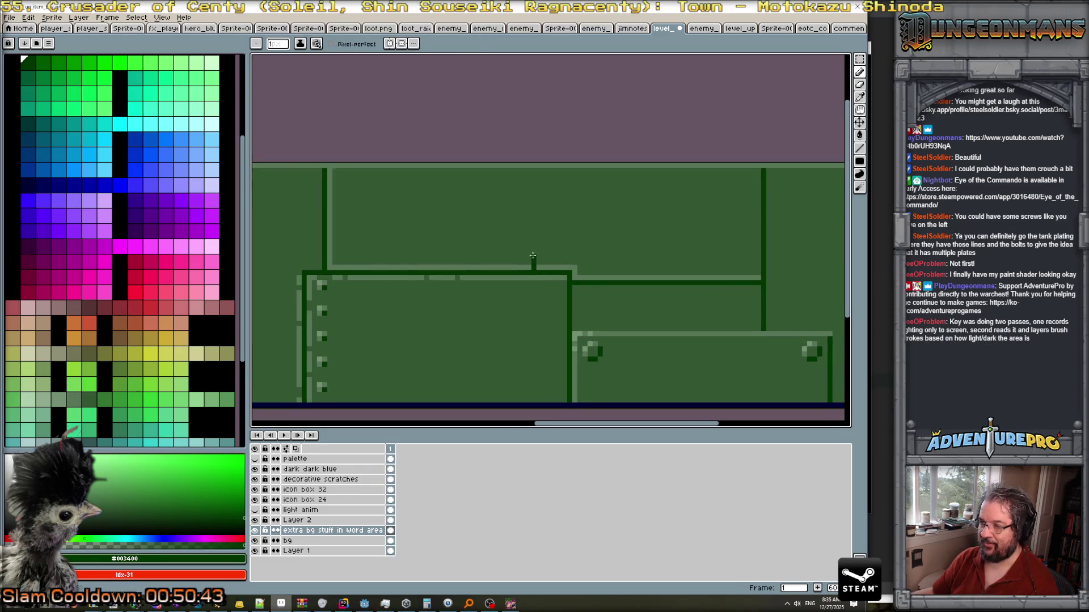
{"action": "mouse_move", "coordinate": [535, 288]}
{"action": "left_mouse_down"}
{"action": "mouse_move", "coordinate": [537, 301]}
{"action": "mouse_move", "coordinate": [570, 303]}
{"action": "mouse_move", "coordinate": [585, 255]}
{"action": "mouse_move", "coordinate": [534, 255]}
{"action": "mouse_move", "coordinate": [579, 255]}
{"action": "left_mouse_up"}
Thicken the junction box's top edge, paint out its inside in base green, and close the right-wall gap.
{"action": "left_click", "coordinate": [579, 257], "text": "alt"}
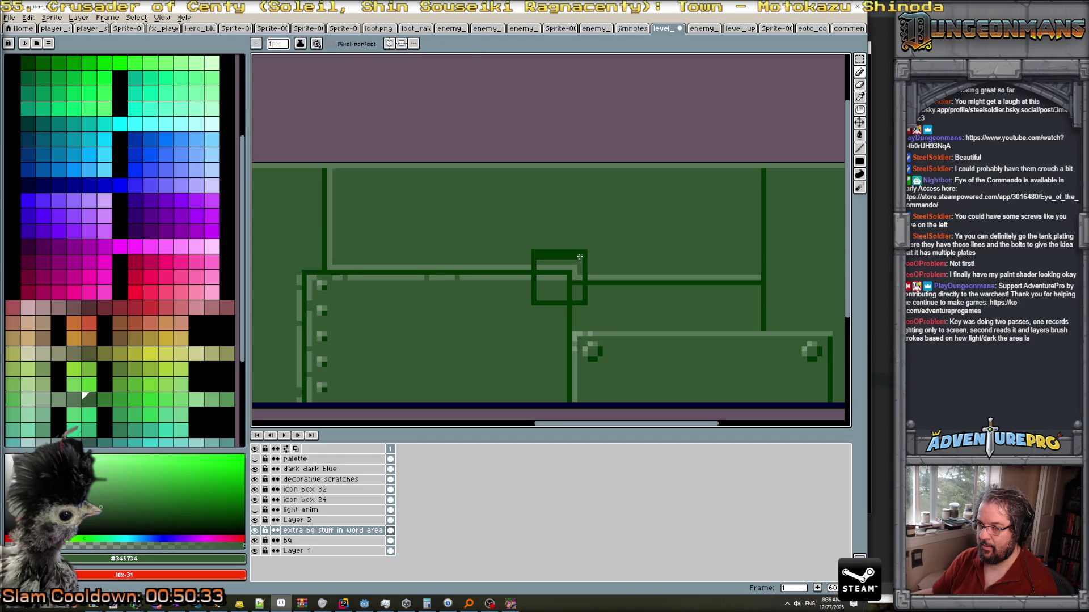
{"action": "scroll", "coordinate": [547, 261], "scroll_direction": "down", "scroll_amount": 1}
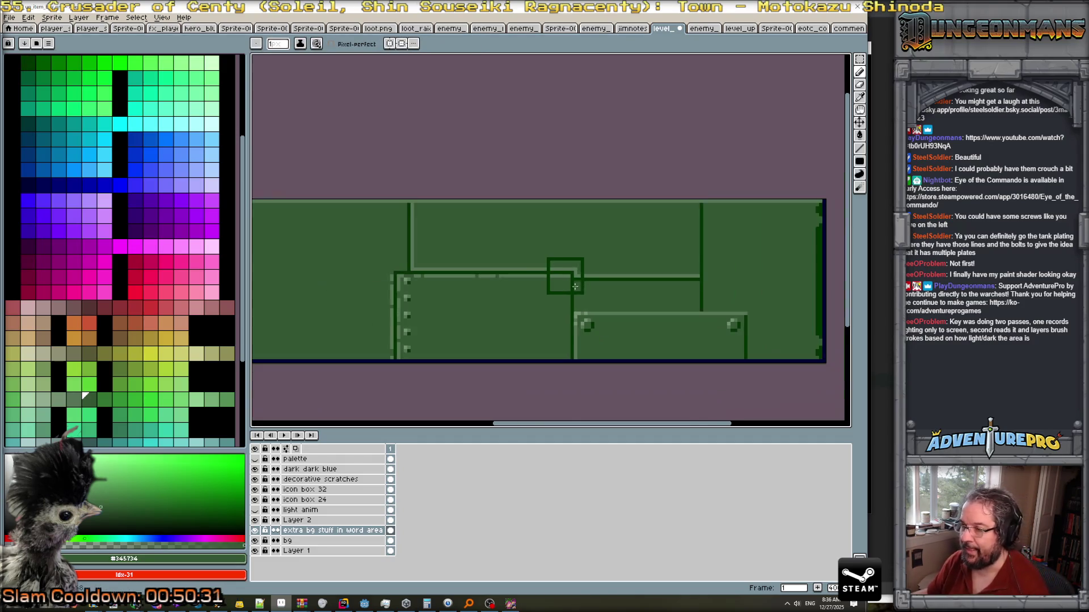
{"action": "scroll", "coordinate": [547, 262], "scroll_direction": "up", "scroll_amount": 2}
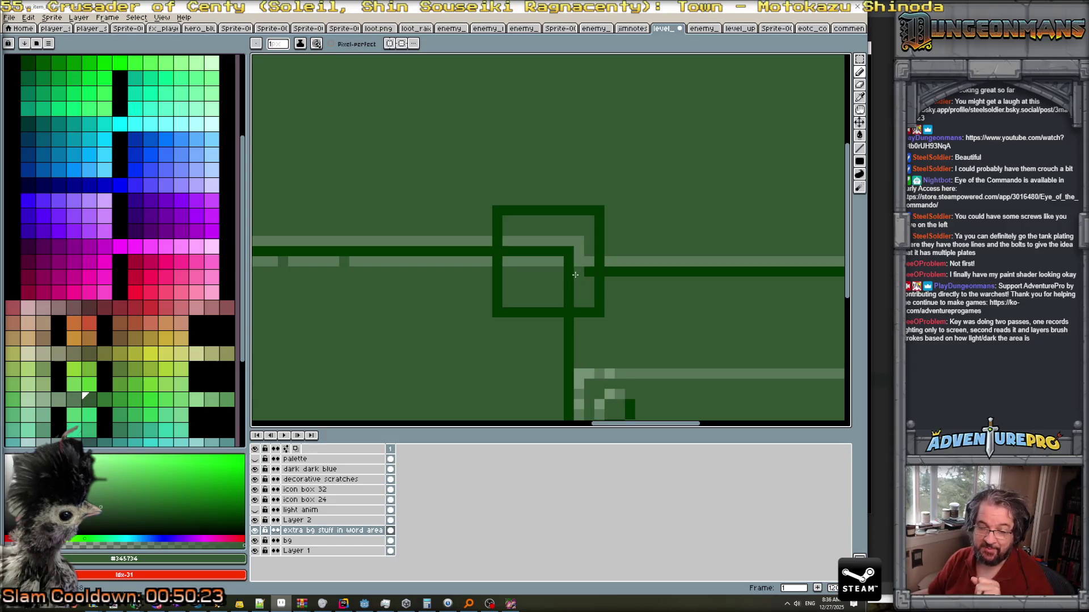
{"action": "scroll", "coordinate": [601, 261], "scroll_direction": "up", "scroll_amount": 1}
{"action": "key", "text": "i"}
{"action": "key", "text": "b"}
{"action": "mouse_move", "coordinate": [510, 262]}
{"action": "left_mouse_down"}
{"action": "mouse_move", "coordinate": [476, 249]}
{"action": "mouse_move", "coordinate": [506, 236]}
{"action": "mouse_move", "coordinate": [567, 289]}
{"action": "mouse_move", "coordinate": [584, 255]}
{"action": "mouse_move", "coordinate": [536, 243]}
{"action": "mouse_move", "coordinate": [561, 314]}
{"action": "left_mouse_up"}
{"action": "left_click", "coordinate": [602, 276]}
Add a light #577457 rim along the box's right side and its inner left and bottom edges.
{"action": "left_click", "coordinate": [609, 262], "text": "alt"}
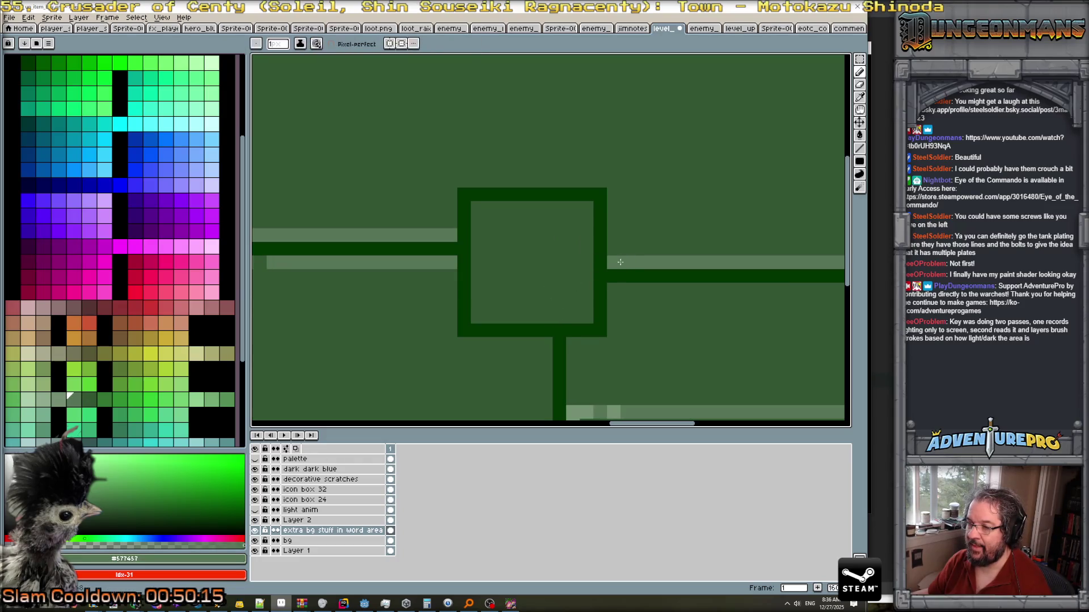
{"action": "mouse_move", "coordinate": [450, 228]}
{"action": "left_mouse_down"}
{"action": "mouse_move", "coordinate": [450, 185]}
{"action": "mouse_move", "coordinate": [615, 183]}
{"action": "mouse_move", "coordinate": [614, 345]}
{"action": "mouse_move", "coordinate": [465, 345]}
{"action": "left_mouse_up"}
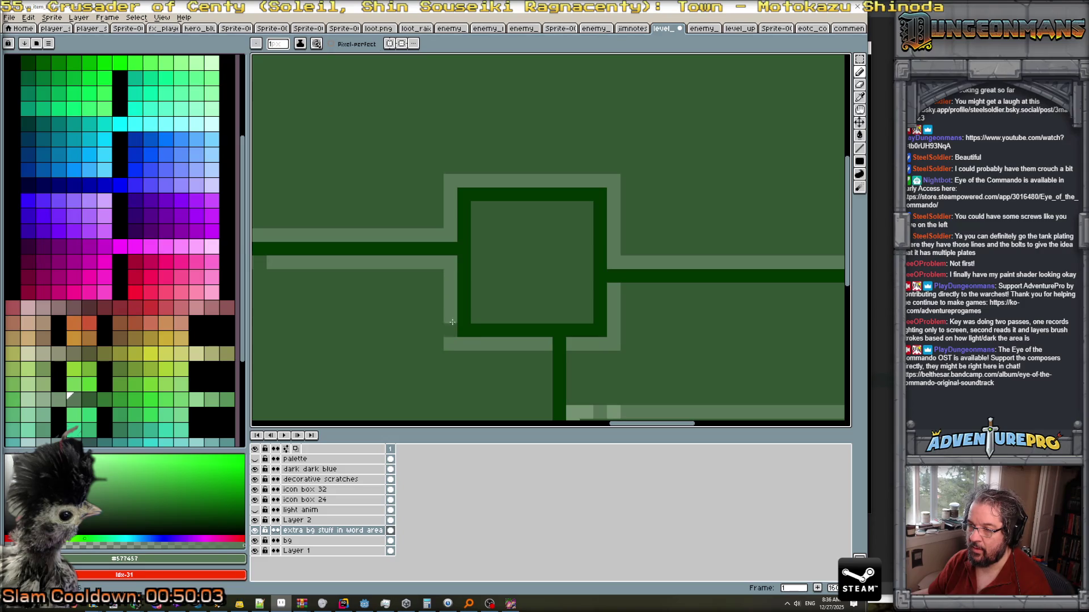
{"action": "scroll", "coordinate": [521, 345], "scroll_direction": "down", "scroll_amount": 5}
{"action": "scroll", "coordinate": [513, 345], "scroll_direction": "up", "scroll_amount": 3}
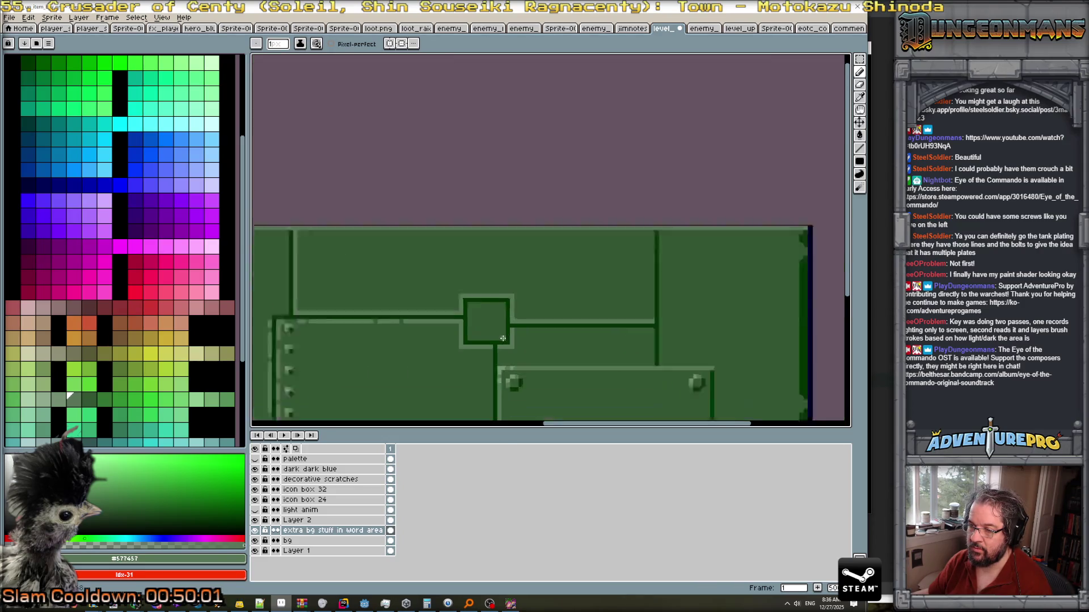
{"action": "scroll", "coordinate": [499, 341], "scroll_direction": "down", "scroll_amount": 2}
{"action": "scroll", "coordinate": [487, 335], "scroll_direction": "up", "scroll_amount": 4}
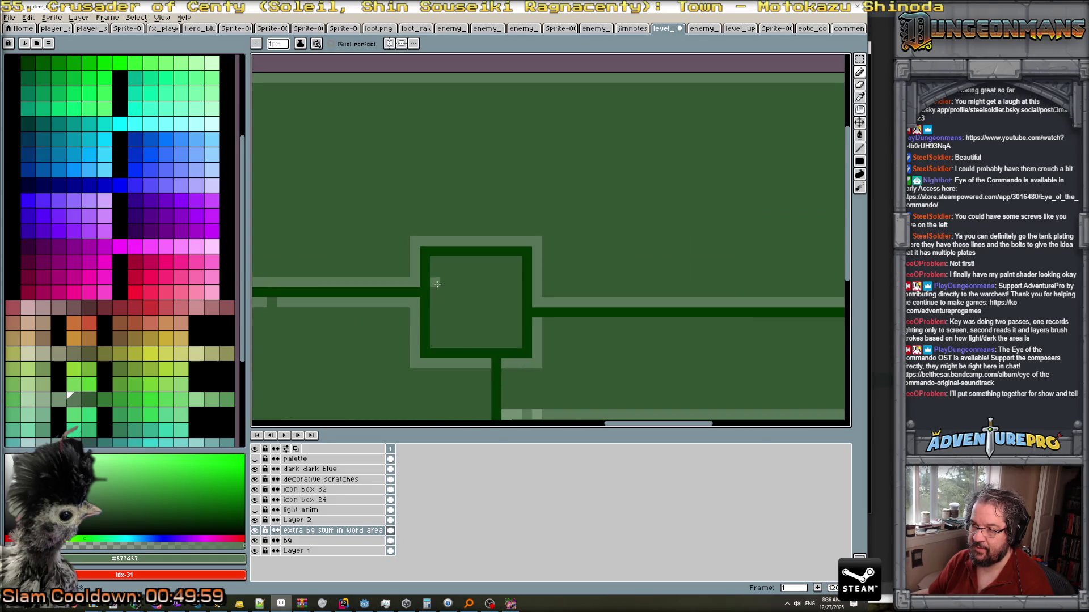
{"action": "scroll", "coordinate": [491, 313], "scroll_direction": "down", "scroll_amount": 5}
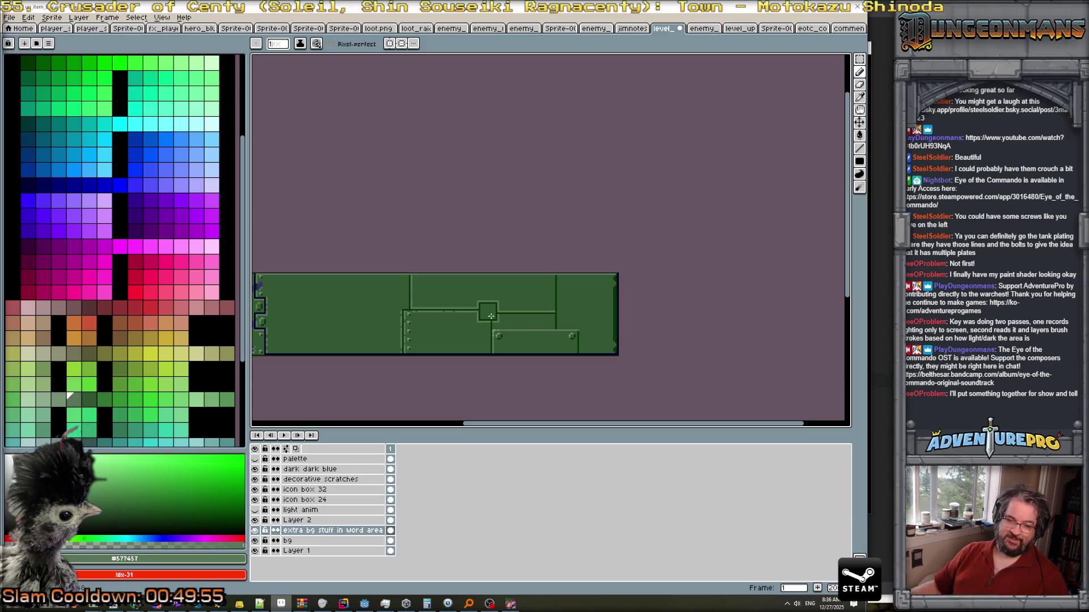
{"action": "scroll", "coordinate": [491, 316], "scroll_direction": "up", "scroll_amount": 2}
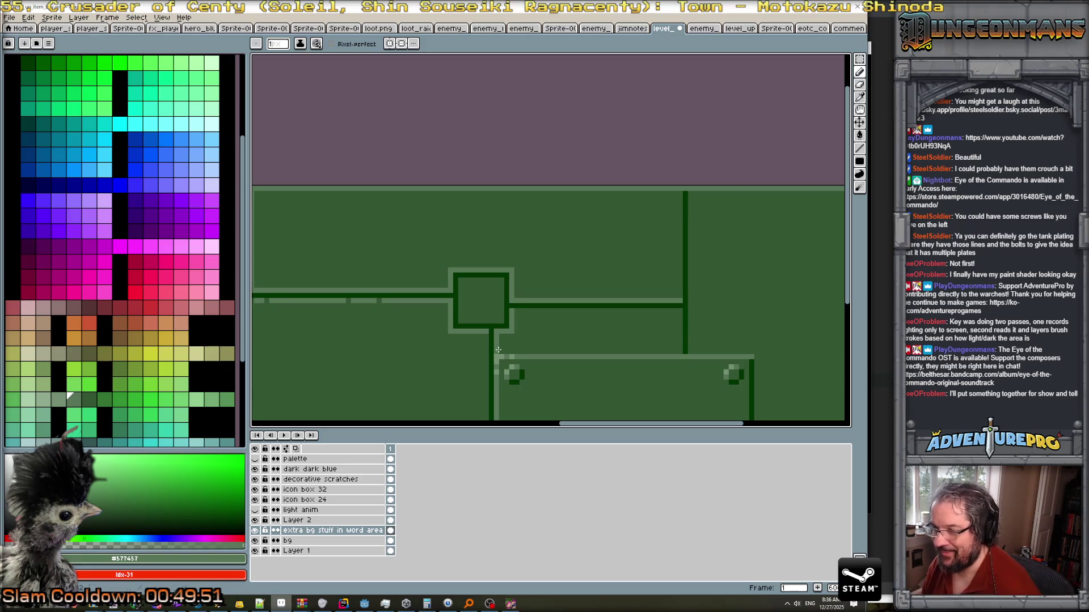
{"action": "scroll", "coordinate": [488, 345], "scroll_direction": "right", "scroll_amount": 6}
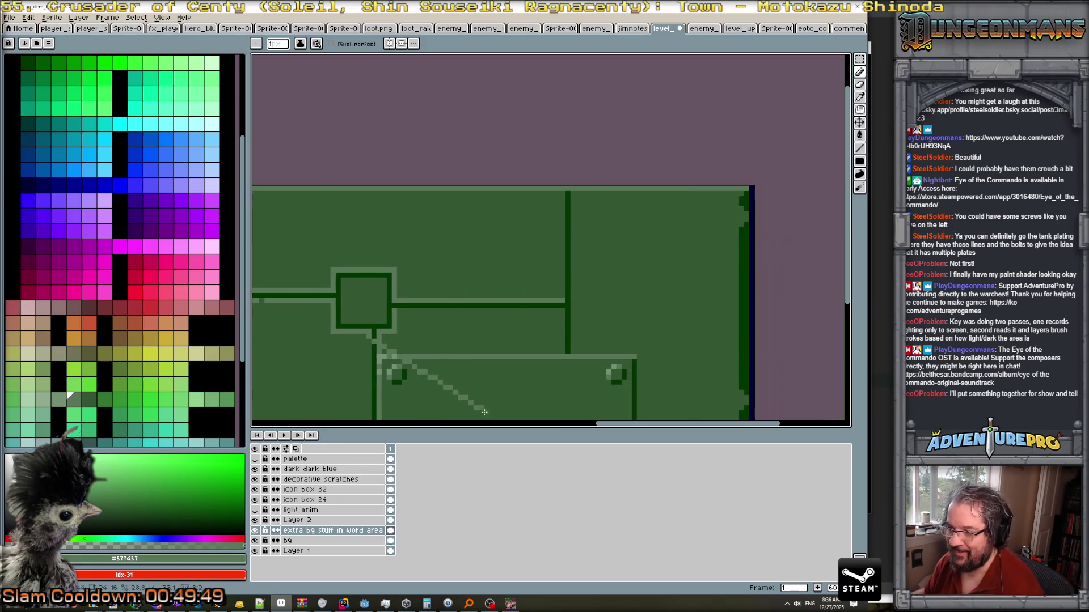
{"action": "scroll", "coordinate": [381, 394], "scroll_direction": "down", "scroll_amount": 1}
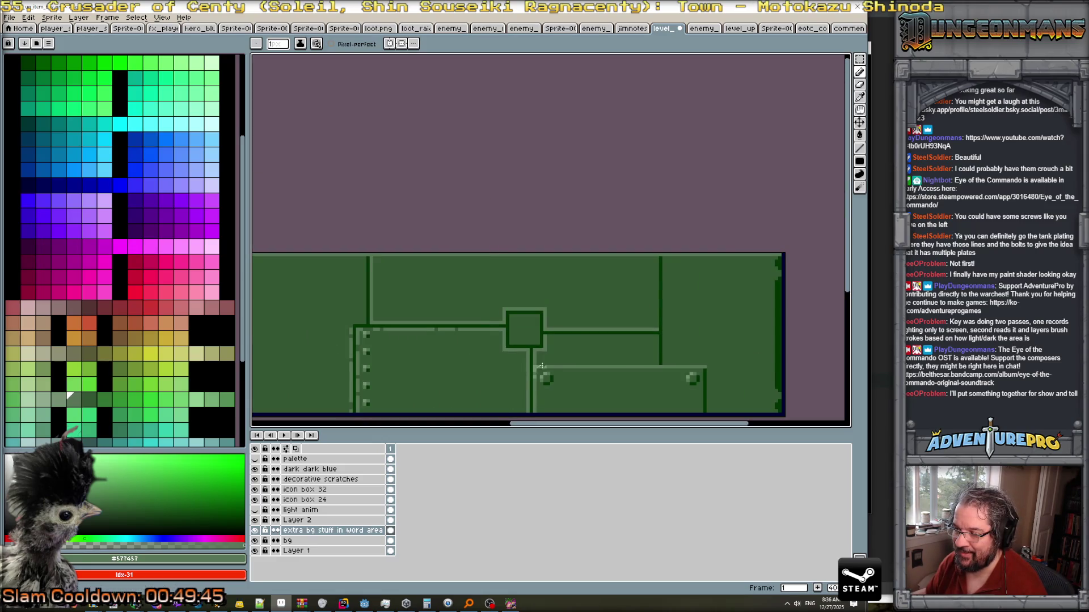
{"action": "scroll", "coordinate": [542, 367], "scroll_direction": "down", "scroll_amount": 1}
{"action": "scroll", "coordinate": [570, 369], "scroll_direction": "up", "scroll_amount": 1}
{"action": "scroll", "coordinate": [569, 369], "scroll_direction": "up", "scroll_amount": 1}
{"action": "scroll", "coordinate": [511, 328], "scroll_direction": "down", "scroll_amount": 2}
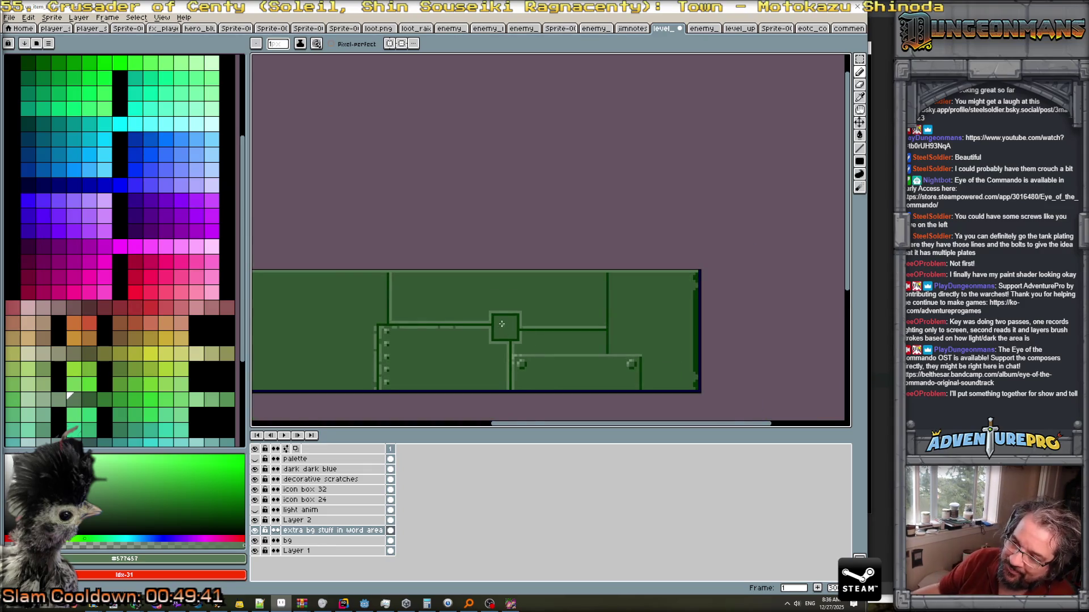
{"action": "scroll", "coordinate": [504, 328], "scroll_direction": "up", "scroll_amount": 2}
{"action": "mouse_move", "coordinate": [490, 315]}
{"action": "left_mouse_down"}
{"action": "mouse_move", "coordinate": [491, 347]}
{"action": "mouse_move", "coordinate": [517, 345]}
{"action": "mouse_move", "coordinate": [525, 313]}
{"action": "mouse_move", "coordinate": [493, 315]}
{"action": "left_mouse_up"}
{"action": "scroll", "coordinate": [541, 329], "scroll_direction": "down", "scroll_amount": 2}
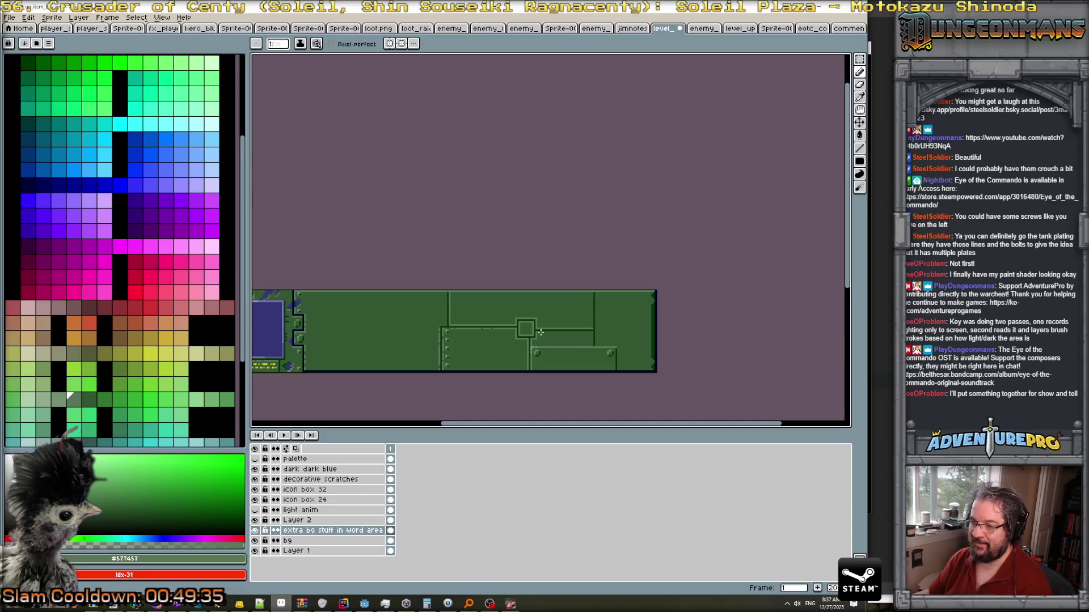
{"action": "scroll", "coordinate": [540, 332], "scroll_direction": "up", "scroll_amount": 2}
{"action": "scroll", "coordinate": [534, 337], "scroll_direction": "down", "scroll_amount": 2}
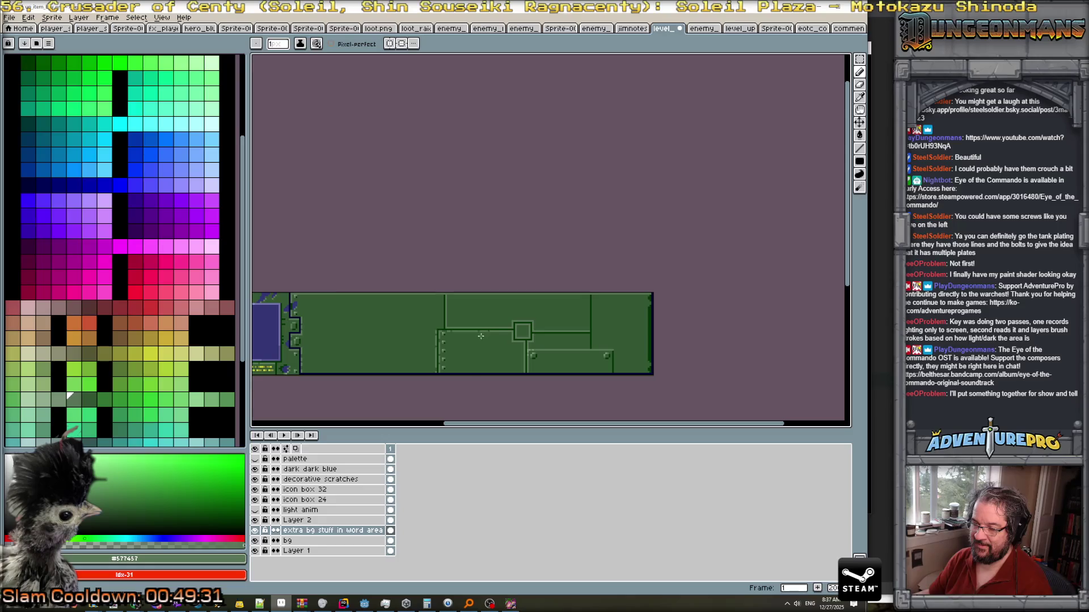
{"action": "scroll", "coordinate": [480, 336], "scroll_direction": "up", "scroll_amount": 4}
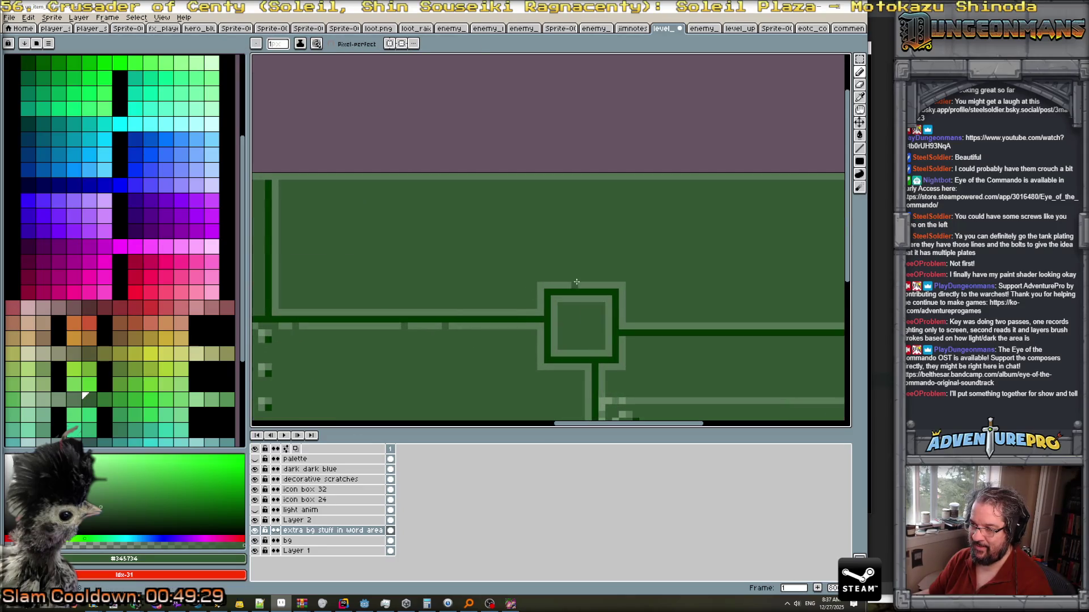
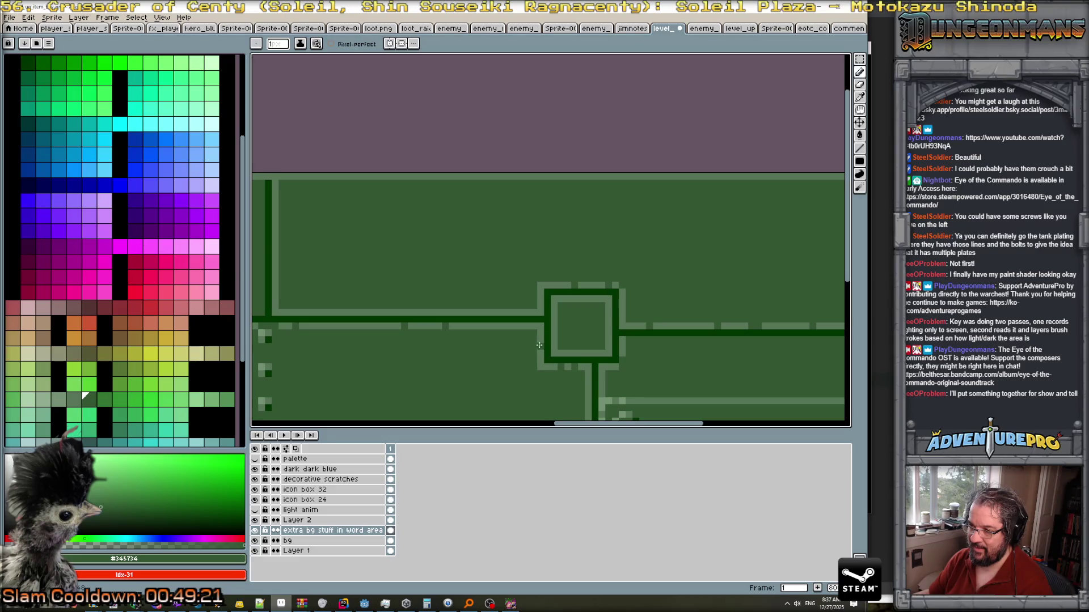
Marquee-select the column of bolts along the lower plate's left seam.
{"action": "scroll", "coordinate": [562, 322], "scroll_direction": "down", "scroll_amount": 3}
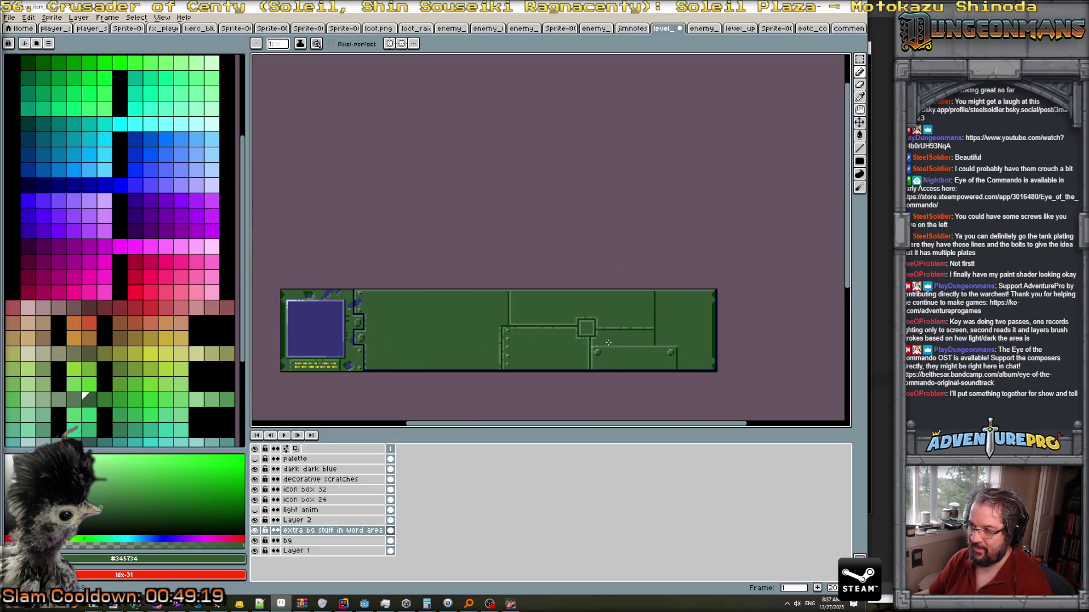
{"action": "scroll", "coordinate": [590, 330], "scroll_direction": "up", "scroll_amount": 1}
{"action": "scroll", "coordinate": [573, 321], "scroll_direction": "down", "scroll_amount": 1}
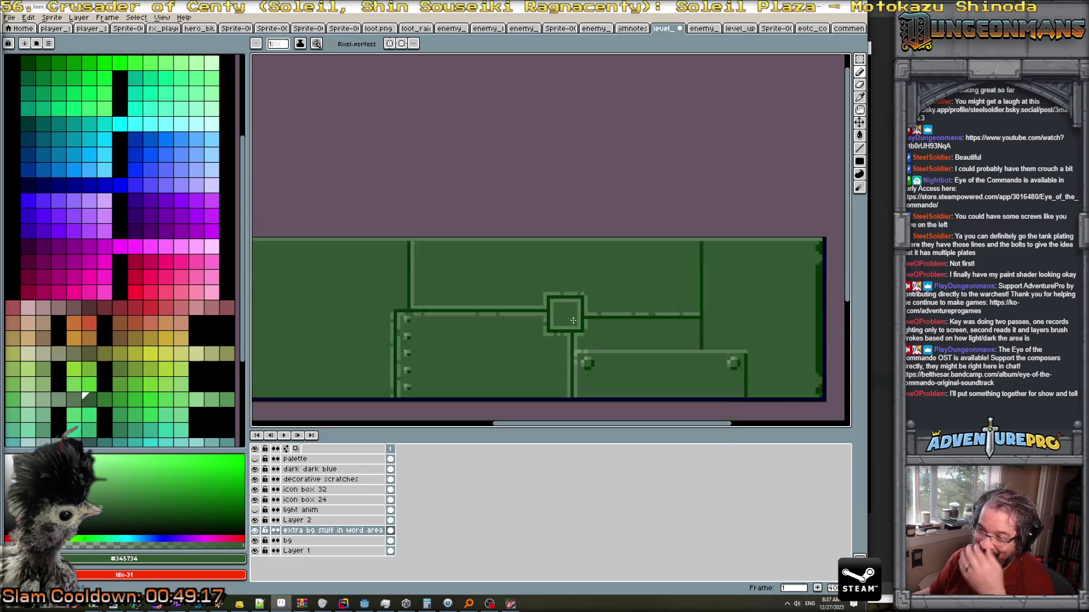
{"action": "scroll", "coordinate": [529, 325], "scroll_direction": "up", "scroll_amount": 2}
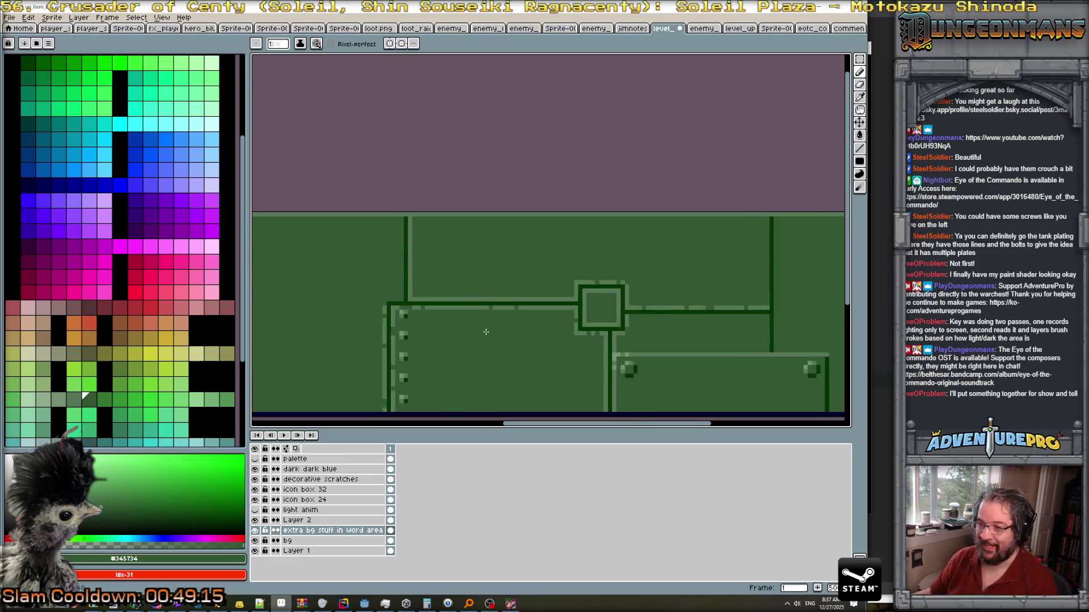
{"action": "left_click_drag", "start_coordinate": [478, 331], "coordinate": [513, 292]}
{"action": "key", "text": "b"}
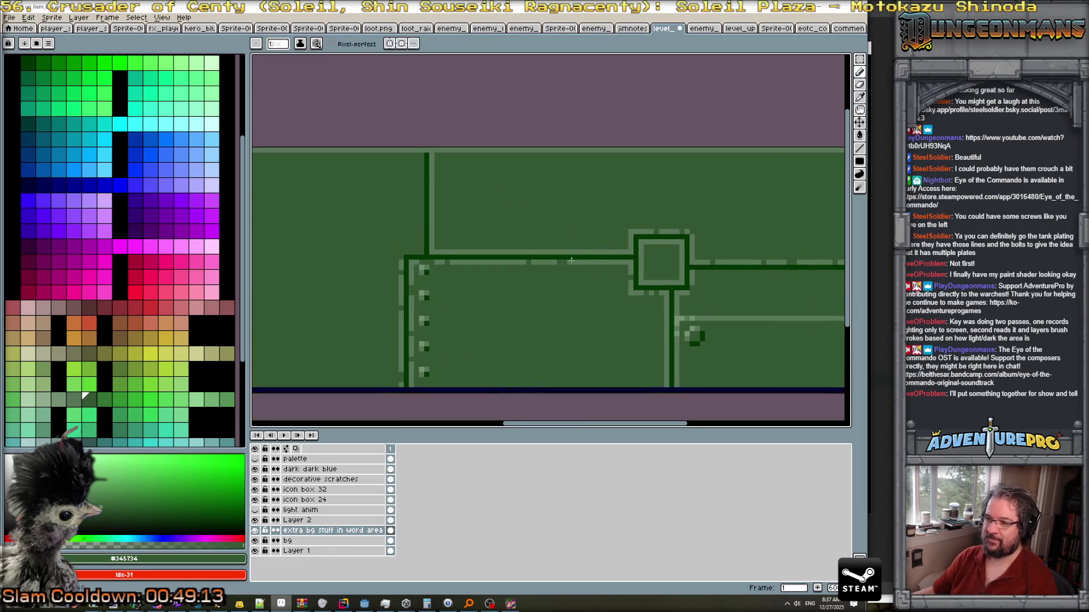
{"action": "left_click", "coordinate": [859, 59]}
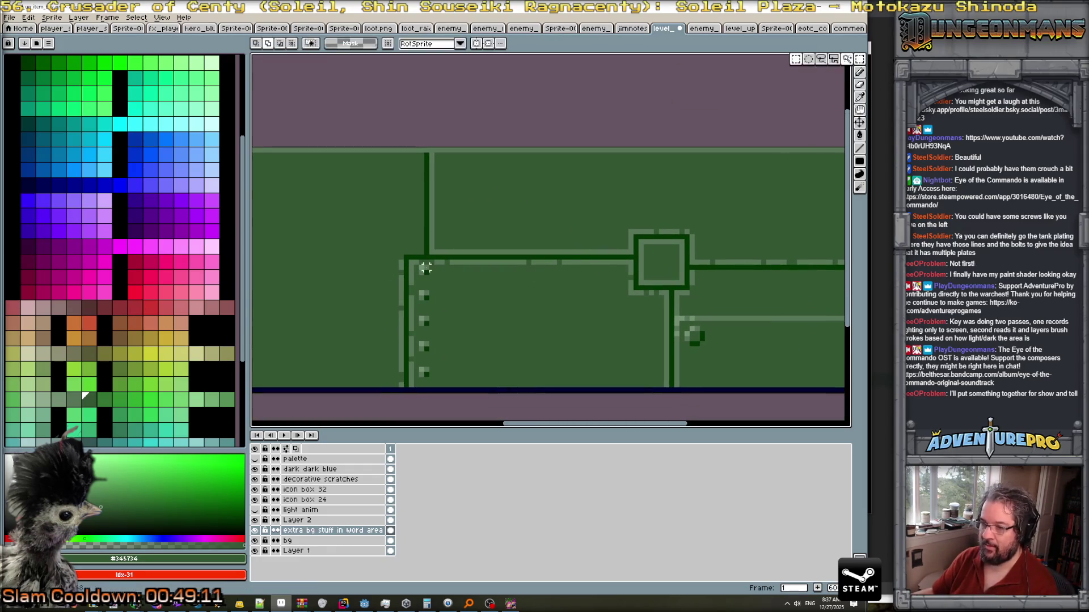
{"action": "mouse_move", "coordinate": [414, 290]}
{"action": "left_mouse_down"}
{"action": "mouse_move", "coordinate": [431, 313]}
{"action": "mouse_move", "coordinate": [439, 385]}
{"action": "mouse_move", "coordinate": [469, 241]}
{"action": "mouse_move", "coordinate": [460, 238]}
{"action": "left_mouse_up"}
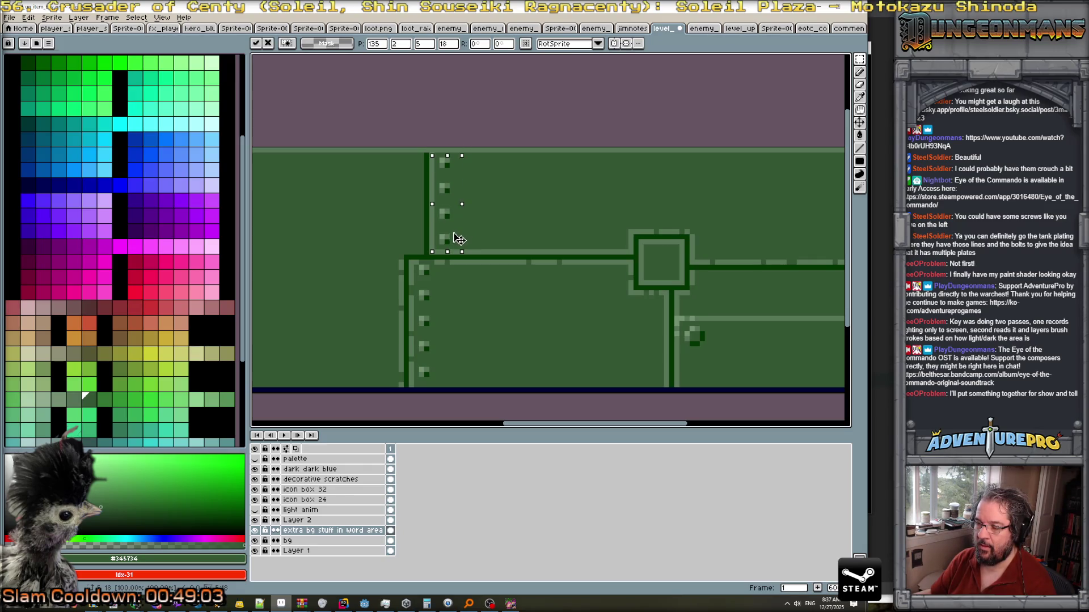
Place the copied bolt column on the upper plate's left seam and commit it.
{"action": "scroll", "coordinate": [462, 233], "scroll_direction": "right", "scroll_amount": 5}
{"action": "scroll", "coordinate": [464, 231], "scroll_direction": "down", "scroll_amount": 2}
{"action": "key", "text": "Return"}
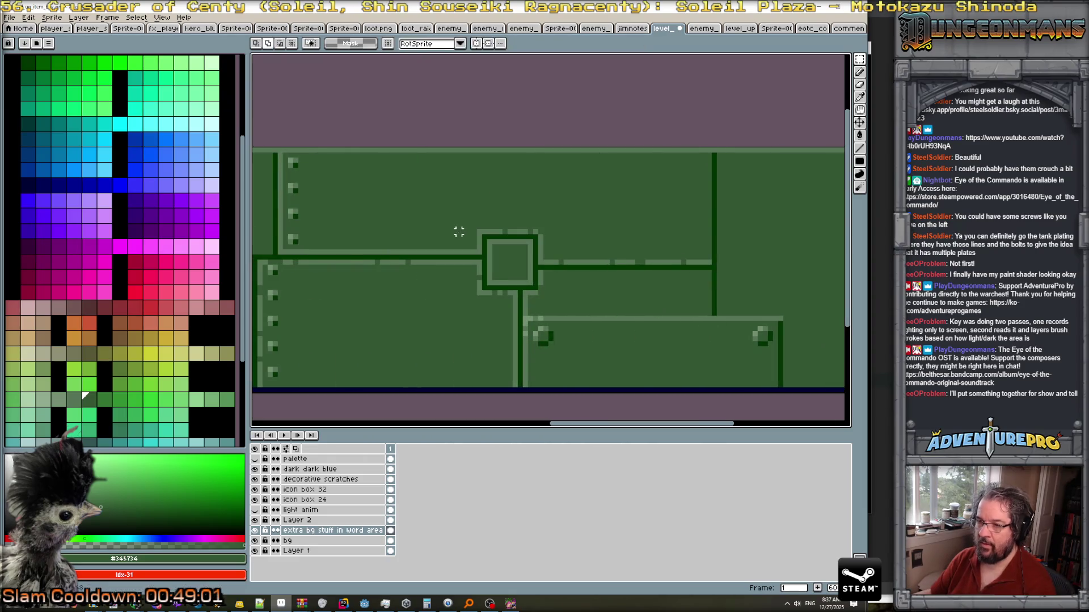
{"action": "scroll", "coordinate": [460, 248], "scroll_direction": "down", "scroll_amount": 1}
{"action": "scroll", "coordinate": [490, 241], "scroll_direction": "up", "scroll_amount": 3}
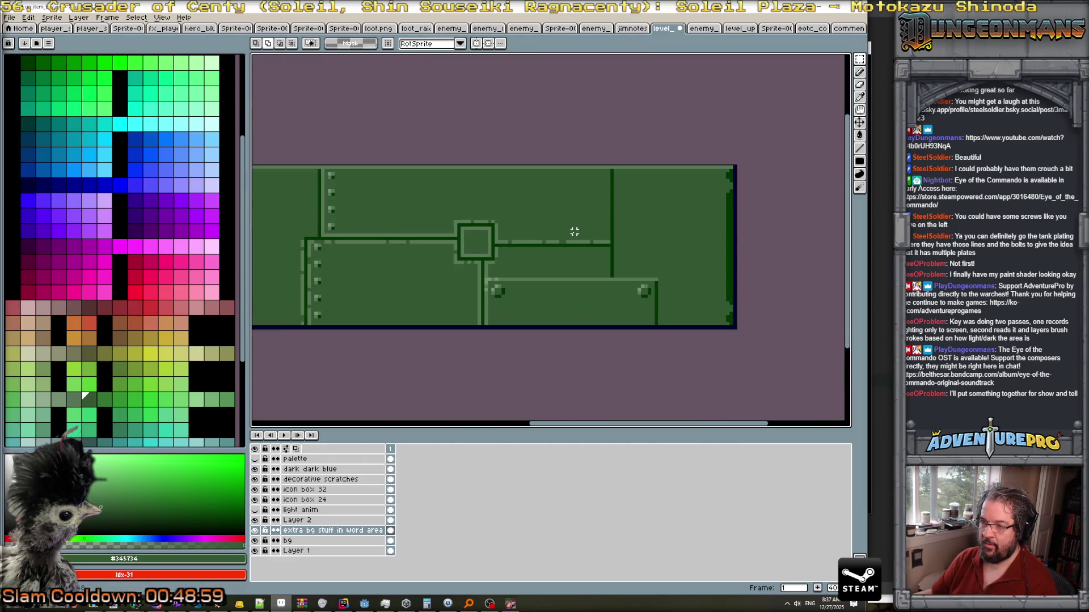
Draw light-green highlight lines beside the right vertical seam and along the horizontal seam.
{"action": "key", "text": "b"}
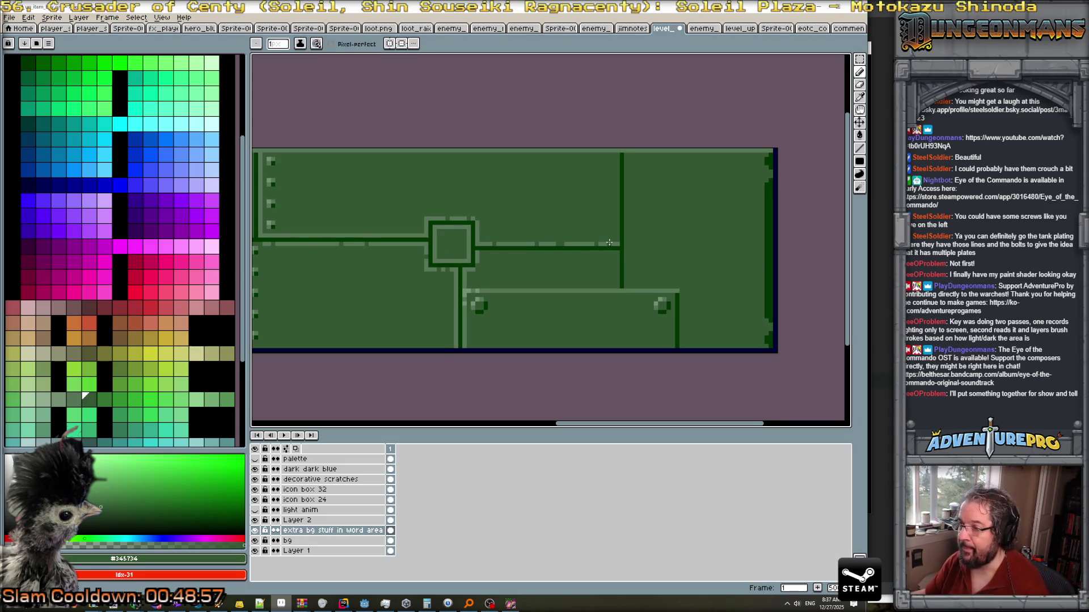
{"action": "scroll", "coordinate": [617, 243], "scroll_direction": "up", "scroll_amount": 1}
{"action": "left_click", "coordinate": [617, 243], "text": "alt"}
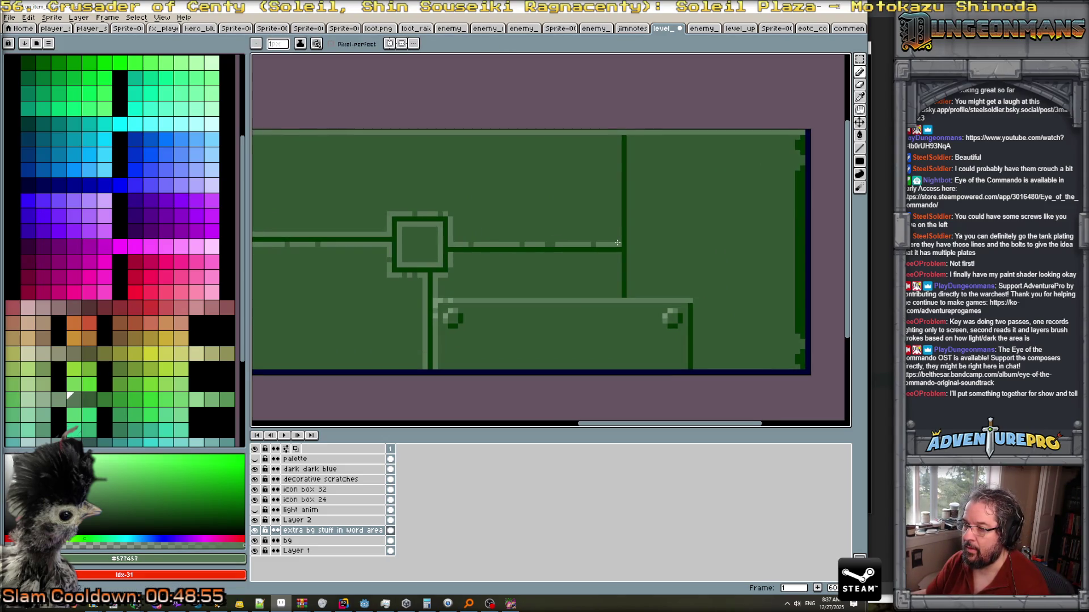
{"action": "left_click_drag", "start_coordinate": [618, 243], "coordinate": [617, 147]}
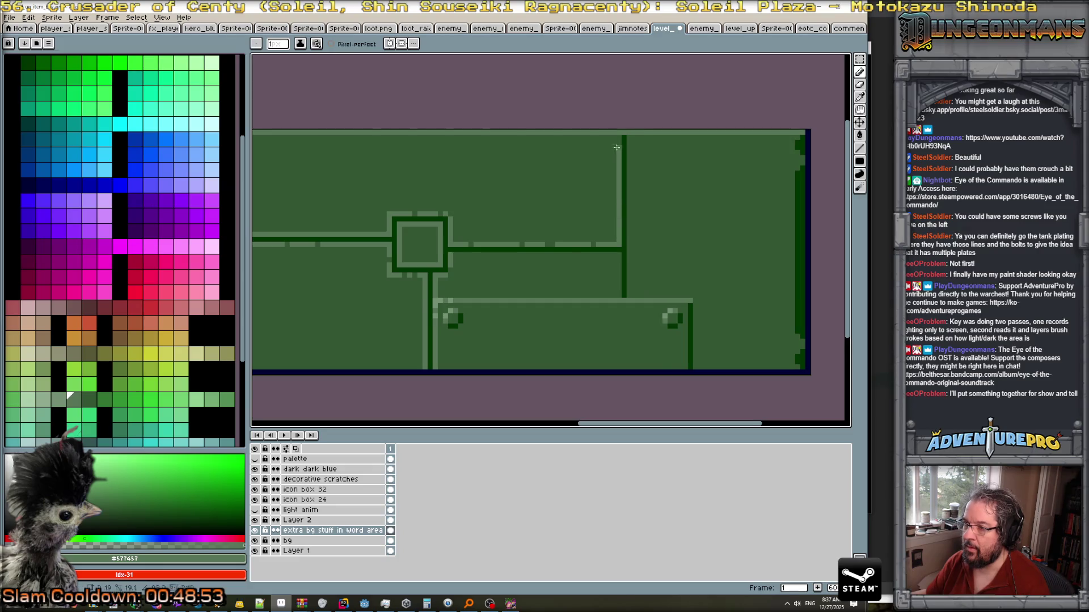
{"action": "left_click", "coordinate": [618, 137]}
{"action": "left_click_drag", "start_coordinate": [617, 255], "coordinate": [618, 298]}
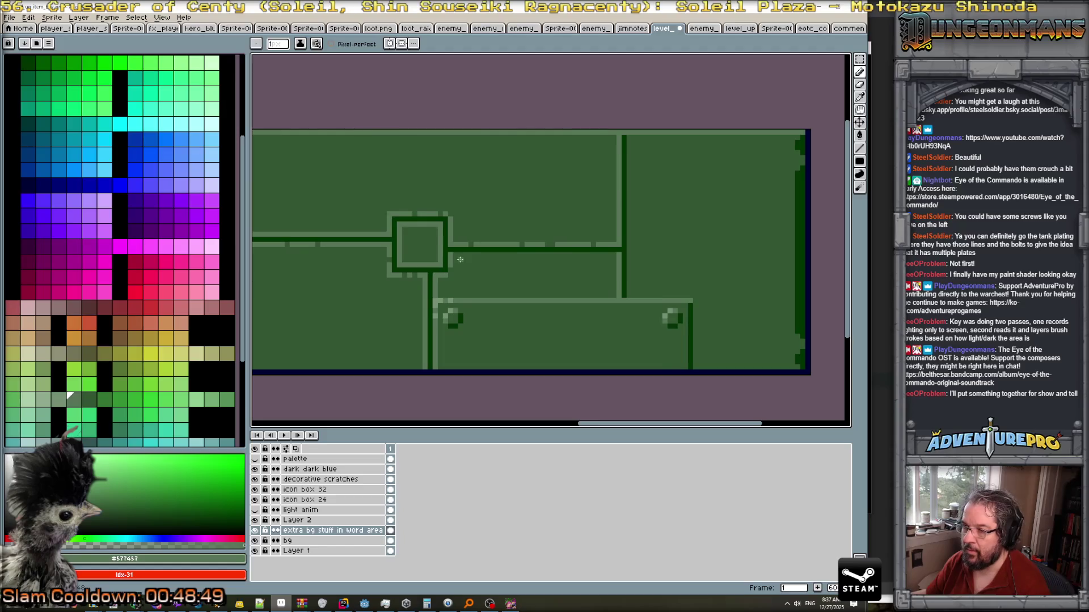
{"action": "left_click_drag", "start_coordinate": [457, 255], "coordinate": [618, 255]}
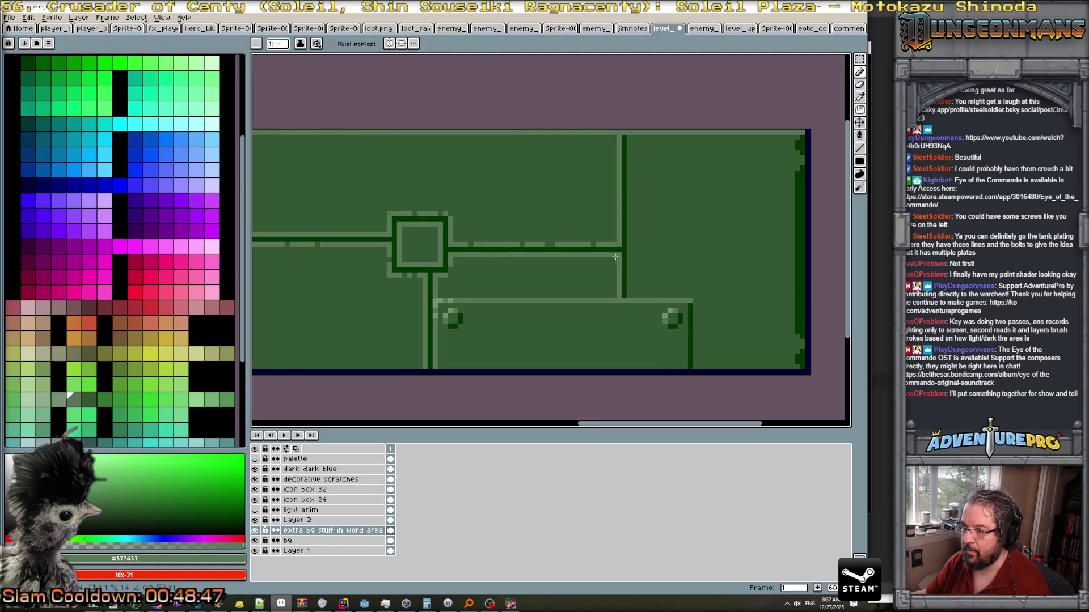
Add a second parallel light-green highlight running down the right vertical seam from its top.
{"action": "left_click", "coordinate": [579, 257], "text": "alt"}
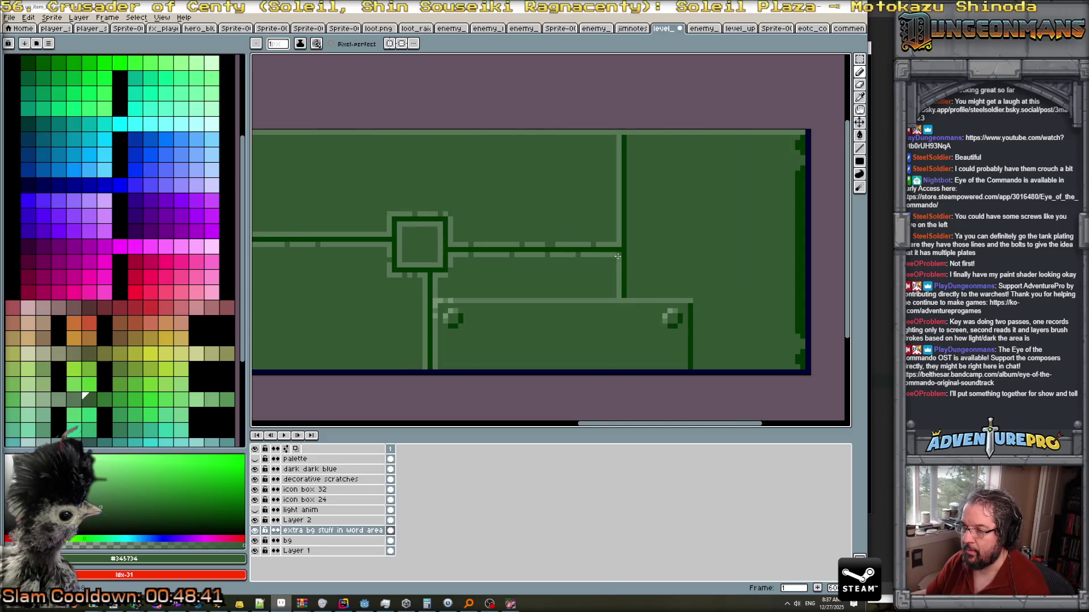
{"action": "scroll", "coordinate": [620, 279], "scroll_direction": "down", "scroll_amount": 1}
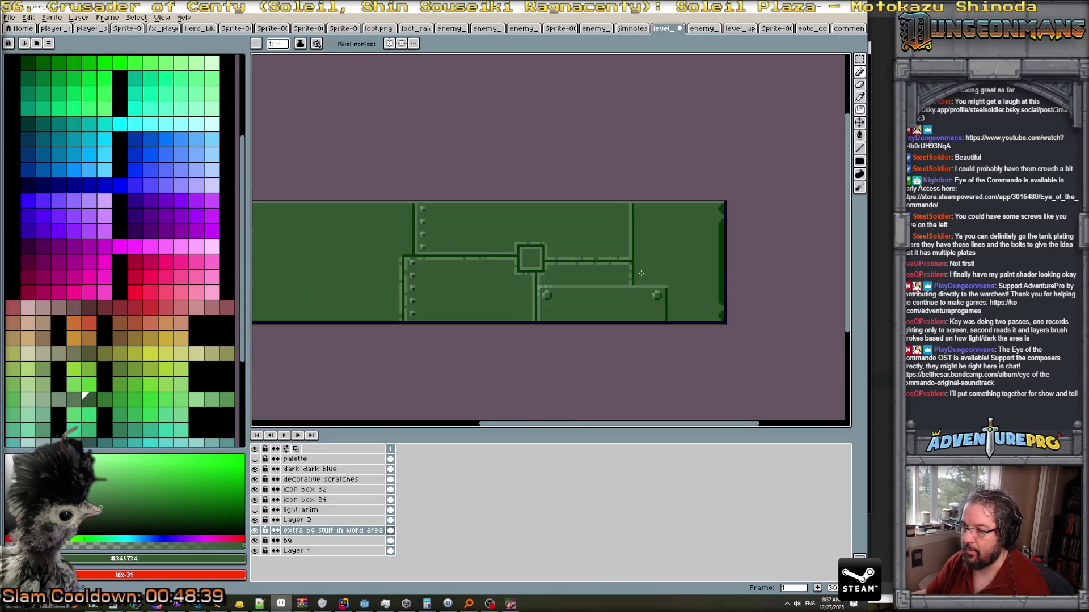
{"action": "scroll", "coordinate": [618, 232], "scroll_direction": "up", "scroll_amount": 1}
{"action": "left_click", "coordinate": [617, 230], "text": "alt"}
{"action": "left_click_drag", "start_coordinate": [625, 166], "coordinate": [627, 326]}
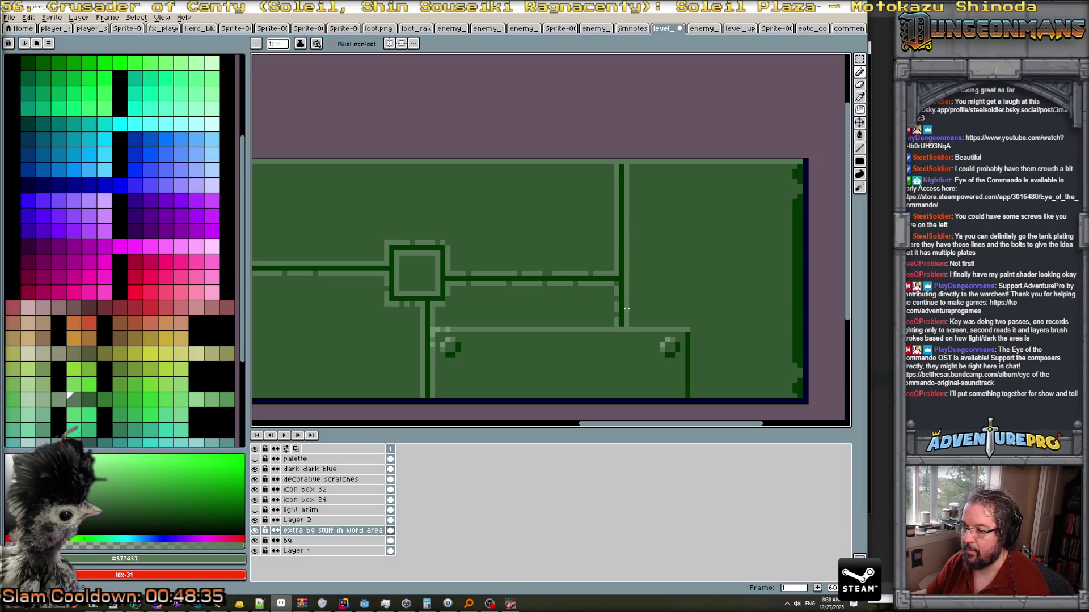
{"action": "scroll", "coordinate": [622, 310], "scroll_direction": "down", "scroll_amount": 2}
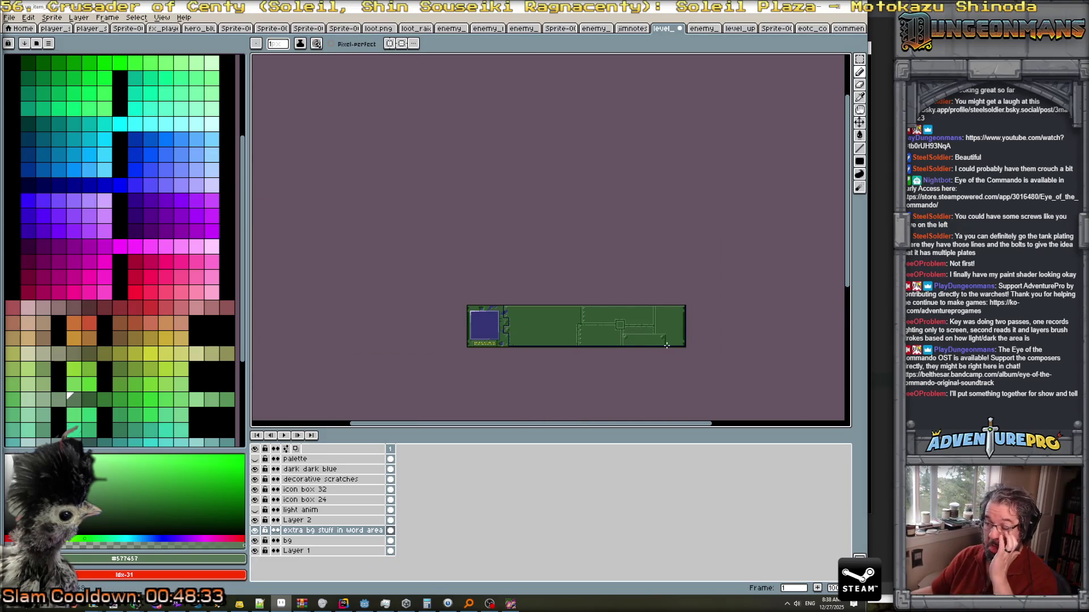
{"action": "scroll", "coordinate": [665, 345], "scroll_direction": "down", "scroll_amount": 2}
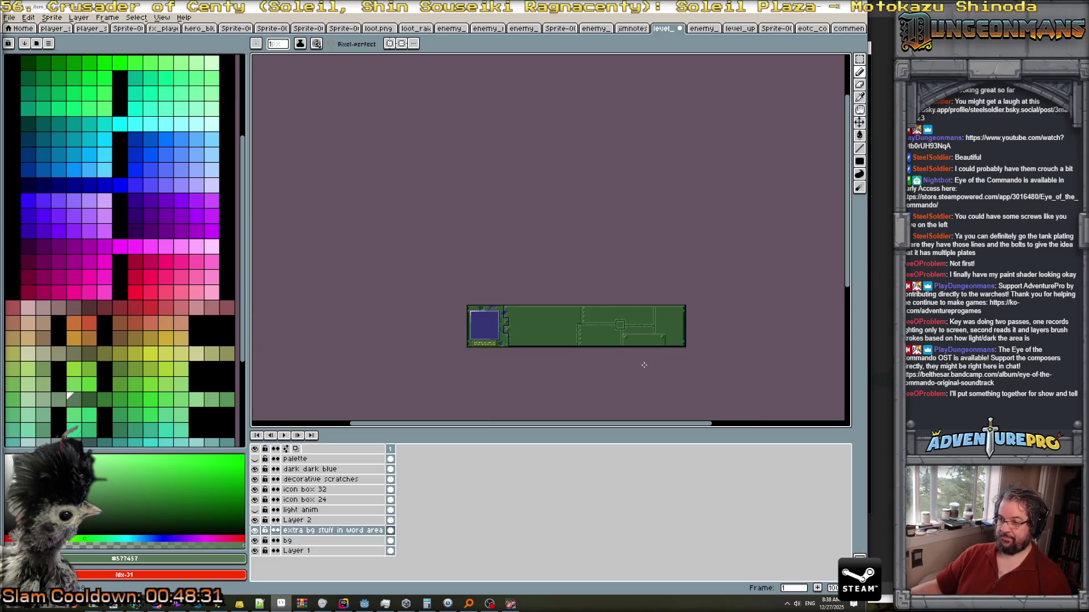
{"action": "scroll", "coordinate": [644, 365], "scroll_direction": "up", "scroll_amount": 2}
{"action": "scroll", "coordinate": [626, 204], "scroll_direction": "down", "scroll_amount": 1}
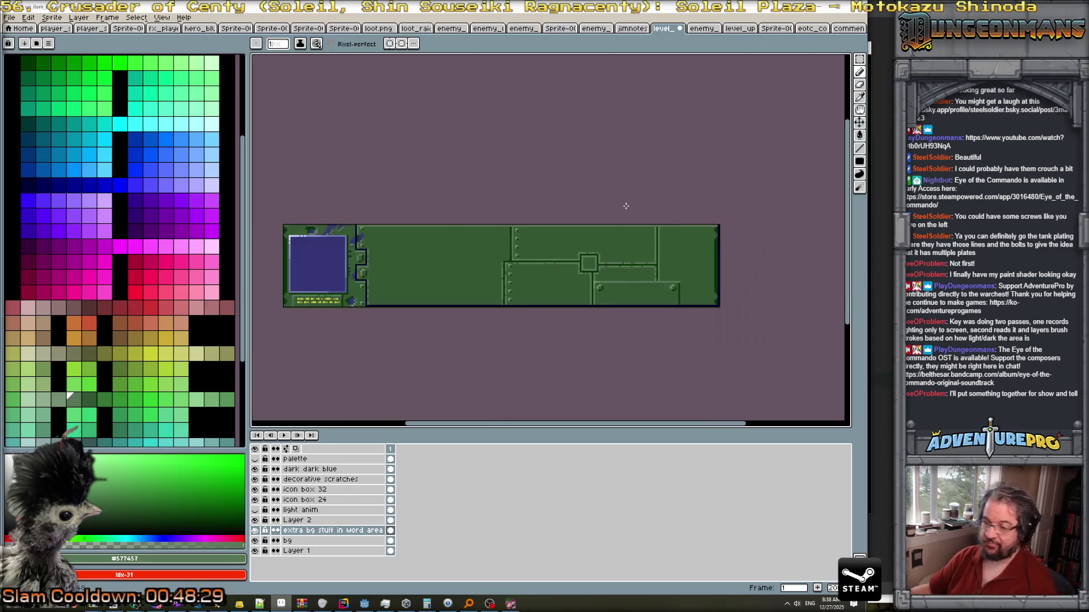
{"action": "scroll", "coordinate": [651, 219], "scroll_direction": "up", "scroll_amount": 1}
{"action": "scroll", "coordinate": [660, 283], "scroll_direction": "down", "scroll_amount": 1}
{"action": "scroll", "coordinate": [664, 291], "scroll_direction": "up", "scroll_amount": 1}
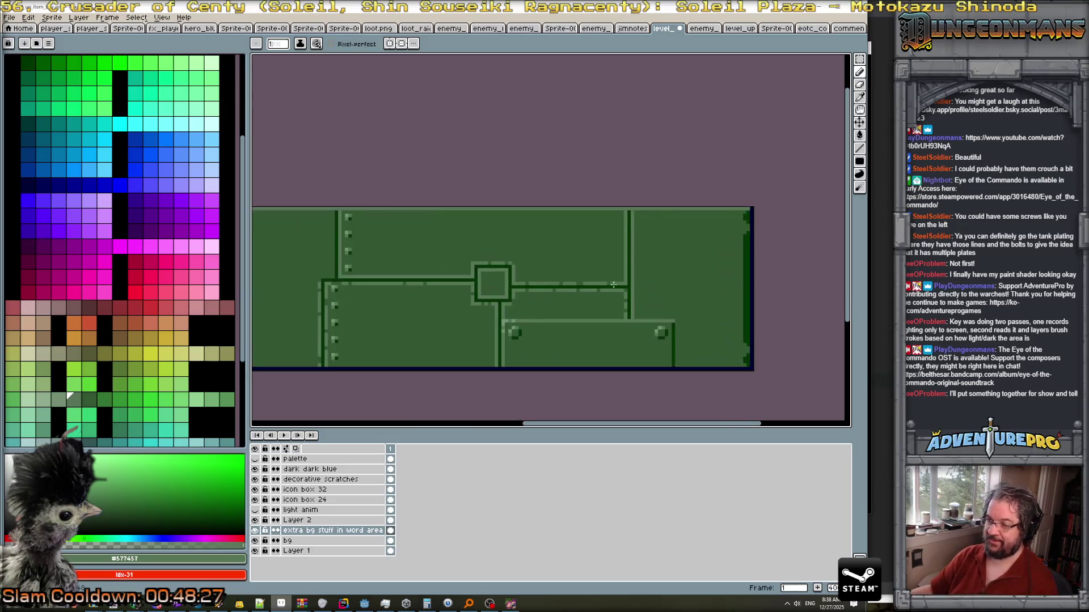
{"action": "scroll", "coordinate": [550, 321], "scroll_direction": "up", "scroll_amount": 1}
{"action": "scroll", "coordinate": [492, 336], "scroll_direction": "up", "scroll_amount": 1}
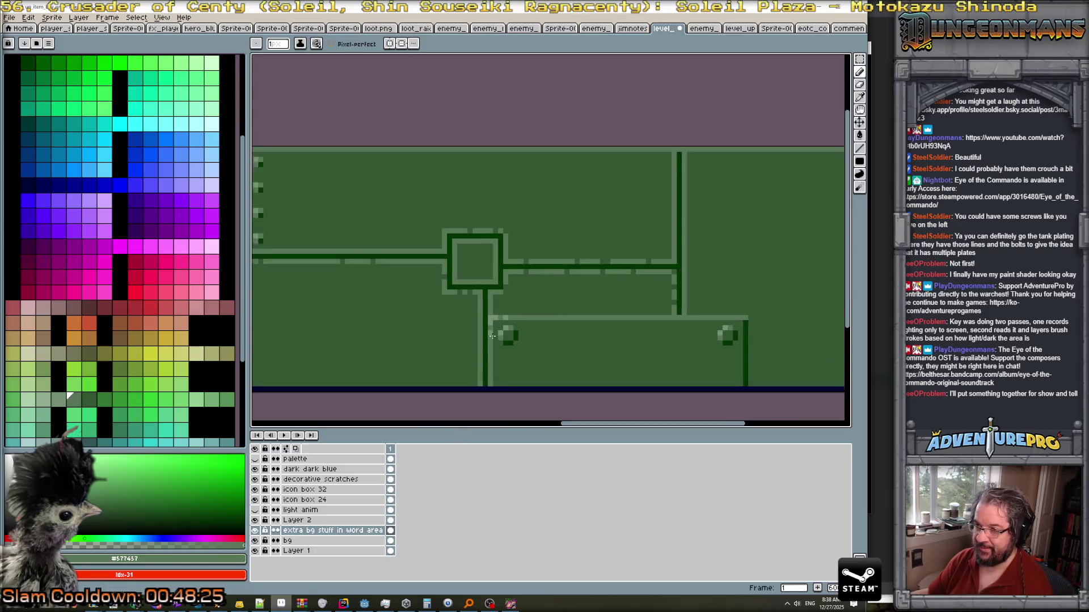
Erase the lower-right plate's outline and bolts, then extend the dark right seam and highlight to the bottom.
{"action": "key", "text": "e"}
{"action": "mouse_move", "coordinate": [493, 317]}
{"action": "left_mouse_down"}
{"action": "mouse_move", "coordinate": [530, 318]}
{"action": "mouse_move", "coordinate": [500, 333]}
{"action": "mouse_move", "coordinate": [566, 317]}
{"action": "mouse_move", "coordinate": [743, 316]}
{"action": "mouse_move", "coordinate": [705, 319]}
{"action": "mouse_move", "coordinate": [730, 317]}
{"action": "mouse_move", "coordinate": [720, 343]}
{"action": "mouse_move", "coordinate": [750, 379]}
{"action": "mouse_move", "coordinate": [730, 343]}
{"action": "left_mouse_up"}
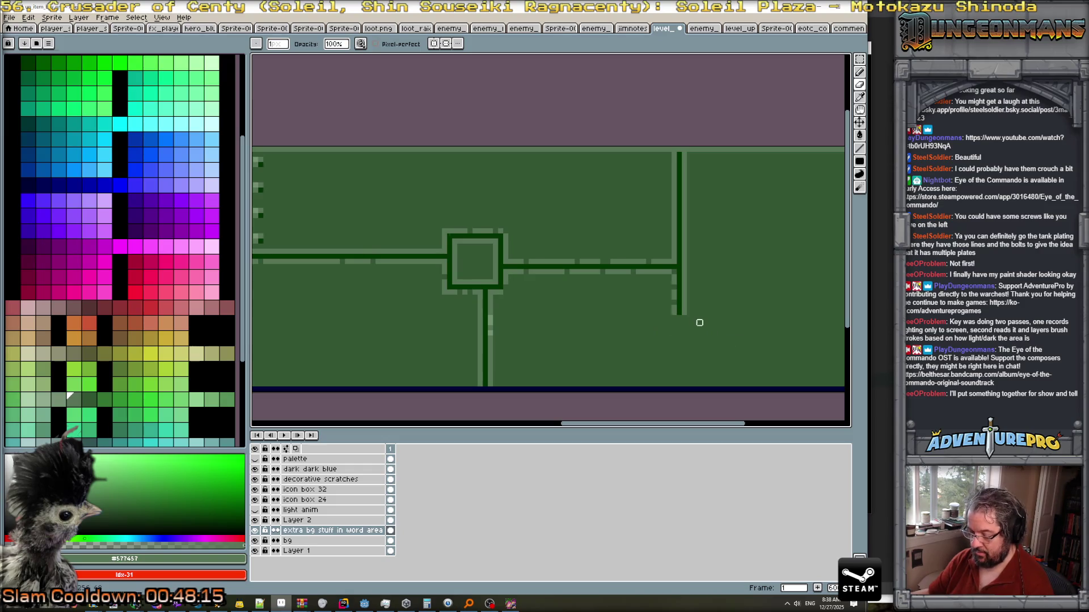
{"action": "key", "text": "b"}
{"action": "left_click", "coordinate": [678, 311], "text": "alt"}
{"action": "left_click_drag", "start_coordinate": [680, 316], "coordinate": [679, 386]}
{"action": "left_click", "coordinate": [686, 308], "text": "alt"}
{"action": "mouse_move", "coordinate": [685, 315]}
{"action": "left_mouse_down"}
{"action": "mouse_move", "coordinate": [686, 388]}
{"action": "mouse_move", "coordinate": [685, 312]}
{"action": "left_mouse_up"}
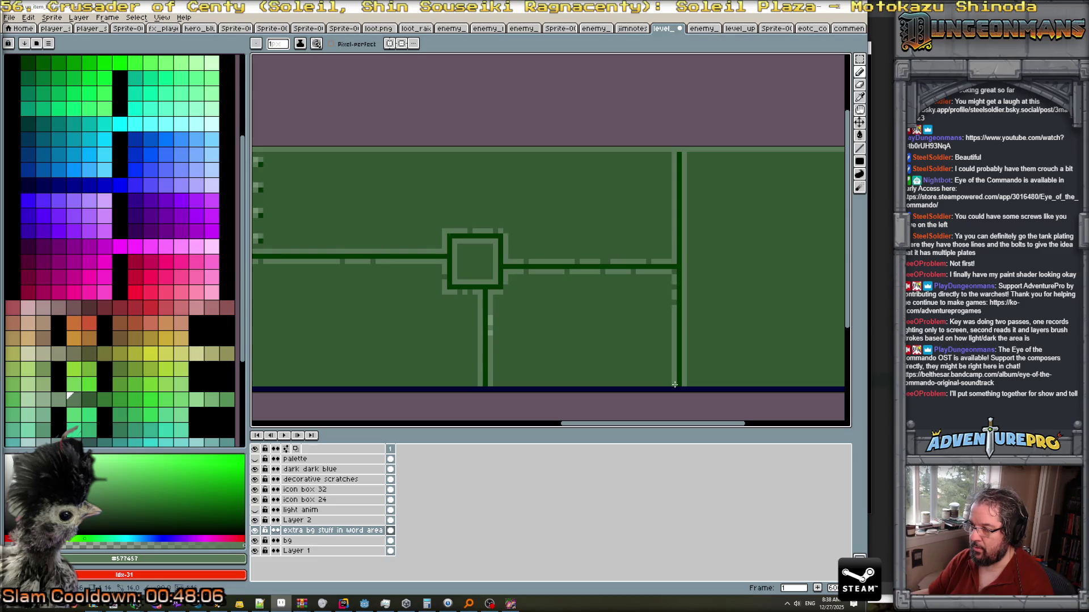
{"action": "left_click", "coordinate": [671, 334], "text": "alt"}
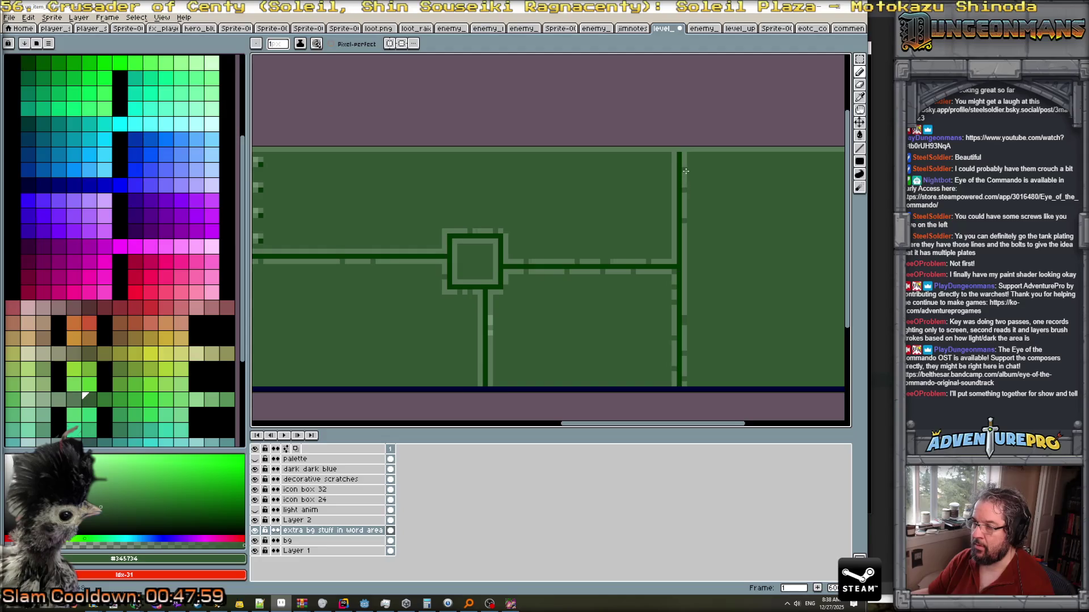
{"action": "scroll", "coordinate": [685, 171], "scroll_direction": "down", "scroll_amount": 3}
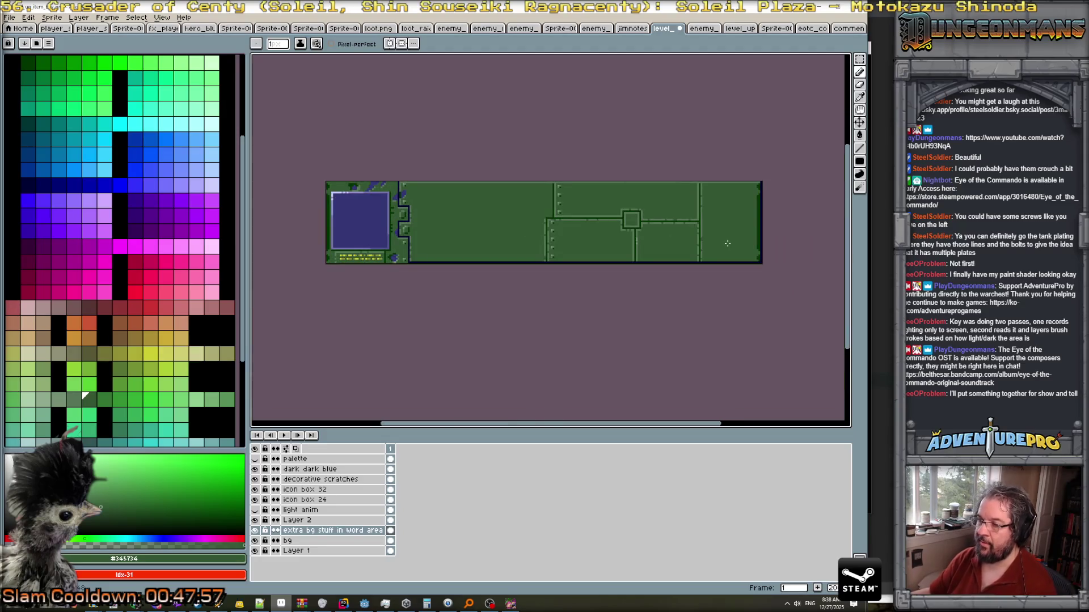
Shade the centre fixture's inner square with a light top-left diagonal and dark bottom-right pixels.
{"action": "scroll", "coordinate": [635, 234], "scroll_direction": "up", "scroll_amount": 1}
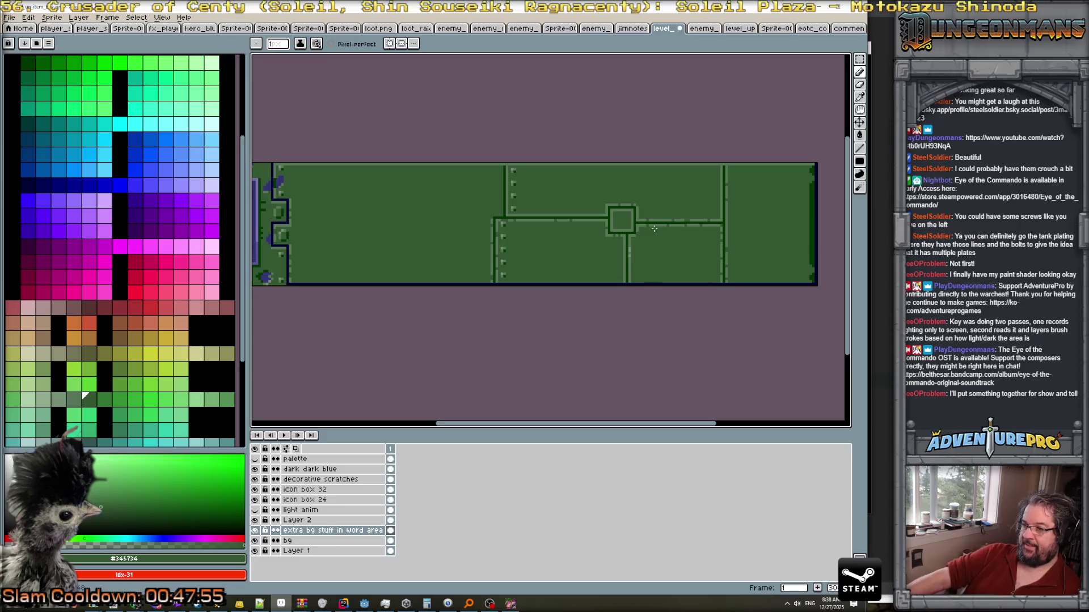
{"action": "scroll", "coordinate": [622, 247], "scroll_direction": "down", "scroll_amount": 2}
{"action": "scroll", "coordinate": [623, 255], "scroll_direction": "up", "scroll_amount": 3}
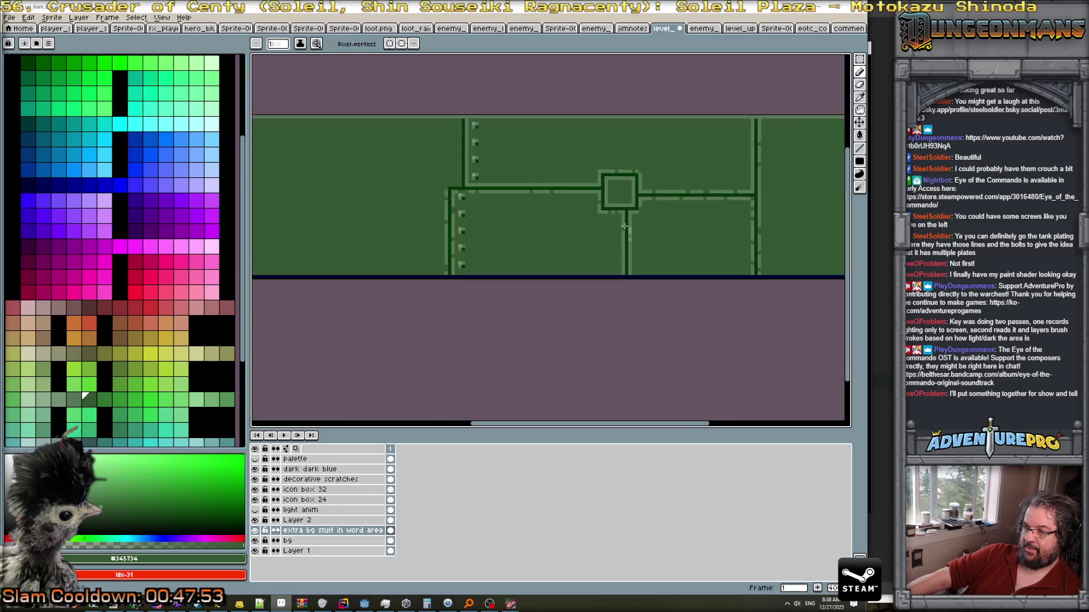
{"action": "scroll", "coordinate": [469, 172], "scroll_direction": "up", "scroll_amount": 2}
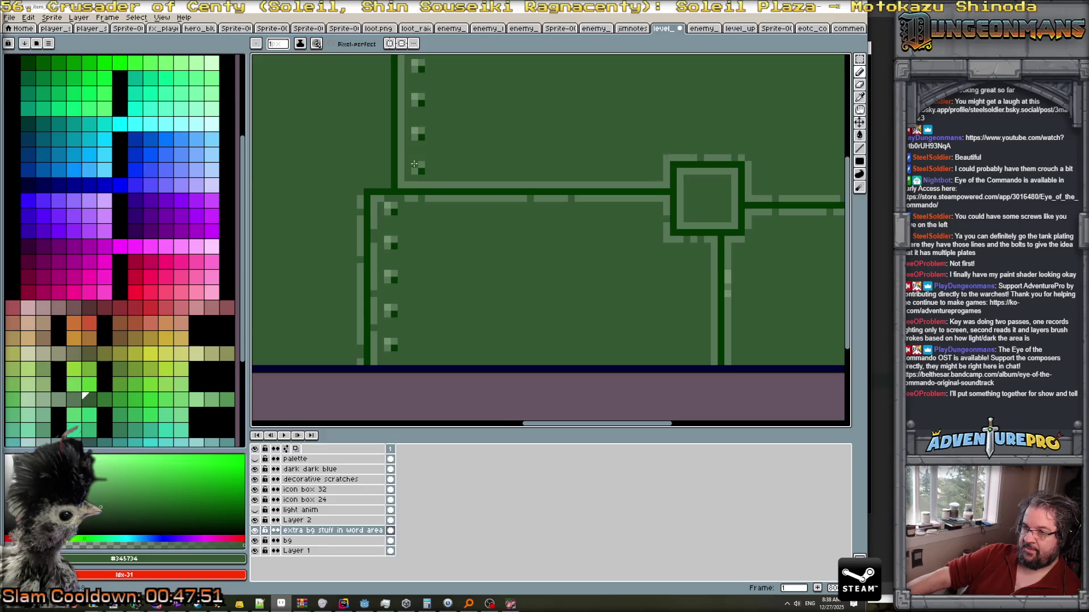
{"action": "scroll", "coordinate": [700, 190], "scroll_direction": "up", "scroll_amount": 1}
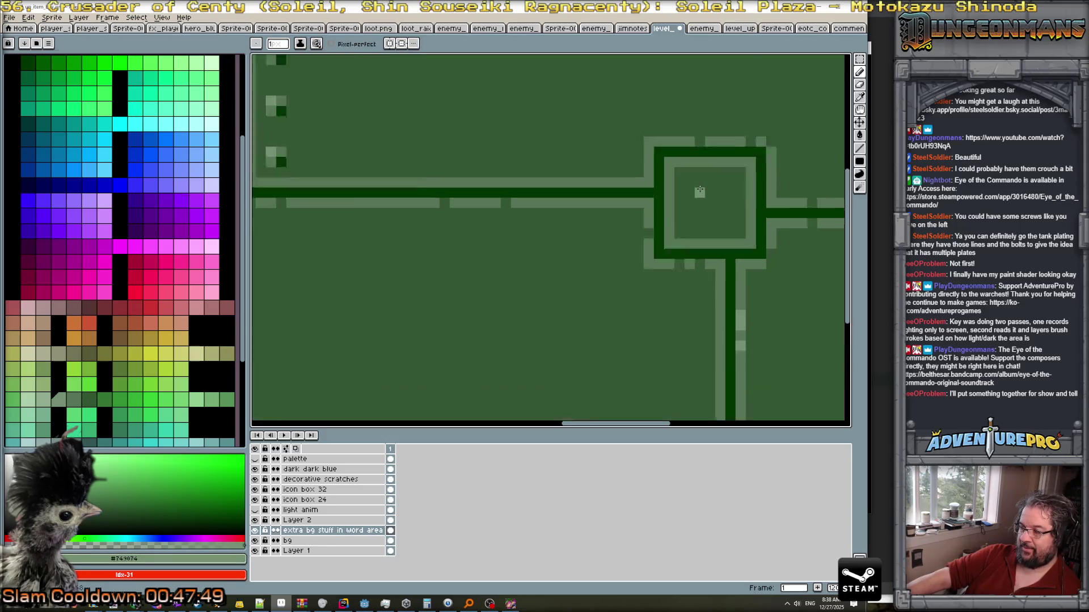
{"action": "scroll", "coordinate": [700, 190], "scroll_direction": "up", "scroll_amount": 1}
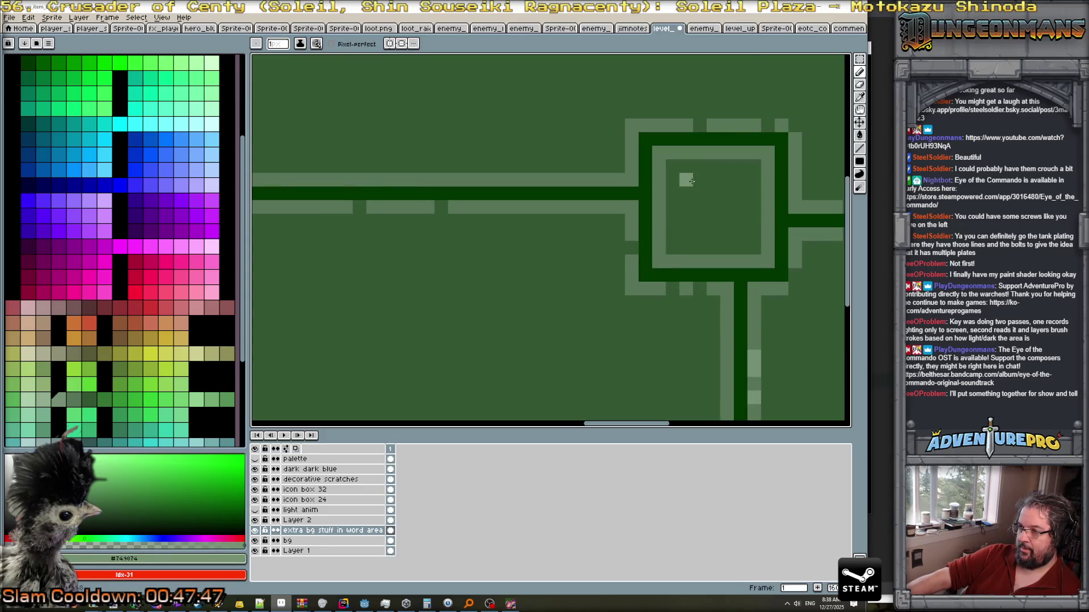
{"action": "left_click_drag", "start_coordinate": [686, 194], "coordinate": [710, 178]}
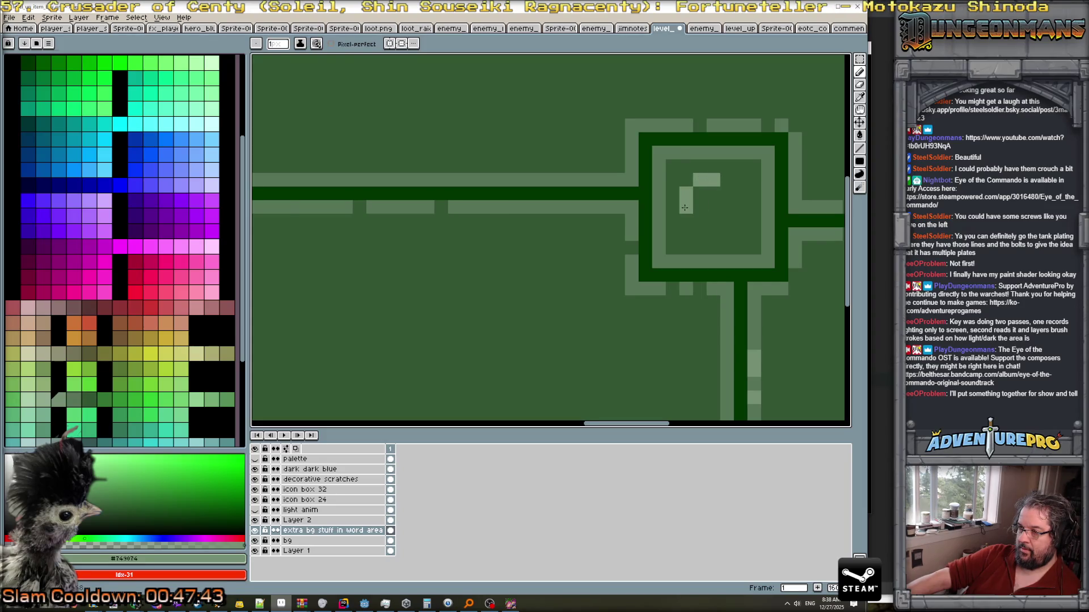
{"action": "scroll", "coordinate": [685, 208], "scroll_direction": "down", "scroll_amount": 1}
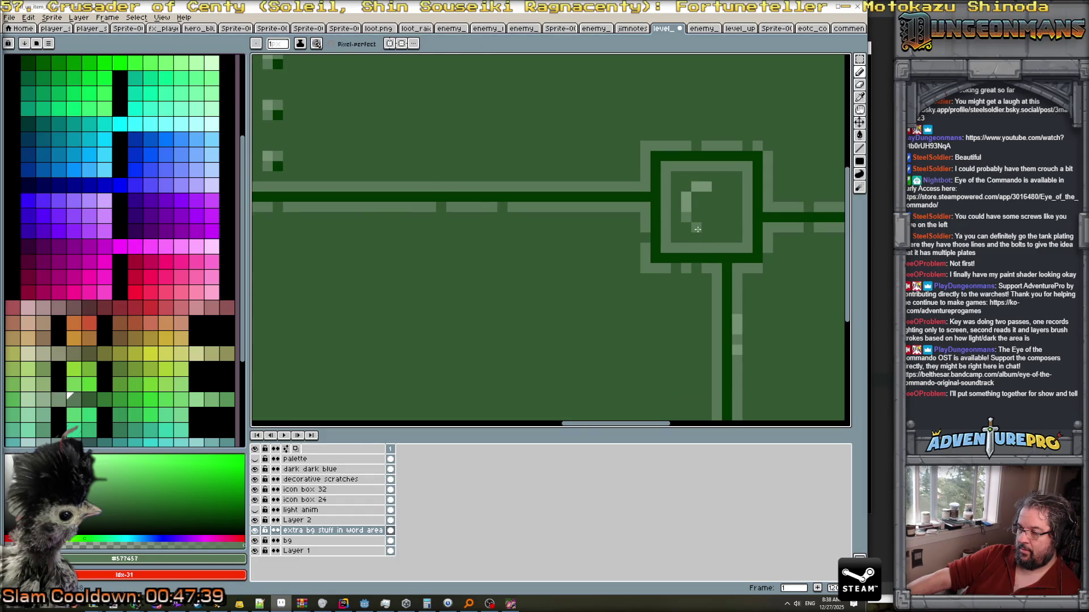
{"action": "left_click", "coordinate": [709, 257], "text": "alt"}
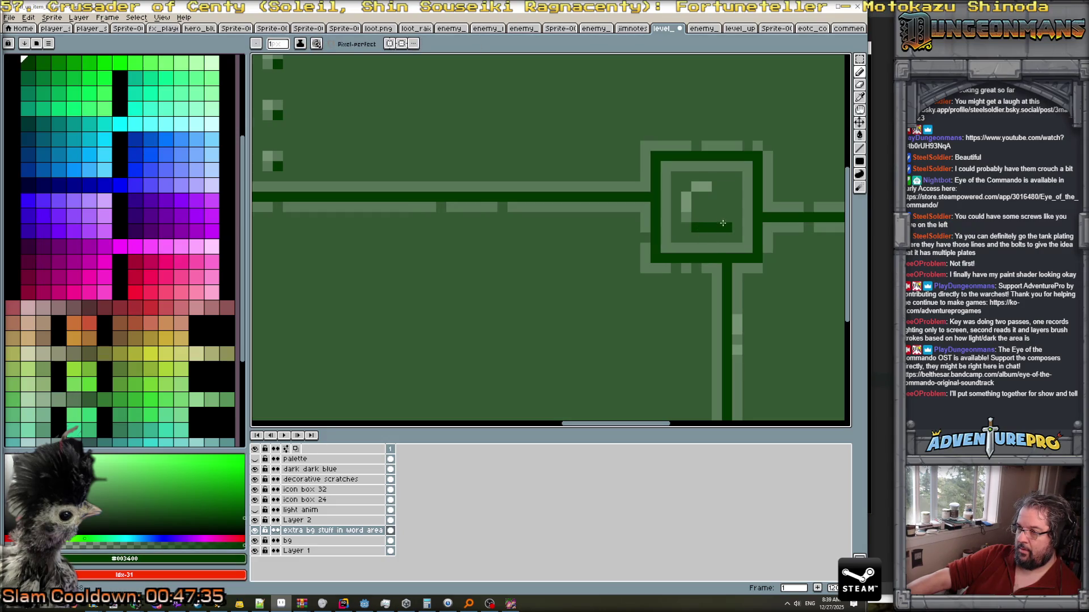
{"action": "left_click", "coordinate": [726, 216]}
{"action": "left_click", "coordinate": [686, 215], "text": "alt"}
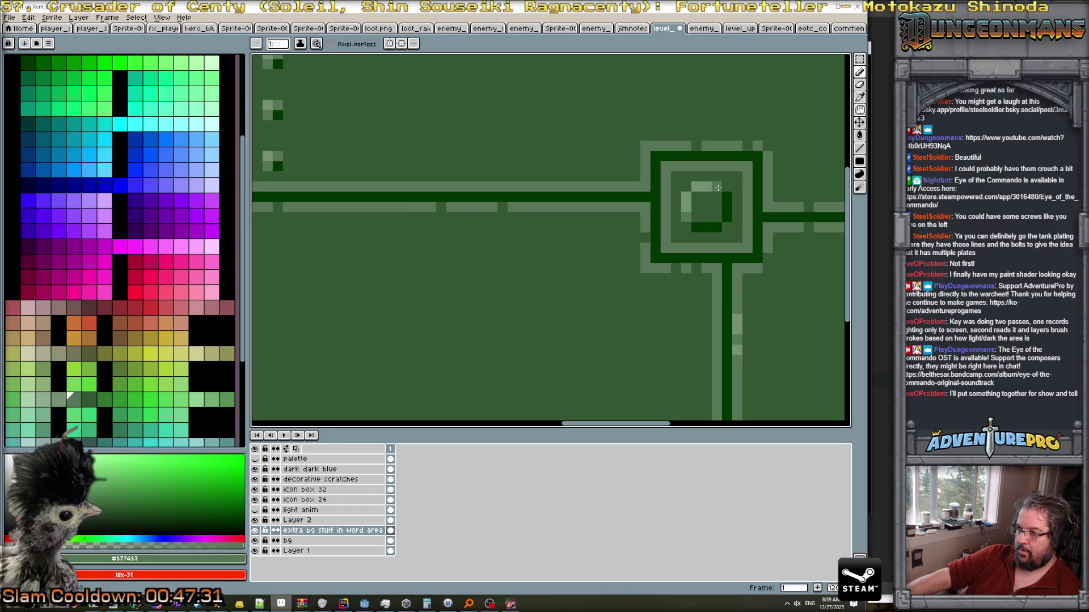
{"action": "scroll", "coordinate": [744, 221], "scroll_direction": "down", "scroll_amount": 3}
{"action": "scroll", "coordinate": [747, 227], "scroll_direction": "down", "scroll_amount": 2}
{"action": "scroll", "coordinate": [764, 247], "scroll_direction": "up", "scroll_amount": 1}
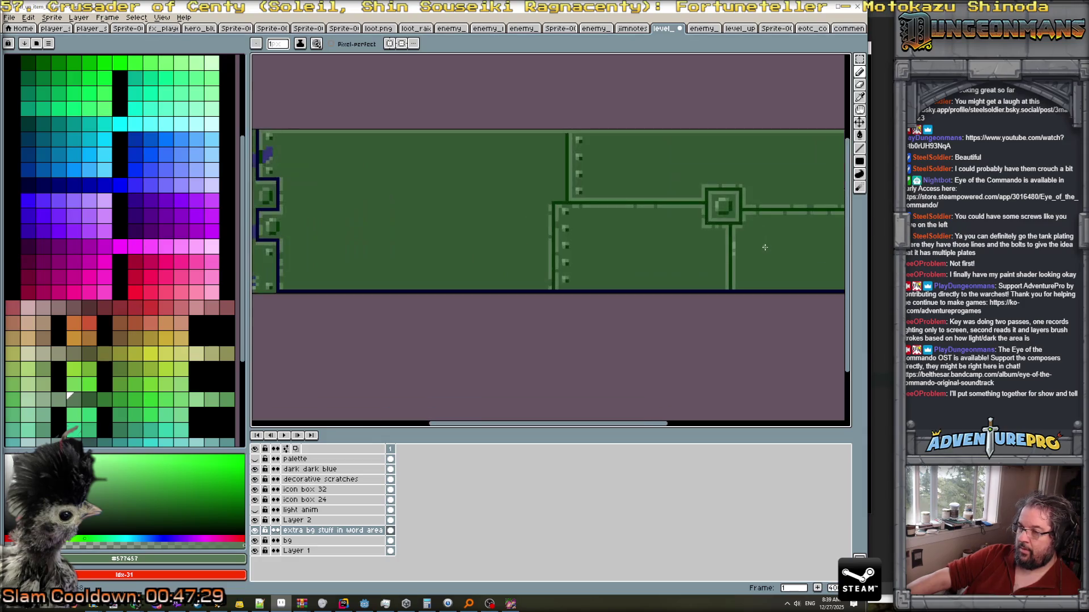
Paint a short light highlight above the dark ledge near the riveted panel junction.
{"action": "scroll", "coordinate": [766, 248], "scroll_direction": "down", "scroll_amount": 2}
{"action": "scroll", "coordinate": [767, 249], "scroll_direction": "up", "scroll_amount": 1}
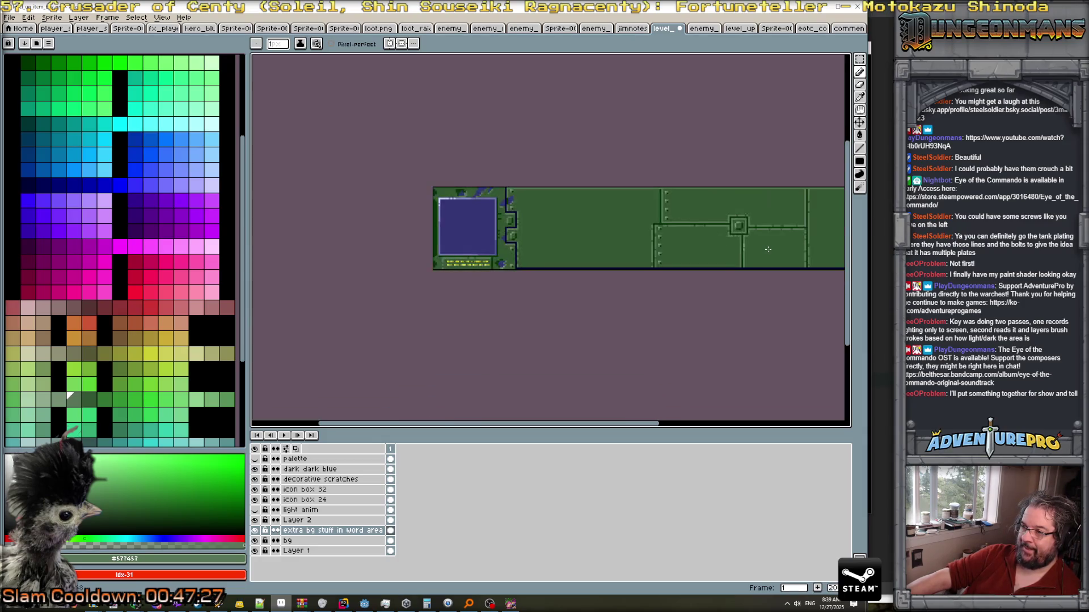
{"action": "left_click_drag", "start_coordinate": [783, 253], "coordinate": [696, 252]}
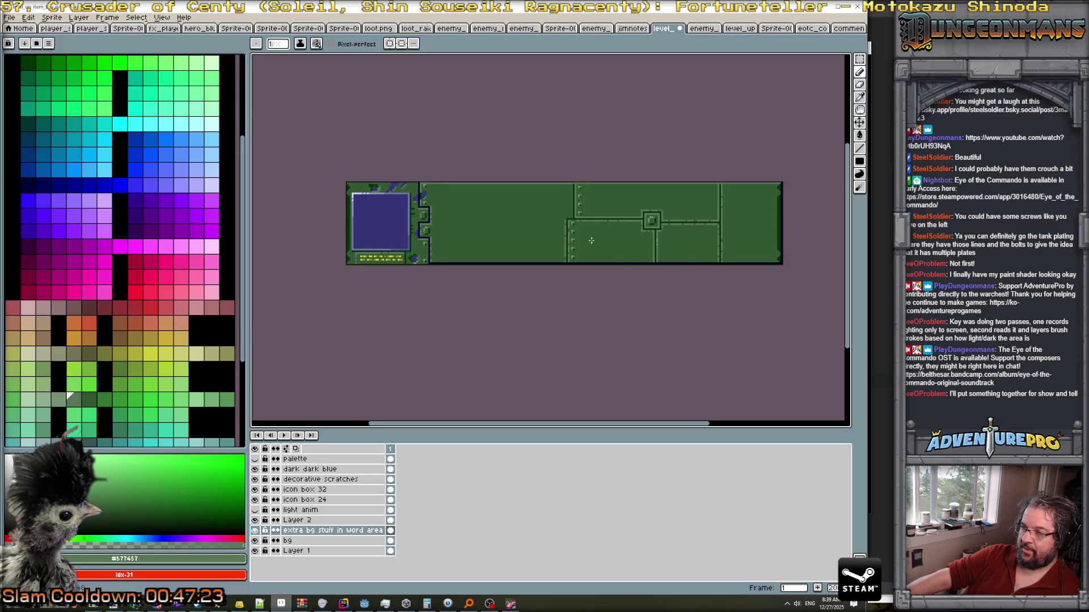
{"action": "scroll", "coordinate": [578, 225], "scroll_direction": "up", "scroll_amount": 3}
{"action": "mouse_move", "coordinate": [531, 228]}
{"action": "left_mouse_down"}
{"action": "mouse_move", "coordinate": [564, 217]}
{"action": "mouse_move", "coordinate": [559, 97]}
{"action": "left_mouse_up"}
Draw dark seams across the left plate: one horizontal and one vertical up to the top border.
{"action": "scroll", "coordinate": [574, 170], "scroll_direction": "down", "scroll_amount": 3}
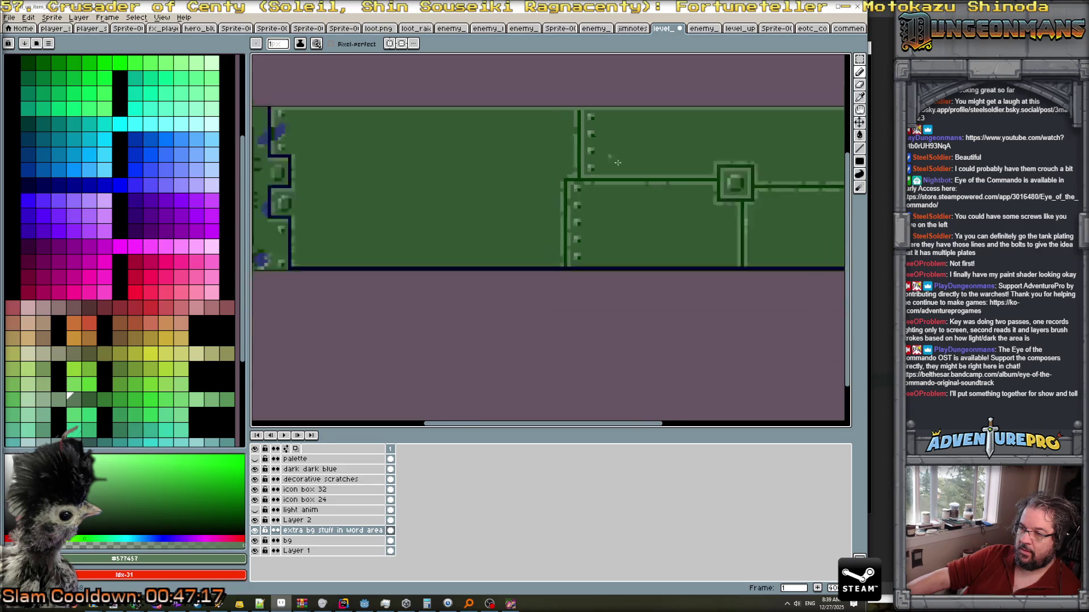
{"action": "scroll", "coordinate": [575, 250], "scroll_direction": "up", "scroll_amount": 1}
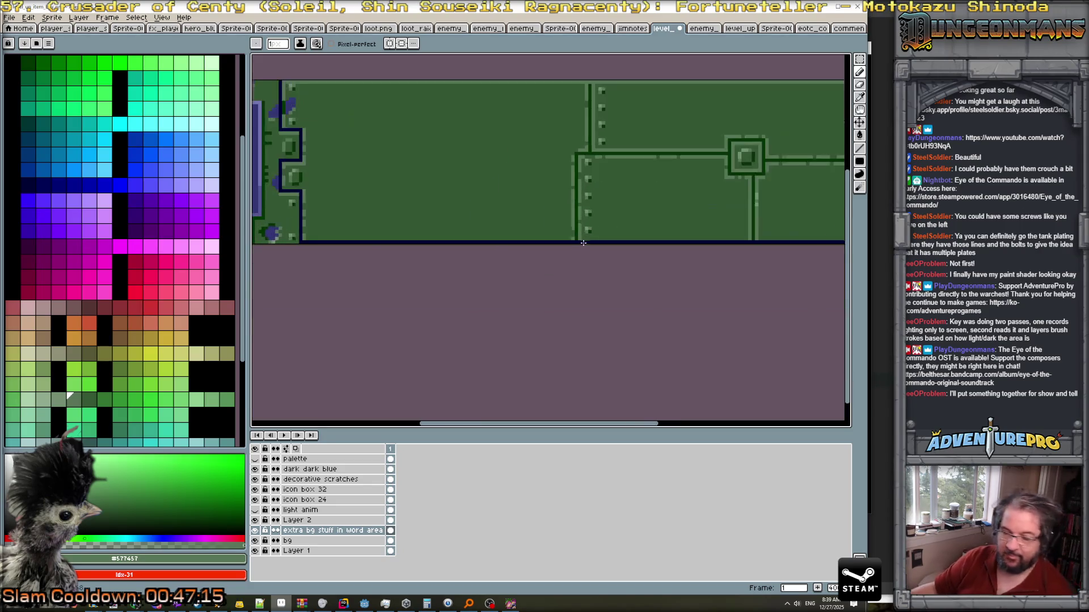
{"action": "scroll", "coordinate": [754, 205], "scroll_direction": "up", "scroll_amount": 1}
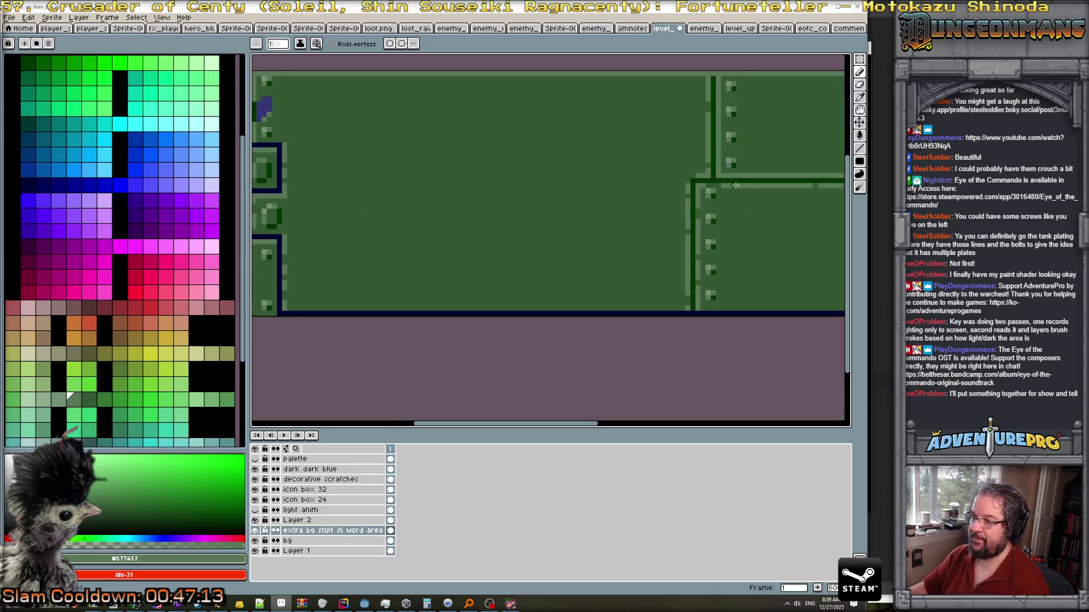
{"action": "left_click", "coordinate": [693, 184], "text": "alt"}
{"action": "scroll", "coordinate": [680, 187], "scroll_direction": "down", "scroll_amount": 4}
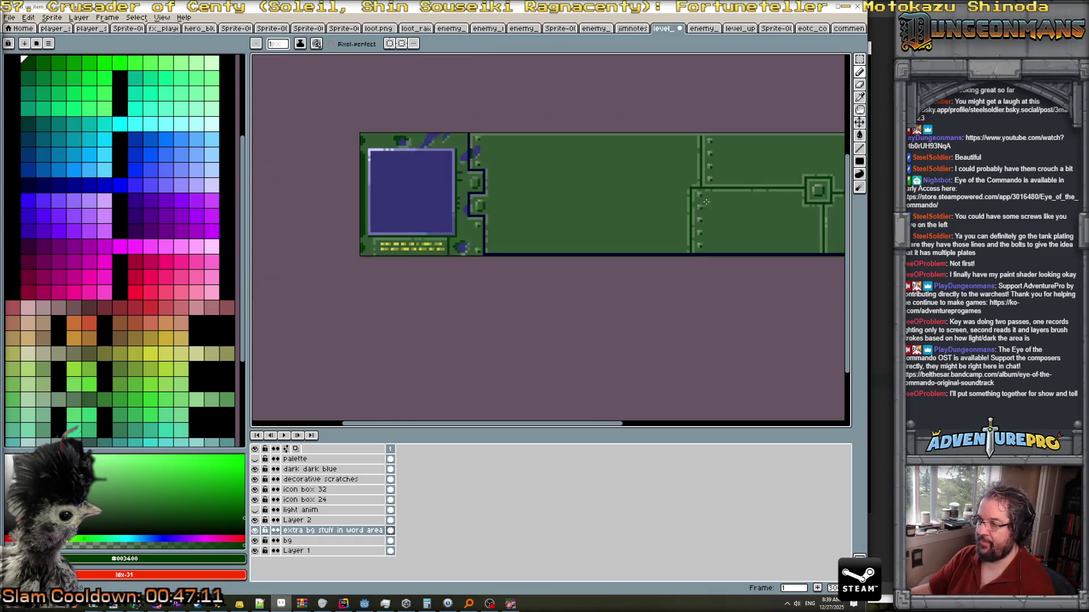
{"action": "scroll", "coordinate": [527, 268], "scroll_direction": "up", "scroll_amount": 2}
{"action": "scroll", "coordinate": [668, 321], "scroll_direction": "up", "scroll_amount": 2}
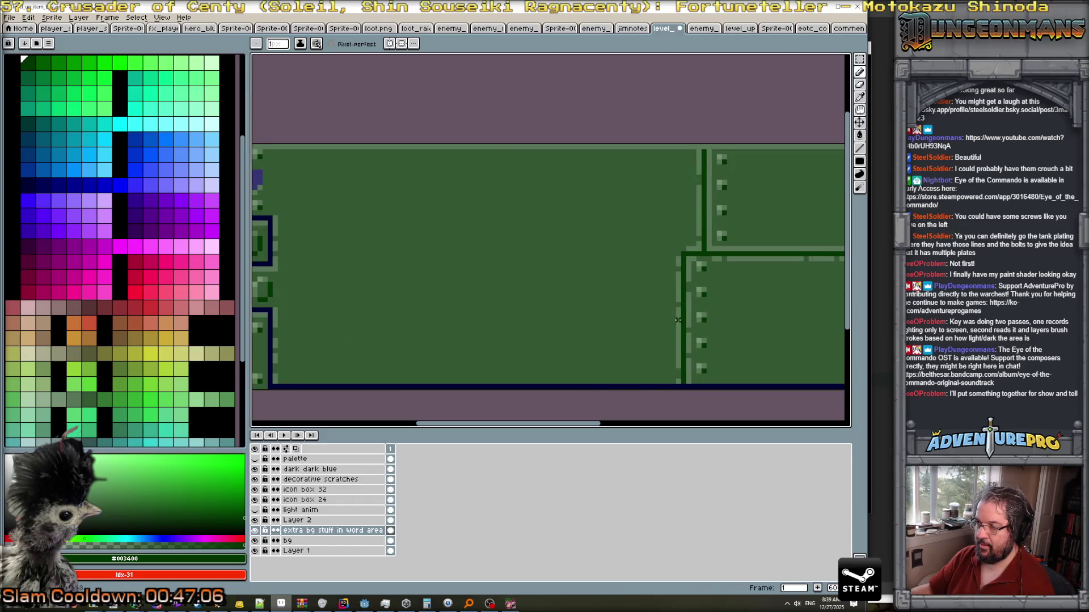
{"action": "mouse_move", "coordinate": [679, 320]}
{"action": "left_mouse_down"}
{"action": "mouse_move", "coordinate": [391, 322]}
{"action": "mouse_move", "coordinate": [445, 326]}
{"action": "mouse_move", "coordinate": [448, 384]}
{"action": "left_mouse_up"}
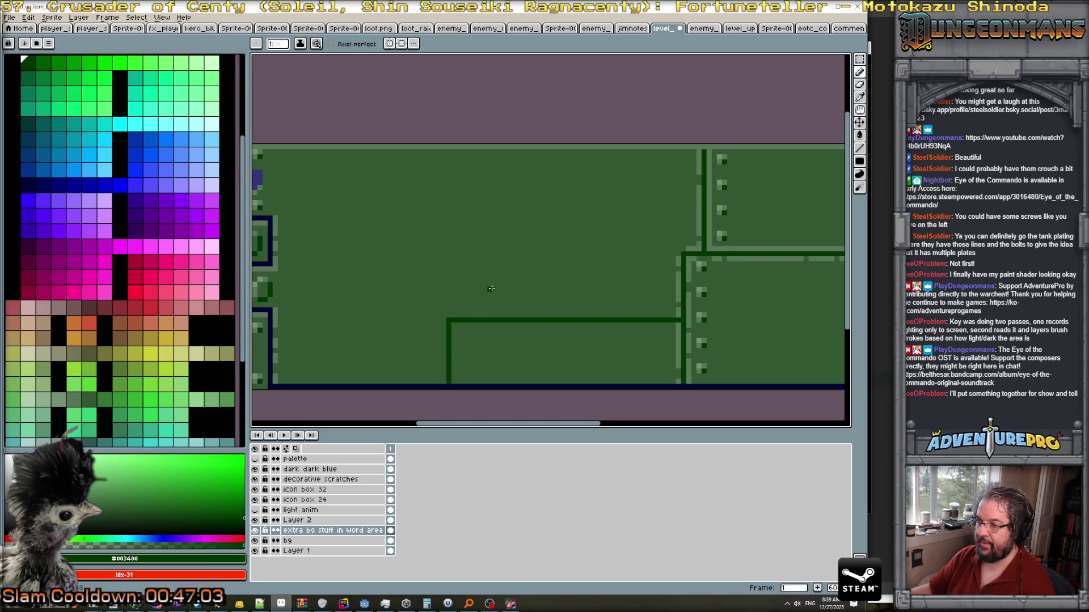
{"action": "left_click_drag", "start_coordinate": [486, 314], "coordinate": [488, 149]}
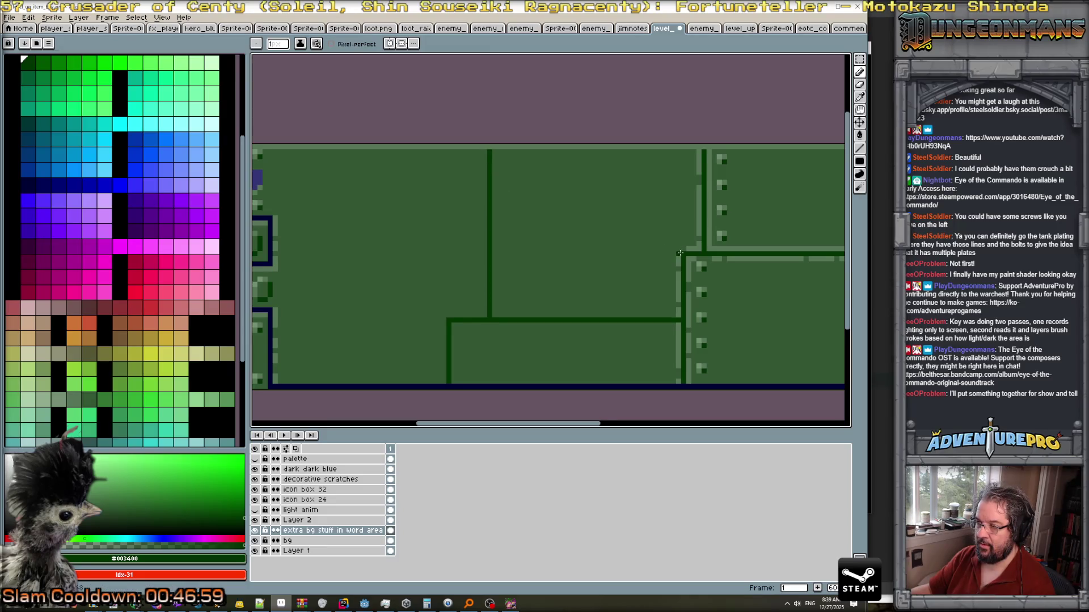
Draw a horizontal dark seam leftward from the riveted seam, undoing its last stretch.
{"action": "scroll", "coordinate": [749, 274], "scroll_direction": "down", "scroll_amount": 3}
{"action": "scroll", "coordinate": [606, 294], "scroll_direction": "up", "scroll_amount": 1}
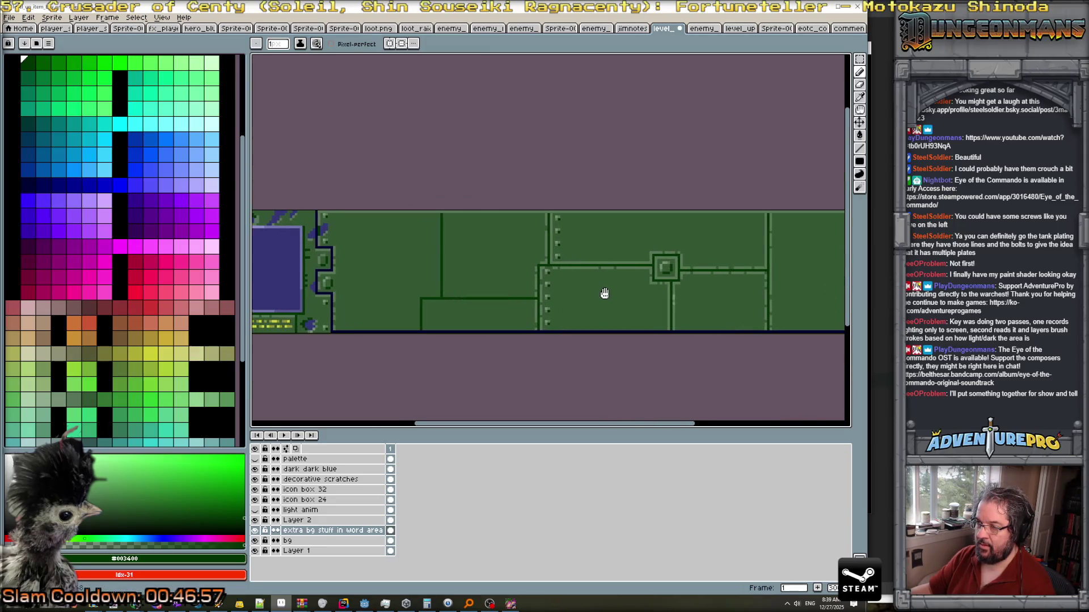
{"action": "scroll", "coordinate": [582, 290], "scroll_direction": "up", "scroll_amount": 1}
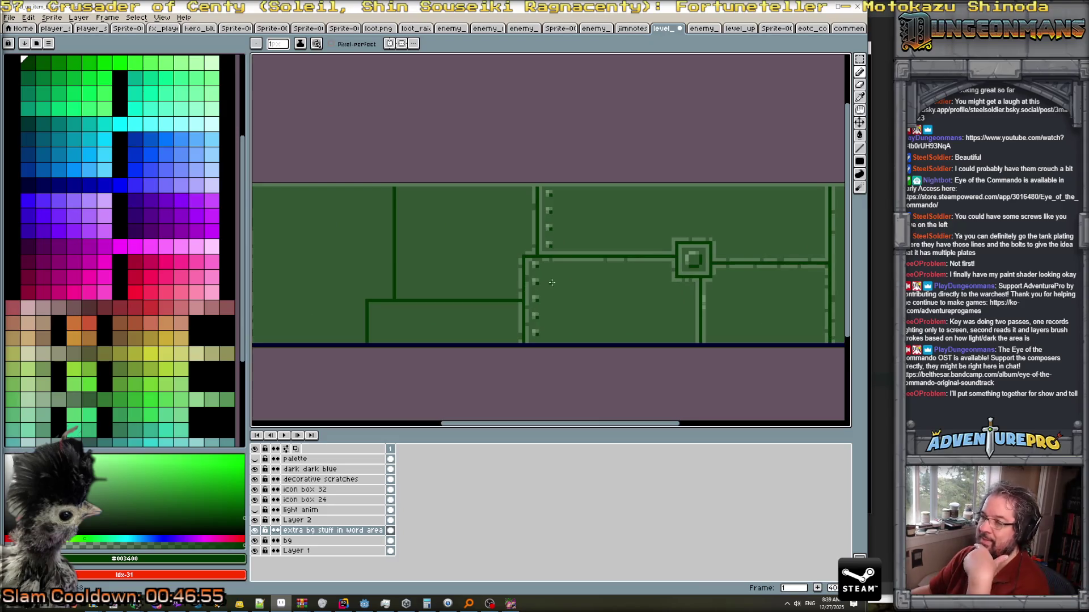
{"action": "scroll", "coordinate": [552, 282], "scroll_direction": "up", "scroll_amount": 2}
{"action": "scroll", "coordinate": [510, 272], "scroll_direction": "down", "scroll_amount": 2}
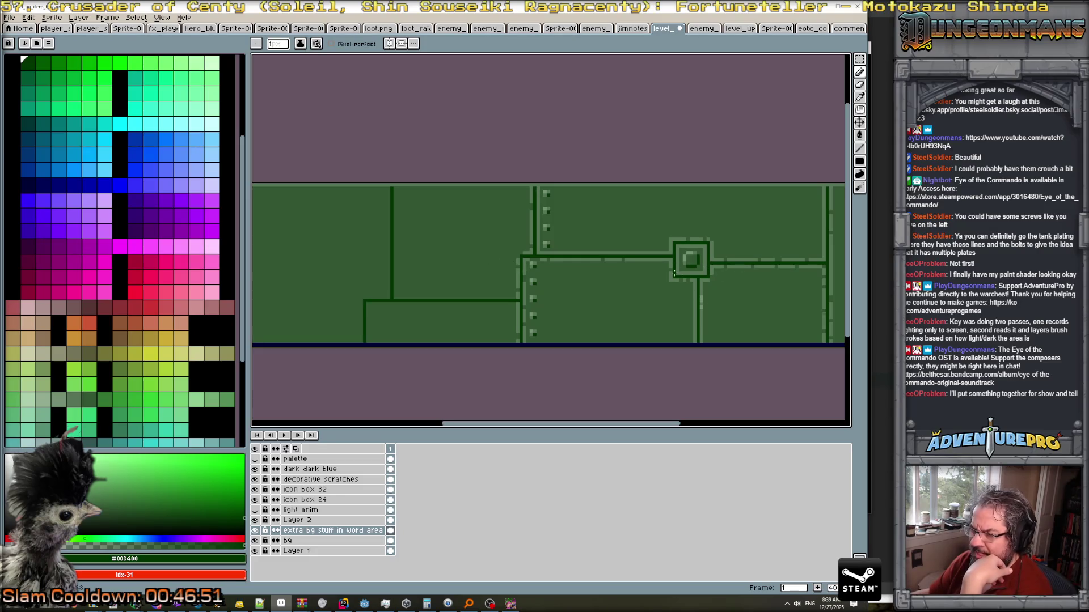
{"action": "scroll", "coordinate": [520, 255], "scroll_direction": "up", "scroll_amount": 2}
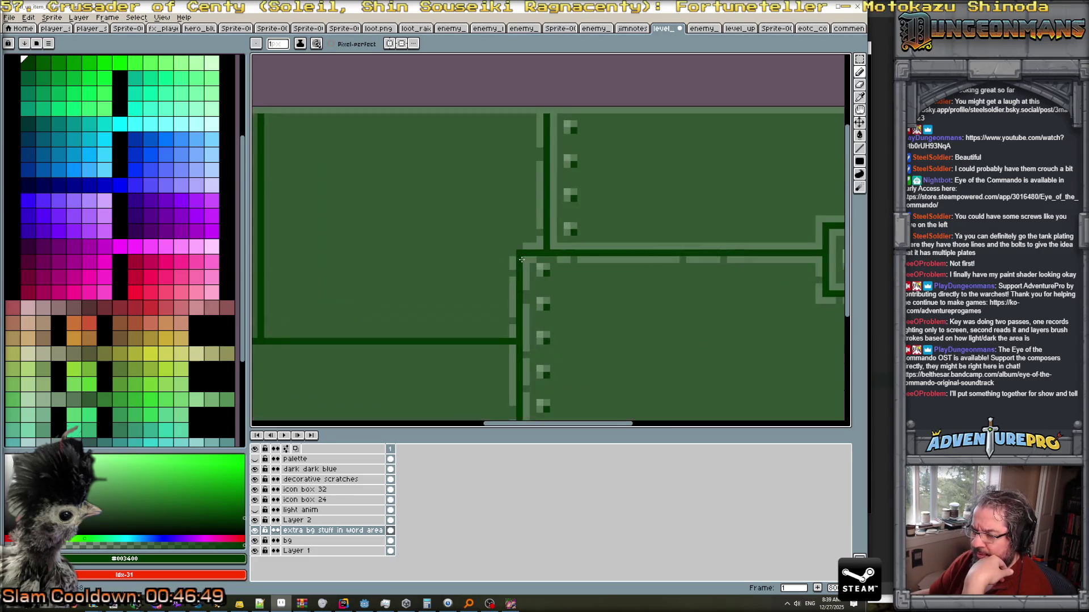
{"action": "scroll", "coordinate": [543, 293], "scroll_direction": "down", "scroll_amount": 3}
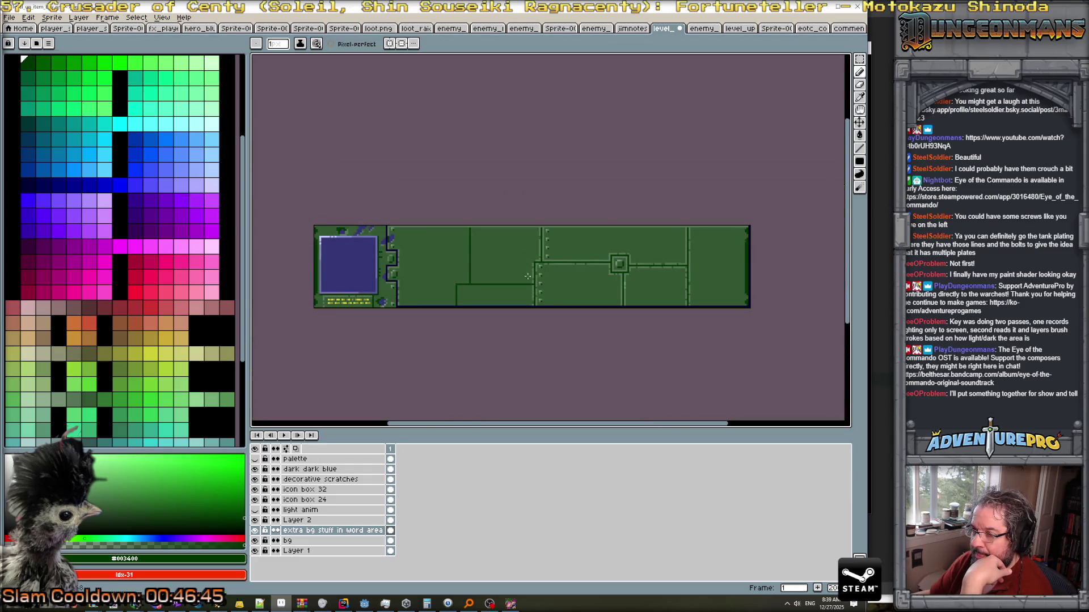
{"action": "scroll", "coordinate": [551, 254], "scroll_direction": "up", "scroll_amount": 3}
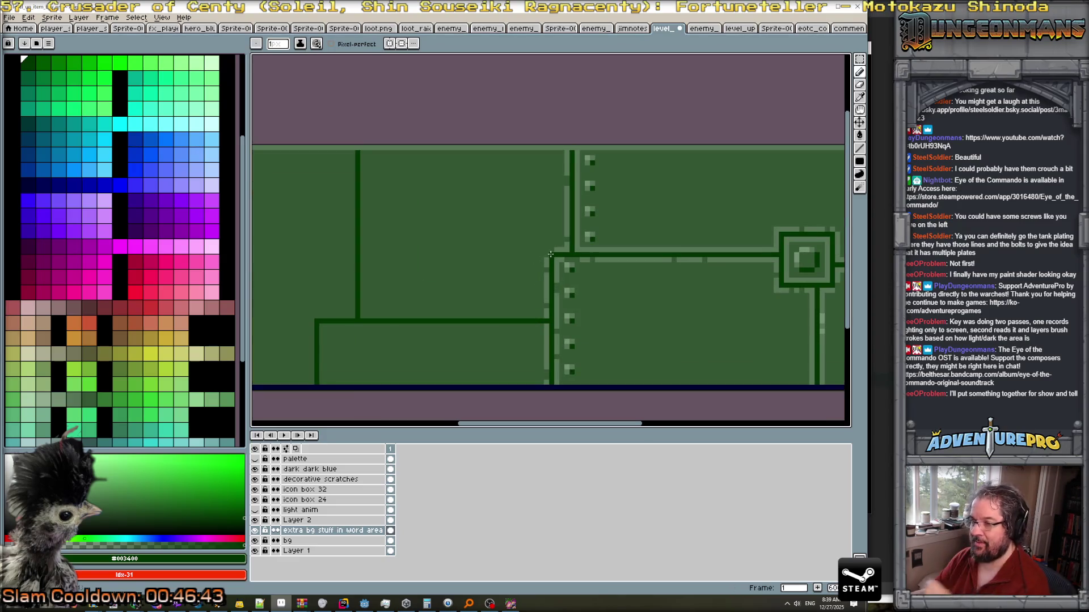
{"action": "left_click_drag", "start_coordinate": [550, 254], "coordinate": [315, 254]}
{"action": "key", "text": "ctrl+z"}
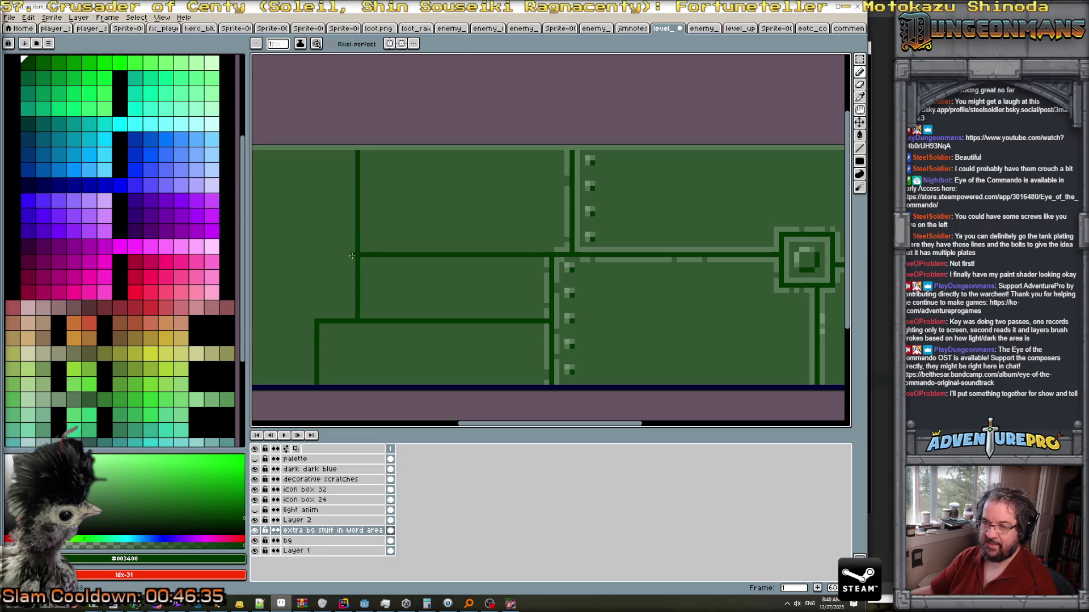
Paint over the unwanted seam lines and small plate outline with the plate green.
{"action": "left_click", "coordinate": [352, 257], "text": "alt"}
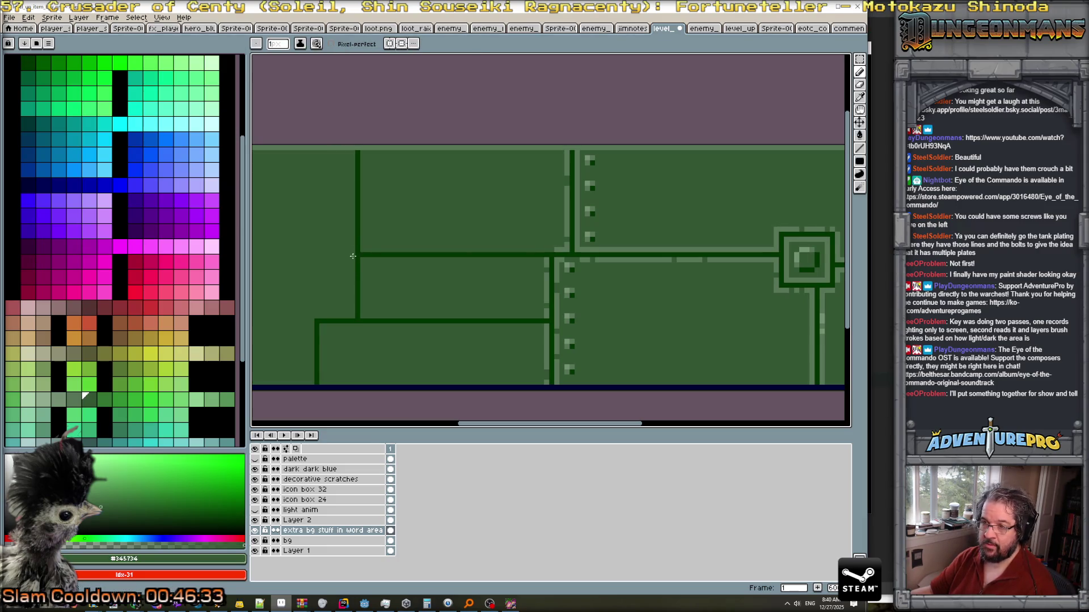
{"action": "mouse_move", "coordinate": [358, 261]}
{"action": "left_mouse_down"}
{"action": "mouse_move", "coordinate": [351, 321]}
{"action": "mouse_move", "coordinate": [317, 323]}
{"action": "mouse_move", "coordinate": [545, 320]}
{"action": "left_mouse_up"}
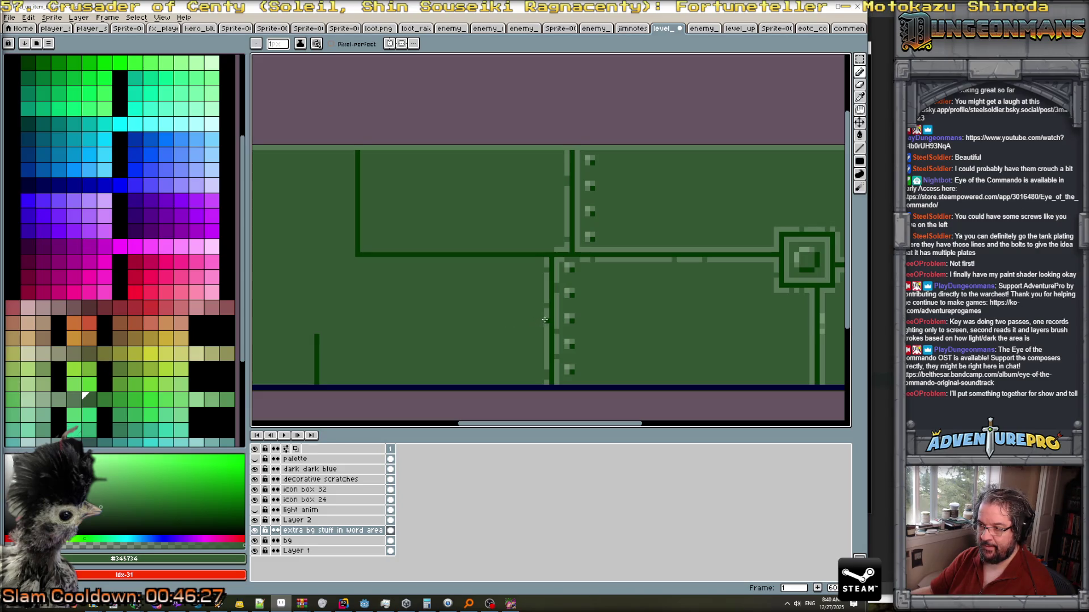
{"action": "left_click_drag", "start_coordinate": [317, 333], "coordinate": [316, 370]}
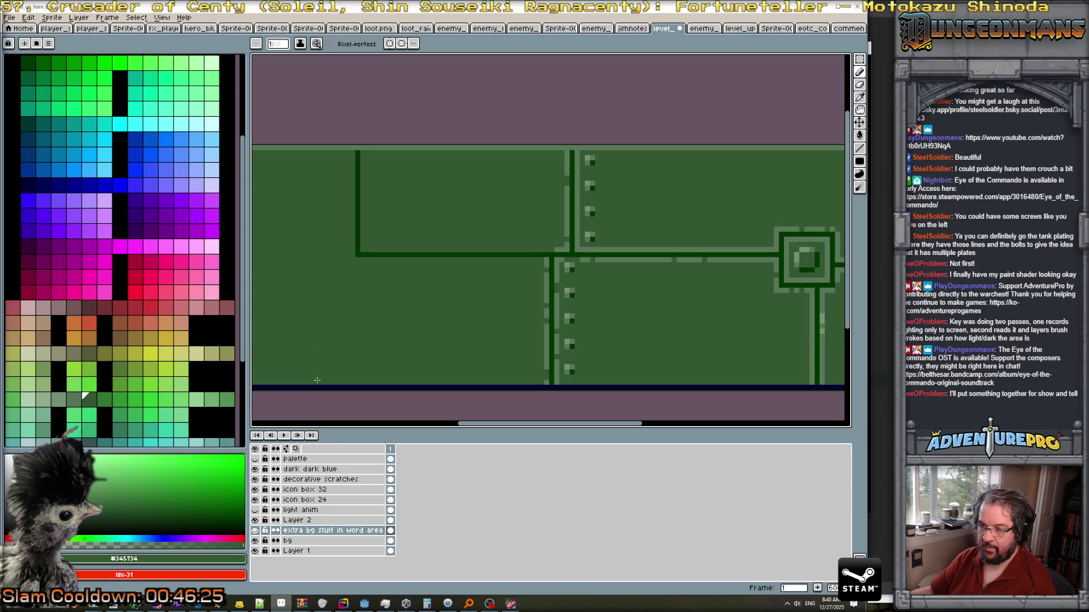
Draw a straight vertical dark seam from the horizontal seam down to the bottom edge.
{"action": "left_click", "coordinate": [397, 252], "text": "alt"}
{"action": "left_click", "coordinate": [398, 259], "text": "shift"}
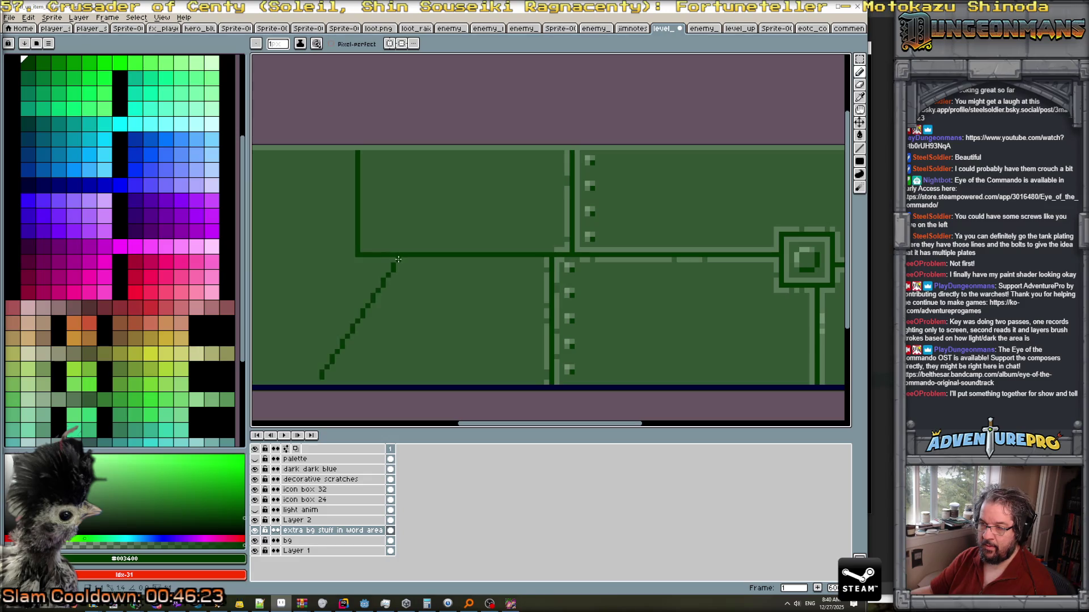
{"action": "key", "text": "ctrl+z"}
{"action": "left_click_drag", "start_coordinate": [398, 261], "coordinate": [398, 385]}
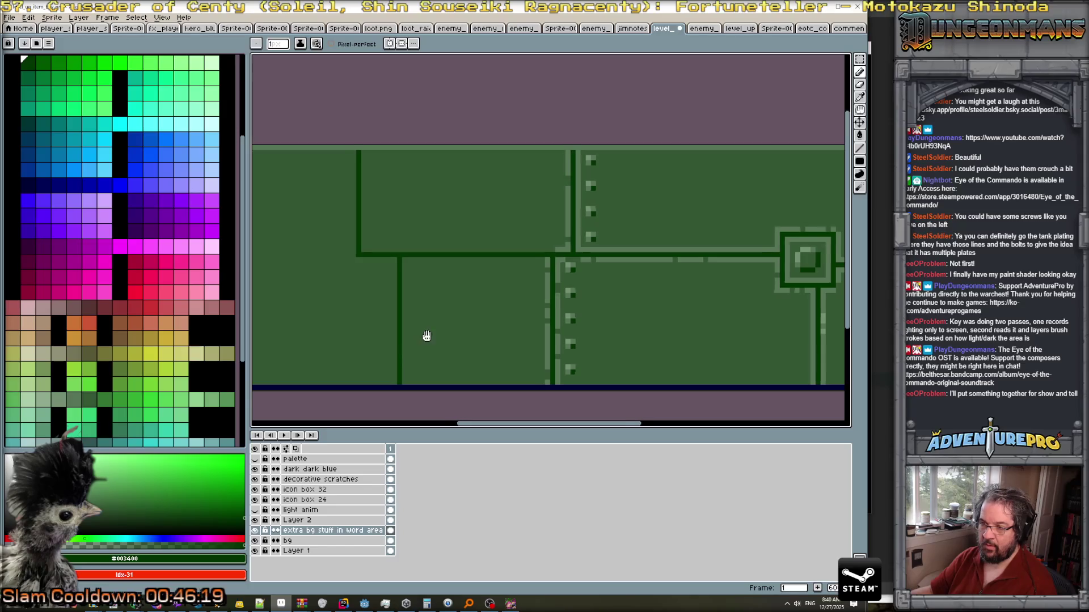
{"action": "scroll", "coordinate": [491, 335], "scroll_direction": "down", "scroll_amount": 3}
{"action": "scroll", "coordinate": [491, 336], "scroll_direction": "up", "scroll_amount": 2}
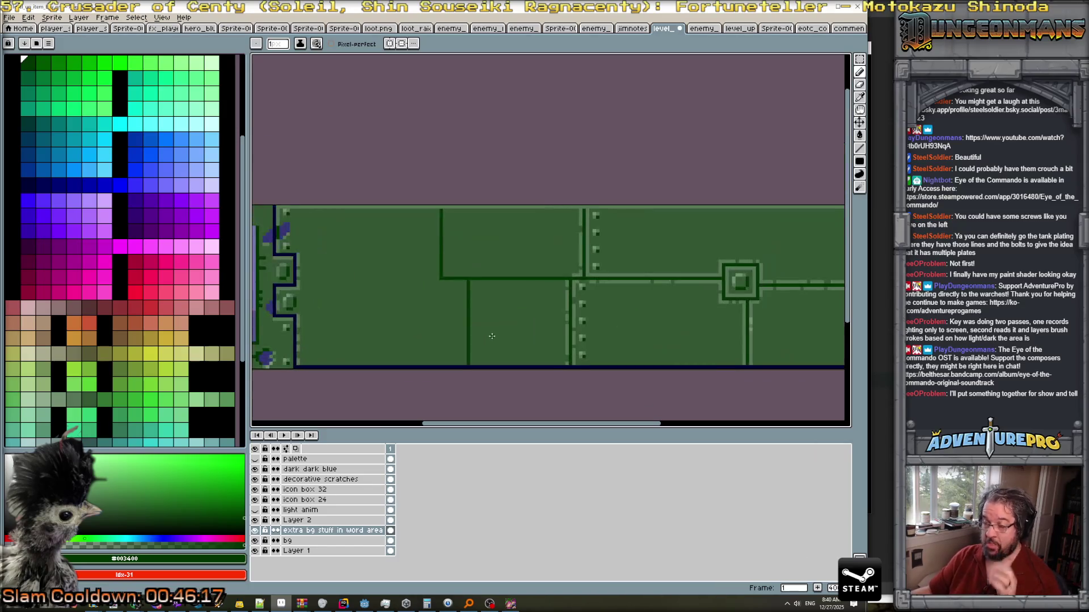
{"action": "scroll", "coordinate": [492, 336], "scroll_direction": "up", "scroll_amount": 1}
{"action": "scroll", "coordinate": [492, 336], "scroll_direction": "down", "scroll_amount": 1}
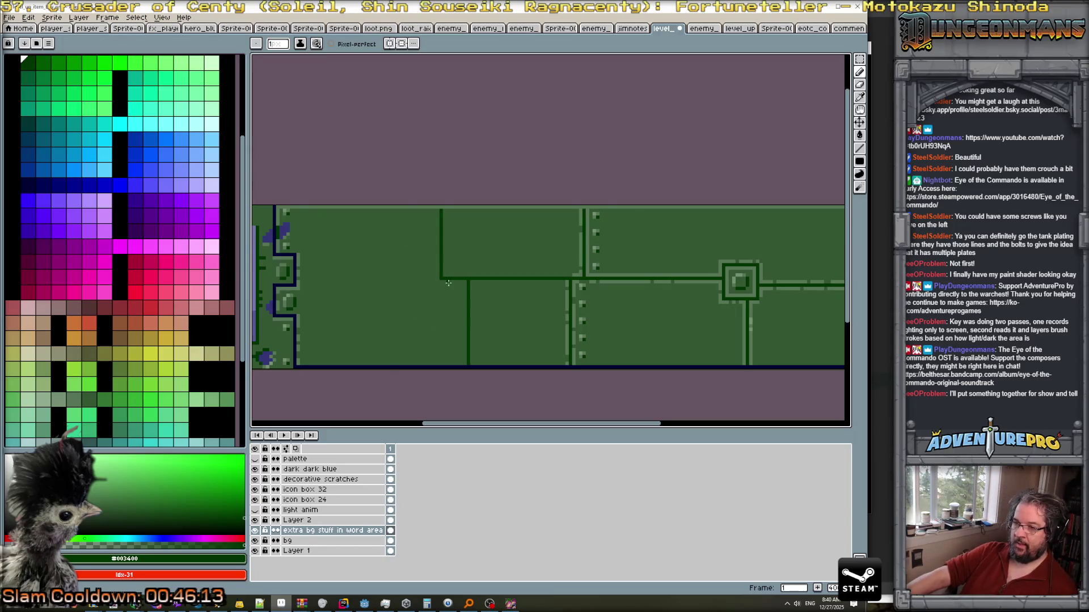
{"action": "left_click_drag", "start_coordinate": [440, 281], "coordinate": [441, 368]}
{"action": "scroll", "coordinate": [481, 328], "scroll_direction": "up", "scroll_amount": 1}
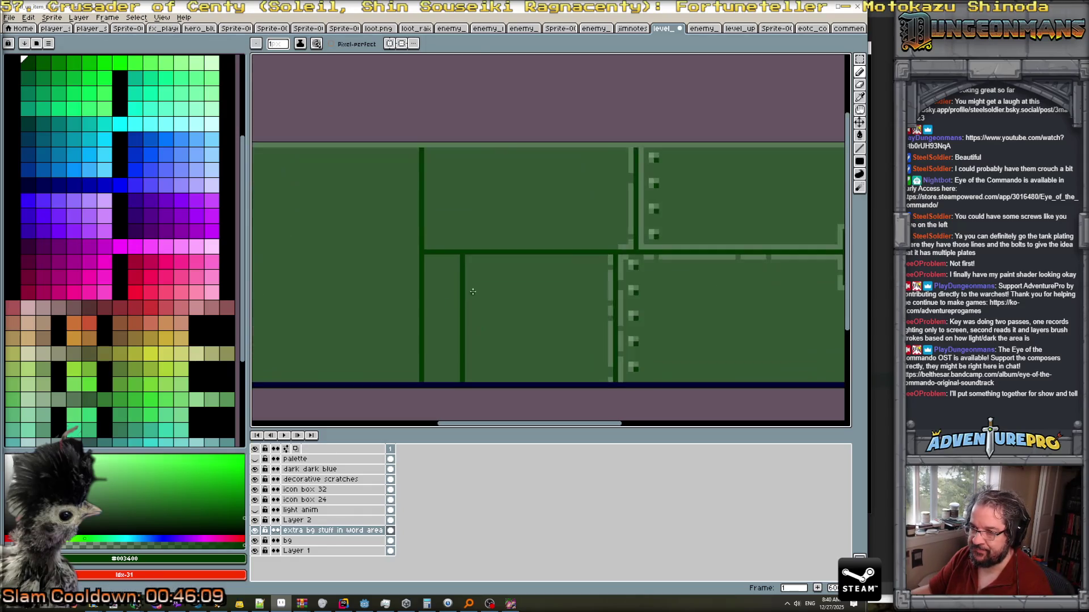
{"action": "left_click_drag", "start_coordinate": [461, 266], "coordinate": [459, 369]}
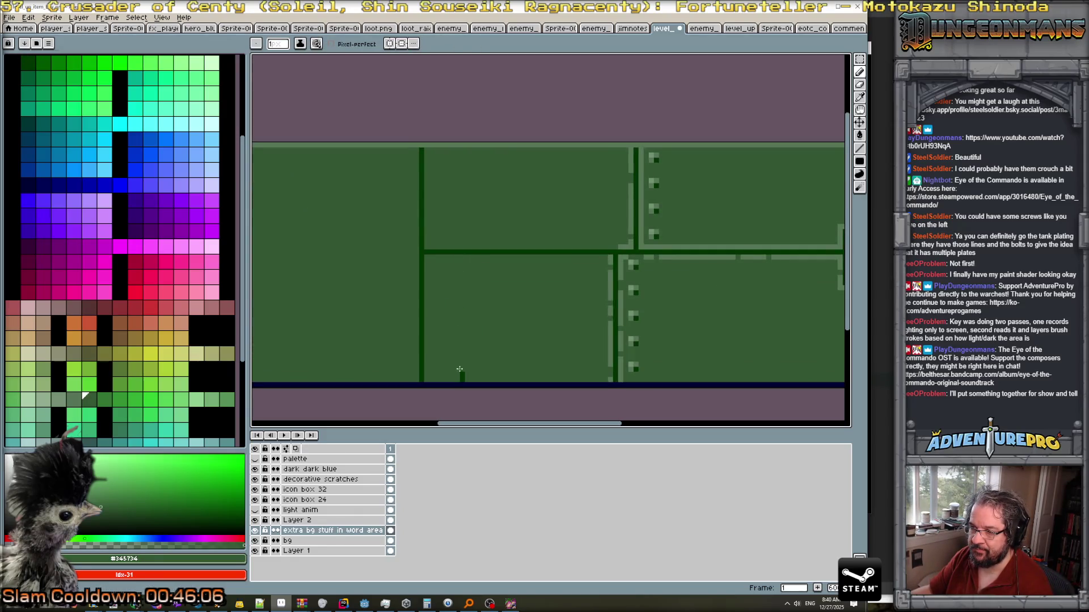
{"action": "scroll", "coordinate": [459, 363], "scroll_direction": "down", "scroll_amount": 2}
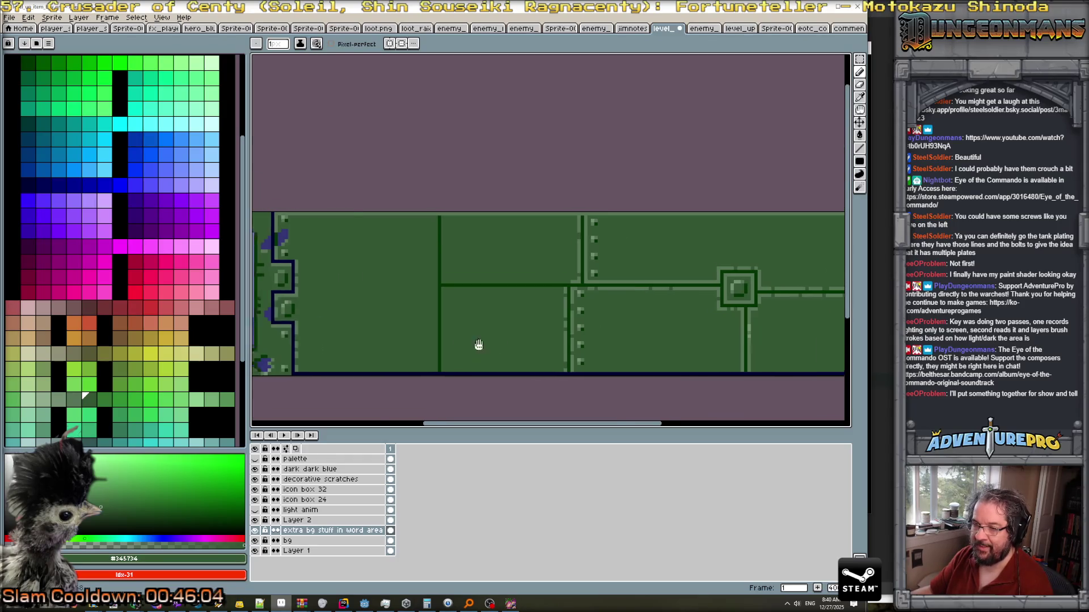
{"action": "scroll", "coordinate": [479, 342], "scroll_direction": "up", "scroll_amount": 1}
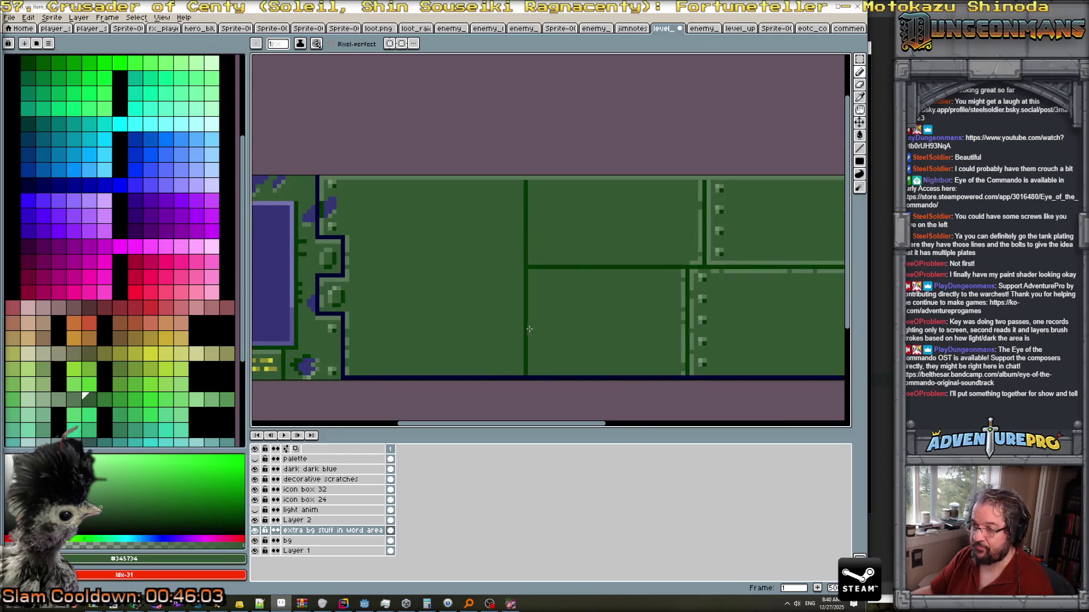
{"action": "left_click", "coordinate": [525, 328], "text": "alt"}
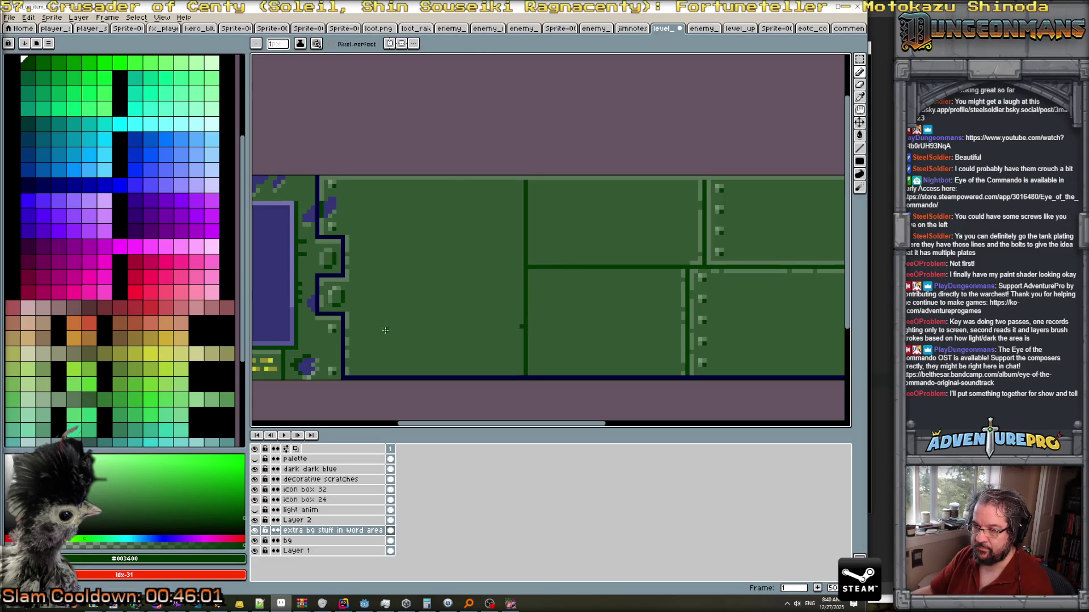
{"action": "left_click_drag", "start_coordinate": [345, 332], "coordinate": [525, 331]}
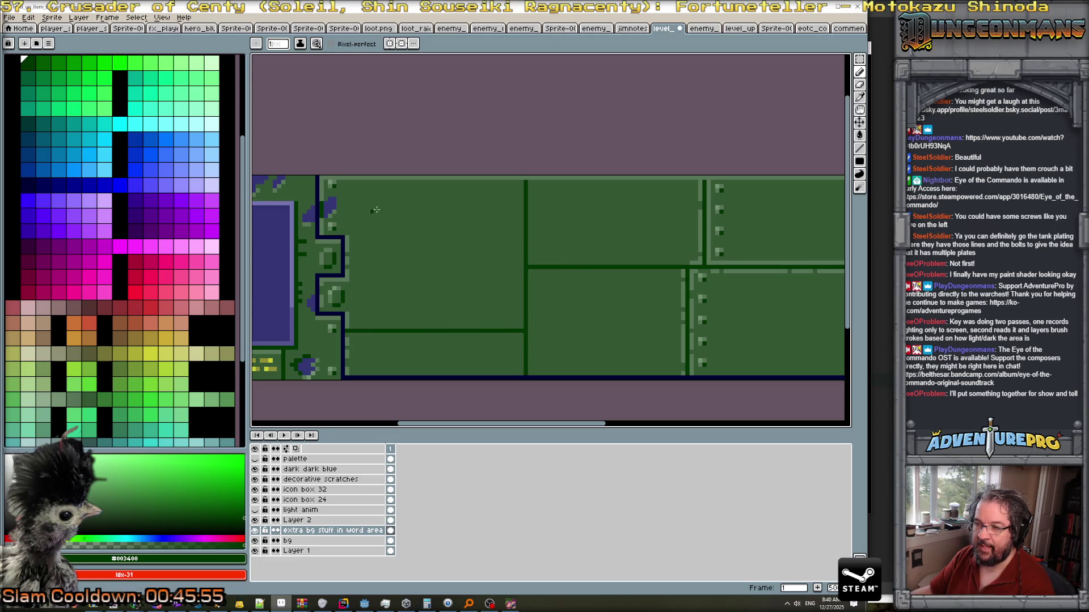
{"action": "scroll", "coordinate": [376, 209], "scroll_direction": "down", "scroll_amount": 4}
{"action": "scroll", "coordinate": [543, 281], "scroll_direction": "up", "scroll_amount": 2}
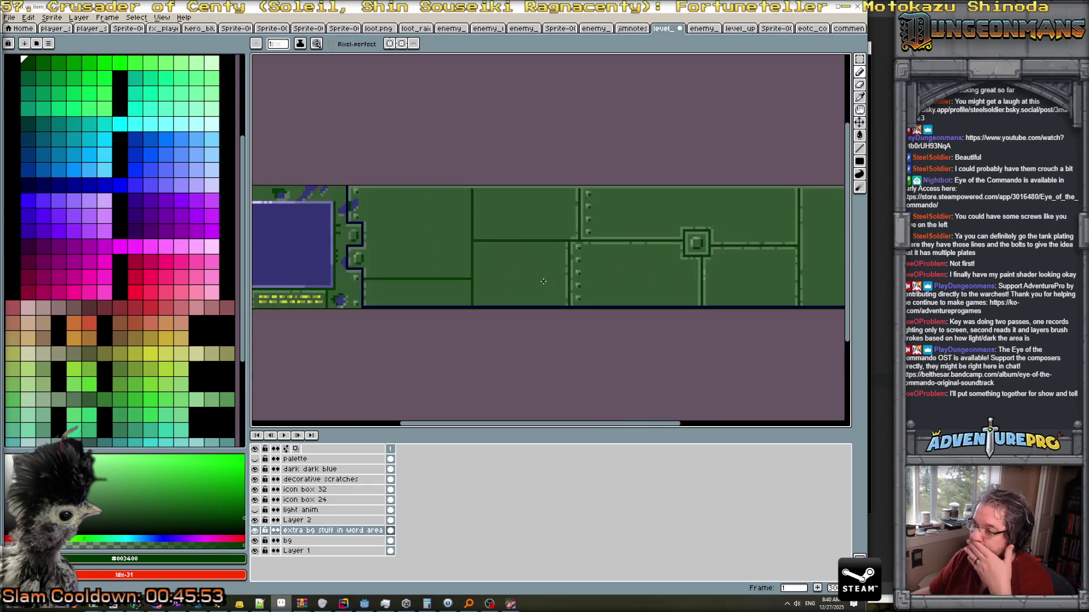
{"action": "scroll", "coordinate": [545, 281], "scroll_direction": "down", "scroll_amount": 3}
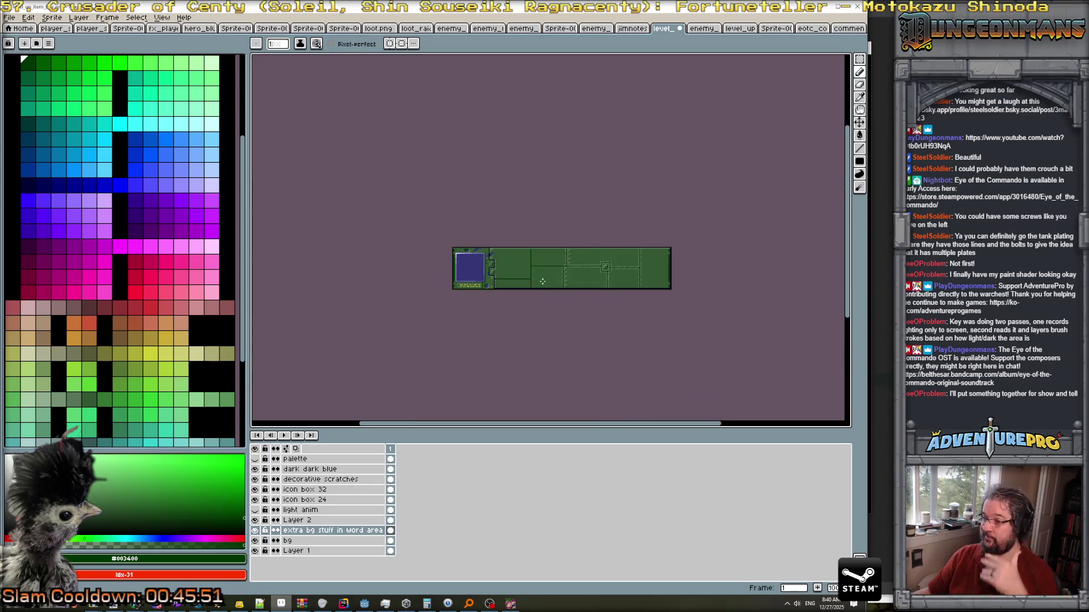
{"action": "scroll", "coordinate": [542, 281], "scroll_direction": "up", "scroll_amount": 3}
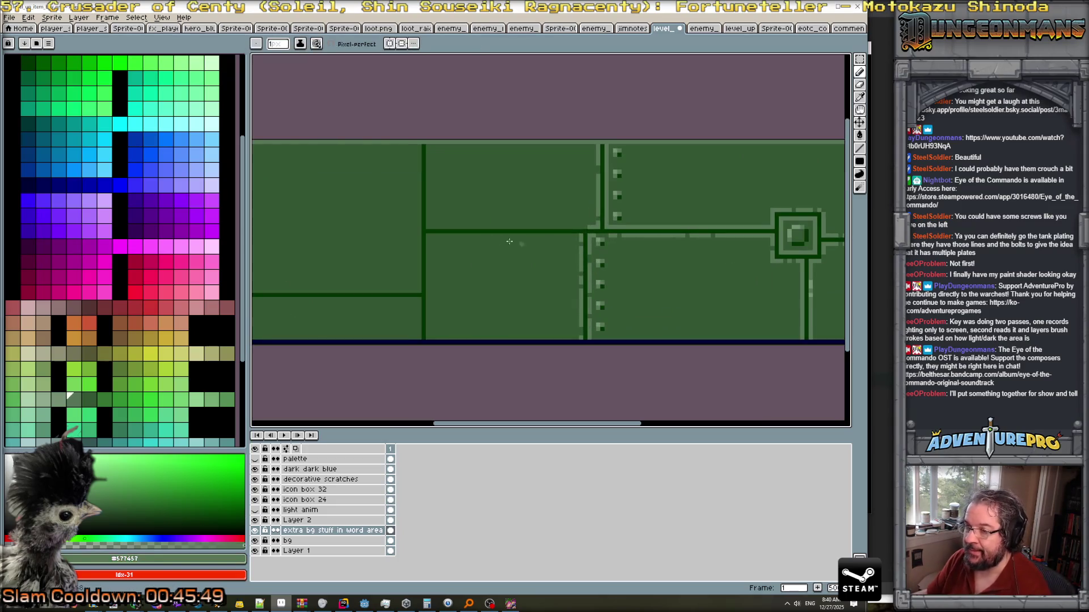
Draw light-green highlights along the vertical seam, the horizontal seam edge, and below it.
{"action": "left_click_drag", "start_coordinate": [428, 234], "coordinate": [428, 339]}
{"action": "mouse_move", "coordinate": [430, 237]}
{"action": "left_mouse_down"}
{"action": "mouse_move", "coordinate": [582, 236]}
{"action": "mouse_move", "coordinate": [426, 221]}
{"action": "mouse_move", "coordinate": [426, 145]}
{"action": "mouse_move", "coordinate": [417, 291]}
{"action": "mouse_move", "coordinate": [563, 281]}
{"action": "left_mouse_up"}
{"action": "scroll", "coordinate": [418, 291], "scroll_direction": "up", "scroll_amount": 1}
{"action": "scroll", "coordinate": [397, 286], "scroll_direction": "left", "scroll_amount": 3}
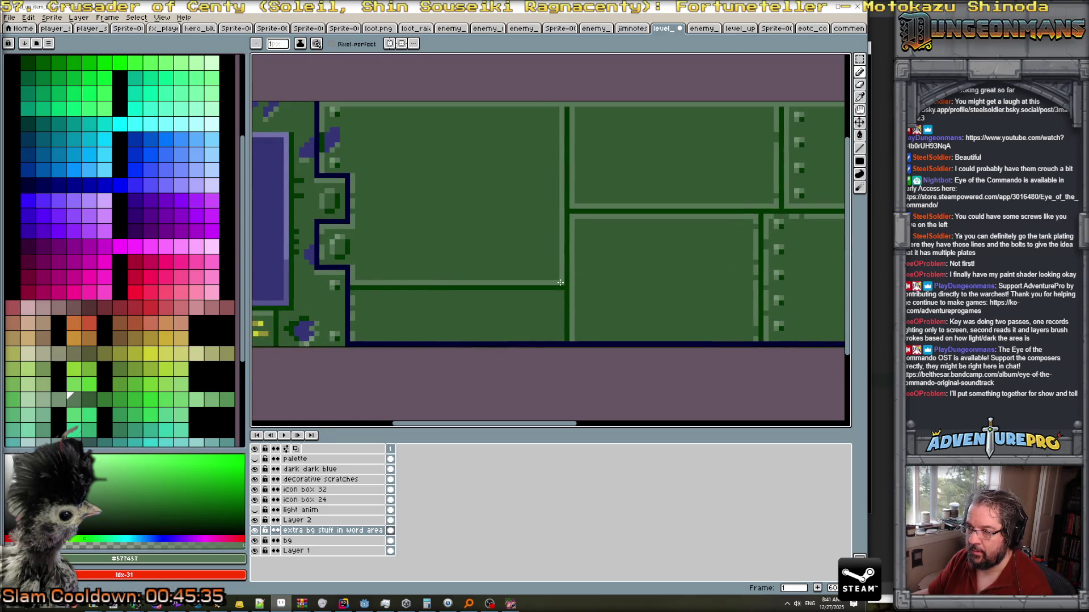
{"action": "left_click_drag", "start_coordinate": [361, 292], "coordinate": [543, 292]}
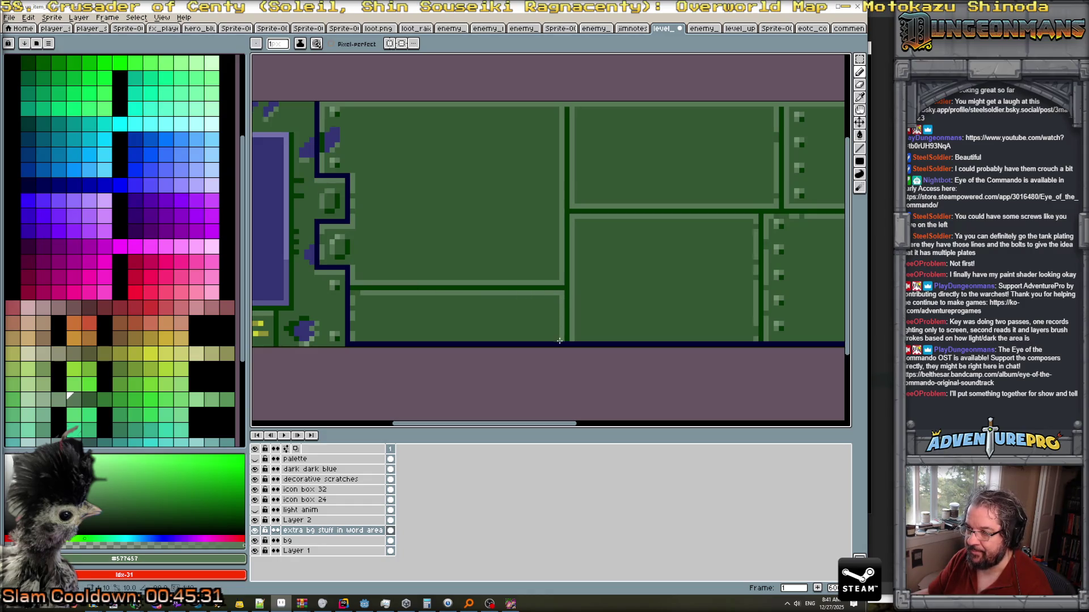
Darken two pixels on the vertical highlight stripe to break it up.
{"action": "scroll", "coordinate": [647, 322], "scroll_direction": "down", "scroll_amount": 4}
{"action": "scroll", "coordinate": [511, 318], "scroll_direction": "down", "scroll_amount": 1}
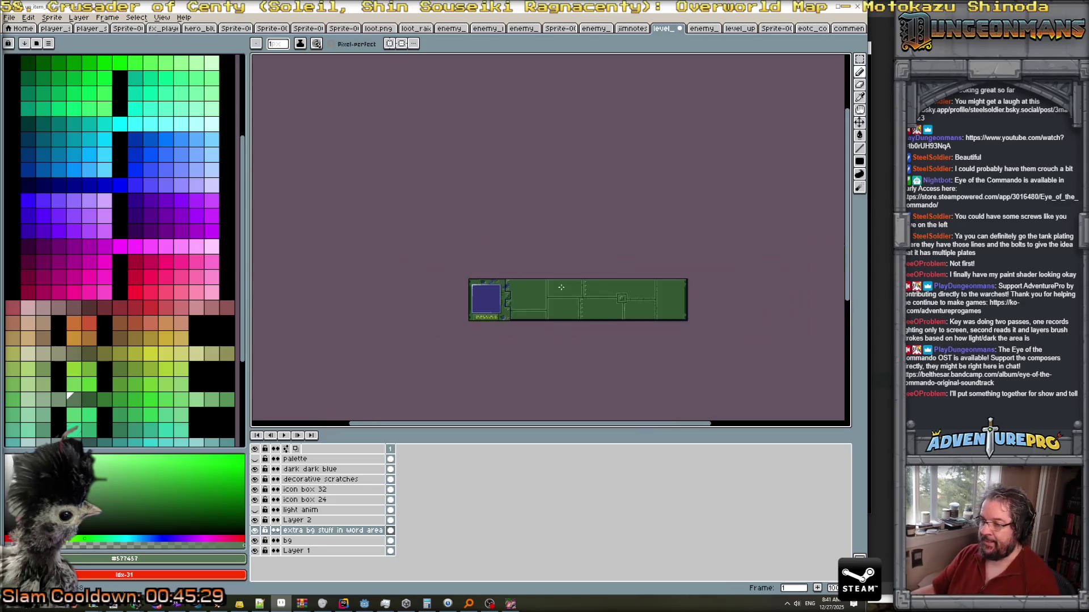
{"action": "scroll", "coordinate": [487, 327], "scroll_direction": "up", "scroll_amount": 3}
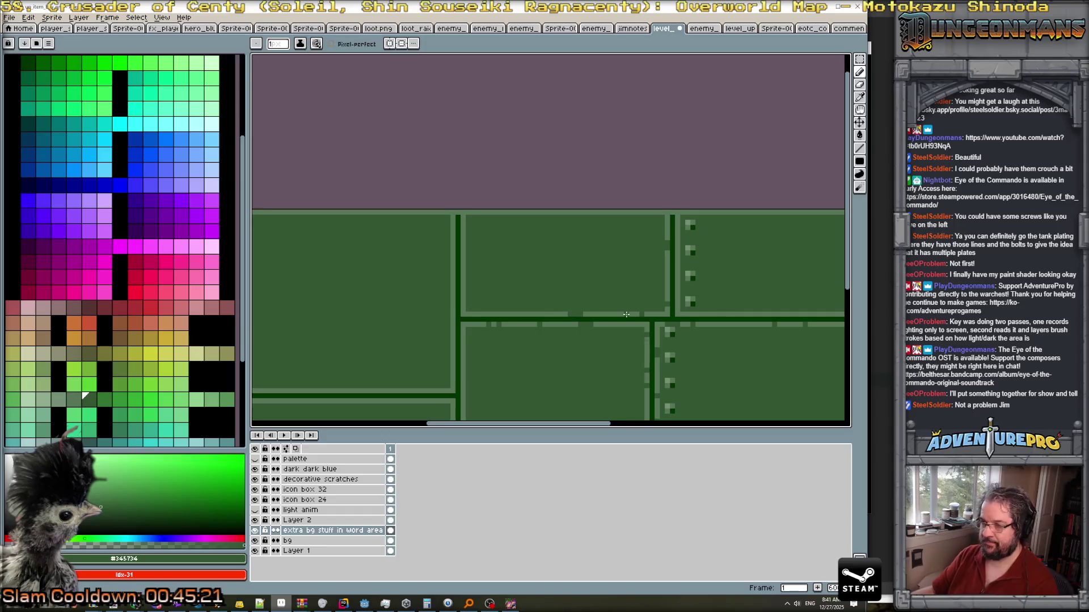
{"action": "scroll", "coordinate": [462, 292], "scroll_direction": "up", "scroll_amount": 1}
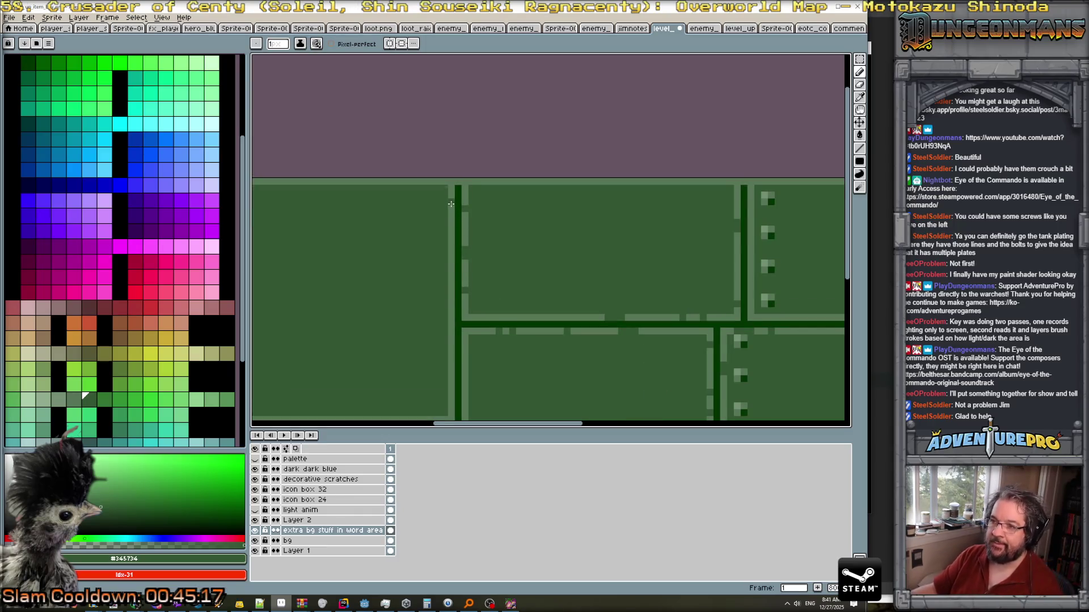
{"action": "scroll", "coordinate": [448, 256], "scroll_direction": "down", "scroll_amount": 1}
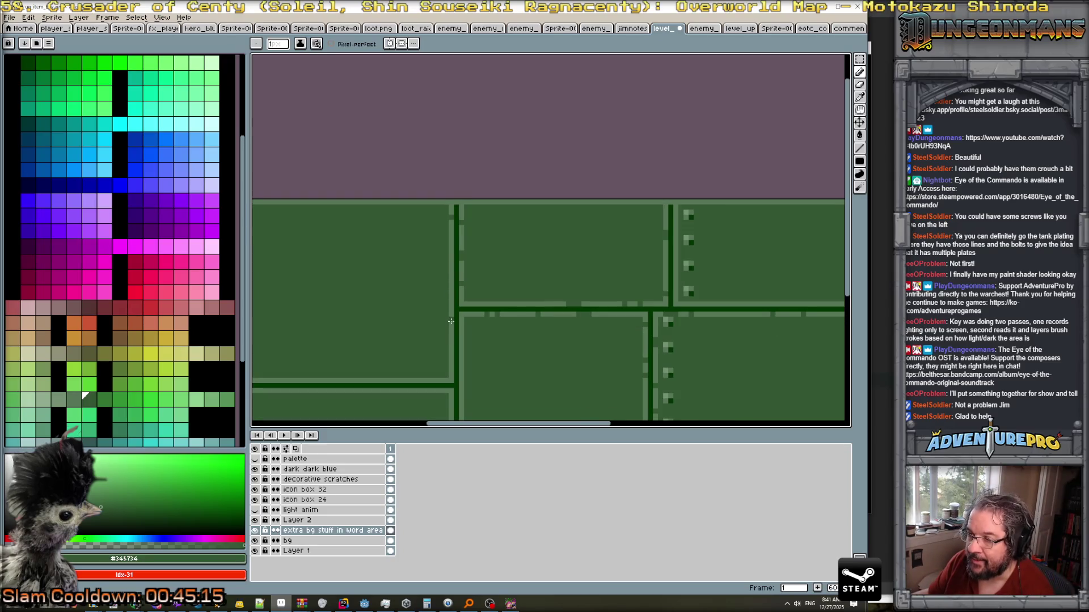
{"action": "scroll", "coordinate": [452, 371], "scroll_direction": "down", "scroll_amount": 5}
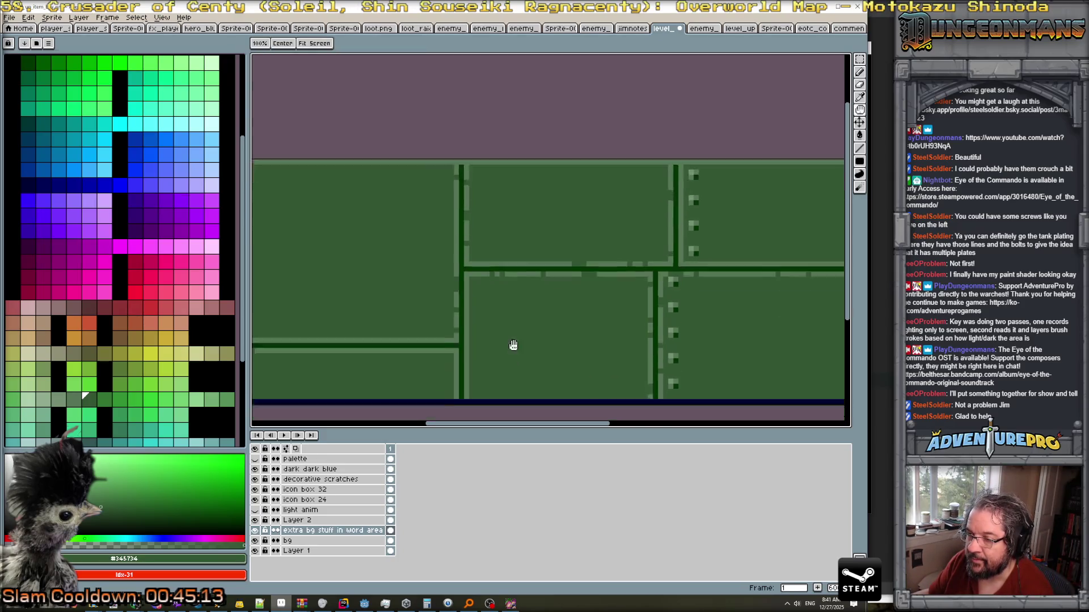
{"action": "scroll", "coordinate": [467, 303], "scroll_direction": "up", "scroll_amount": 2}
{"action": "left_click", "coordinate": [467, 307]}
{"action": "left_click", "coordinate": [468, 359]}
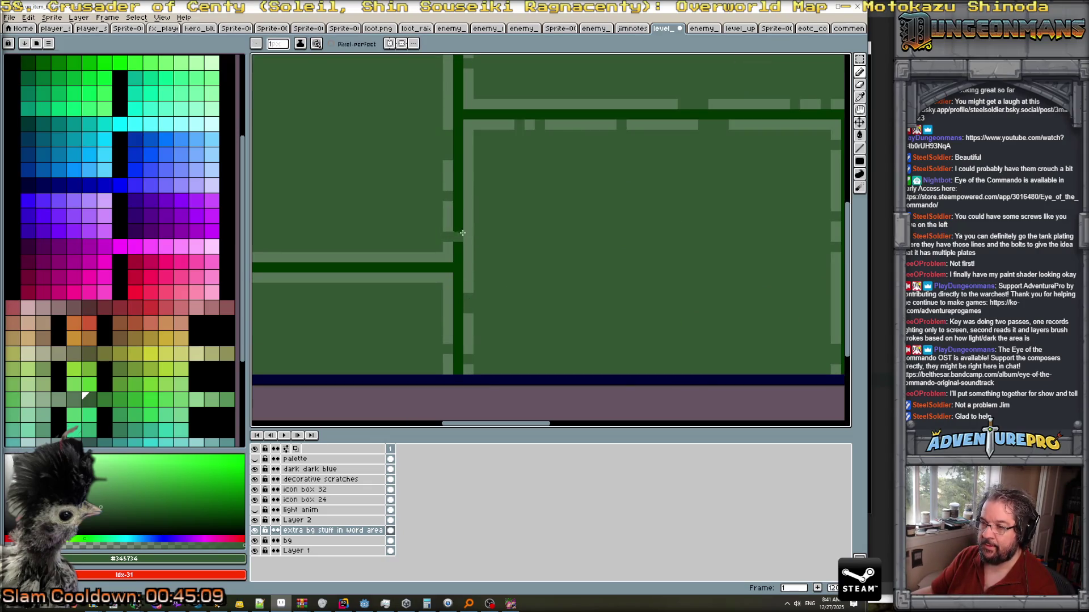
Cut two short dark gaps into the horizontal light stripe.
{"action": "scroll", "coordinate": [466, 261], "scroll_direction": "down", "scroll_amount": 3}
{"action": "scroll", "coordinate": [368, 261], "scroll_direction": "up", "scroll_amount": 2}
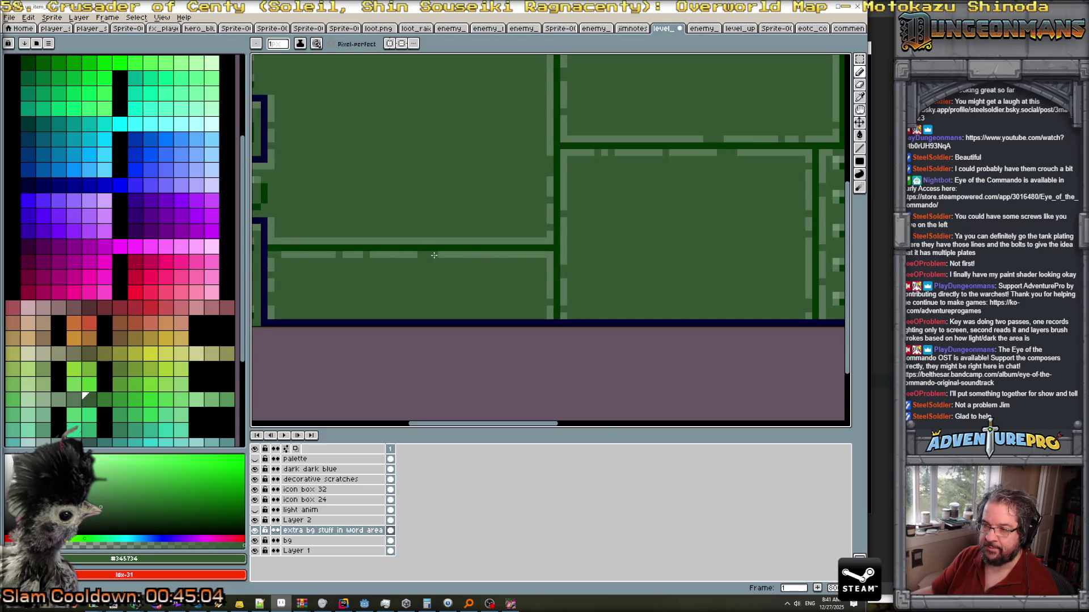
{"action": "left_click", "coordinate": [383, 240]}
{"action": "left_click", "coordinate": [319, 241]}
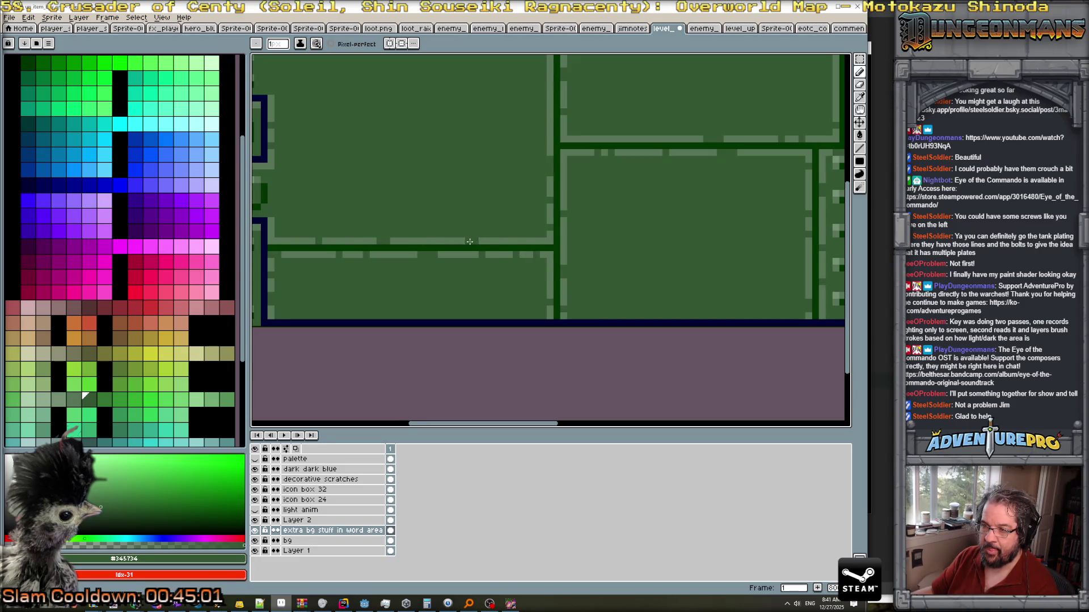
{"action": "scroll", "coordinate": [567, 249], "scroll_direction": "down", "scroll_amount": 4}
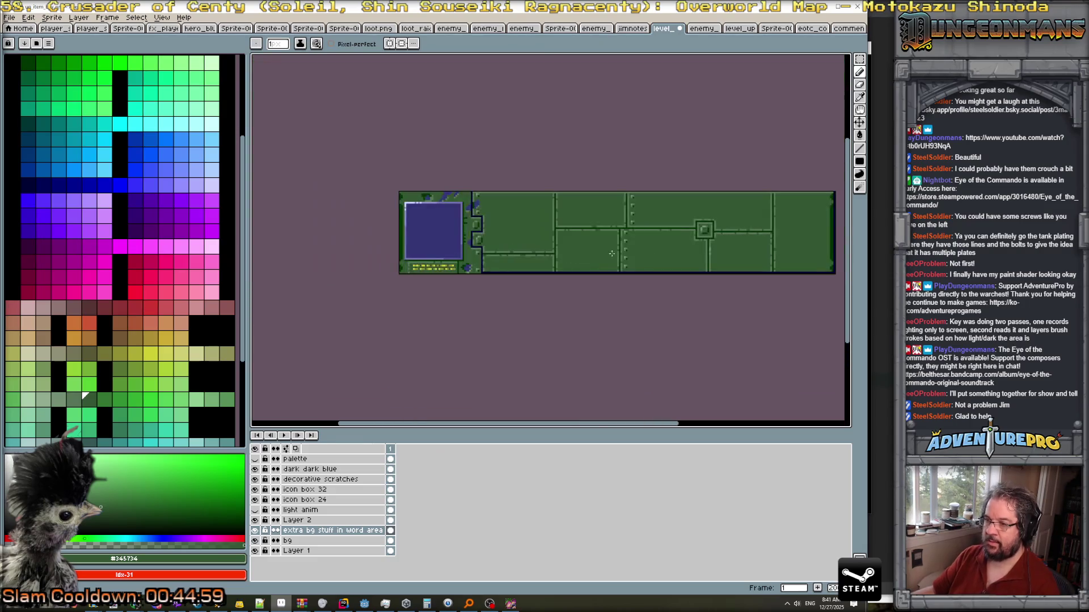
{"action": "scroll", "coordinate": [611, 249], "scroll_direction": "up", "scroll_amount": 2}
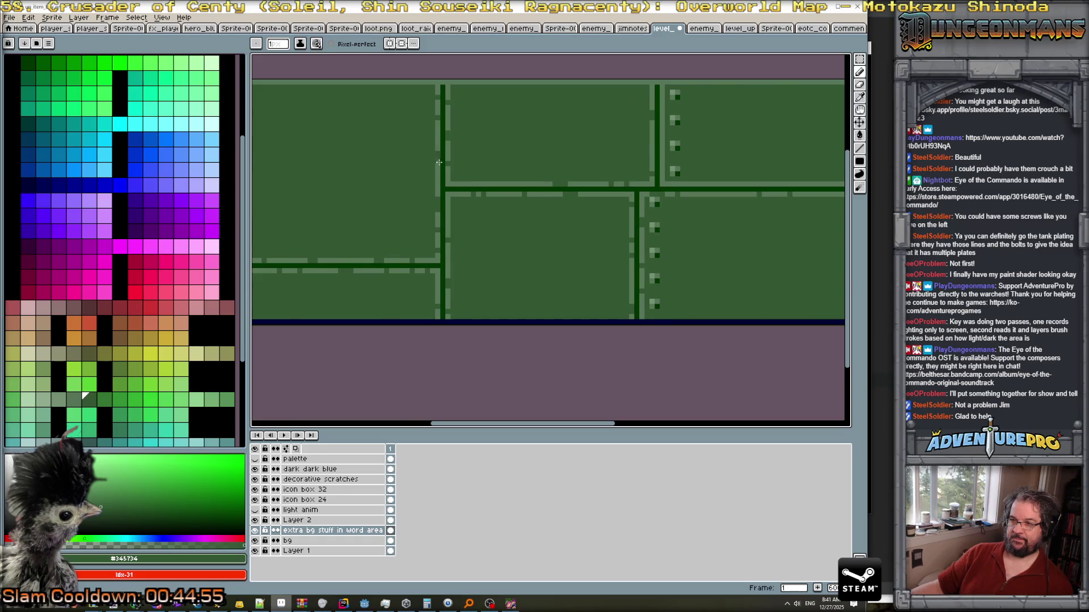
{"action": "scroll", "coordinate": [482, 216], "scroll_direction": "down", "scroll_amount": 3}
{"action": "scroll", "coordinate": [535, 256], "scroll_direction": "up", "scroll_amount": 1}
{"action": "scroll", "coordinate": [536, 255], "scroll_direction": "down", "scroll_amount": 1}
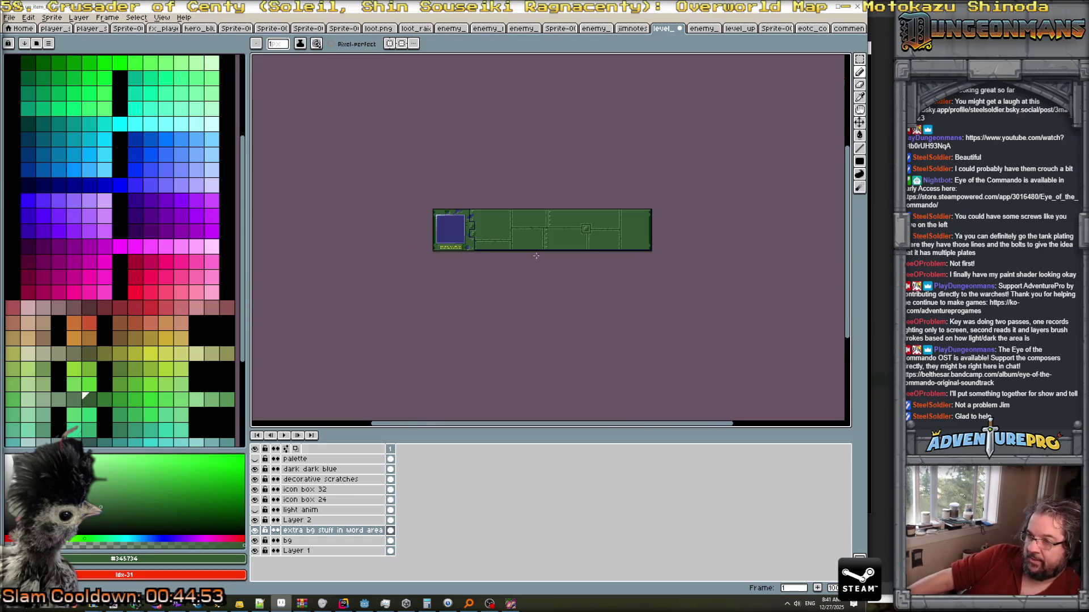
{"action": "scroll", "coordinate": [554, 263], "scroll_direction": "up", "scroll_amount": 1}
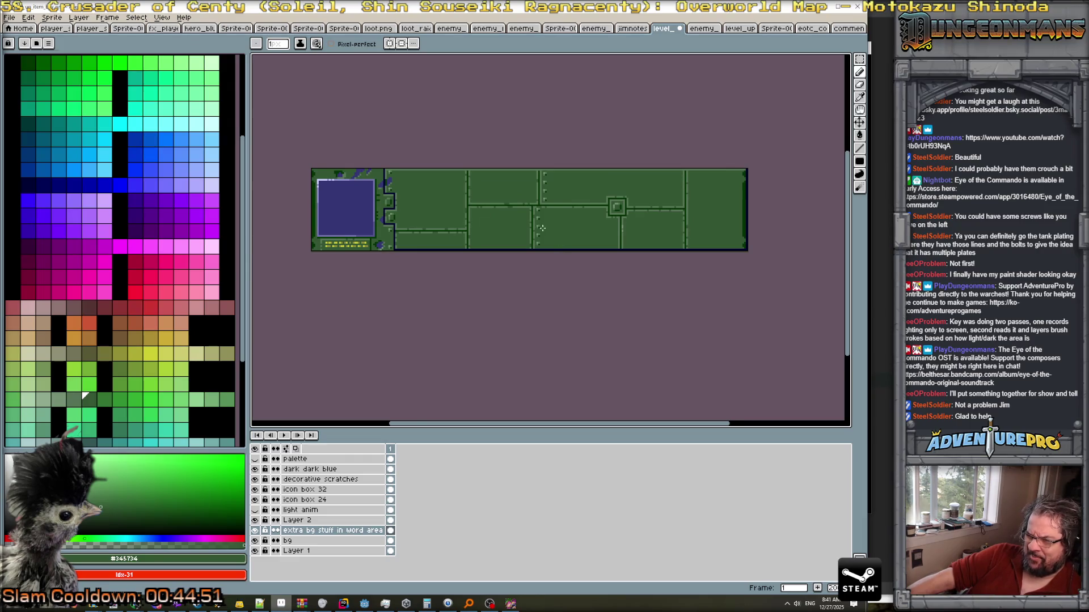
{"action": "scroll", "coordinate": [542, 228], "scroll_direction": "up", "scroll_amount": 1}
{"action": "scroll", "coordinate": [542, 228], "scroll_direction": "down", "scroll_amount": 1}
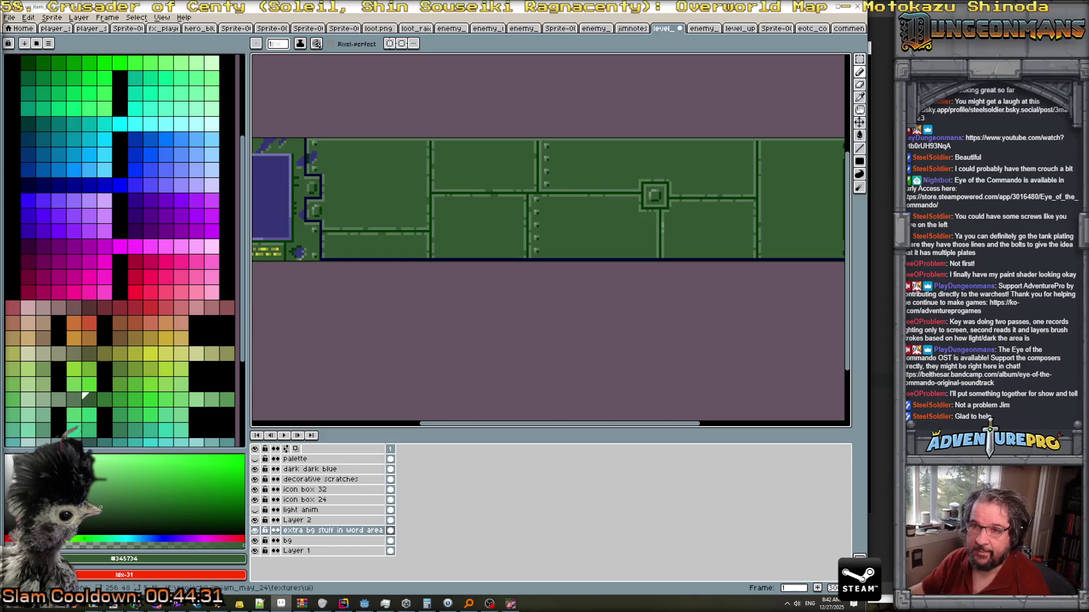
Add a new layer named 'bolts bolts bolts' above the extra bg stuff in word area layer.
{"action": "left_click", "coordinate": [79, 17]}
{"action": "mouse_move", "coordinate": [102, 70]}
{"action": "left_click", "coordinate": [181, 71]}
{"action": "double_click", "coordinate": [327, 532]}
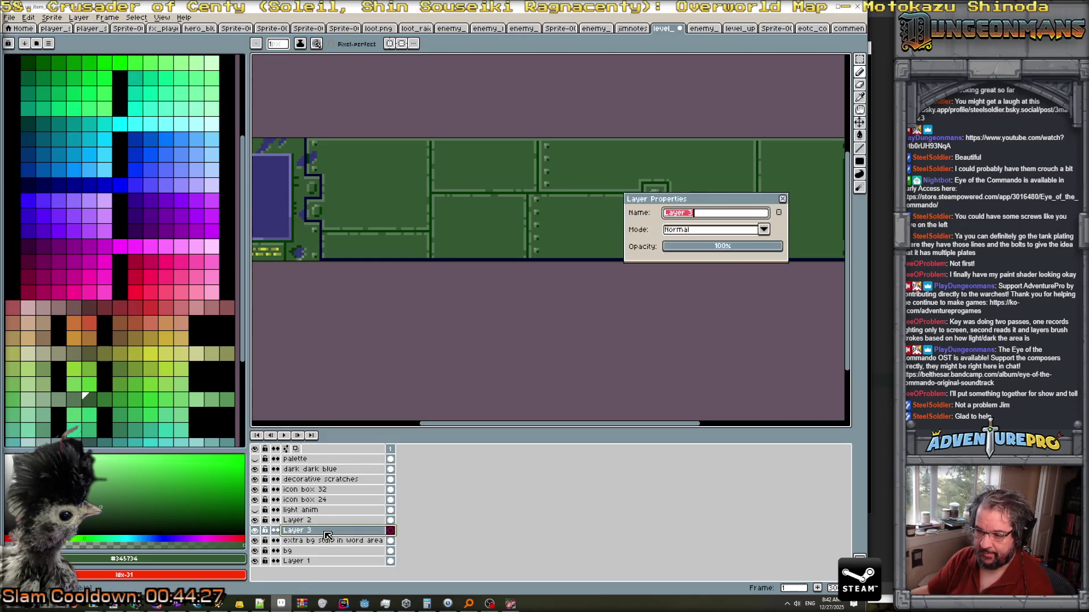
{"action": "type", "text": "bol"}
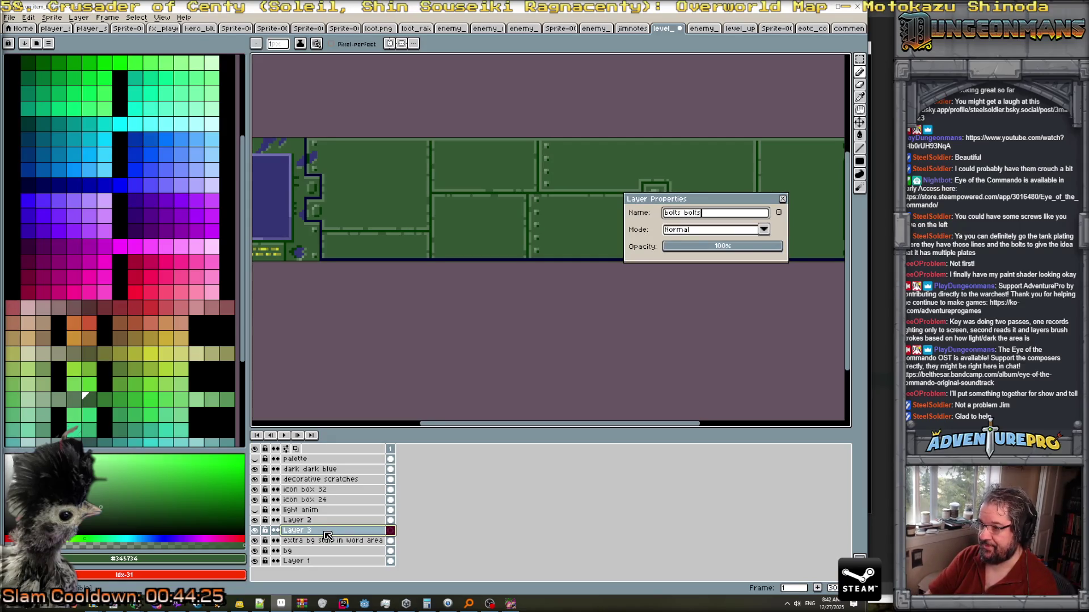
{"action": "type", "text": "ts"}
{"action": "key", "text": "Return"}
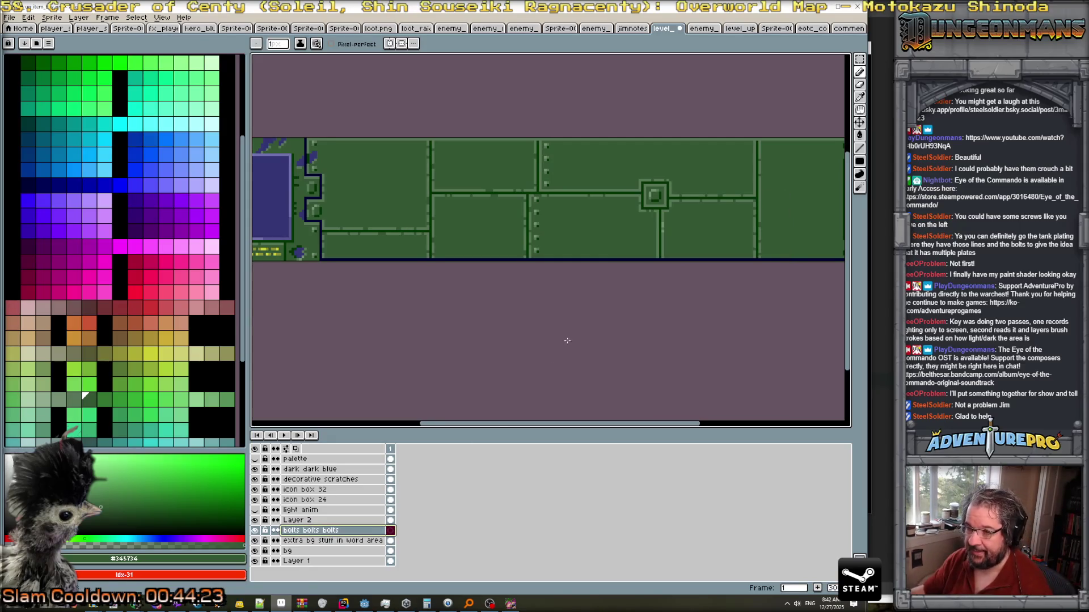
Save the sprite, accepting the PNG format warning.
{"action": "key", "text": "ctrl+s"}
{"action": "left_click", "coordinate": [407, 363]}
{"action": "scroll", "coordinate": [543, 228], "scroll_direction": "up", "scroll_amount": 2}
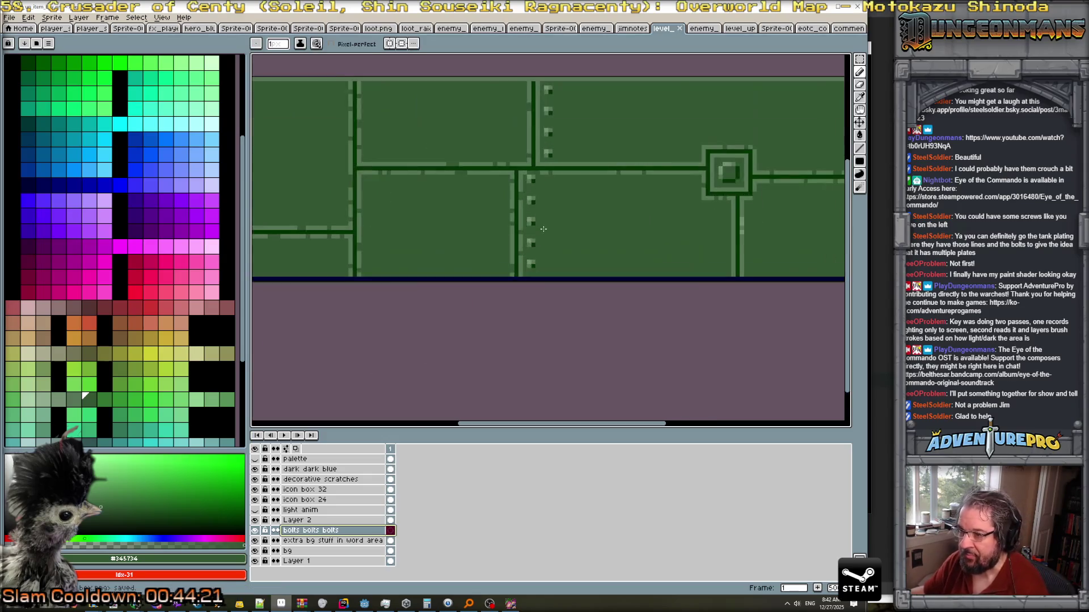
Copy a bolt from near the seam's bottom and place it just left of the vertical seam.
{"action": "key", "text": "m"}
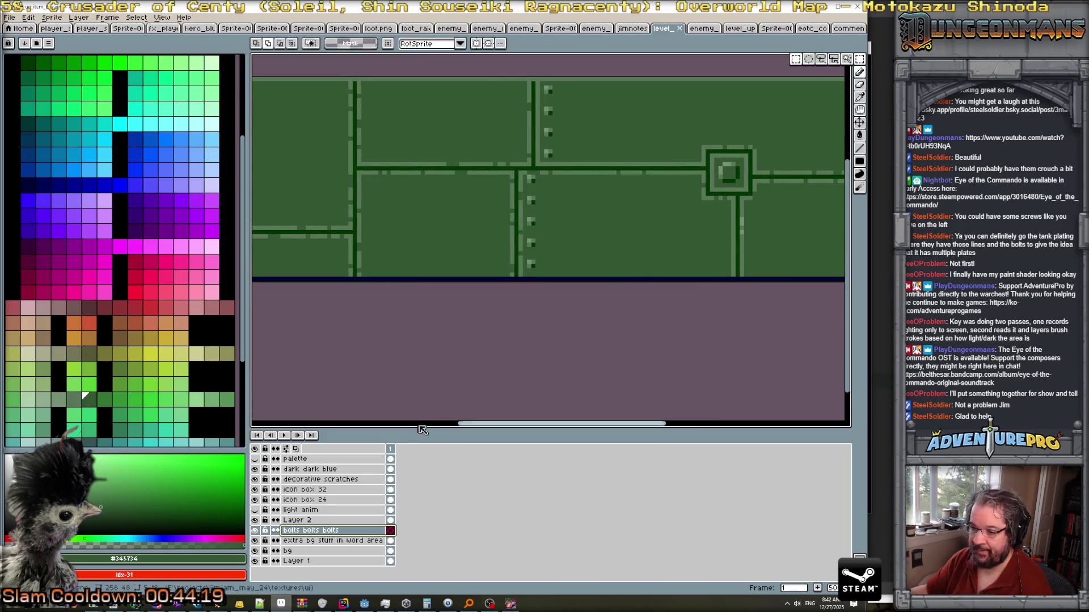
{"action": "left_click_drag", "start_coordinate": [524, 257], "coordinate": [538, 271]}
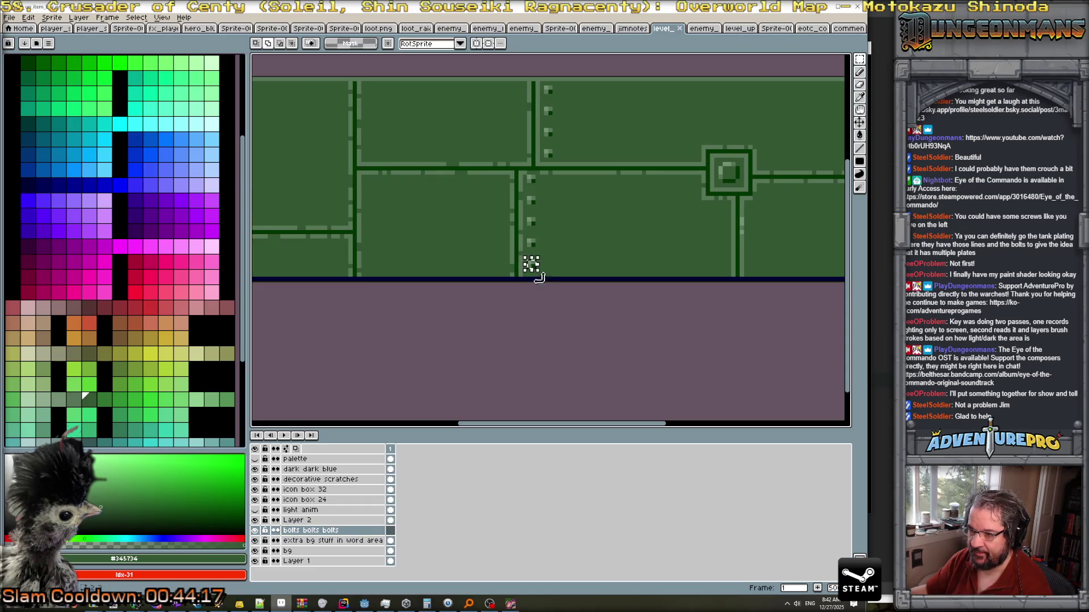
{"action": "left_click", "coordinate": [351, 545]}
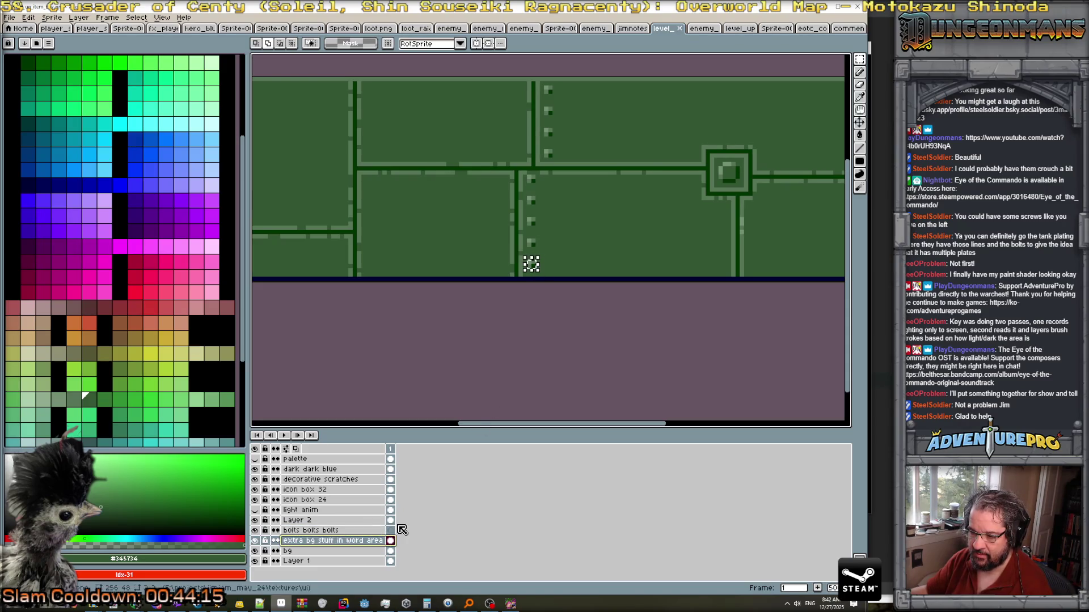
{"action": "left_click", "coordinate": [532, 264]}
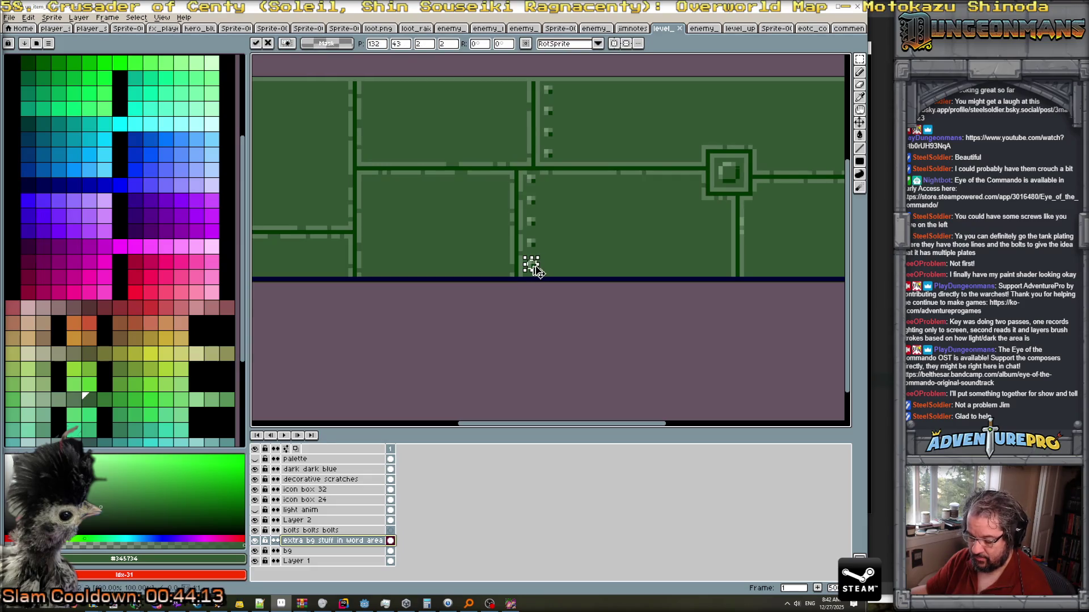
{"action": "left_click", "coordinate": [336, 532]}
{"action": "left_click_drag", "start_coordinate": [537, 270], "coordinate": [505, 271]}
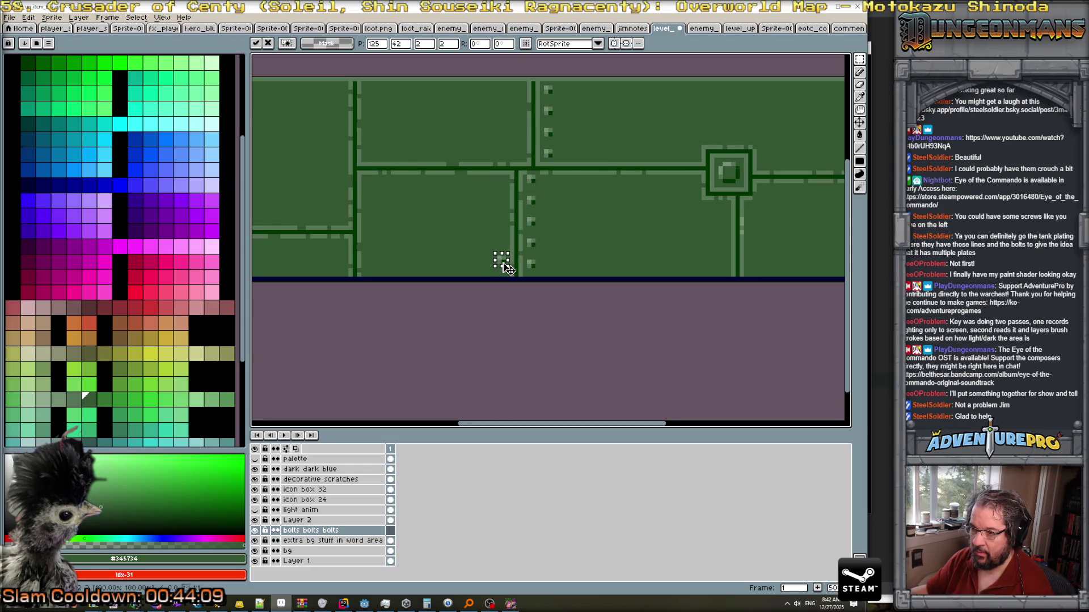
{"action": "scroll", "coordinate": [505, 271], "scroll_direction": "up", "scroll_amount": 2}
{"action": "key", "text": "Return"}
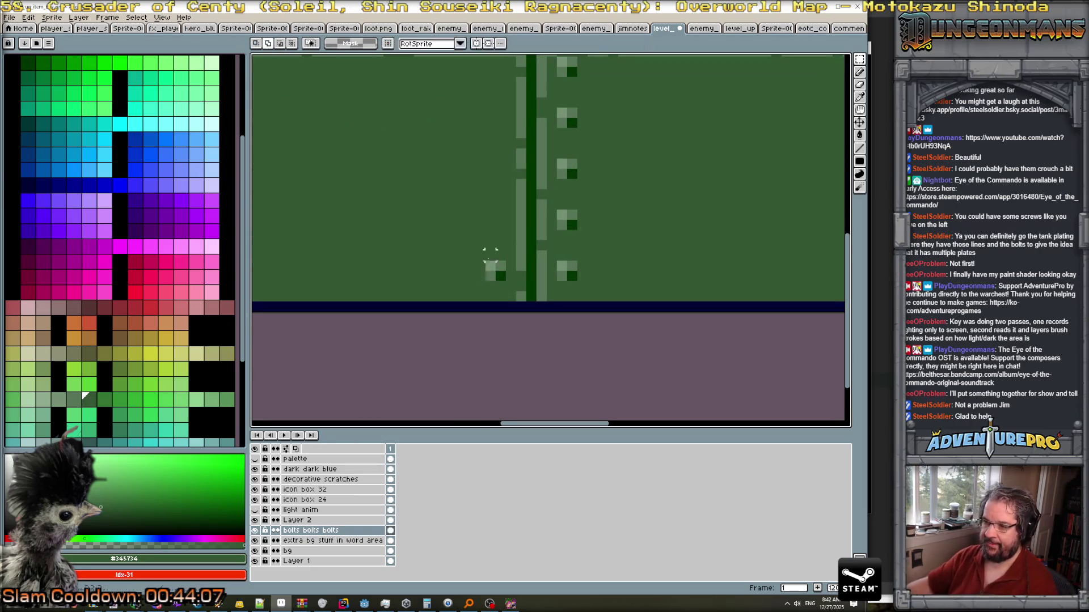
{"action": "left_click", "coordinate": [492, 273]}
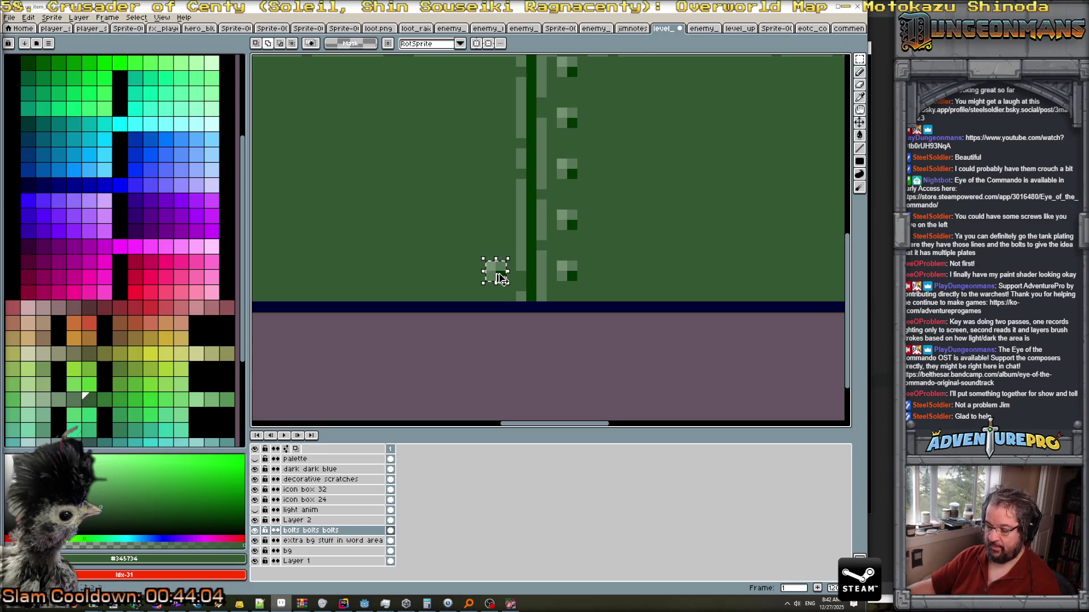
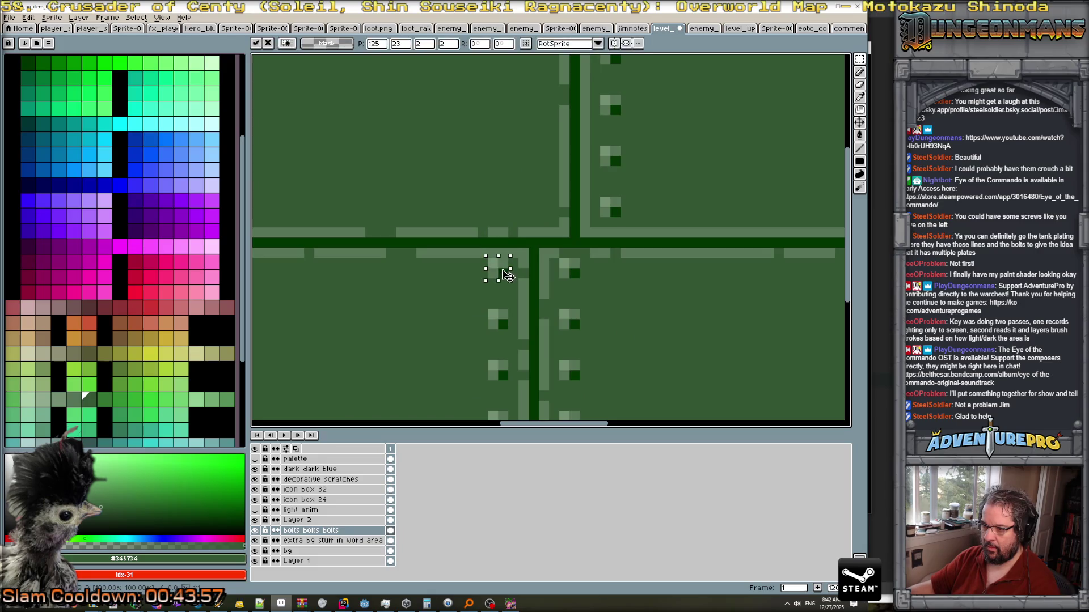
Drop the floating bolt into place and bring the lower panel's left end into view.
{"action": "left_click", "coordinate": [534, 263]}
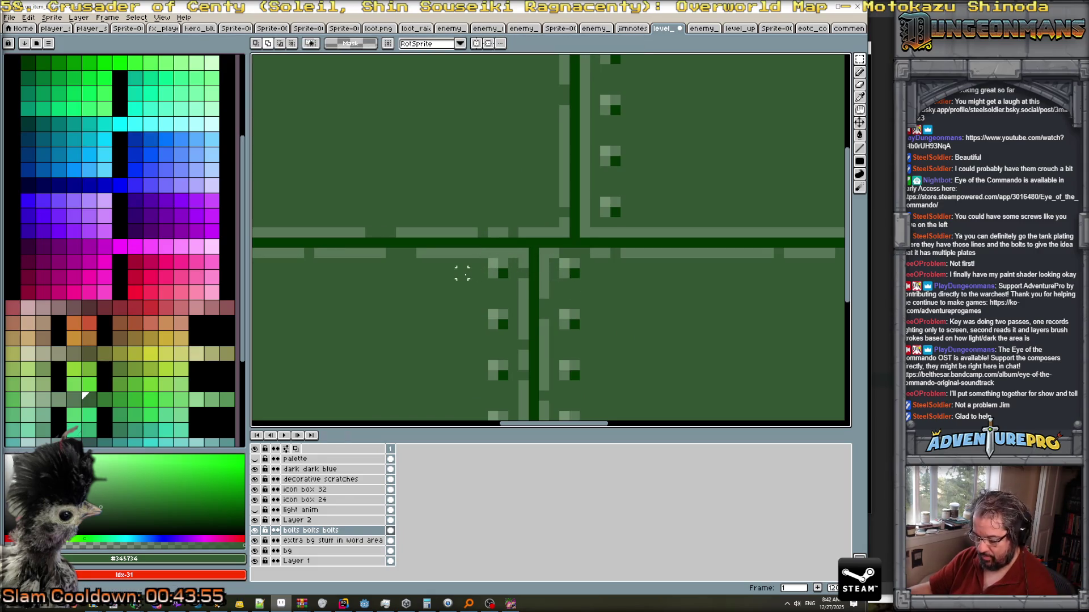
{"action": "key", "text": "b"}
{"action": "left_click", "coordinate": [362, 541]}
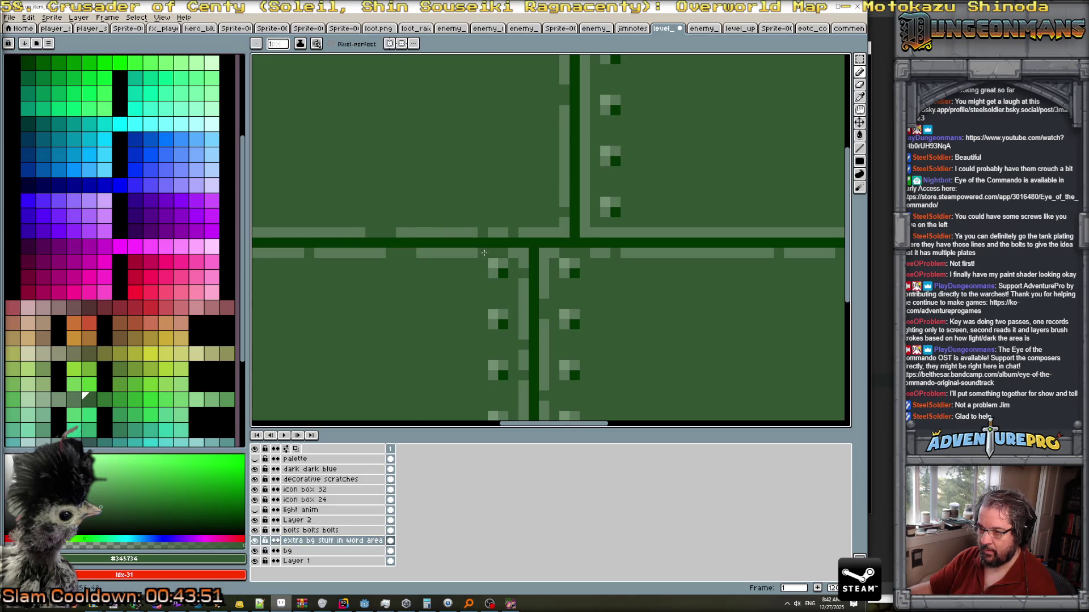
{"action": "scroll", "coordinate": [484, 252], "scroll_direction": "down", "scroll_amount": 5}
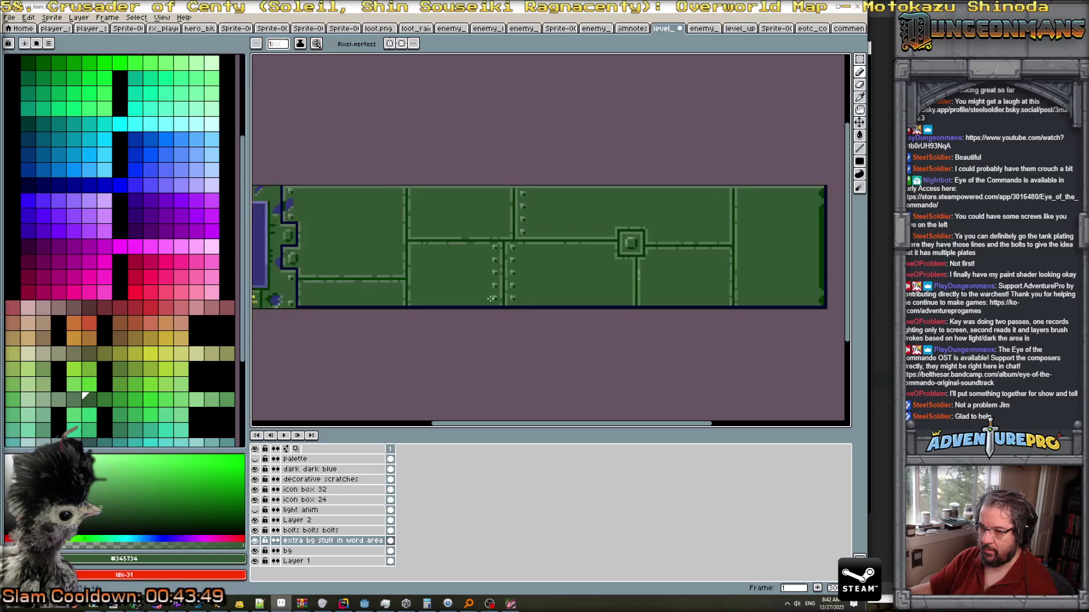
{"action": "scroll", "coordinate": [526, 304], "scroll_direction": "up", "scroll_amount": 1}
{"action": "scroll", "coordinate": [522, 289], "scroll_direction": "down", "scroll_amount": 2}
{"action": "scroll", "coordinate": [516, 272], "scroll_direction": "up", "scroll_amount": 2}
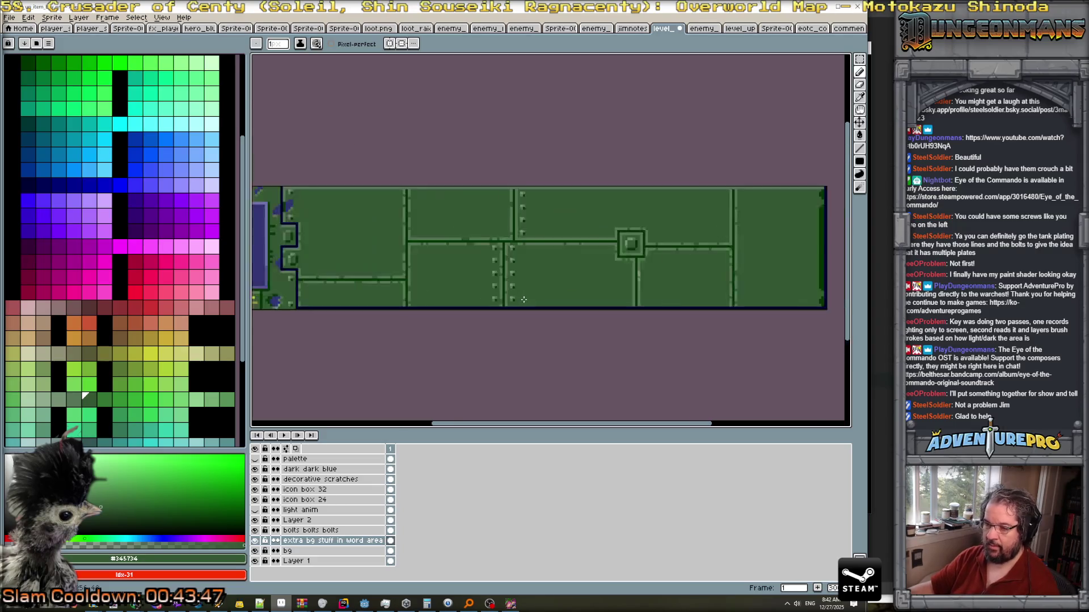
{"action": "left_click_drag", "start_coordinate": [517, 271], "coordinate": [604, 251]}
On the bolts layer, select the bolt column beside the seam, then cancel the move.
{"action": "key", "text": "Up"}
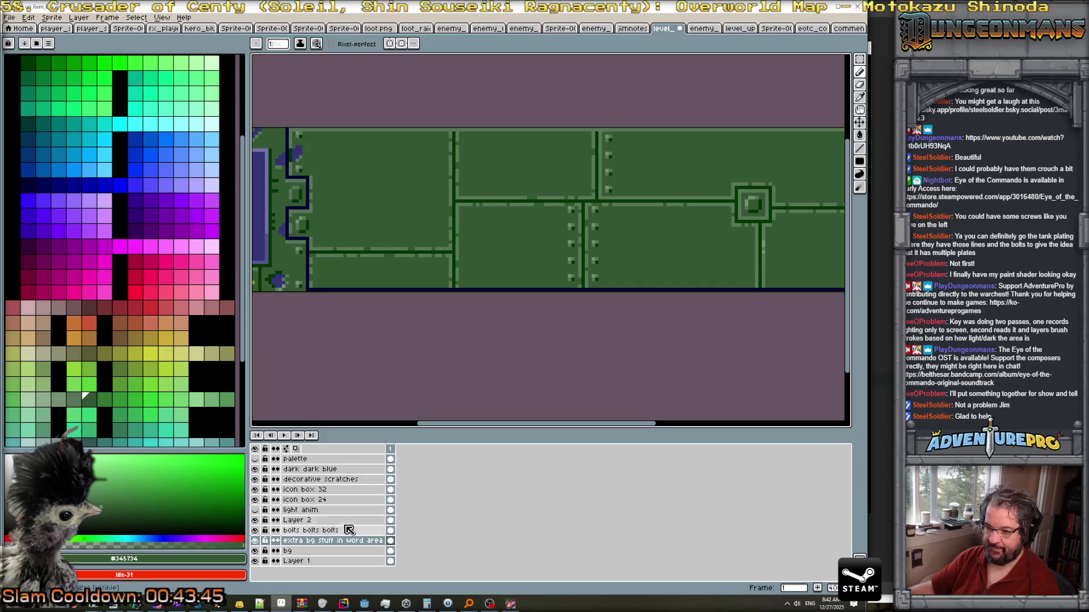
{"action": "key", "text": "w"}
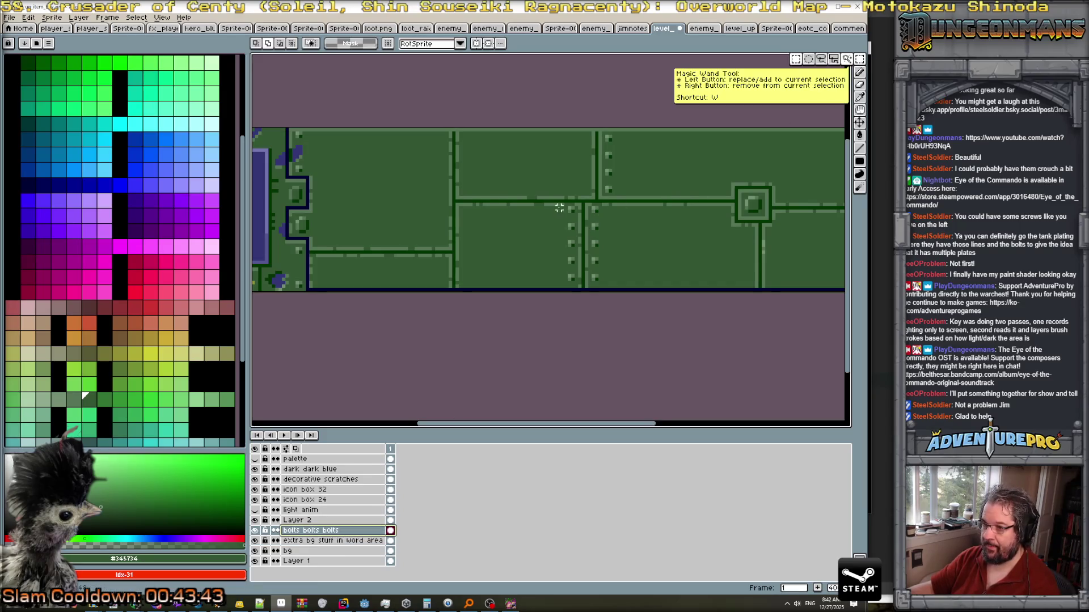
{"action": "left_click_drag", "start_coordinate": [566, 204], "coordinate": [576, 283]}
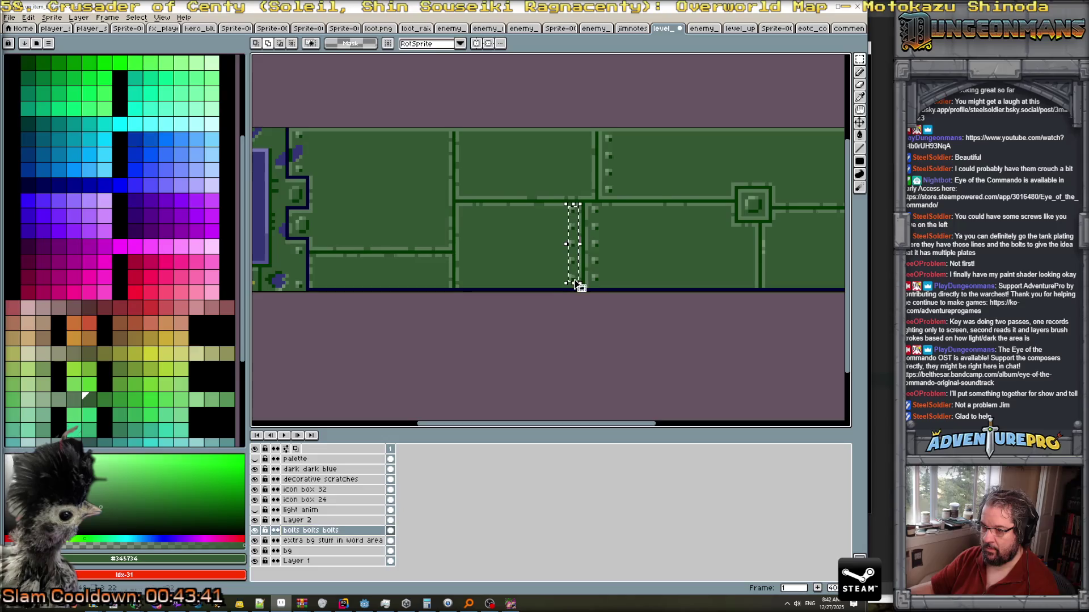
{"action": "scroll", "coordinate": [575, 280], "scroll_direction": "up", "scroll_amount": 1}
{"action": "left_click", "coordinate": [574, 276]}
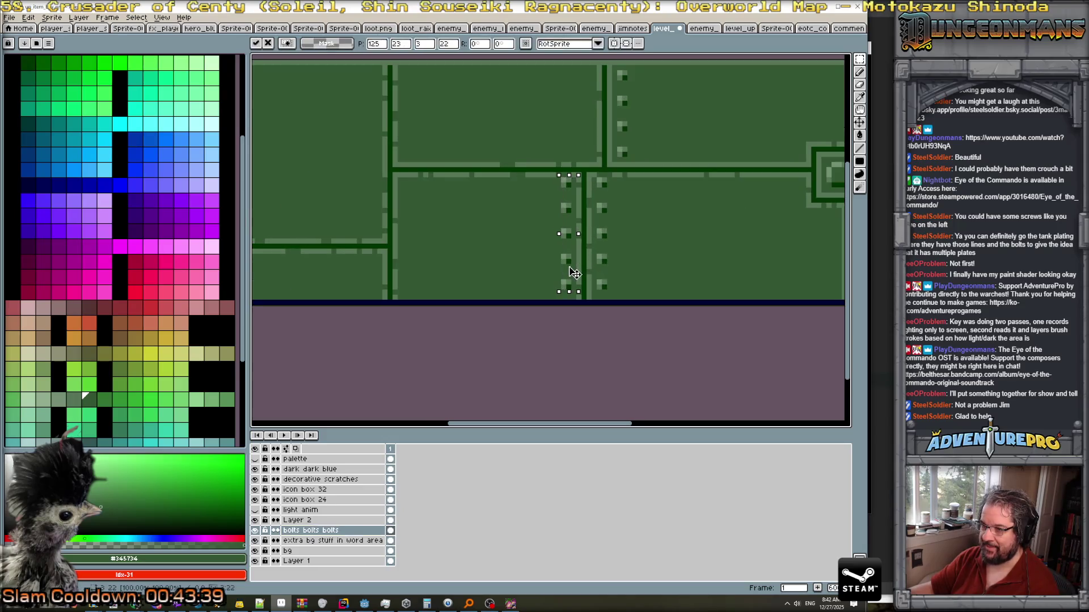
{"action": "key", "text": "ctrl+d"}
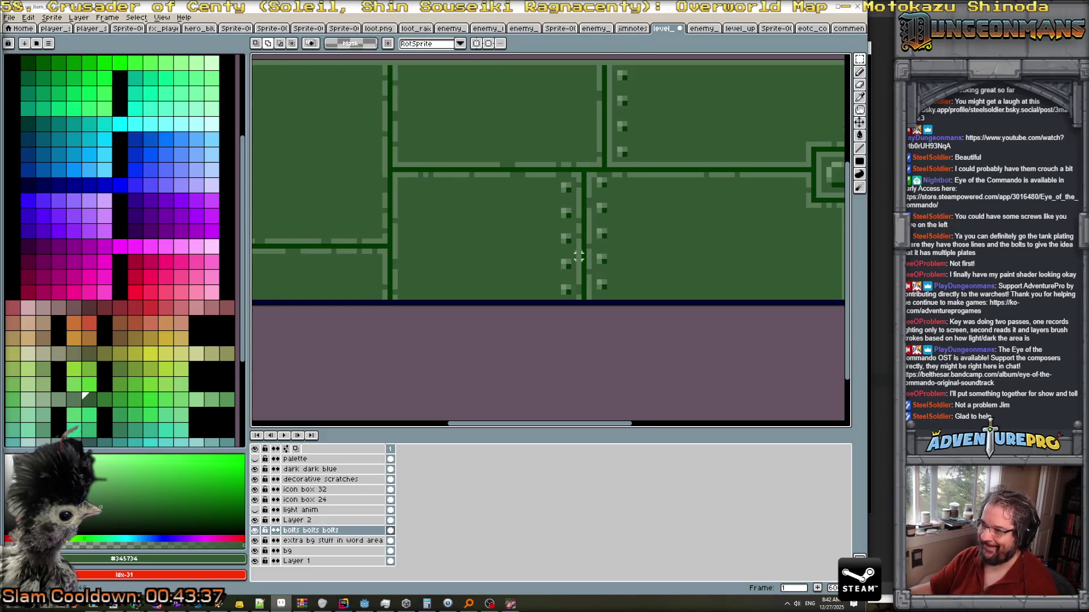
Reselect the left bolt column and Ctrl+drag a copy onto the plate's left edge.
{"action": "left_click", "coordinate": [357, 541]}
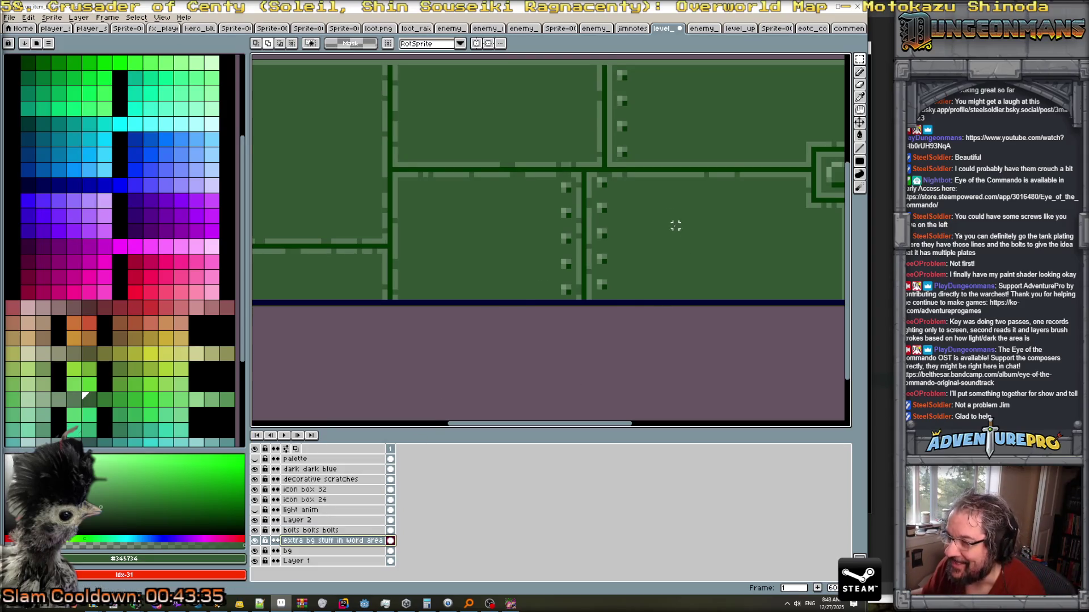
{"action": "left_click_drag", "start_coordinate": [595, 175], "coordinate": [613, 291]}
{"action": "key", "text": "ctrl+d"}
{"action": "scroll", "coordinate": [553, 185], "scroll_direction": "up", "scroll_amount": 1}
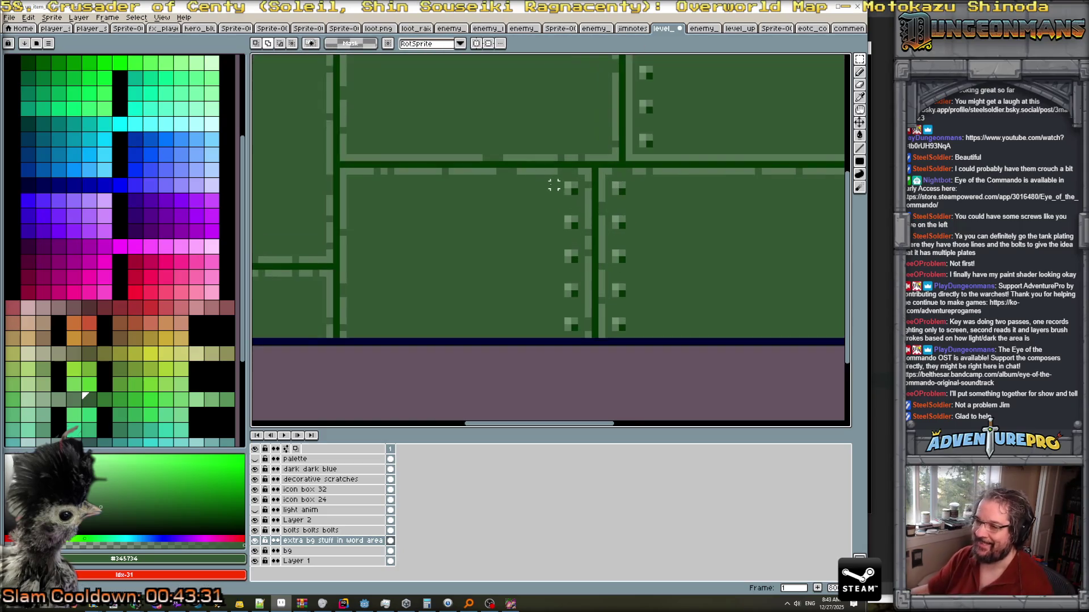
{"action": "left_click_drag", "start_coordinate": [563, 180], "coordinate": [580, 333]}
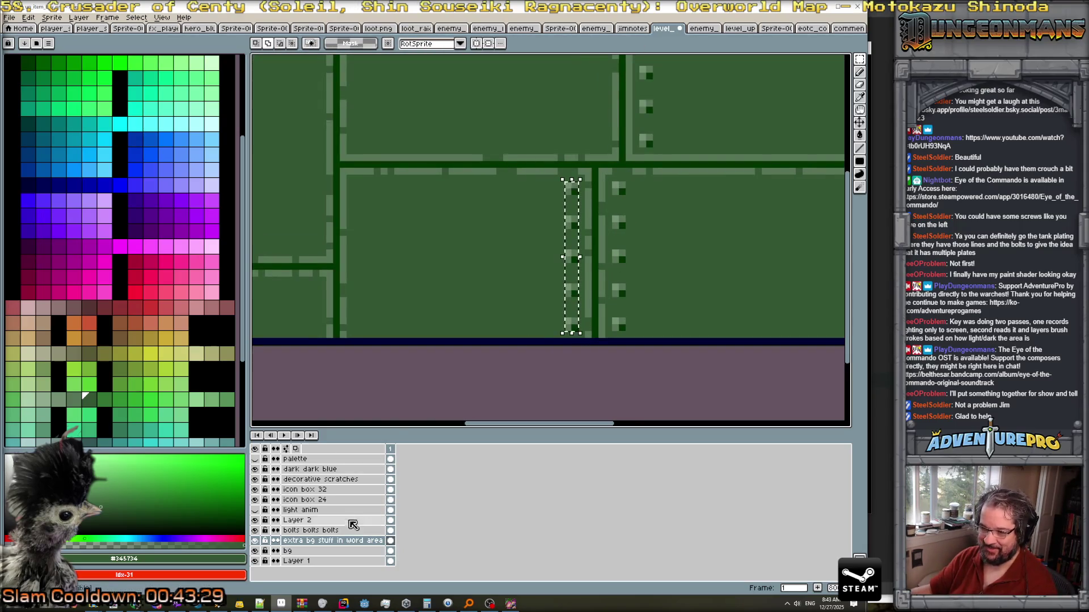
{"action": "left_click", "coordinate": [329, 530]}
{"action": "key", "text": "ctrl+j"}
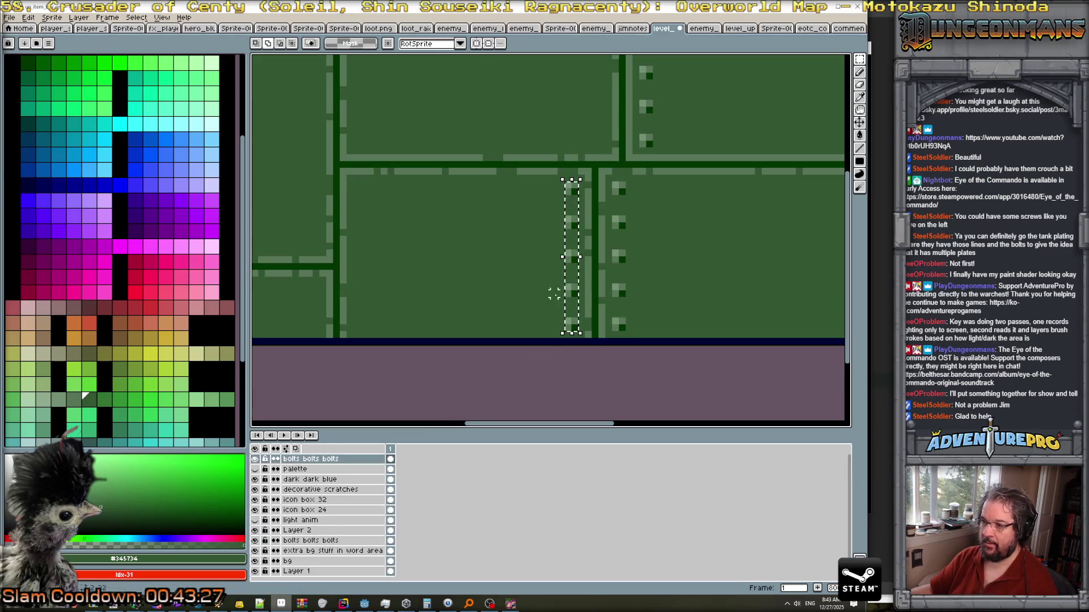
{"action": "key", "text": "ctrl+z"}
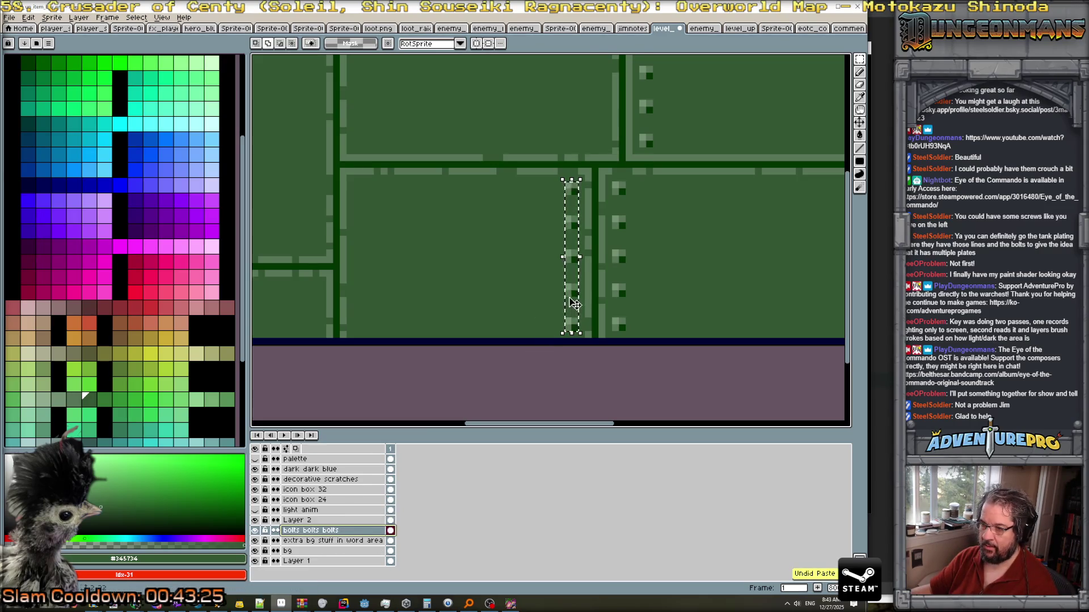
{"action": "left_click_drag", "start_coordinate": [582, 308], "coordinate": [364, 297]}
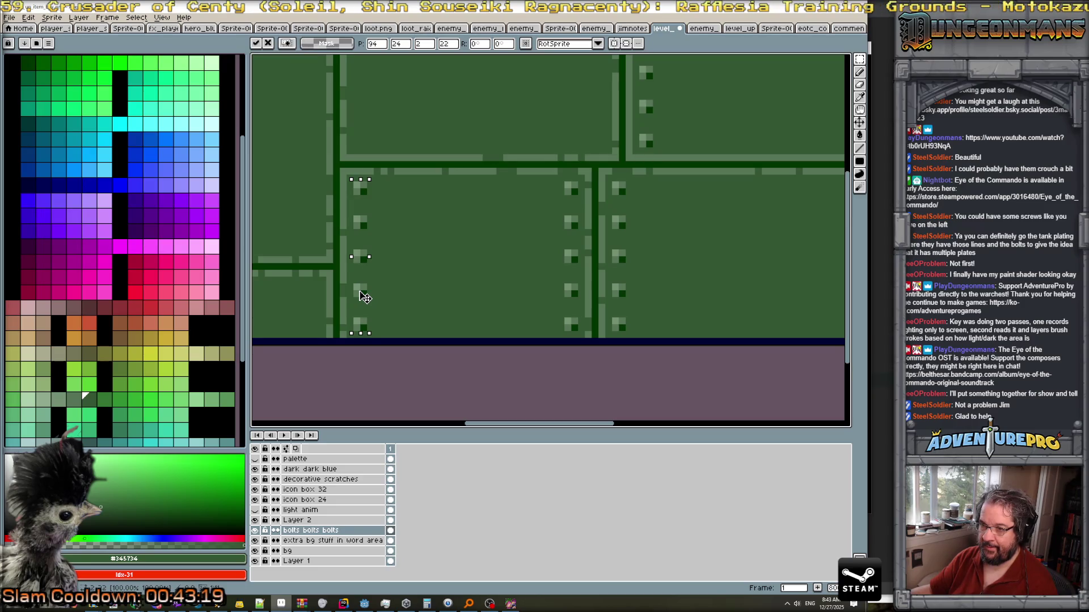
Commit the copied bolt column on the plate's left edge.
{"action": "key", "text": "Return"}
{"action": "scroll", "coordinate": [445, 279], "scroll_direction": "down", "scroll_amount": 6}
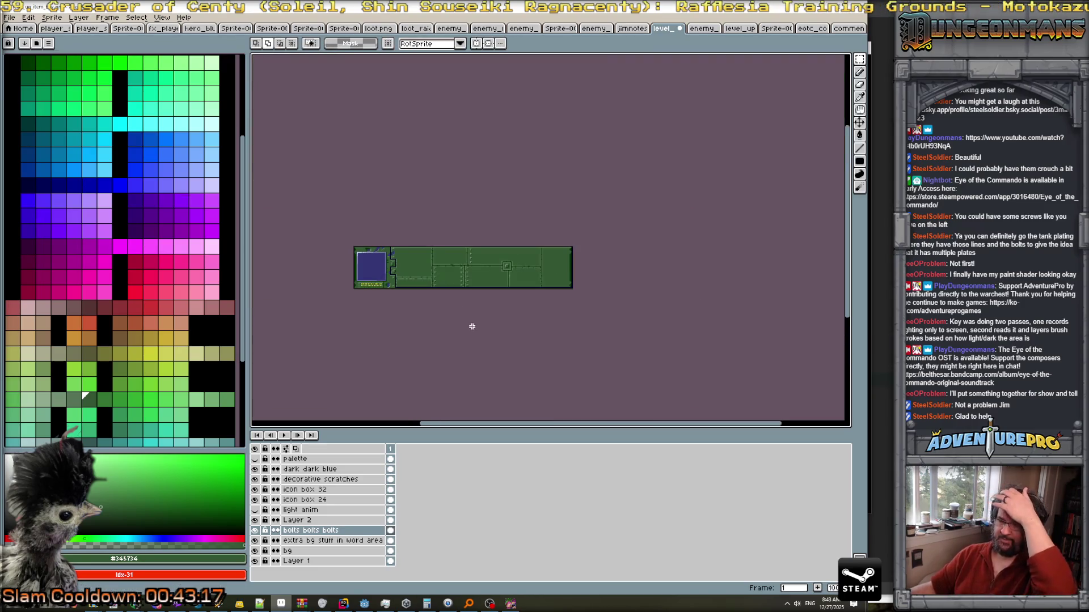
{"action": "scroll", "coordinate": [431, 266], "scroll_direction": "up", "scroll_amount": 3}
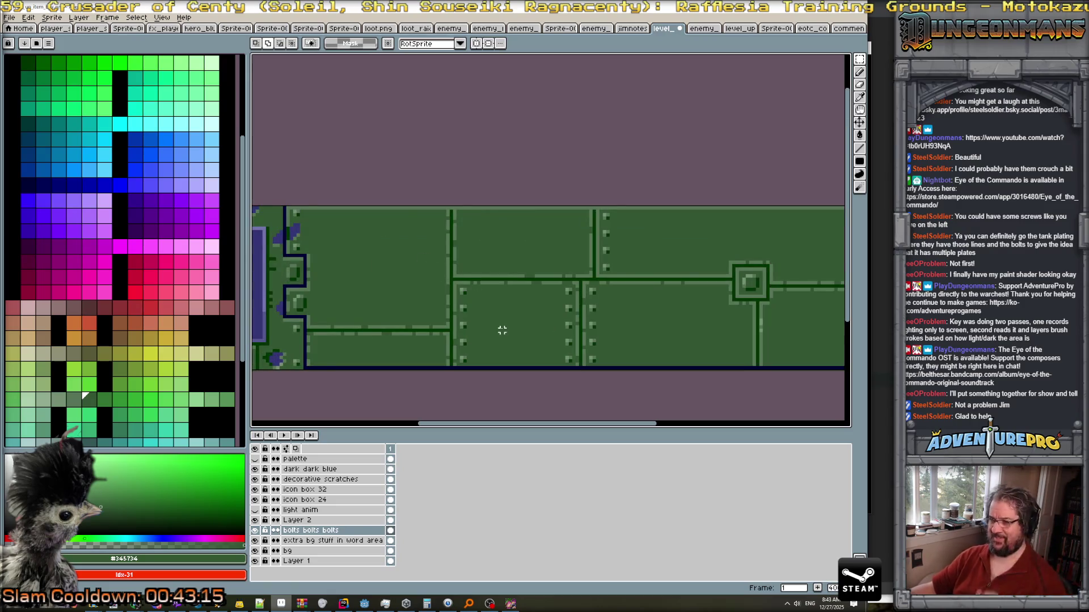
{"action": "scroll", "coordinate": [501, 328], "scroll_direction": "up", "scroll_amount": 2}
{"action": "scroll", "coordinate": [449, 279], "scroll_direction": "up", "scroll_amount": 1}
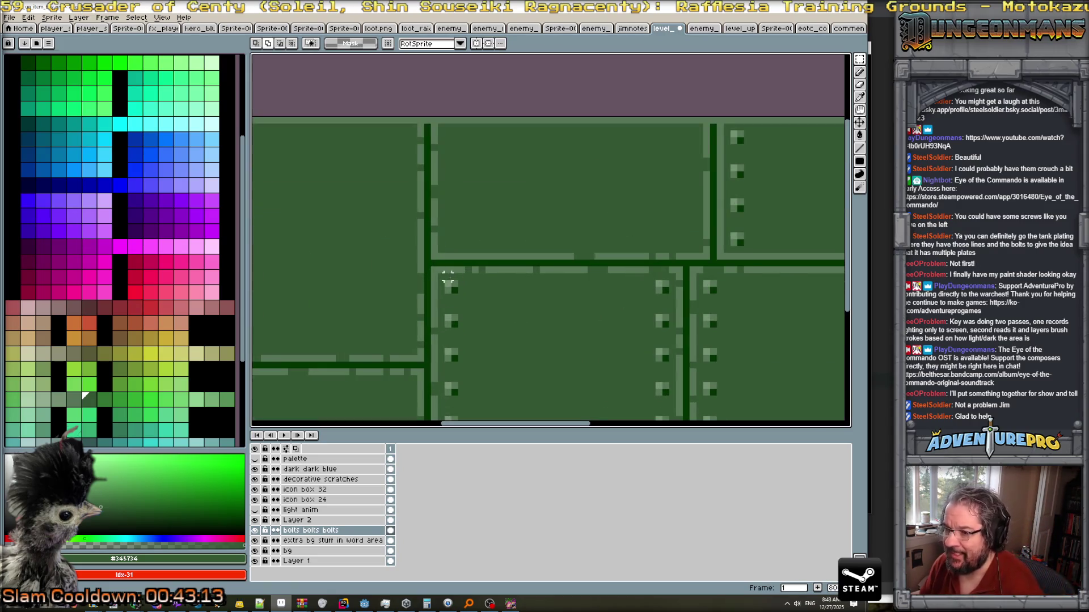
Copy the top-left bolt three times rightward along the plate's top edge.
{"action": "mouse_move", "coordinate": [443, 278]}
{"action": "left_mouse_down"}
{"action": "mouse_move", "coordinate": [460, 297]}
{"action": "mouse_move", "coordinate": [515, 287]}
{"action": "mouse_move", "coordinate": [461, 293]}
{"action": "mouse_move", "coordinate": [559, 296]}
{"action": "left_mouse_up"}
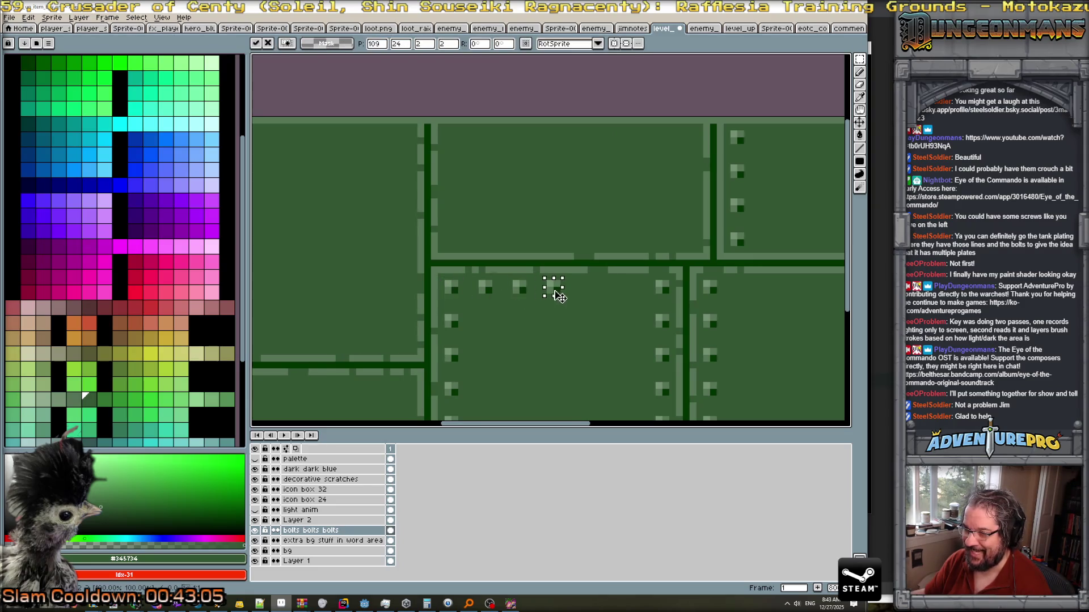
{"action": "key", "text": "Return"}
{"action": "left_click_drag", "start_coordinate": [451, 295], "coordinate": [584, 288]}
{"action": "key", "text": "Return"}
{"action": "left_click_drag", "start_coordinate": [456, 290], "coordinate": [622, 287]}
{"action": "key", "text": "ctrl+d"}
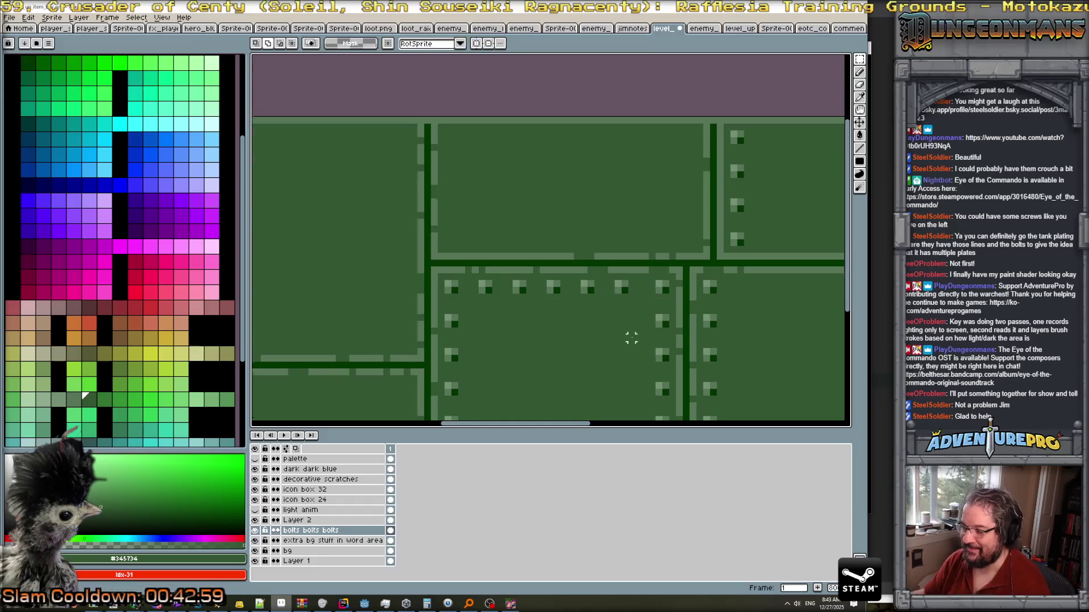
{"action": "scroll", "coordinate": [631, 338], "scroll_direction": "down", "scroll_amount": 2}
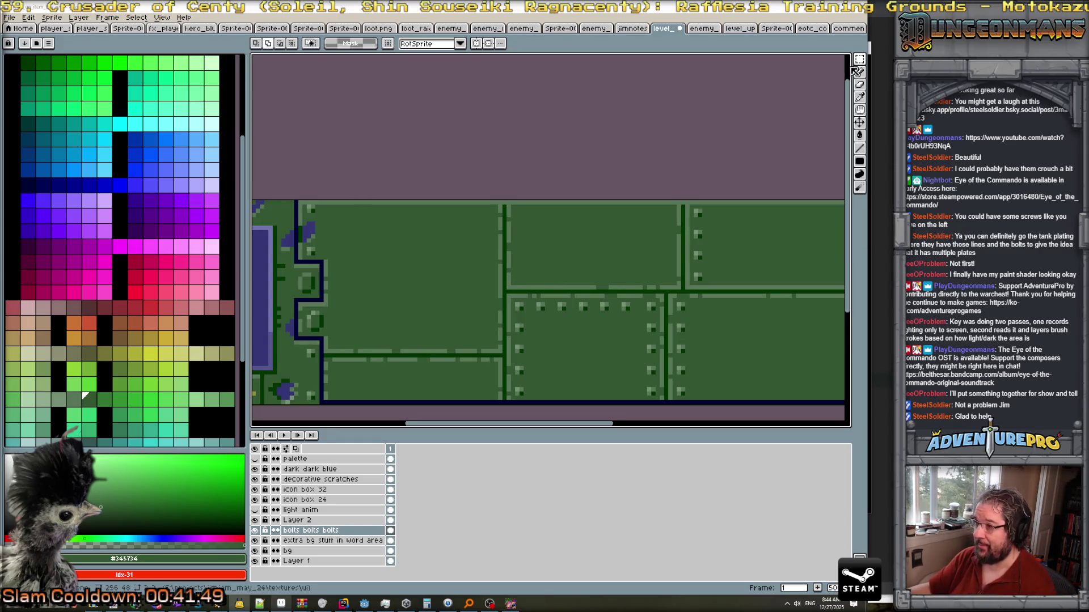
Paste a copy of the bolt column onto the upper plate's right edge.
{"action": "key", "text": "m"}
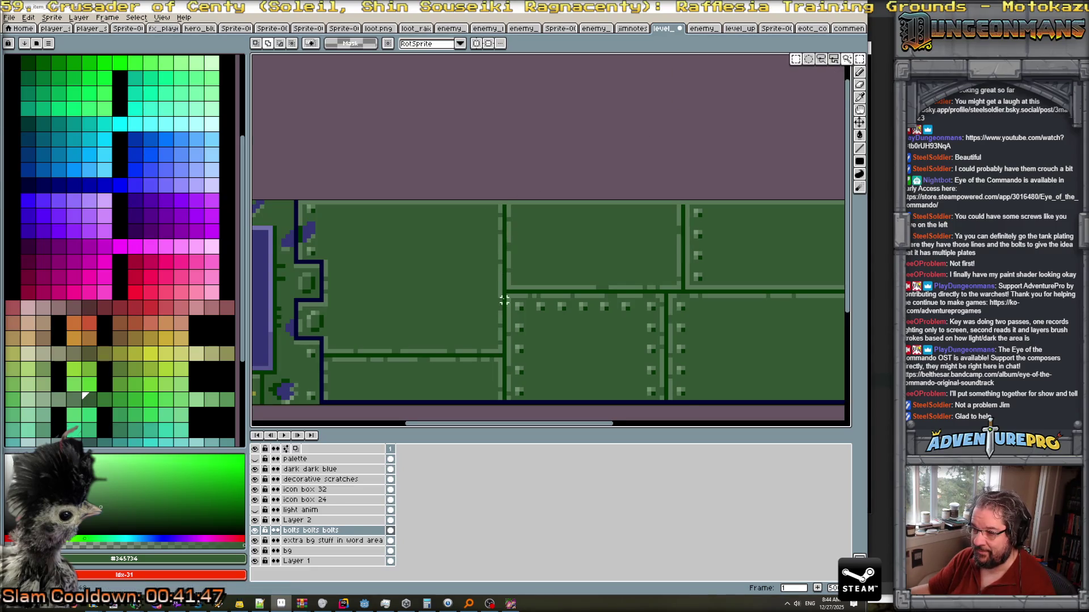
{"action": "mouse_move", "coordinate": [489, 198]}
{"action": "left_mouse_down"}
{"action": "mouse_move", "coordinate": [571, 392]}
{"action": "mouse_move", "coordinate": [646, 397]}
{"action": "mouse_move", "coordinate": [631, 399]}
{"action": "left_mouse_up"}
{"action": "scroll", "coordinate": [612, 386], "scroll_direction": "up", "scroll_amount": 1}
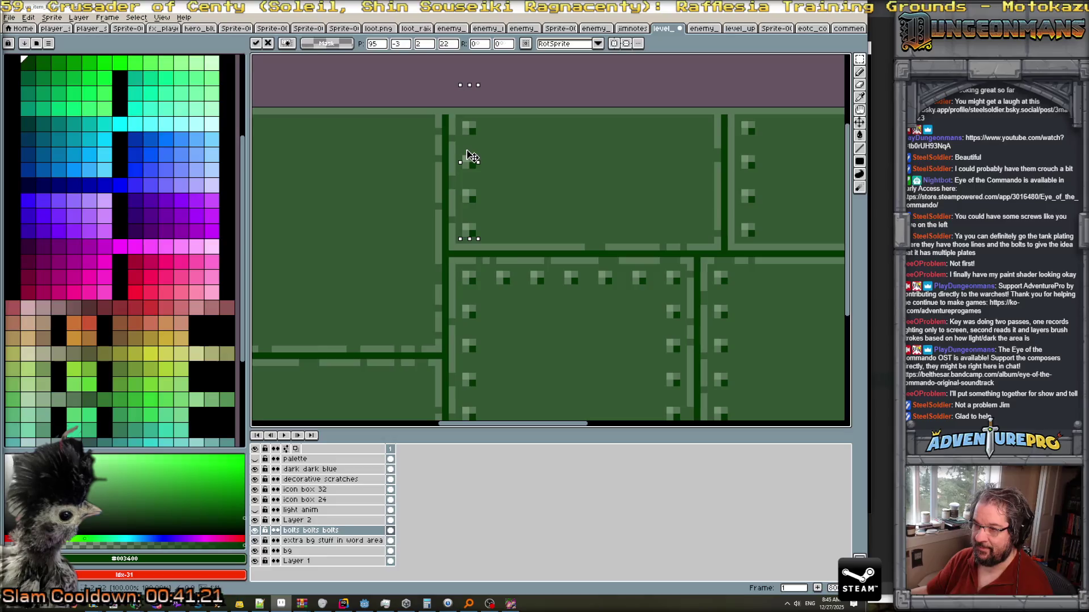
{"action": "scroll", "coordinate": [513, 159], "scroll_direction": "down", "scroll_amount": 1}
{"action": "scroll", "coordinate": [528, 173], "scroll_direction": "up", "scroll_amount": 1}
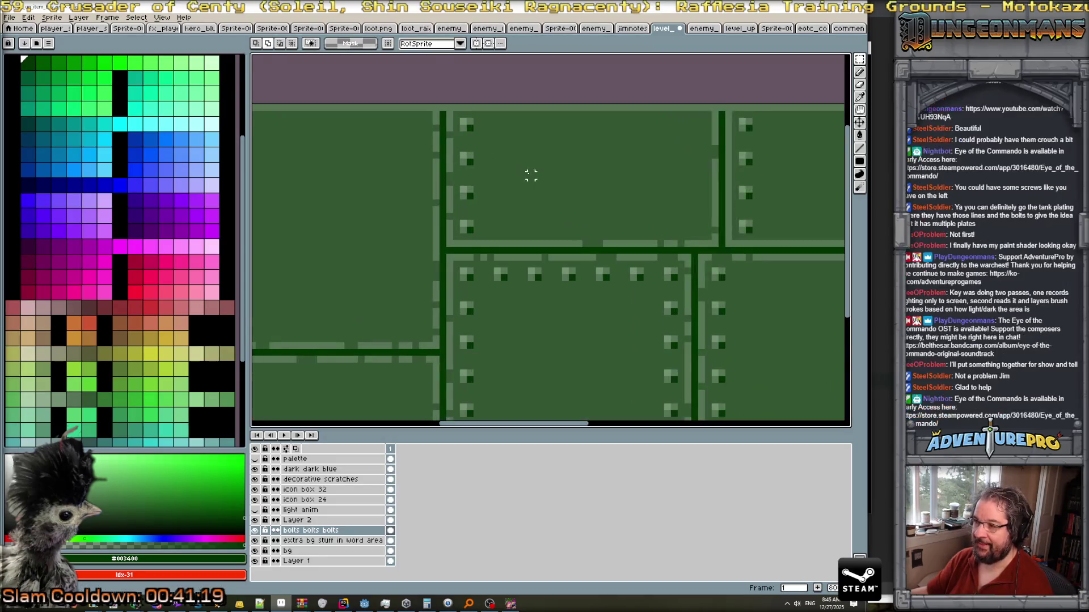
{"action": "key", "text": "ctrl+v"}
{"action": "mouse_move", "coordinate": [489, 353]}
{"action": "left_mouse_down"}
{"action": "mouse_move", "coordinate": [652, 187]}
{"action": "mouse_move", "coordinate": [697, 200]}
{"action": "left_mouse_up"}
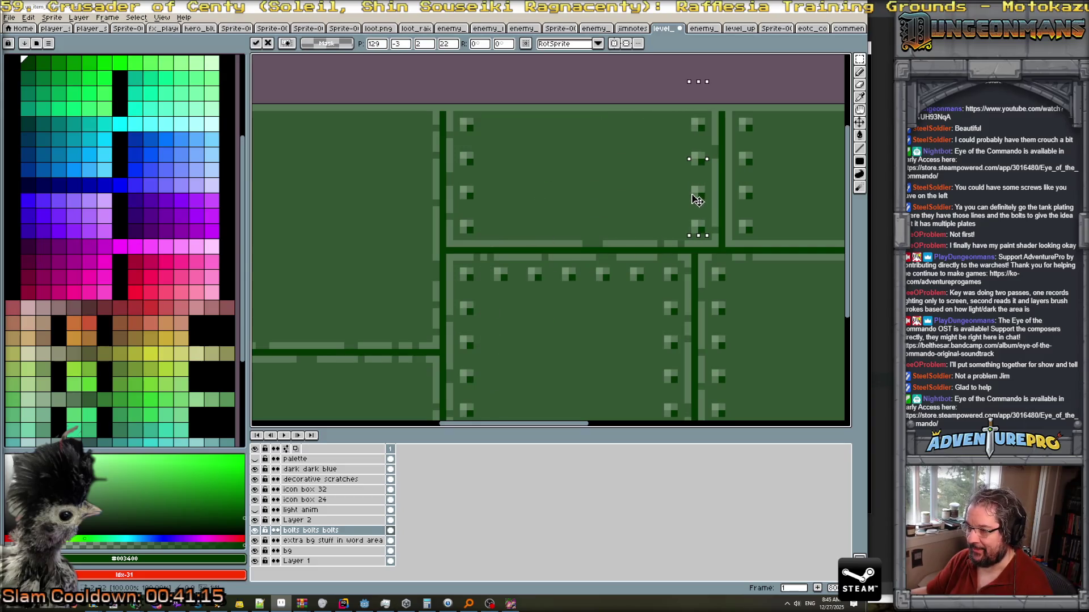
{"action": "key", "text": "Return"}
{"action": "scroll", "coordinate": [727, 254], "scroll_direction": "up", "scroll_amount": 1}
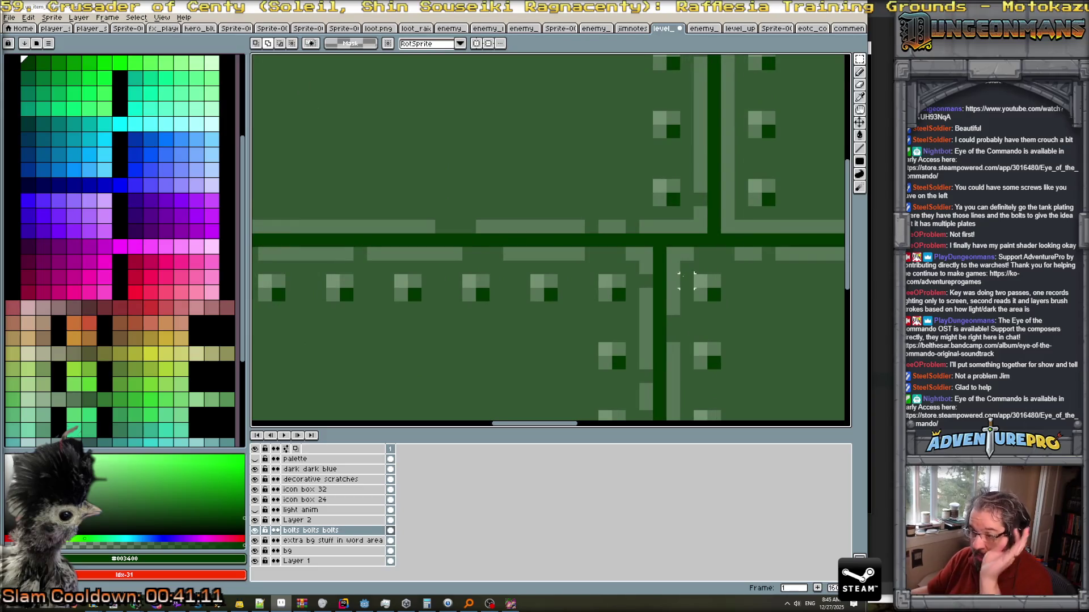
{"action": "scroll", "coordinate": [617, 328], "scroll_direction": "down", "scroll_amount": 2}
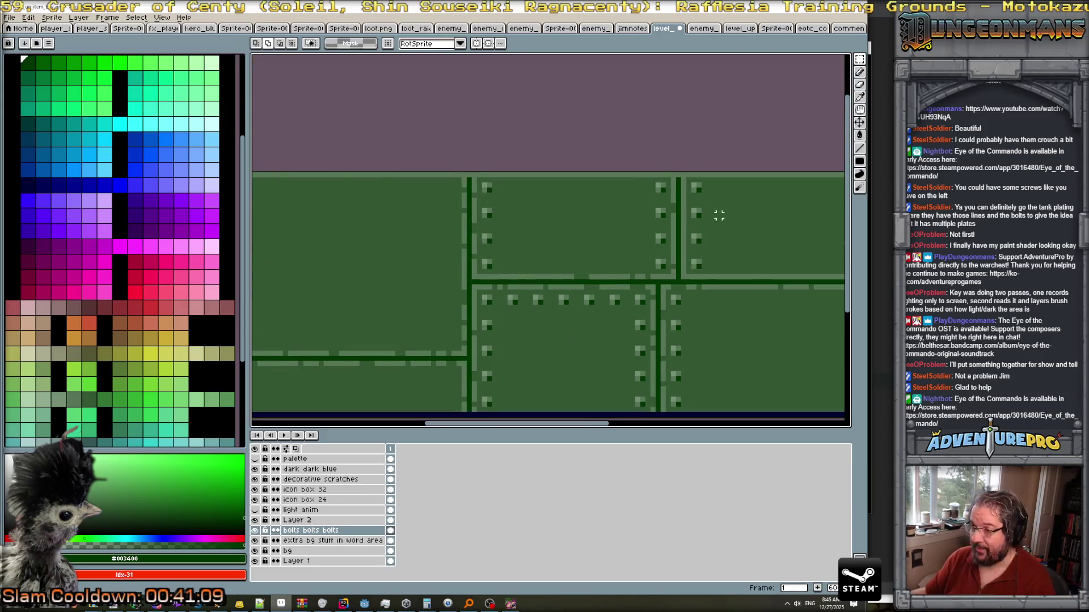
Copy the bolt row up to the upper plate's bottom and extend it with one more bolt.
{"action": "key", "text": "m"}
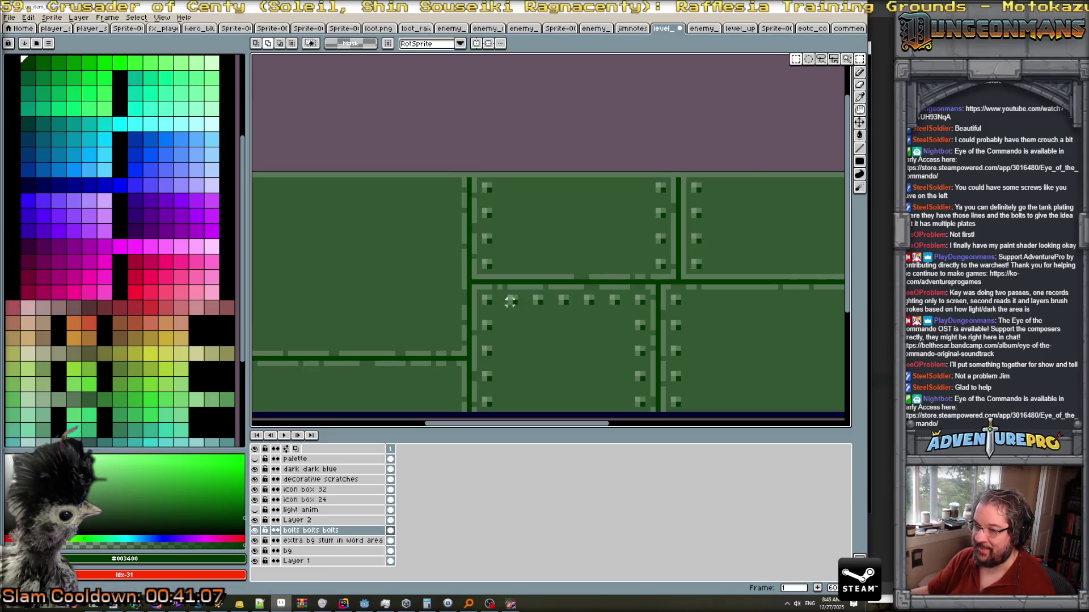
{"action": "scroll", "coordinate": [510, 299], "scroll_direction": "up", "scroll_amount": 2}
{"action": "mouse_move", "coordinate": [511, 291]}
{"action": "left_mouse_down"}
{"action": "mouse_move", "coordinate": [754, 317]}
{"action": "mouse_move", "coordinate": [732, 306]}
{"action": "left_mouse_up"}
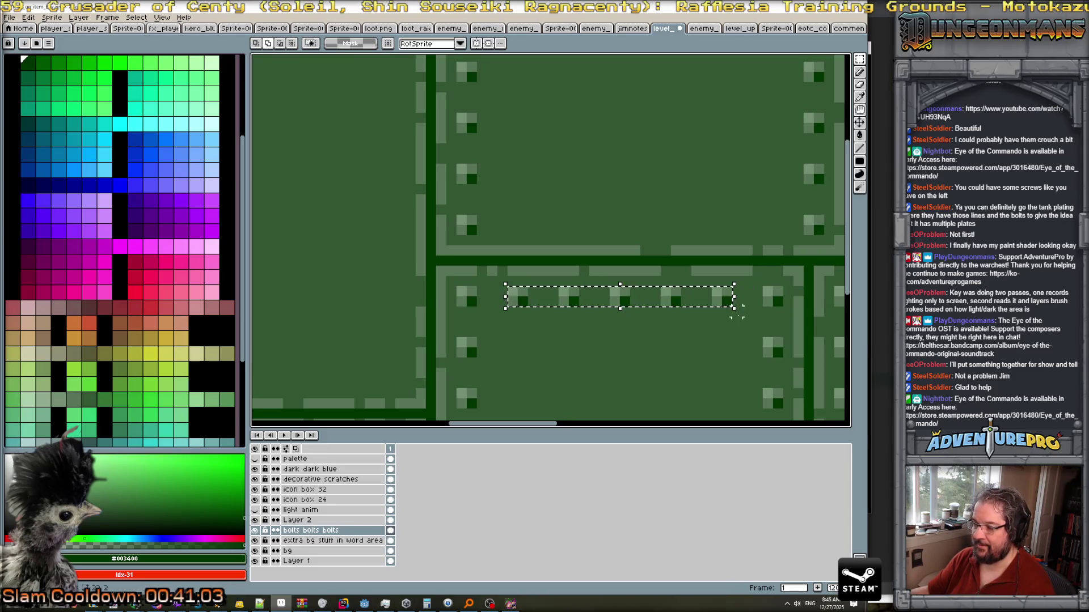
{"action": "left_click_drag", "start_coordinate": [646, 305], "coordinate": [647, 238]}
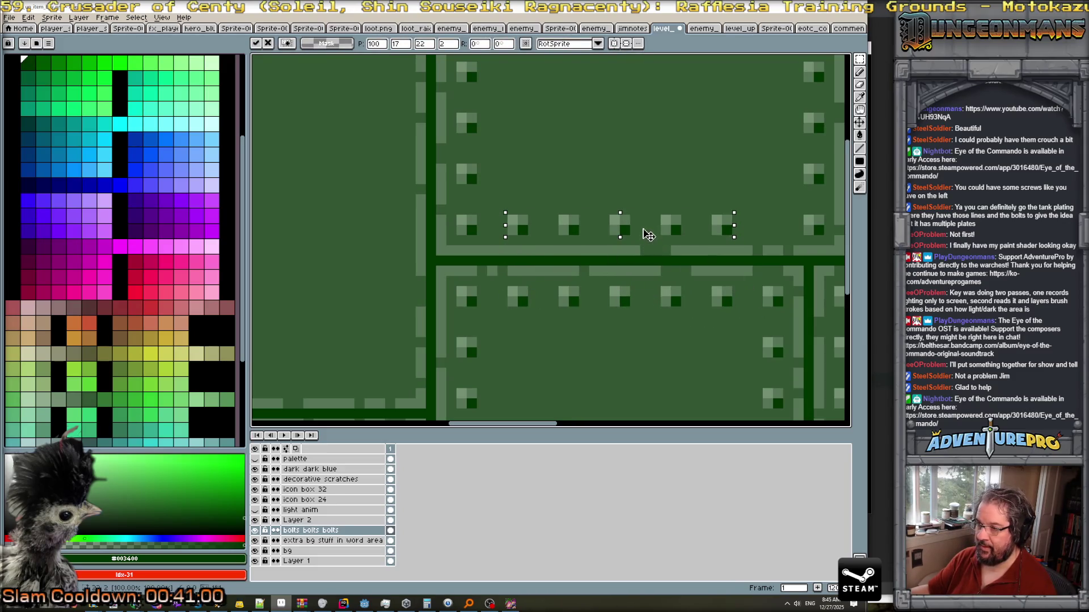
{"action": "left_click", "coordinate": [747, 290]}
{"action": "mouse_move", "coordinate": [710, 213]}
{"action": "left_mouse_down"}
{"action": "mouse_move", "coordinate": [730, 236]}
{"action": "mouse_move", "coordinate": [785, 241]}
{"action": "left_mouse_up"}
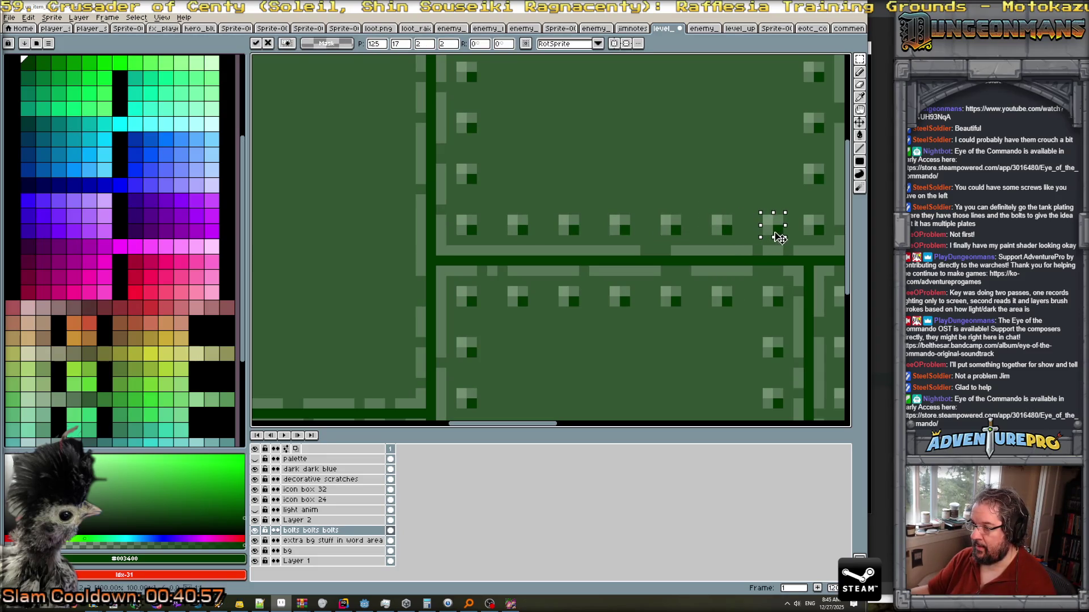
{"action": "key", "text": "Return"}
{"action": "scroll", "coordinate": [731, 344], "scroll_direction": "down", "scroll_amount": 3}
{"action": "scroll", "coordinate": [729, 344], "scroll_direction": "down", "scroll_amount": 2}
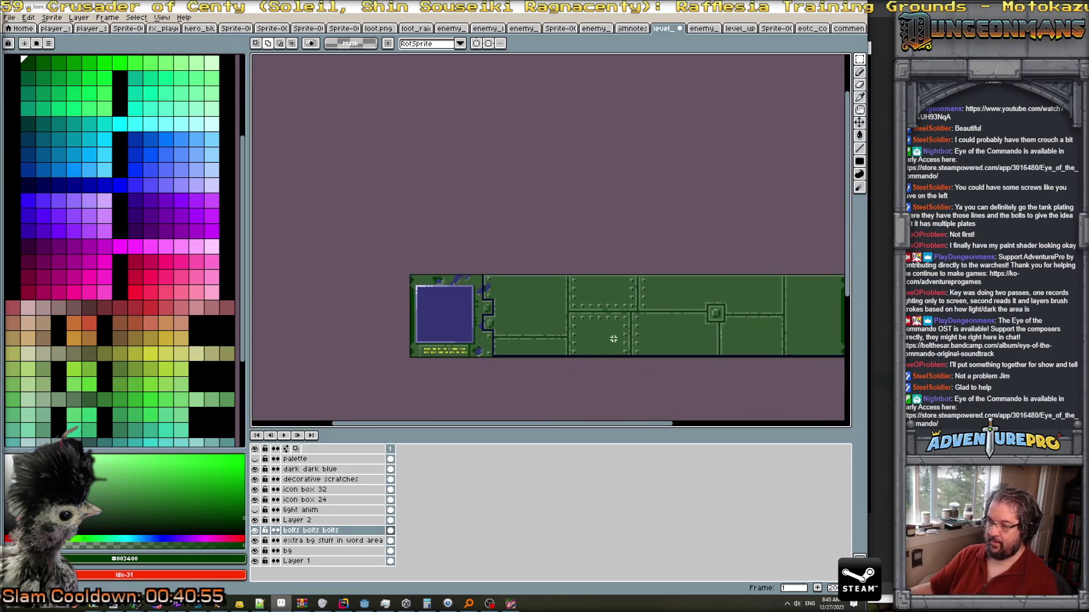
Hide and reshow the bolts layer to compare the plating.
{"action": "left_click", "coordinate": [255, 531]}
{"action": "left_click", "coordinate": [255, 531]}
{"action": "scroll", "coordinate": [654, 389], "scroll_direction": "up", "scroll_amount": 1}
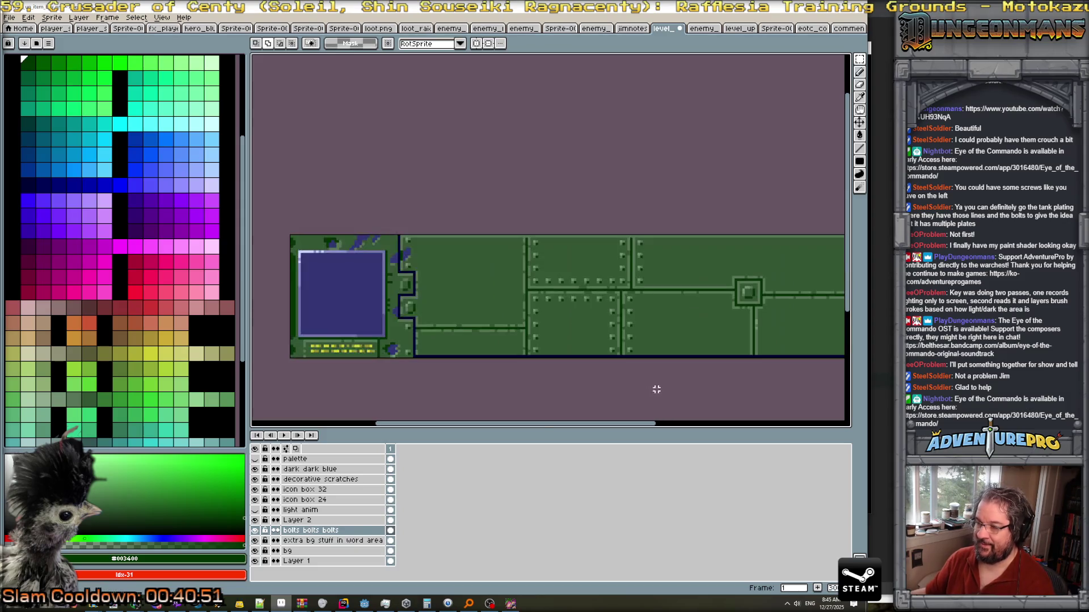
Save the sprite to its PNG file, confirming the PNG format warning.
{"action": "key", "text": "ctrl+s"}
{"action": "left_click", "coordinate": [406, 358]}
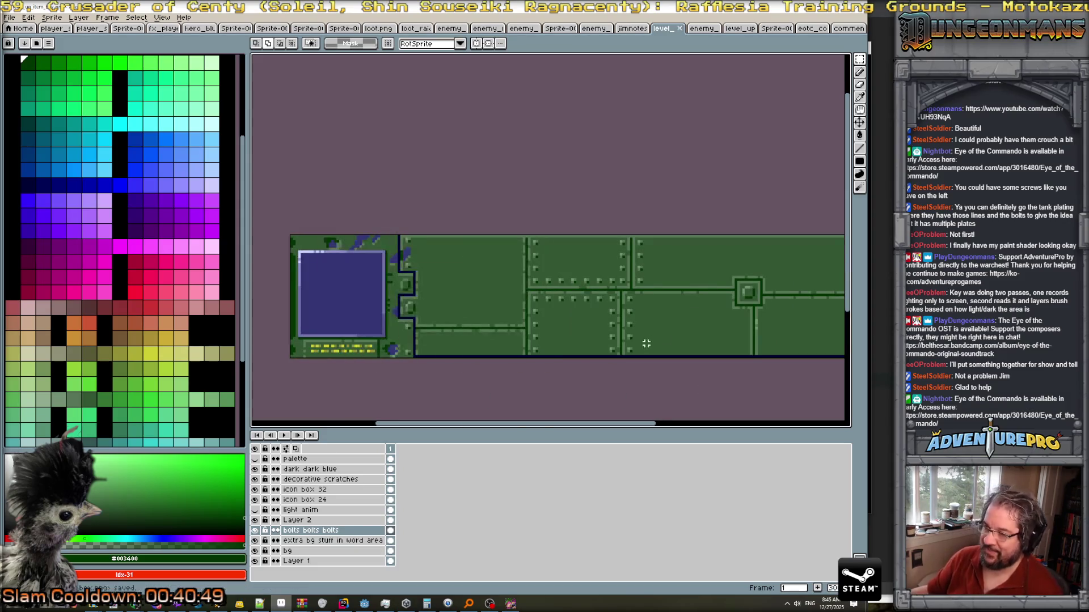
{"action": "scroll", "coordinate": [687, 336], "scroll_direction": "down", "scroll_amount": 2}
{"action": "scroll", "coordinate": [688, 335], "scroll_direction": "up", "scroll_amount": 1}
{"action": "left_click_drag", "start_coordinate": [712, 389], "coordinate": [618, 333]}
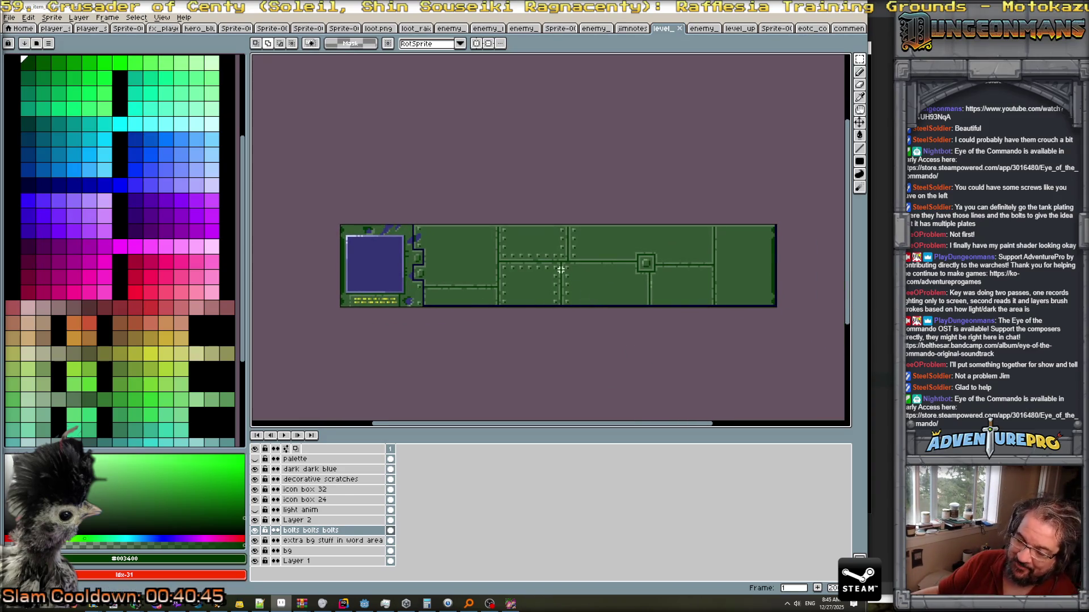
{"action": "scroll", "coordinate": [580, 288], "scroll_direction": "up", "scroll_amount": 1}
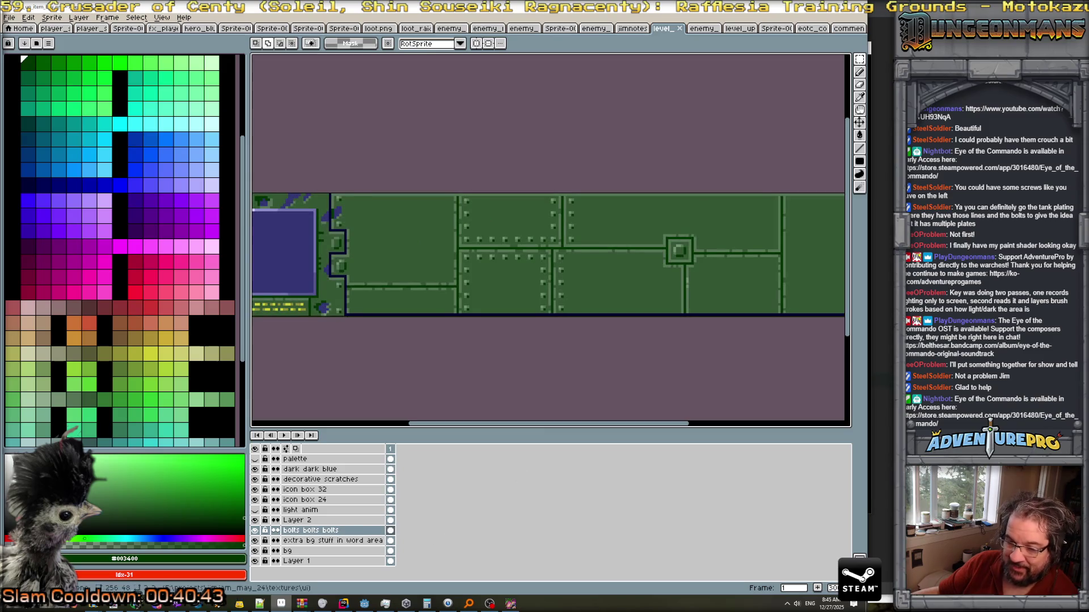
{"action": "mouse_move", "coordinate": [139, 605]}
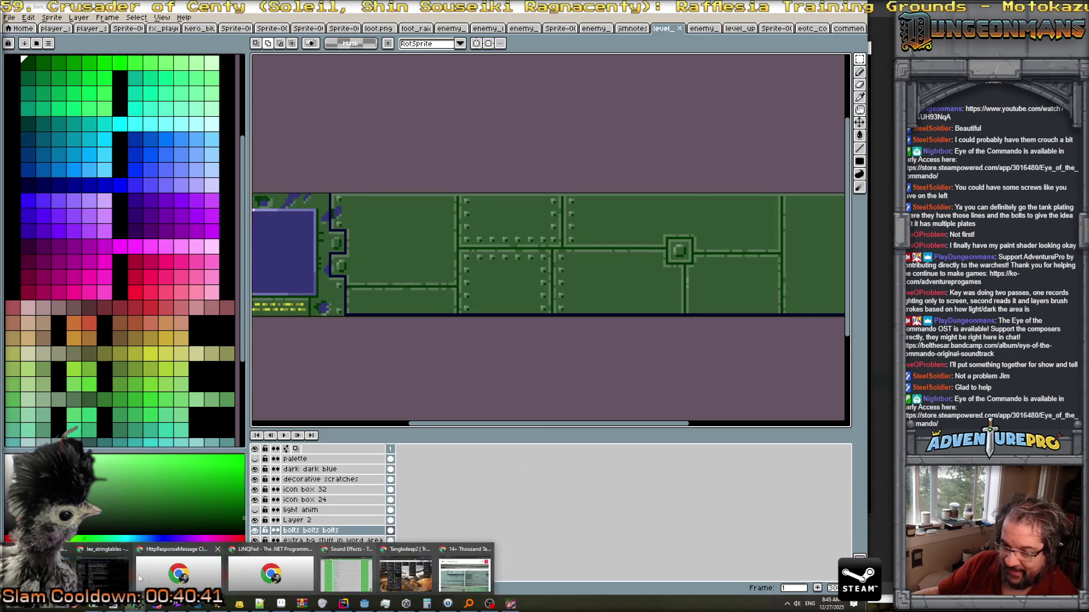
Scroll through the Shutterstock 'tank metal texture' results for riveted green tank-wall references.
{"action": "left_click", "coordinate": [465, 574]}
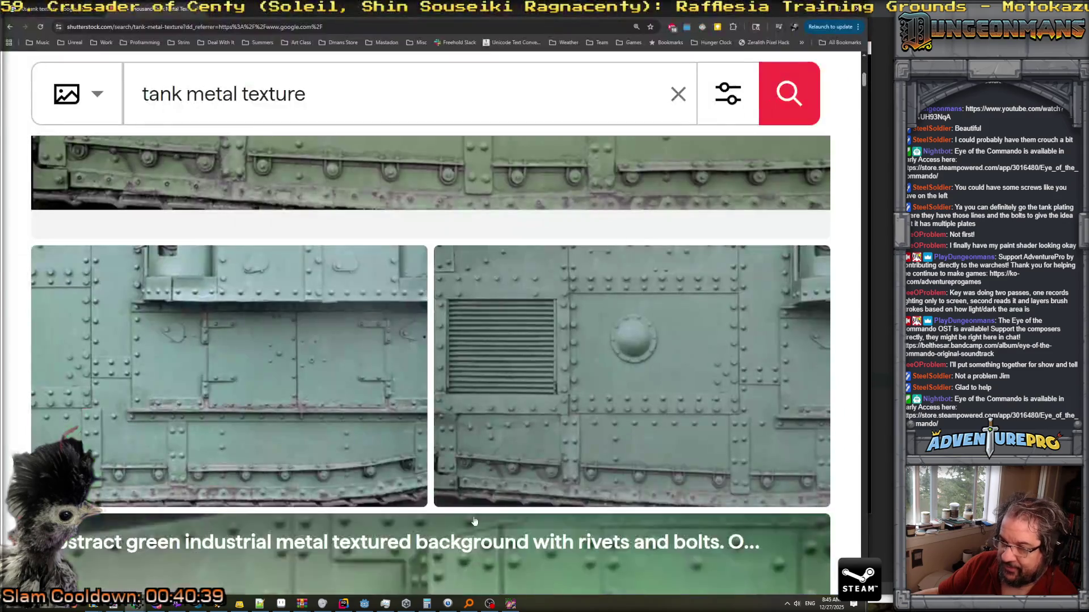
{"action": "scroll", "coordinate": [625, 422], "scroll_direction": "up", "scroll_amount": 1}
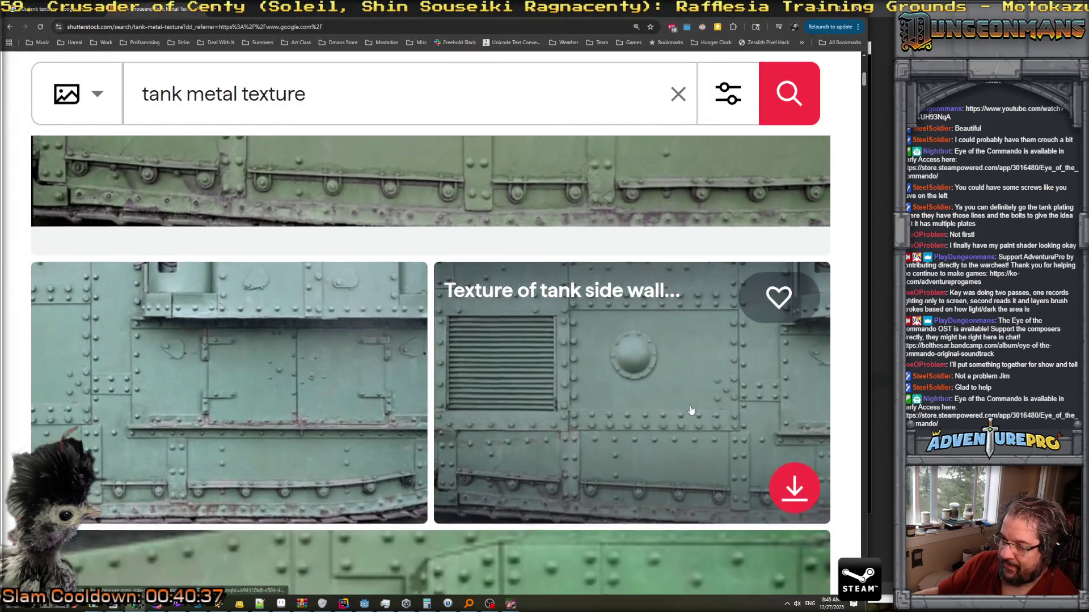
{"action": "scroll", "coordinate": [690, 413], "scroll_direction": "down", "scroll_amount": 1}
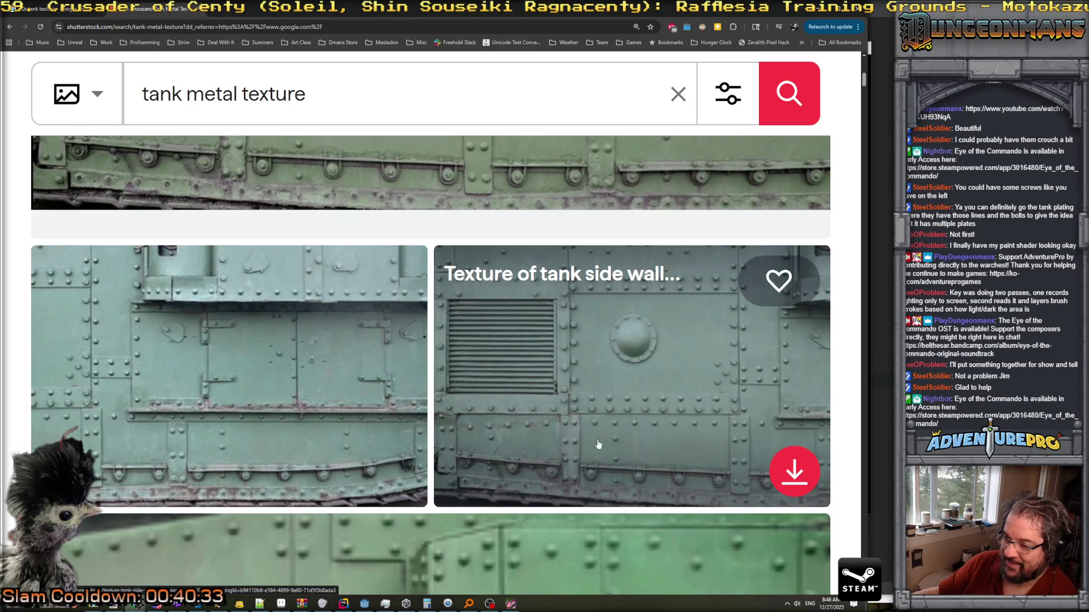
{"action": "scroll", "coordinate": [625, 434], "scroll_direction": "down", "scroll_amount": 5}
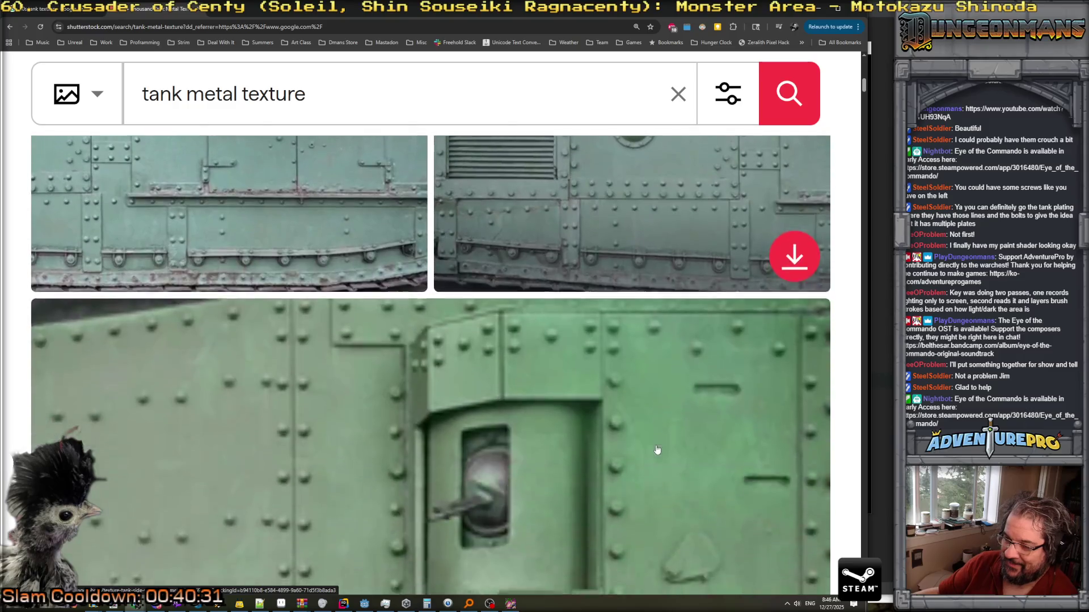
{"action": "scroll", "coordinate": [638, 451], "scroll_direction": "down", "scroll_amount": 4}
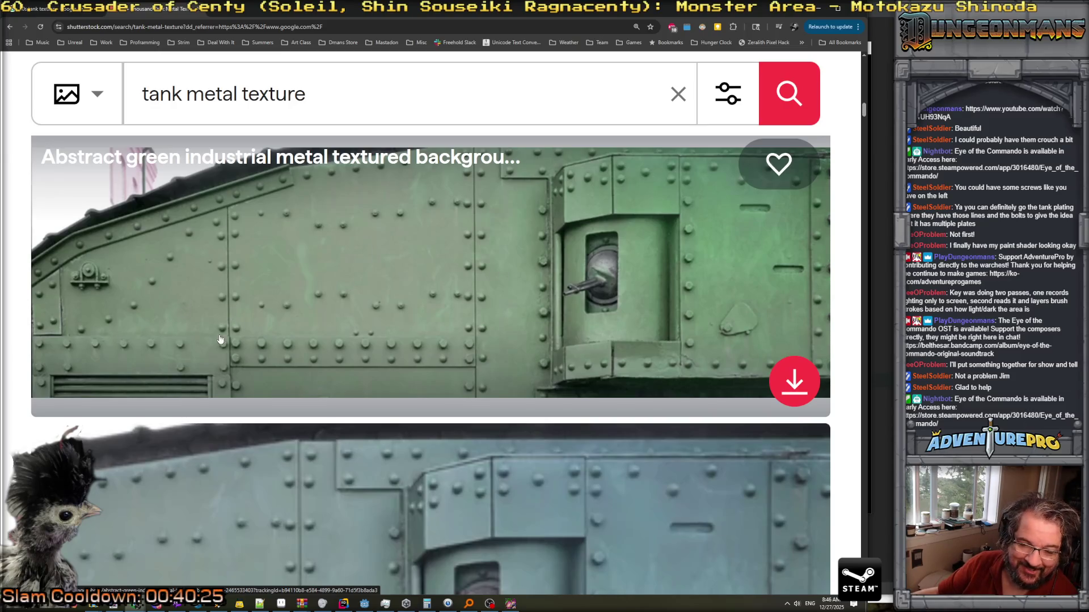
{"action": "scroll", "coordinate": [494, 379], "scroll_direction": "down", "scroll_amount": 12}
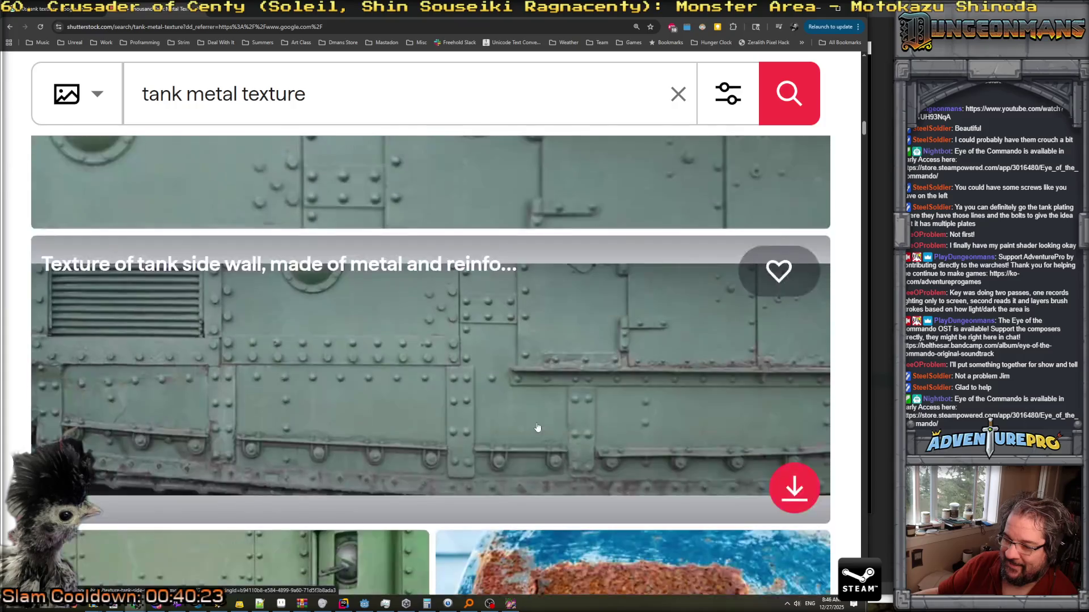
{"action": "scroll", "coordinate": [537, 427], "scroll_direction": "down", "scroll_amount": 5}
{"action": "scroll", "coordinate": [317, 455], "scroll_direction": "down", "scroll_amount": 2}
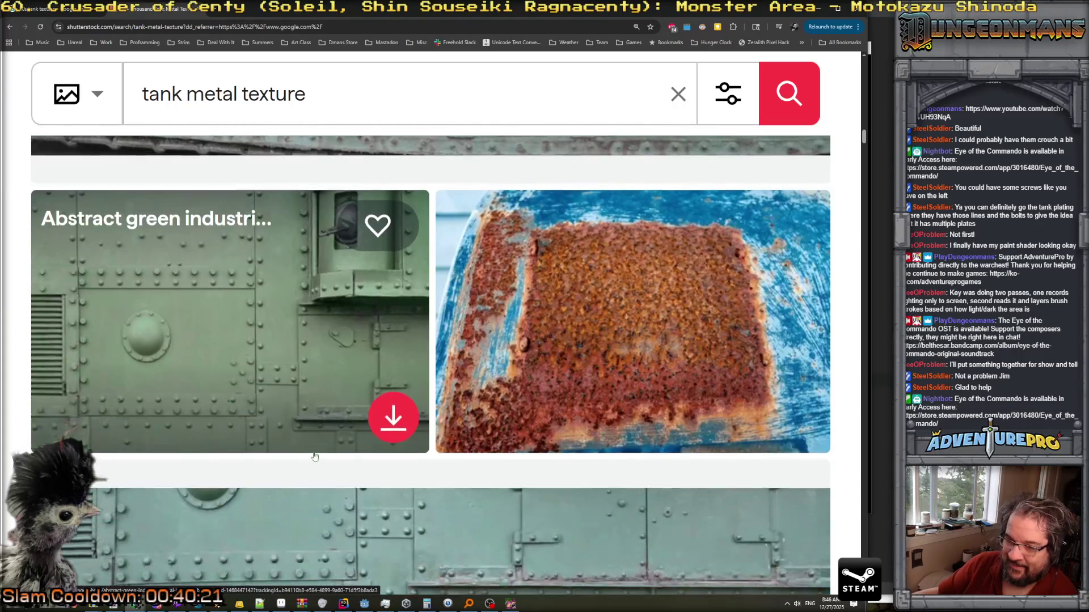
{"action": "scroll", "coordinate": [245, 374], "scroll_direction": "down", "scroll_amount": 1}
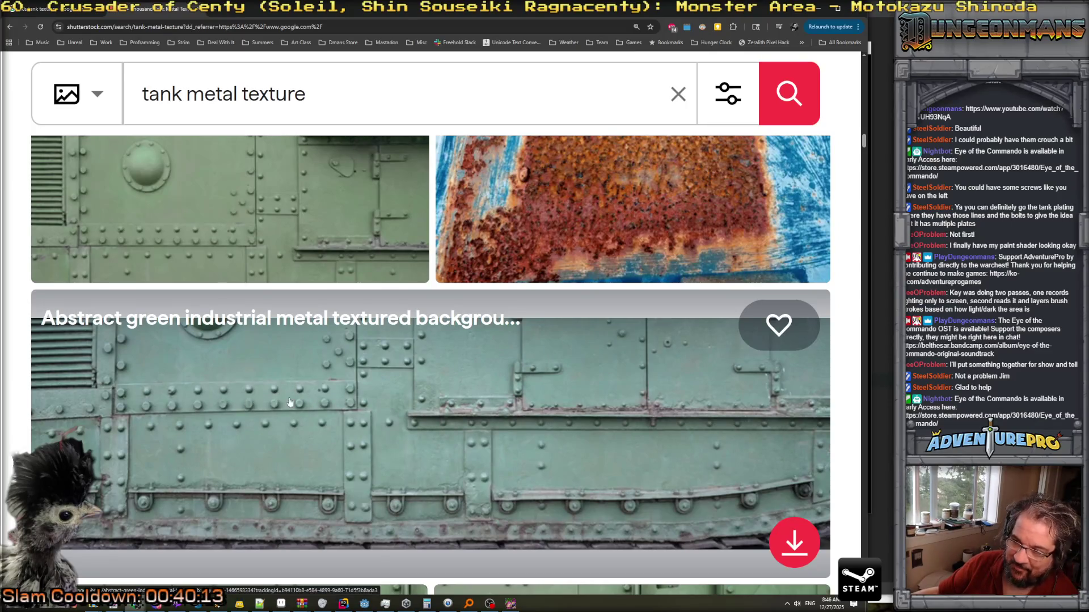
{"action": "scroll", "coordinate": [303, 389], "scroll_direction": "down", "scroll_amount": 4}
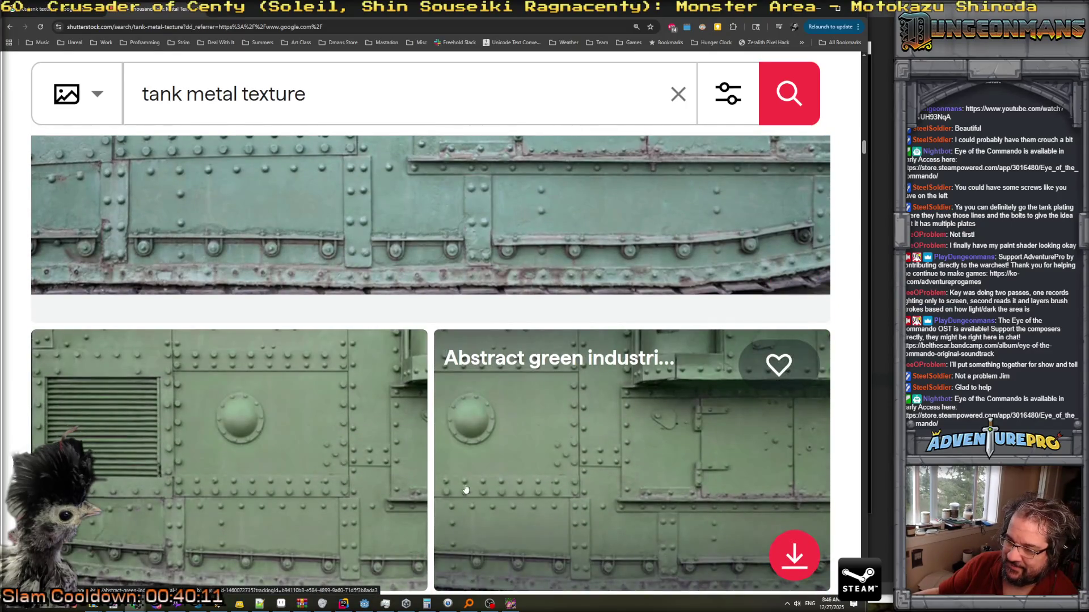
{"action": "scroll", "coordinate": [562, 423], "scroll_direction": "down", "scroll_amount": 2}
{"action": "scroll", "coordinate": [564, 416], "scroll_direction": "down", "scroll_amount": 5}
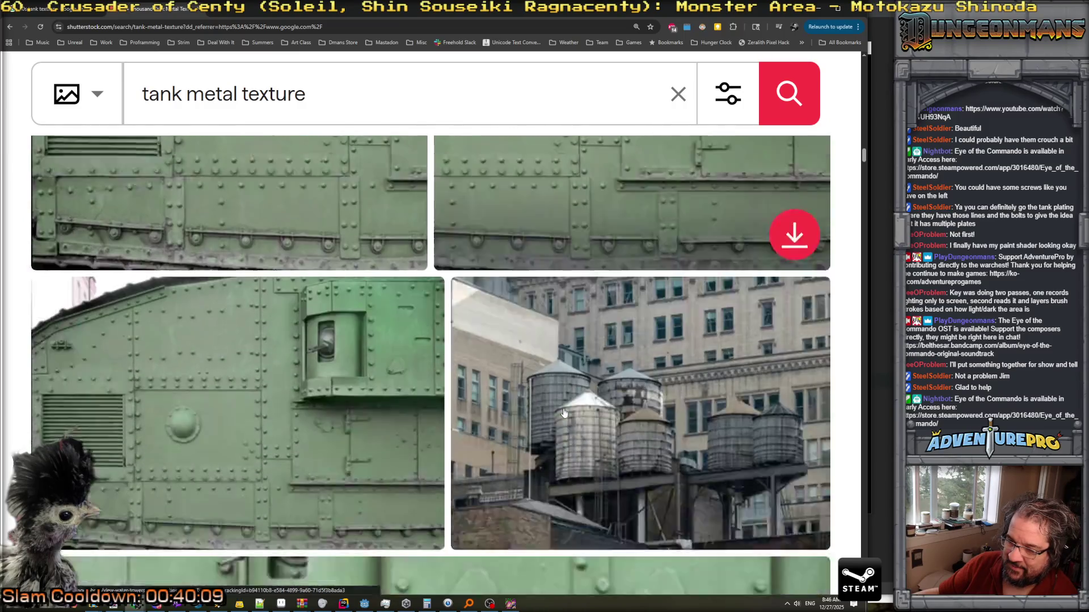
{"action": "scroll", "coordinate": [710, 361], "scroll_direction": "down", "scroll_amount": 5}
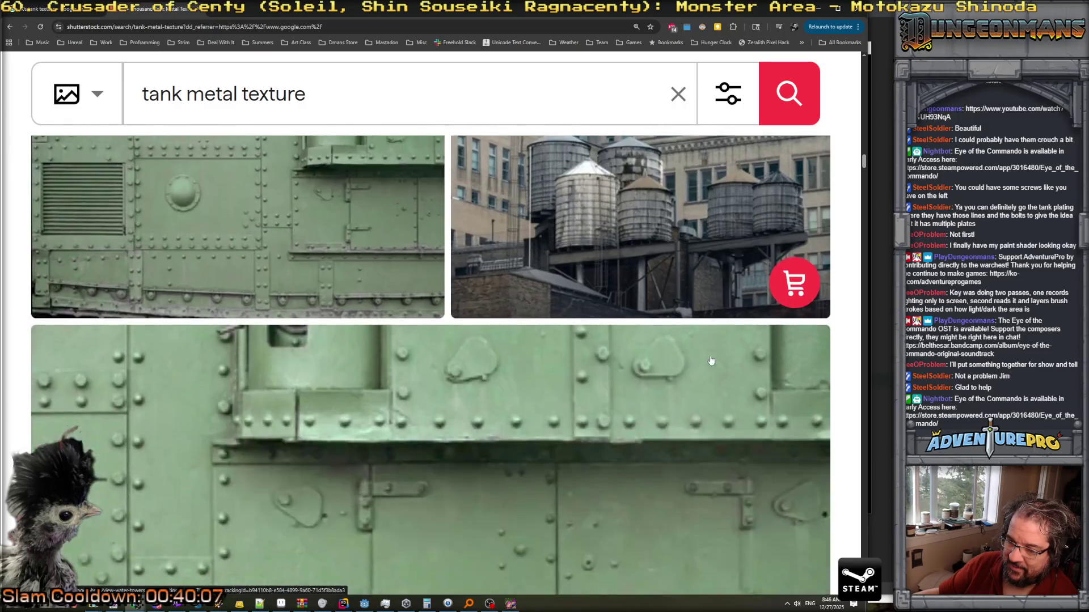
{"action": "scroll", "coordinate": [711, 360], "scroll_direction": "down", "scroll_amount": 1}
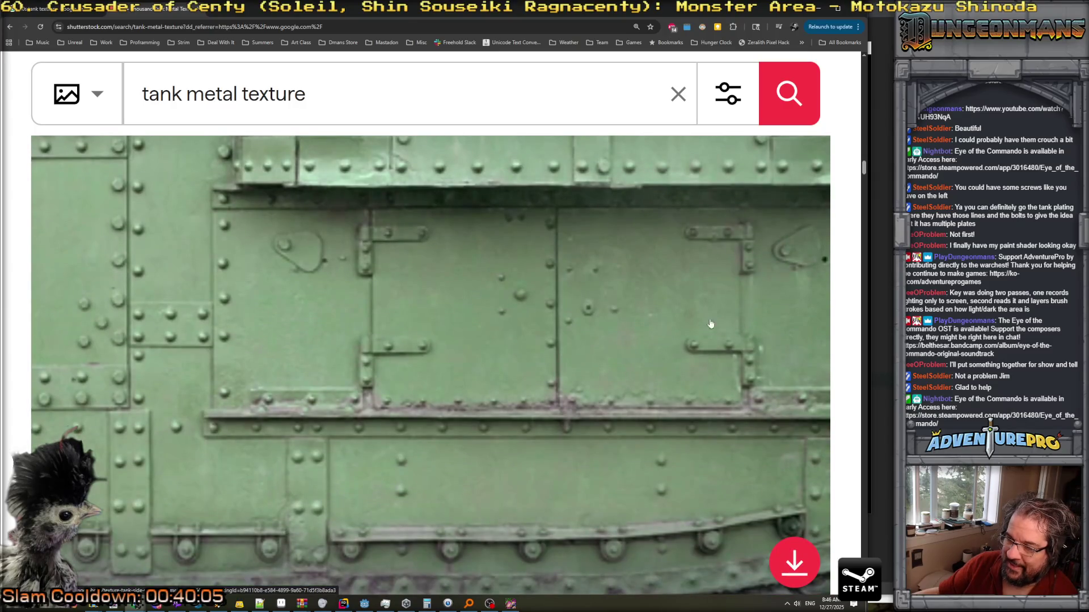
{"action": "left_click", "coordinate": [820, 9]}
Pencil a short #577457 vertical line across the seam on the extra bg stuff in word area layer.
{"action": "scroll", "coordinate": [457, 263], "scroll_direction": "up", "scroll_amount": 2}
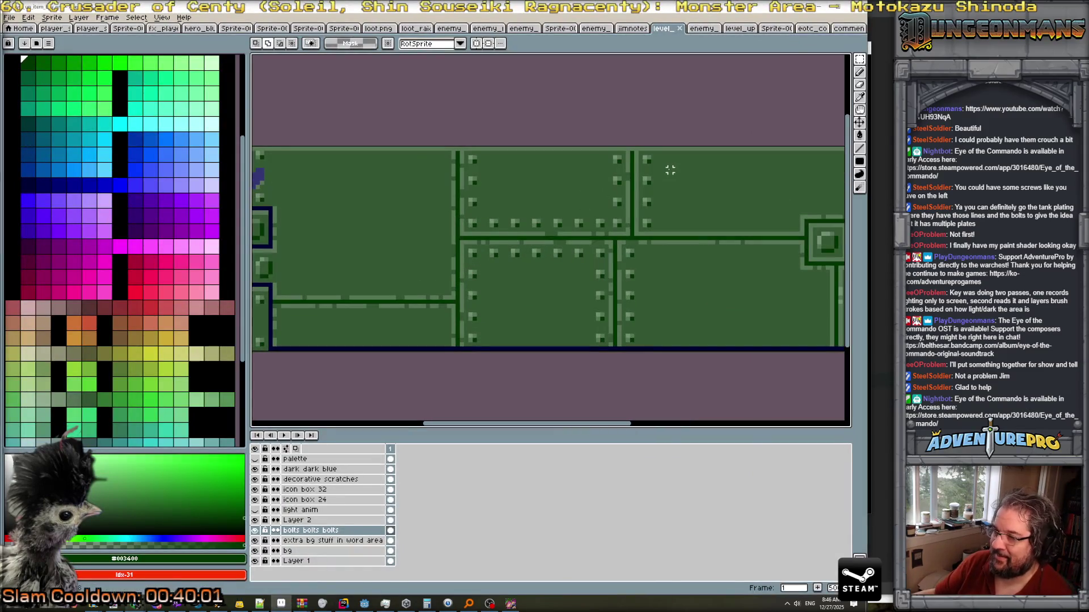
{"action": "scroll", "coordinate": [669, 168], "scroll_direction": "up", "scroll_amount": 2}
{"action": "scroll", "coordinate": [652, 175], "scroll_direction": "down", "scroll_amount": 2}
{"action": "scroll", "coordinate": [651, 188], "scroll_direction": "up", "scroll_amount": 1}
{"action": "scroll", "coordinate": [676, 221], "scroll_direction": "down", "scroll_amount": 1}
{"action": "scroll", "coordinate": [691, 233], "scroll_direction": "up", "scroll_amount": 1}
{"action": "left_click_drag", "start_coordinate": [727, 287], "coordinate": [515, 313]}
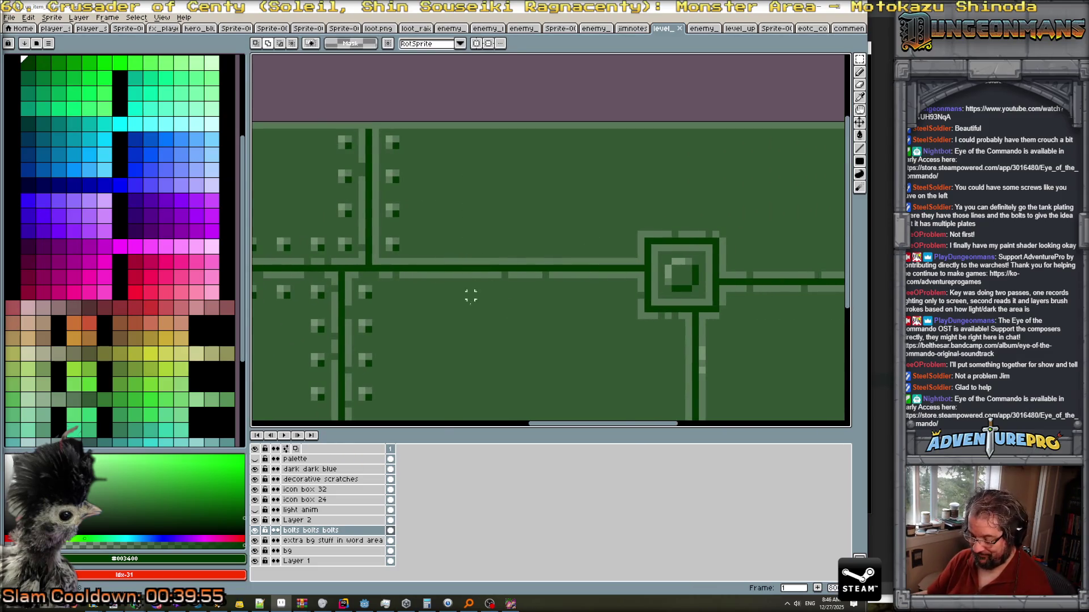
{"action": "left_click", "coordinate": [334, 541]}
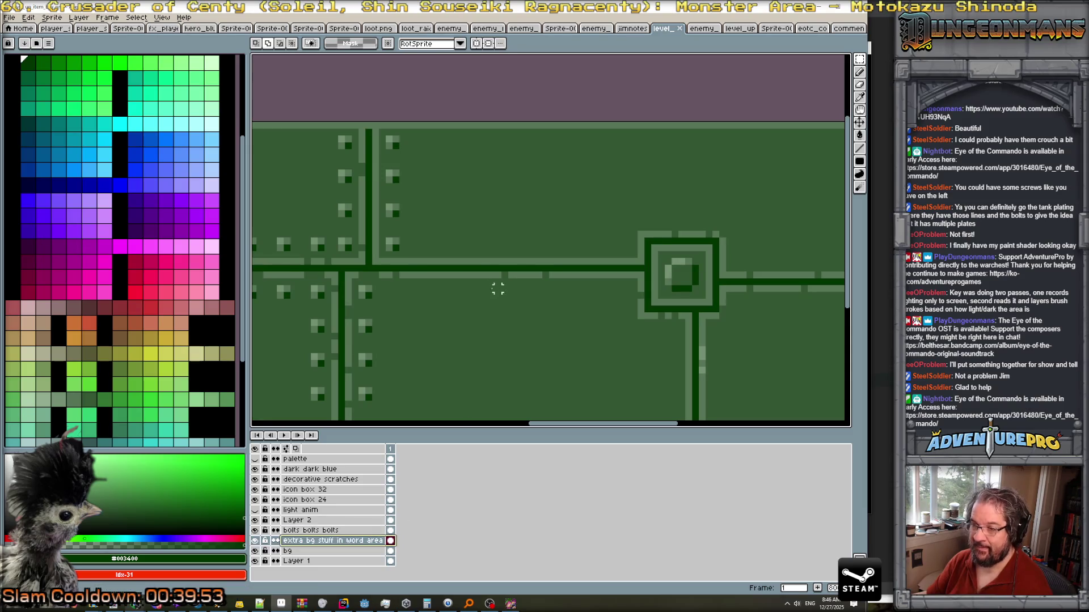
{"action": "key", "text": "b"}
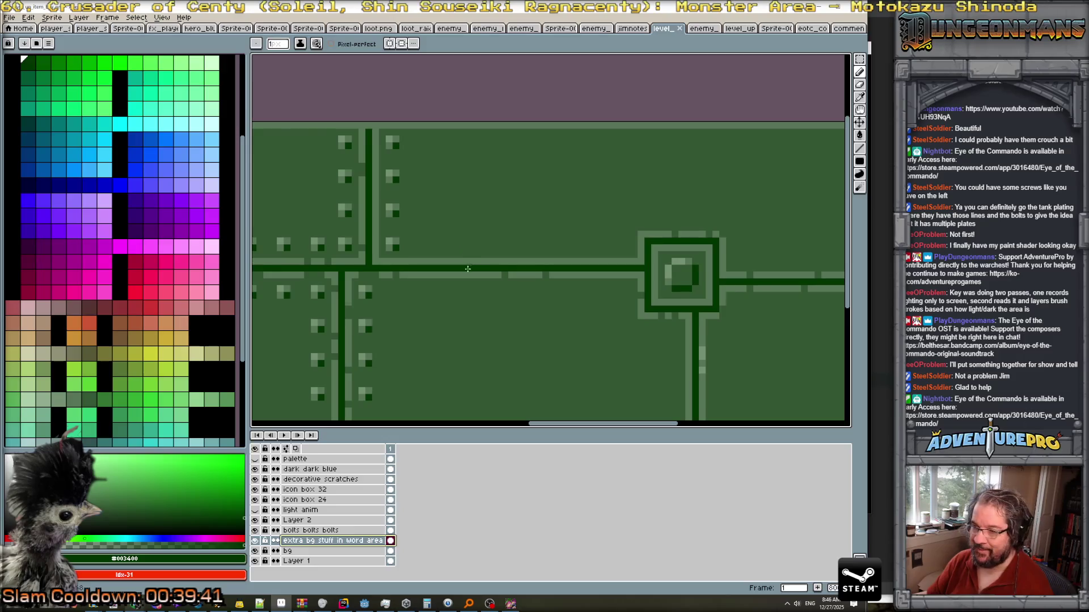
{"action": "left_click", "coordinate": [477, 256], "text": "alt"}
{"action": "left_click_drag", "start_coordinate": [475, 248], "coordinate": [476, 299]}
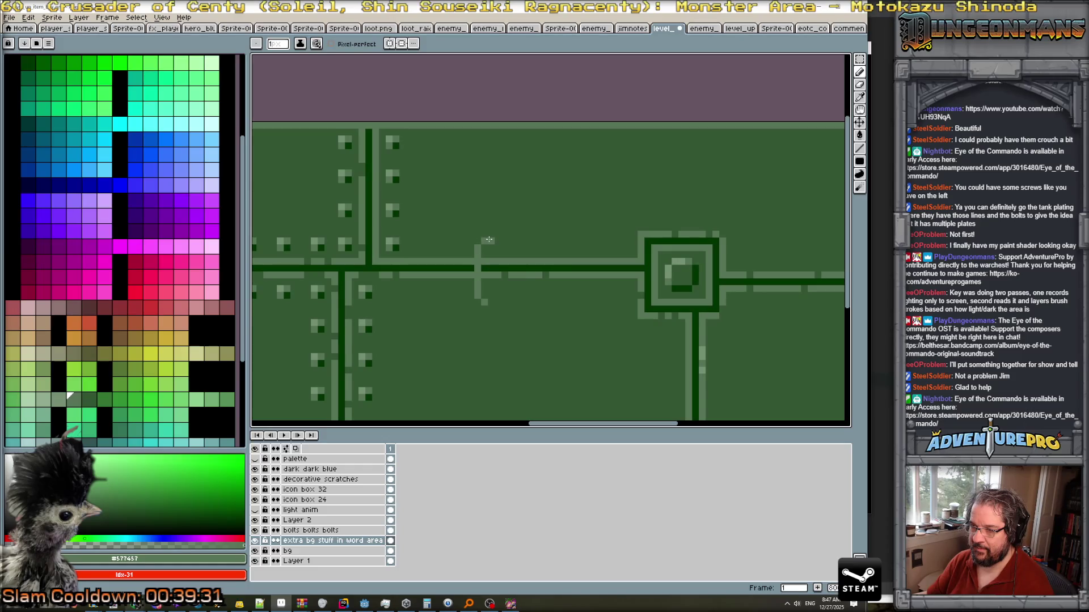
{"action": "key", "text": "alt+Tab"}
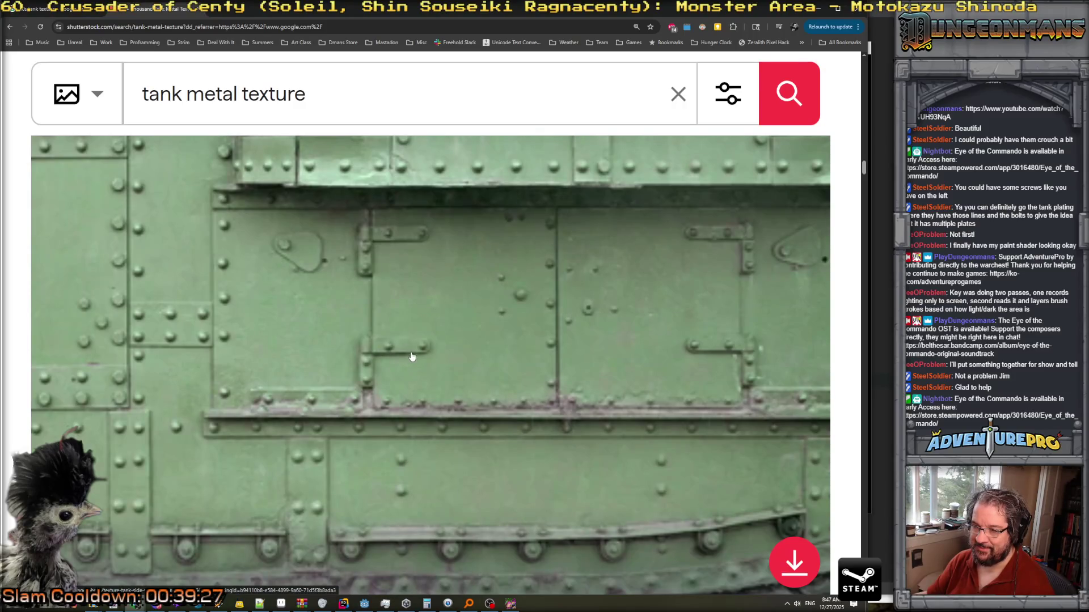
Extend a light highlight above the seam, open a notch, and shade it with #003400.
{"action": "key", "text": "alt+Tab"}
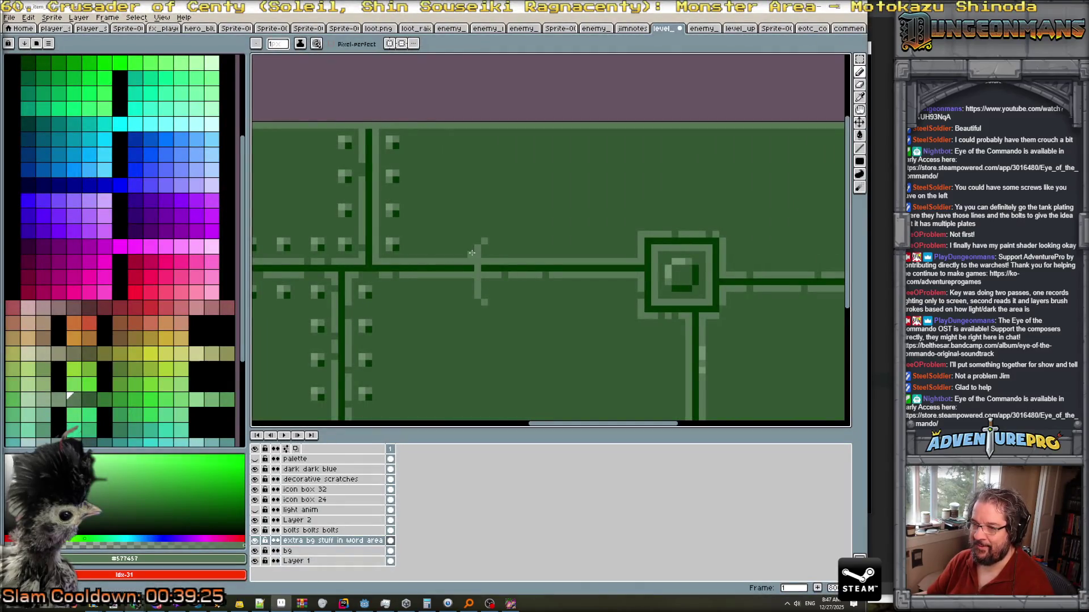
{"action": "left_click_drag", "start_coordinate": [485, 242], "coordinate": [498, 241]}
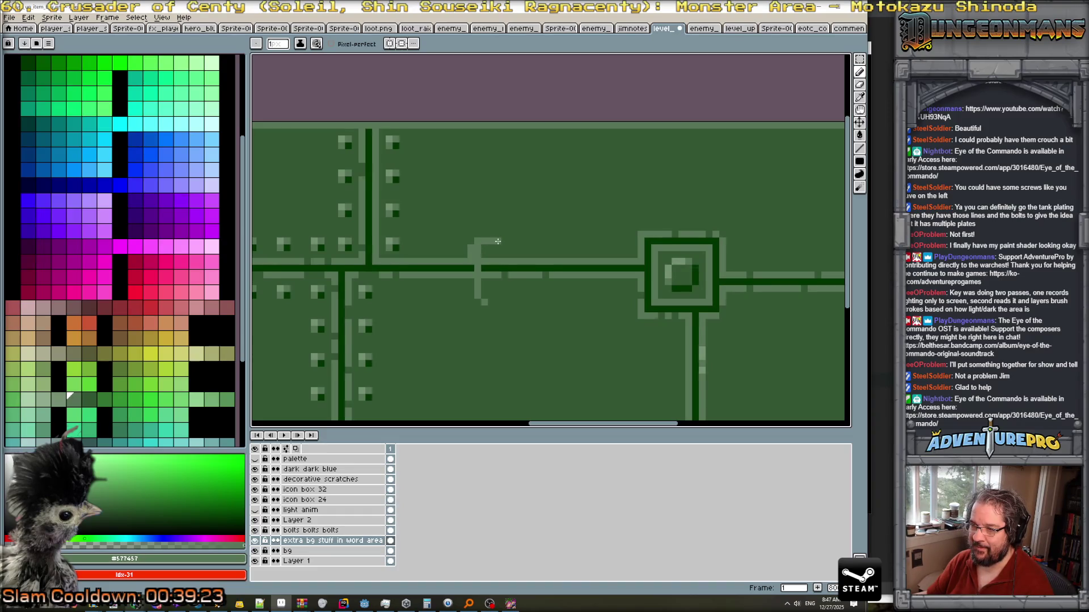
{"action": "scroll", "coordinate": [492, 268], "scroll_direction": "up", "scroll_amount": 2}
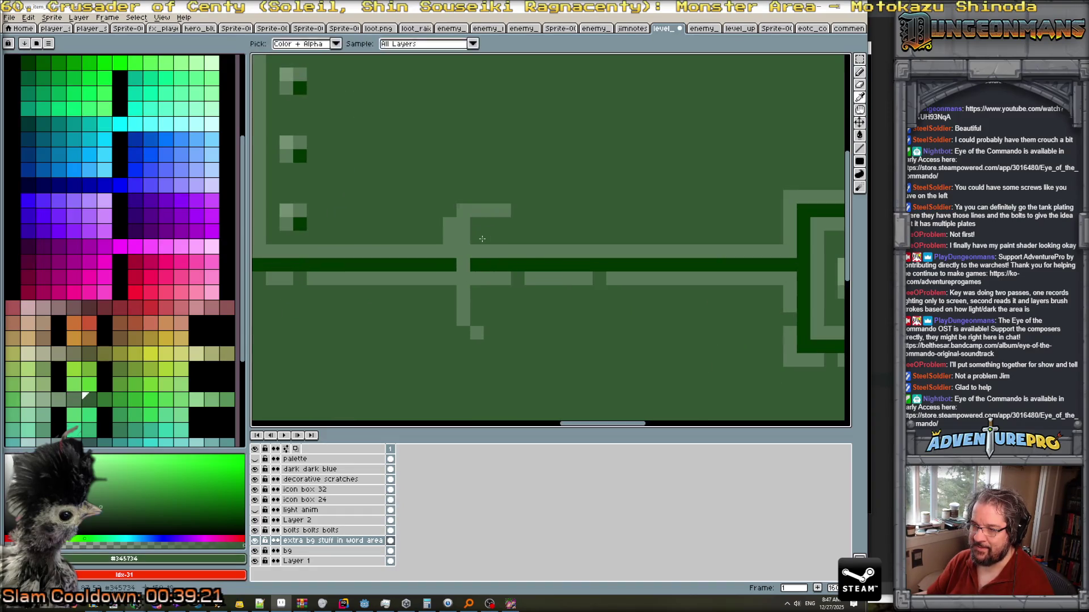
{"action": "mouse_move", "coordinate": [474, 279]}
{"action": "left_mouse_down"}
{"action": "mouse_move", "coordinate": [499, 281]}
{"action": "mouse_move", "coordinate": [494, 261]}
{"action": "mouse_move", "coordinate": [509, 251]}
{"action": "mouse_move", "coordinate": [479, 248]}
{"action": "mouse_move", "coordinate": [462, 228]}
{"action": "mouse_move", "coordinate": [465, 250]}
{"action": "left_mouse_up"}
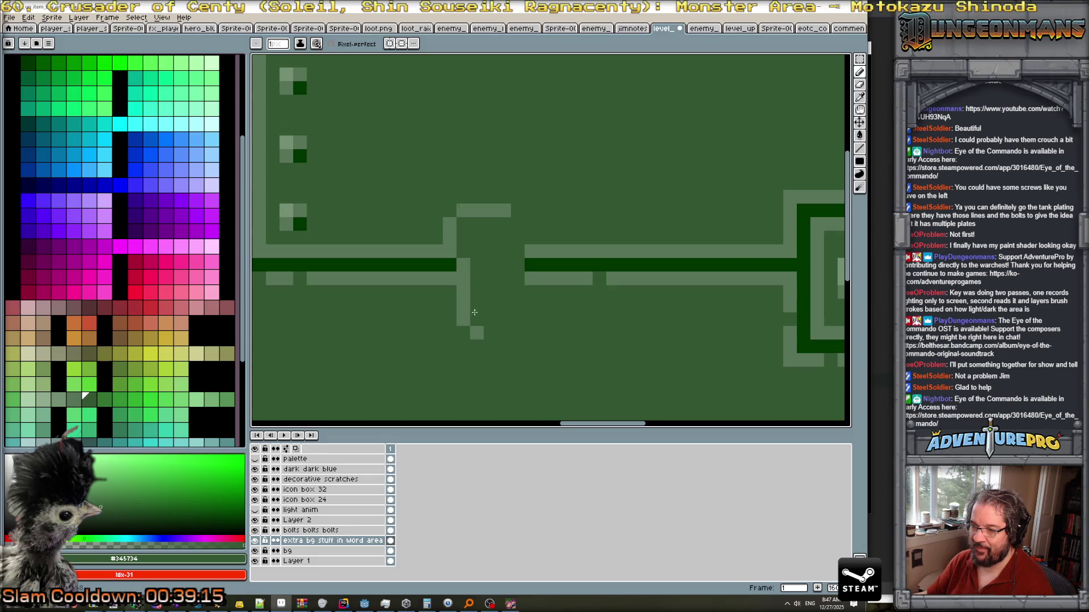
{"action": "left_click", "coordinate": [439, 266], "text": "alt"}
{"action": "left_click_drag", "start_coordinate": [489, 333], "coordinate": [504, 333]}
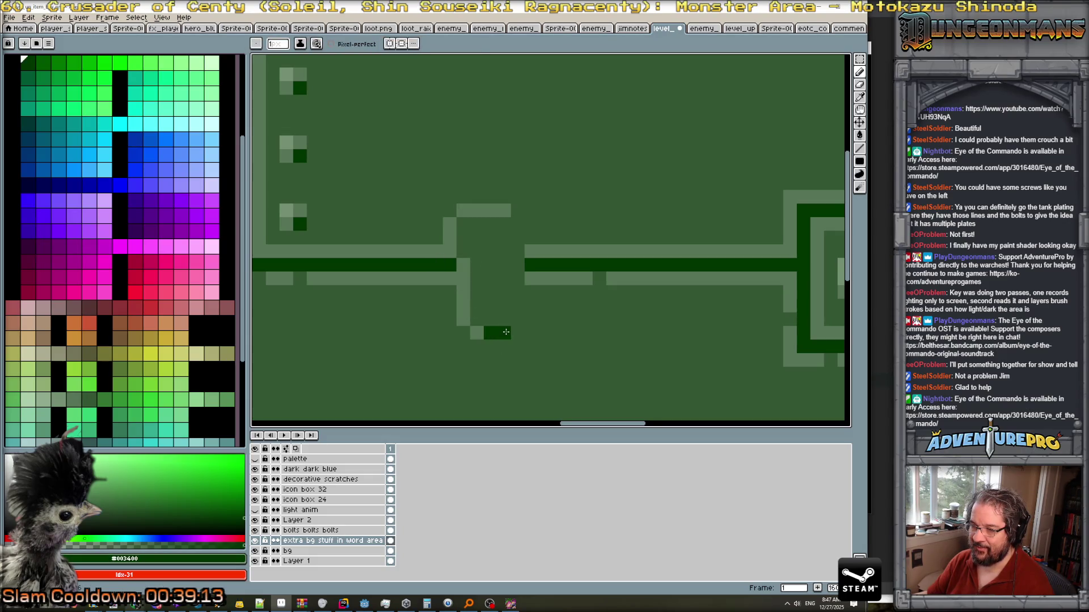
{"action": "scroll", "coordinate": [567, 318], "scroll_direction": "down", "scroll_amount": 2}
{"action": "scroll", "coordinate": [675, 312], "scroll_direction": "up", "scroll_amount": 1}
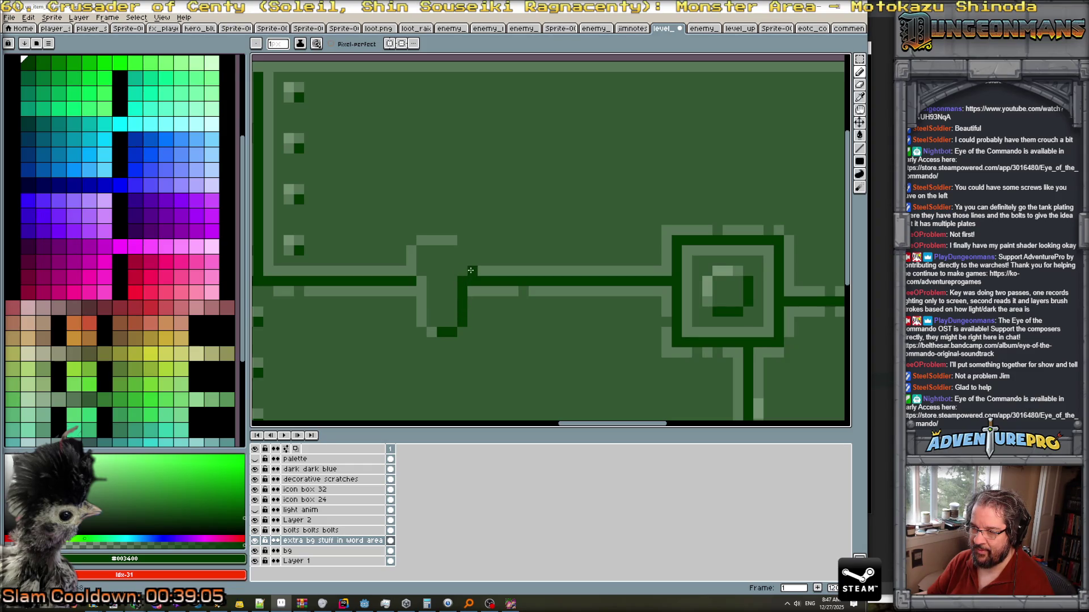
{"action": "left_click_drag", "start_coordinate": [470, 270], "coordinate": [471, 258]}
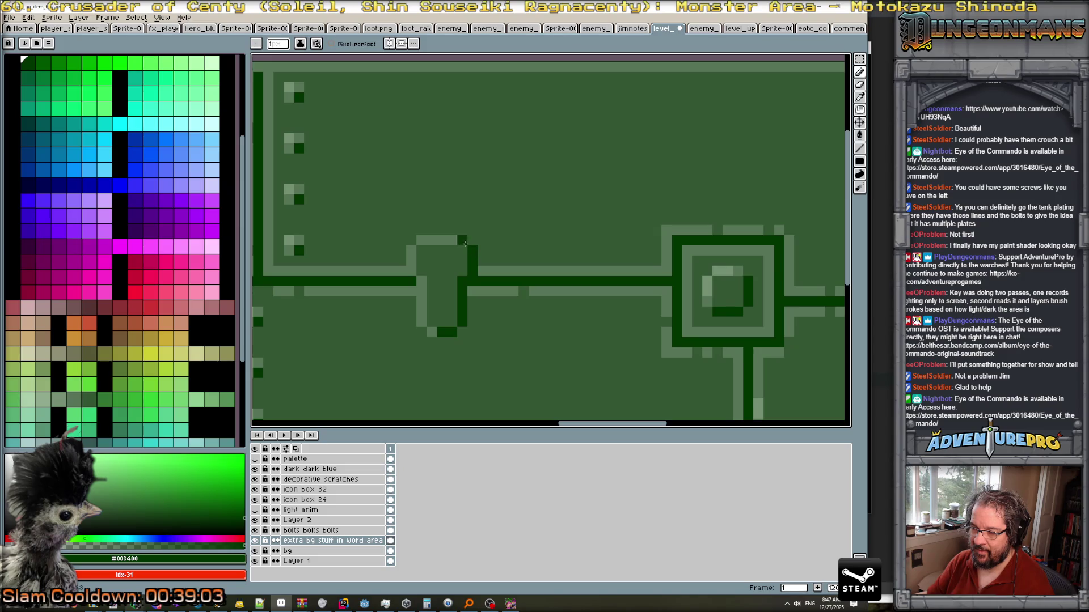
Lighten the tab's top row with the highlight green picked from the artwork.
{"action": "left_click", "coordinate": [448, 241], "text": "alt"}
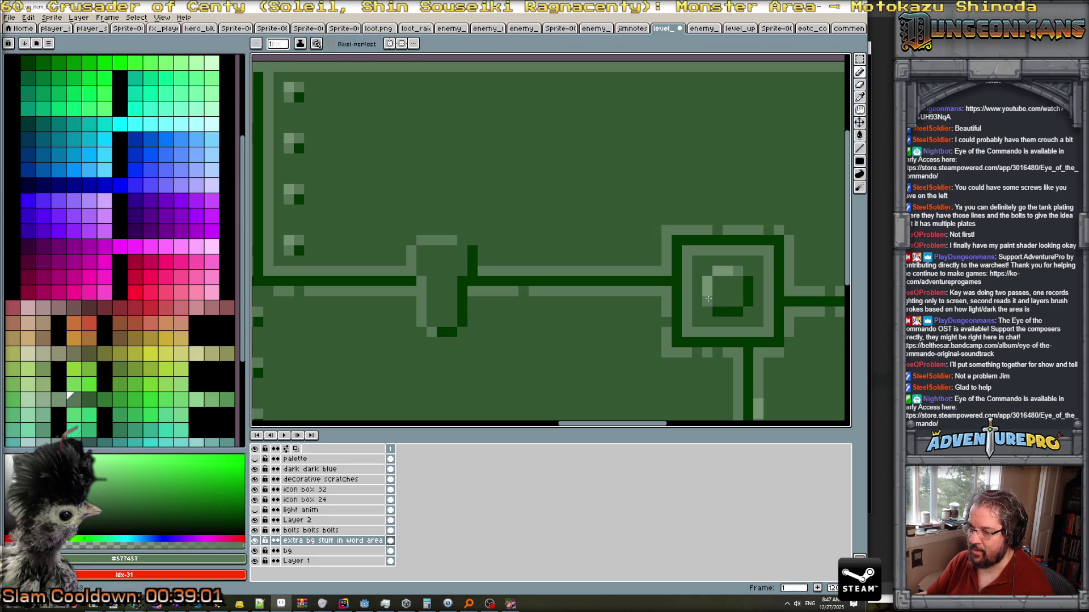
{"action": "scroll", "coordinate": [503, 316], "scroll_direction": "down", "scroll_amount": 3}
{"action": "scroll", "coordinate": [631, 291], "scroll_direction": "up", "scroll_amount": 4}
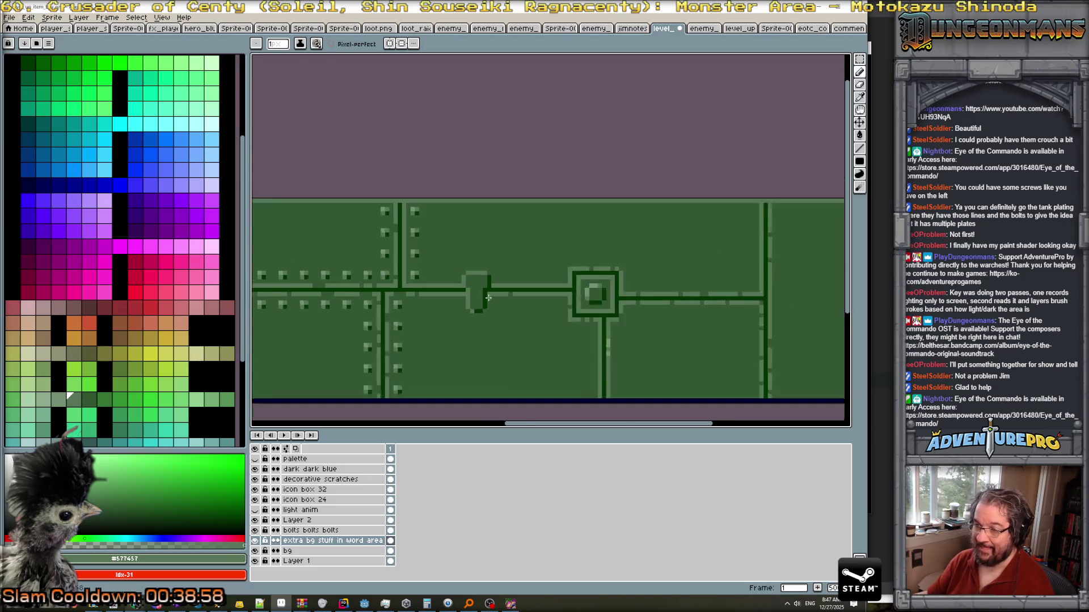
{"action": "left_click", "coordinate": [632, 291], "text": "alt"}
{"action": "scroll", "coordinate": [454, 278], "scroll_direction": "down", "scroll_amount": 3}
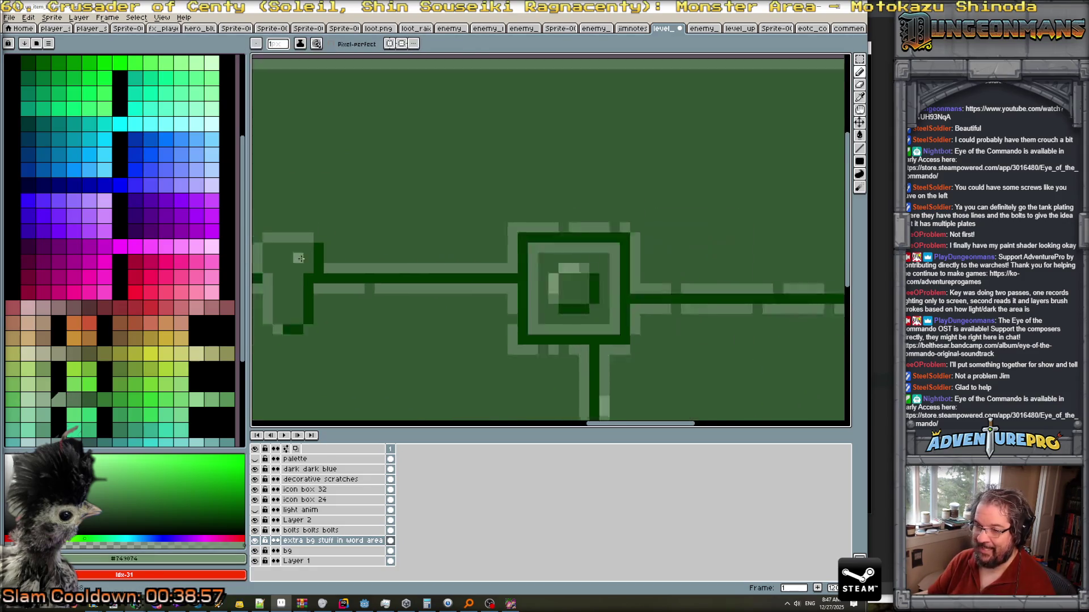
{"action": "scroll", "coordinate": [320, 271], "scroll_direction": "up", "scroll_amount": 2}
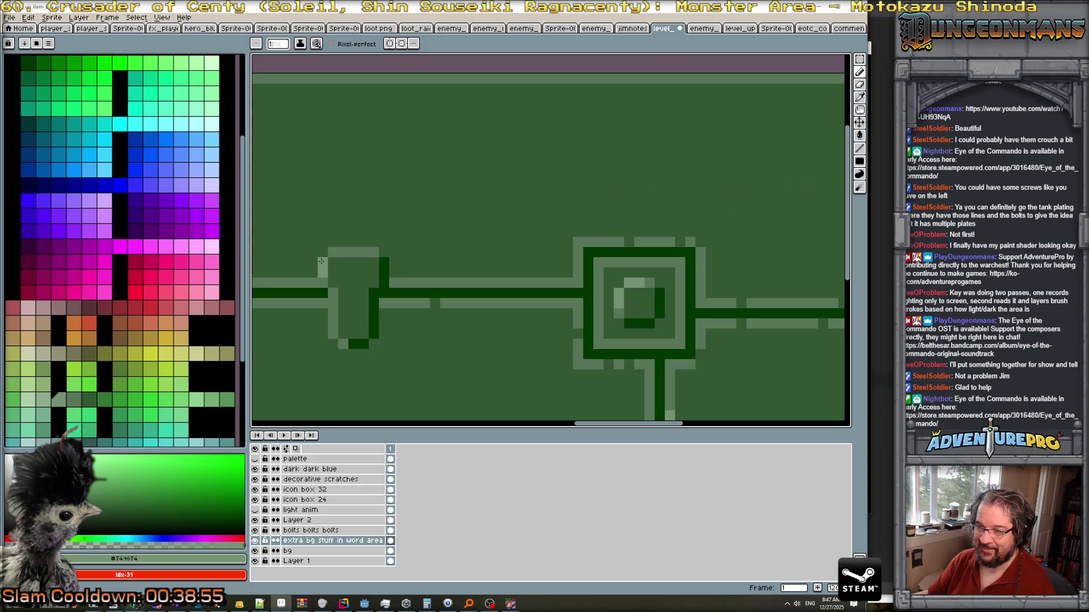
{"action": "left_click", "coordinate": [364, 252]}
{"action": "left_click", "coordinate": [374, 252]}
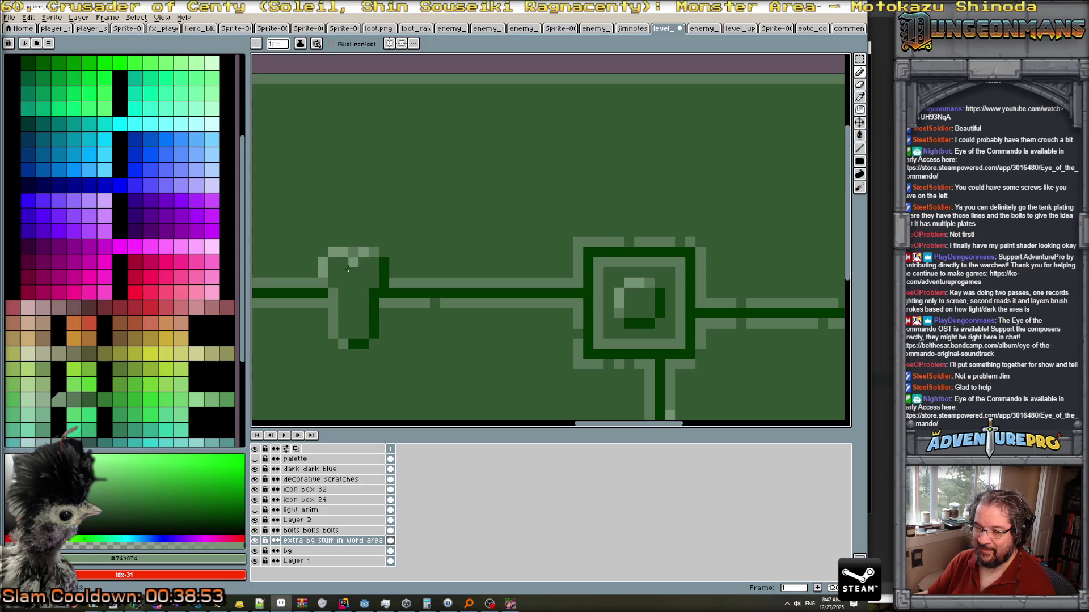
{"action": "scroll", "coordinate": [323, 286], "scroll_direction": "down", "scroll_amount": 4}
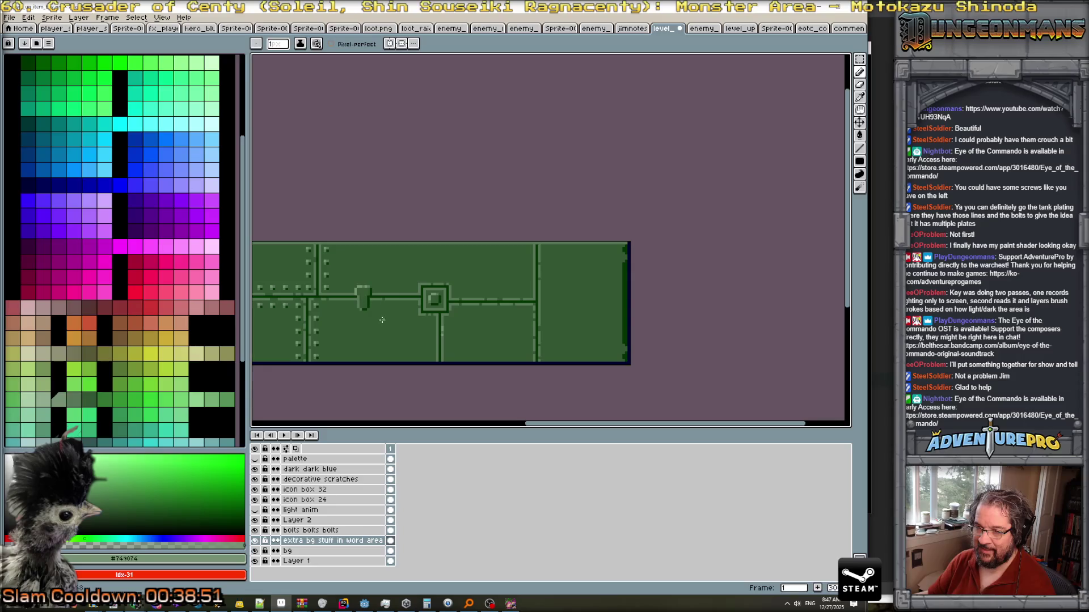
{"action": "scroll", "coordinate": [363, 312], "scroll_direction": "up", "scroll_amount": 4}
Add a dark outline-green shadow pixel to the tab, then marquee-select the small bolt inside it.
{"action": "left_click", "coordinate": [353, 314], "text": "alt"}
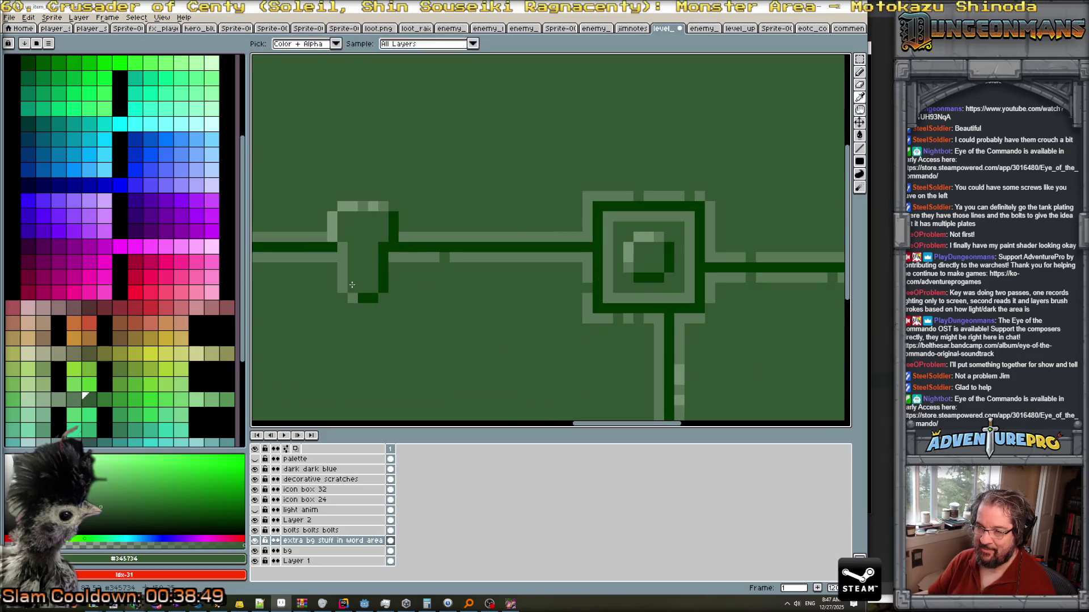
{"action": "left_click", "coordinate": [344, 296], "text": "alt"}
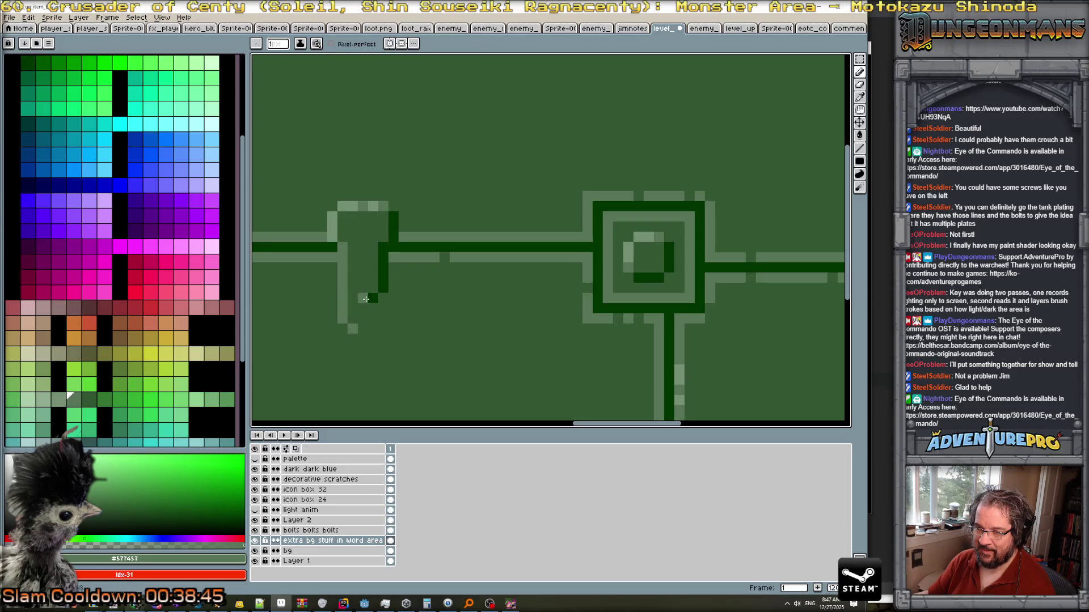
{"action": "left_click", "coordinate": [363, 298], "text": "alt"}
{"action": "left_click", "coordinate": [382, 320]}
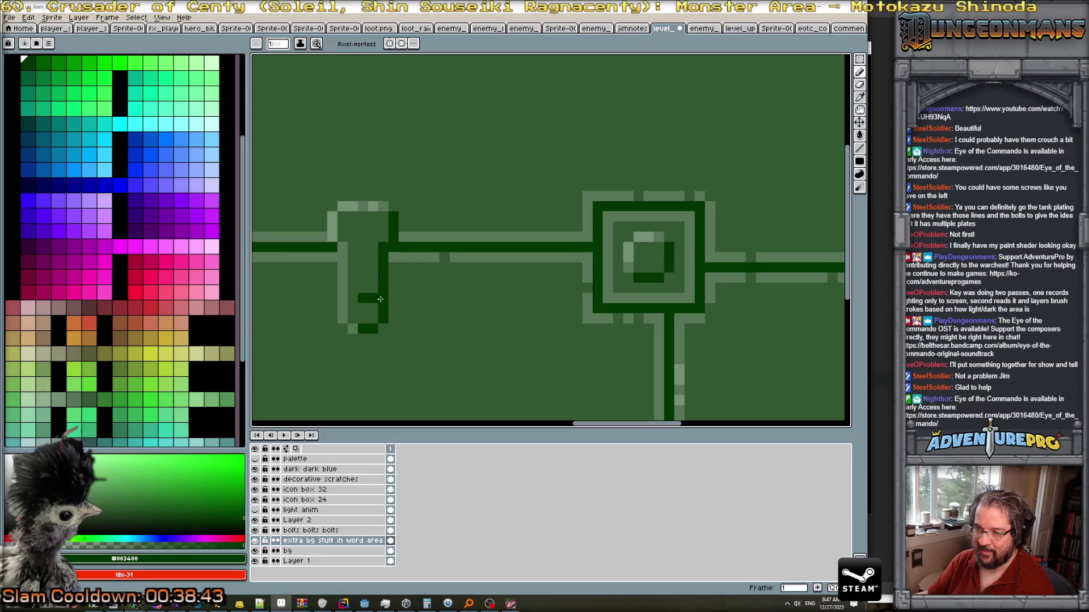
{"action": "left_click", "coordinate": [368, 286], "text": "alt"}
{"action": "scroll", "coordinate": [368, 297], "scroll_direction": "down", "scroll_amount": 3}
{"action": "scroll", "coordinate": [427, 316], "scroll_direction": "up", "scroll_amount": 2}
{"action": "scroll", "coordinate": [537, 317], "scroll_direction": "up", "scroll_amount": 2}
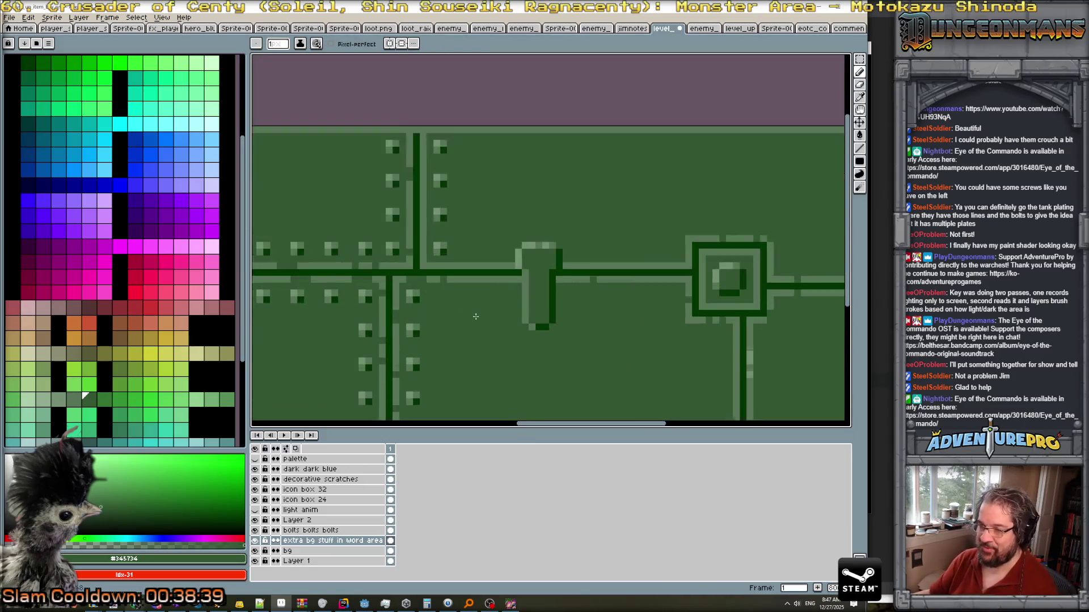
{"action": "left_click", "coordinate": [861, 59]}
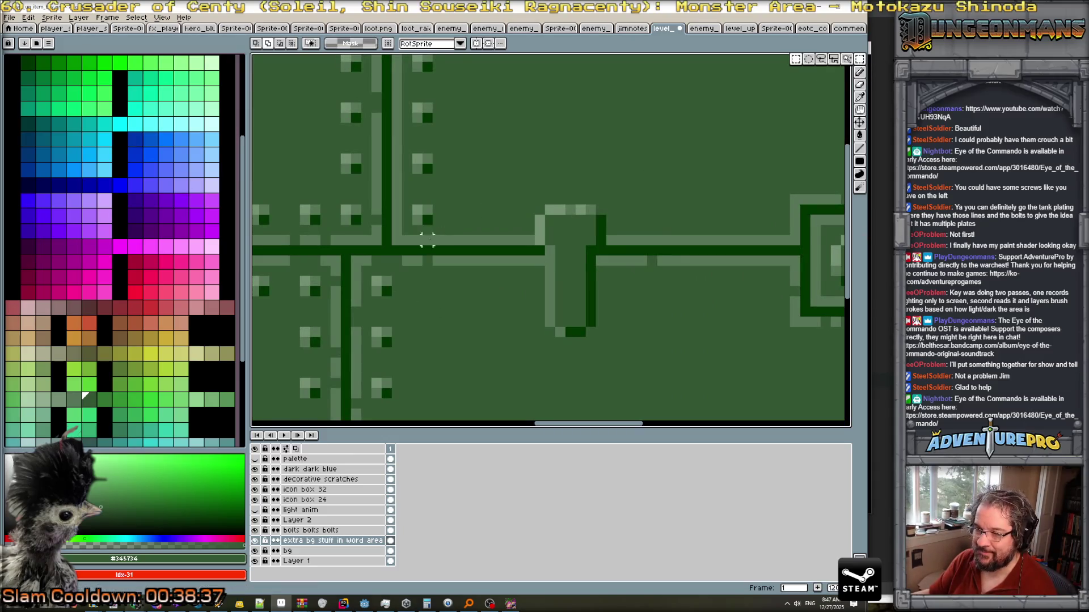
{"action": "mouse_move", "coordinate": [376, 282]}
{"action": "left_mouse_down"}
{"action": "mouse_move", "coordinate": [391, 295]}
{"action": "mouse_move", "coordinate": [578, 325]}
{"action": "mouse_move", "coordinate": [581, 317]}
{"action": "left_mouse_up"}
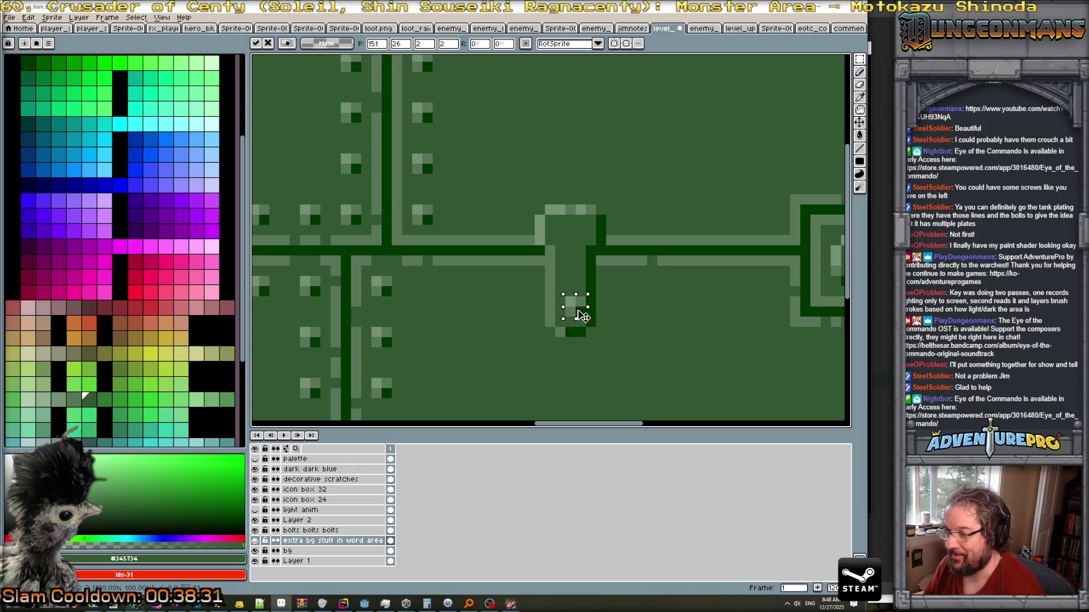
Commit the bolt in place, then pencil dark #003400 pixels around it and along the tab's right edge, touching up with mid green.
{"action": "scroll", "coordinate": [591, 312], "scroll_direction": "up", "scroll_amount": 2}
{"action": "key", "text": "Return"}
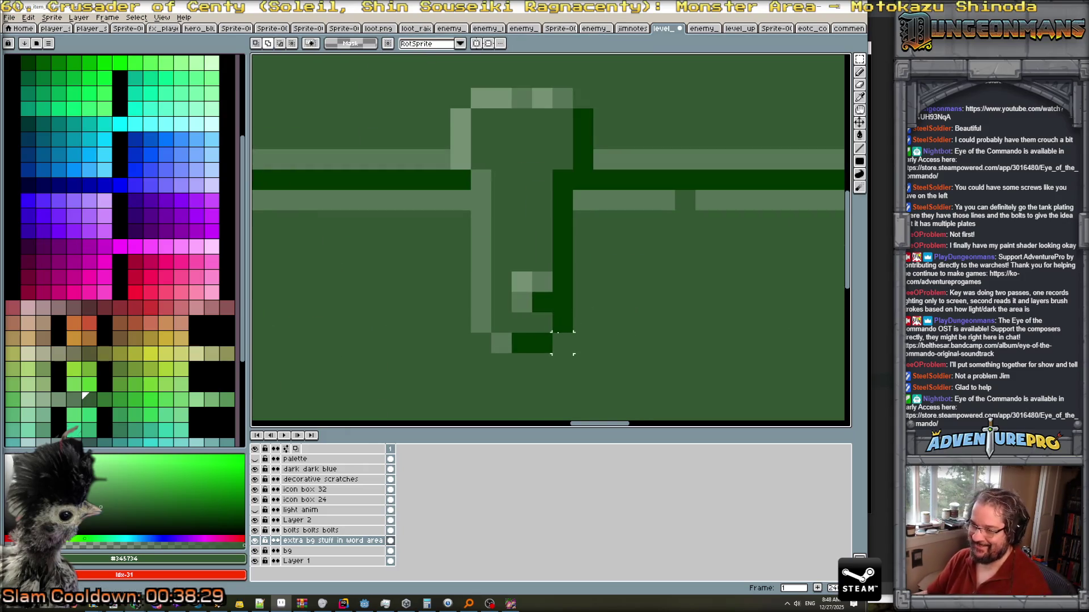
{"action": "key", "text": "b"}
{"action": "left_click", "coordinate": [542, 343], "text": "alt"}
{"action": "mouse_move", "coordinate": [563, 343]}
{"action": "left_mouse_down"}
{"action": "mouse_move", "coordinate": [603, 113]}
{"action": "mouse_move", "coordinate": [557, 225]}
{"action": "mouse_move", "coordinate": [562, 329]}
{"action": "left_mouse_up"}
{"action": "left_click", "coordinate": [562, 98], "text": "alt"}
{"action": "left_click", "coordinate": [561, 119], "text": "alt"}
Add small light-green highlight pixels inside the tab, moving one misplaced pixel a cell left.
{"action": "scroll", "coordinate": [577, 343], "scroll_direction": "down", "scroll_amount": 6}
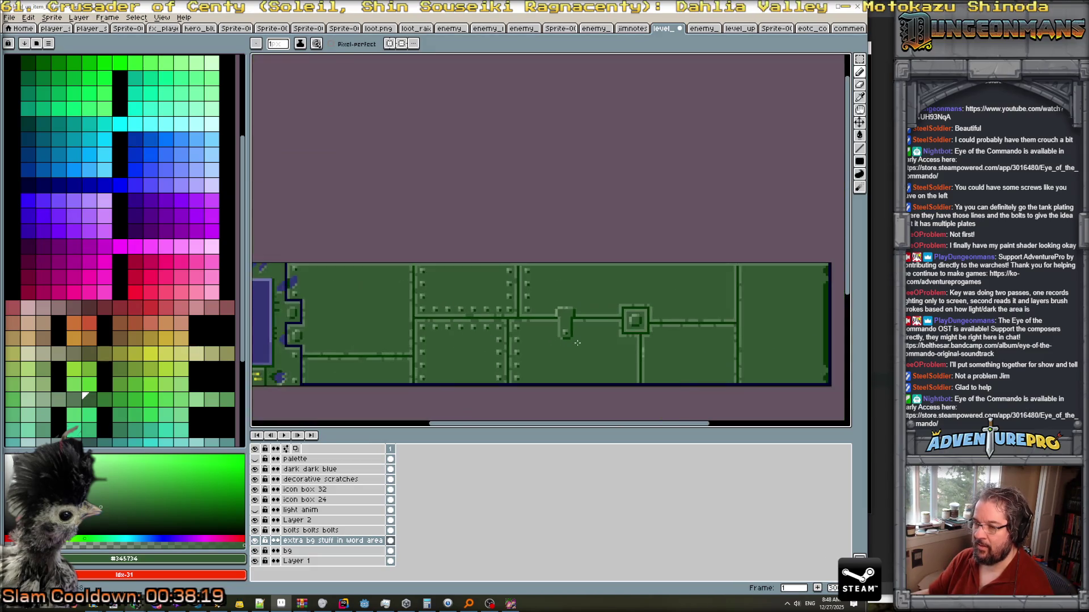
{"action": "scroll", "coordinate": [575, 334], "scroll_direction": "up", "scroll_amount": 3}
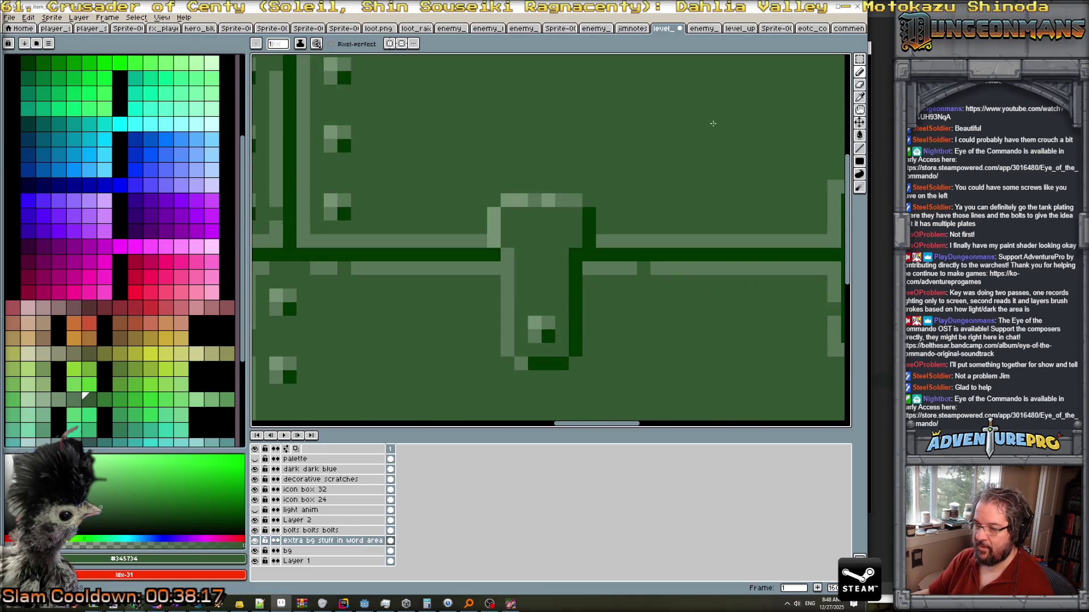
{"action": "scroll", "coordinate": [735, 163], "scroll_direction": "down", "scroll_amount": 2}
{"action": "left_click_drag", "start_coordinate": [748, 170], "coordinate": [598, 258]}
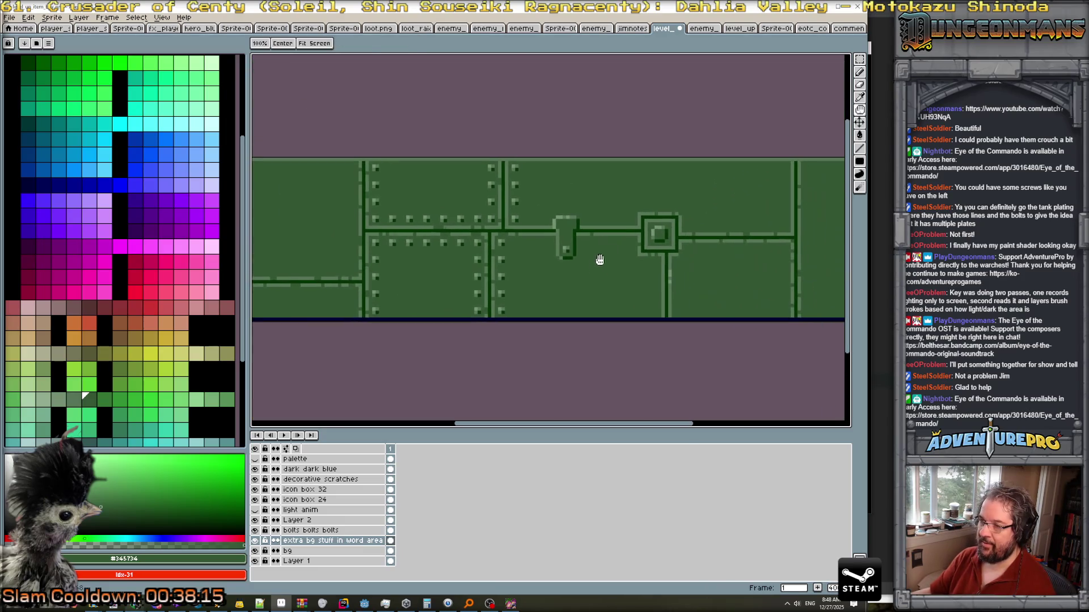
{"action": "left_click", "coordinate": [859, 59]}
{"action": "scroll", "coordinate": [554, 239], "scroll_direction": "up", "scroll_amount": 2}
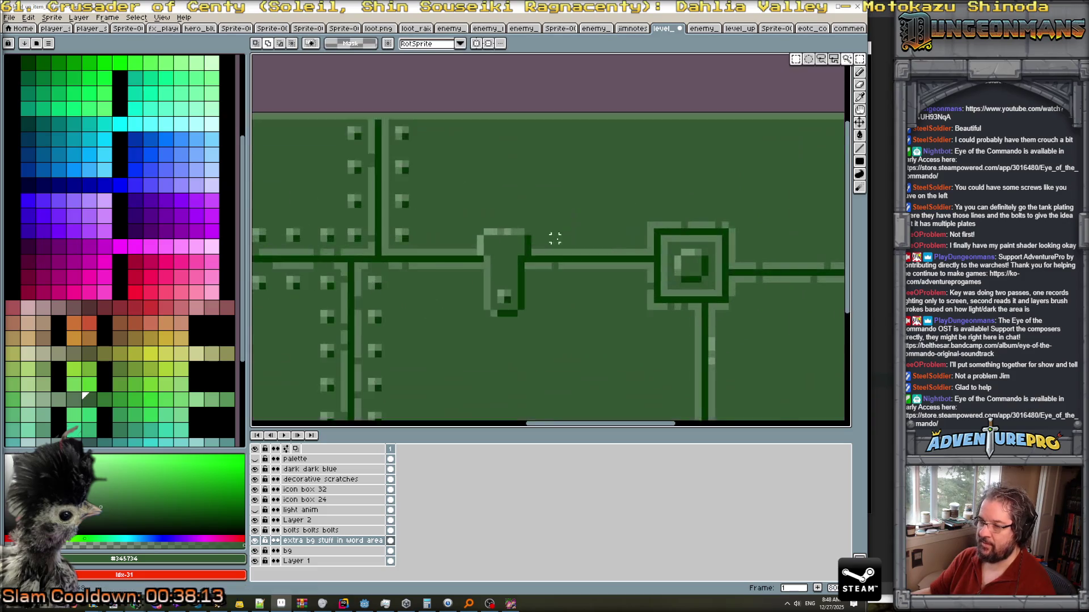
{"action": "scroll", "coordinate": [491, 247], "scroll_direction": "up", "scroll_amount": 2}
{"action": "key", "text": "b"}
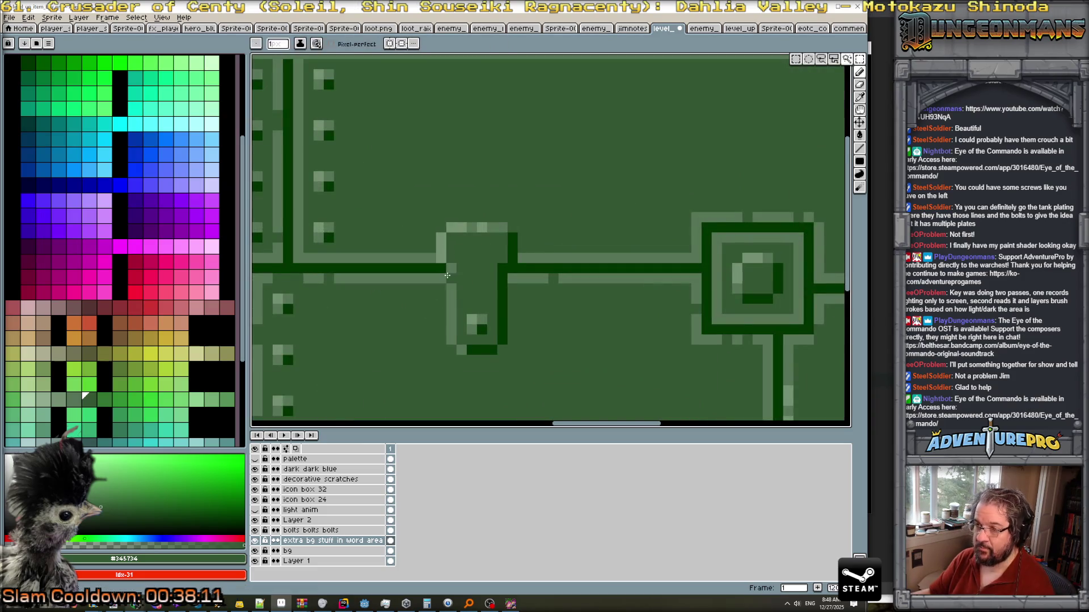
{"action": "left_click", "coordinate": [451, 272], "text": "alt"}
{"action": "left_click", "coordinate": [468, 264]}
{"action": "left_click_drag", "start_coordinate": [481, 266], "coordinate": [504, 268]}
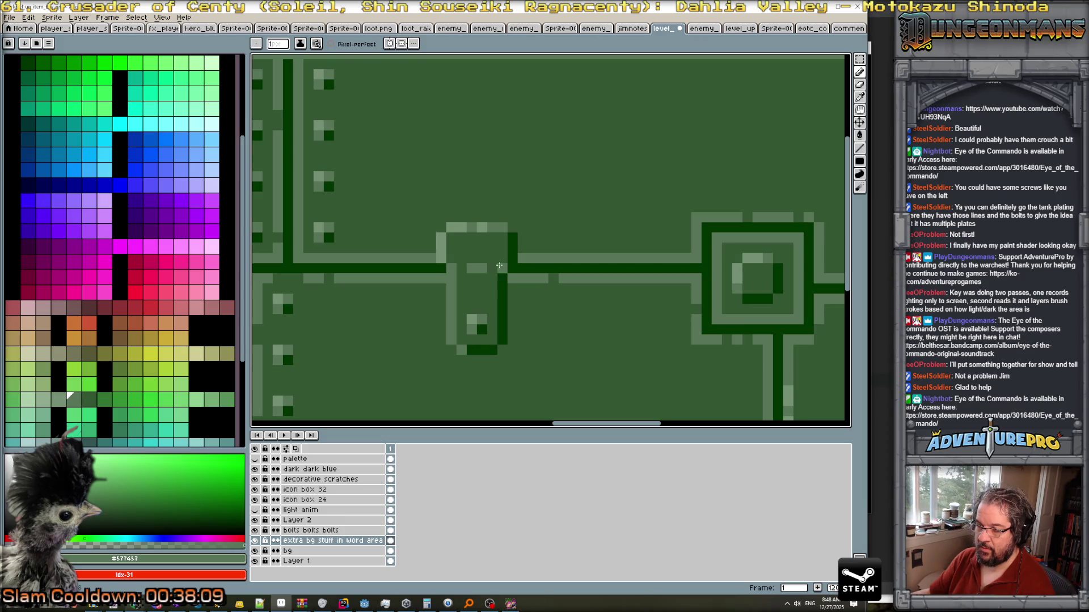
{"action": "scroll", "coordinate": [516, 276], "scroll_direction": "down", "scroll_amount": 4}
{"action": "scroll", "coordinate": [522, 276], "scroll_direction": "up", "scroll_amount": 4}
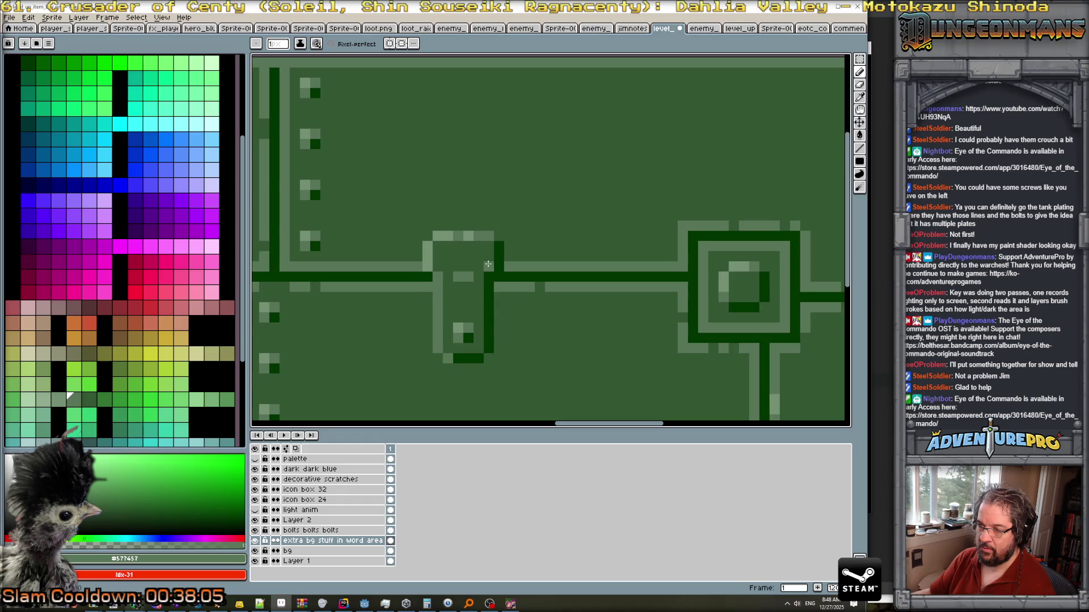
{"action": "key", "text": "ctrl+z"}
{"action": "left_click", "coordinate": [437, 262]}
Pick the panel green from the artwork and switch to the rectangular marquee.
{"action": "scroll", "coordinate": [531, 301], "scroll_direction": "down", "scroll_amount": 4}
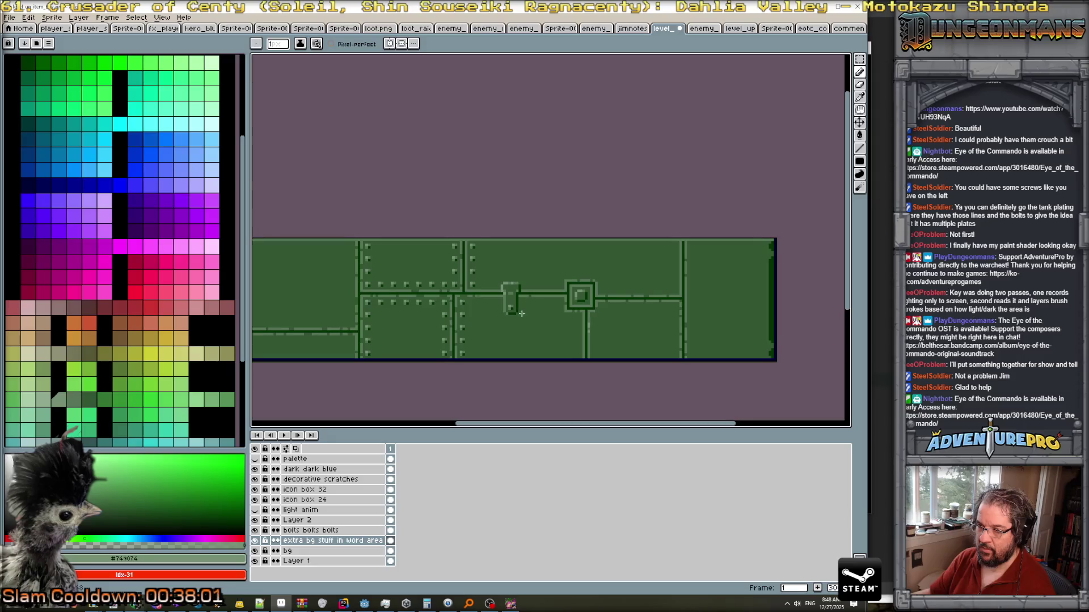
{"action": "scroll", "coordinate": [510, 306], "scroll_direction": "up", "scroll_amount": 2}
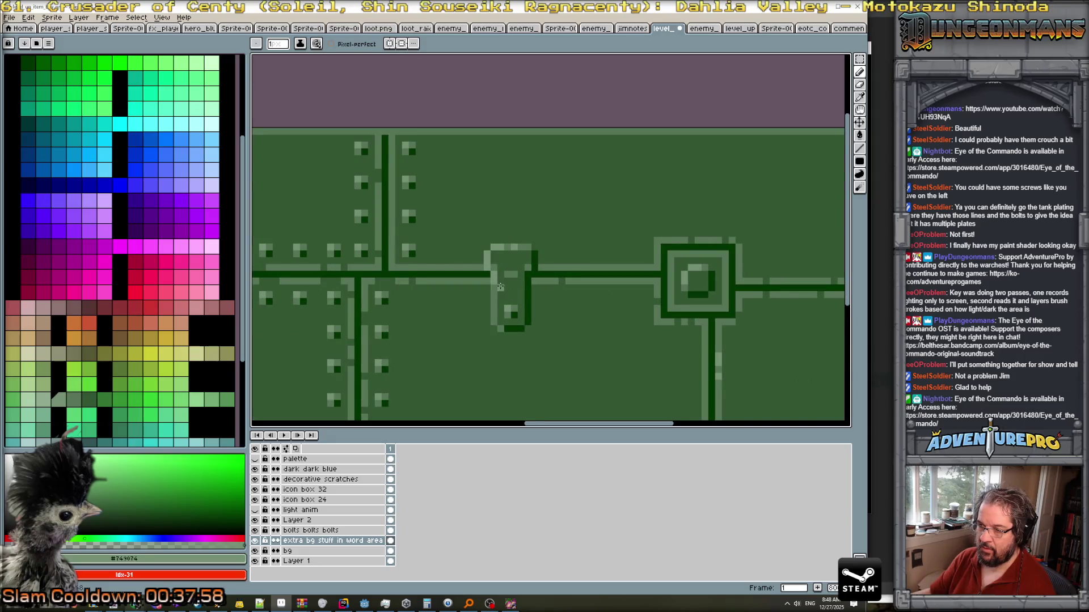
{"action": "scroll", "coordinate": [493, 296], "scroll_direction": "down", "scroll_amount": 3}
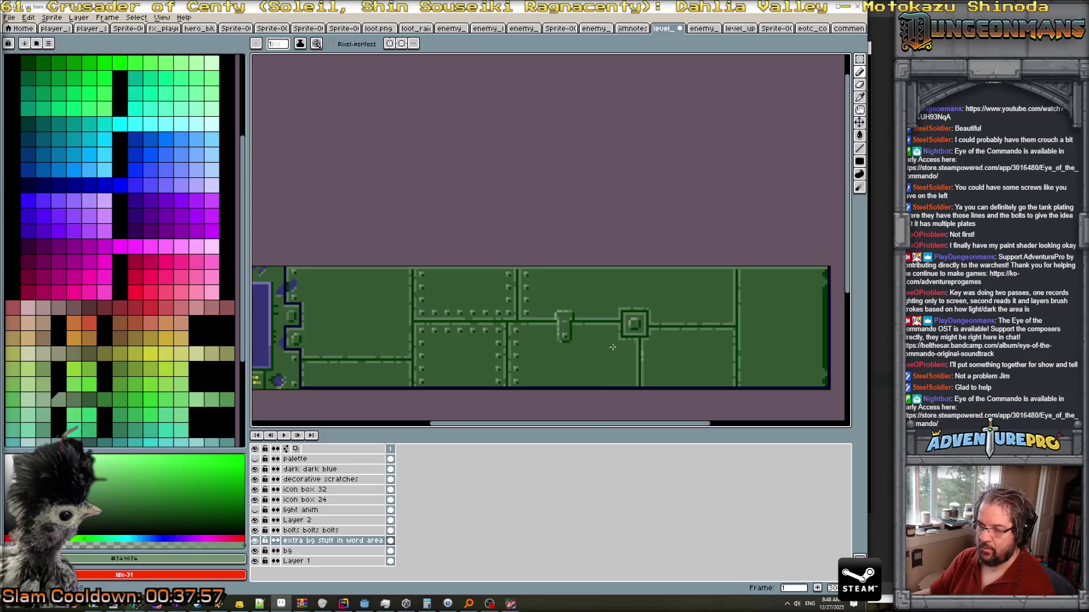
{"action": "scroll", "coordinate": [599, 336], "scroll_direction": "up", "scroll_amount": 3}
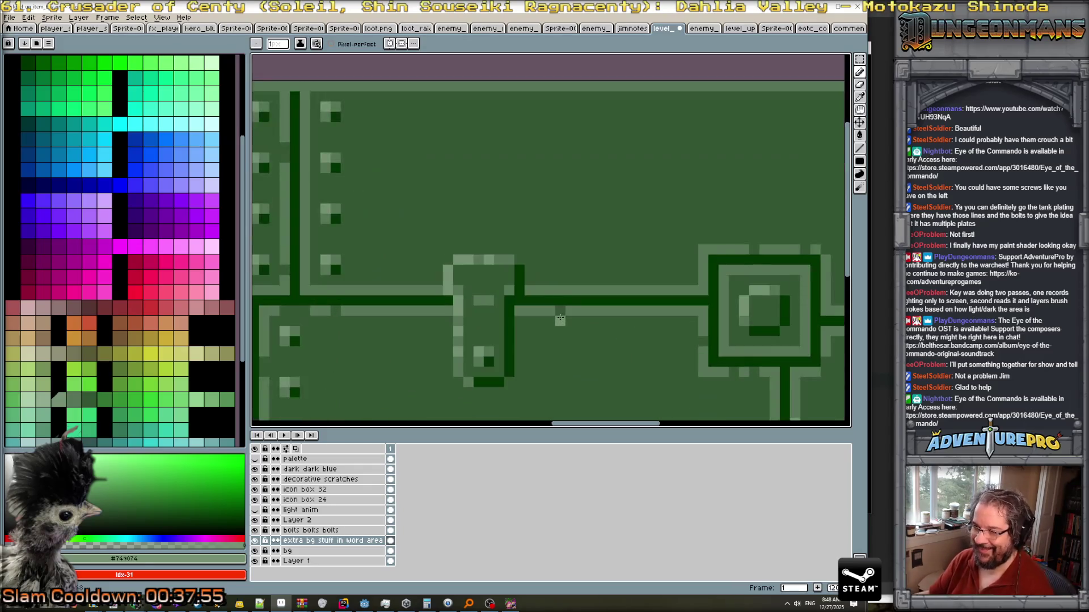
{"action": "scroll", "coordinate": [560, 319], "scroll_direction": "down", "scroll_amount": 3}
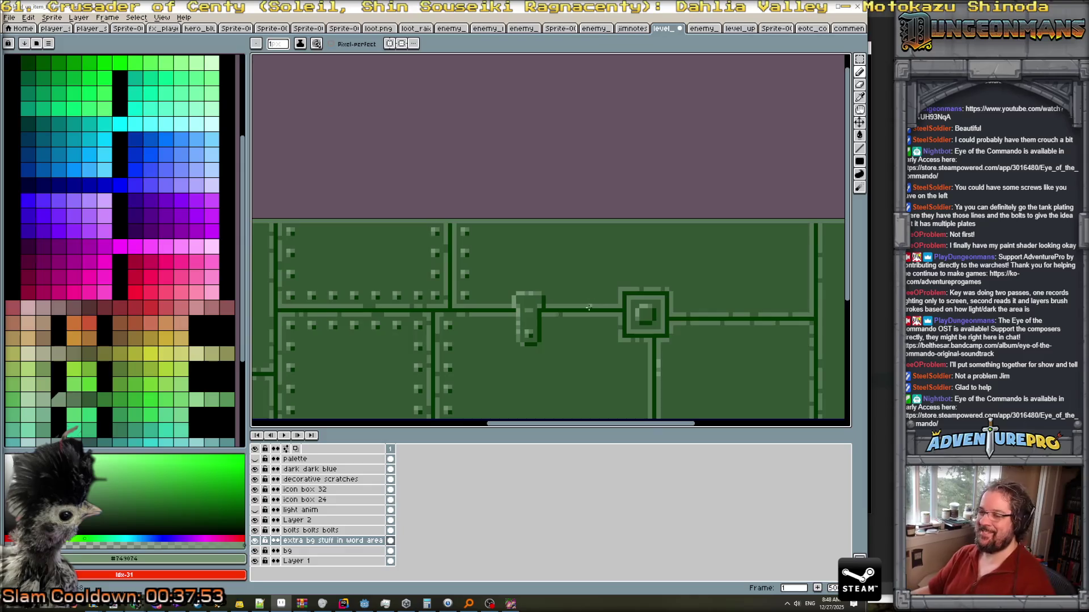
{"action": "scroll", "coordinate": [554, 341], "scroll_direction": "up", "scroll_amount": 3}
{"action": "scroll", "coordinate": [553, 341], "scroll_direction": "up", "scroll_amount": 2}
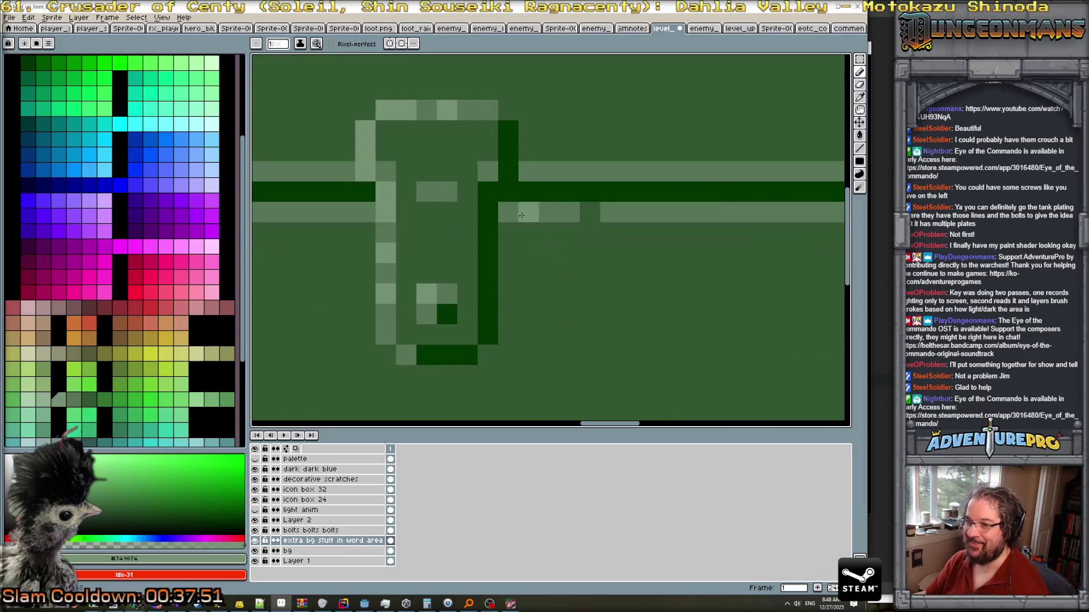
{"action": "scroll", "coordinate": [509, 192], "scroll_direction": "down", "scroll_amount": 3}
{"action": "scroll", "coordinate": [507, 190], "scroll_direction": "up", "scroll_amount": 2}
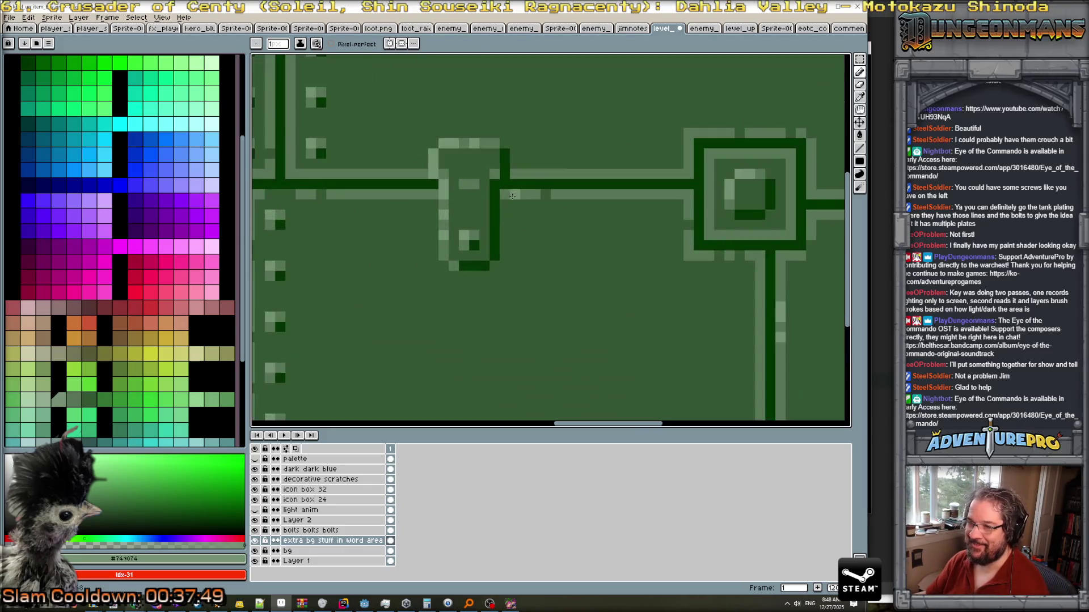
{"action": "scroll", "coordinate": [548, 248], "scroll_direction": "down", "scroll_amount": 3}
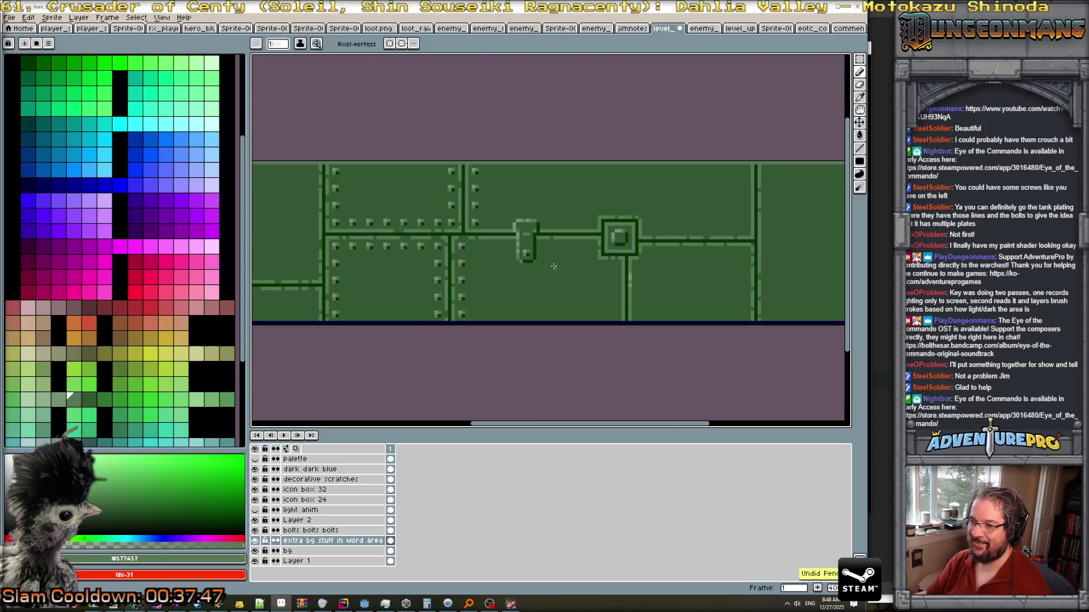
{"action": "scroll", "coordinate": [546, 249], "scroll_direction": "up", "scroll_amount": 1}
{"action": "scroll", "coordinate": [546, 248], "scroll_direction": "up", "scroll_amount": 1}
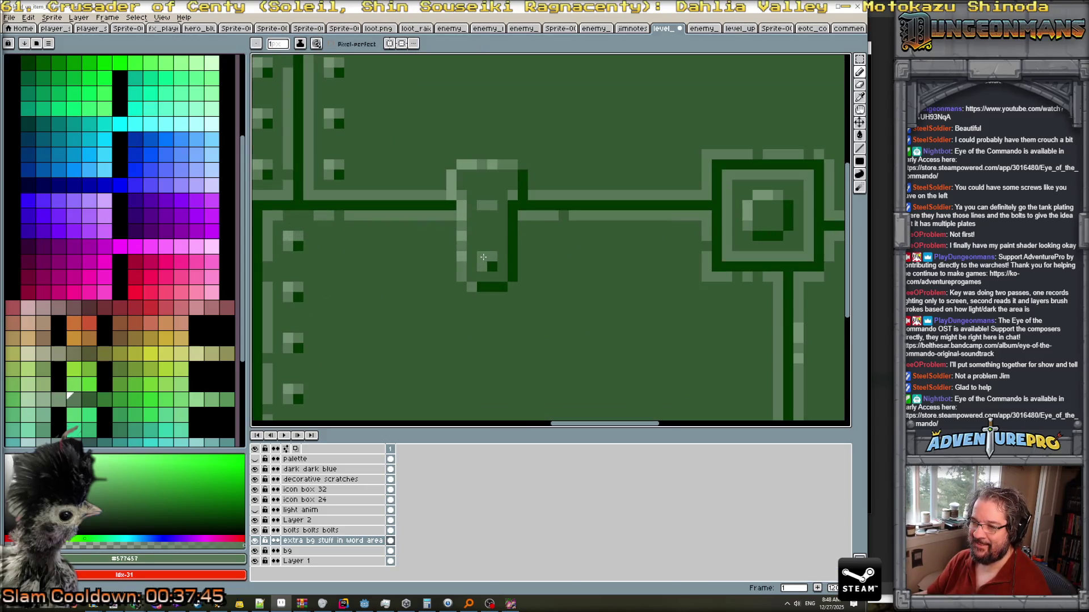
{"action": "left_click", "coordinate": [483, 256], "text": "alt"}
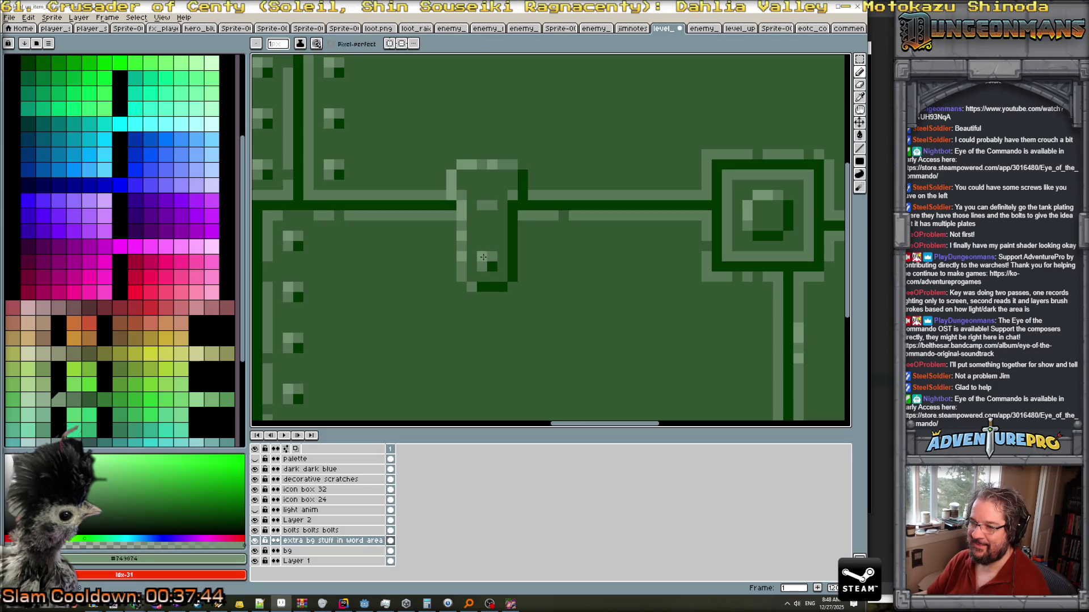
{"action": "left_click", "coordinate": [859, 59]}
Move the tab's 2x2 bolt up three pixels and commit it.
{"action": "mouse_move", "coordinate": [491, 256]}
{"action": "left_mouse_down"}
{"action": "mouse_move", "coordinate": [479, 271]}
{"action": "mouse_move", "coordinate": [486, 236]}
{"action": "left_mouse_up"}
{"action": "left_click", "coordinate": [486, 269]}
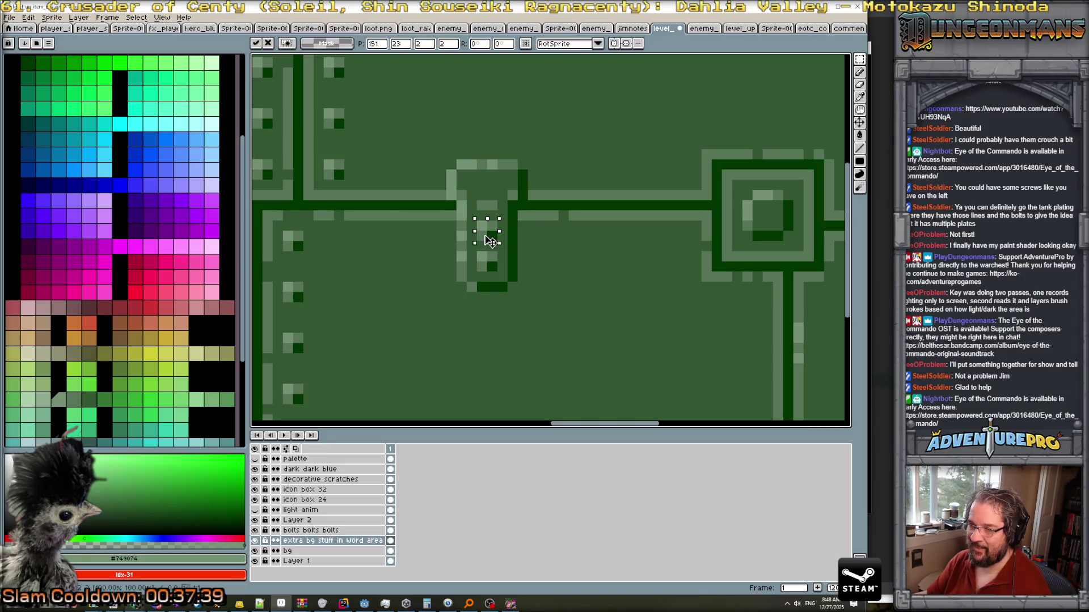
{"action": "key", "text": "Return"}
{"action": "scroll", "coordinate": [554, 264], "scroll_direction": "down", "scroll_amount": 5}
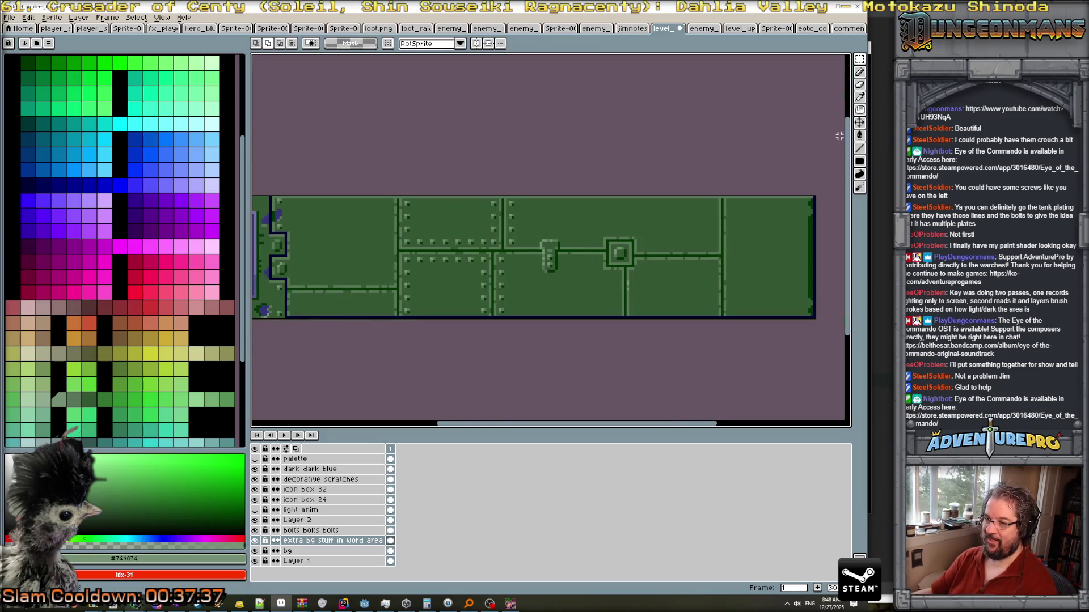
{"action": "scroll", "coordinate": [577, 234], "scroll_direction": "up", "scroll_amount": 2}
Duplicate the bracket piece near the panel's right end, drop it, and save as PNG.
{"action": "mouse_move", "coordinate": [513, 243]}
{"action": "left_mouse_down"}
{"action": "mouse_move", "coordinate": [548, 297]}
{"action": "mouse_move", "coordinate": [797, 291]}
{"action": "left_mouse_up"}
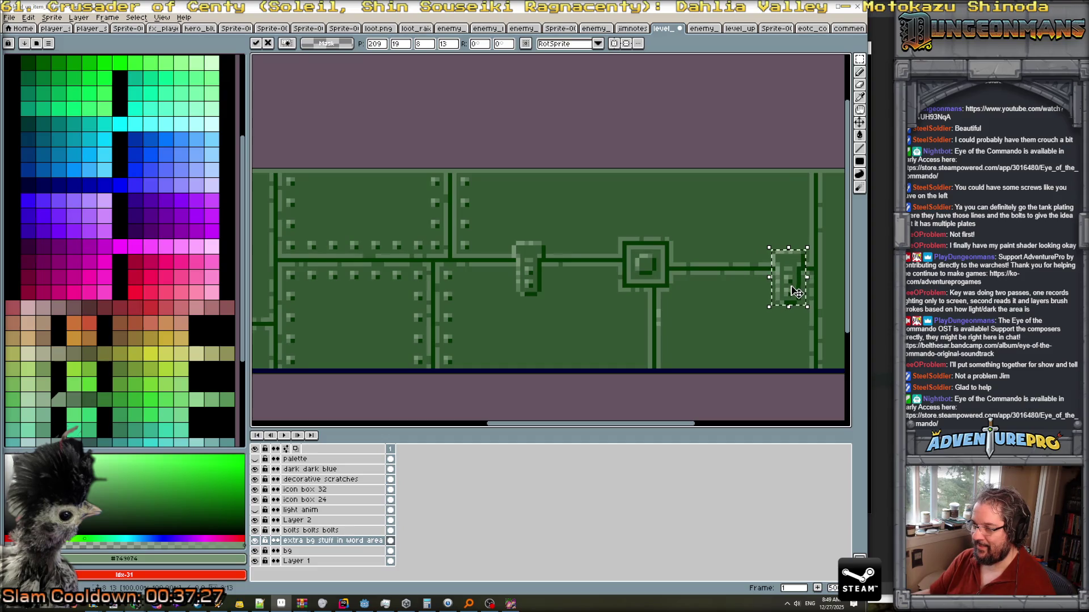
{"action": "key", "text": "ctrl+v"}
{"action": "mouse_move", "coordinate": [539, 286]}
{"action": "left_mouse_down"}
{"action": "mouse_move", "coordinate": [703, 302]}
{"action": "mouse_move", "coordinate": [727, 287]}
{"action": "left_mouse_up"}
{"action": "left_click", "coordinate": [773, 347]}
{"action": "scroll", "coordinate": [772, 356], "scroll_direction": "down", "scroll_amount": 3}
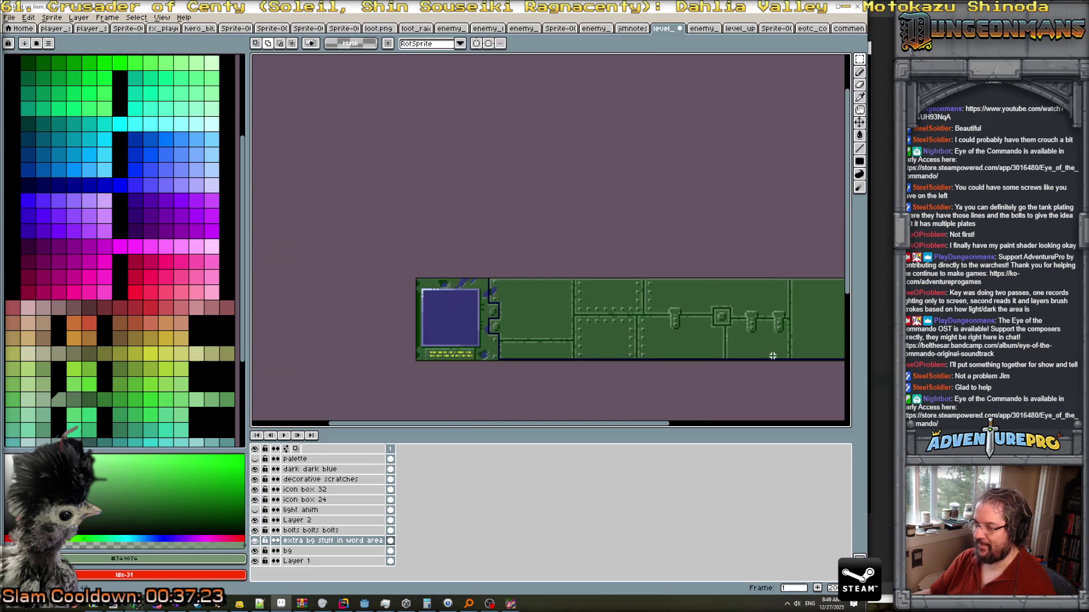
{"action": "mouse_move", "coordinate": [772, 355]}
{"action": "left_mouse_down"}
{"action": "mouse_move", "coordinate": [743, 333]}
{"action": "mouse_move", "coordinate": [671, 319]}
{"action": "left_mouse_up"}
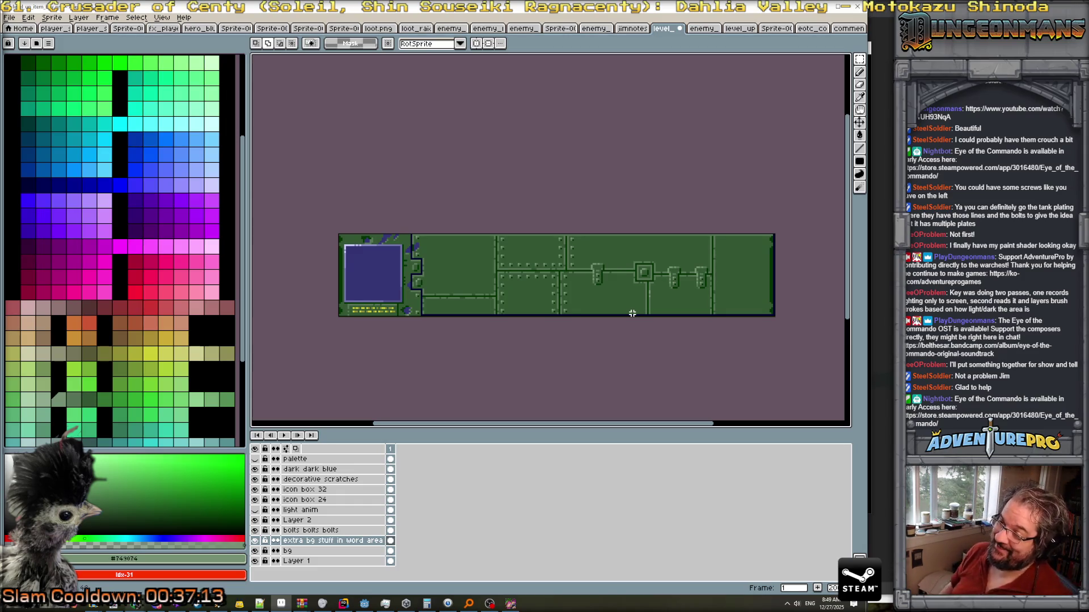
{"action": "key", "text": "ctrl+s"}
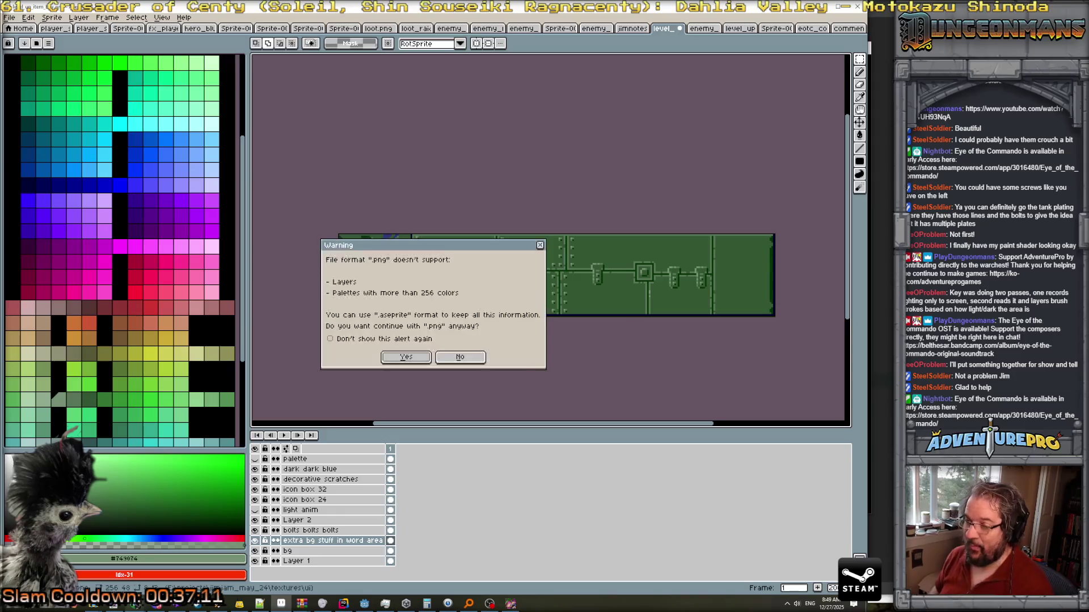
Confirm saving the PNG without layers and switch over to the Godot editor.
{"action": "left_click", "coordinate": [411, 359]}
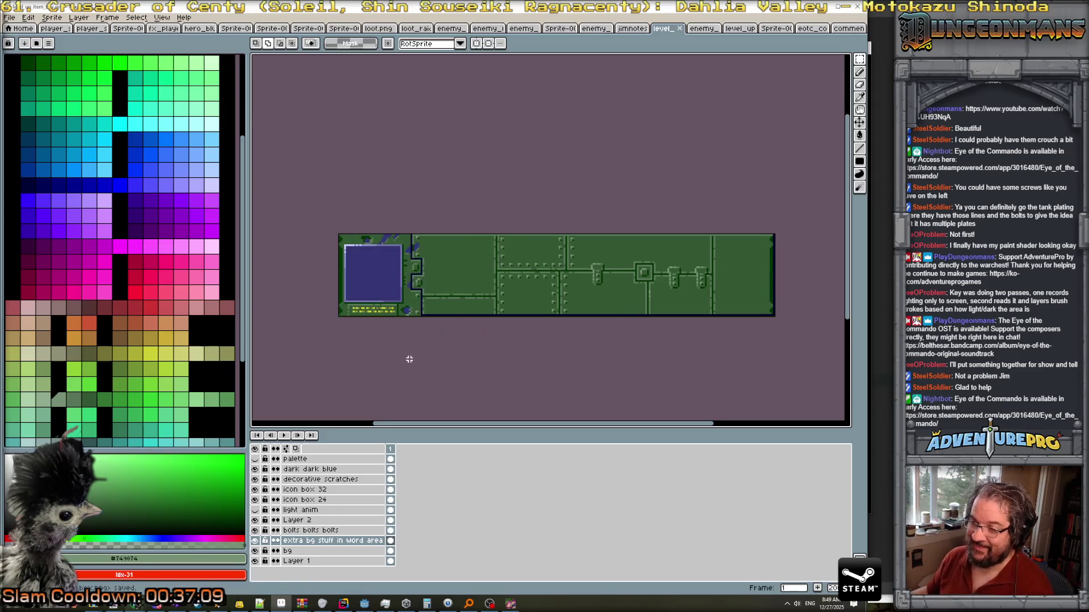
{"action": "left_click", "coordinate": [364, 604]}
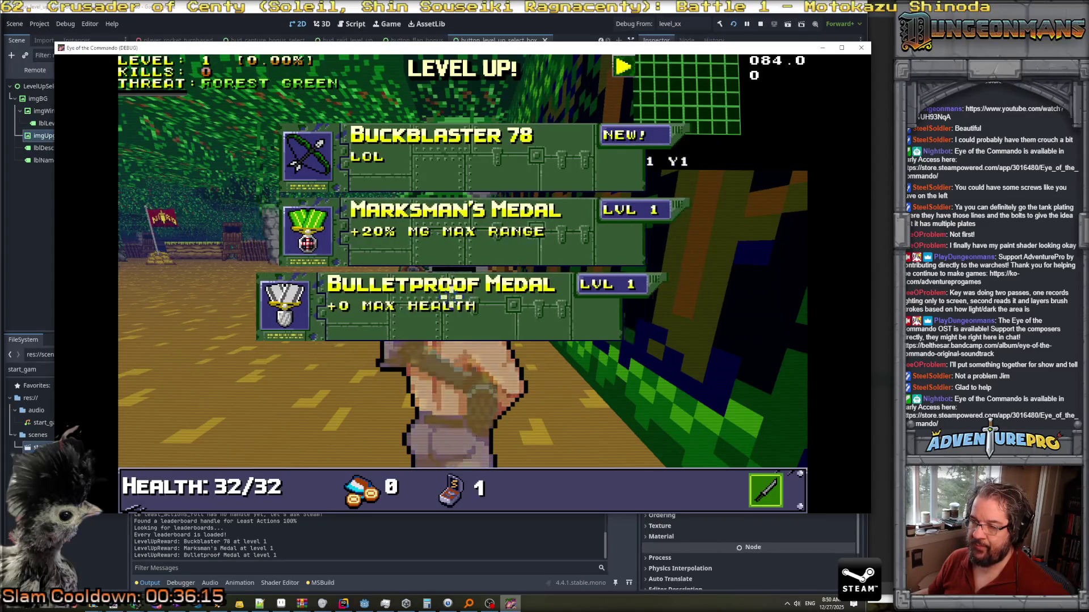
Take the Bulletproof Medal reward and shoot down the Nitro Mooks in the courtyard.
{"action": "left_click", "coordinate": [479, 263]}
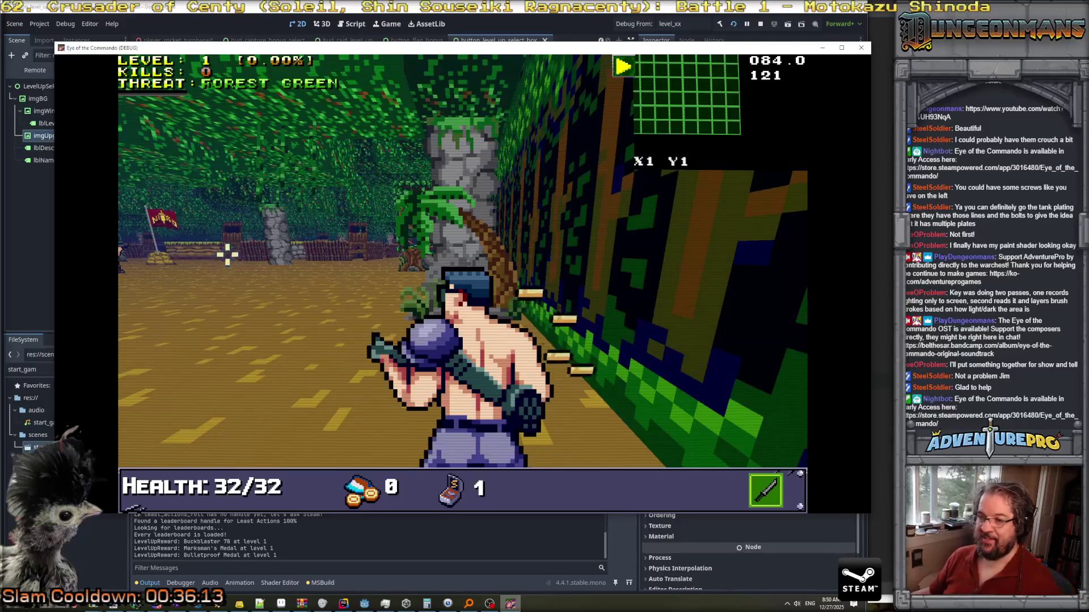
{"action": "key", "text": "s"}
{"action": "left_click", "coordinate": [573, 255]}
{"action": "left_click", "coordinate": [578, 258]}
{"action": "key", "text": "w"}
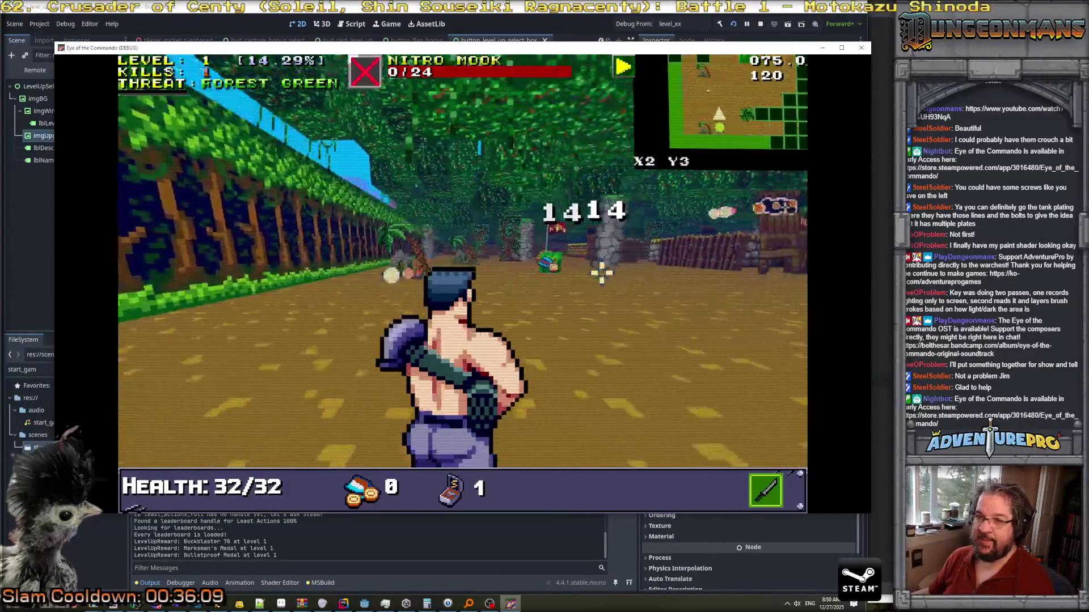
{"action": "left_click", "coordinate": [397, 237]}
{"action": "left_click", "coordinate": [398, 238]}
{"action": "left_click", "coordinate": [399, 241]}
{"action": "left_click", "coordinate": [399, 241]}
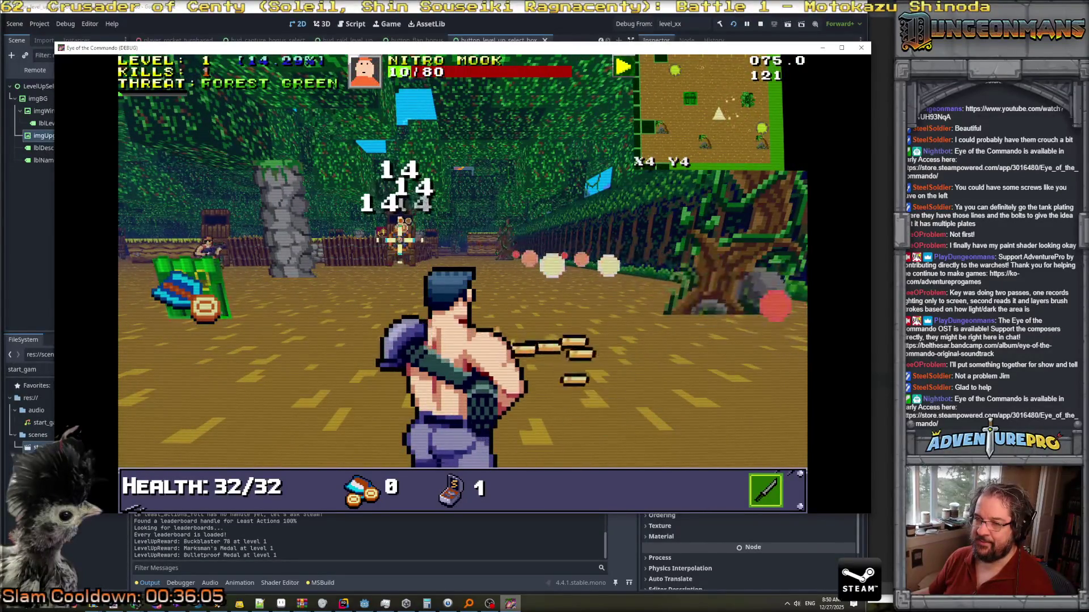
{"action": "left_click", "coordinate": [414, 246]}
Blow up the green canister, punch and shoot more Nitro Mooks, and push through the gate into the forest.
{"action": "key", "text": "w"}
{"action": "key", "text": "w"}
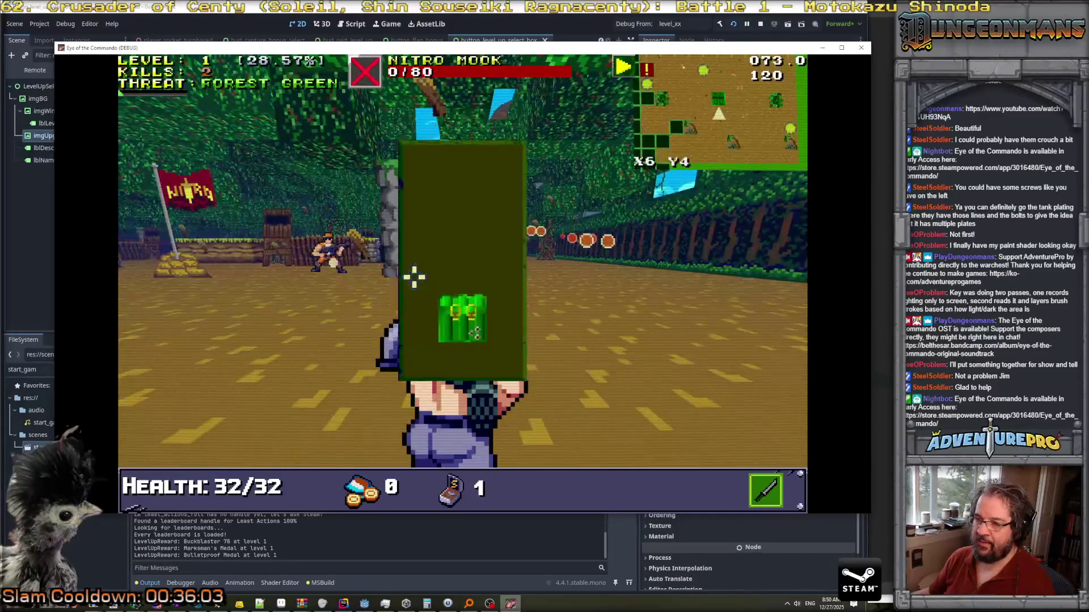
{"action": "left_click", "coordinate": [454, 339]}
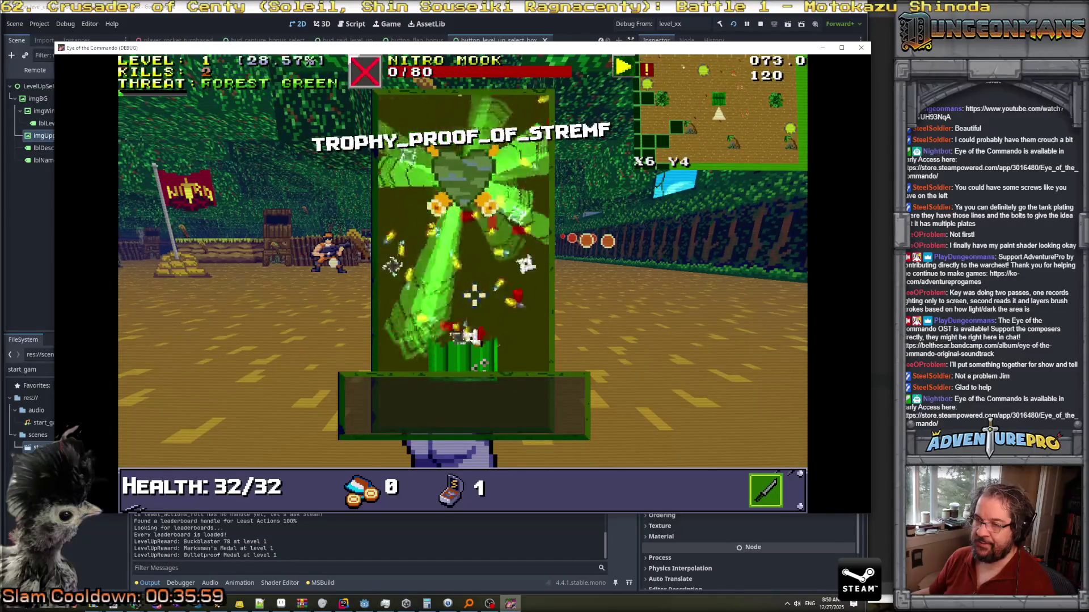
{"action": "left_click", "coordinate": [245, 311]}
{"action": "left_click", "coordinate": [246, 311]}
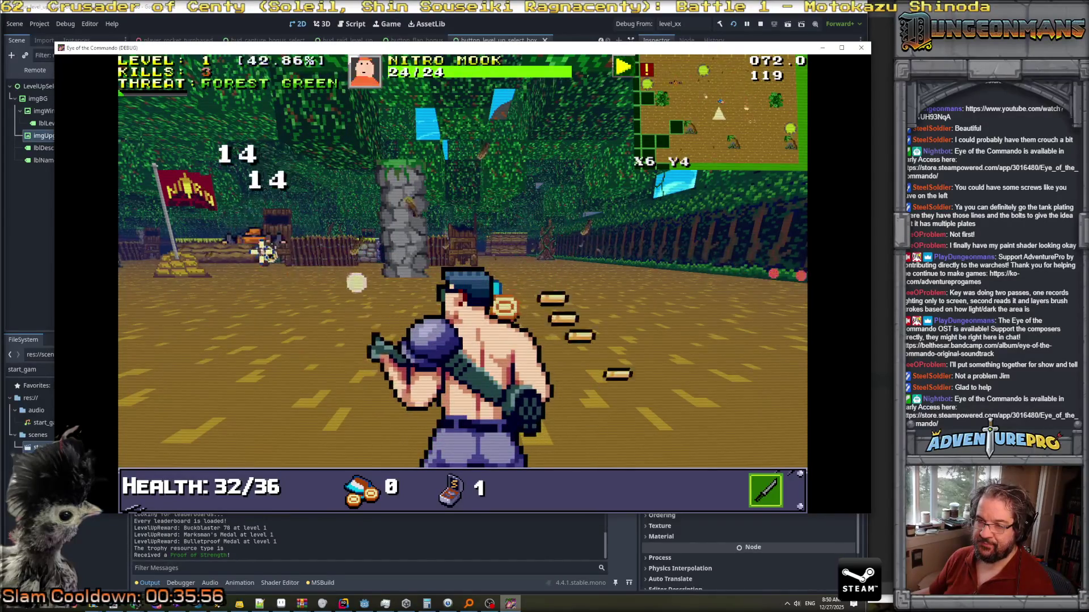
{"action": "left_click", "coordinate": [337, 238]}
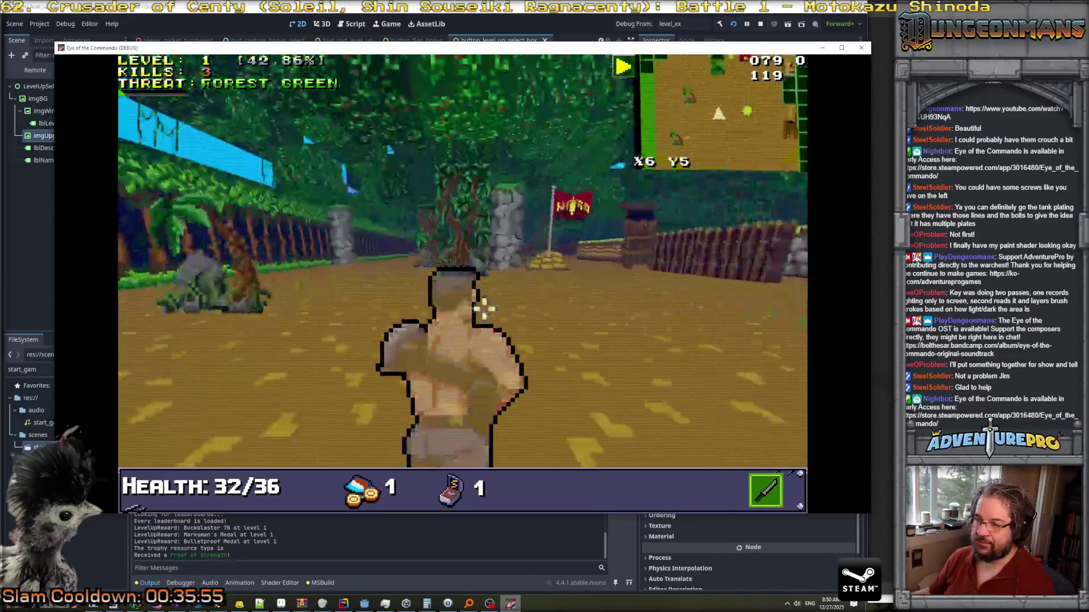
{"action": "key", "text": "Up"}
{"action": "key", "text": "Up"}
{"action": "key", "text": "Up"}
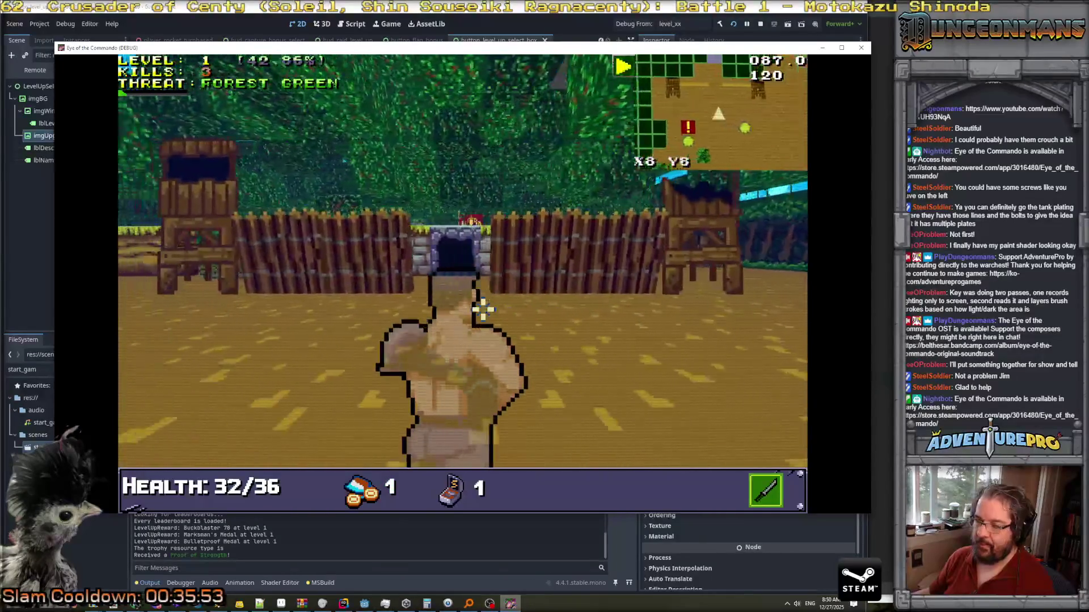
{"action": "key", "text": "Left"}
{"action": "key", "text": "Up"}
{"action": "key", "text": "Up"}
{"action": "key", "text": "Up"}
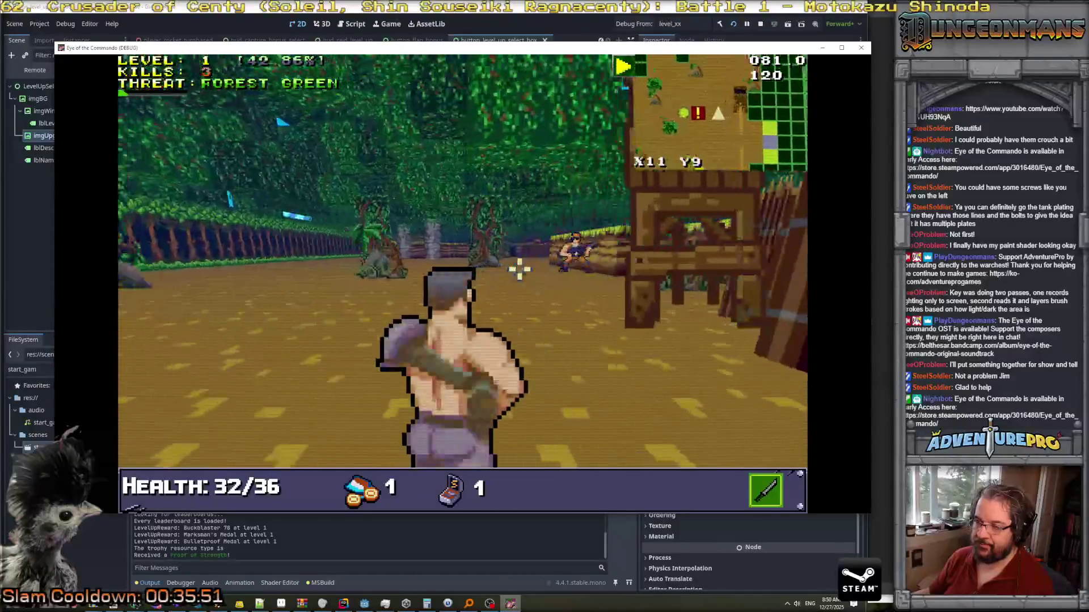
{"action": "left_click", "coordinate": [610, 260]}
{"action": "left_click", "coordinate": [617, 256]}
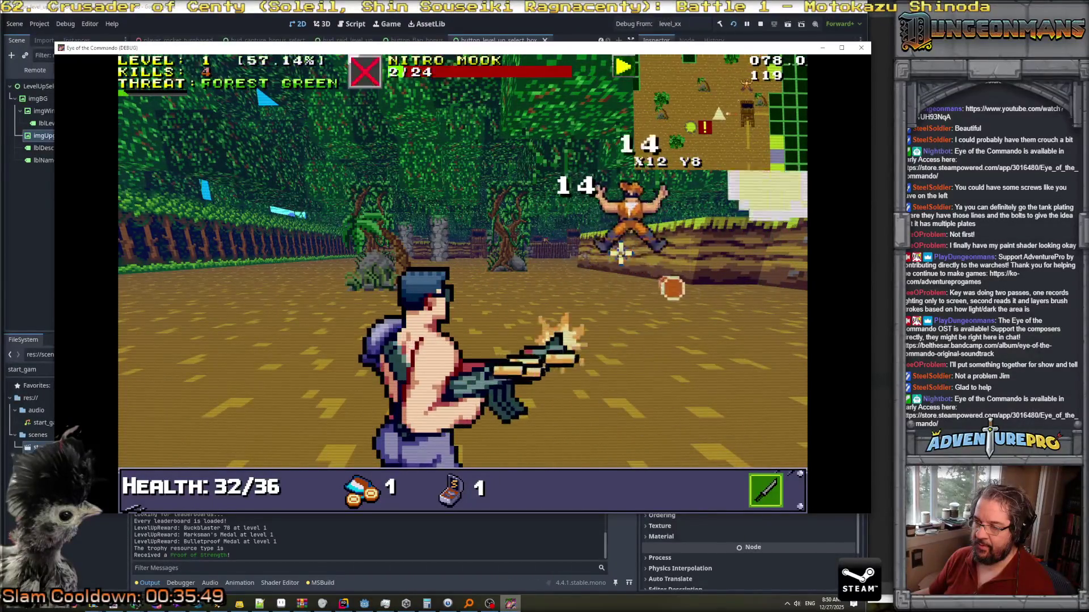
{"action": "key", "text": "Up"}
{"action": "key", "text": "Up"}
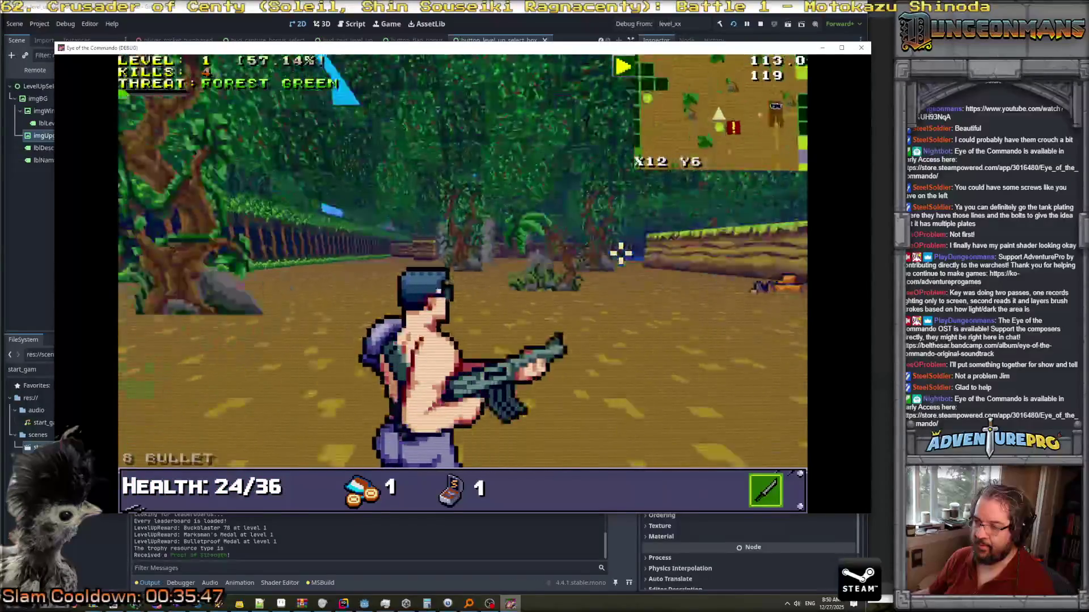
{"action": "left_click", "coordinate": [457, 220]}
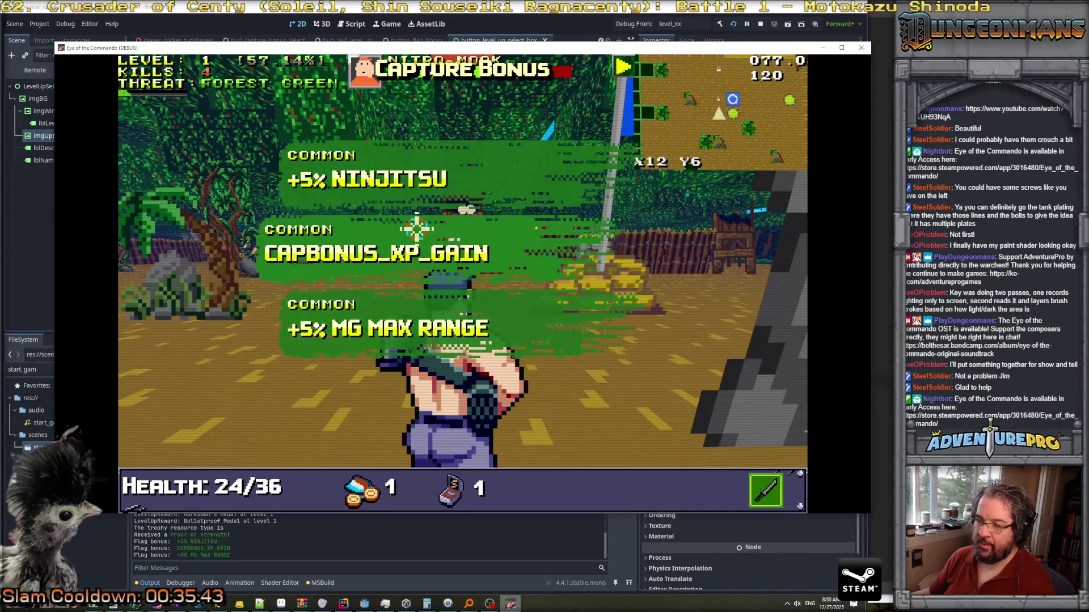
Accept a Capture Bonus, then shoot the Nitro Mooks ahead, on the left and on the right.
{"action": "left_click", "coordinate": [397, 249]}
{"action": "left_click", "coordinate": [507, 229]}
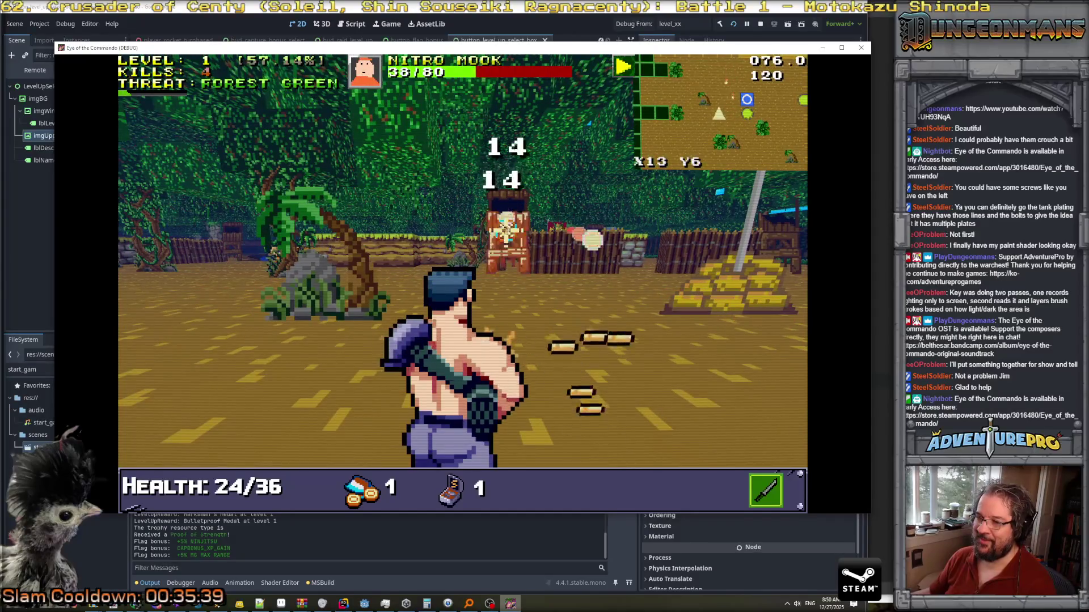
{"action": "left_click", "coordinate": [499, 229]}
{"action": "left_click", "coordinate": [462, 232]}
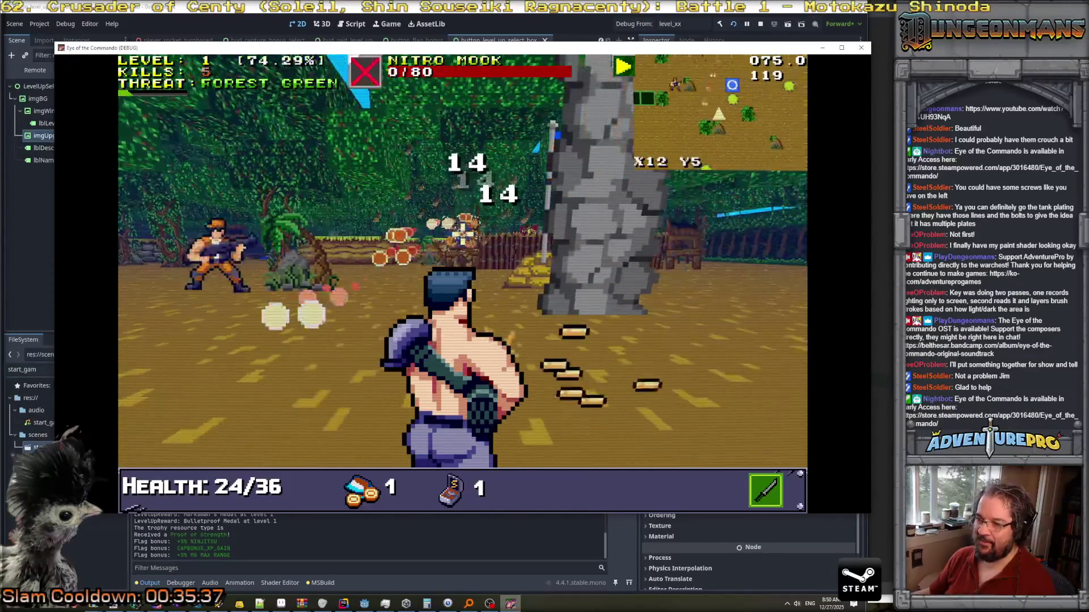
{"action": "left_click", "coordinate": [199, 255]}
{"action": "left_click", "coordinate": [182, 257]}
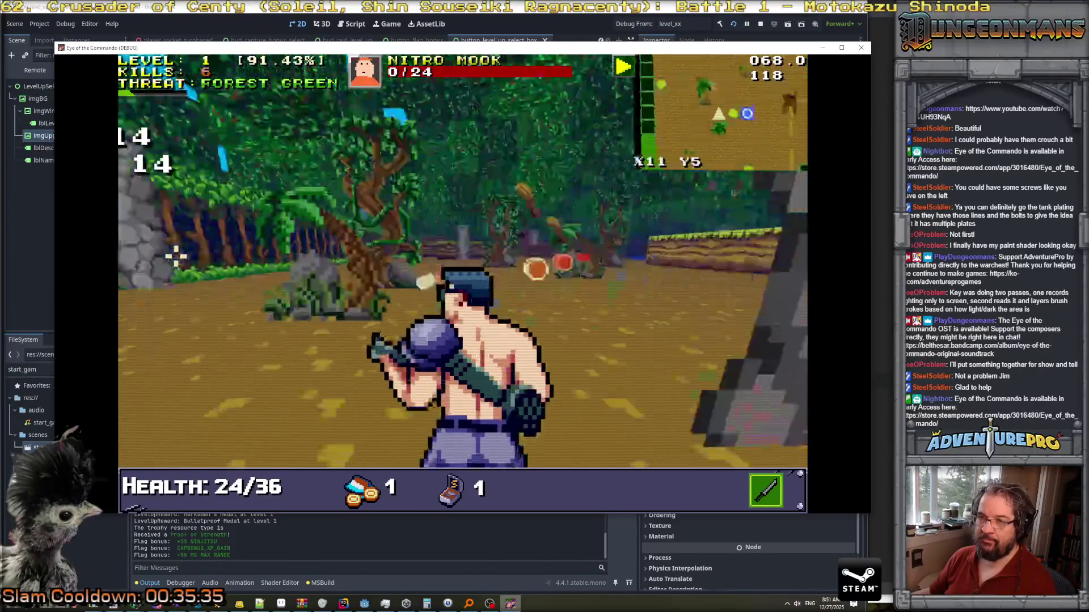
{"action": "key", "text": "d"}
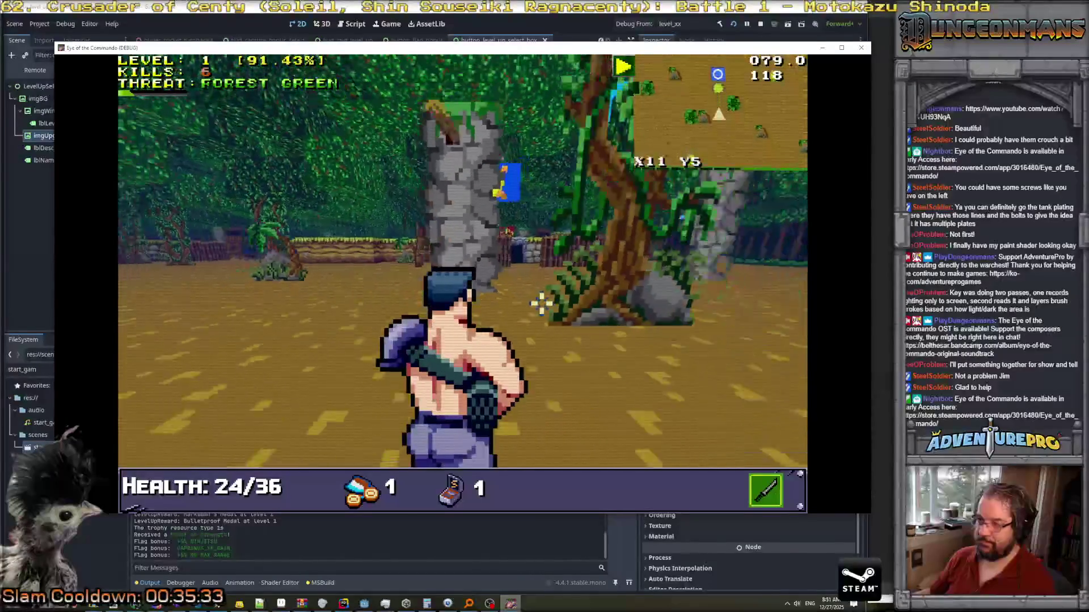
{"action": "key", "text": "w"}
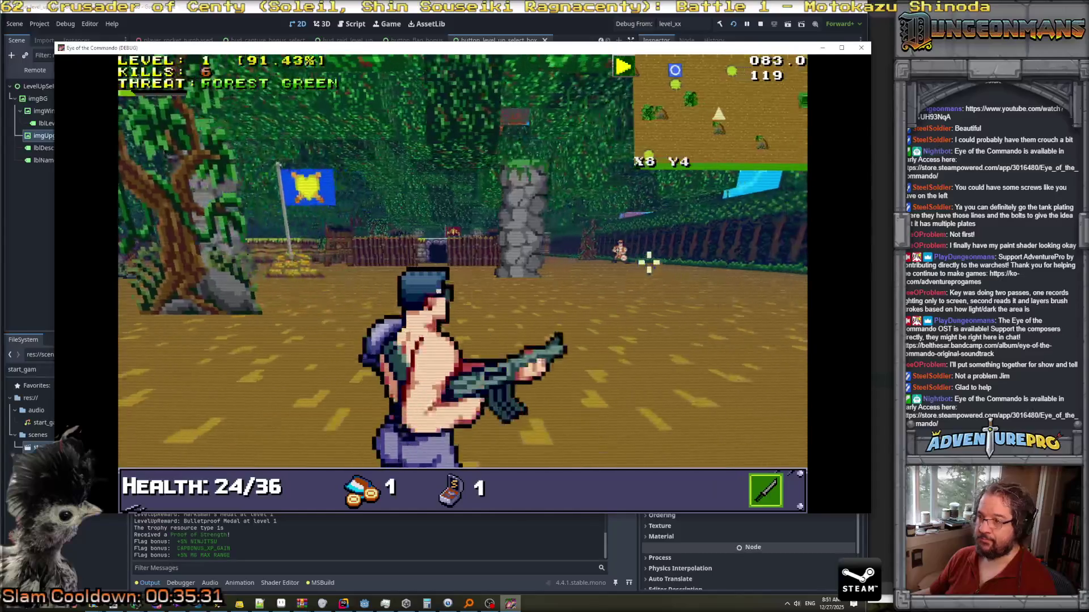
{"action": "left_click", "coordinate": [620, 250]}
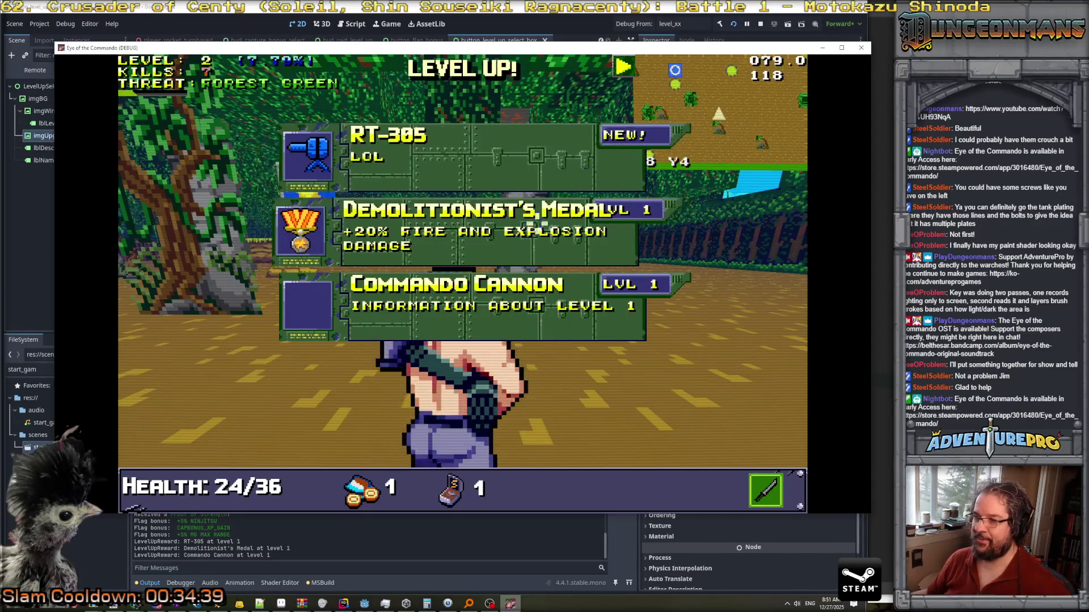
Take the RT-305 reward, kill the enemy by the fence, and bring up the Firebot dashboard.
{"action": "left_click", "coordinate": [433, 161]}
{"action": "left_click", "coordinate": [369, 227]}
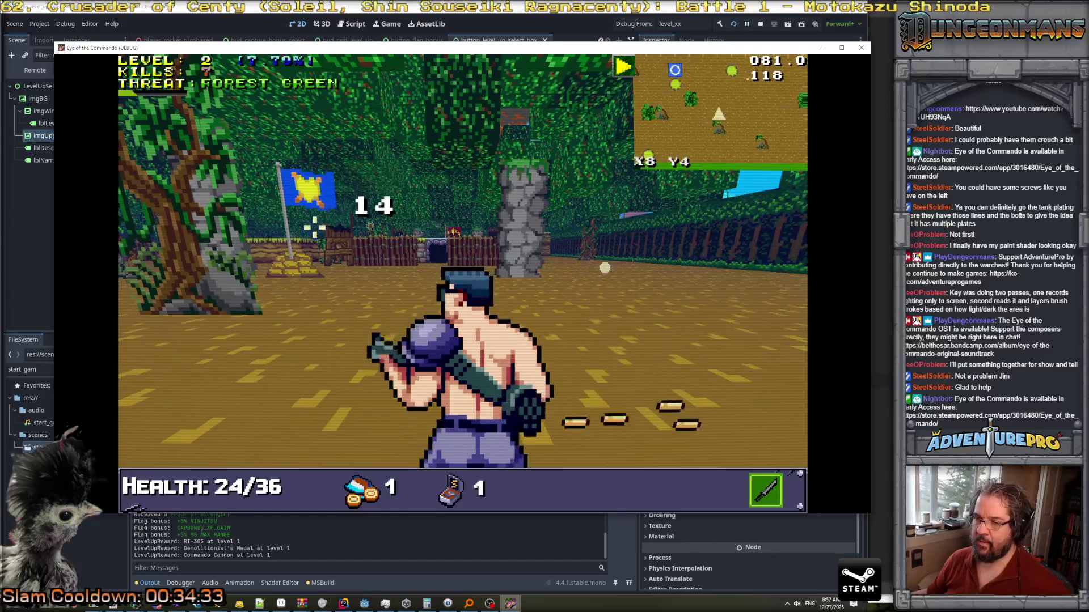
{"action": "left_click", "coordinate": [454, 250]}
{"action": "left_click", "coordinate": [461, 256]}
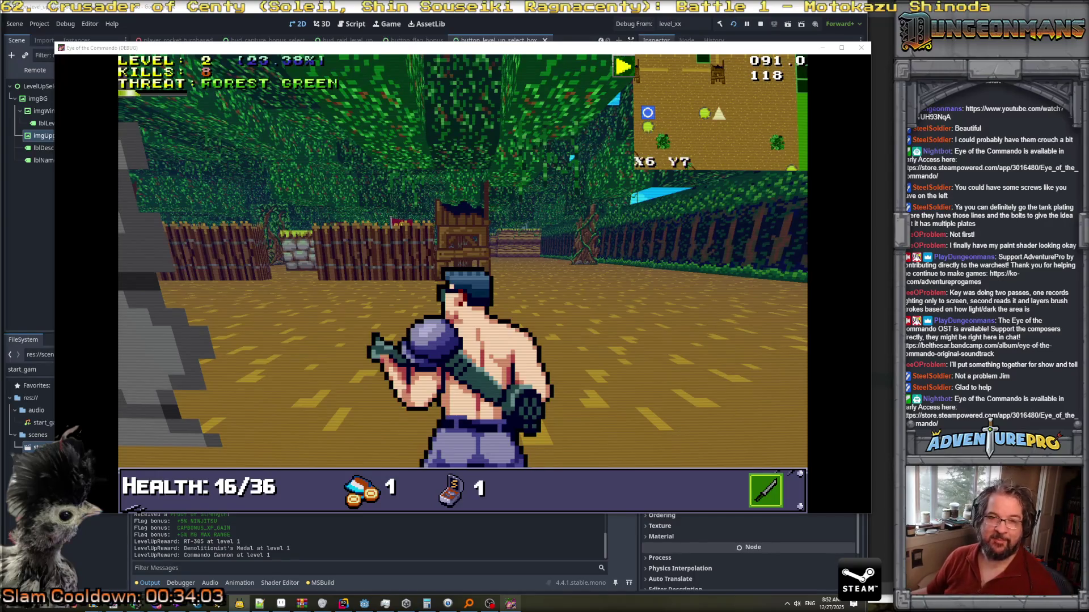
{"action": "key", "text": "alt+Tab"}
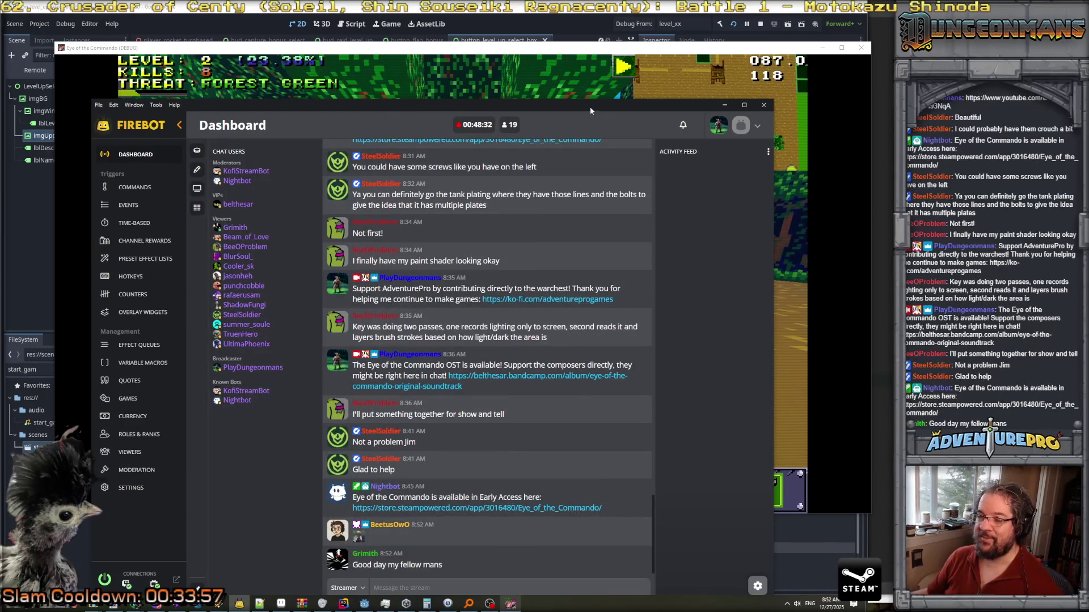
Switch from the Firebot dashboard back to the running game.
{"action": "key", "text": "alt+Tab"}
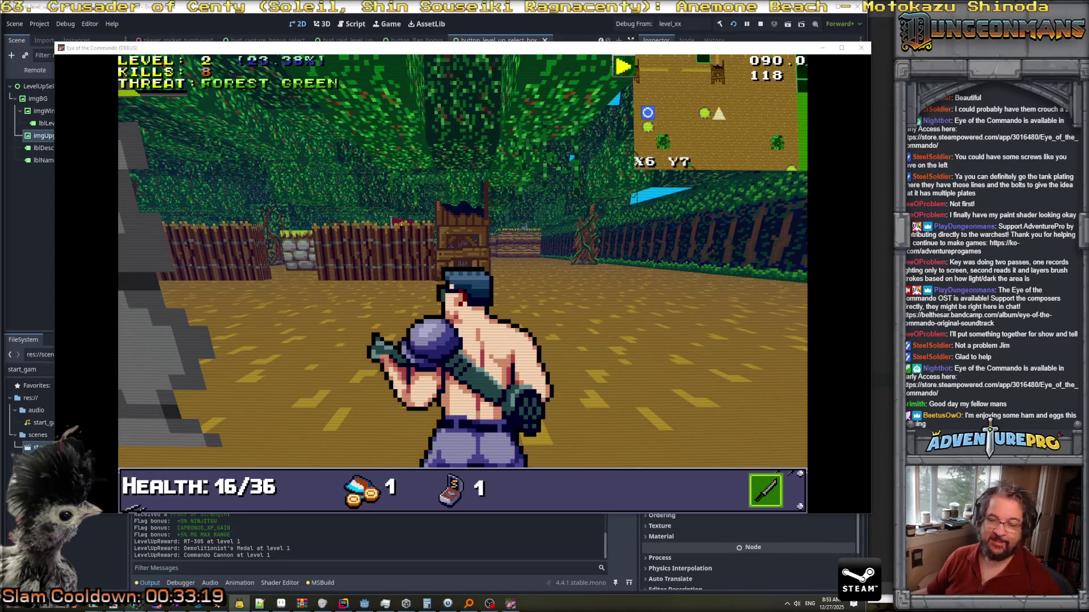
Punch the Nitro Mook by the wooden hut and walk on through the forest.
{"action": "left_click", "coordinate": [603, 275]}
{"action": "key", "text": "w"}
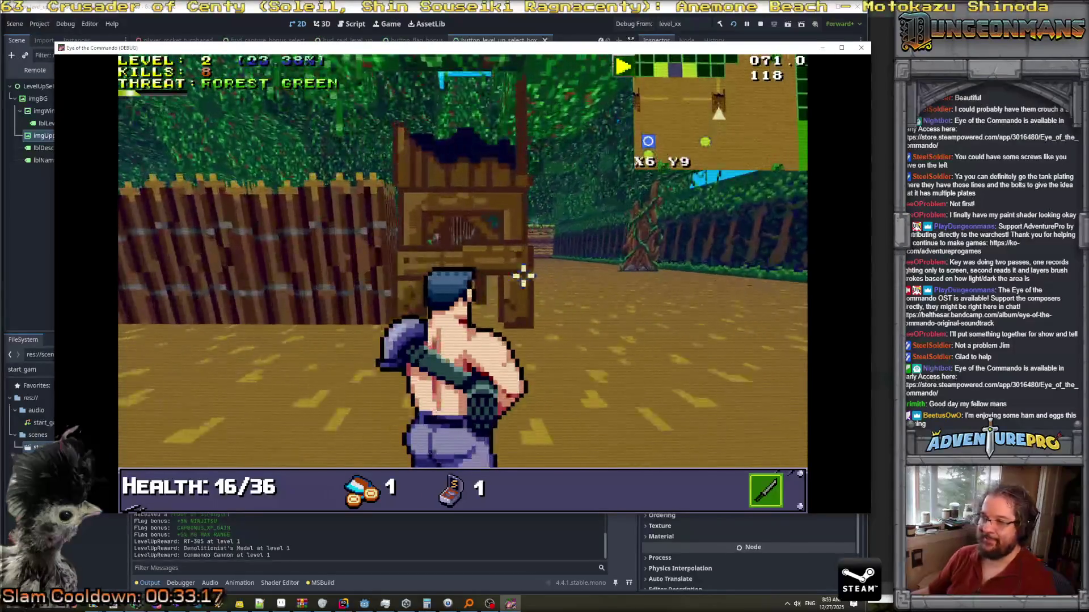
{"action": "key", "text": "w"}
{"action": "key", "text": "w"}
{"action": "left_click", "coordinate": [516, 278]}
{"action": "left_click", "coordinate": [516, 278]}
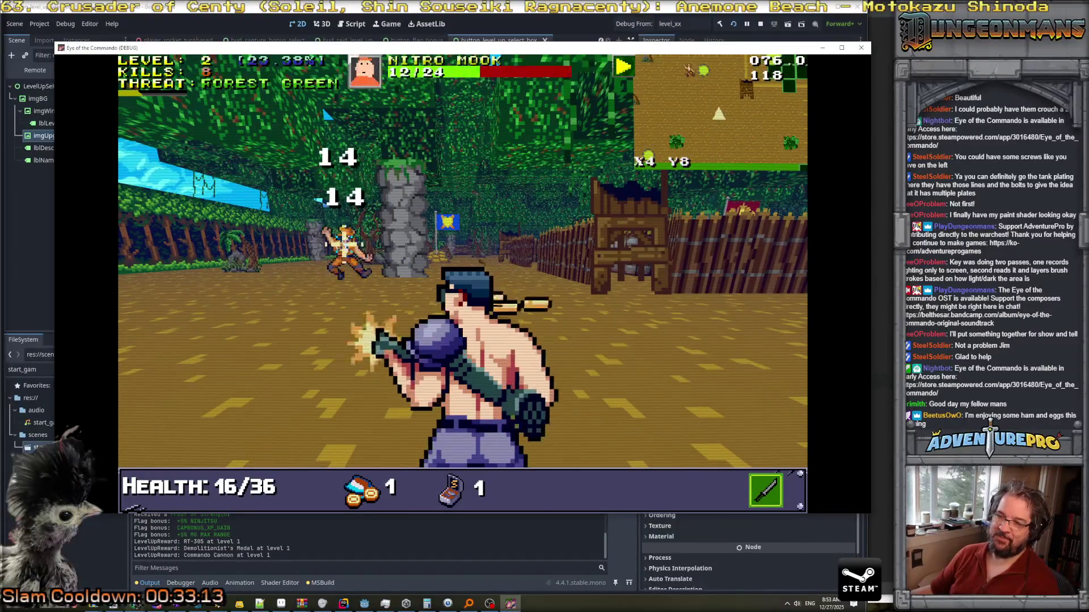
{"action": "key", "text": "w"}
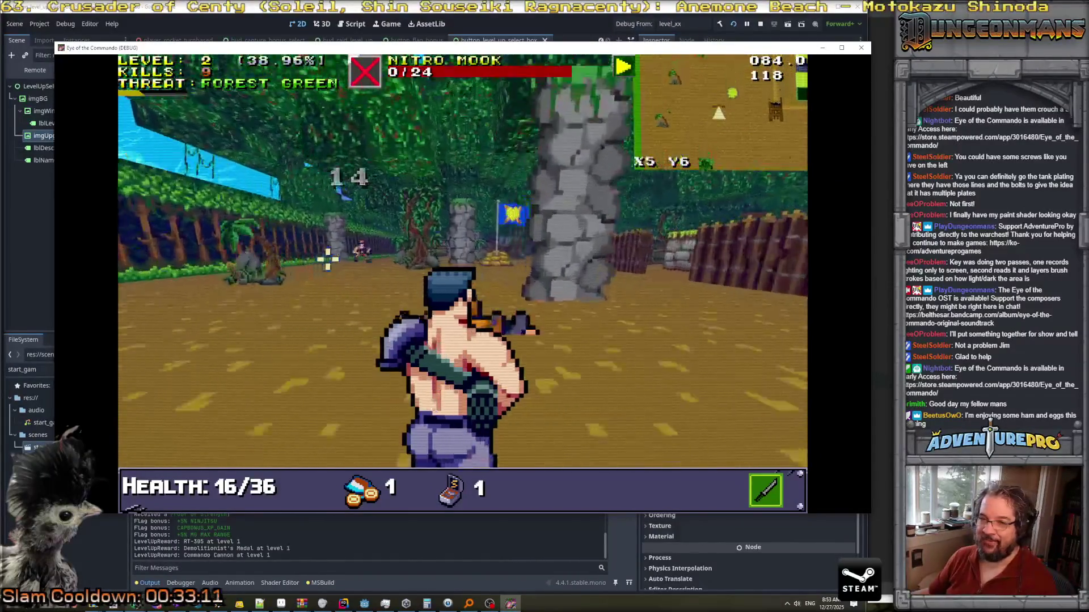
{"action": "left_click", "coordinate": [516, 278]}
{"action": "key", "text": "w"}
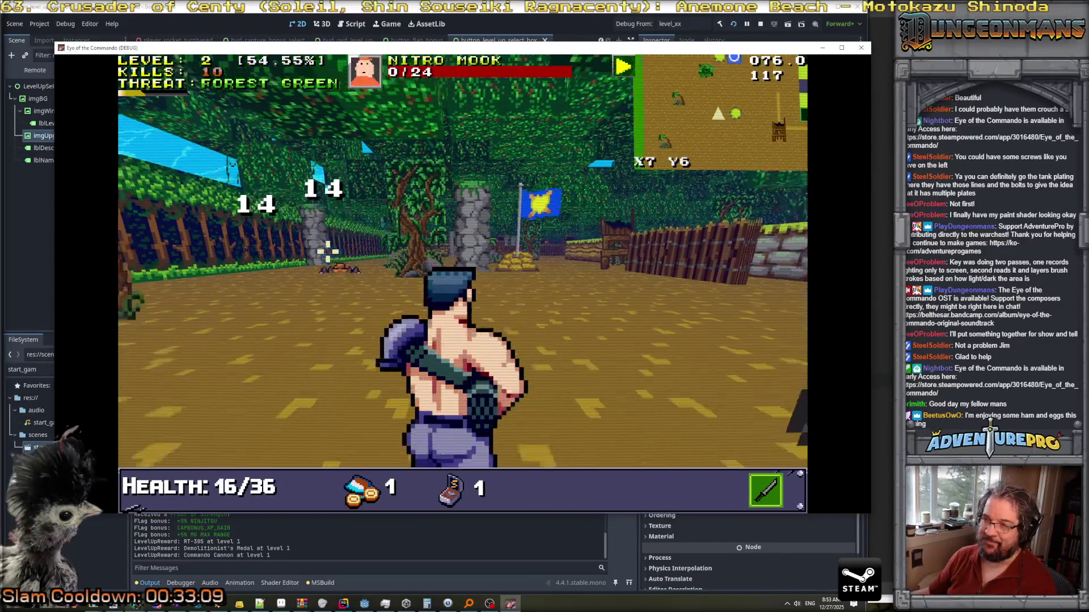
{"action": "key", "text": "w"}
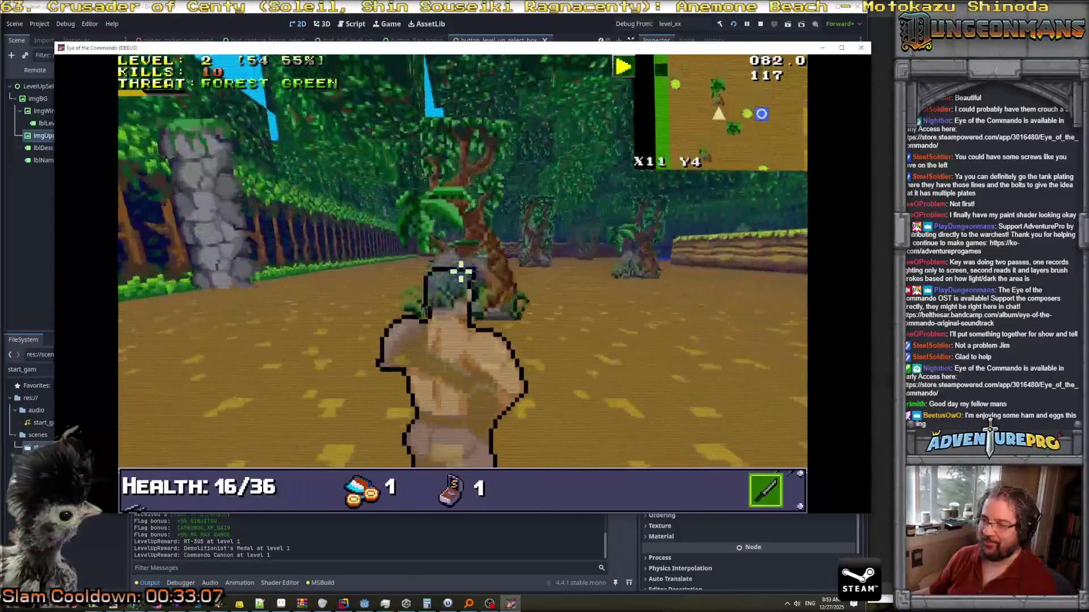
{"action": "key", "text": "w"}
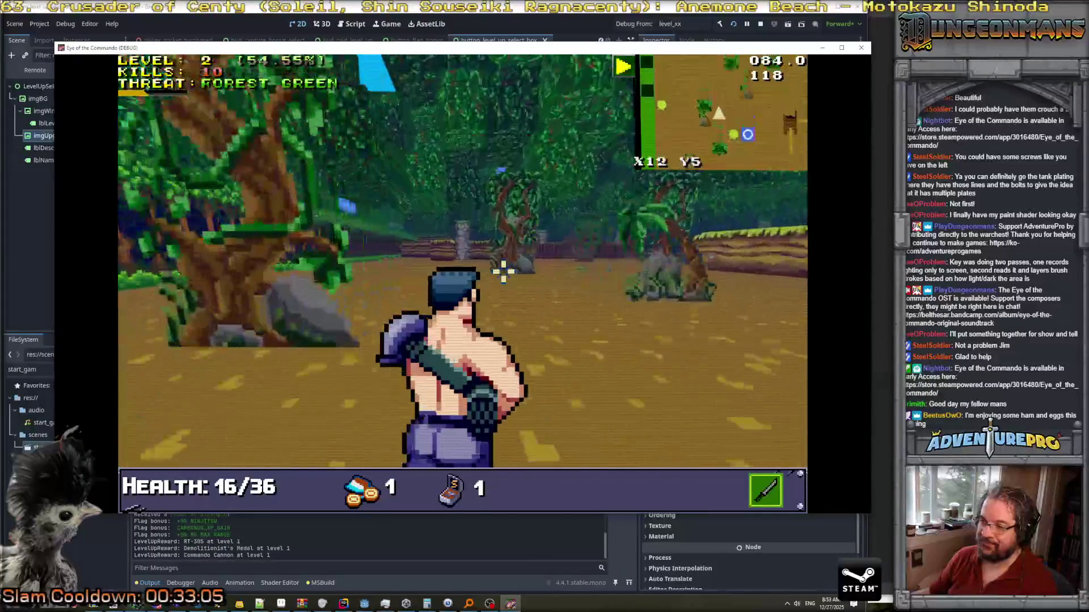
{"action": "key", "text": "w"}
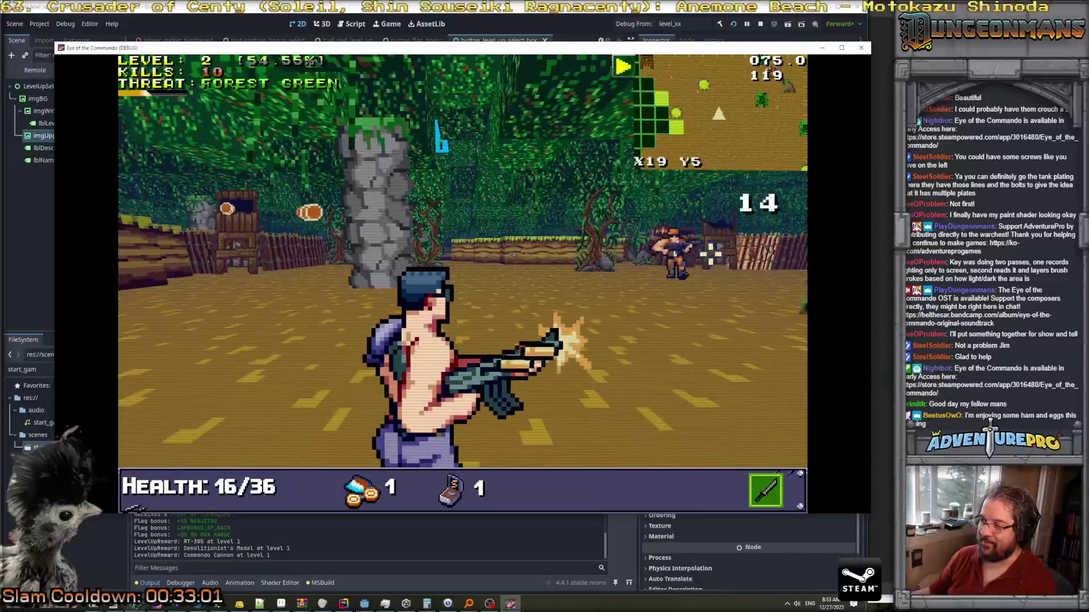
Shoot the approaching enemies, using the cannon on a Nitro Mook, until the level 3 rewards appear.
{"action": "left_click", "coordinate": [711, 253]}
{"action": "right_click", "coordinate": [180, 243]}
{"action": "left_click", "coordinate": [243, 233]}
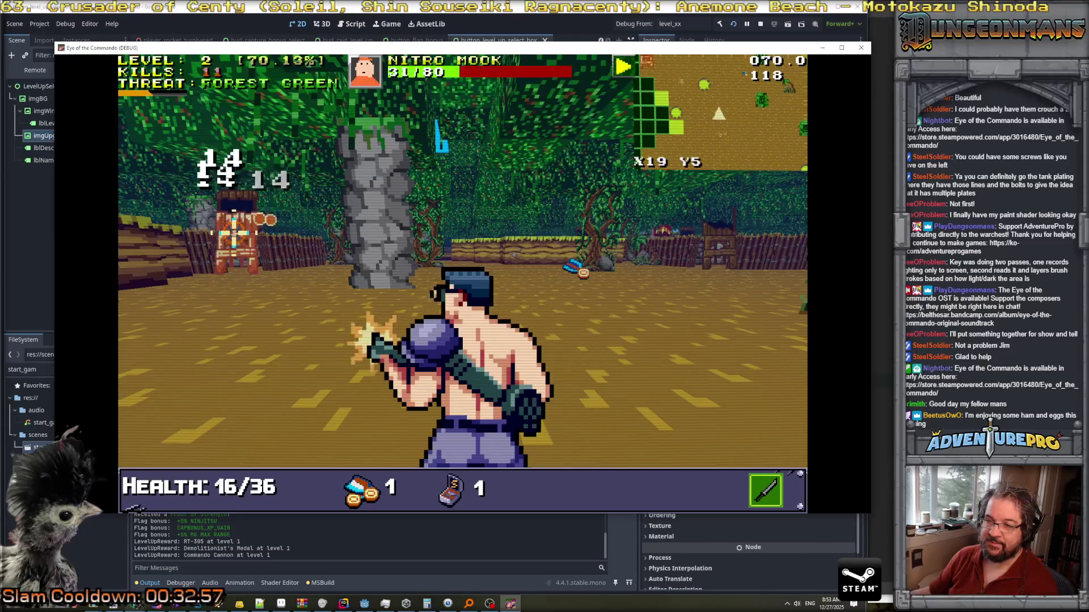
{"action": "key", "text": "s"}
{"action": "key", "text": "d"}
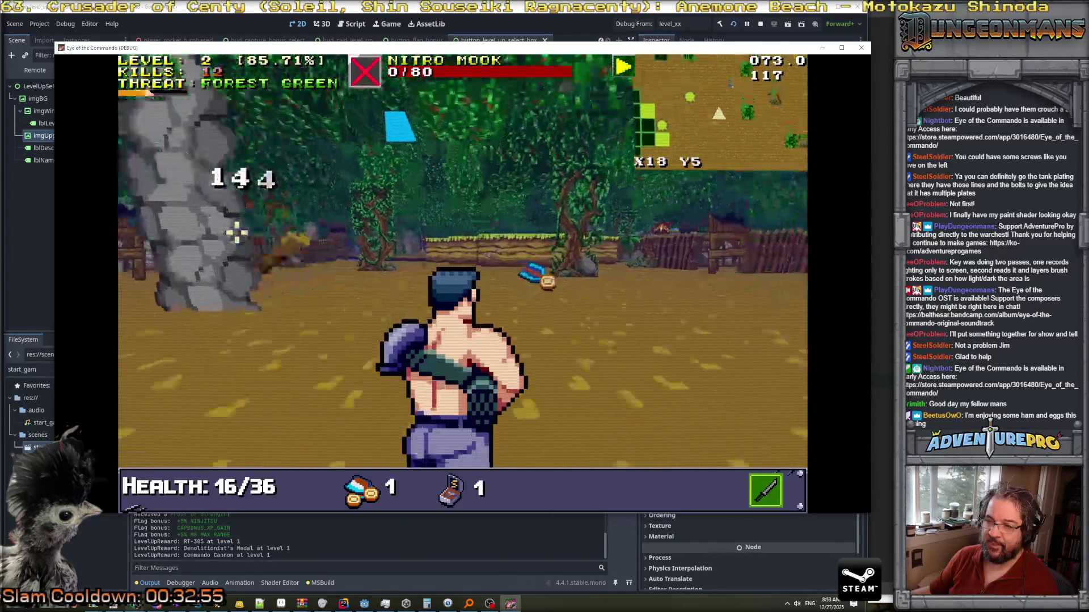
{"action": "left_click", "coordinate": [300, 249]}
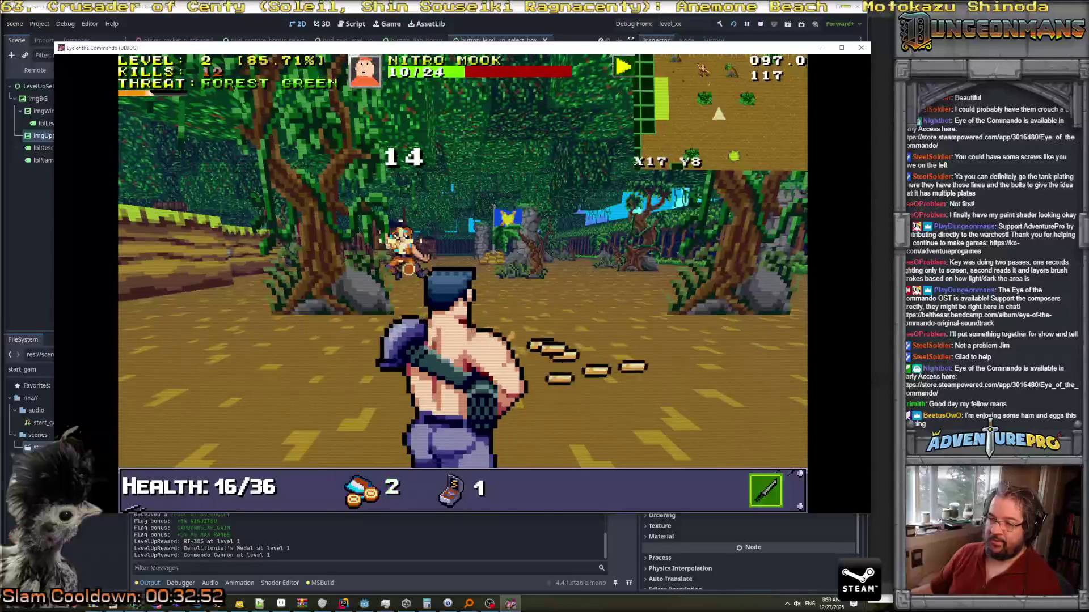
{"action": "key", "text": "a"}
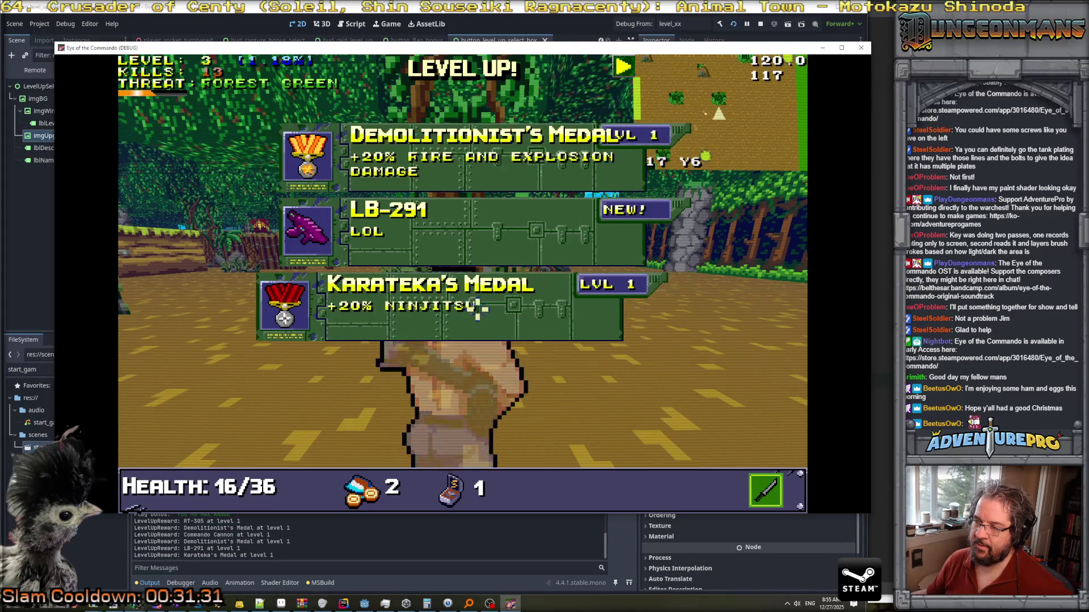
Take Karateka's Medal and fight forward through the forest, shooting the Nitro Mooks.
{"action": "left_click", "coordinate": [446, 303]}
{"action": "left_click", "coordinate": [445, 303]}
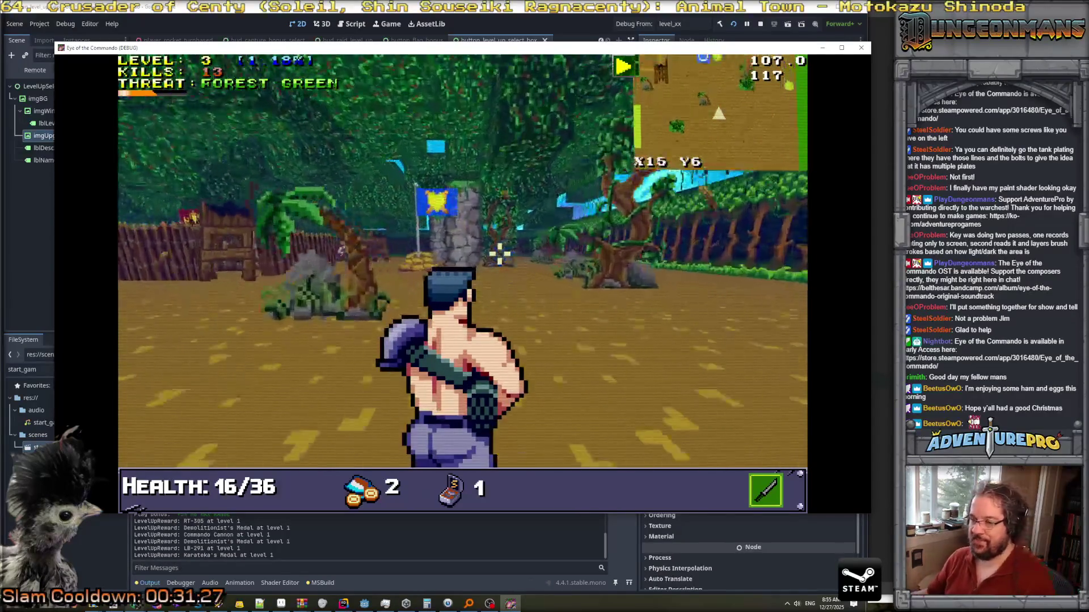
{"action": "left_click", "coordinate": [476, 287]}
{"action": "left_click", "coordinate": [386, 247]}
{"action": "key", "text": "w"}
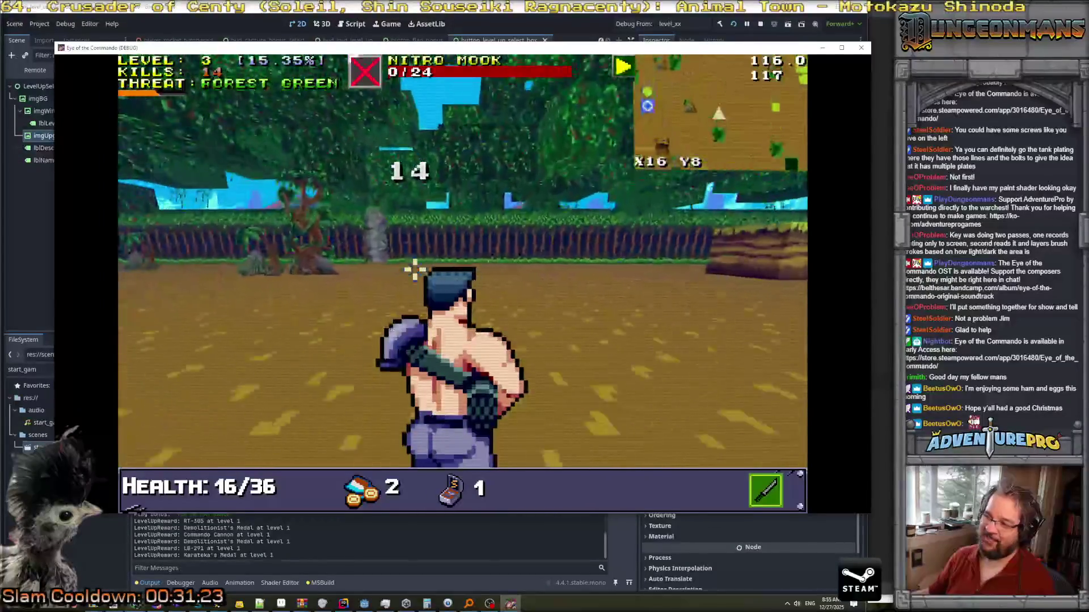
{"action": "key", "text": "w"}
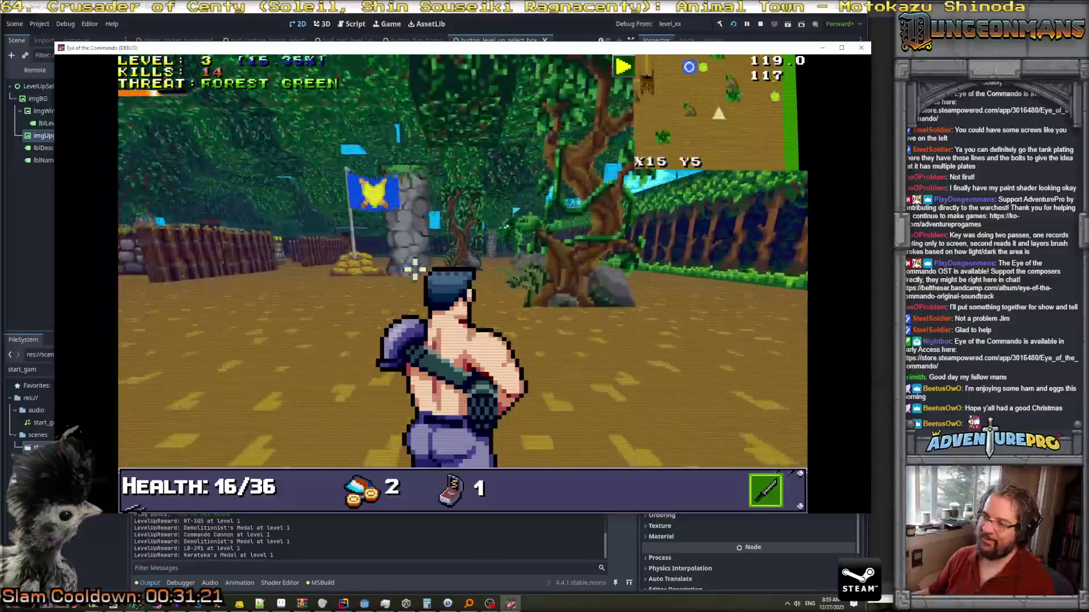
{"action": "key", "text": "w"}
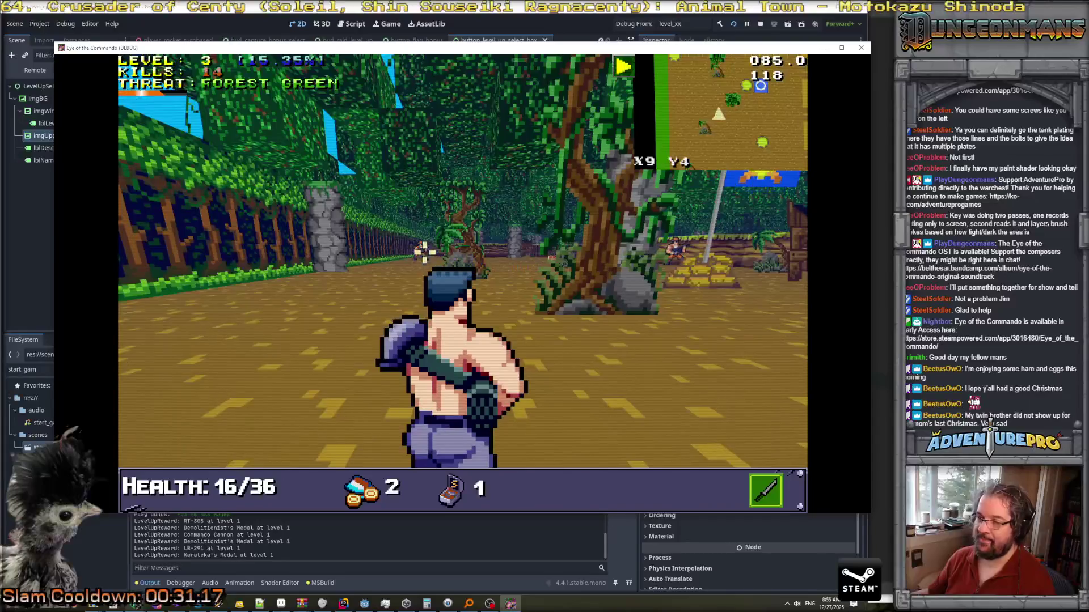
{"action": "left_click", "coordinate": [424, 251]}
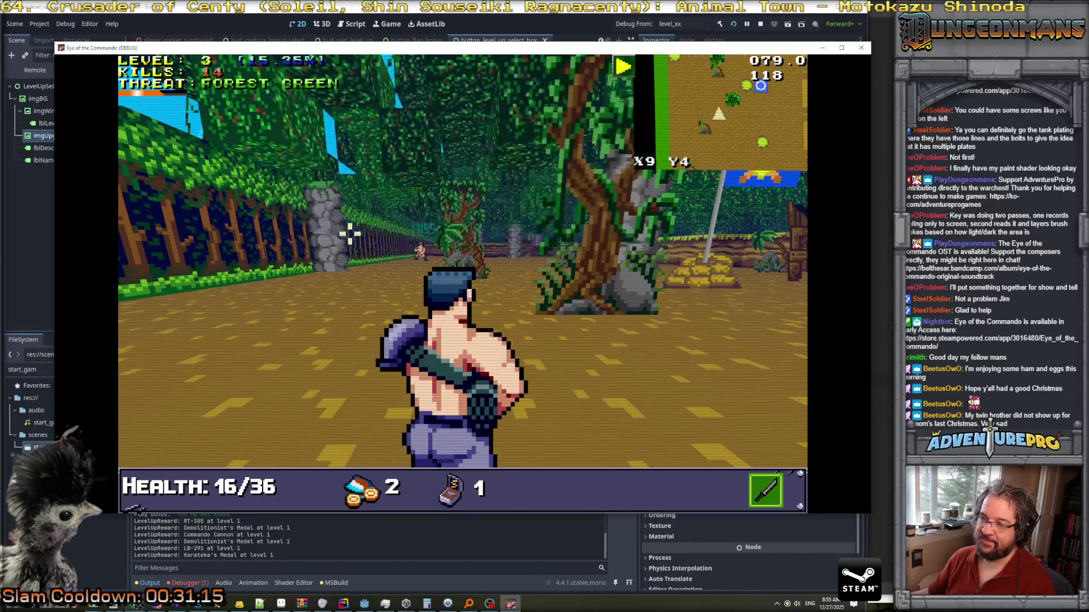
{"action": "key", "text": "w"}
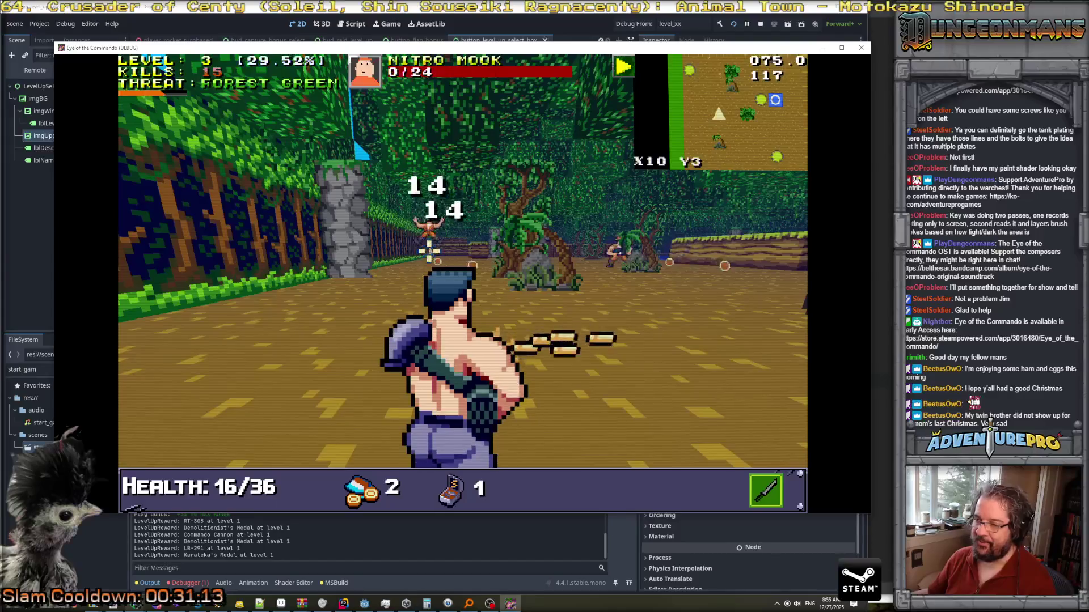
{"action": "key", "text": "w"}
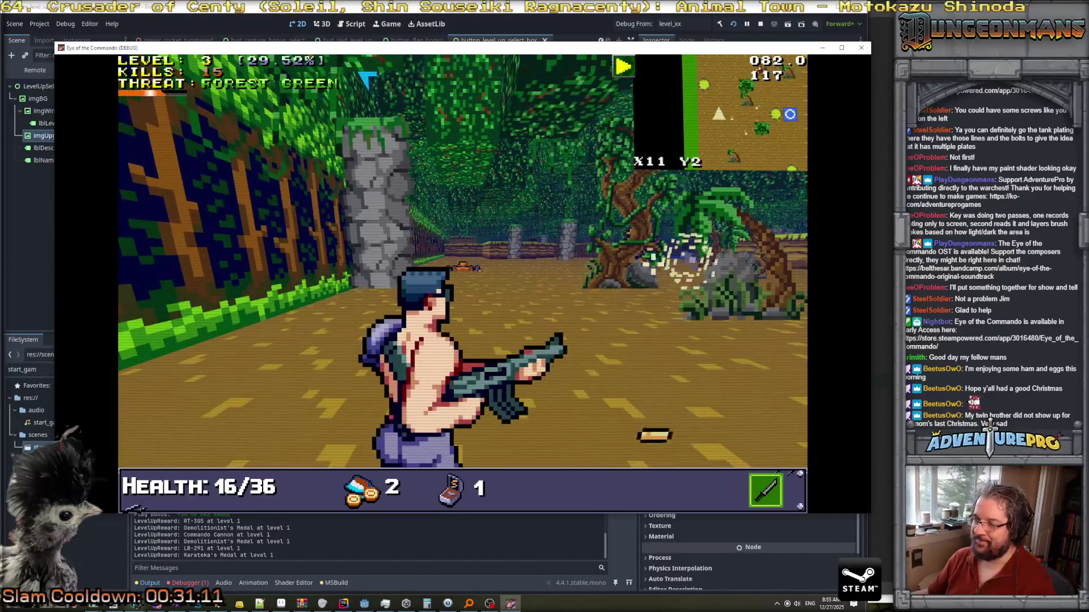
{"action": "key", "text": "w"}
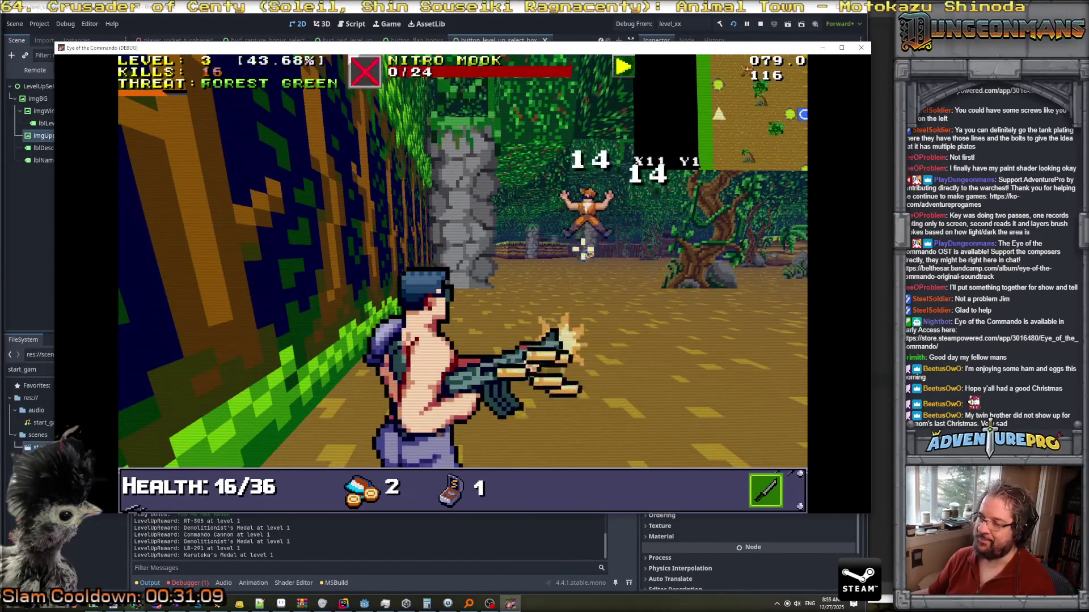
Maneuver through the grid and shoot down the next Nitro Mooks while advancing.
{"action": "key", "text": "a"}
{"action": "key", "text": "w"}
{"action": "key", "text": "a"}
{"action": "key", "text": "w"}
{"action": "key", "text": "w"}
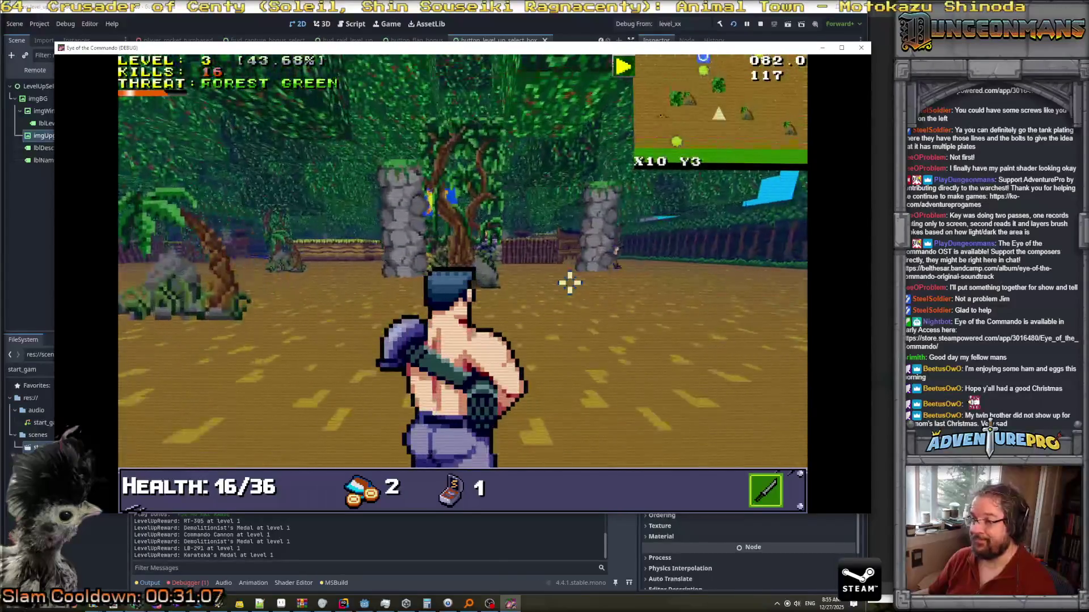
{"action": "key", "text": "w"}
{"action": "key", "text": "e"}
{"action": "key", "text": "e"}
{"action": "key", "text": "e"}
{"action": "key", "text": "e"}
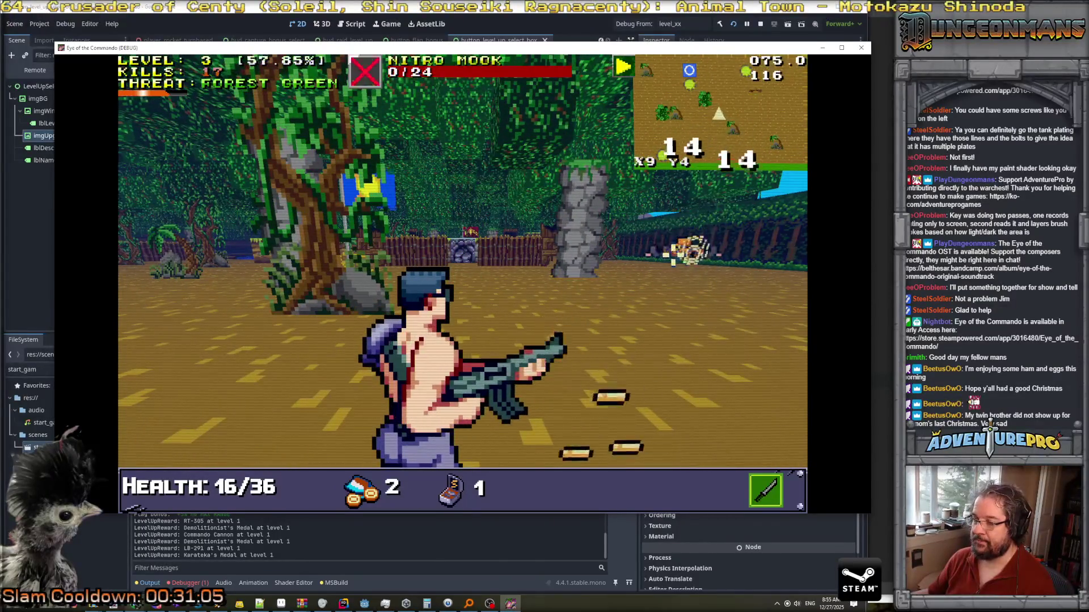
{"action": "key", "text": "w"}
{"action": "key", "text": "w"}
{"action": "key", "text": "w"}
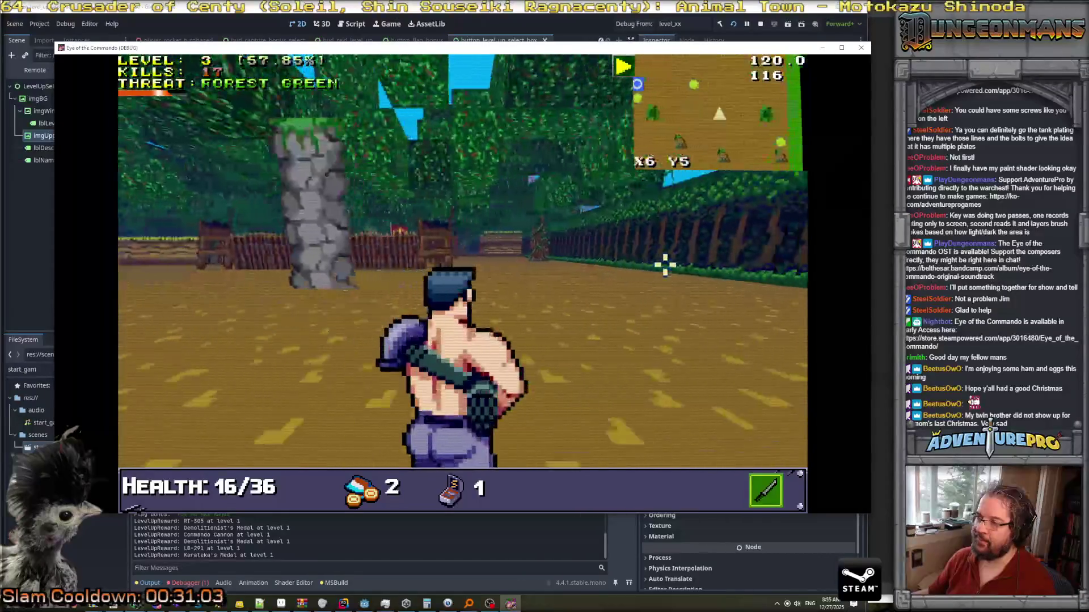
{"action": "key", "text": "w"}
{"action": "key", "text": "w"}
{"action": "left_click", "coordinate": [425, 233]}
{"action": "key", "text": "q"}
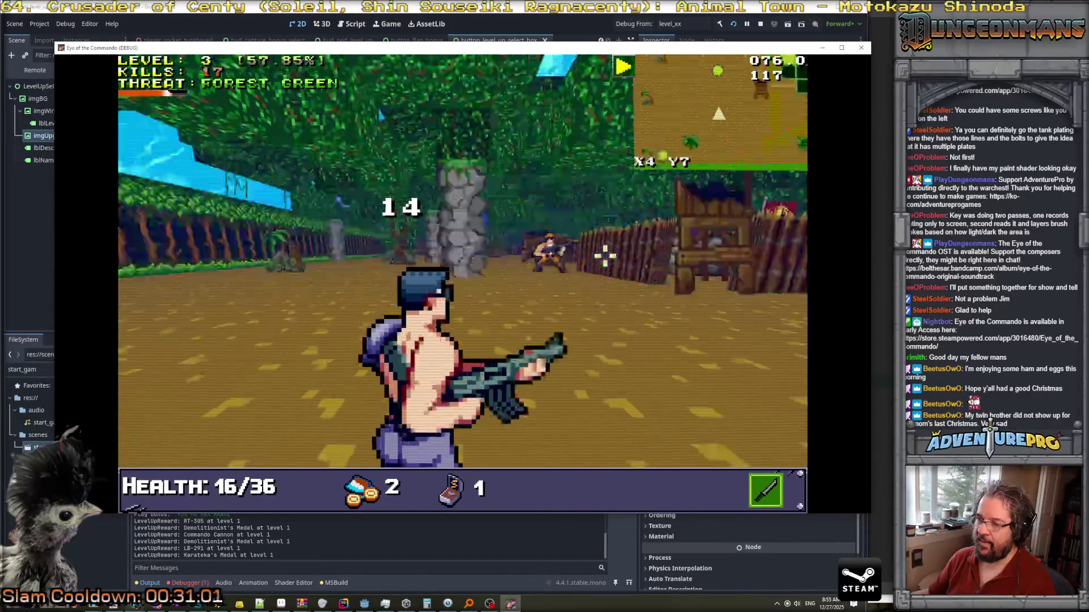
{"action": "left_click", "coordinate": [564, 276]}
{"action": "key", "text": "w"}
{"action": "key", "text": "w"}
{"action": "left_click", "coordinate": [576, 282]}
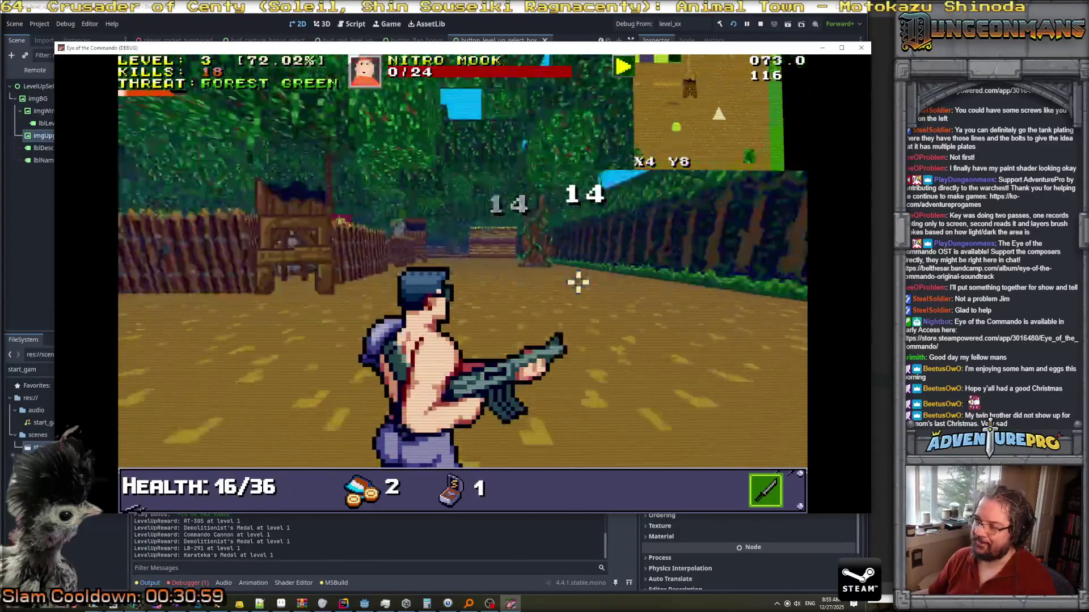
{"action": "key", "text": "w"}
{"action": "key", "text": "w"}
{"action": "key", "text": "w"}
Kill the remaining Nitro Mooks to reach level 4, take Karateka's Medal again, and close the game.
{"action": "left_click", "coordinate": [359, 226]}
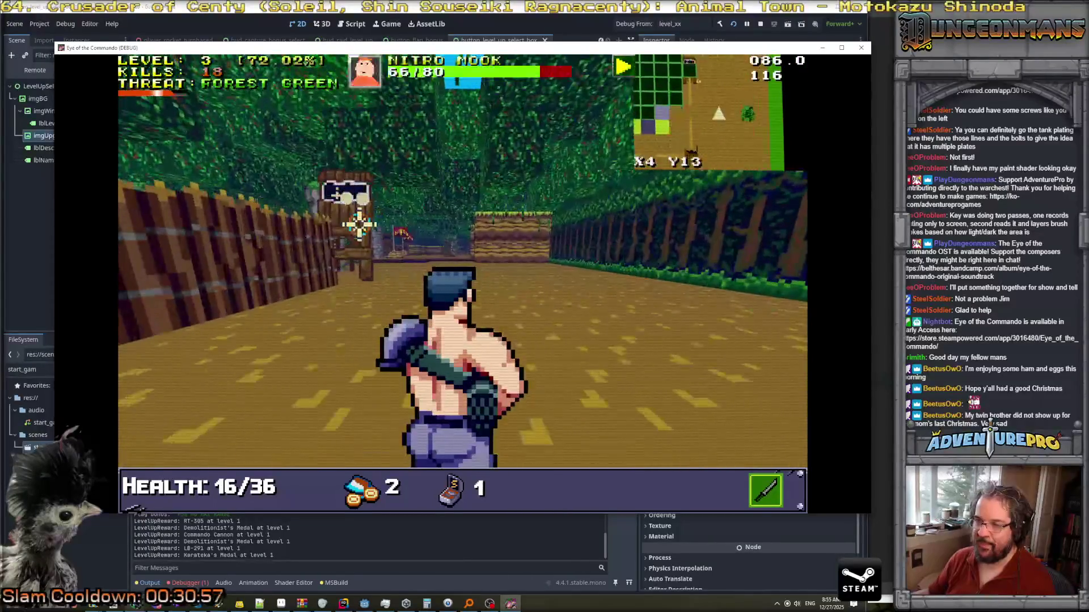
{"action": "key", "text": "d"}
{"action": "left_click", "coordinate": [287, 224]}
{"action": "left_click", "coordinate": [287, 224]}
{"action": "left_click", "coordinate": [341, 224]}
{"action": "key", "text": "a"}
{"action": "key", "text": "a"}
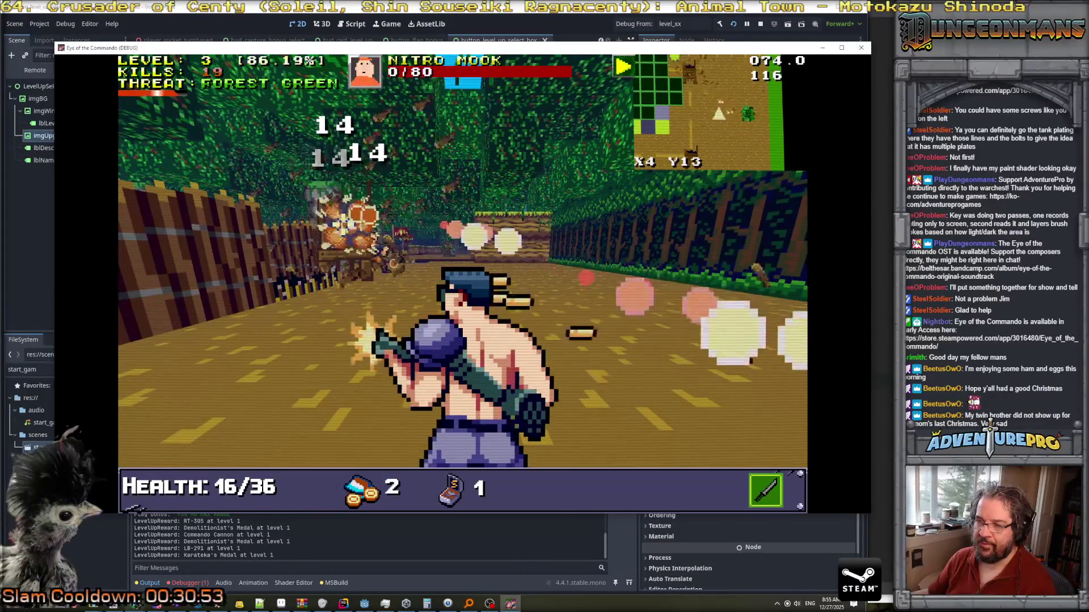
{"action": "left_click", "coordinate": [435, 258]}
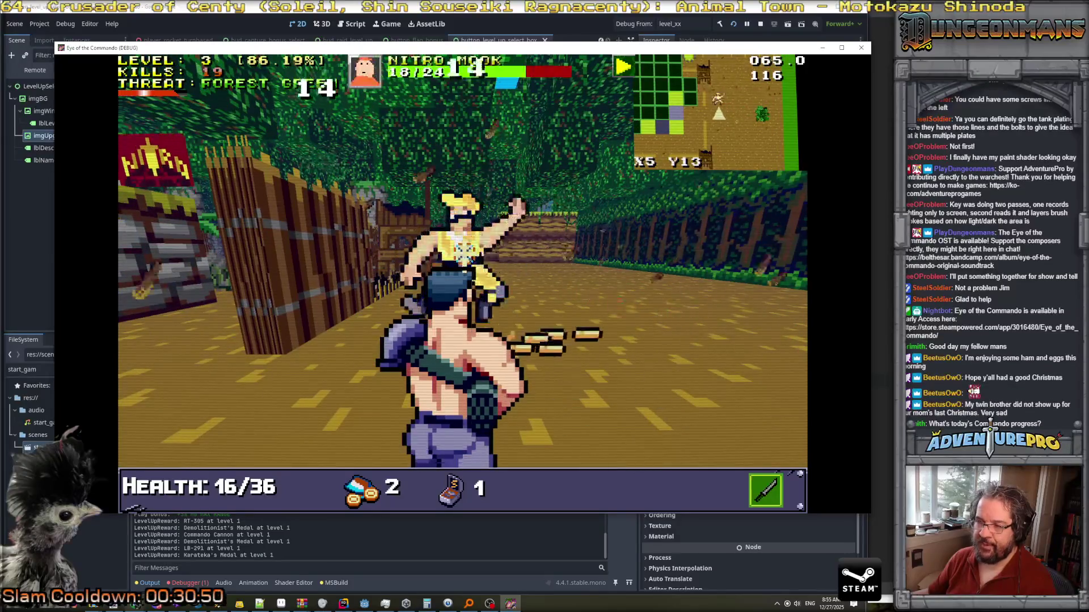
{"action": "left_click", "coordinate": [272, 244]}
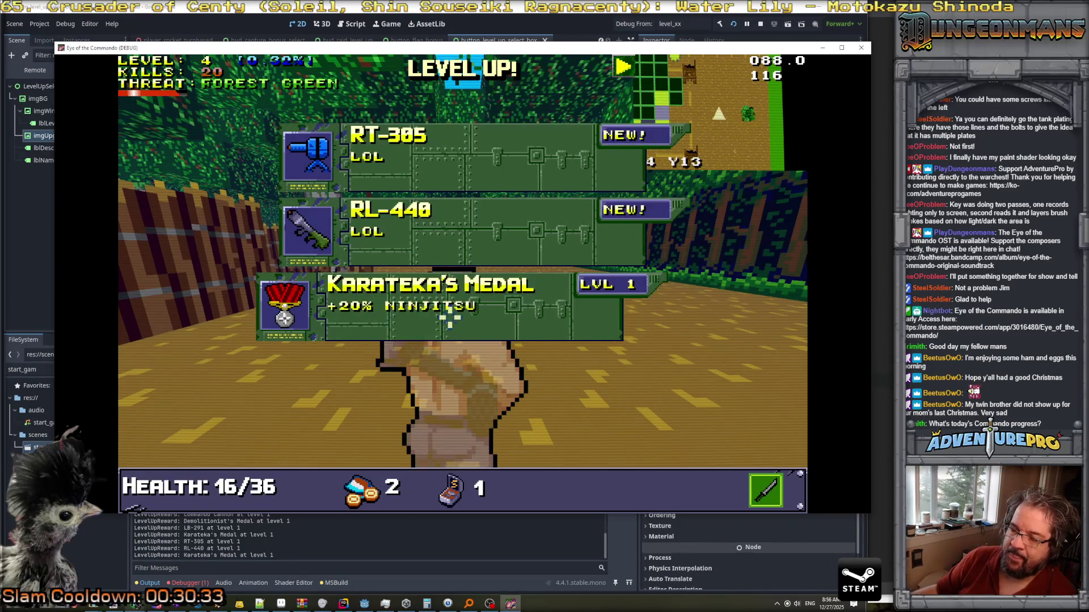
{"action": "left_click", "coordinate": [452, 292]}
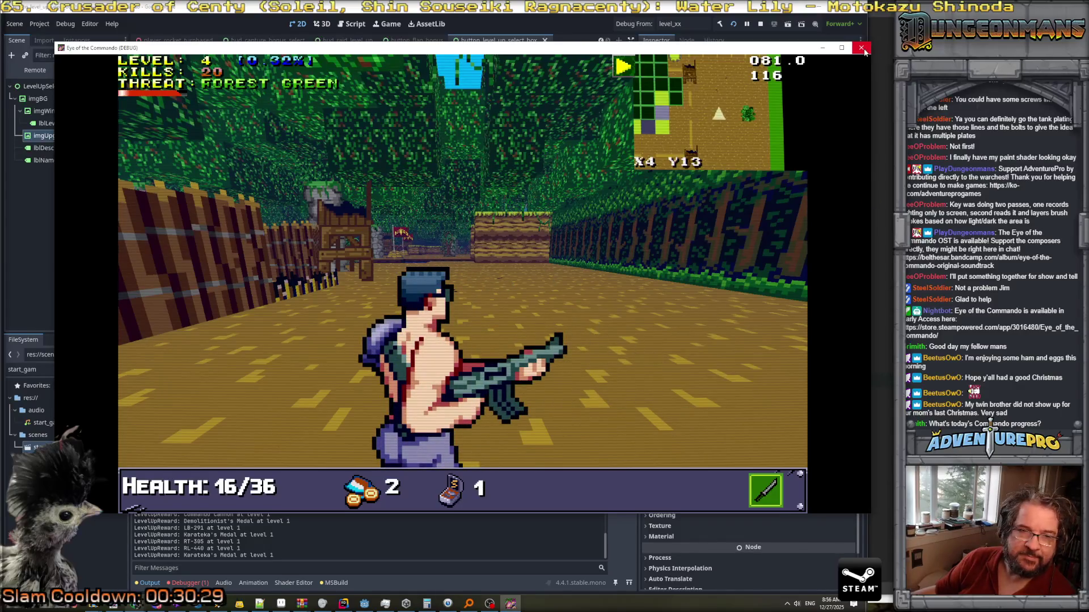
{"action": "left_click", "coordinate": [862, 49]}
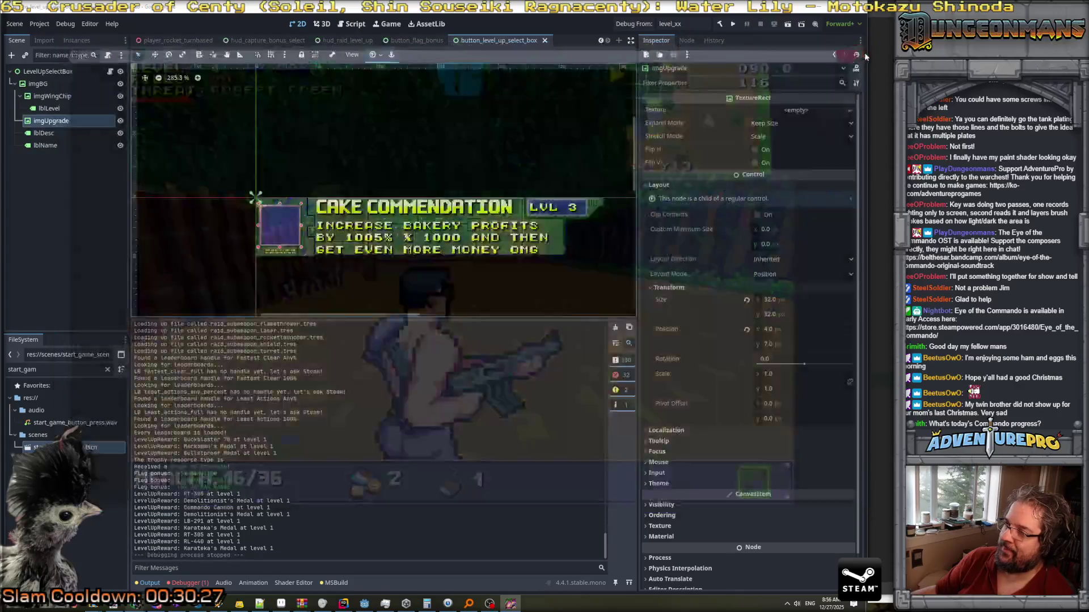
Search the project for 'gamepausingevent' and inspect the level_up case in GameManager.cs.
{"action": "key", "text": "alt+Tab"}
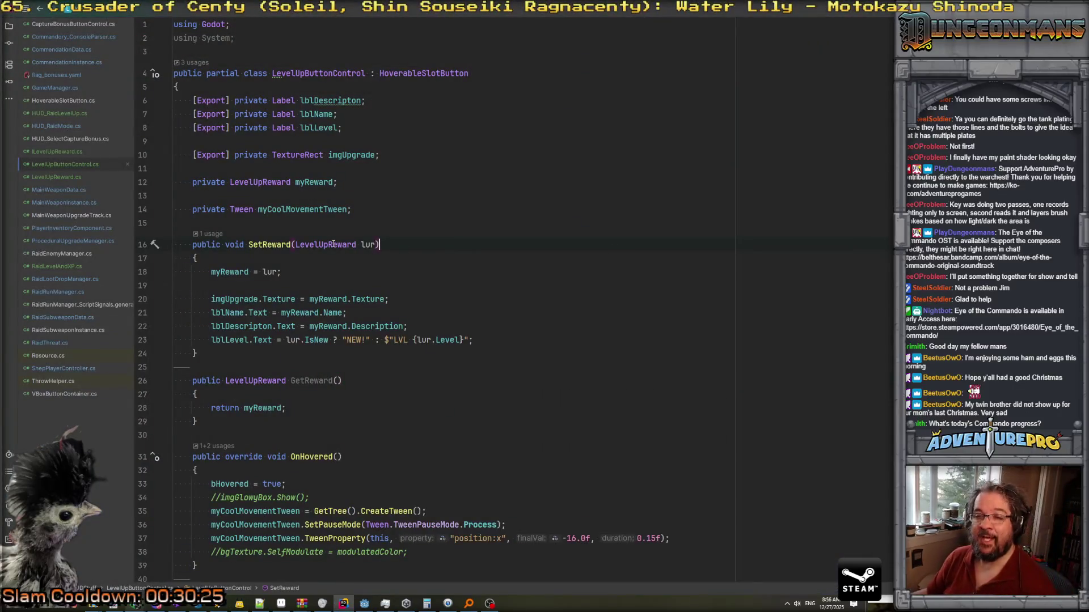
{"action": "key", "text": "ctrl+shift+f"}
{"action": "type", "text": "gamep"}
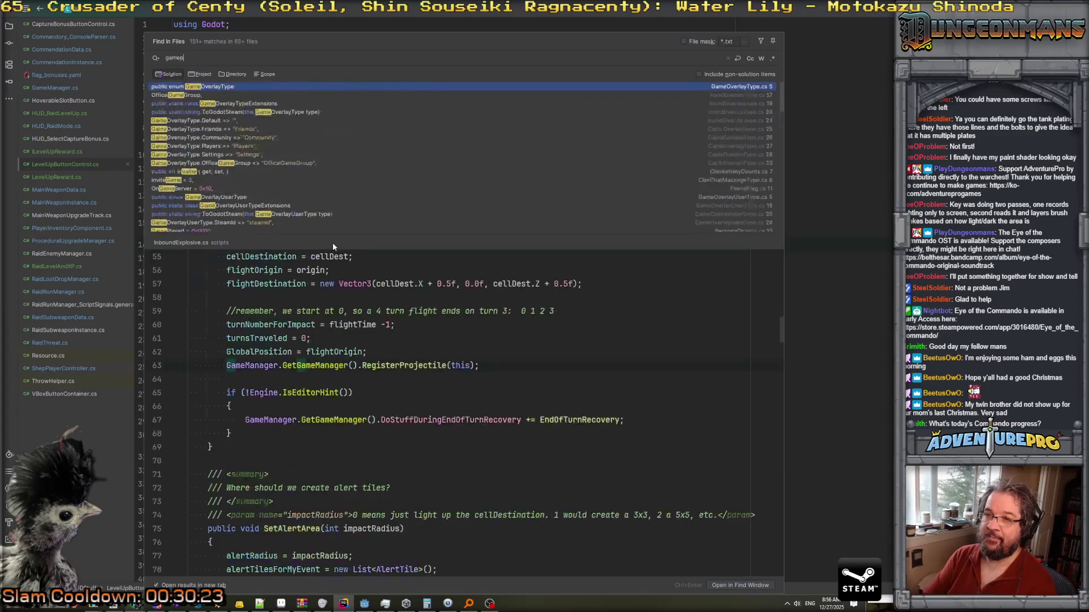
{"action": "type", "text": "ausingevent"}
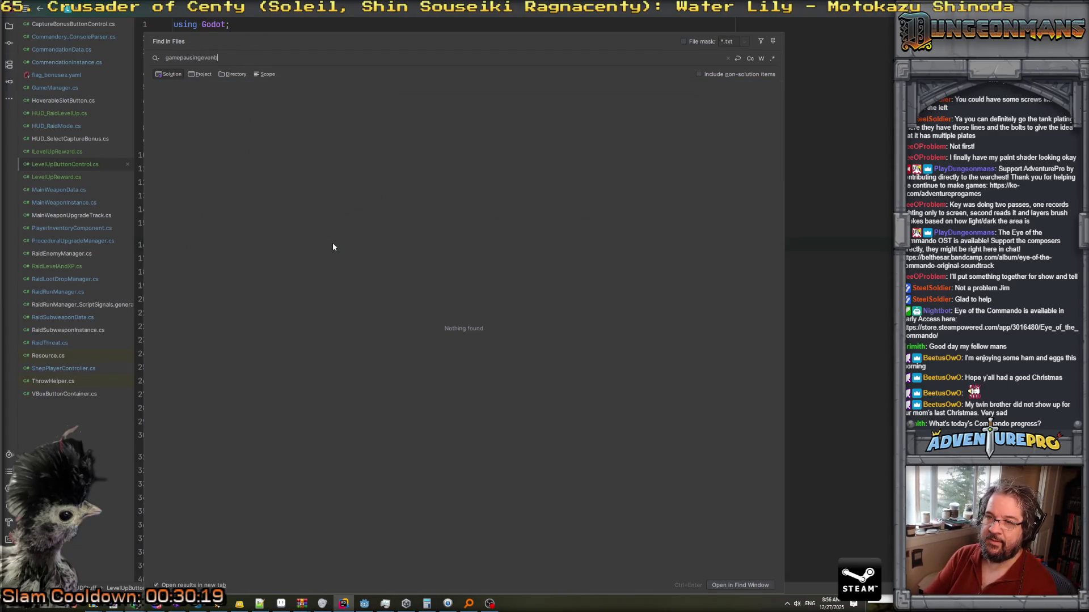
{"action": "key", "text": "BackSpace"}
{"action": "key", "text": "BackSpace"}
{"action": "type", "text": "t"}
{"action": "left_click", "coordinate": [253, 197]}
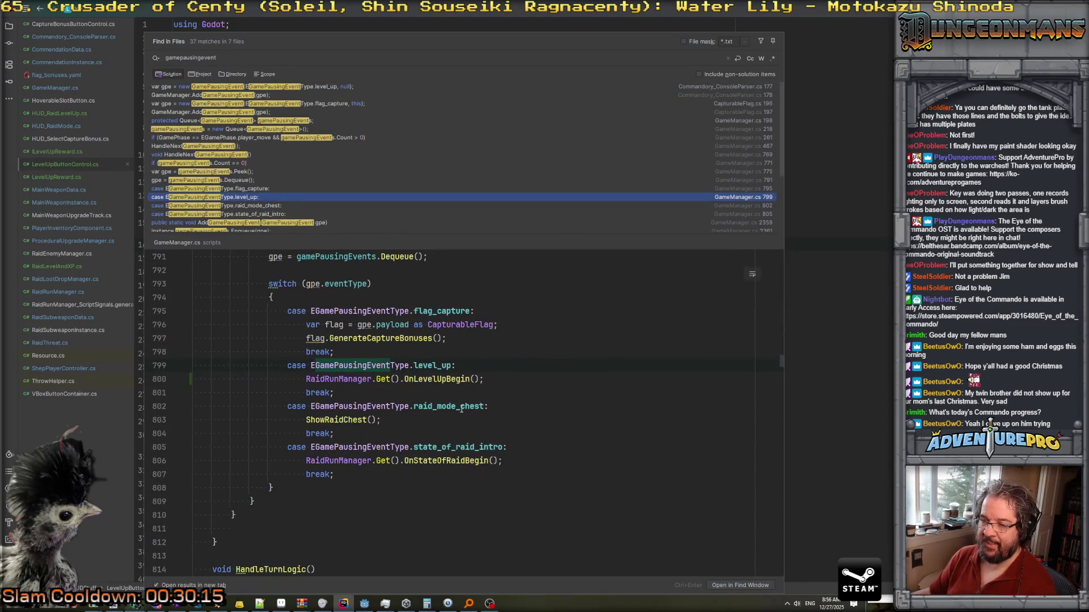
{"action": "left_click", "coordinate": [346, 419], "text": "ctrl"}
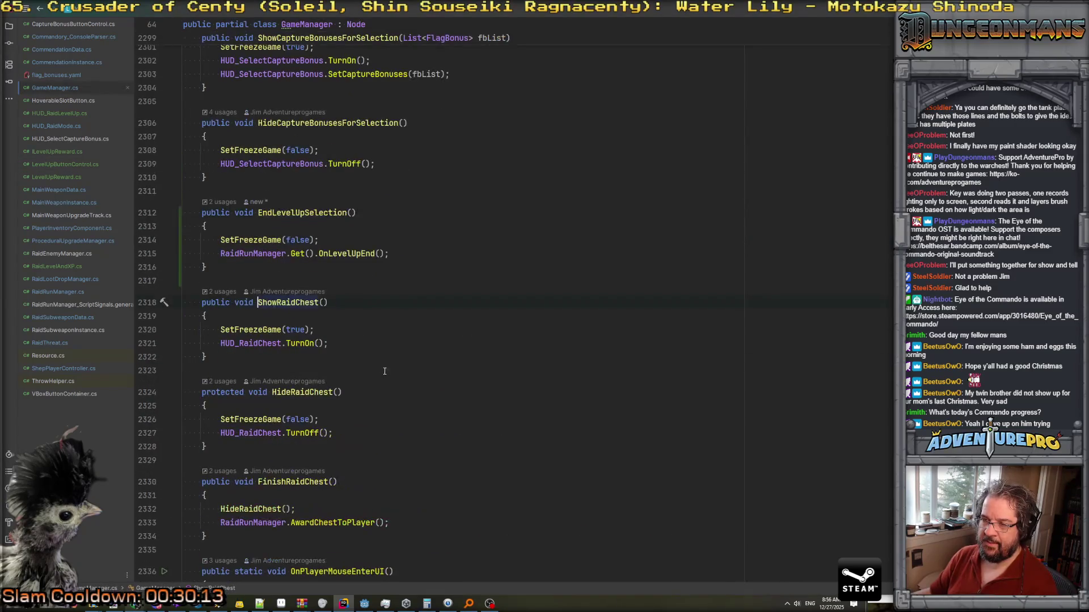
{"action": "key", "text": "ctrl+alt+Left"}
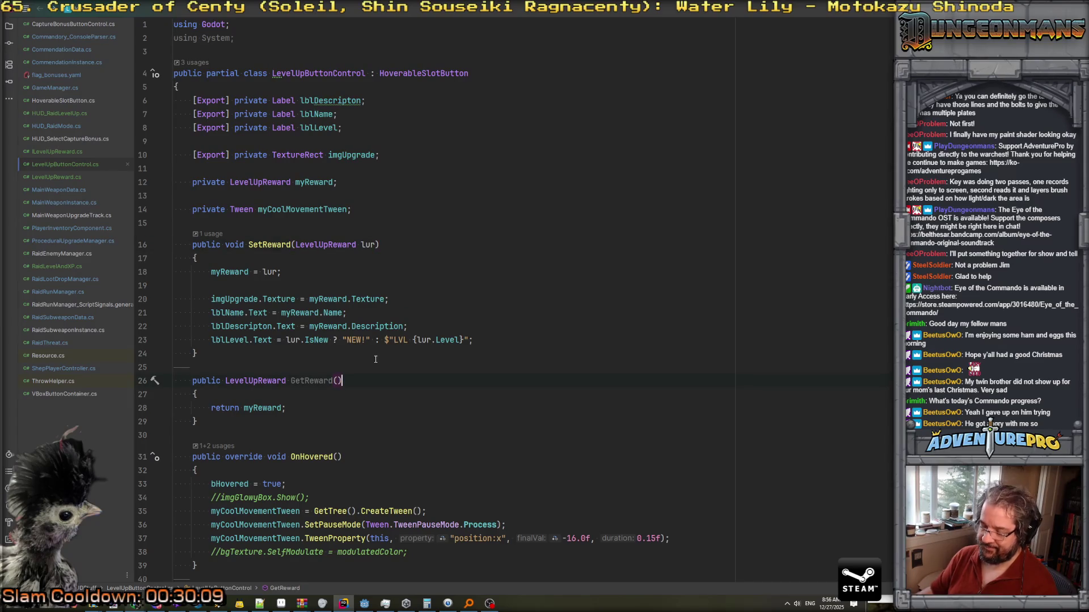
Reopen the level_up case, jump to ShowRaidChest's definition, and place the caret after HideCaptureBonusesForSelection.
{"action": "key", "text": "ctrl+shift+f"}
{"action": "type", "text": "gamepausingevent"}
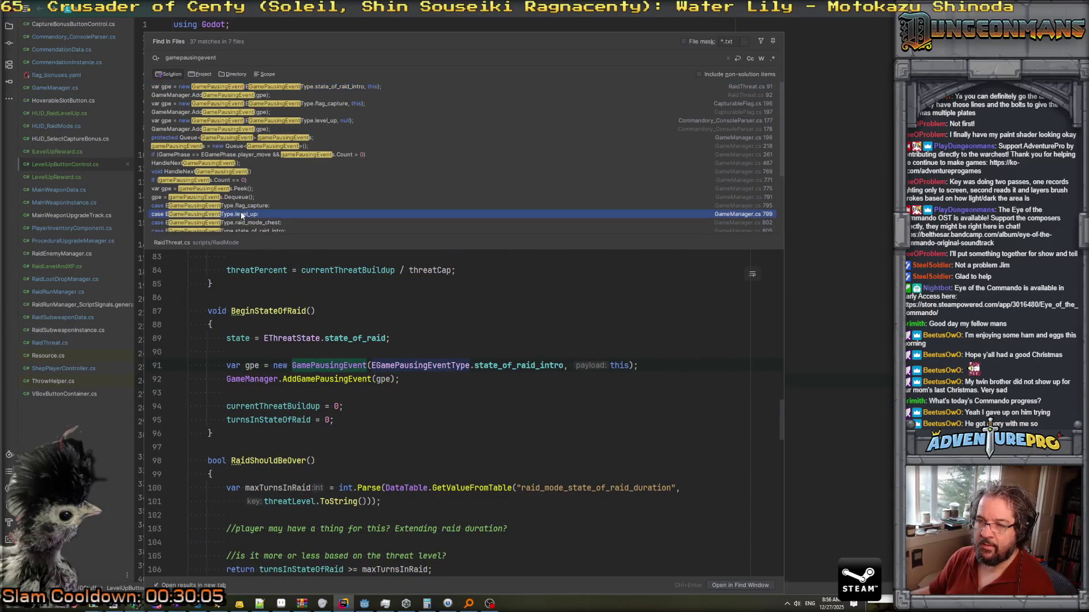
{"action": "double_click", "coordinate": [240, 214]}
{"action": "left_click", "coordinate": [330, 286]}
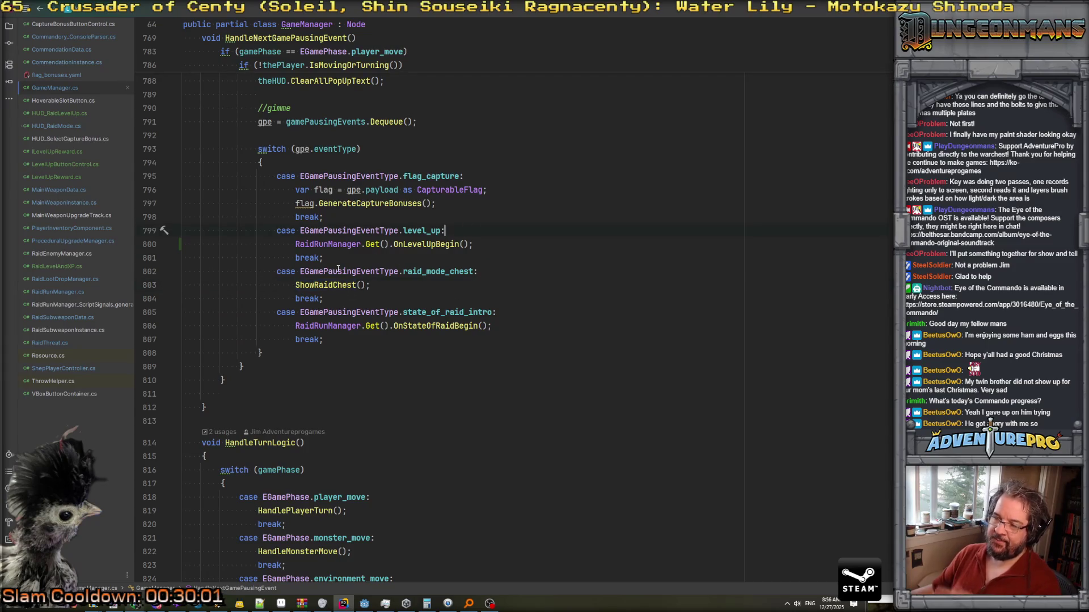
{"action": "left_click", "coordinate": [331, 288], "text": "ctrl"}
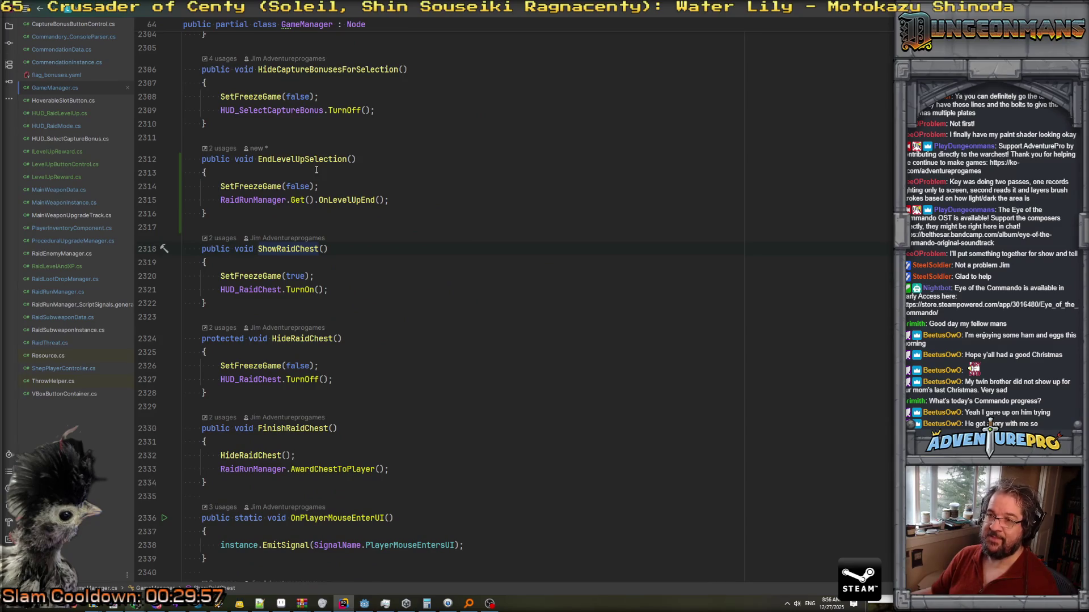
{"action": "scroll", "coordinate": [315, 165], "scroll_direction": "up", "scroll_amount": 2}
{"action": "left_click", "coordinate": [250, 205]}
Add a public BeginLevelUpSelection method whose body calls SetFreezeGame(true).
{"action": "key", "text": "Return"}
{"action": "key", "text": "Return"}
{"action": "type", "text": "pu"}
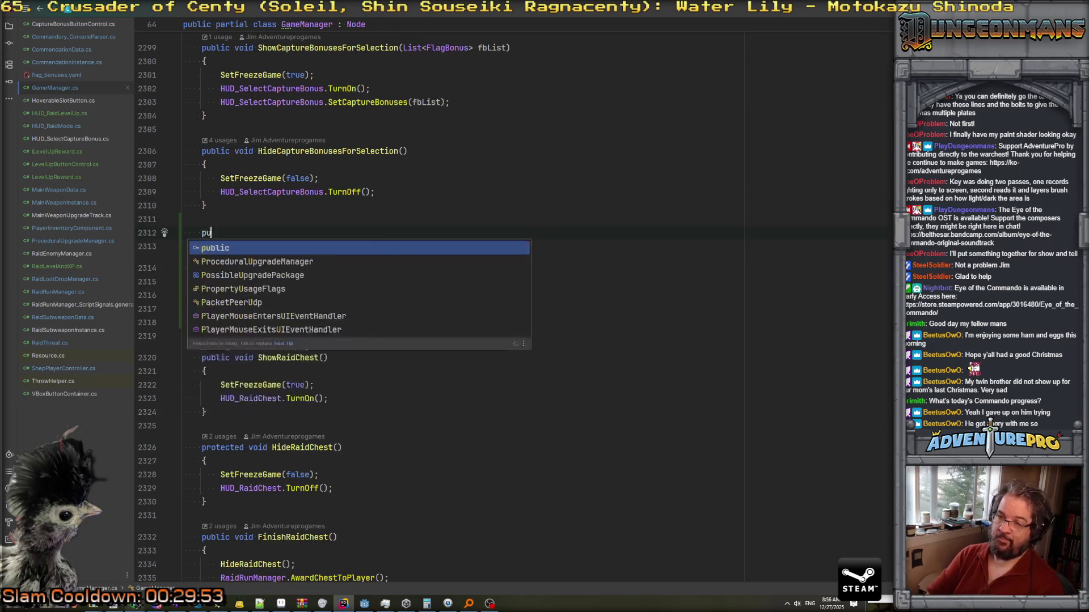
{"action": "type", "text": "blic void Begi"}
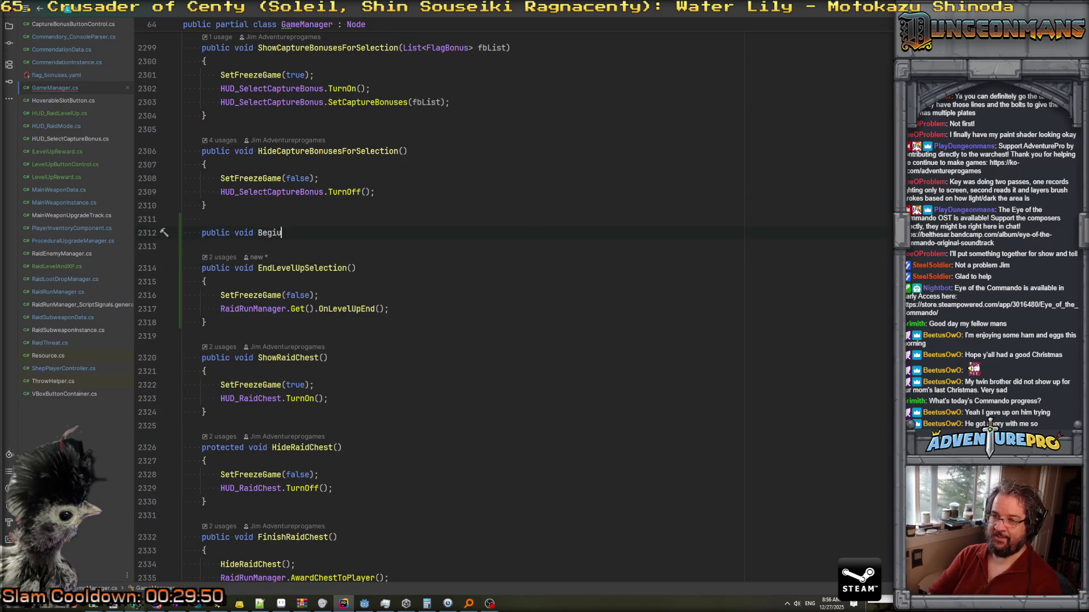
{"action": "type", "text": "nLevelUpSelection()"}
{"action": "key", "text": "Return"}
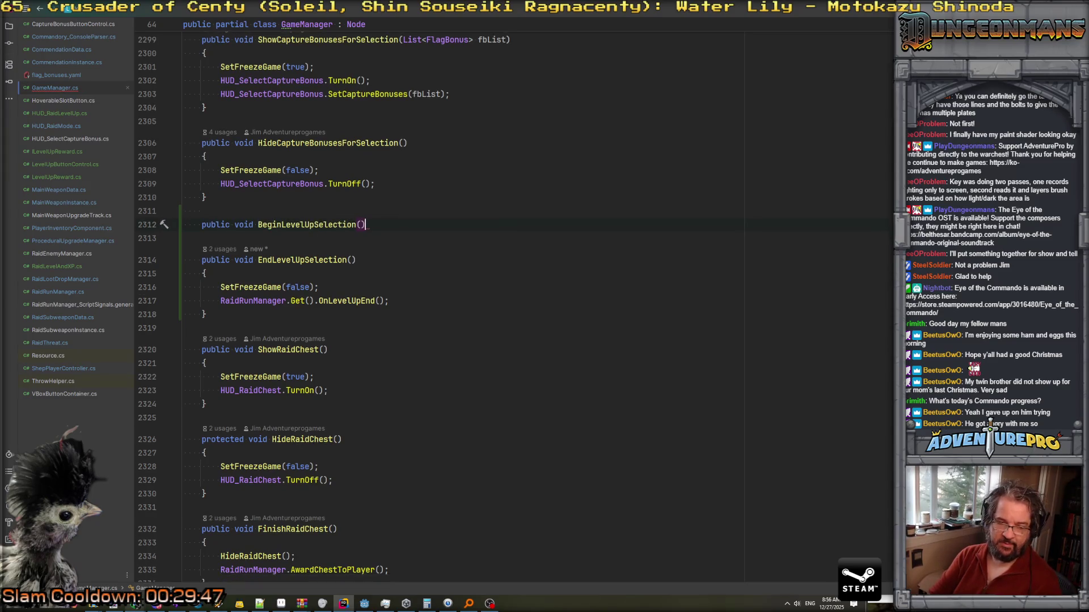
{"action": "type", "text": "{"}
{"action": "key", "text": "Return"}
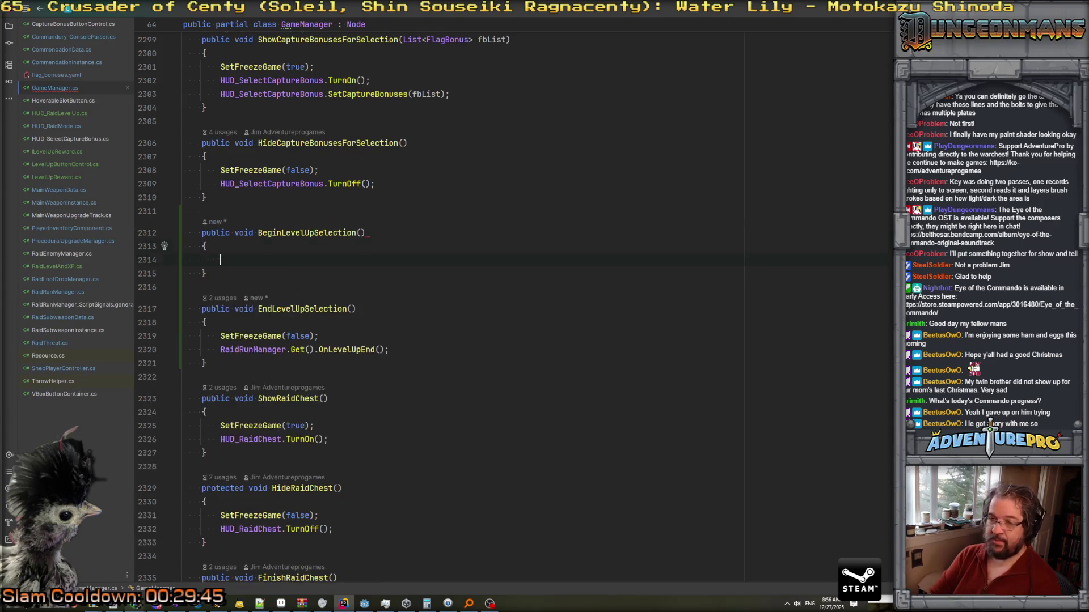
{"action": "type", "text": "SetFre"}
{"action": "key", "text": "Return"}
{"action": "type", "text": "true);"}
{"action": "key", "text": "End"}
{"action": "key", "text": "Return"}
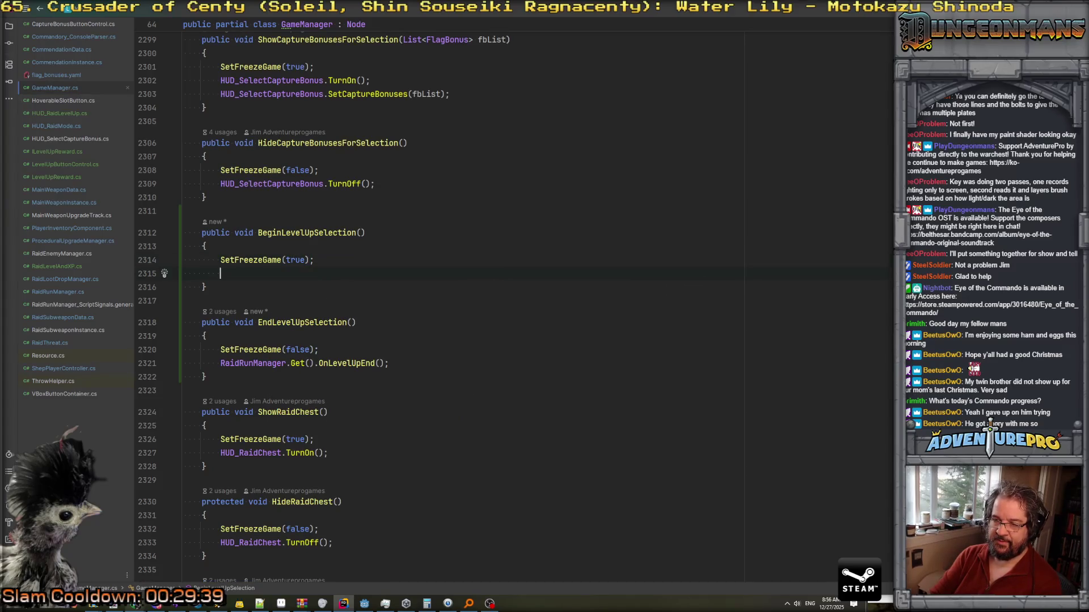
Replace the OnLevelUpBegin call on line 800 with BeginLevelUpSelection();.
{"action": "key", "text": "ctrl+minus"}
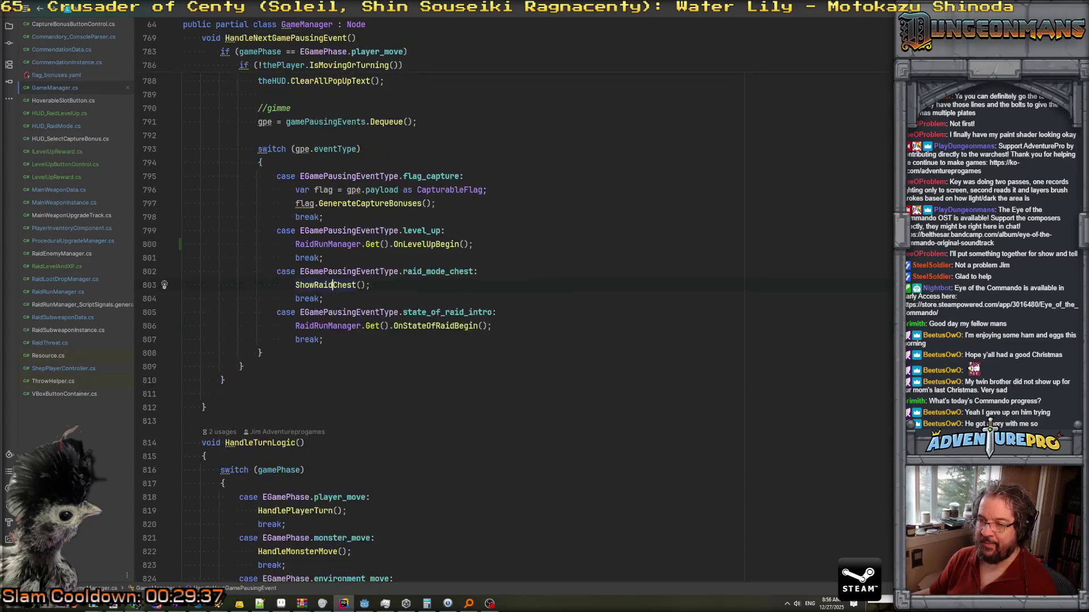
{"action": "left_click_drag", "start_coordinate": [295, 244], "coordinate": [531, 242]}
{"action": "key", "text": "ctrl+c"}
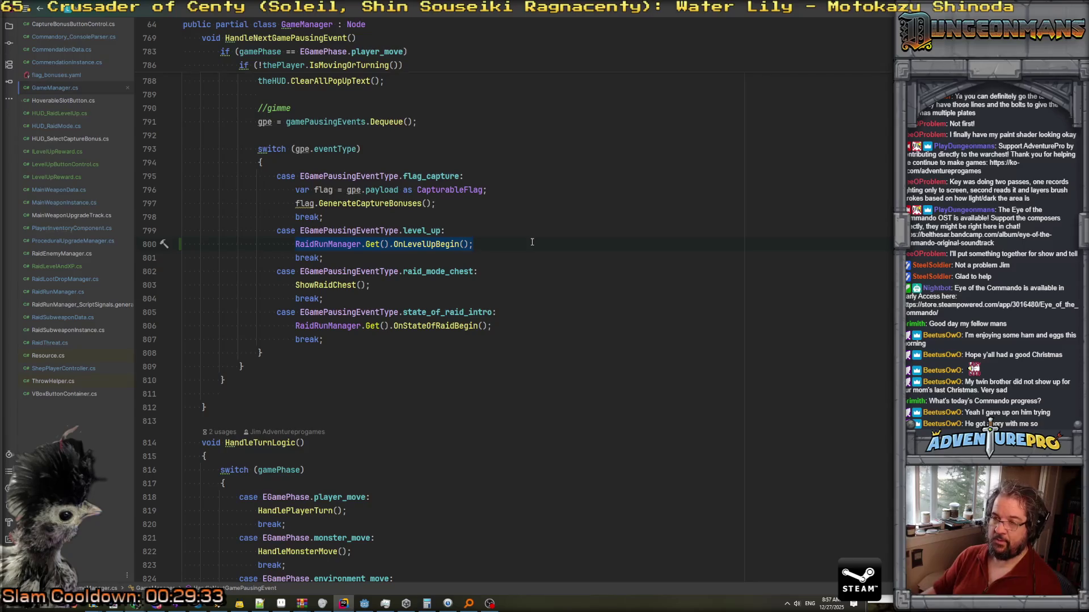
{"action": "key", "text": "BackSpace"}
{"action": "type", "text": "OnLeve"}
{"action": "key", "text": "BackSpace"}
{"action": "key", "text": "BackSpace"}
{"action": "key", "text": "BackSpace"}
{"action": "type", "text": "Leve"}
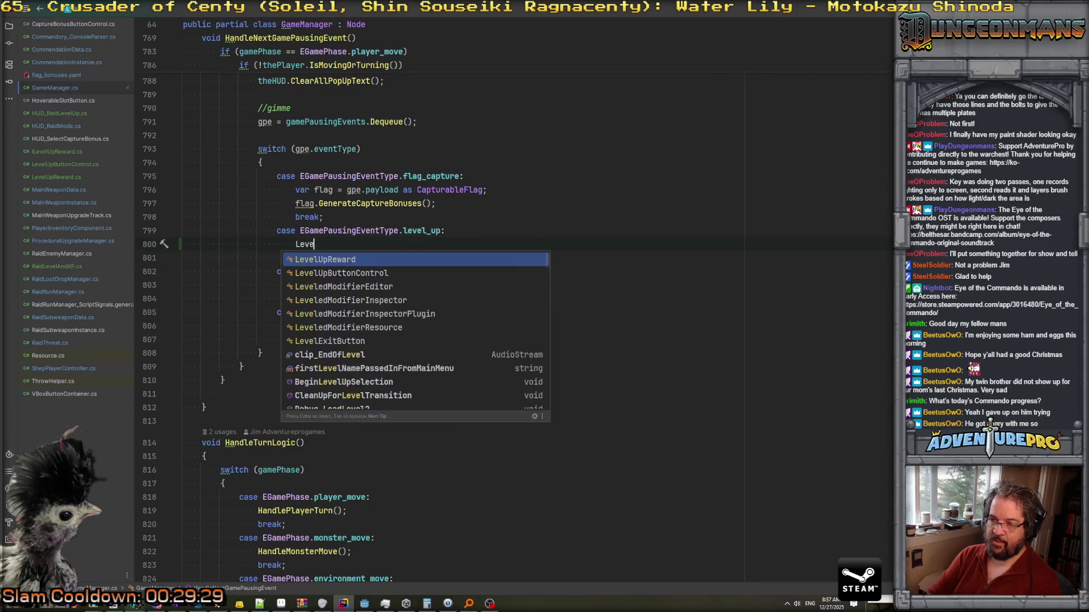
{"action": "type", "text": "lUp"}
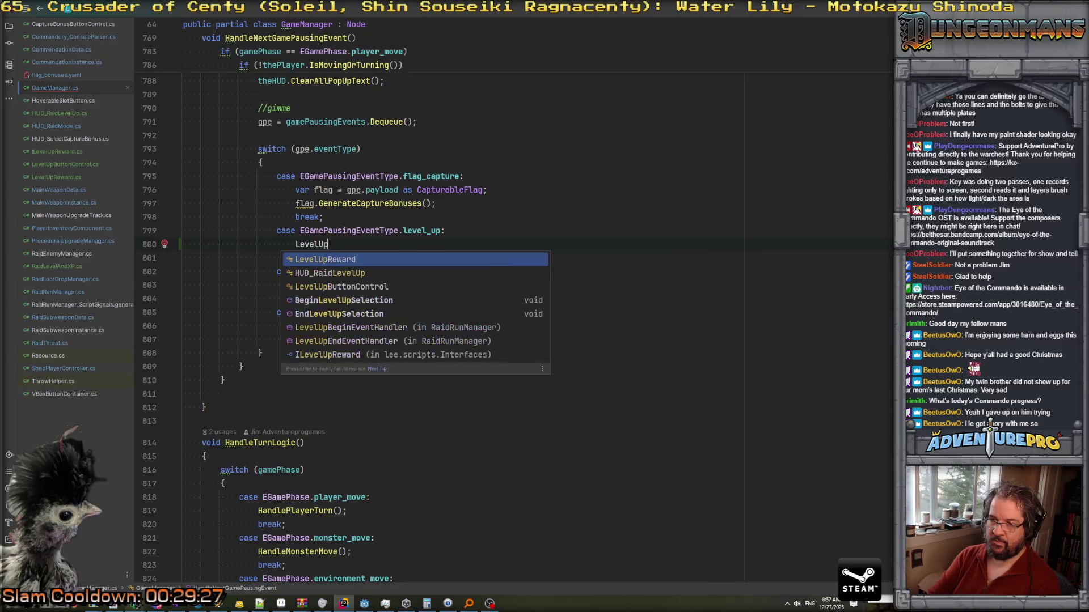
{"action": "key", "text": "Down"}
{"action": "key", "text": "Down"}
{"action": "key", "text": "Down"}
{"action": "key", "text": "Return"}
{"action": "type", "text": ";"}
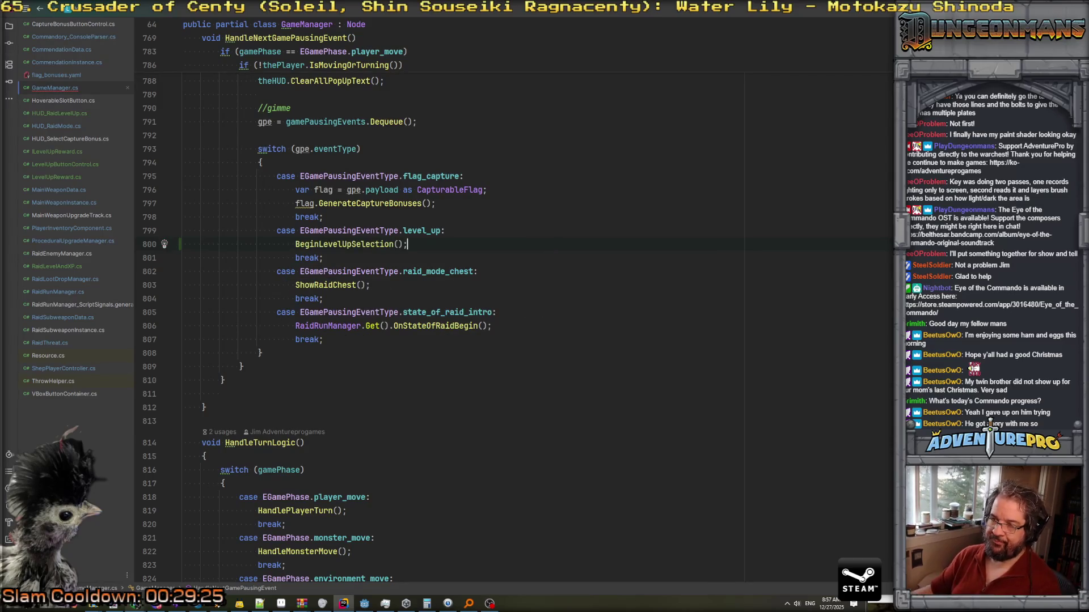
Paste the removed OnLevelUpBegin call into BeginLevelUpSelection's body.
{"action": "left_click", "coordinate": [346, 247], "text": "ctrl"}
{"action": "left_click", "coordinate": [245, 293]}
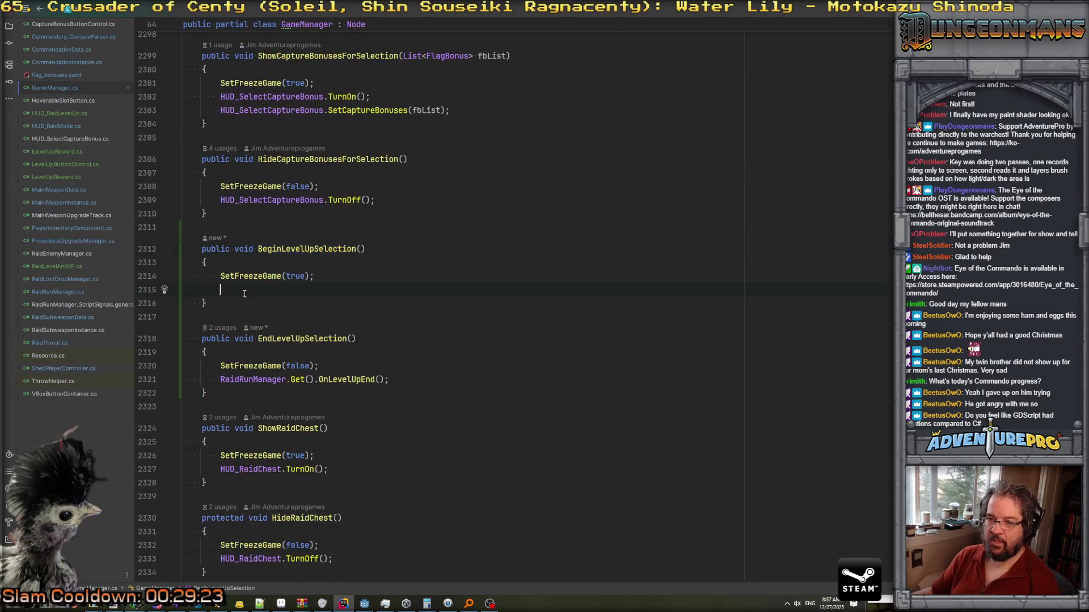
{"action": "key", "text": "ctrl+v"}
{"action": "left_click", "coordinate": [471, 309]}
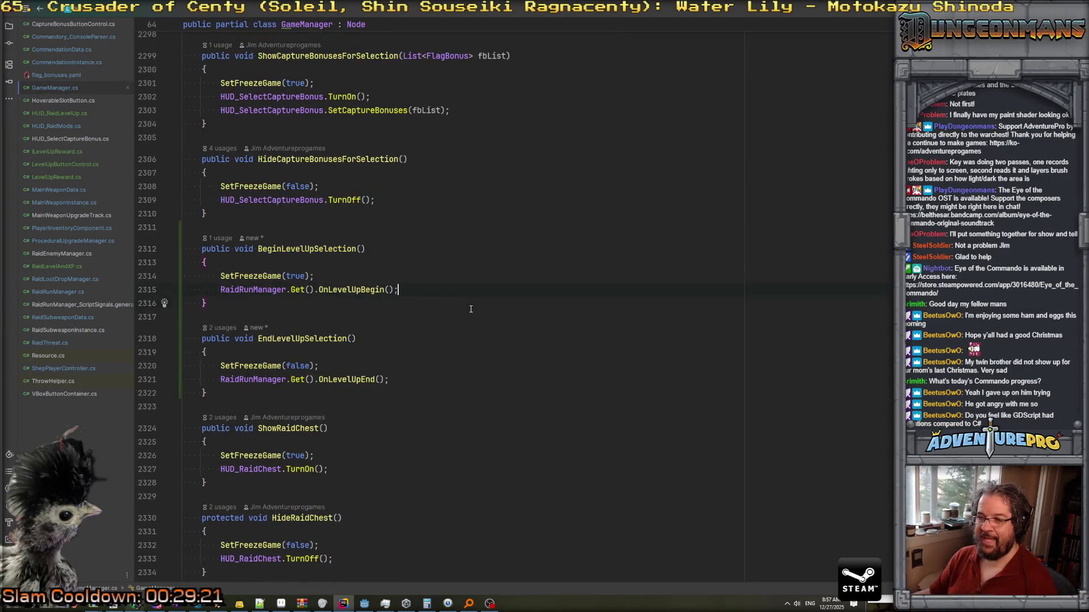
{"action": "key", "text": "ctrl+alt+Left"}
Open HUD_RaidLevelUp.cs and place the caret inside OnButton_Pressed.
{"action": "left_click", "coordinate": [62, 113]}
{"action": "scroll", "coordinate": [418, 217], "scroll_direction": "down", "scroll_amount": 5}
{"action": "scroll", "coordinate": [417, 218], "scroll_direction": "down", "scroll_amount": 3}
{"action": "left_click", "coordinate": [327, 385]}
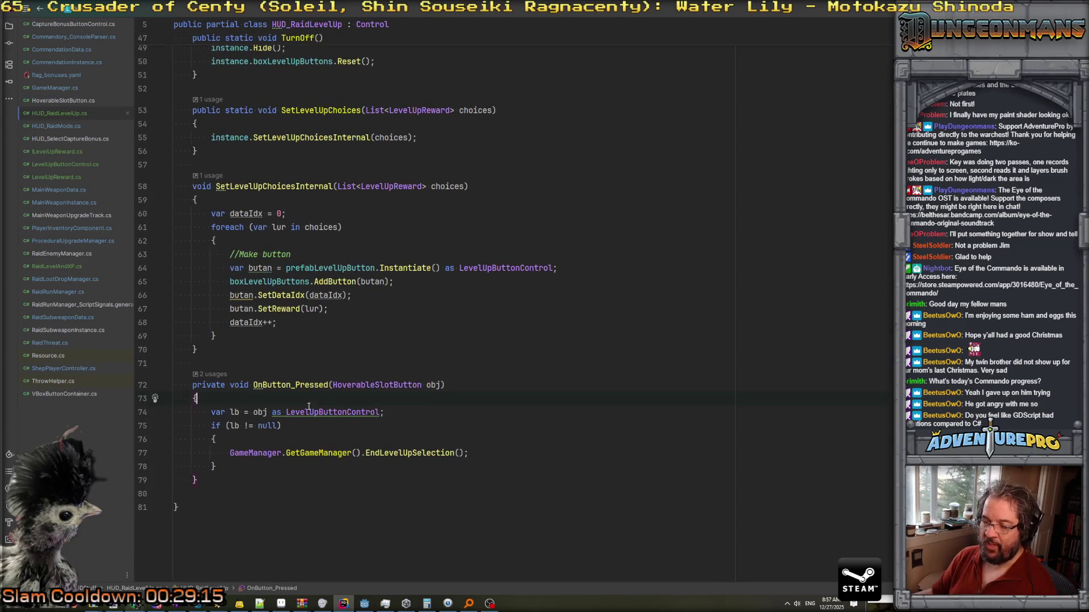
Add lb.AwardToPlayer(); inside the null-check block of OnButton_Pressed.
{"action": "key", "text": "Down"}
{"action": "key", "text": "Down"}
{"action": "key", "text": "Down"}
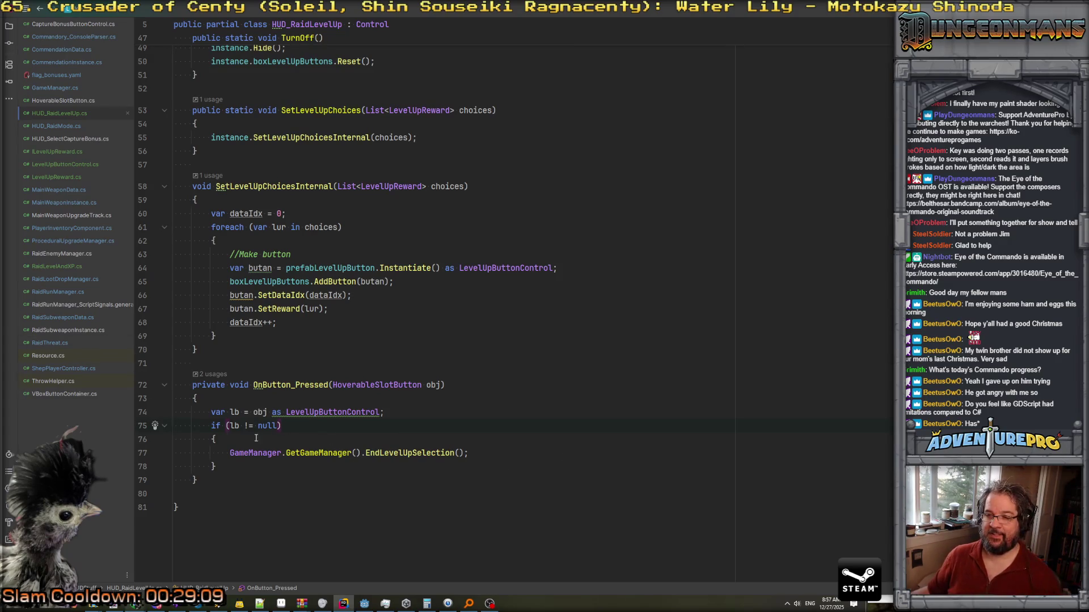
{"action": "key", "text": "Return"}
{"action": "type", "text": "lb.Aw"}
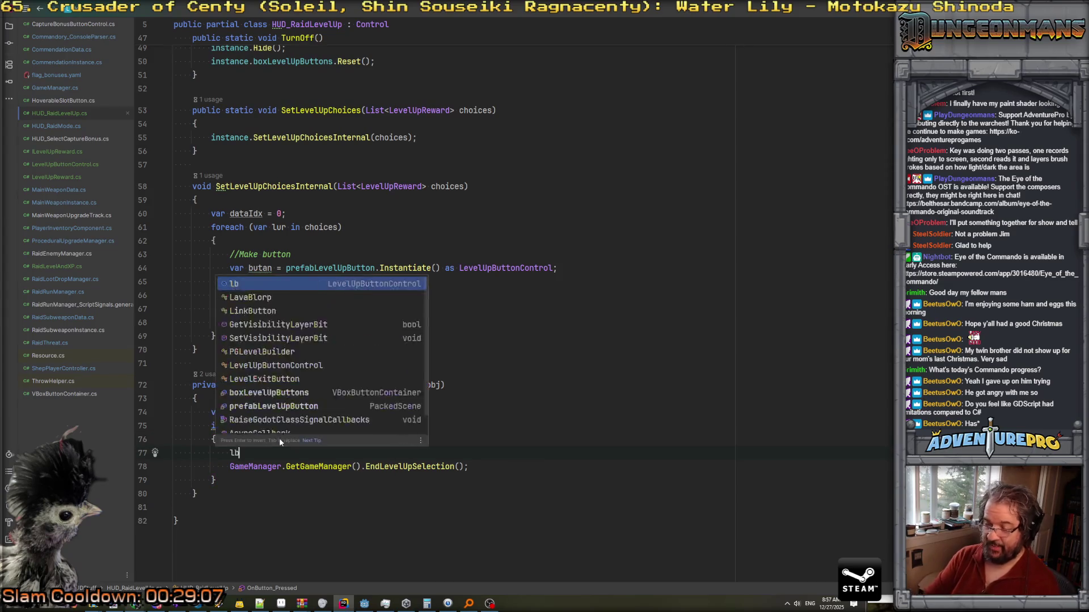
{"action": "key", "text": "BackSpace"}
{"action": "key", "text": "BackSpace"}
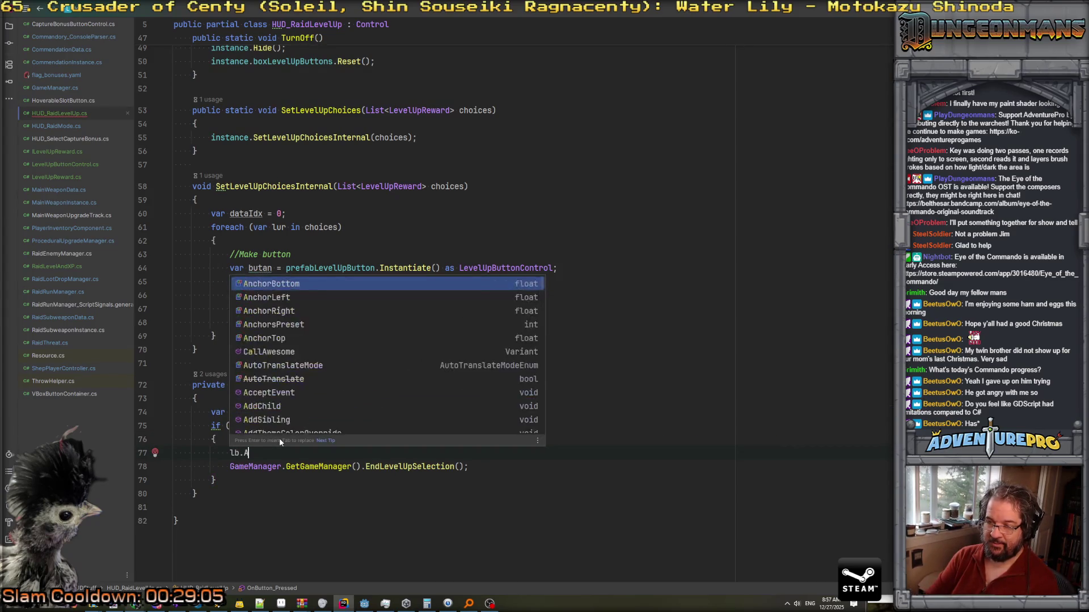
{"action": "key", "text": "Escape"}
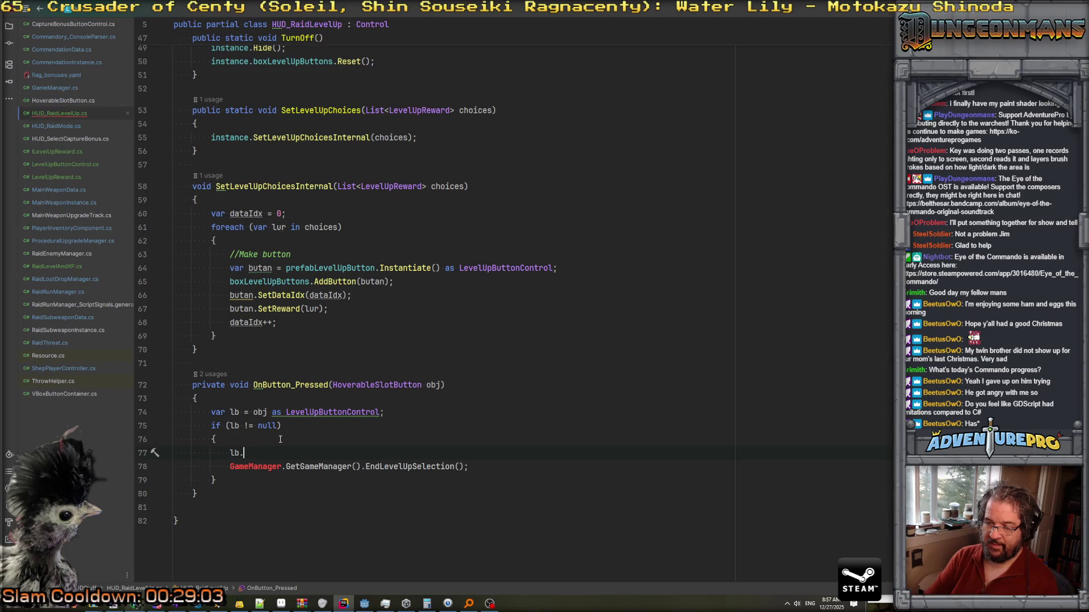
{"action": "type", "text": "AwardToPlay"}
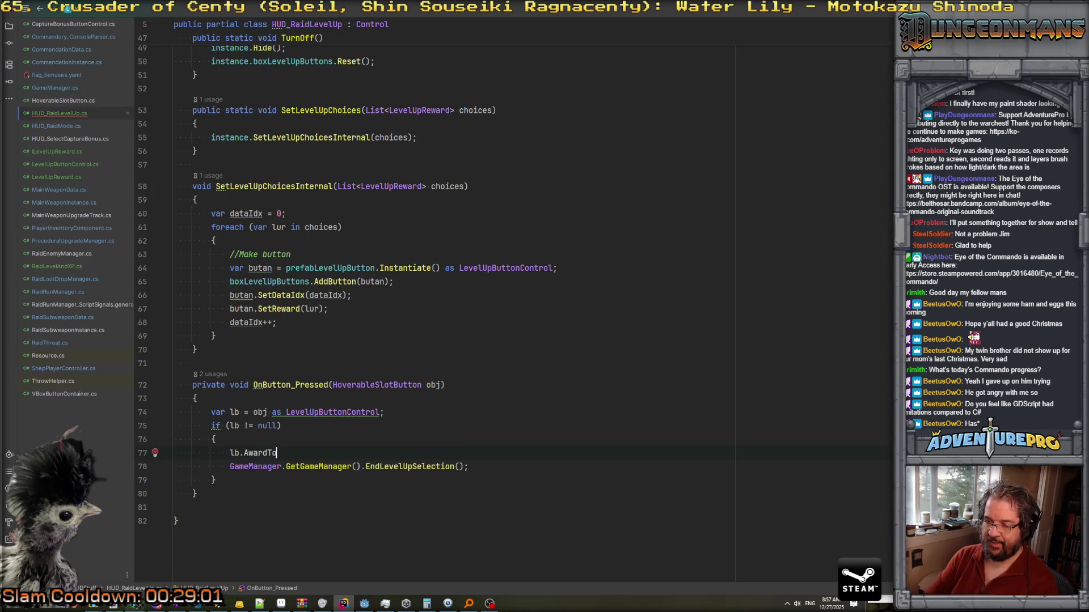
{"action": "type", "text": "er();"}
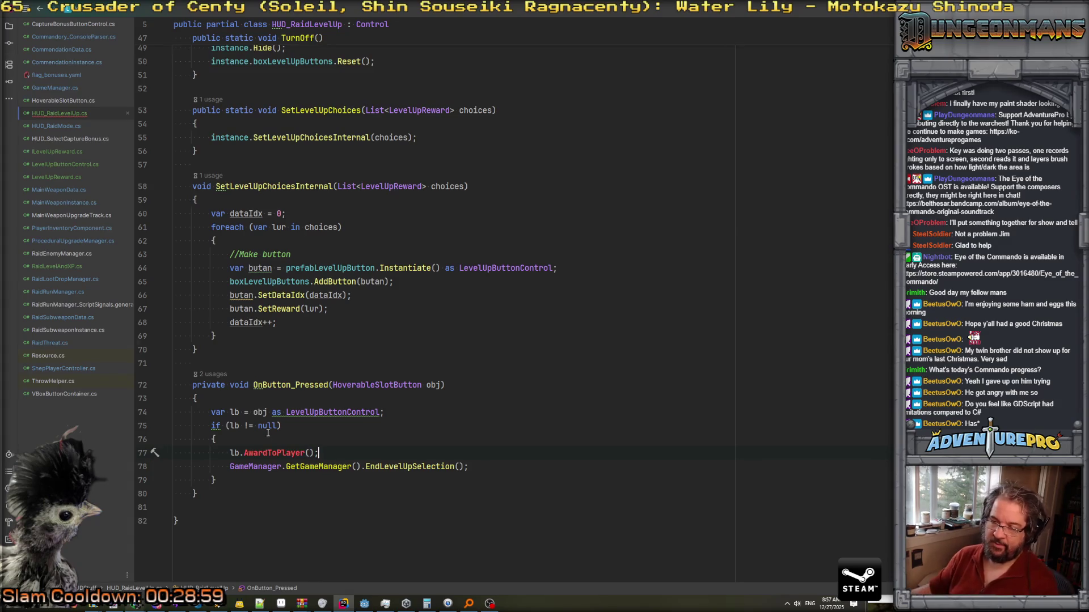
Convert the cast and null check into 'if (obj is LevelUpButtonControl lb)', then go to LevelUpButtonControl.
{"action": "left_click", "coordinate": [332, 412]}
{"action": "key", "text": "alt+Return"}
{"action": "key", "text": "Return"}
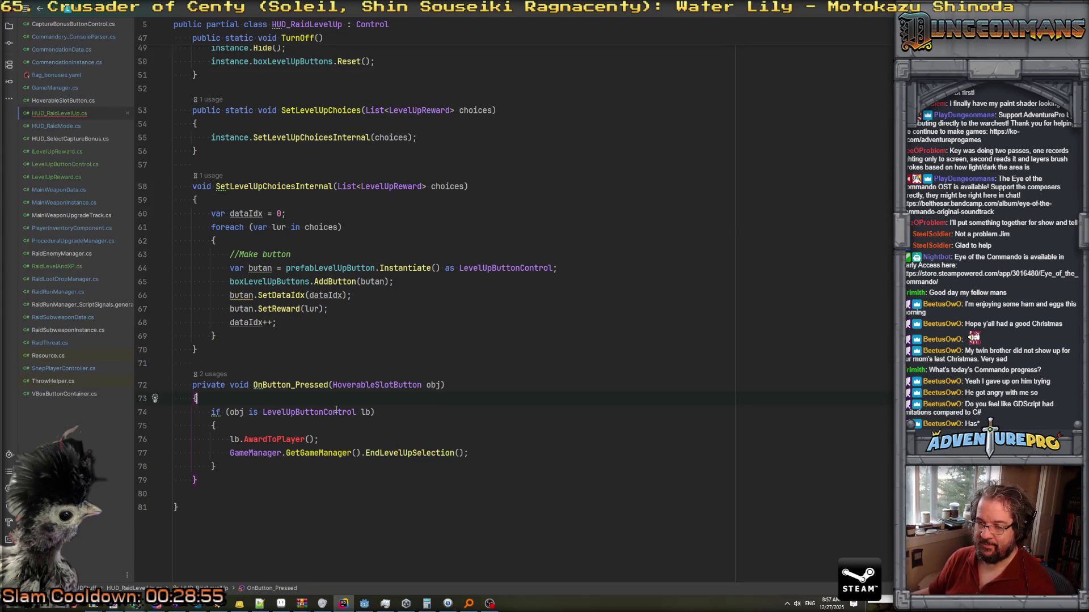
{"action": "left_click", "coordinate": [322, 412], "text": "ctrl"}
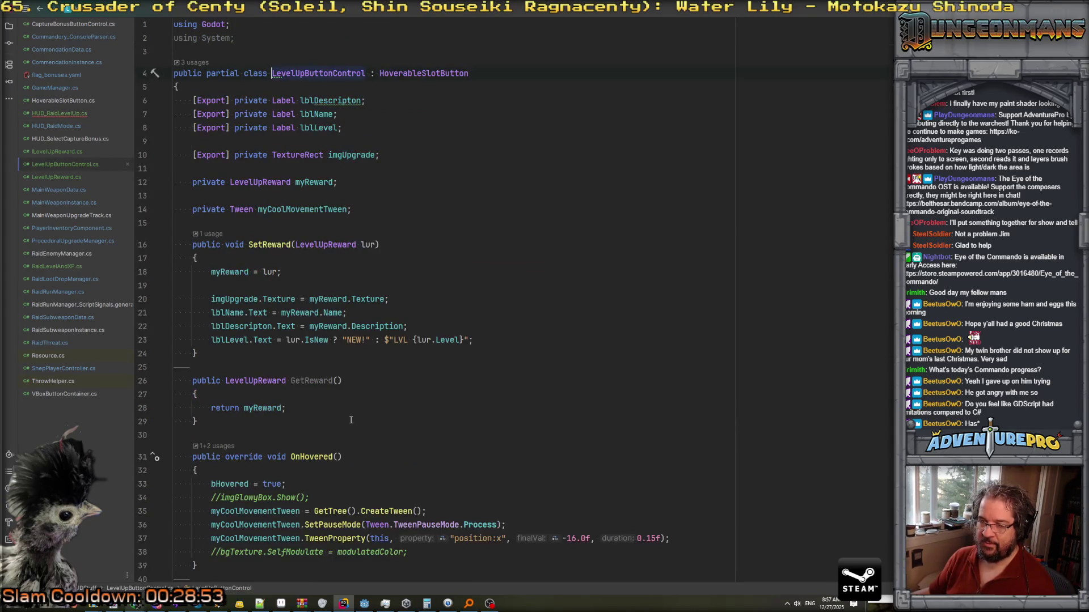
Add a public AwardToPlayer method at the end of LevelUpButtonControl, starting its body with myReward.
{"action": "key", "text": "ctrl+End"}
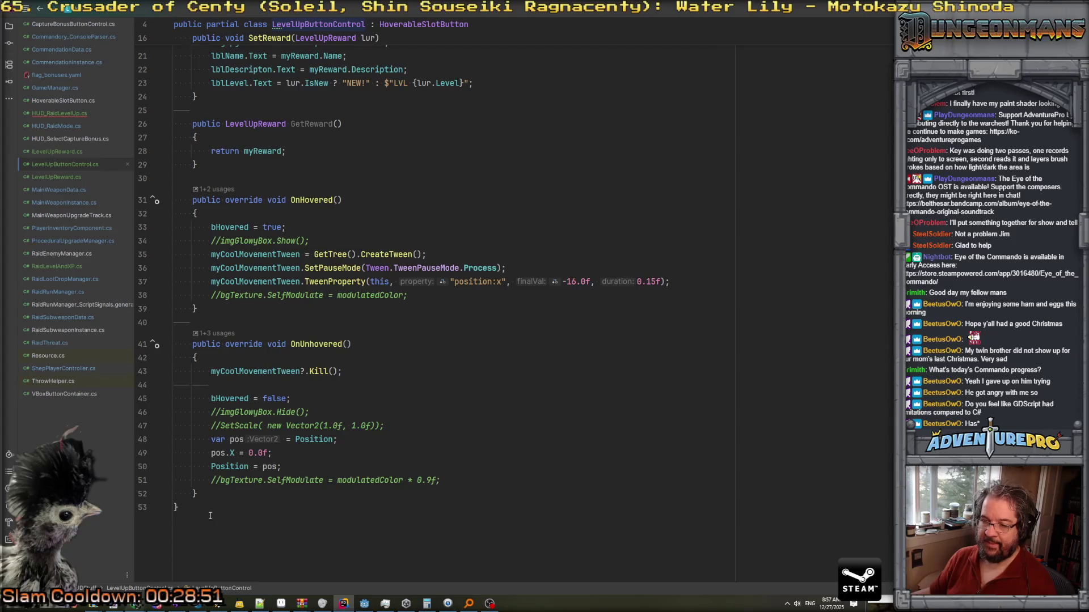
{"action": "left_click", "coordinate": [254, 491]}
{"action": "key", "text": "Return"}
{"action": "key", "text": "Return"}
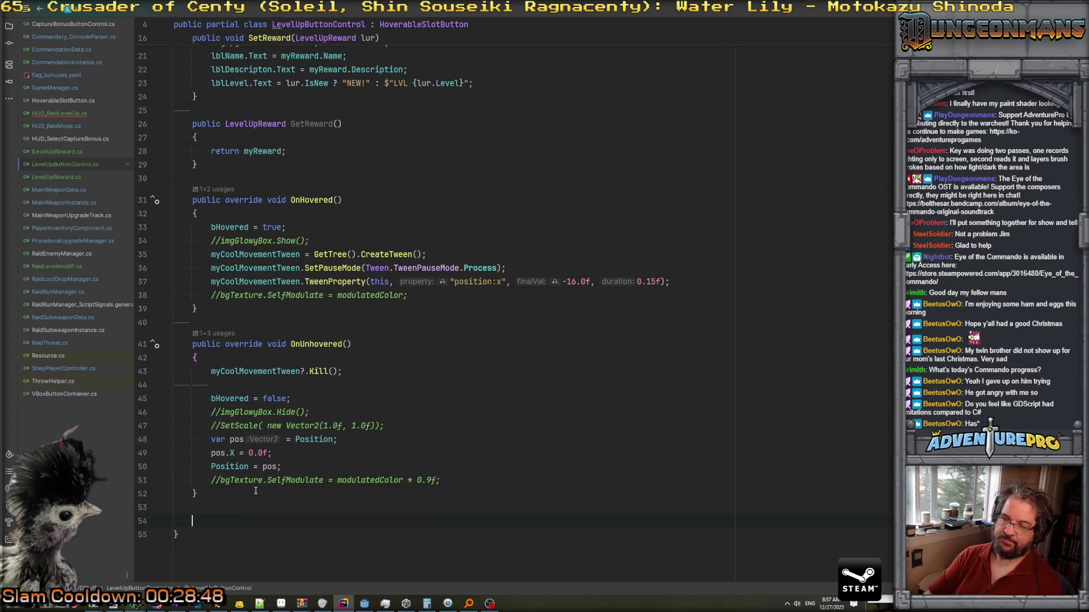
{"action": "type", "text": "public void AwardToPl"}
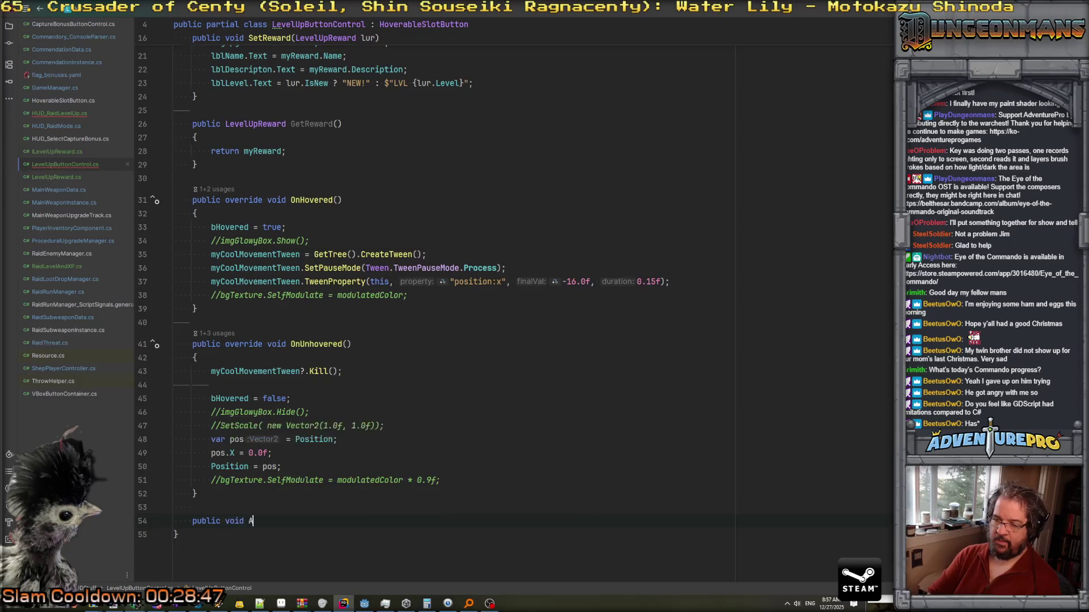
{"action": "type", "text": "ayer()"}
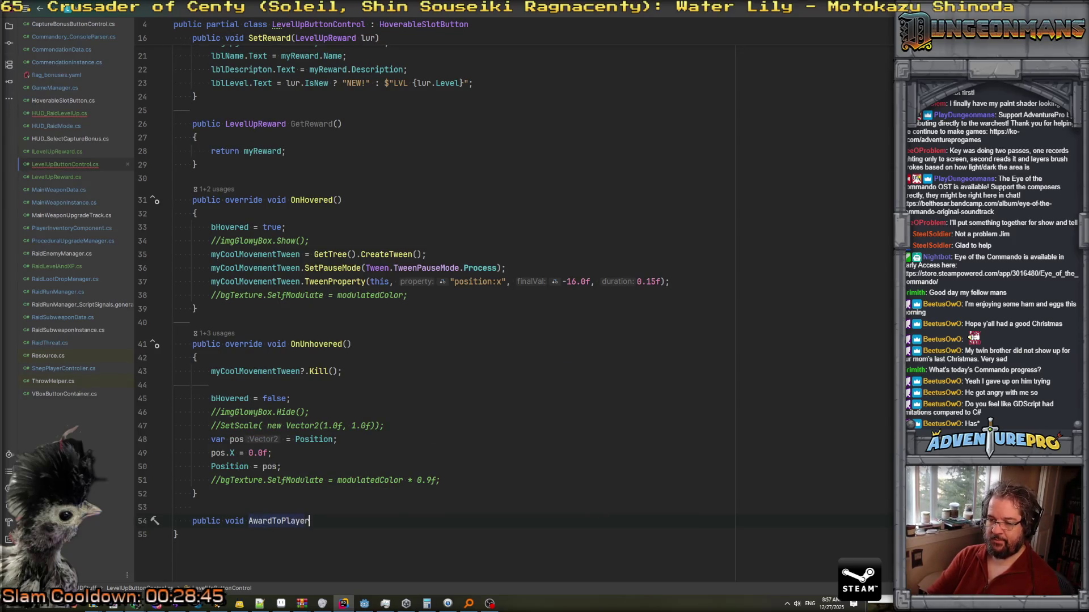
{"action": "key", "text": "Return"}
{"action": "type", "text": "{"}
{"action": "key", "text": "Return"}
{"action": "type", "text": "myReward."}
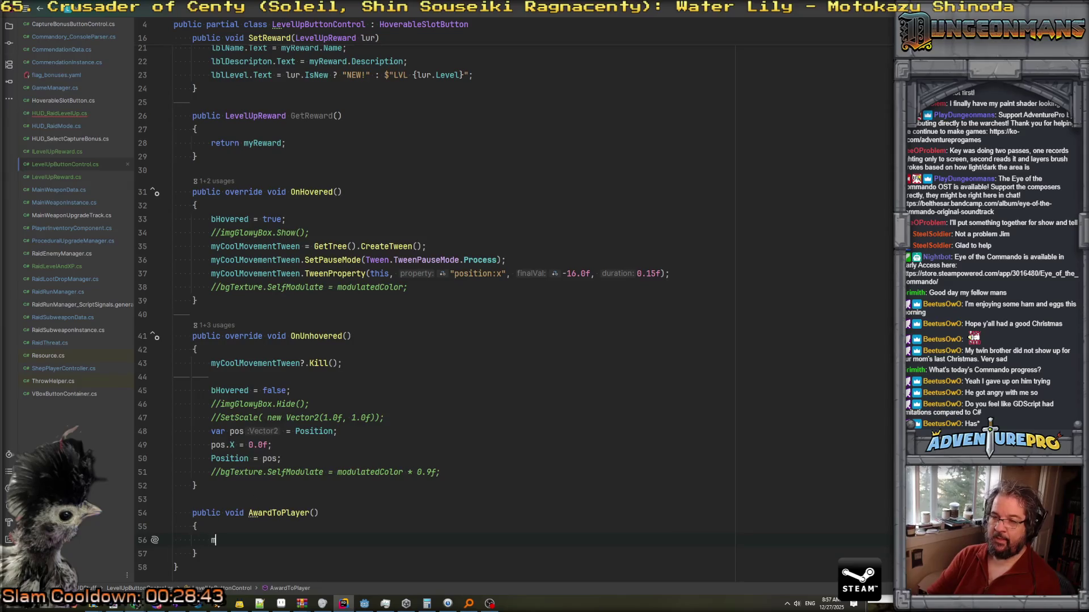
{"action": "key", "text": "Escape"}
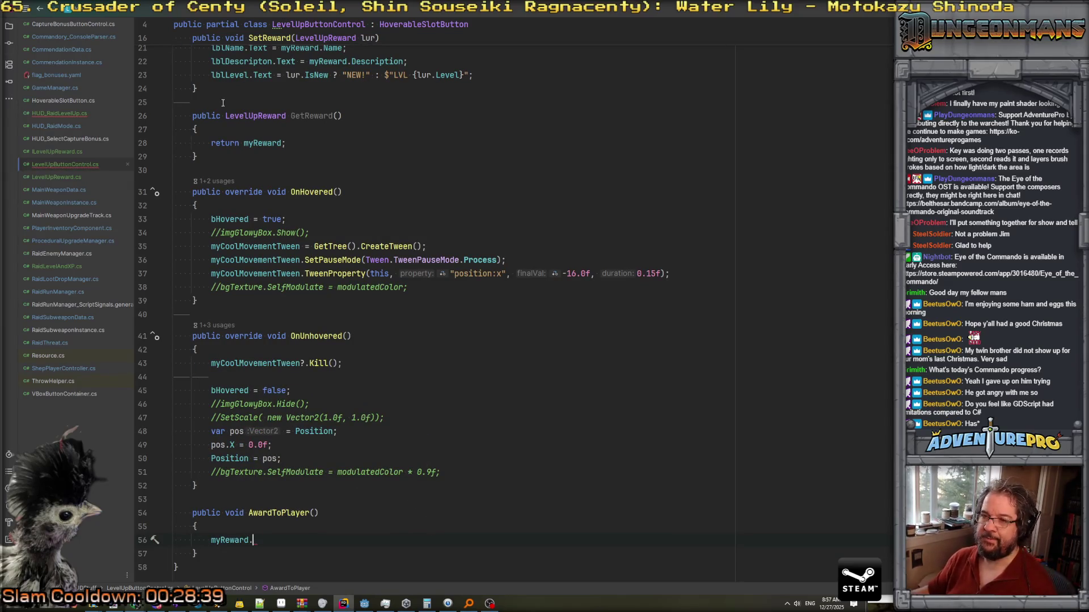
Rename LevelUpReward's ApplyToPlayer to AwardToPlayer and complete the myReward.AwardToPlayer(); call.
{"action": "scroll", "coordinate": [310, 191], "scroll_direction": "up", "scroll_amount": 5}
{"action": "left_click", "coordinate": [328, 185], "text": "ctrl"}
{"action": "scroll", "coordinate": [365, 333], "scroll_direction": "down", "scroll_amount": 8}
{"action": "scroll", "coordinate": [365, 333], "scroll_direction": "down", "scroll_amount": 14}
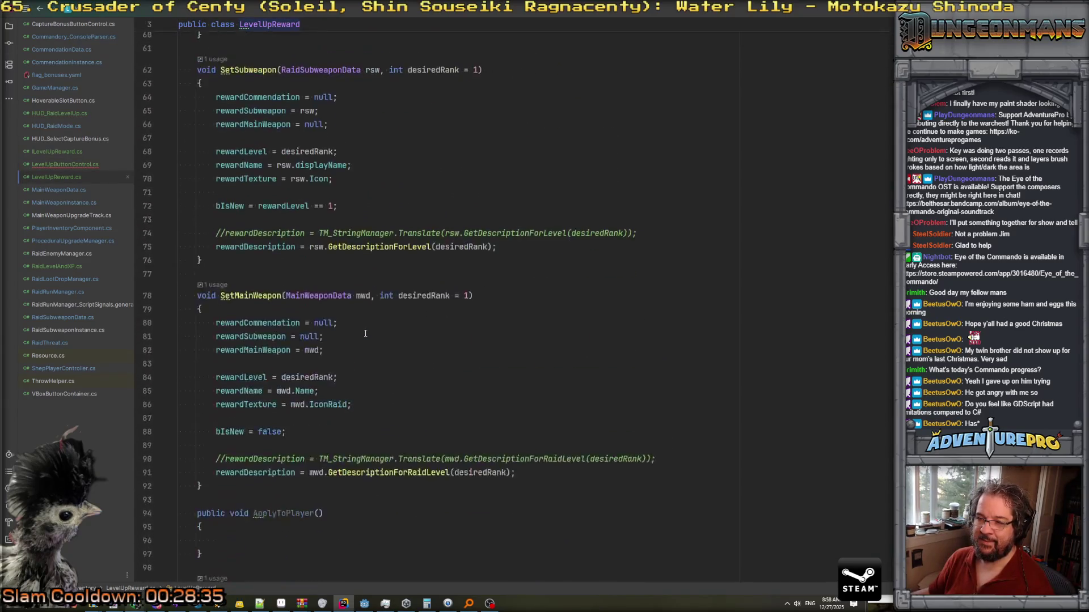
{"action": "double_click", "coordinate": [287, 377]}
{"action": "type", "text": "AwardToPlayer"}
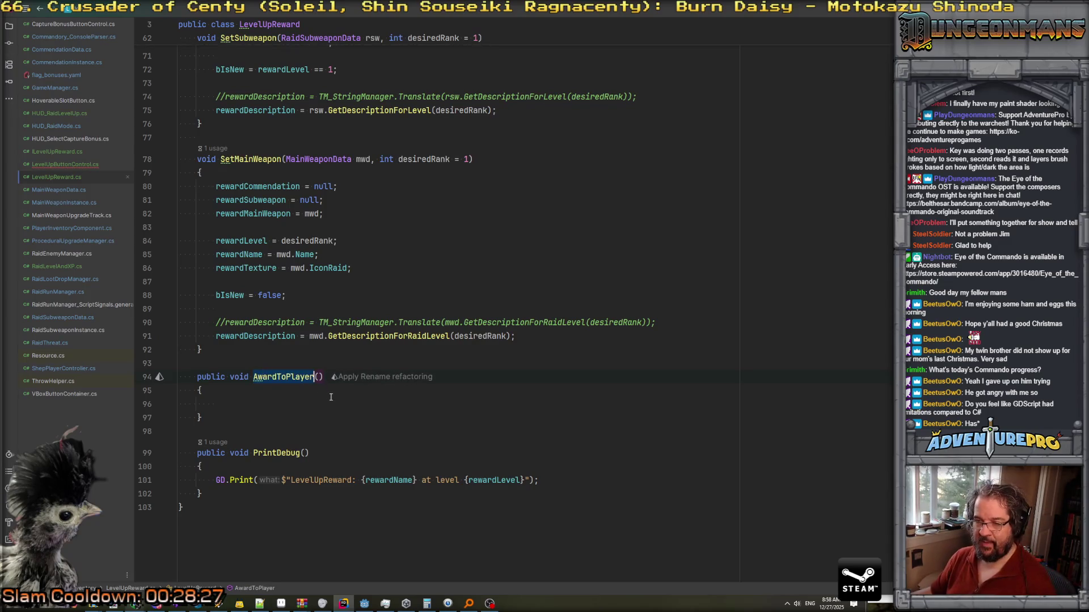
{"action": "key", "text": "ctrl+Tab"}
{"action": "scroll", "coordinate": [329, 398], "scroll_direction": "down", "scroll_amount": 10}
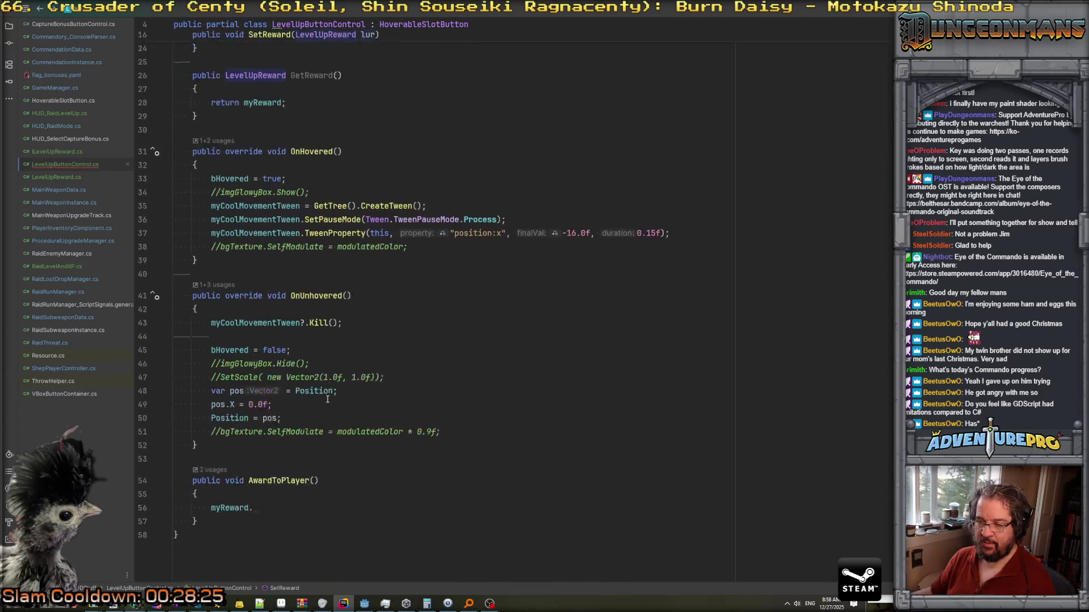
{"action": "type", "text": "AwardToPlayer"}
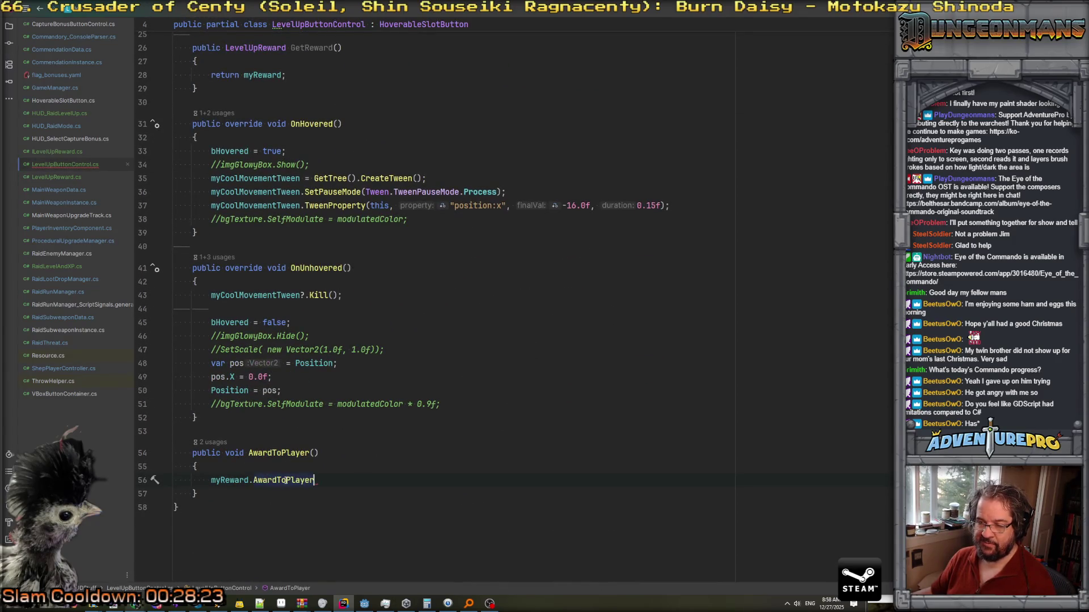
{"action": "type", "text": "();"}
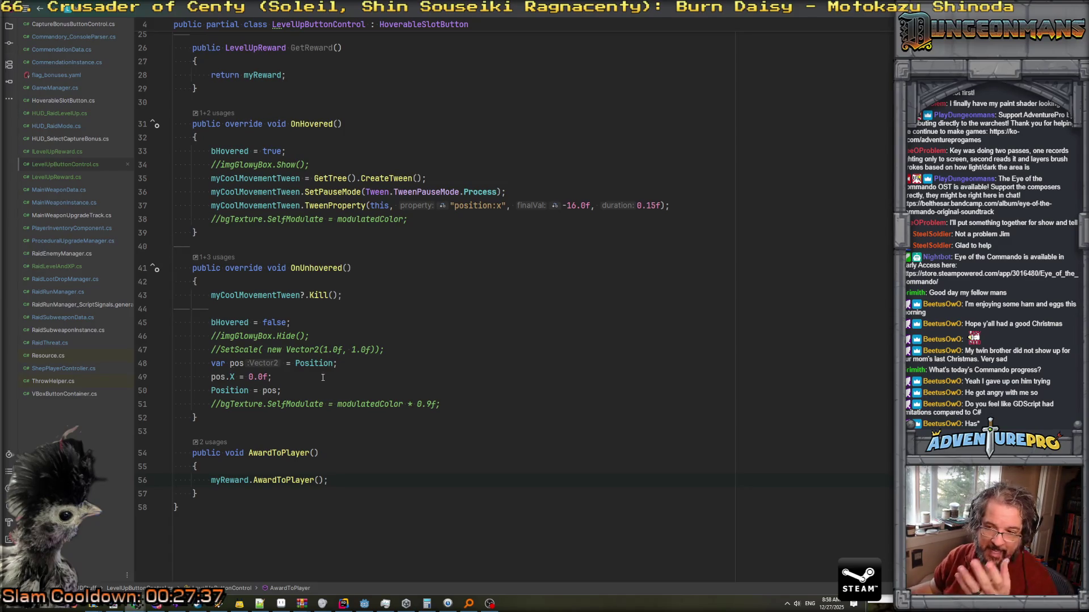
Return the caret to line 56's myReward.AwardToPlayer(); statement.
{"action": "left_click", "coordinate": [346, 467]}
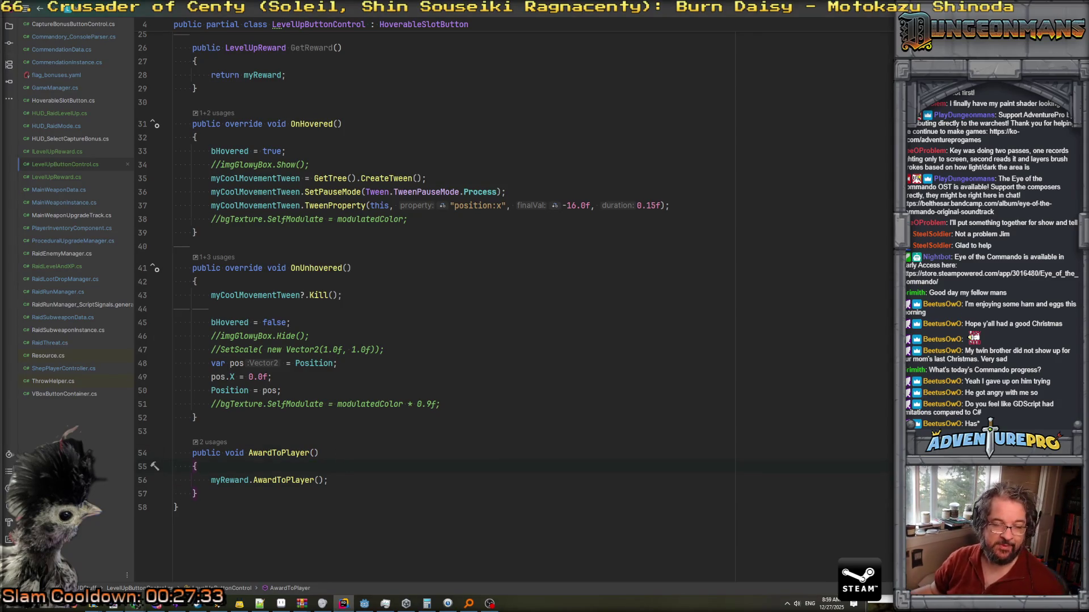
{"action": "left_click", "coordinate": [362, 481]}
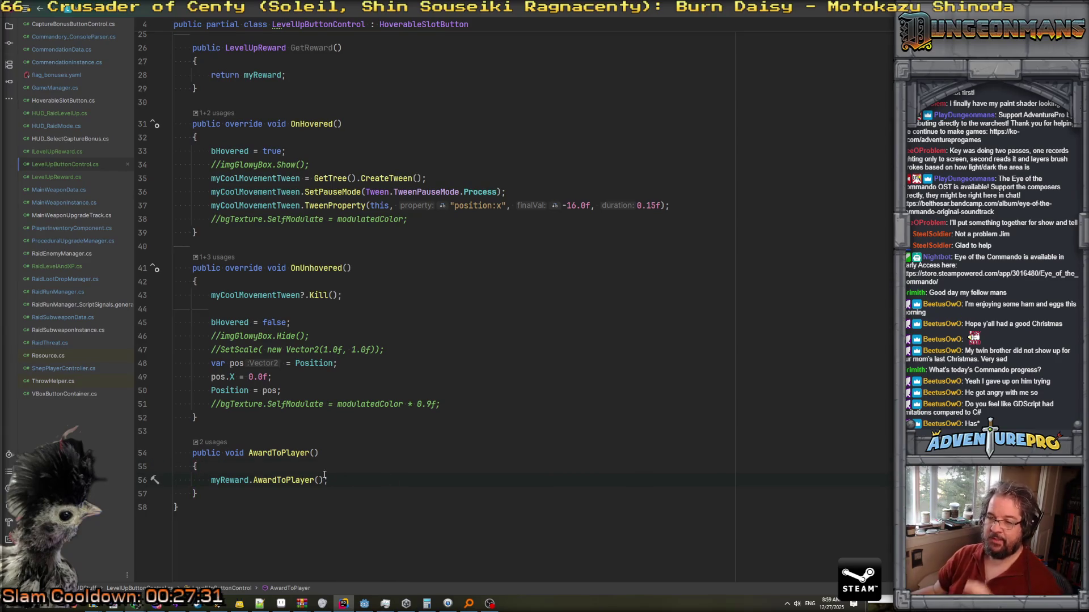
In LevelUpReward.AwardToPlayer, add an 'if (rewardSubweapon != null)' block calling ApplySubweaponReward();.
{"action": "left_click", "coordinate": [286, 481], "text": "ctrl"}
{"action": "left_click", "coordinate": [288, 411]}
{"action": "scroll", "coordinate": [288, 411], "scroll_direction": "up", "scroll_amount": 10}
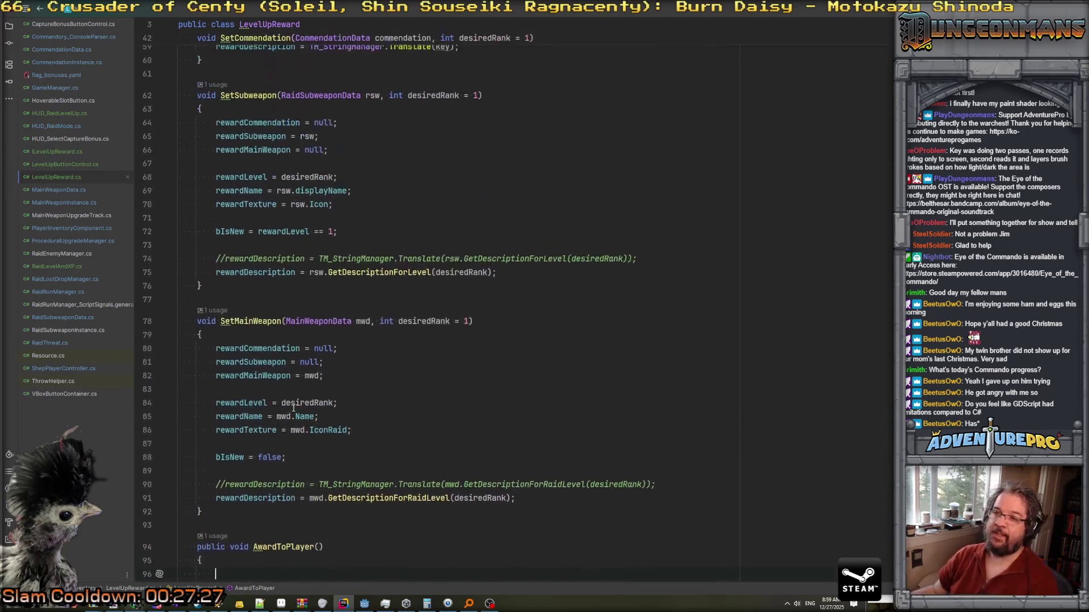
{"action": "scroll", "coordinate": [293, 408], "scroll_direction": "down", "scroll_amount": 10}
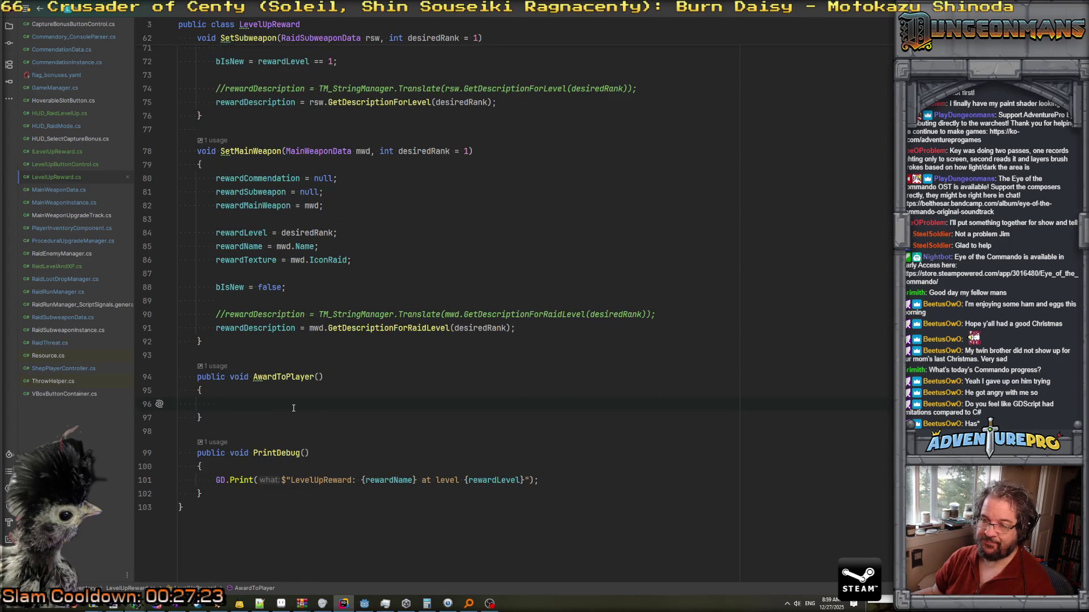
{"action": "scroll", "coordinate": [293, 407], "scroll_direction": "up", "scroll_amount": 7}
{"action": "scroll", "coordinate": [297, 396], "scroll_direction": "down", "scroll_amount": 6}
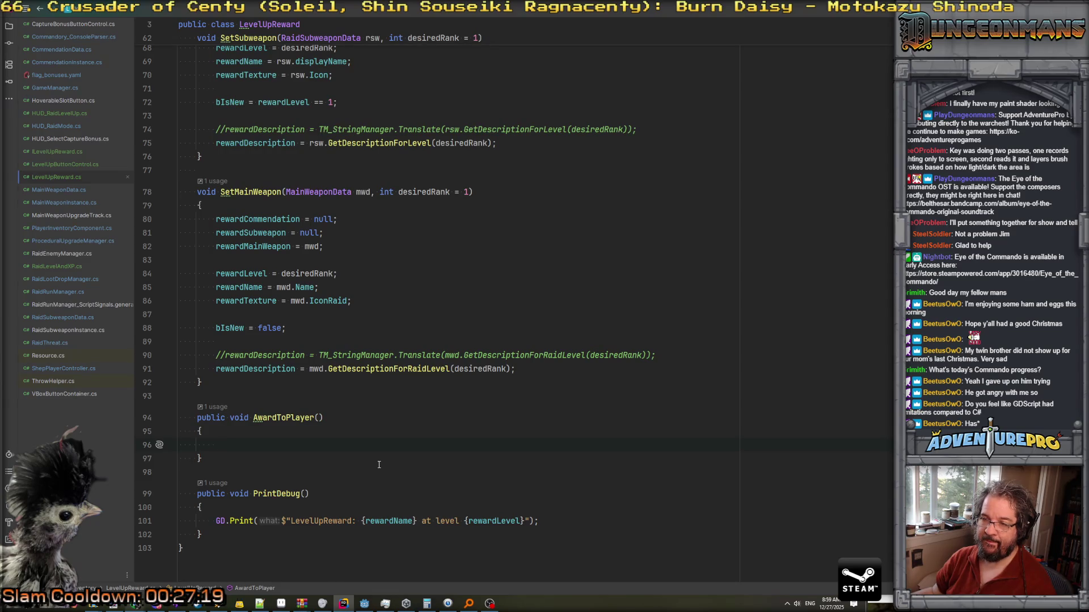
{"action": "type", "text": "if( re"}
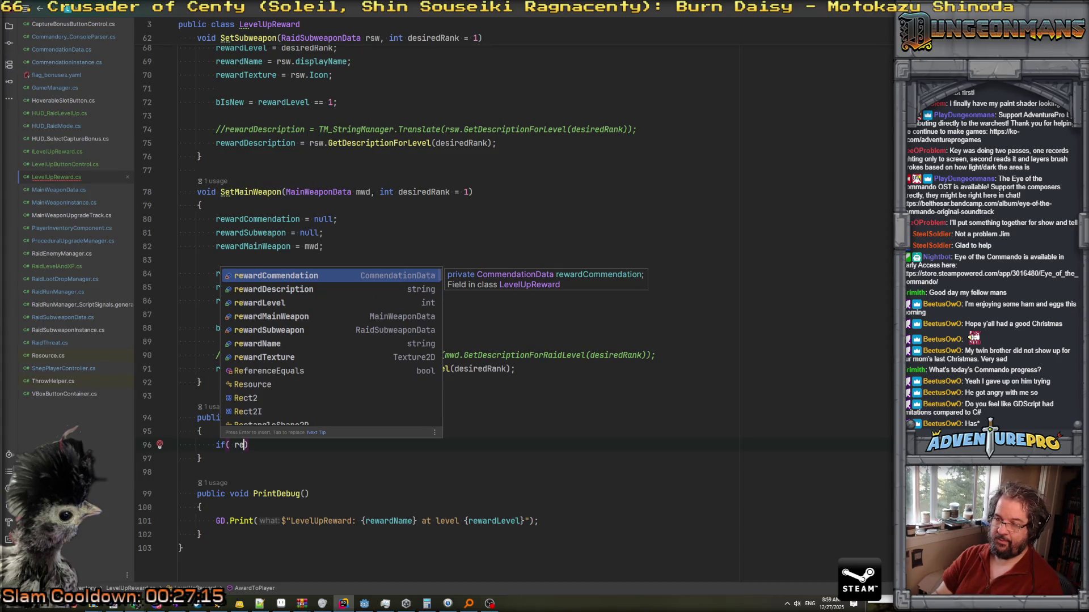
{"action": "key", "text": "Down"}
{"action": "key", "text": "Down"}
{"action": "key", "text": "Down"}
{"action": "key", "text": "Return"}
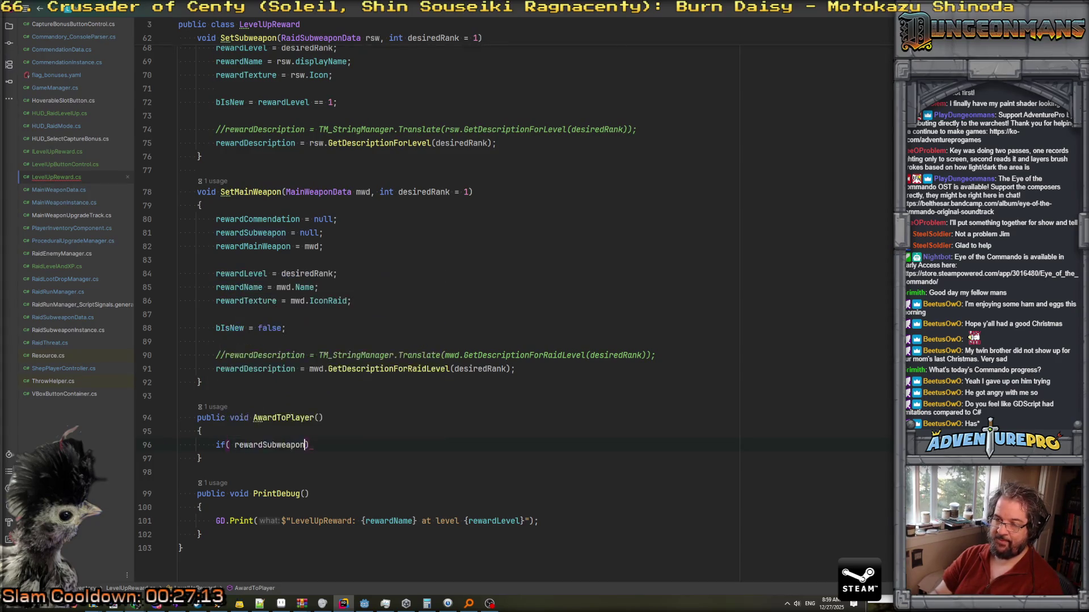
{"action": "type", "text": "!= null"}
{"action": "key", "text": "End"}
{"action": "key", "text": "Return"}
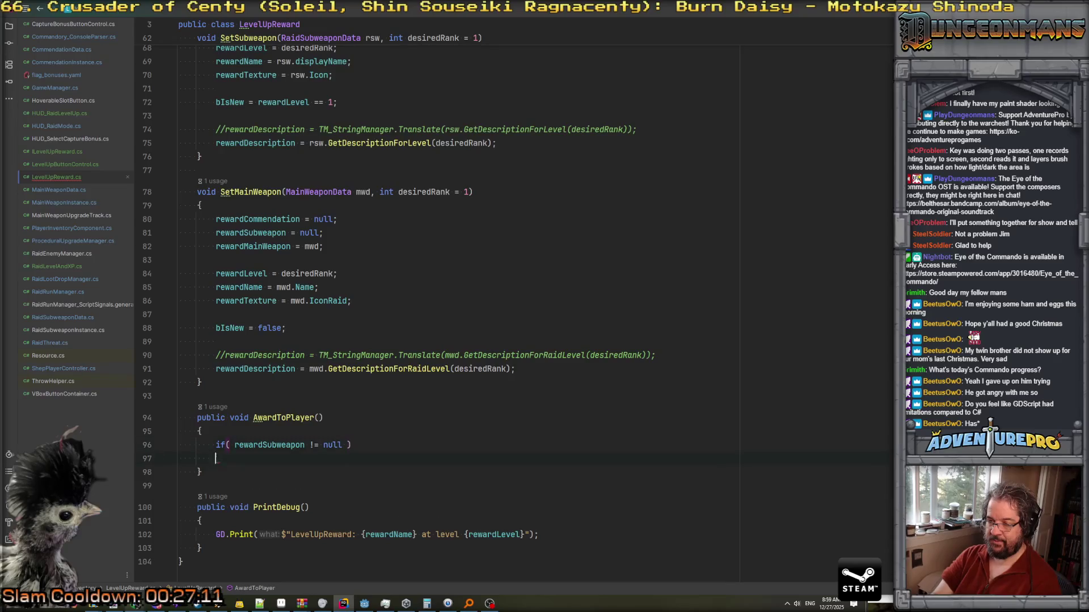
{"action": "type", "text": "{"}
{"action": "key", "text": "Return"}
{"action": "type", "text": "Appl"}
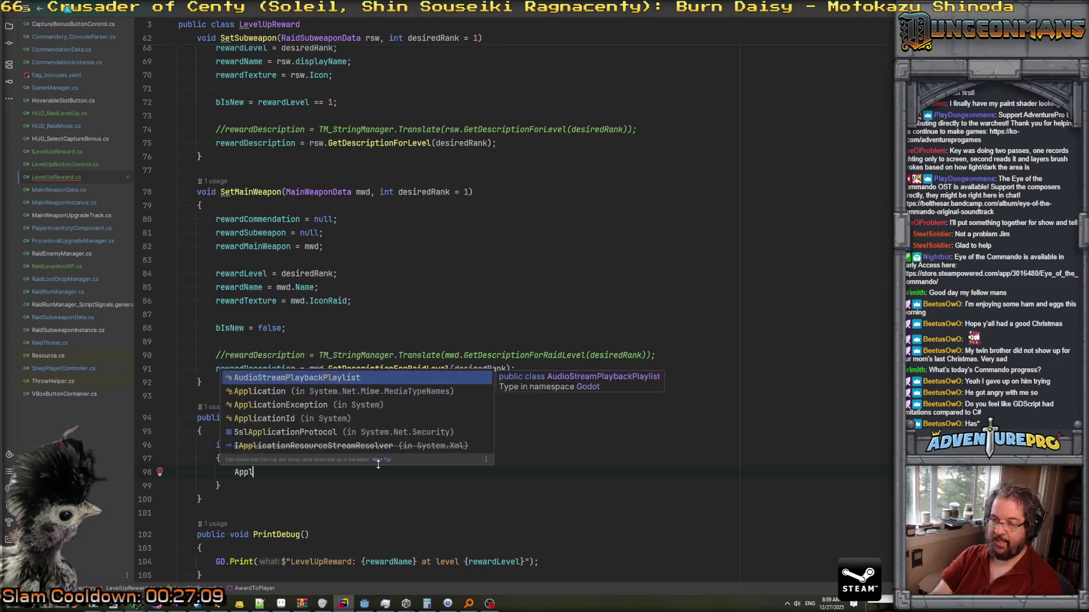
{"action": "type", "text": "ySubweaponReward()"}
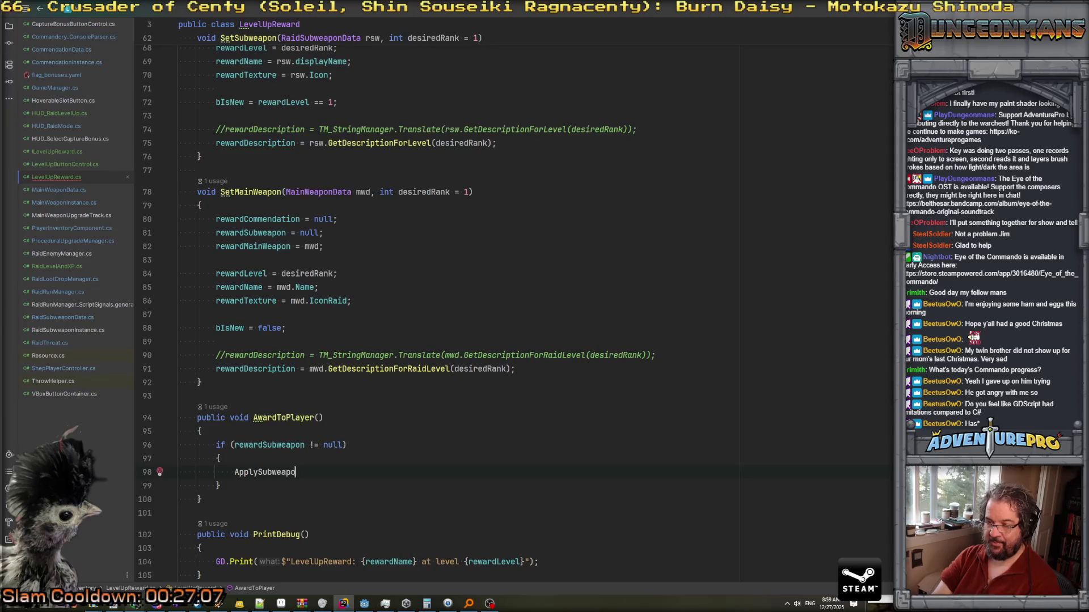
{"action": "type", "text": ";"}
Add a rewardCommendation null check that calls ApplyCommendationReward().
{"action": "key", "text": "Down"}
{"action": "key", "text": "Return"}
{"action": "type", "text": "if( re"}
{"action": "key", "text": "shift+Right"}
{"action": "key", "text": "shift+Right"}
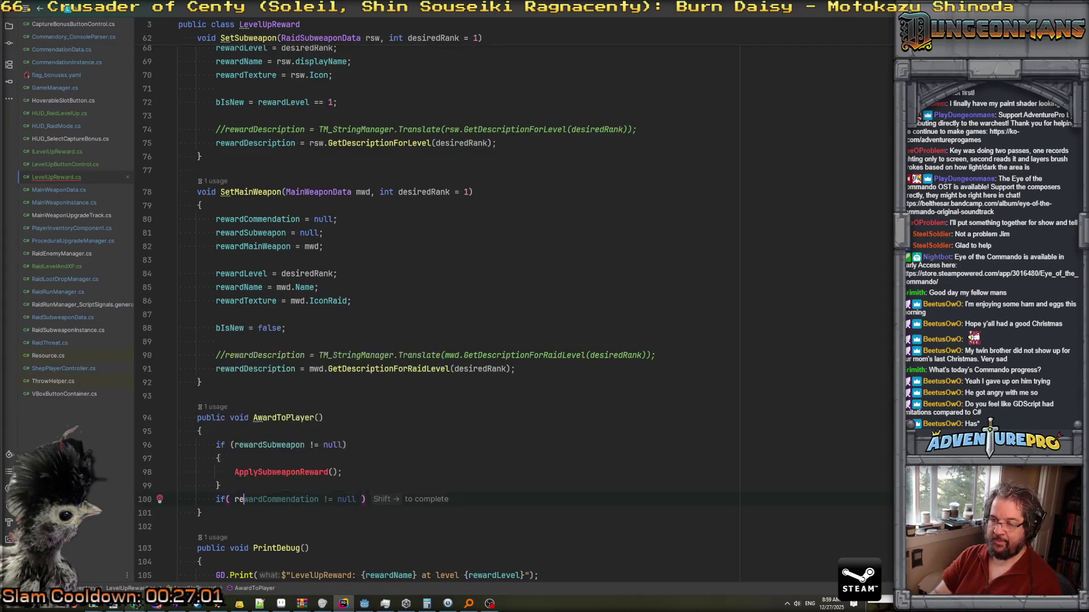
{"action": "key", "text": "Tab"}
{"action": "key", "text": "Return"}
{"action": "key", "text": "Tab"}
{"action": "key", "text": "Return"}
Add a rewardMainWeapon null check calling ApplyMainWeaponReward(); and remove the blank line above it.
{"action": "type", "text": "if( re"}
{"action": "key", "text": "Down"}
{"action": "key", "text": "Down"}
{"action": "key", "text": "Down"}
{"action": "key", "text": "Down"}
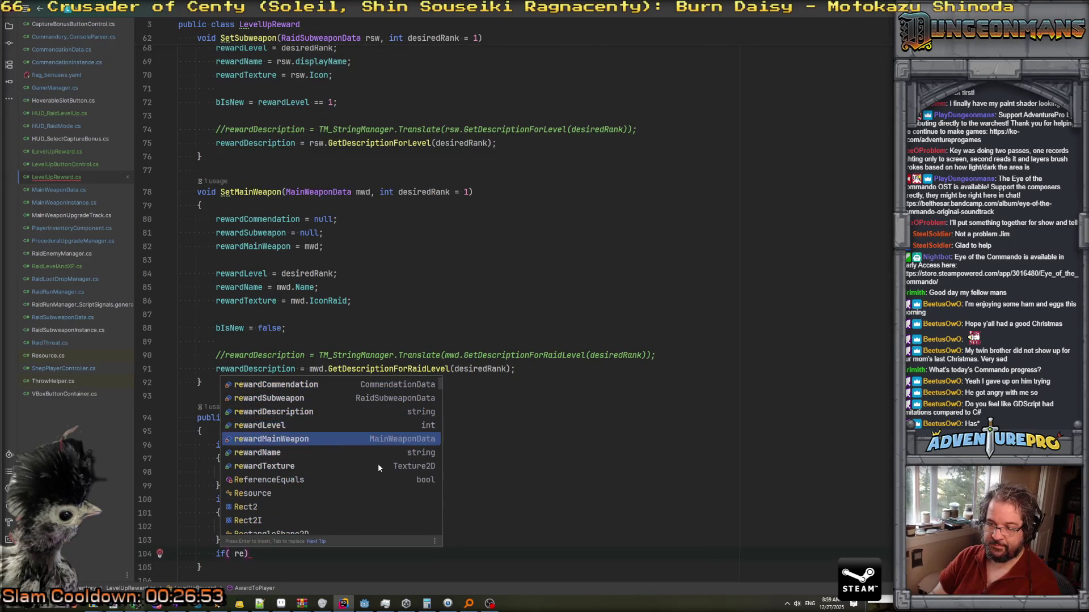
{"action": "key", "text": "Return"}
{"action": "type", "text": "!= null )"}
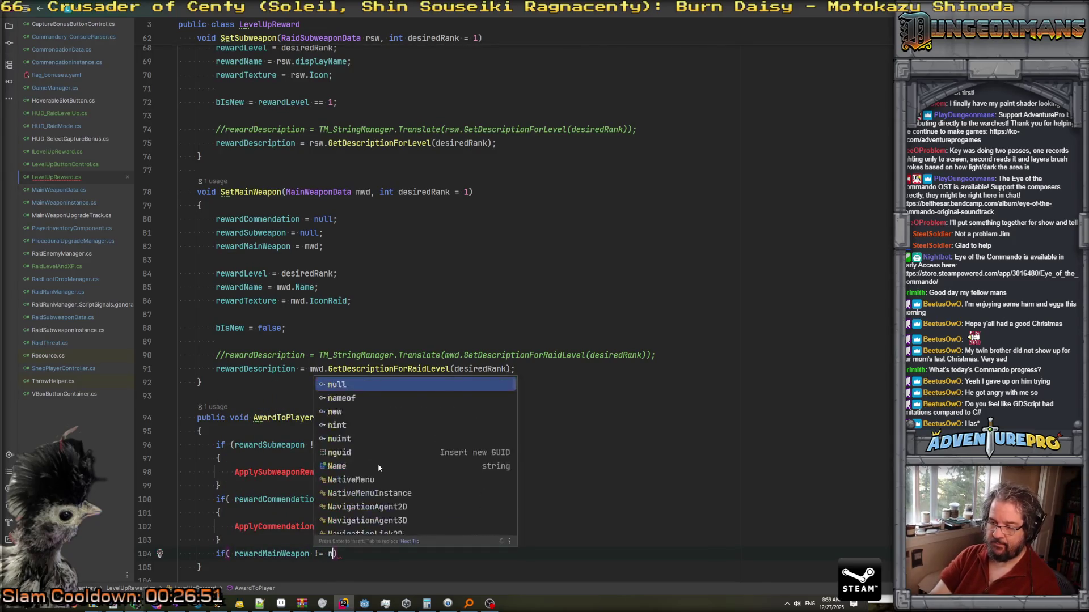
{"action": "key", "text": "Return"}
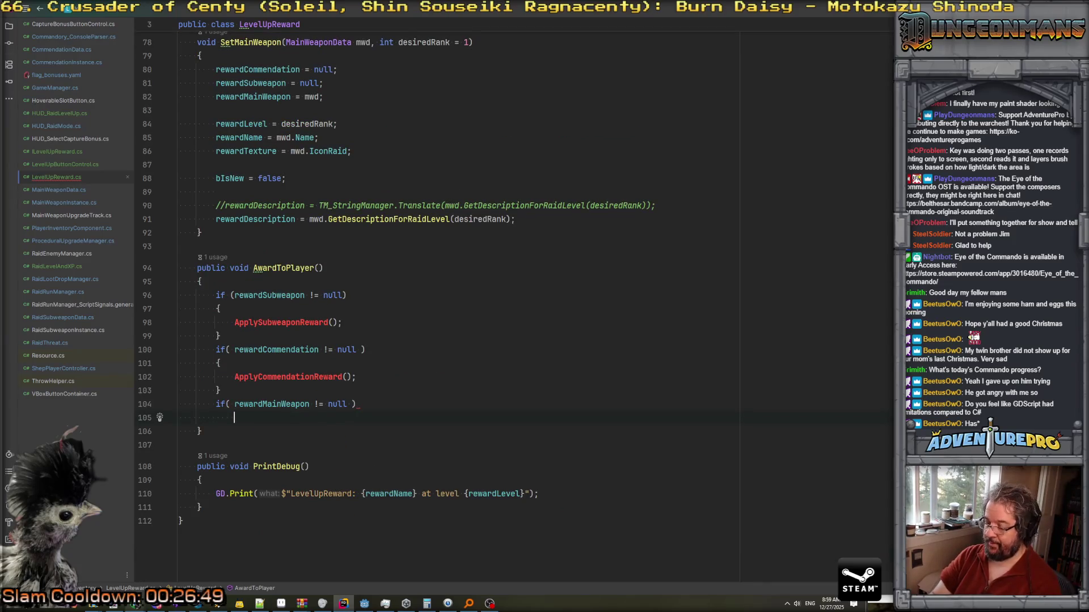
{"action": "key", "text": "Return"}
{"action": "key", "text": "ctrl+space"}
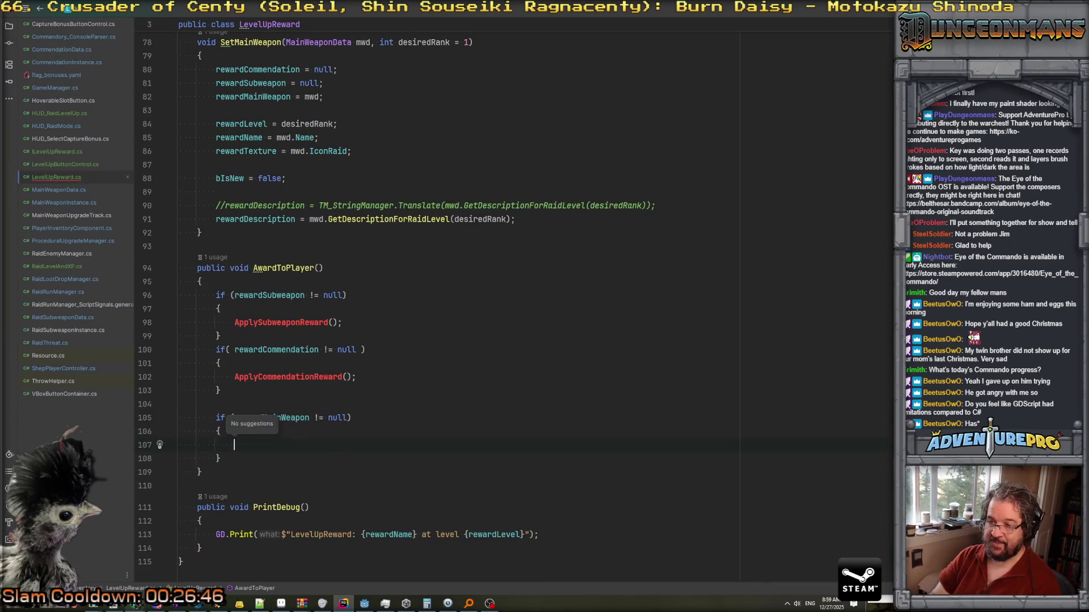
{"action": "type", "text": "Ap"}
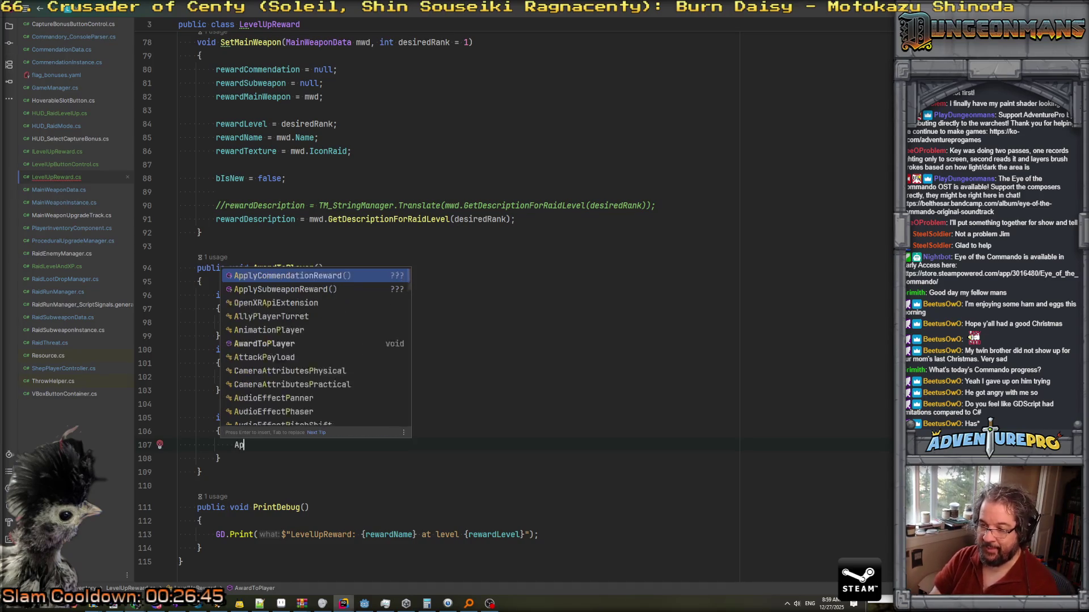
{"action": "type", "text": "plyMainWeaponReward()"}
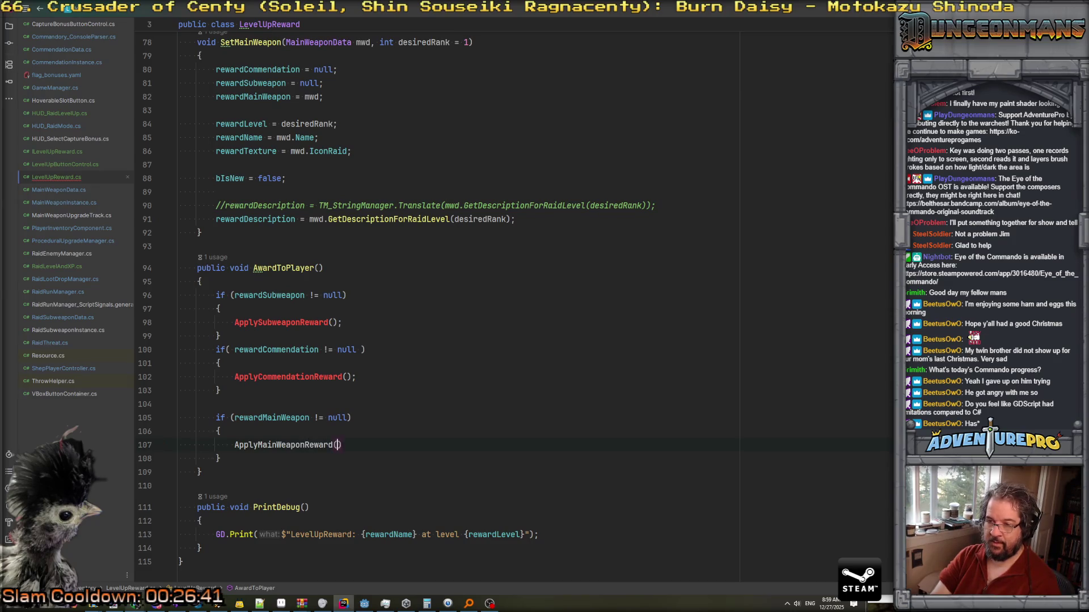
{"action": "type", "text": ";"}
{"action": "left_click", "coordinate": [178, 404]}
{"action": "key", "text": "Delete"}
{"action": "key", "text": "Right"}
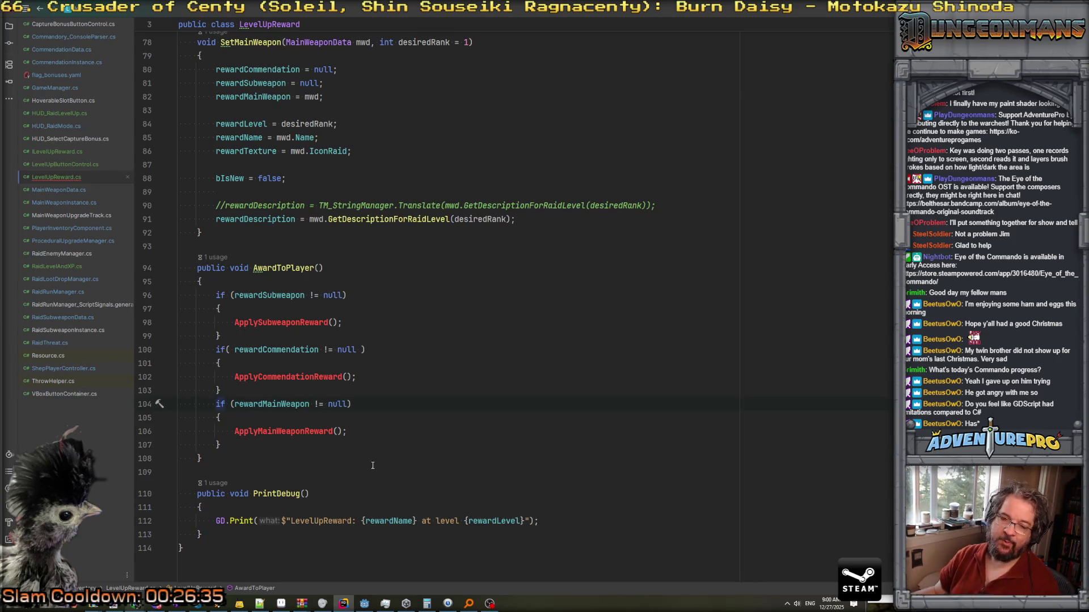
Declare a bool bAppliedAward field below the bIsNew declaration.
{"action": "scroll", "coordinate": [399, 321], "scroll_direction": "up", "scroll_amount": 15}
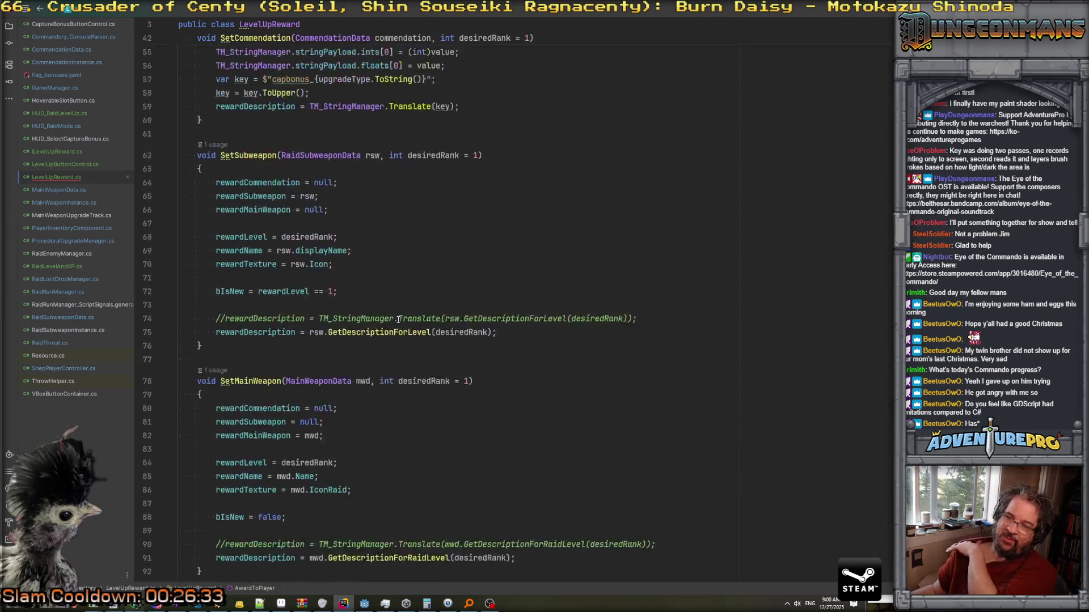
{"action": "scroll", "coordinate": [399, 321], "scroll_direction": "up", "scroll_amount": 10}
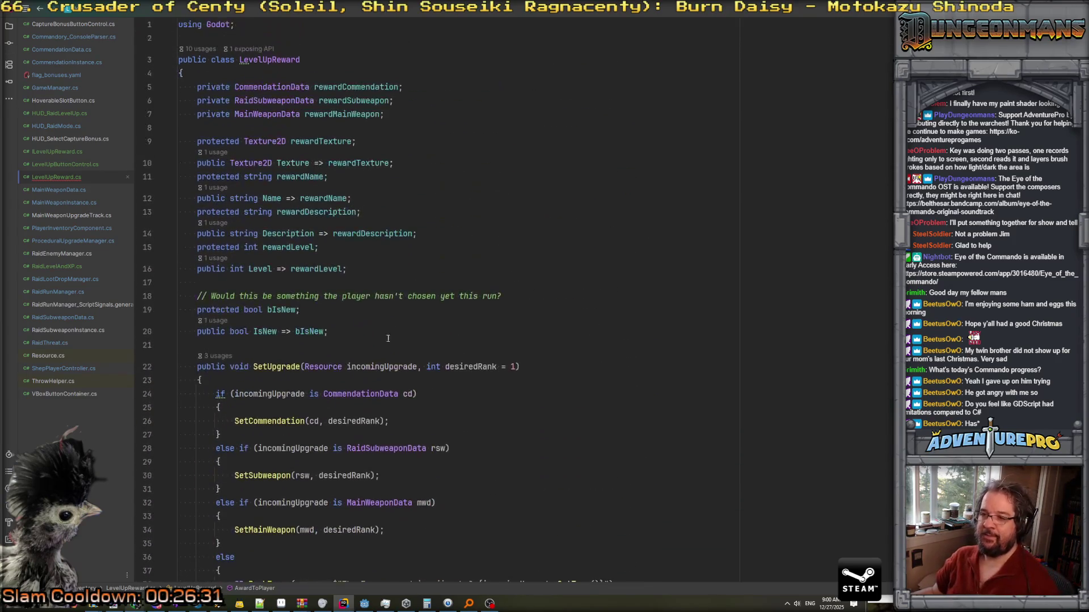
{"action": "left_click", "coordinate": [407, 337]}
{"action": "key", "text": "Return"}
{"action": "key", "text": "Return"}
{"action": "type", "text": "p"}
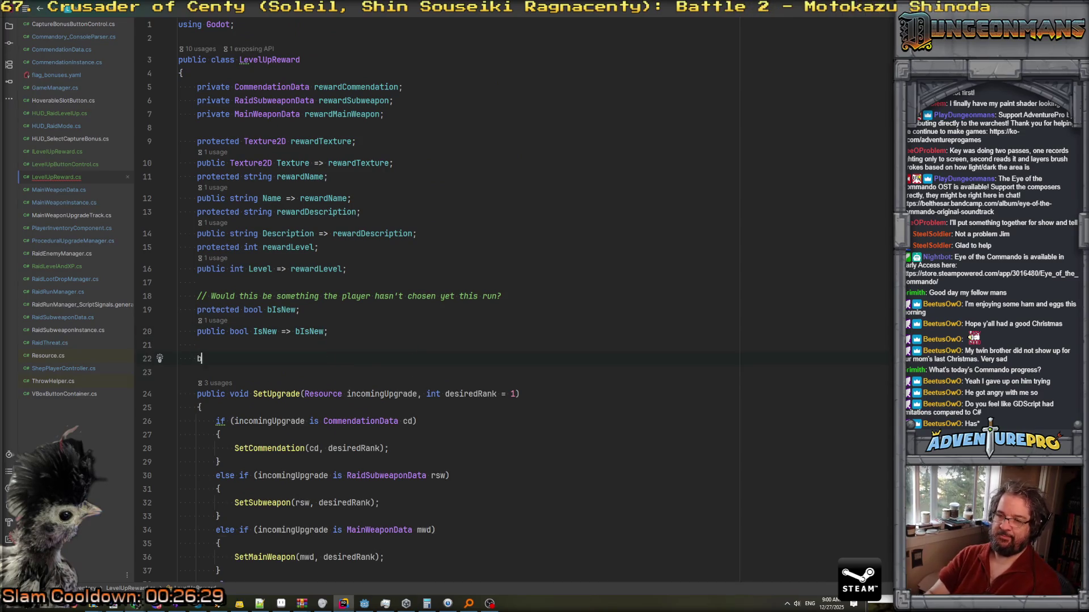
{"action": "type", "text": "bool bAppliedAward;"}
{"action": "key", "text": "ctrl+minus"}
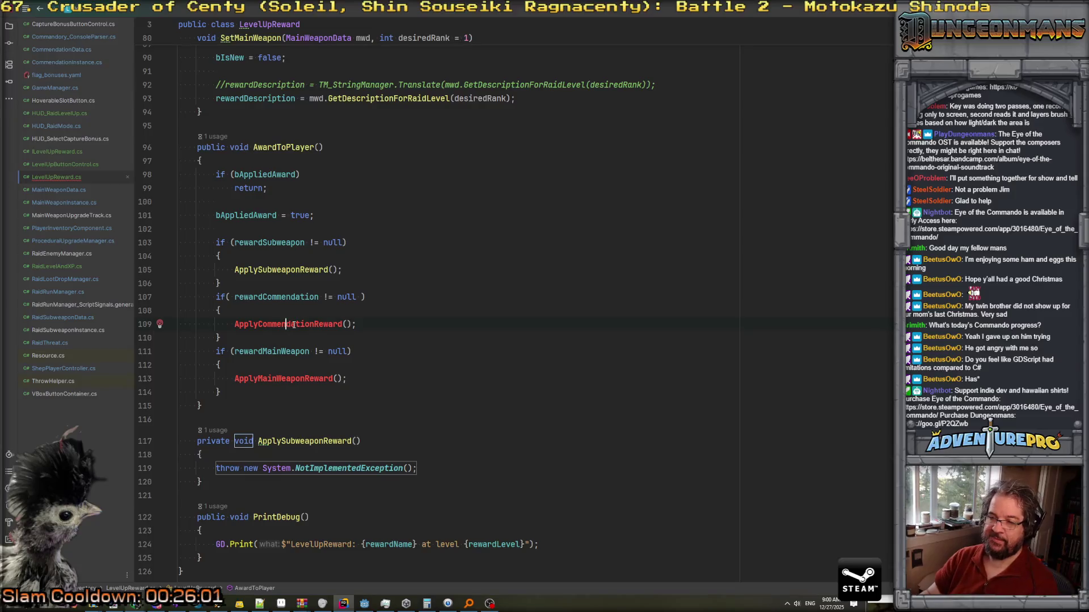
Generate method stubs for ApplyCommendationReward and ApplyMainWeaponReward, and check the ApplySubweaponReward stub.
{"action": "key", "text": "alt+Return"}
{"action": "key", "text": "Return"}
{"action": "left_click", "coordinate": [286, 370]}
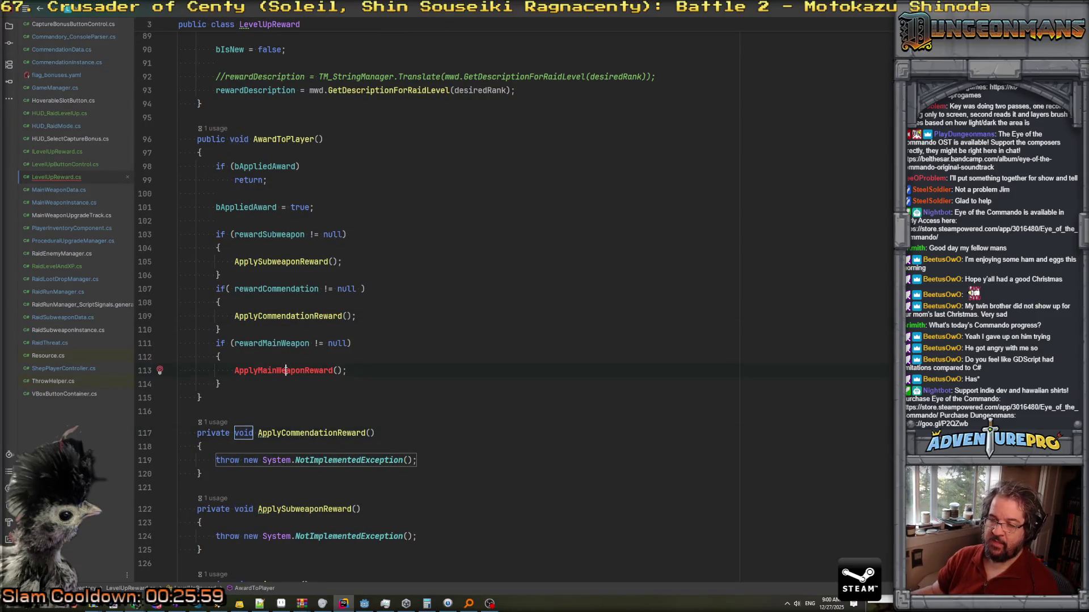
{"action": "key", "text": "alt+Return"}
{"action": "key", "text": "Return"}
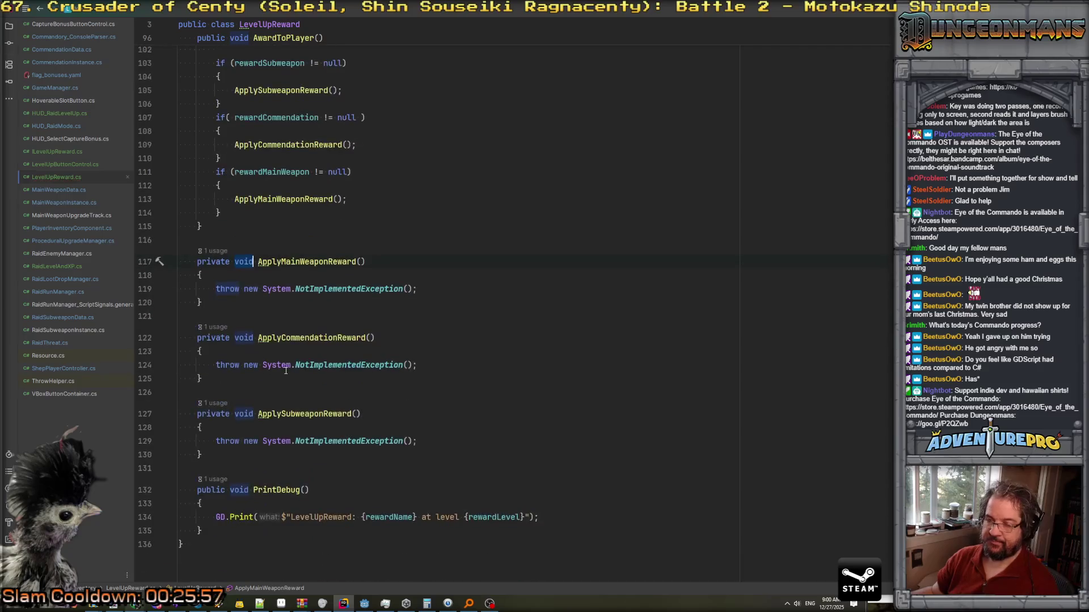
{"action": "left_click", "coordinate": [240, 448]}
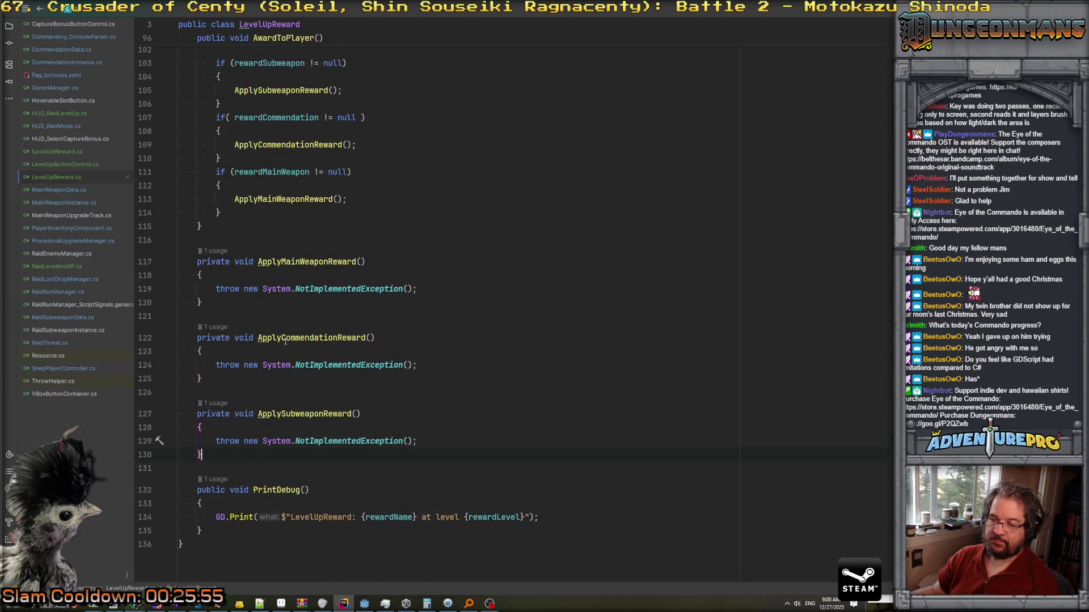
After bAppliedAward = true, start a line fetching the player inventory: 'var pic = PlayerI'.
{"action": "scroll", "coordinate": [294, 307], "scroll_direction": "up", "scroll_amount": 6}
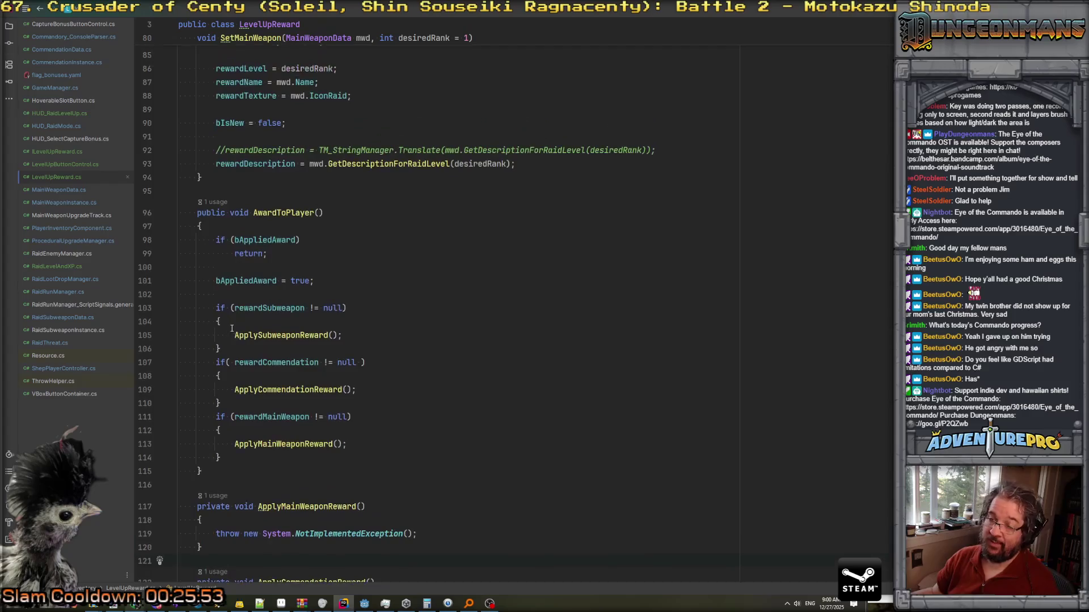
{"action": "left_click", "coordinate": [364, 289]}
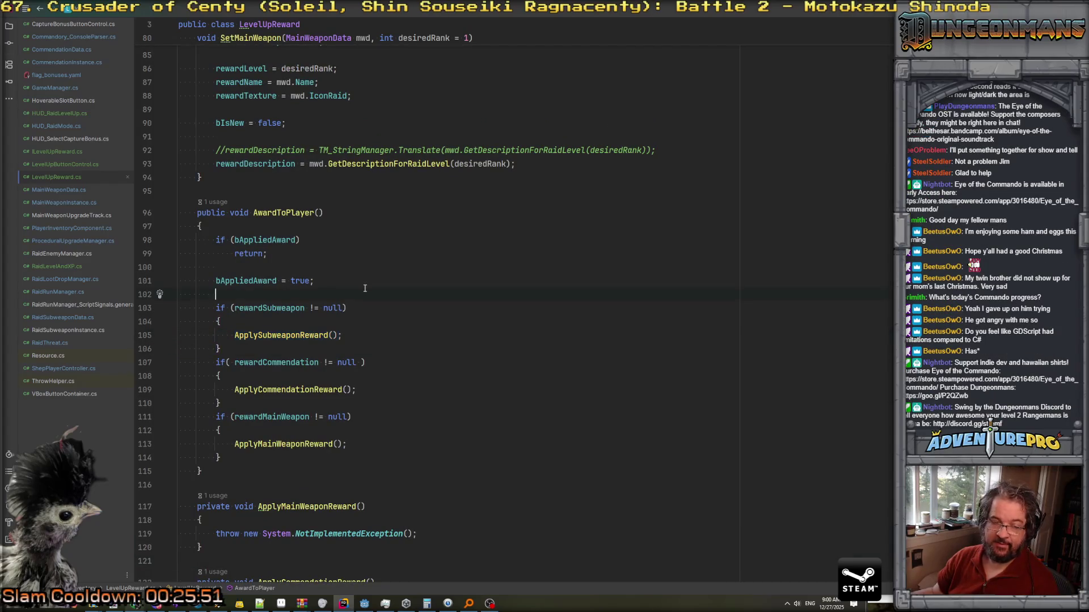
{"action": "left_click", "coordinate": [359, 282]}
{"action": "key", "text": "Return"}
{"action": "type", "text": "v"}
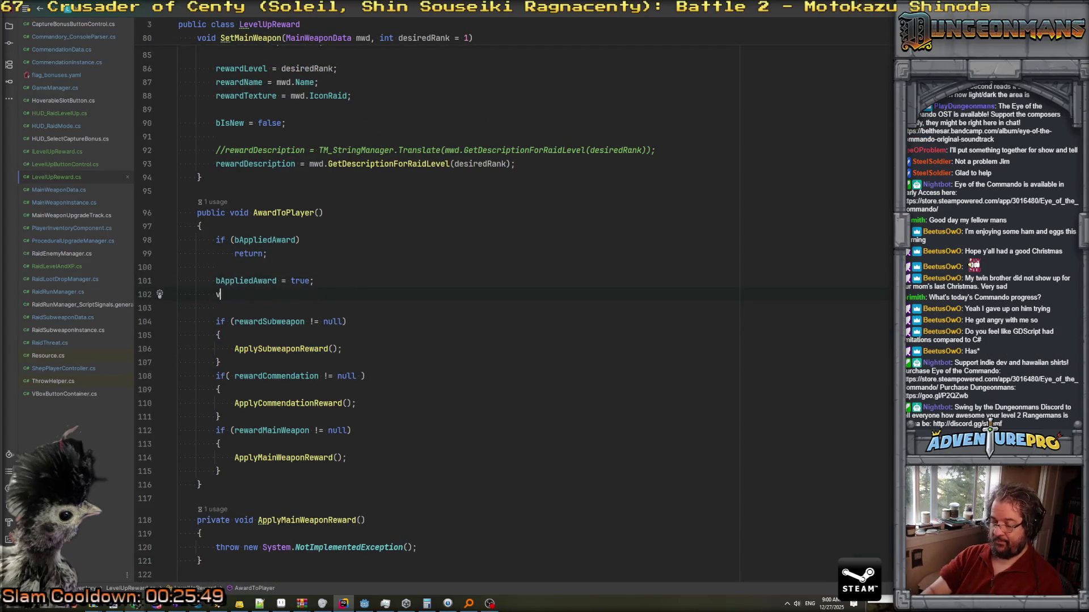
{"action": "type", "text": "ar pic = Player"}
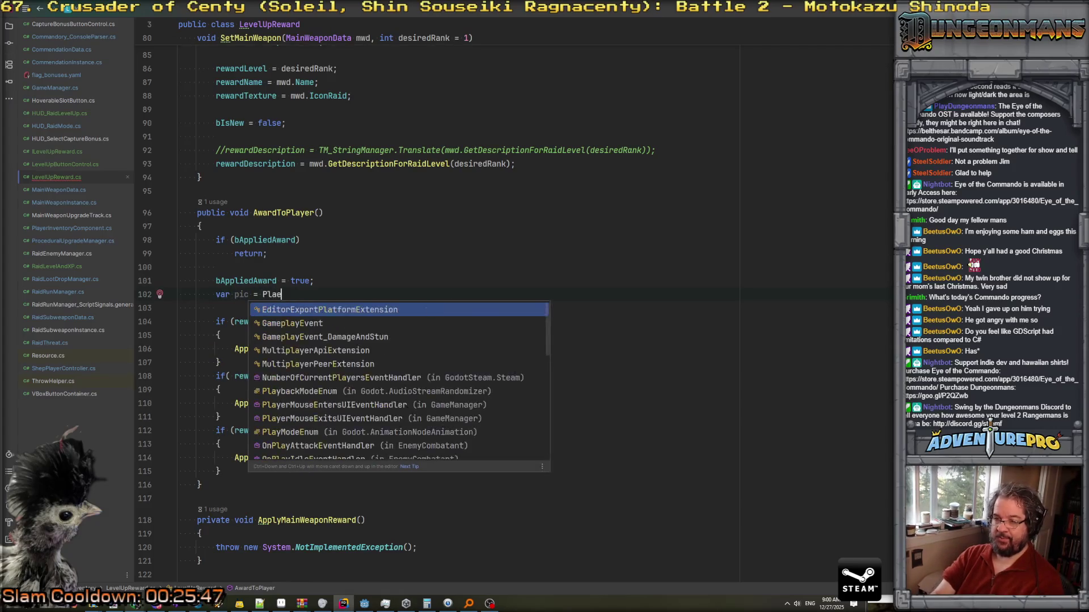
{"action": "type", "text": "In"}
Complete the PlayerInventoryComponent.Get(); line in LevelUpReward's subweapon branch.
{"action": "key", "text": "Return"}
{"action": "type", "text": ".Get"}
{"action": "key", "text": "Return"}
{"action": "type", "text": ";"}
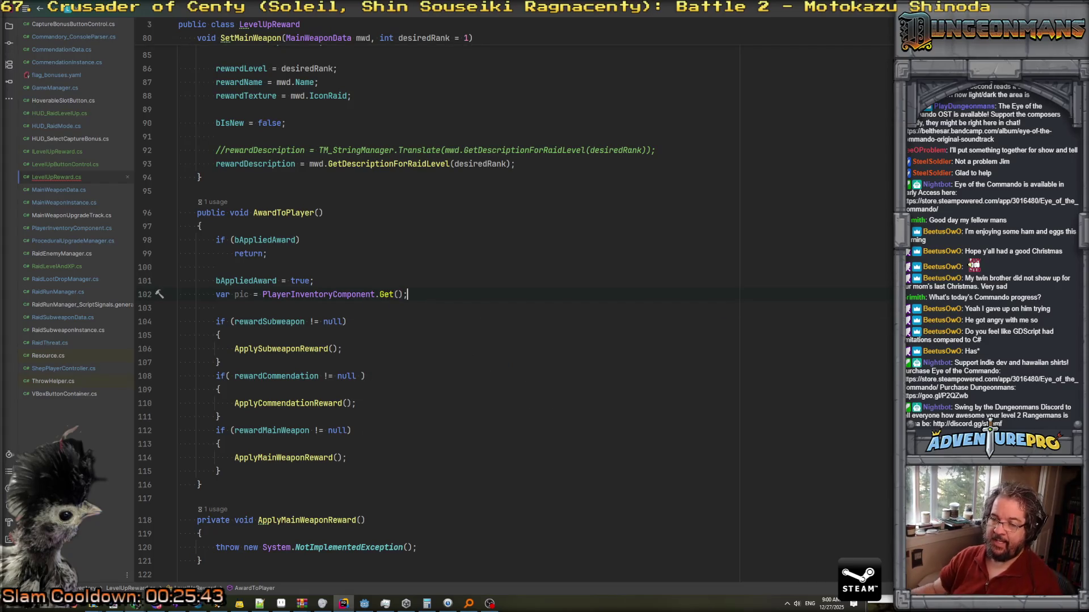
Replace the ApplySubweaponReward() call with pic.AwardRaidSubweaponFromLevelUp() followed by return;.
{"action": "left_click_drag", "start_coordinate": [248, 349], "coordinate": [405, 345]}
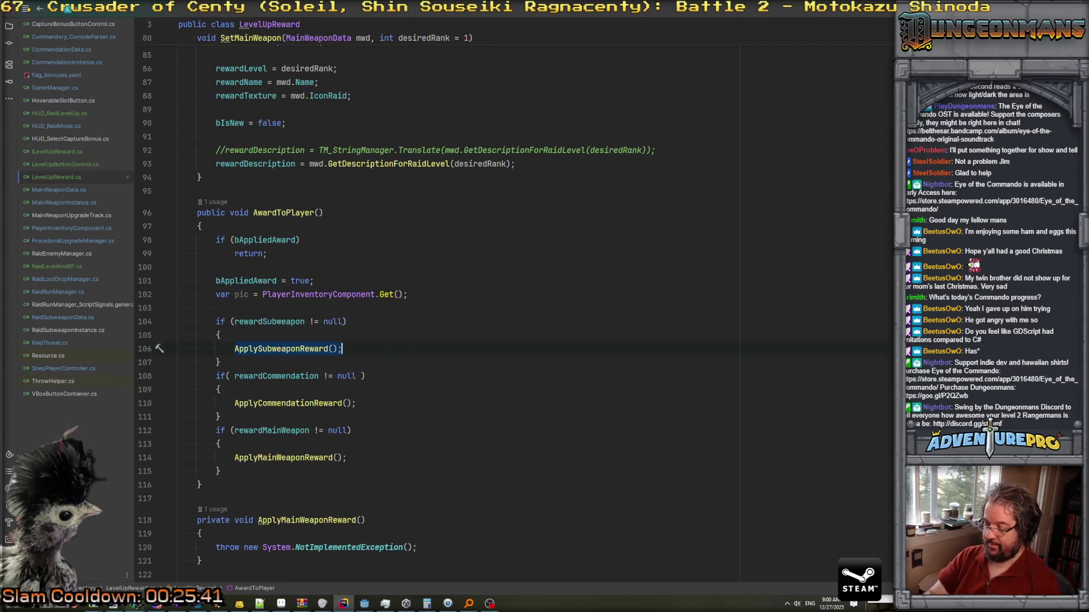
{"action": "type", "text": "pic.AddRaidSub"}
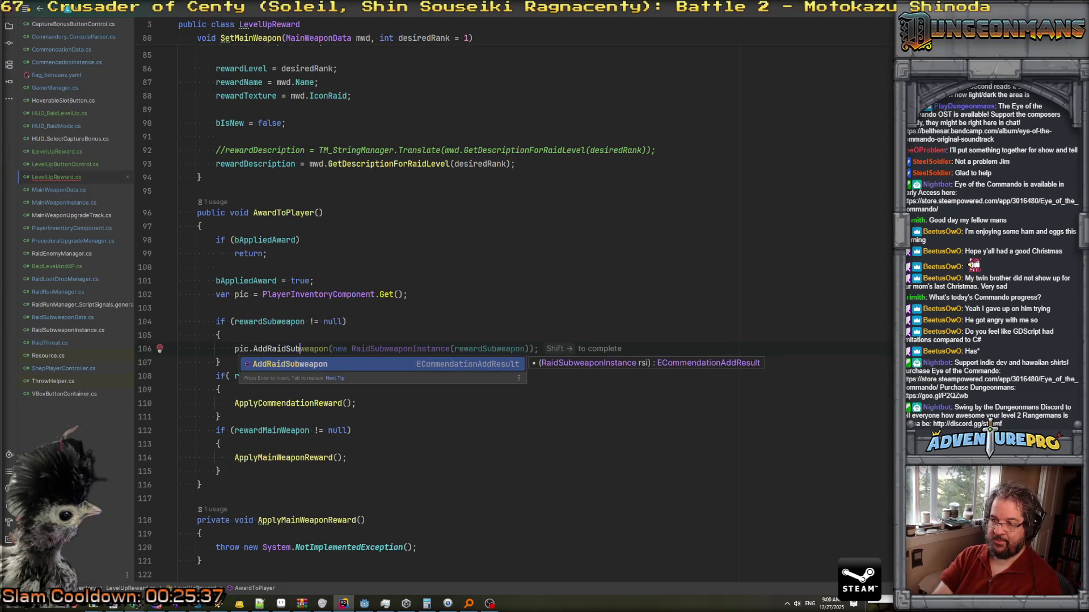
{"action": "key", "text": "Return"}
{"action": "key", "text": "ctrl+b"}
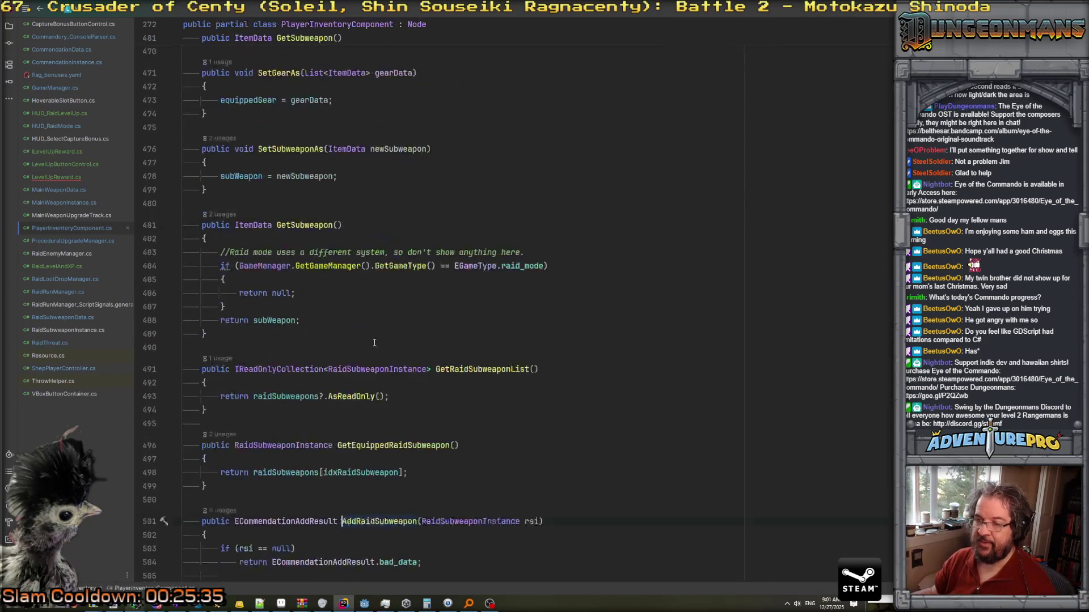
{"action": "scroll", "coordinate": [378, 344], "scroll_direction": "down", "scroll_amount": 10}
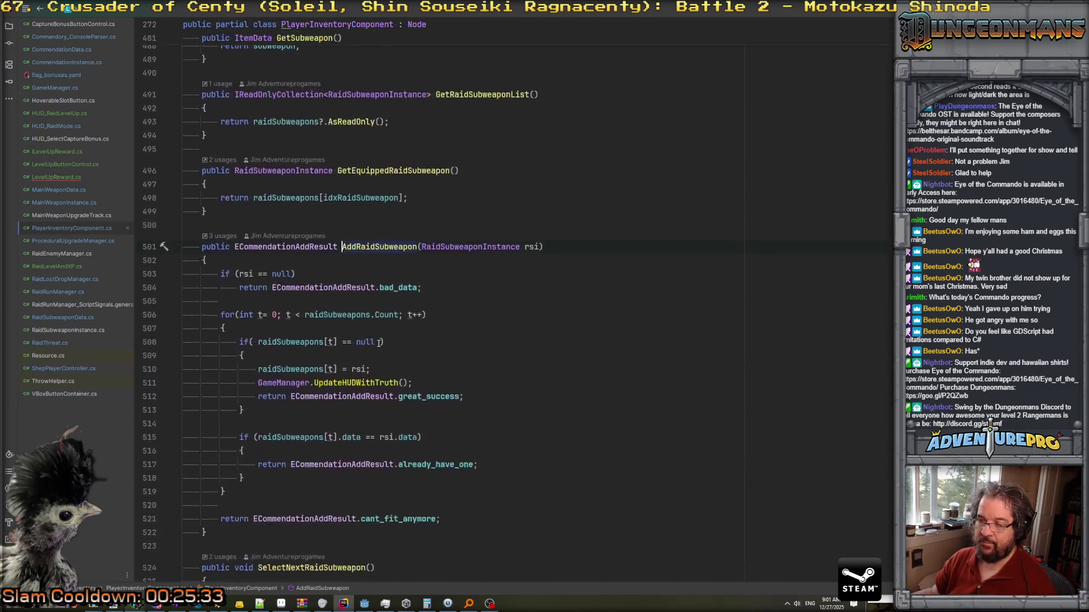
{"action": "left_click", "coordinate": [442, 347]}
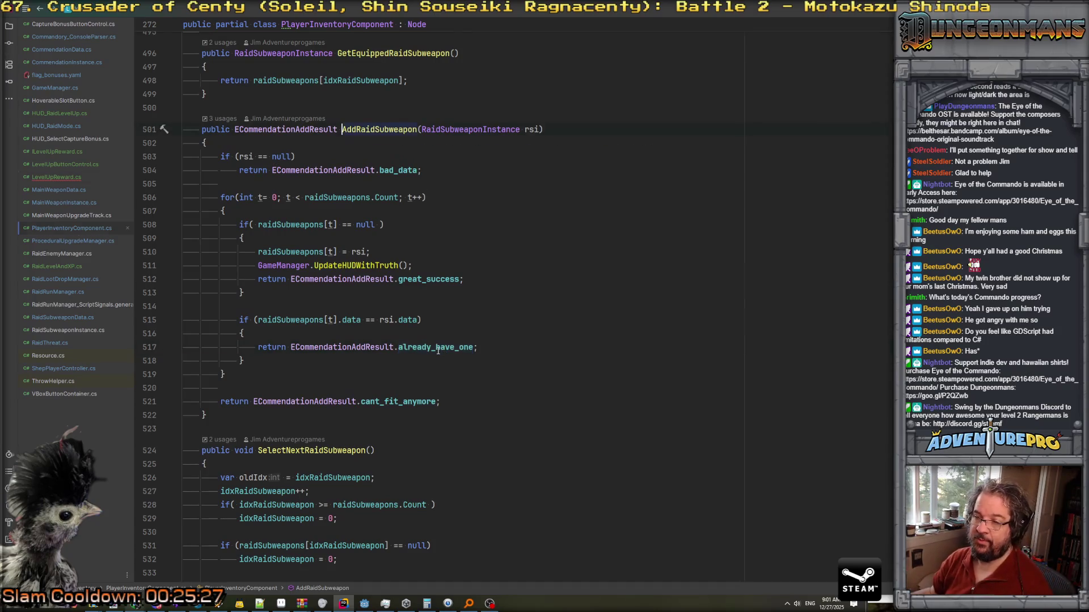
{"action": "key", "text": "ctrl+alt+Left"}
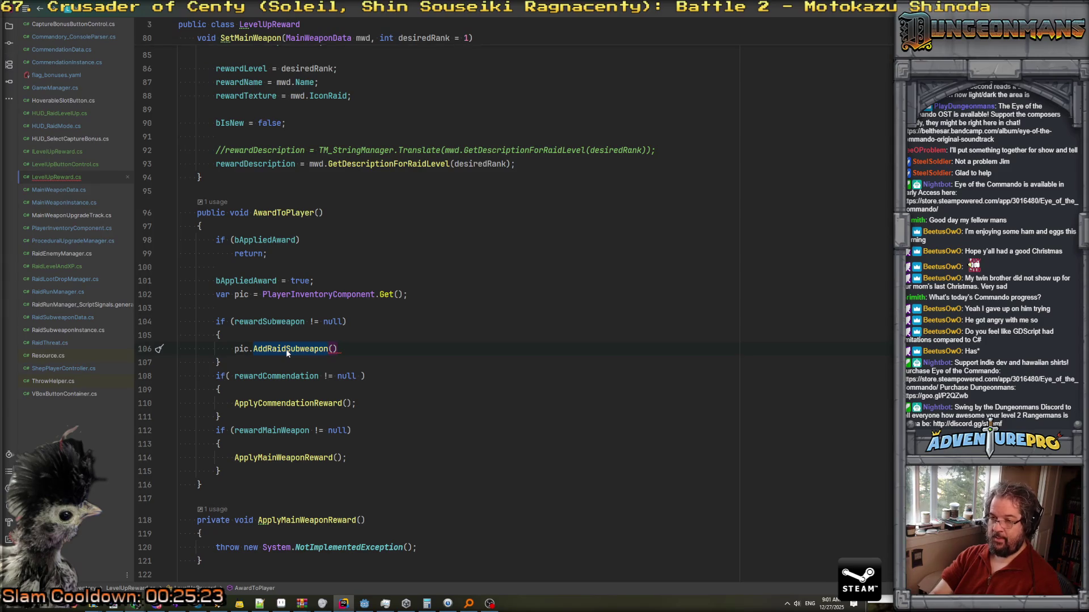
{"action": "type", "text": "AwardRaidSubweaponFromLevelUp"}
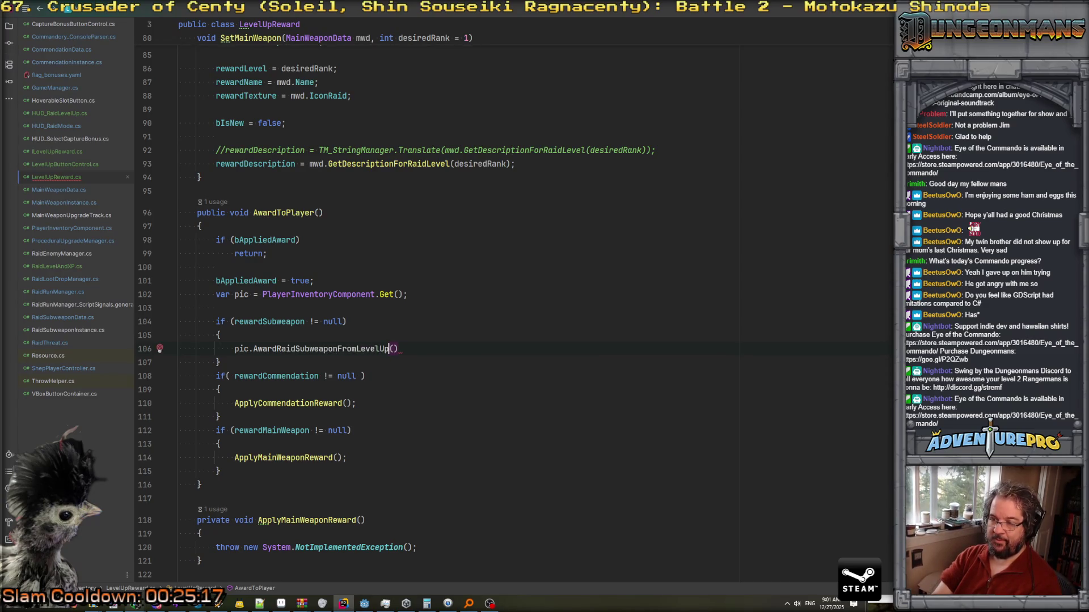
{"action": "key", "text": "End"}
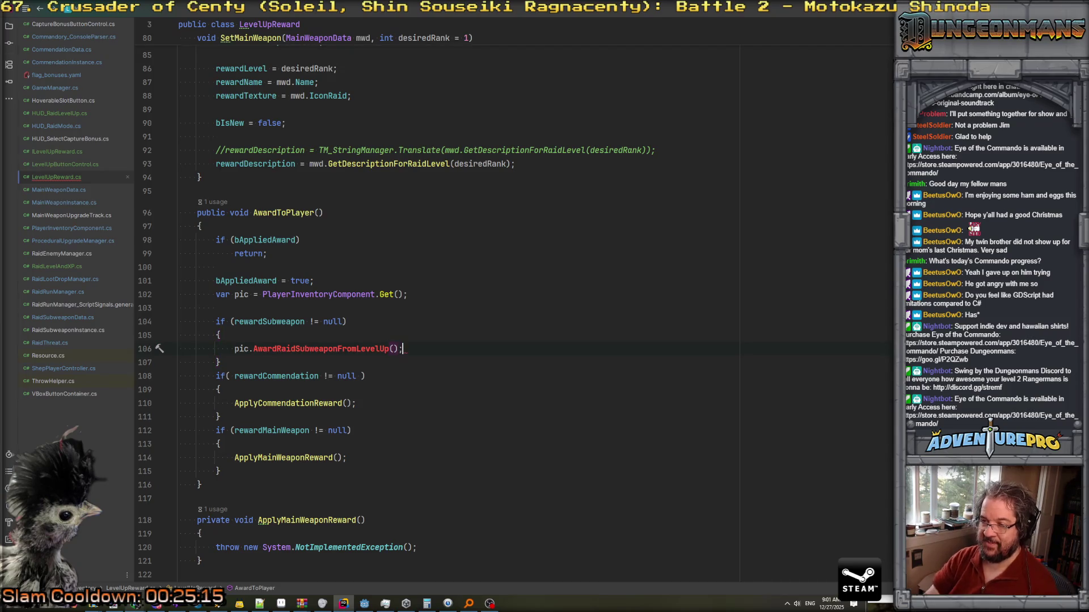
{"action": "key", "text": "Return"}
{"action": "type", "text": "return;"}
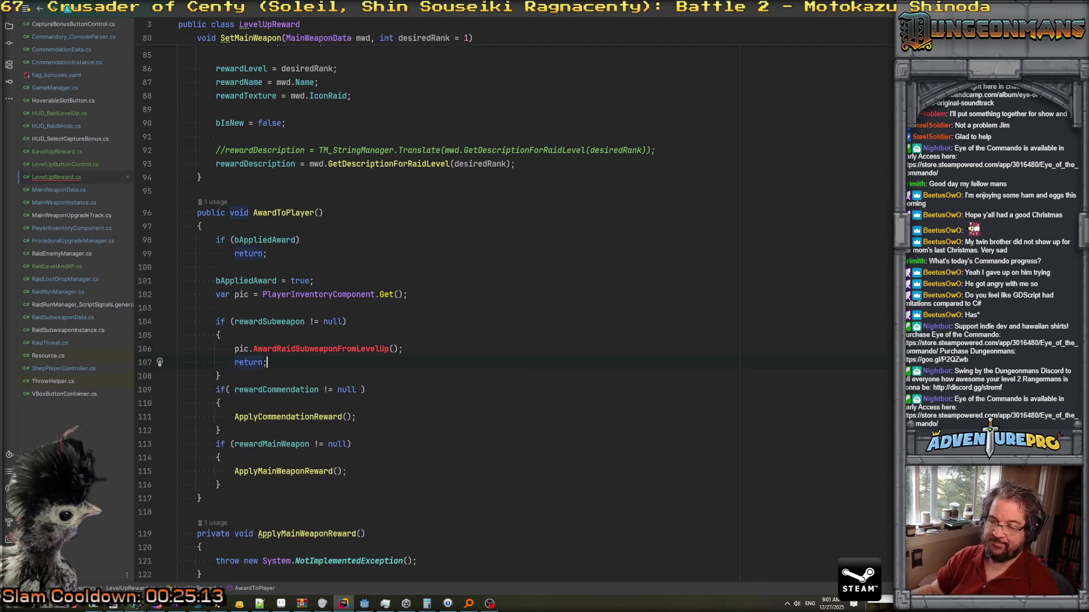
Delete the three NotImplemented Apply…Reward stub methods.
{"action": "scroll", "coordinate": [253, 430], "scroll_direction": "down", "scroll_amount": 6}
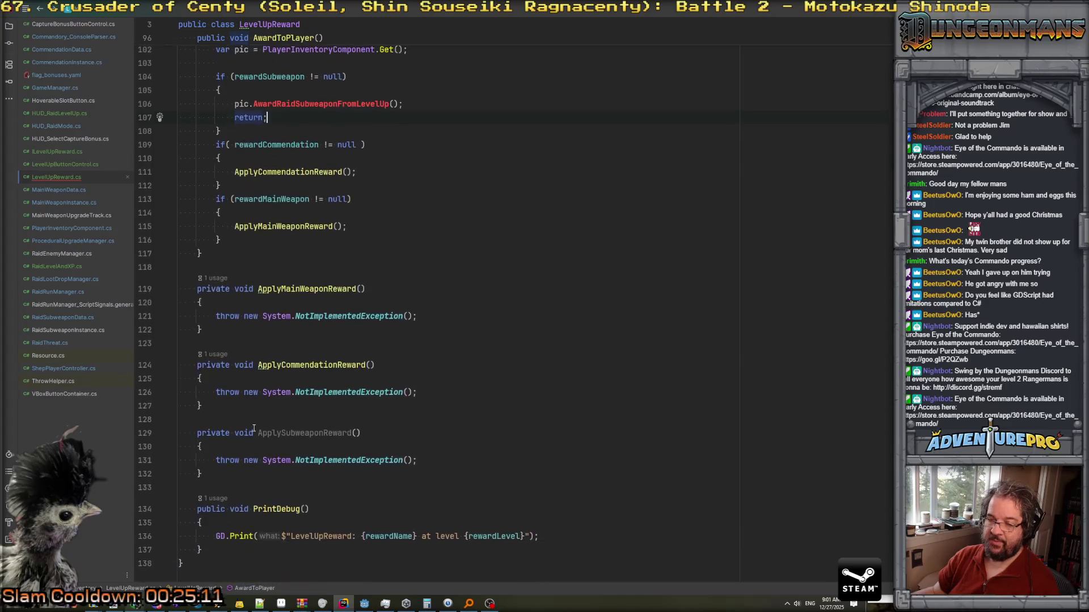
{"action": "left_click_drag", "start_coordinate": [218, 474], "coordinate": [151, 270]}
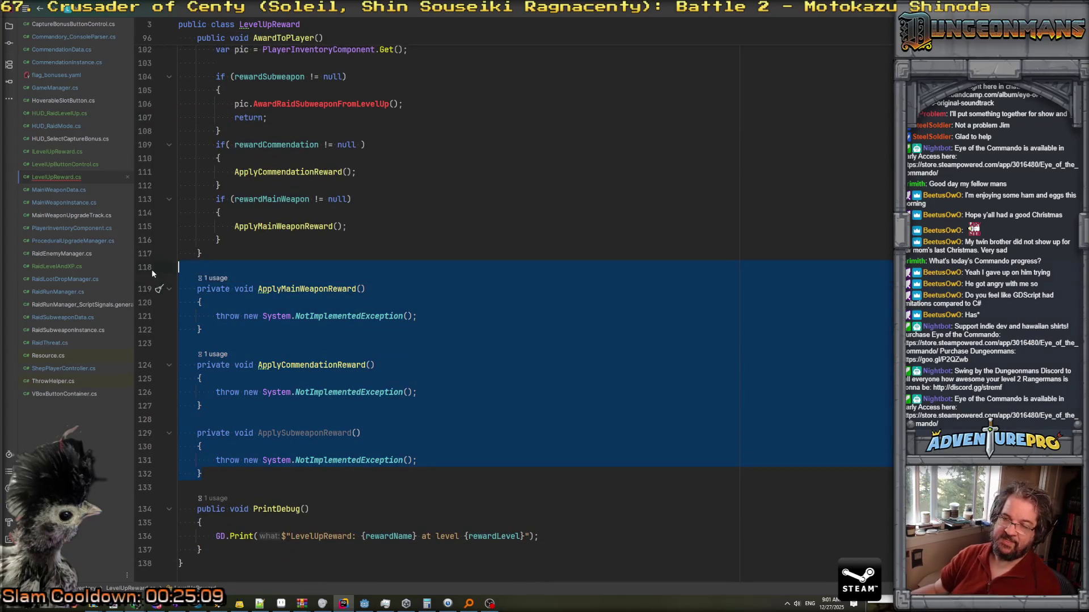
{"action": "key", "text": "Delete"}
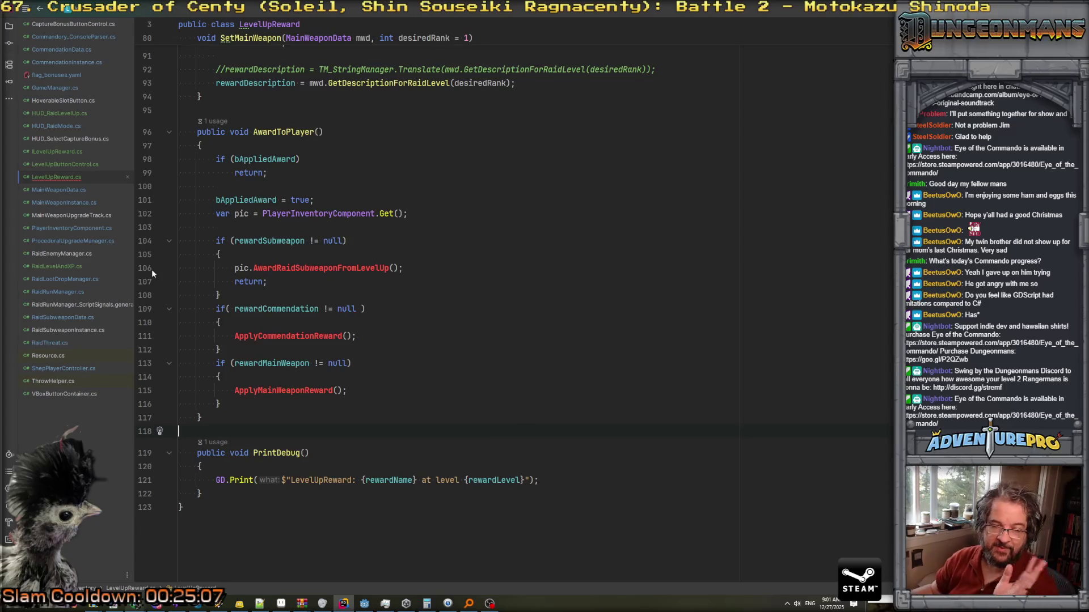
{"action": "left_click", "coordinate": [328, 268]}
Generate the AwardRaidSubweaponFromLevelUp stub with a '/// We chose this in a level up, what happens' comment.
{"action": "key", "text": "alt+Return"}
{"action": "key", "text": "Return"}
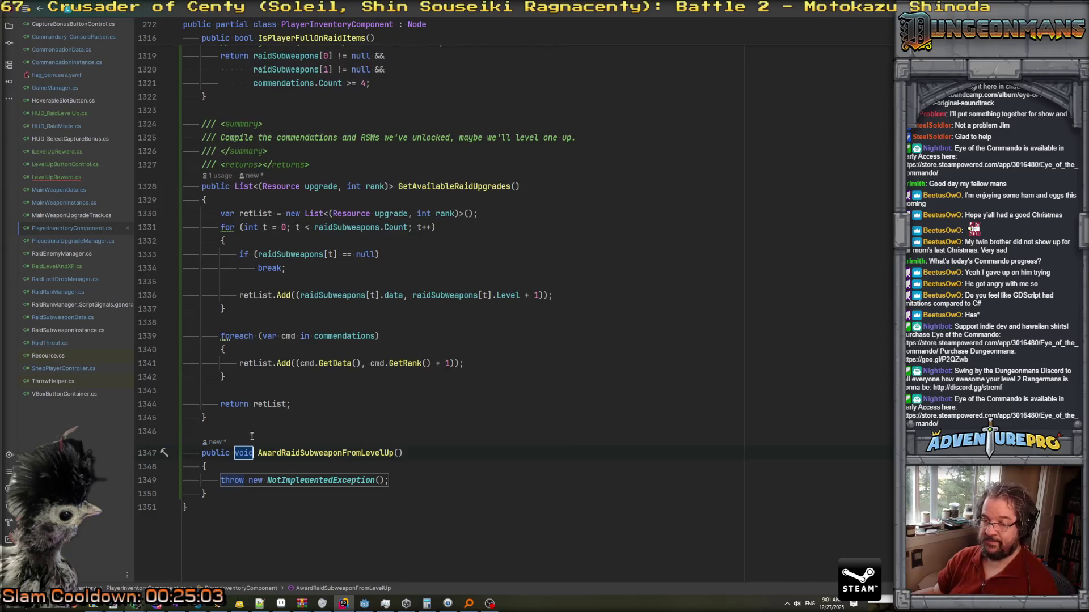
{"action": "left_click", "coordinate": [252, 432]}
{"action": "key", "text": "Return"}
{"action": "type", "text": "//"}
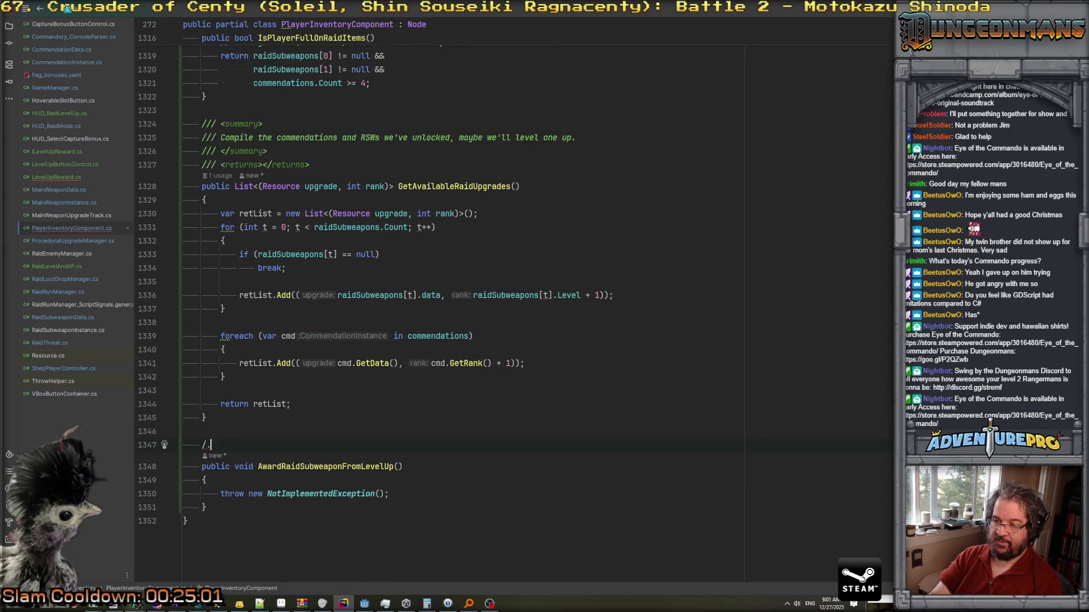
{"action": "type", "text": "/ We chose this in a level "}
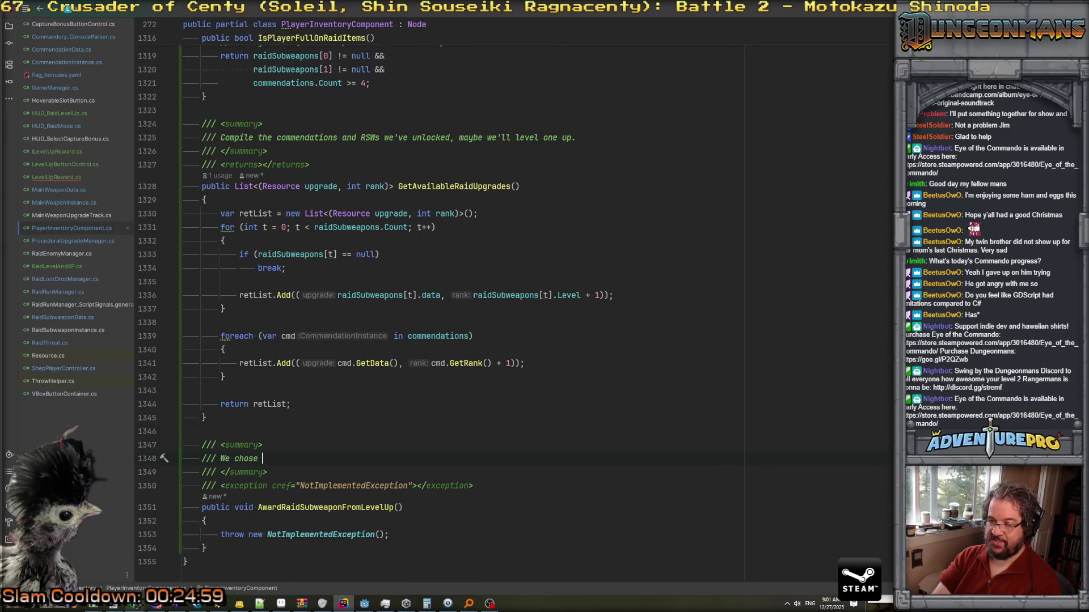
{"action": "type", "text": "up, w"}
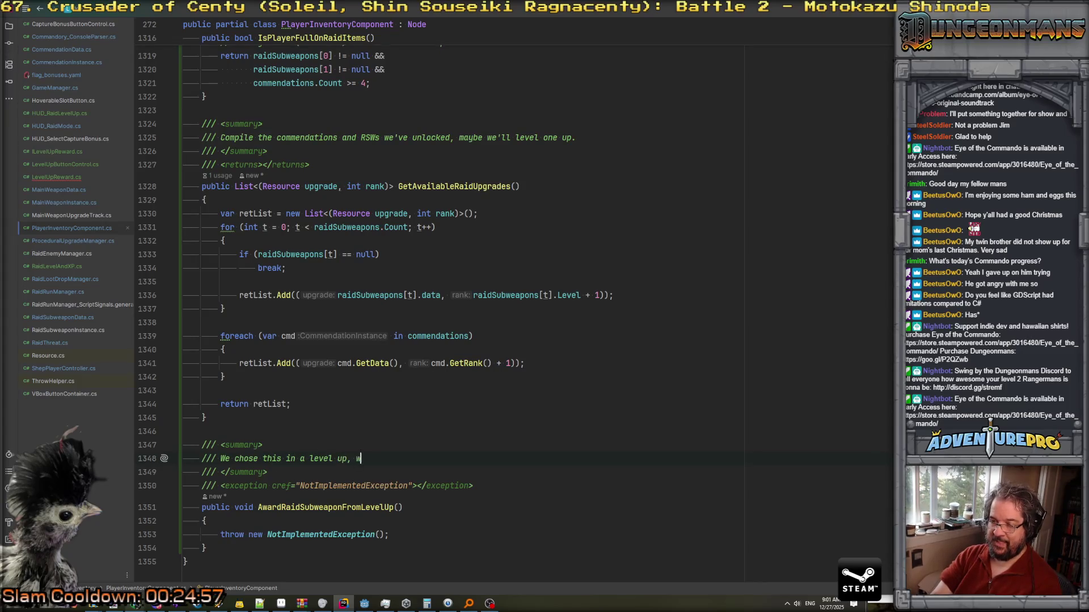
{"action": "type", "text": "hat happens now?"}
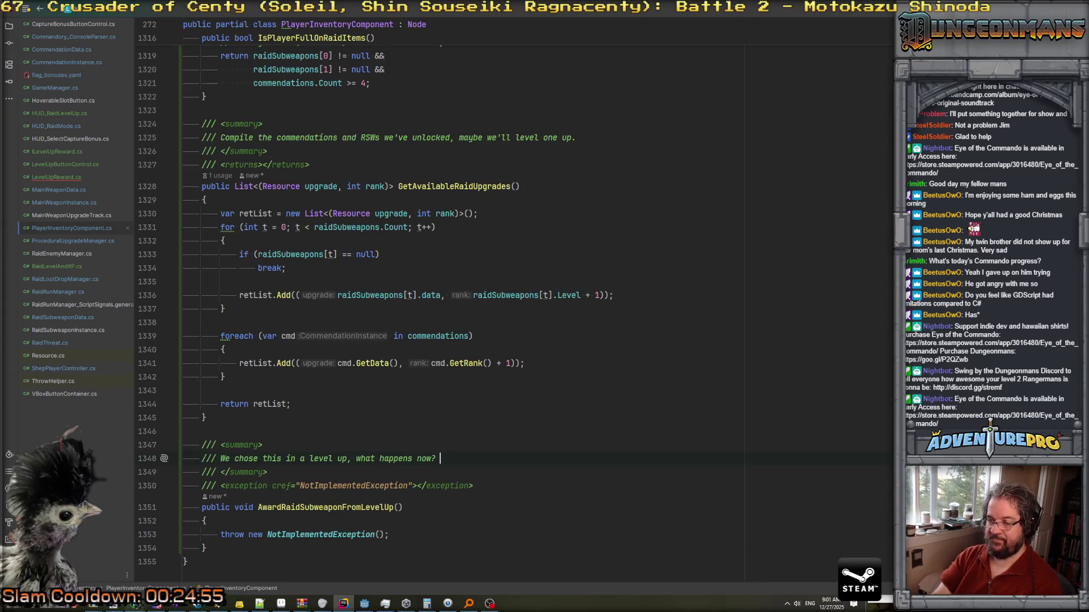
Replace the NotImplementedException body with an AddRaidSubweapon call.
{"action": "scroll", "coordinate": [317, 422], "scroll_direction": "down", "scroll_amount": 2}
{"action": "left_click", "coordinate": [317, 421]}
{"action": "key", "text": "shift+Down"}
{"action": "key", "text": "Delete"}
{"action": "key", "text": "shift+Down"}
{"action": "key", "text": "Delete"}
{"action": "key", "text": "Return"}
{"action": "type", "text": "AddS"}
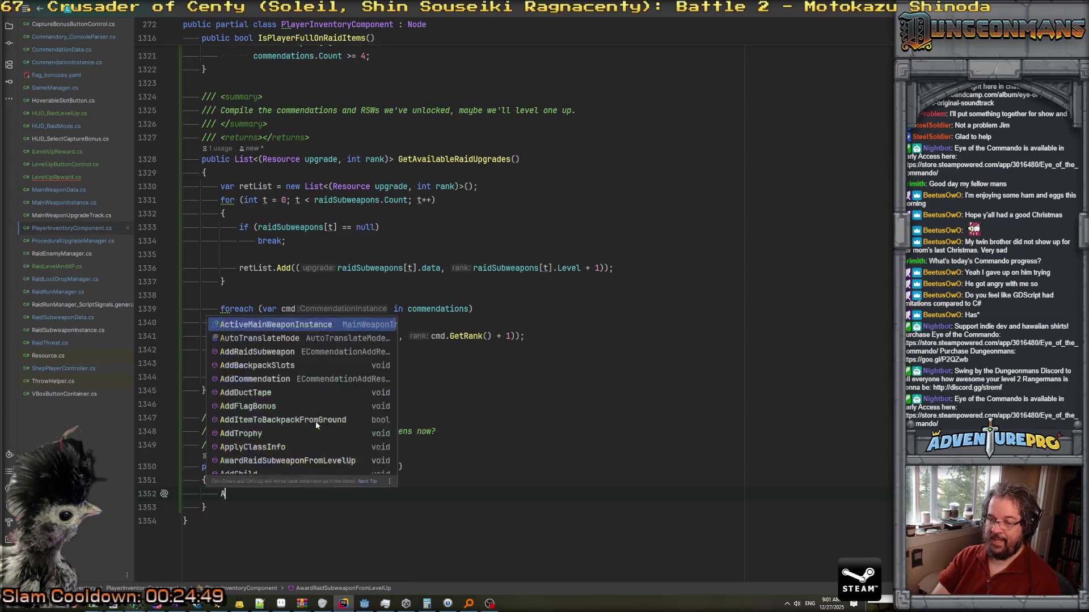
{"action": "left_click", "coordinate": [315, 426]}
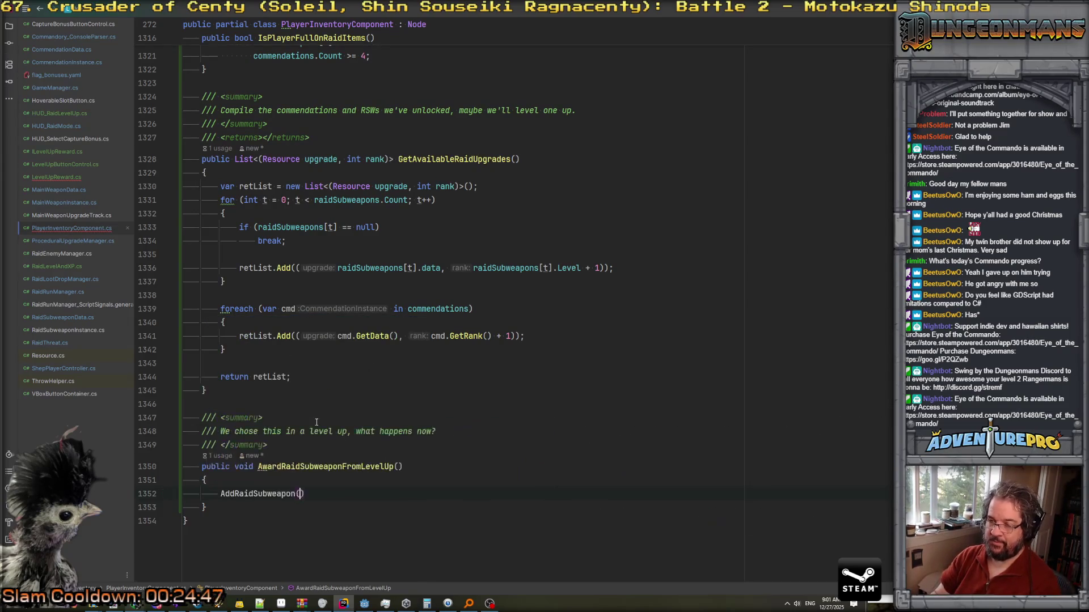
Give the method a RaidSubweaponData rsd parameter.
{"action": "left_click", "coordinate": [394, 466]}
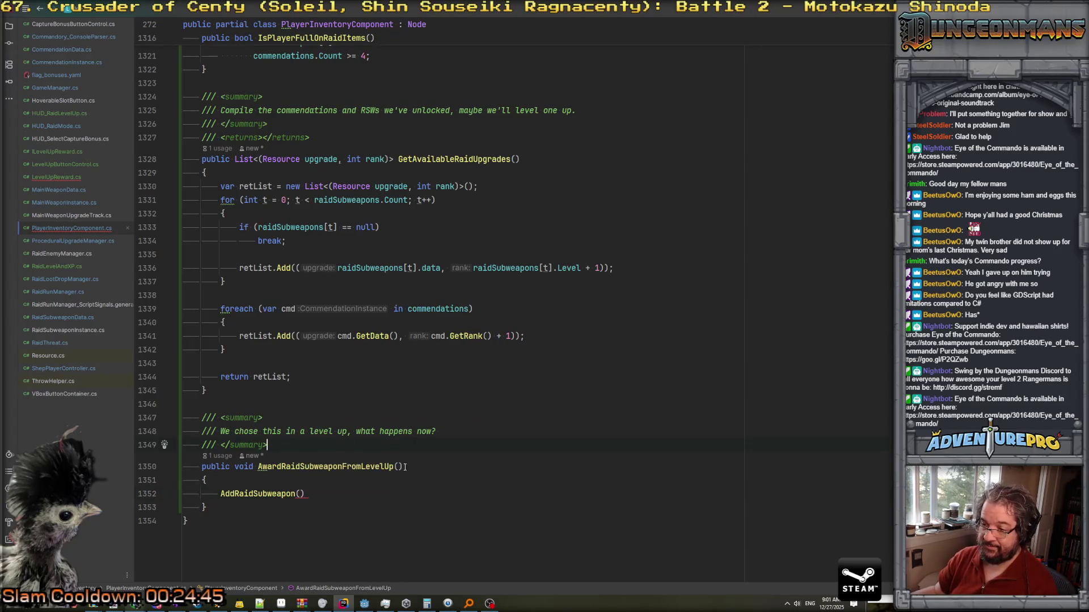
{"action": "type", "text": "RaidSu"}
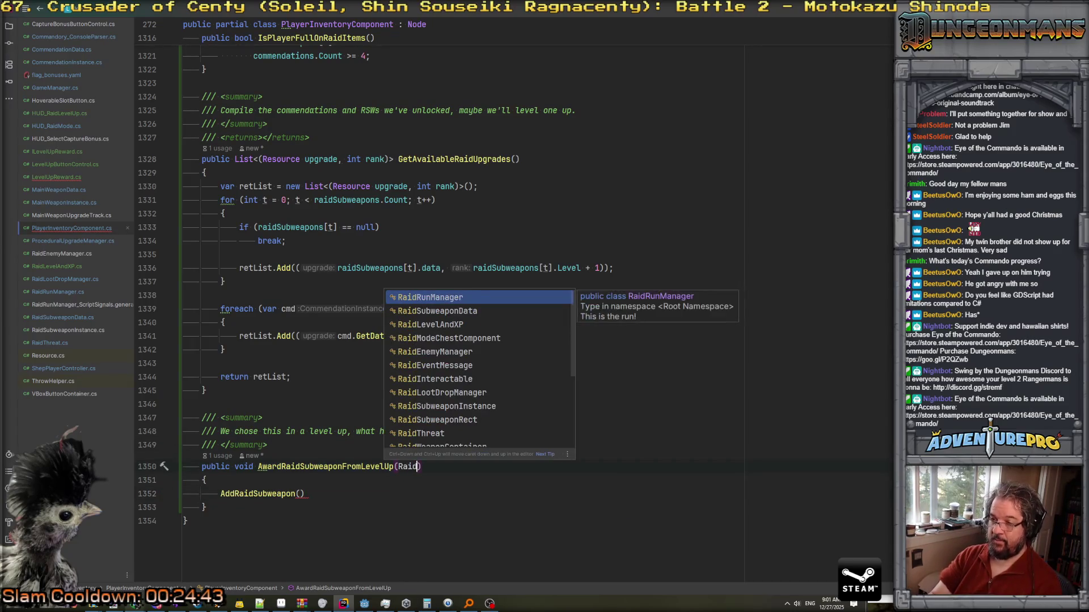
{"action": "key", "text": "Return"}
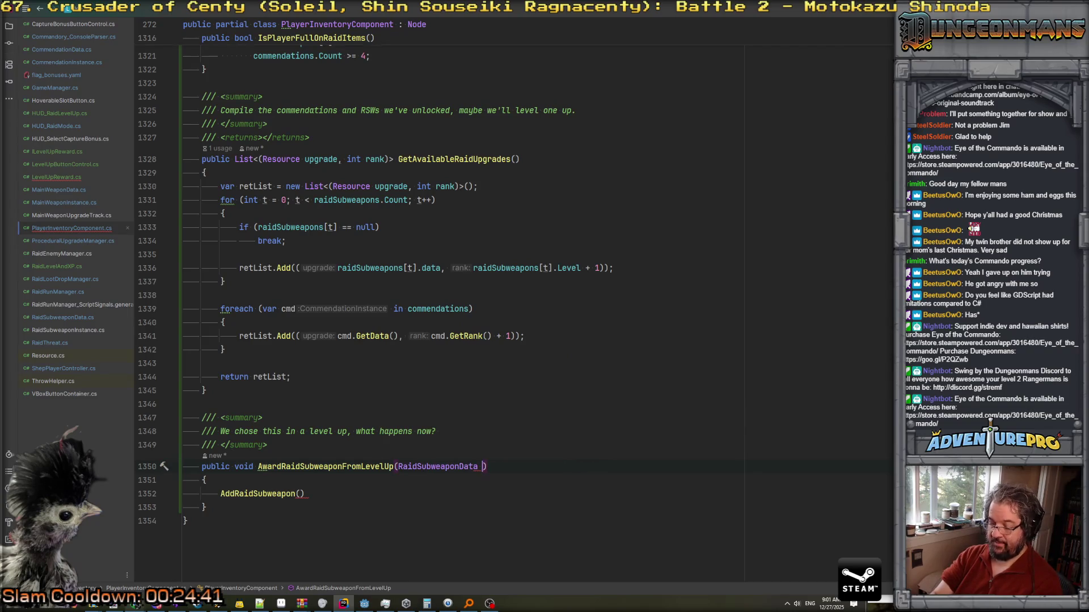
{"action": "type", "text": "rsd"}
{"action": "key", "text": "Escape"}
Pass rsd as the argument to AddRaidSubweapon.
{"action": "scroll", "coordinate": [454, 283], "scroll_direction": "up", "scroll_amount": 10}
{"action": "scroll", "coordinate": [453, 284], "scroll_direction": "up", "scroll_amount": 20}
{"action": "scroll", "coordinate": [453, 284], "scroll_direction": "up", "scroll_amount": 5}
{"action": "scroll", "coordinate": [454, 284], "scroll_direction": "down", "scroll_amount": 5}
{"action": "scroll", "coordinate": [454, 283], "scroll_direction": "up", "scroll_amount": 2}
{"action": "scroll", "coordinate": [454, 307], "scroll_direction": "up", "scroll_amount": 12}
{"action": "scroll", "coordinate": [454, 307], "scroll_direction": "down", "scroll_amount": 11}
{"action": "scroll", "coordinate": [454, 306], "scroll_direction": "down", "scroll_amount": 9}
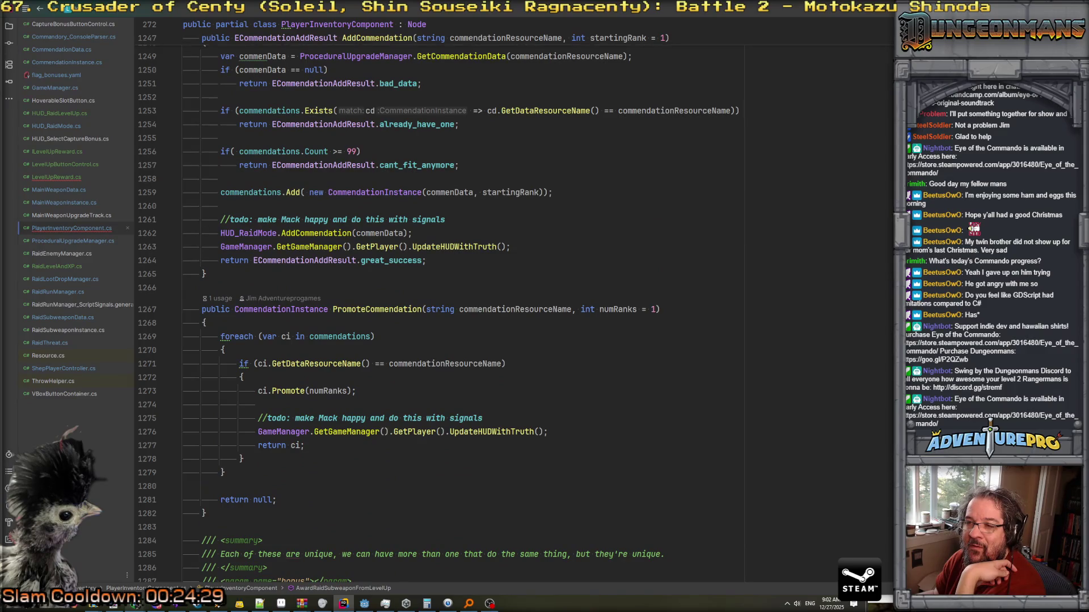
{"action": "scroll", "coordinate": [437, 314], "scroll_direction": "down", "scroll_amount": 16}
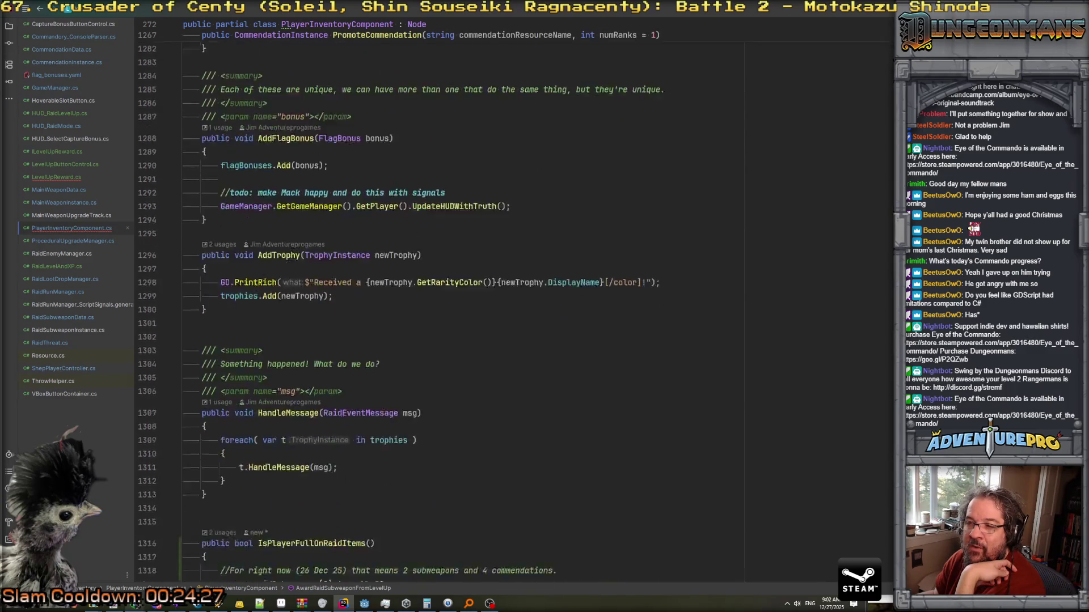
{"action": "scroll", "coordinate": [460, 495], "scroll_direction": "down", "scroll_amount": 9}
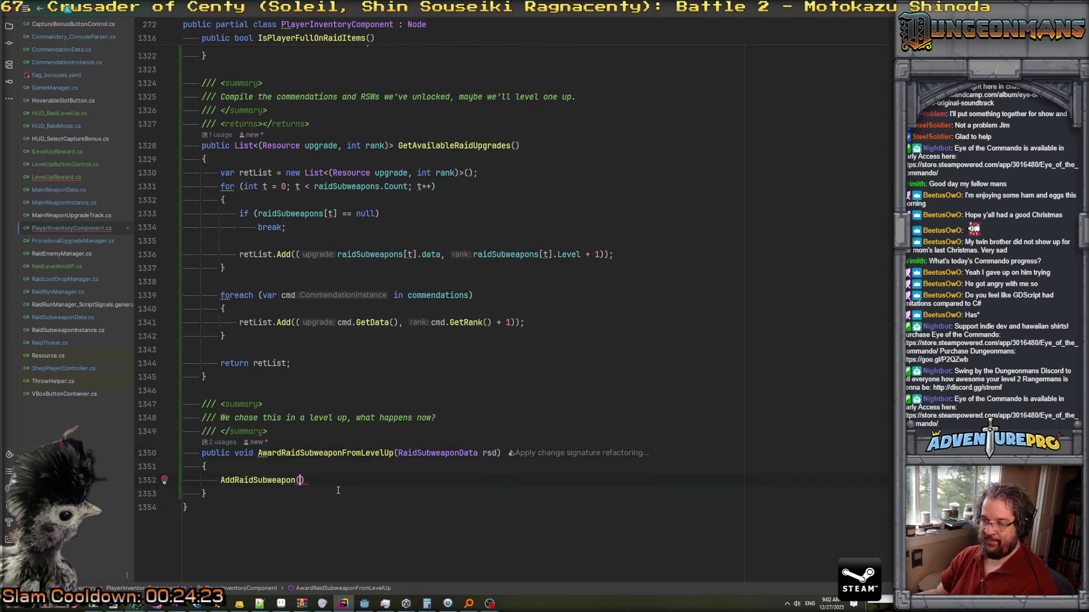
{"action": "type", "text": "rs"}
{"action": "key", "text": "Return"}
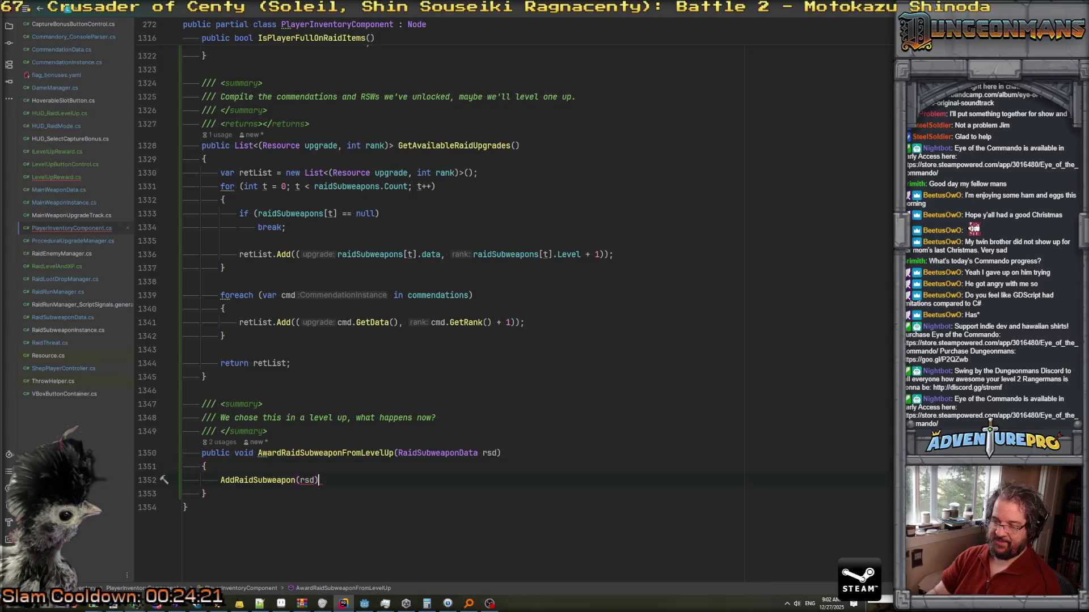
Inspect the AddRaidSubweapon definition, which takes a RaidSubweaponInstance.
{"action": "mouse_move", "coordinate": [268, 480]}
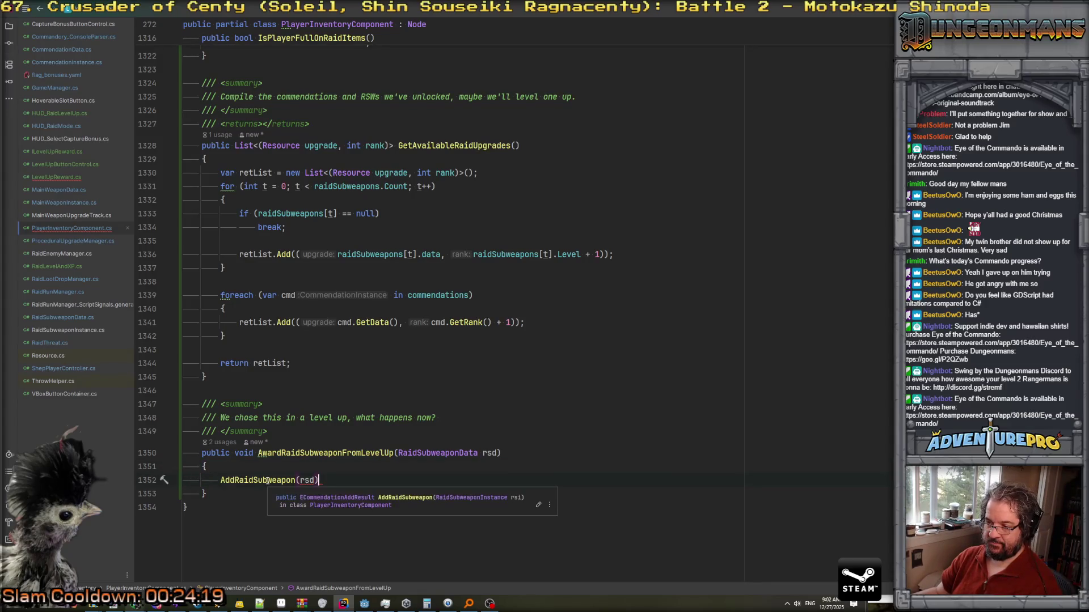
{"action": "left_click", "coordinate": [258, 480], "text": "ctrl"}
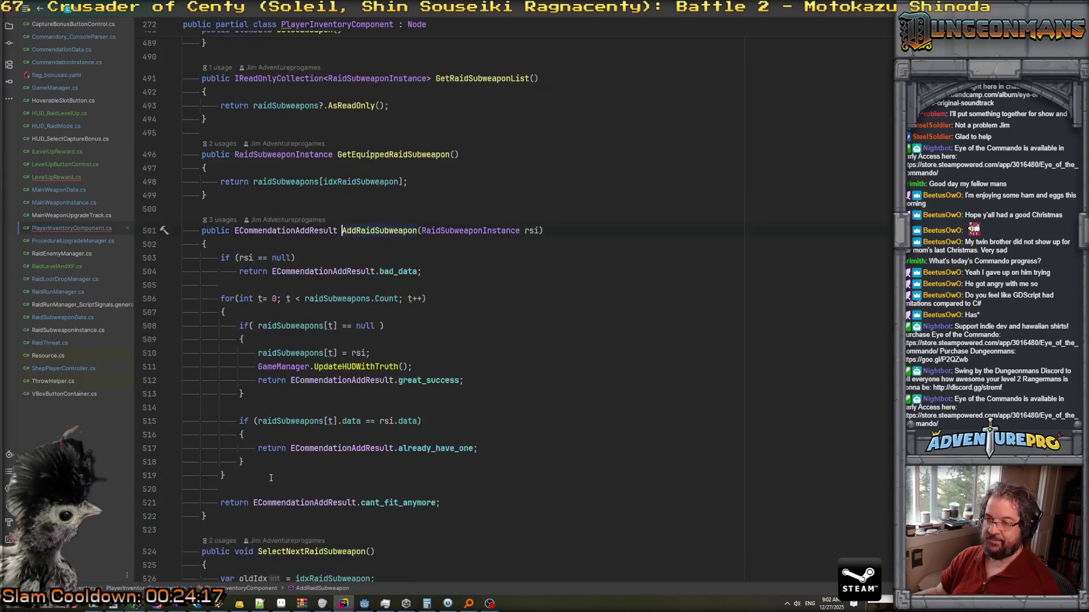
{"action": "scroll", "coordinate": [462, 467], "scroll_direction": "down", "scroll_amount": 3}
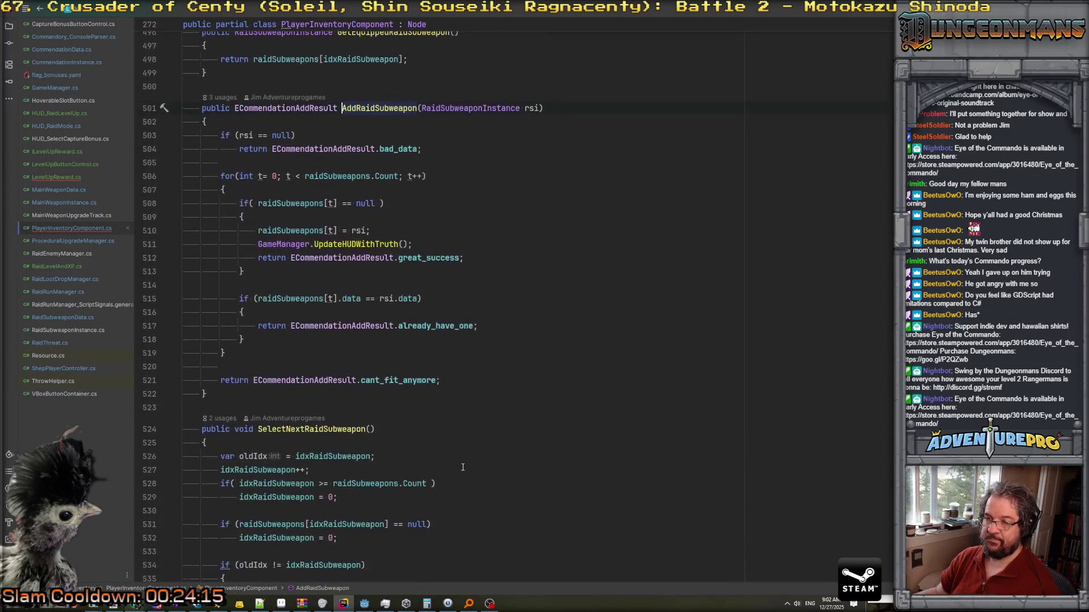
{"action": "scroll", "coordinate": [463, 468], "scroll_direction": "up", "scroll_amount": 2}
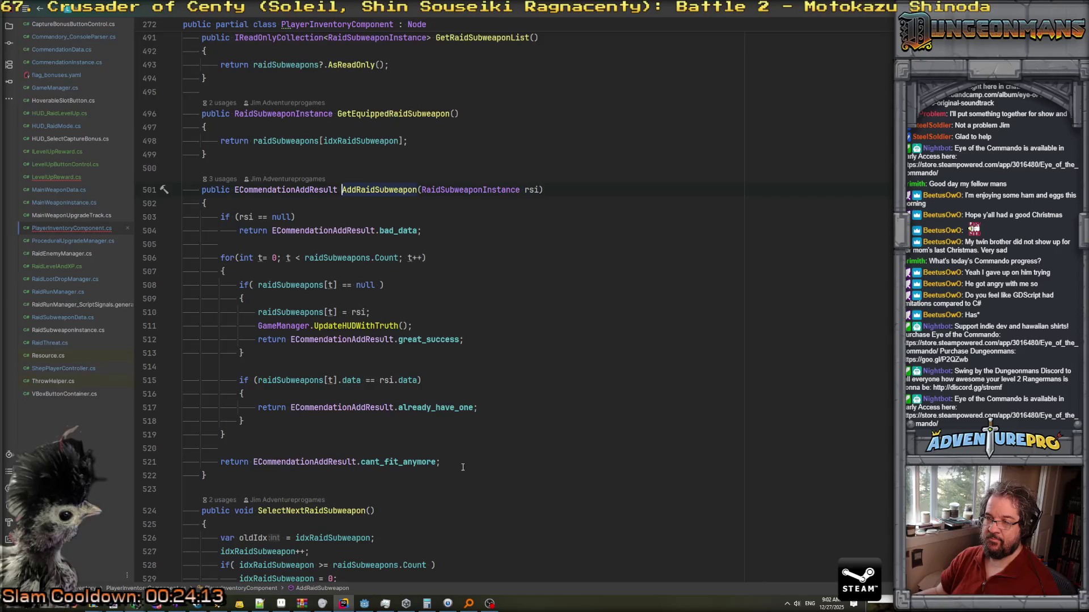
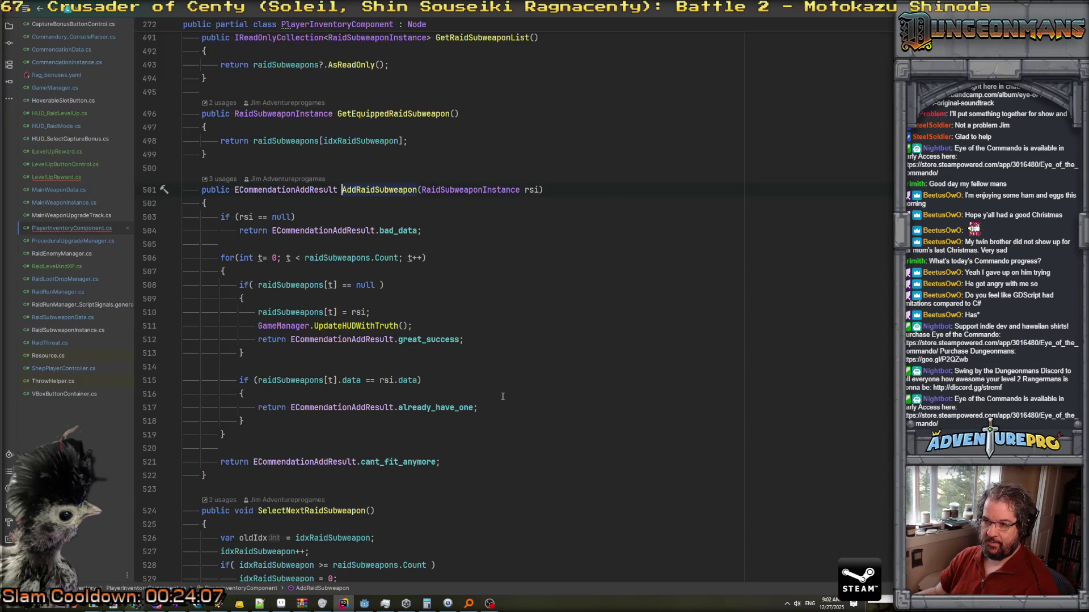
Find usages of AddRaidSubweapon, inspect the console parser's call, then return to AwardRaidSubweaponFromLevelUp.
{"action": "key", "text": "alt+F7"}
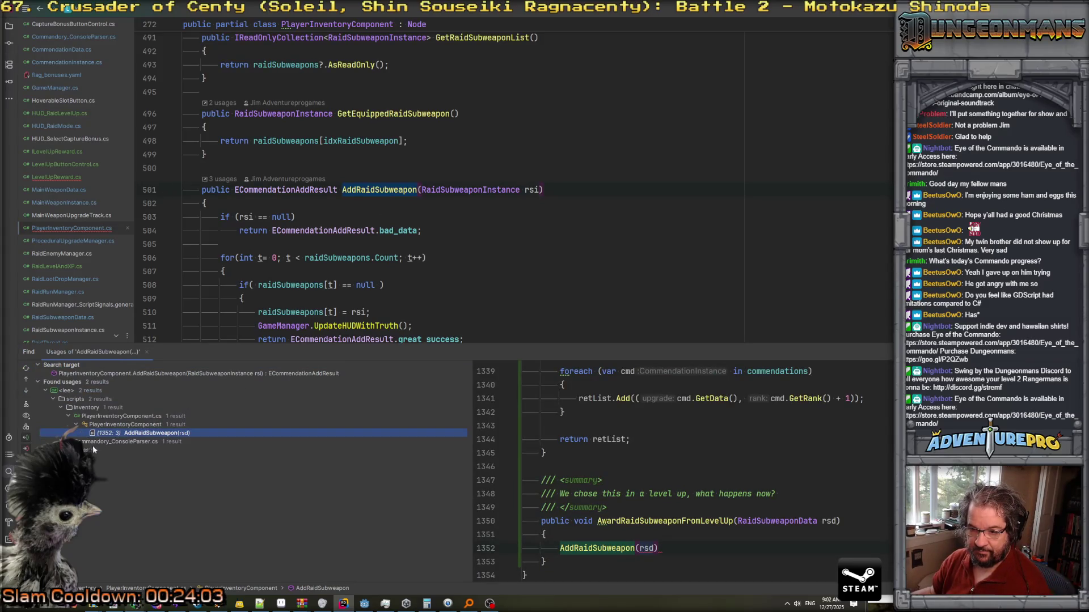
{"action": "left_click", "coordinate": [69, 441]}
{"action": "double_click", "coordinate": [170, 459]}
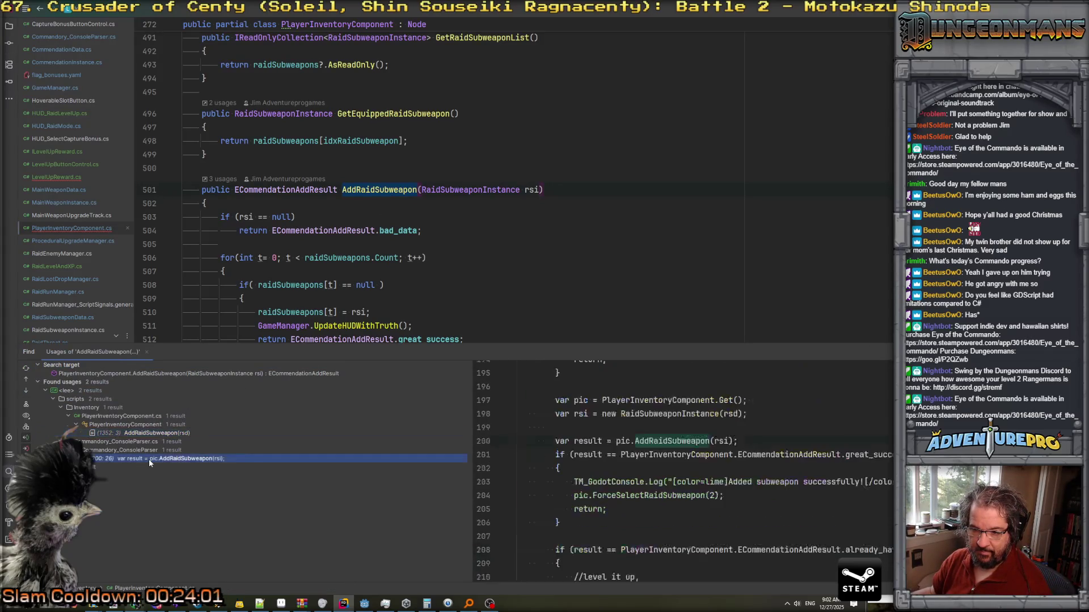
{"action": "scroll", "coordinate": [322, 279], "scroll_direction": "up", "scroll_amount": 2}
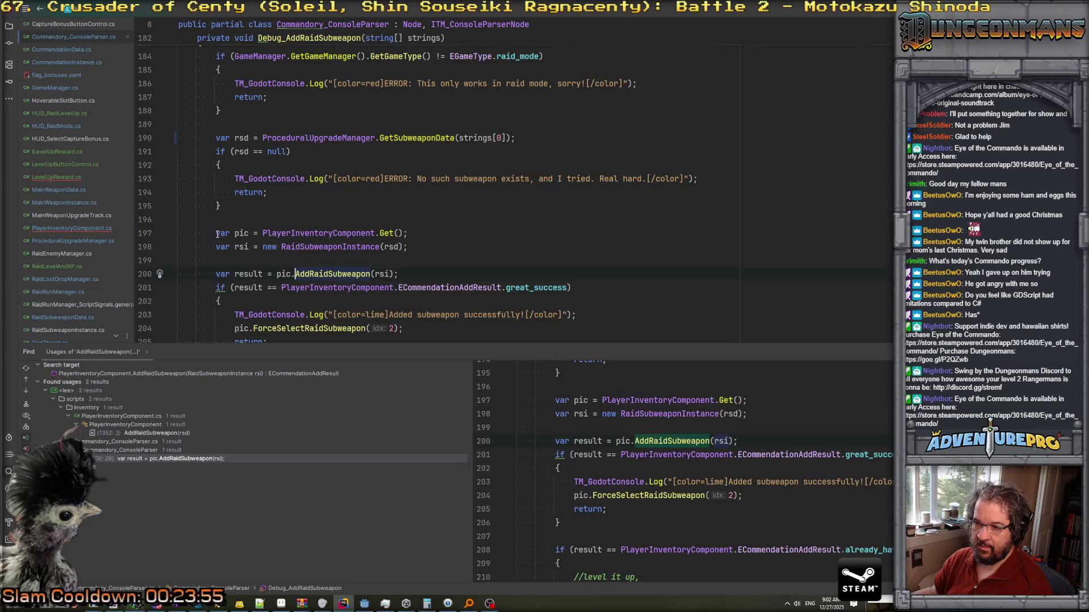
{"action": "left_click", "coordinate": [315, 248]}
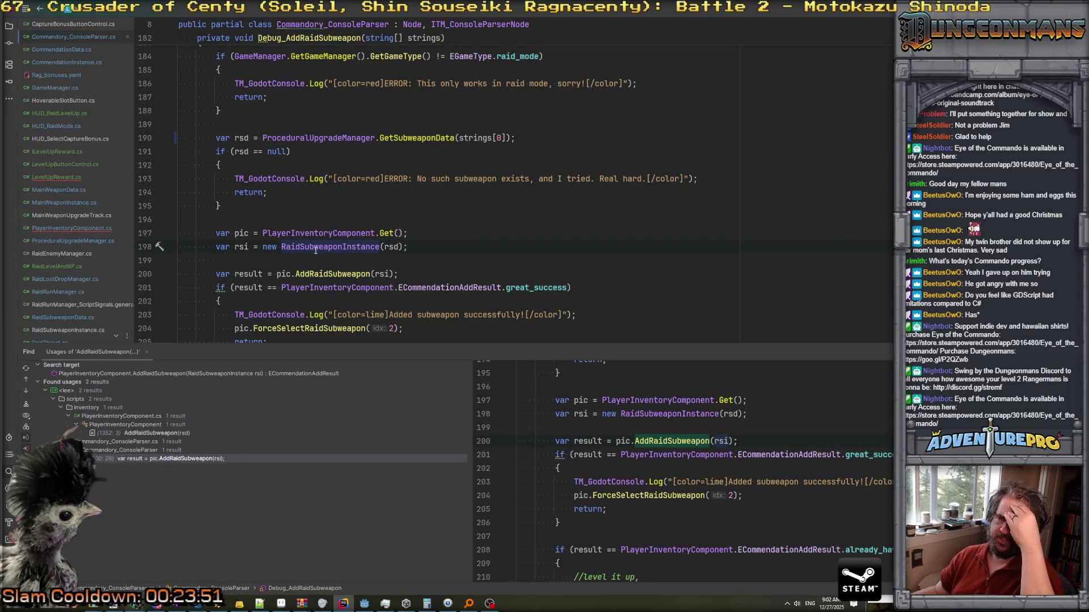
{"action": "key", "text": "ctrl+alt+Down"}
{"action": "key", "text": "ctrl+alt+Down"}
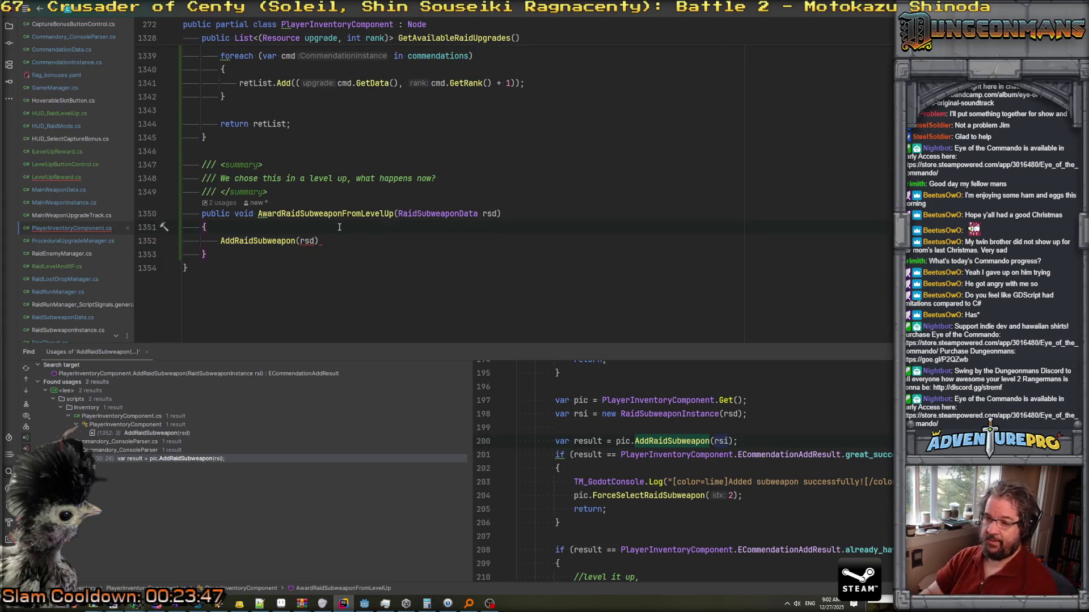
Add an if block checking whether raidSubweapons[0]?.data == rsd.
{"action": "key", "text": "Return"}
{"action": "type", "text": "if( "}
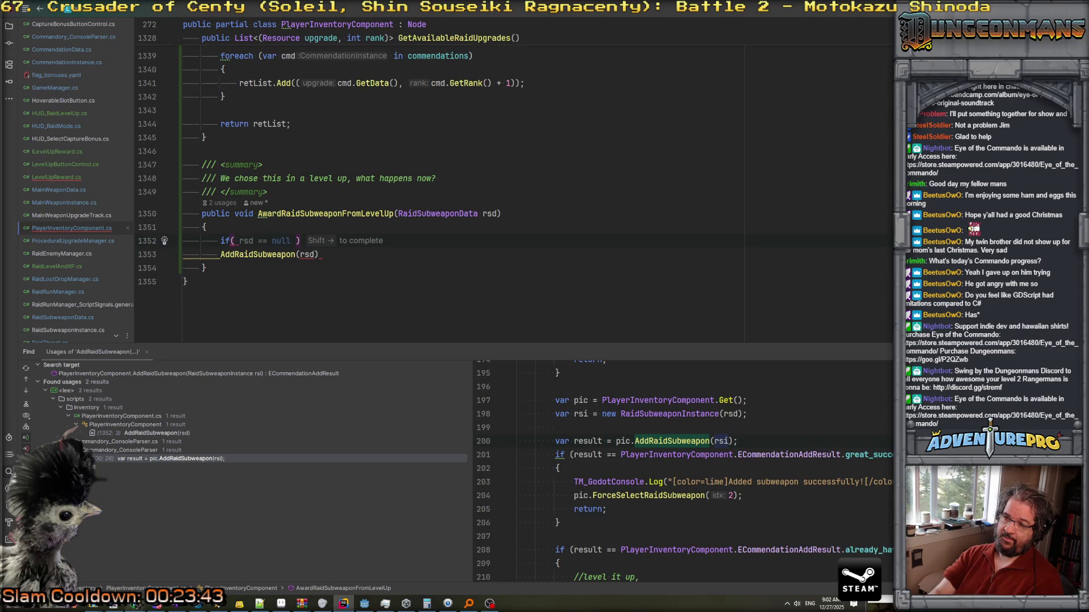
{"action": "type", "text": "rai"}
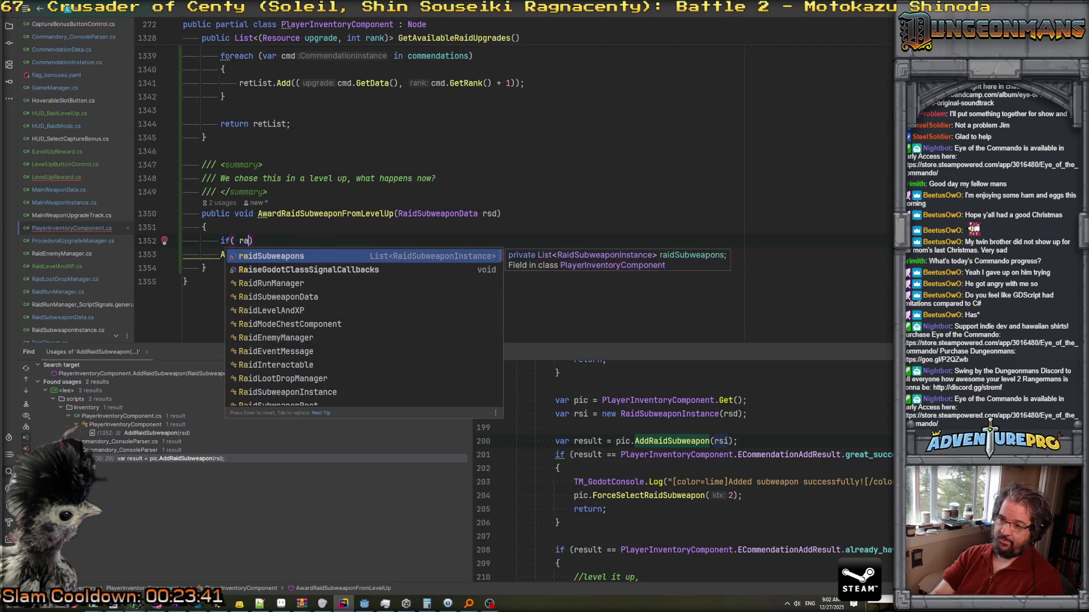
{"action": "key", "text": "Return"}
{"action": "type", "text": "[0]."}
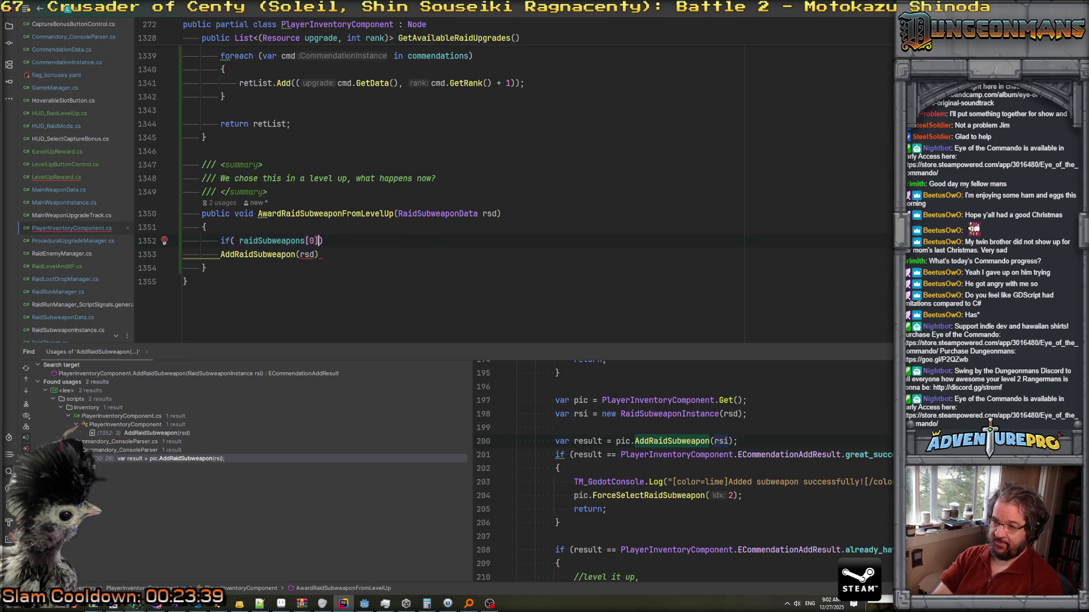
{"action": "key", "text": "BackSpace"}
{"action": "key", "text": "BackSpace"}
{"action": "type", "text": "?.data "}
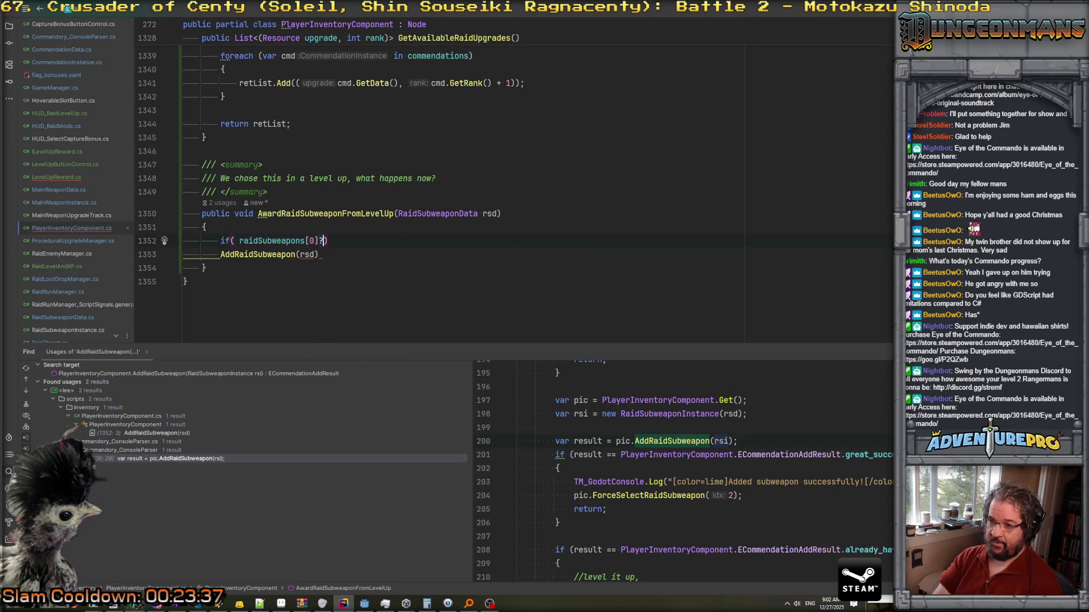
{"action": "type", "text": "== rsd )"}
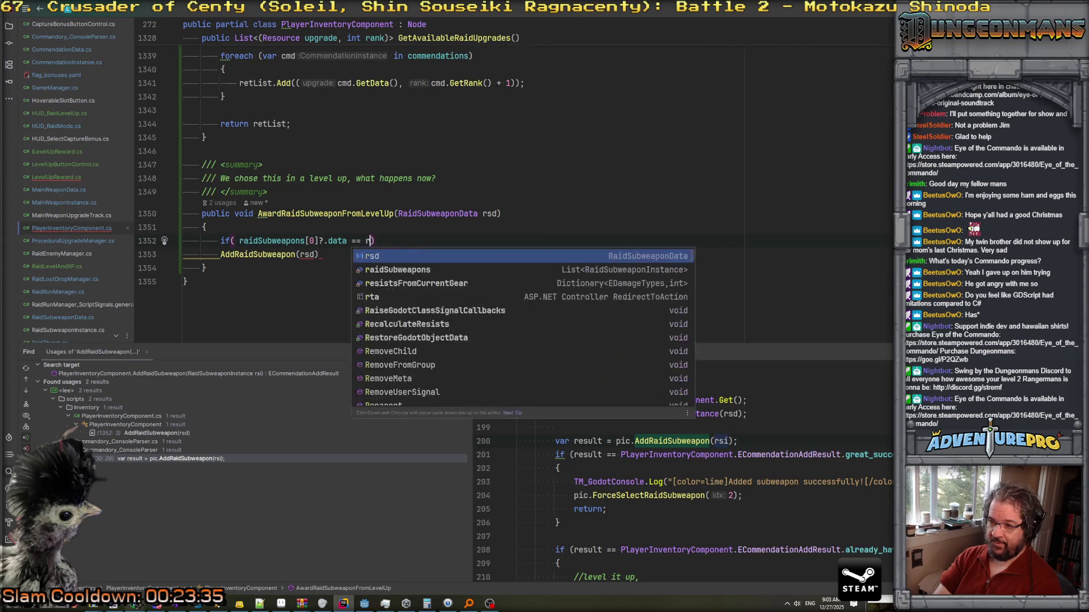
{"action": "key", "text": "Return"}
{"action": "type", "text": "{"}
{"action": "key", "text": "Return"}
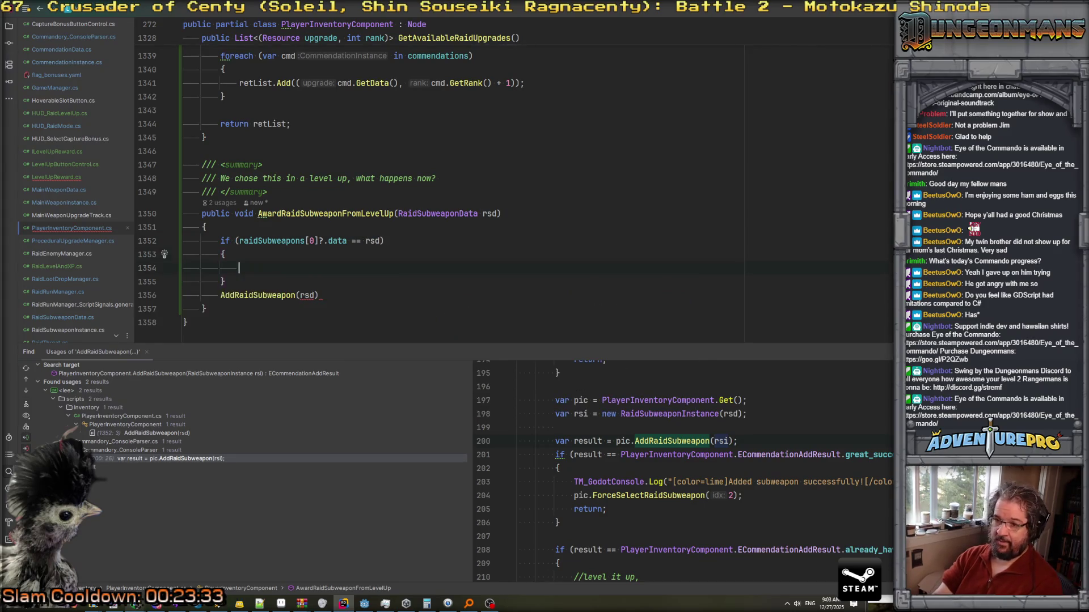
{"action": "key", "text": "Down"}
{"action": "key", "text": "Return"}
Add an else-if block checking whether raidSubweapons[1] data matches rsd.
{"action": "type", "text": "else if( rai"}
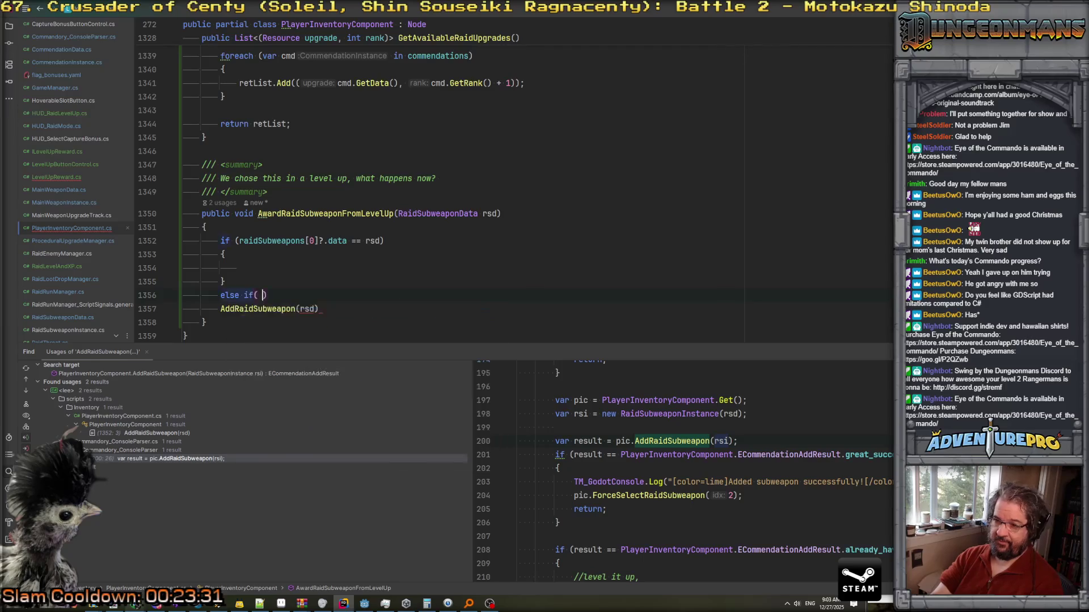
{"action": "key", "text": "Return"}
{"action": "key", "text": "shift+Right"}
{"action": "key", "text": "Return"}
{"action": "type", "text": "{"}
{"action": "key", "text": "Return"}
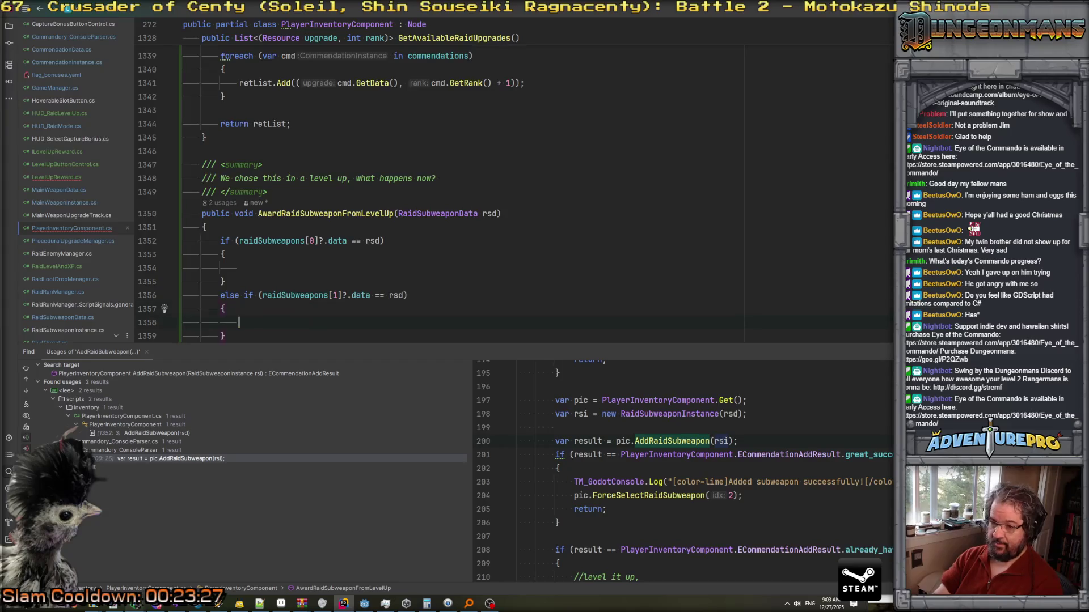
Replace the old AddRaidSubweapon(rsd) call with an else creating a RaidSubweaponInstance and calling AddRaidSubweapon(rsi).
{"action": "scroll", "coordinate": [294, 244], "scroll_direction": "down", "scroll_amount": 3}
{"action": "left_click_drag", "start_coordinate": [225, 238], "coordinate": [350, 237]}
{"action": "key", "text": "BackSpace"}
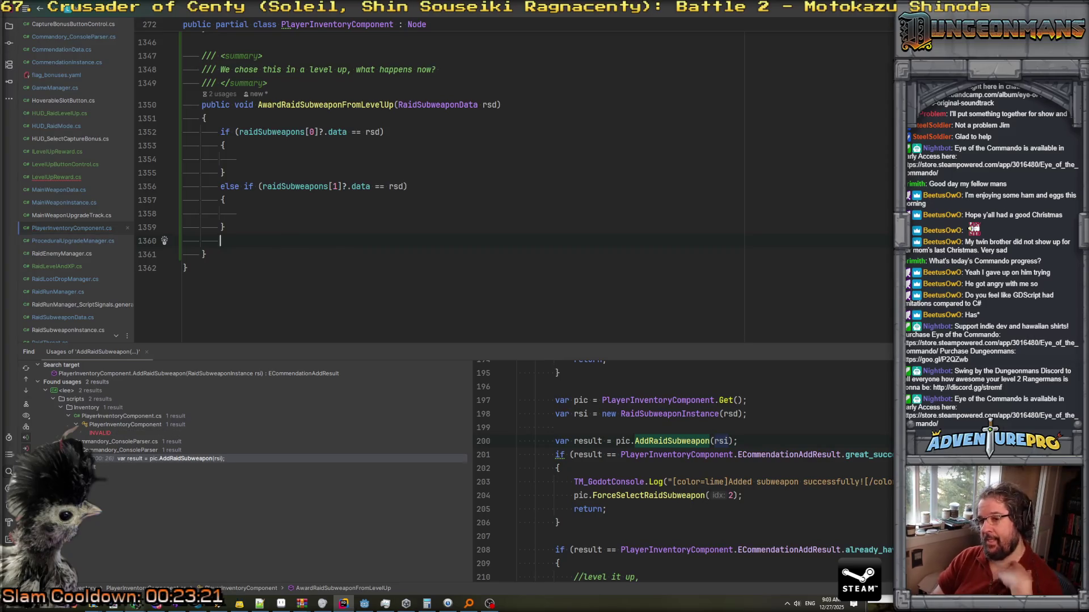
{"action": "type", "text": "else"}
{"action": "key", "text": "Return"}
{"action": "type", "text": "var rsiu"}
{"action": "type", "text": " new Rai"}
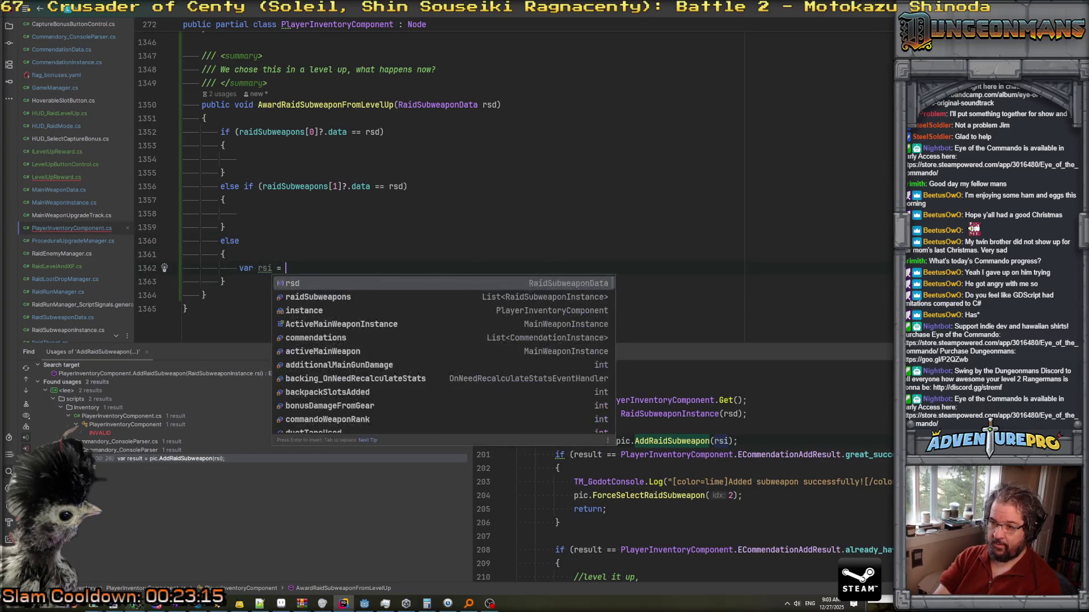
{"action": "type", "text": "S"}
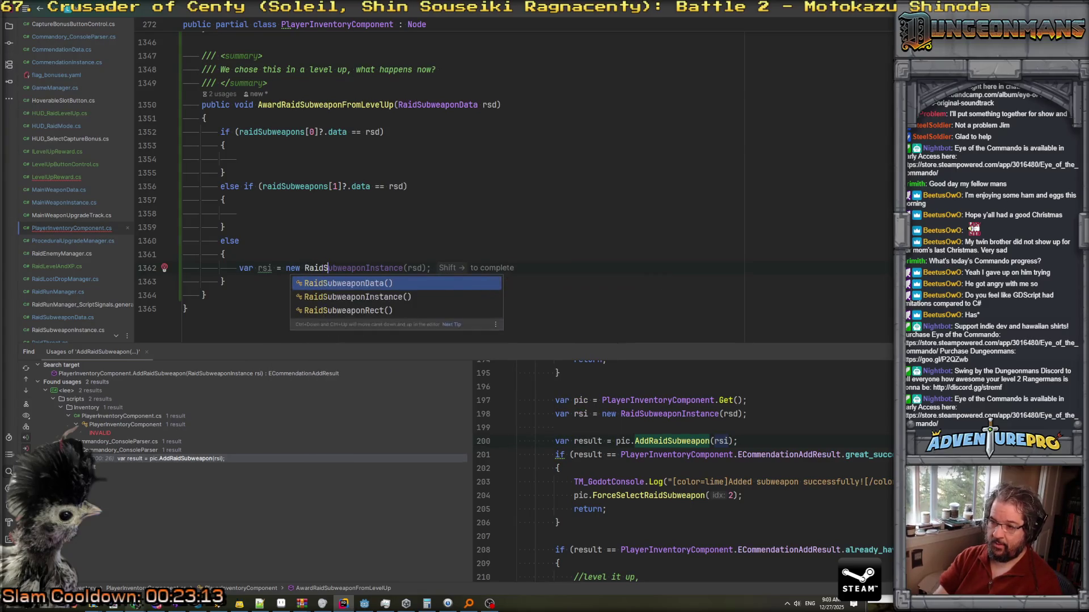
{"action": "key", "text": "shift+Right"}
{"action": "key", "text": "Return"}
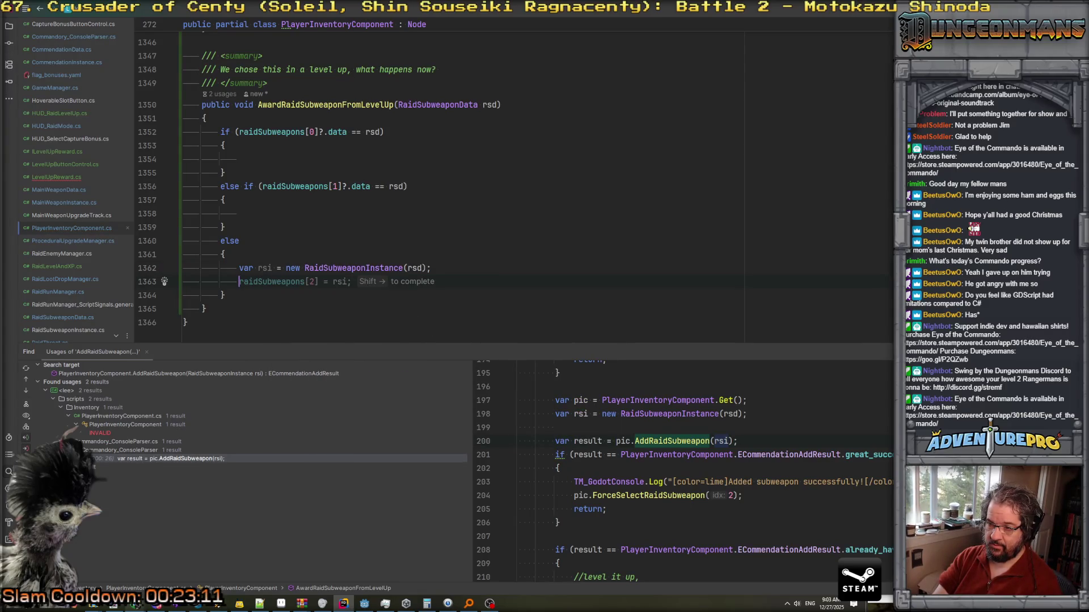
{"action": "type", "text": "awa"}
{"action": "key", "text": "Escape"}
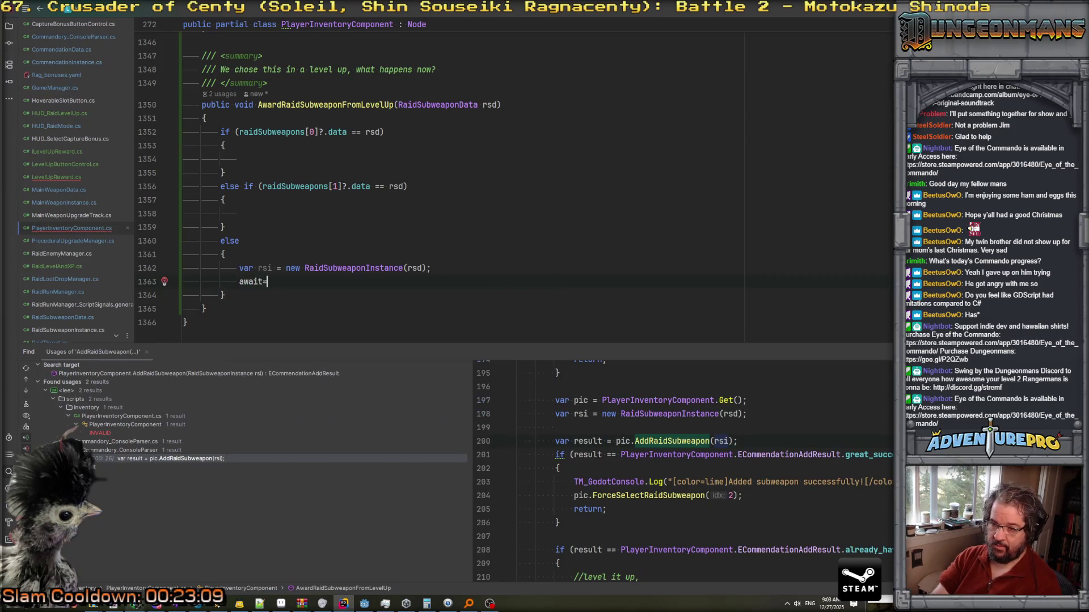
{"action": "key", "text": "BackSpace"}
{"action": "key", "text": "BackSpace"}
{"action": "key", "text": "BackSpace"}
{"action": "type", "text": "Add"}
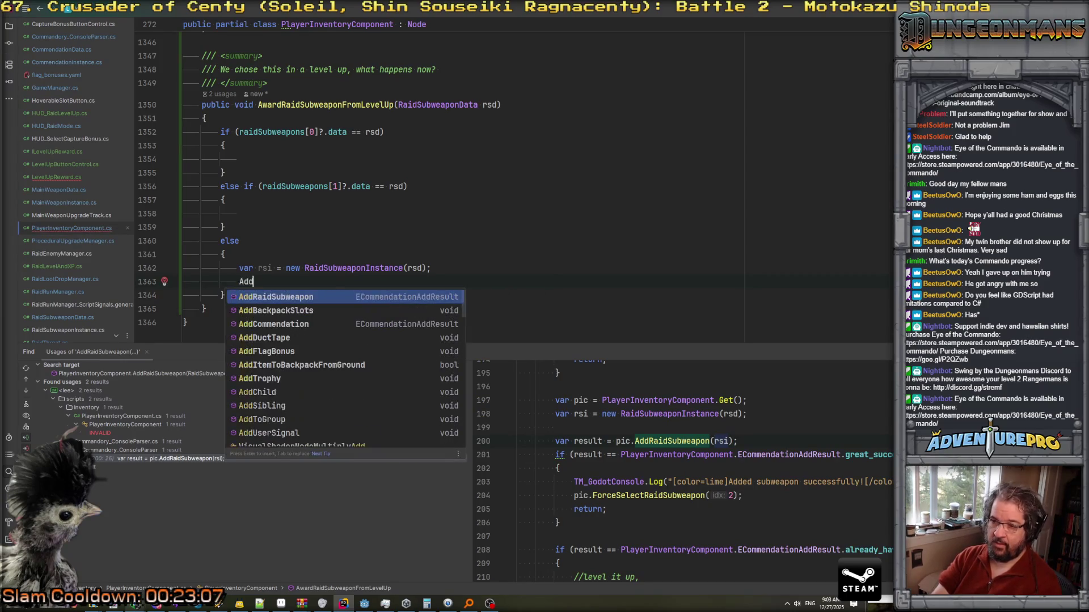
{"action": "key", "text": "Return"}
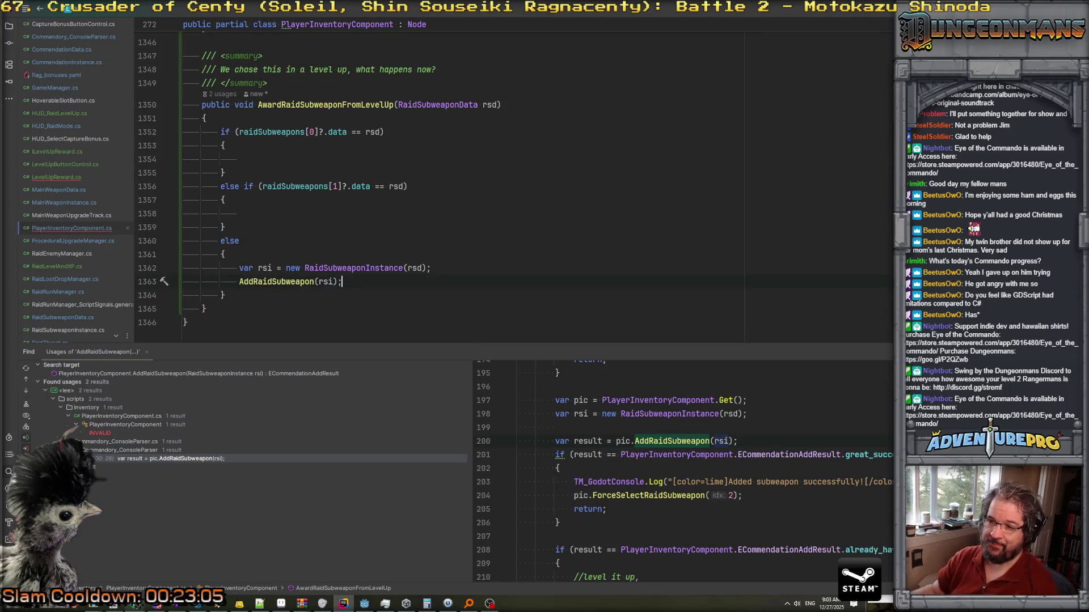
Review the slot 0, slot 1 and else blocks, then insert a blank line at the method start.
{"action": "scroll", "coordinate": [454, 187], "scroll_direction": "up", "scroll_amount": 2}
{"action": "left_click", "coordinate": [455, 187]}
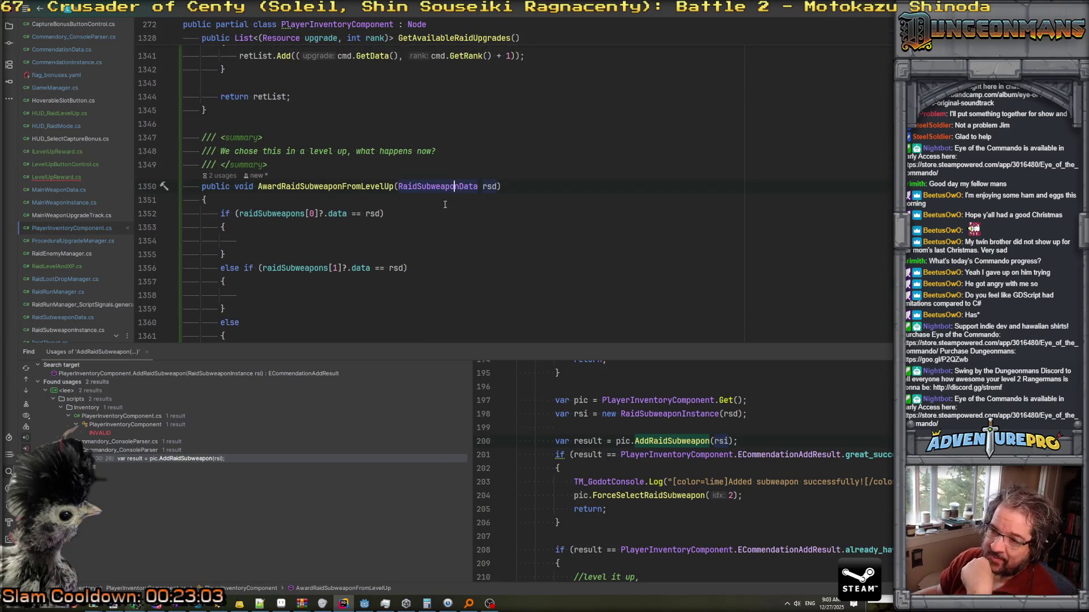
{"action": "left_click", "coordinate": [348, 219]}
{"action": "key", "text": "Left"}
{"action": "key", "text": "Left"}
{"action": "key", "text": "Left"}
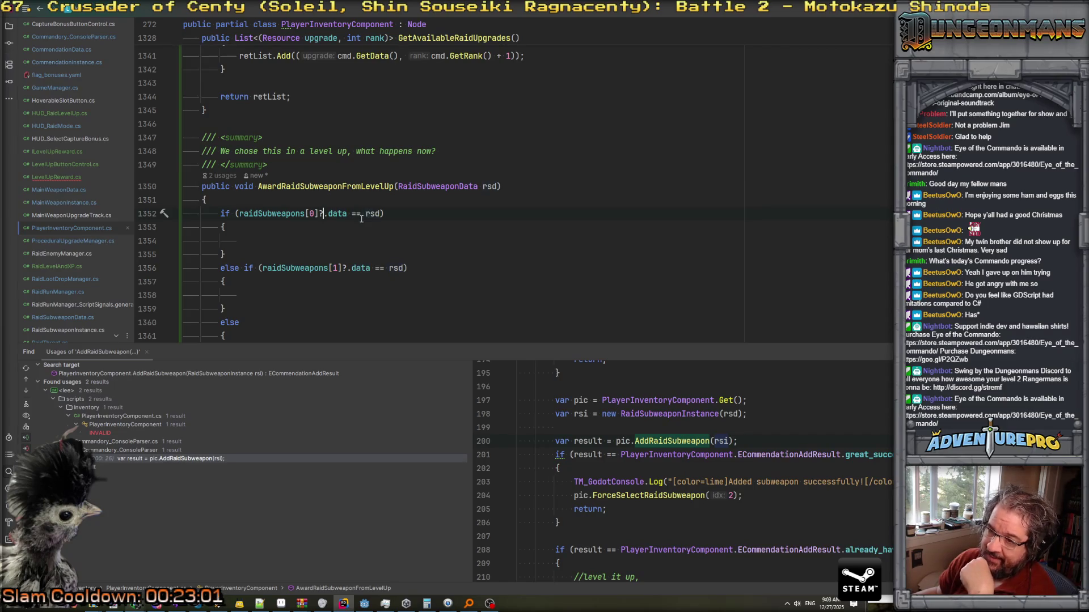
{"action": "left_click", "coordinate": [377, 214]}
{"action": "left_click", "coordinate": [314, 231]}
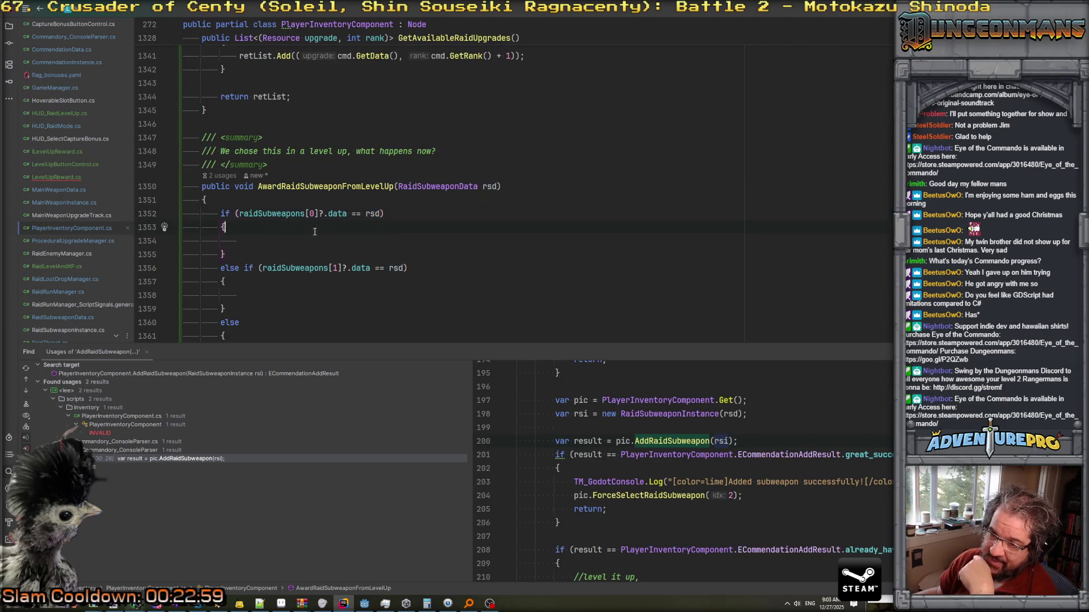
{"action": "scroll", "coordinate": [293, 236], "scroll_direction": "down", "scroll_amount": 3}
{"action": "left_click", "coordinate": [353, 187]}
{"action": "left_click", "coordinate": [321, 215]}
{"action": "scroll", "coordinate": [317, 215], "scroll_direction": "down", "scroll_amount": 1}
{"action": "left_click", "coordinate": [307, 212]}
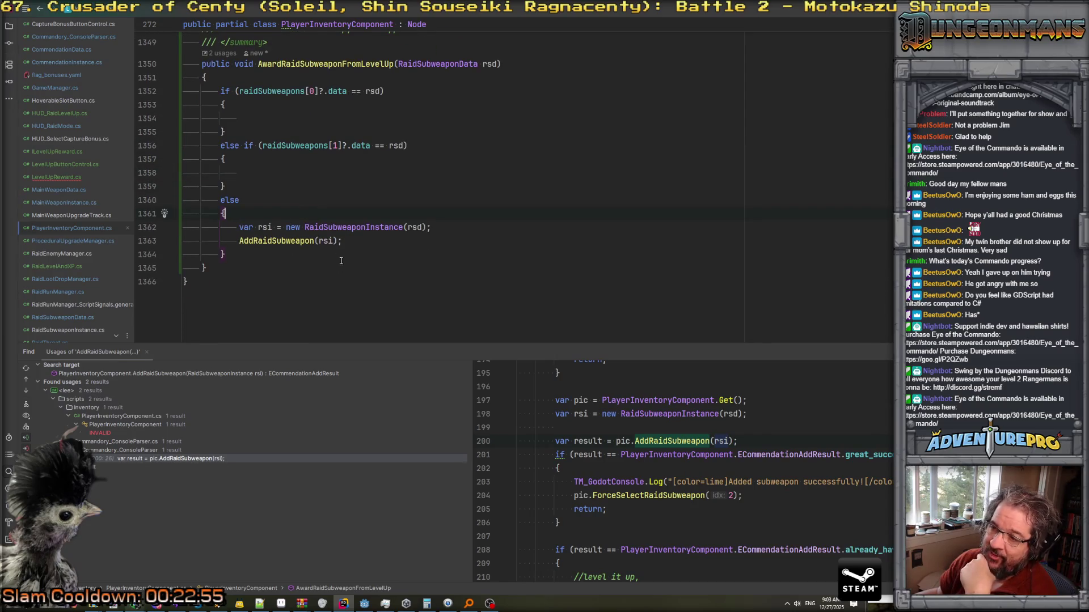
{"action": "mouse_move", "coordinate": [353, 230]}
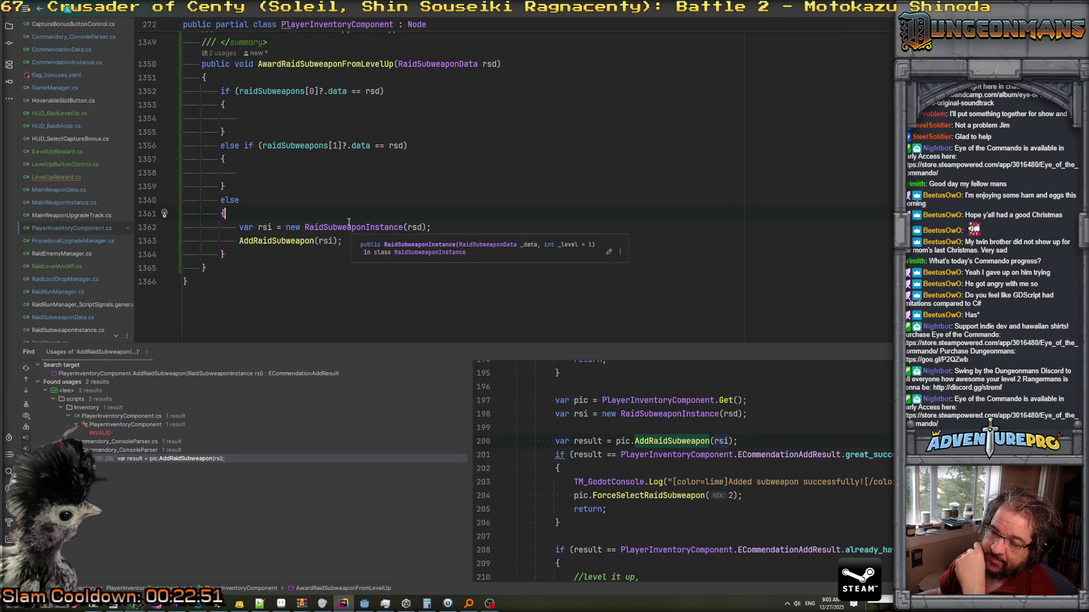
{"action": "scroll", "coordinate": [352, 227], "scroll_direction": "up", "scroll_amount": 3}
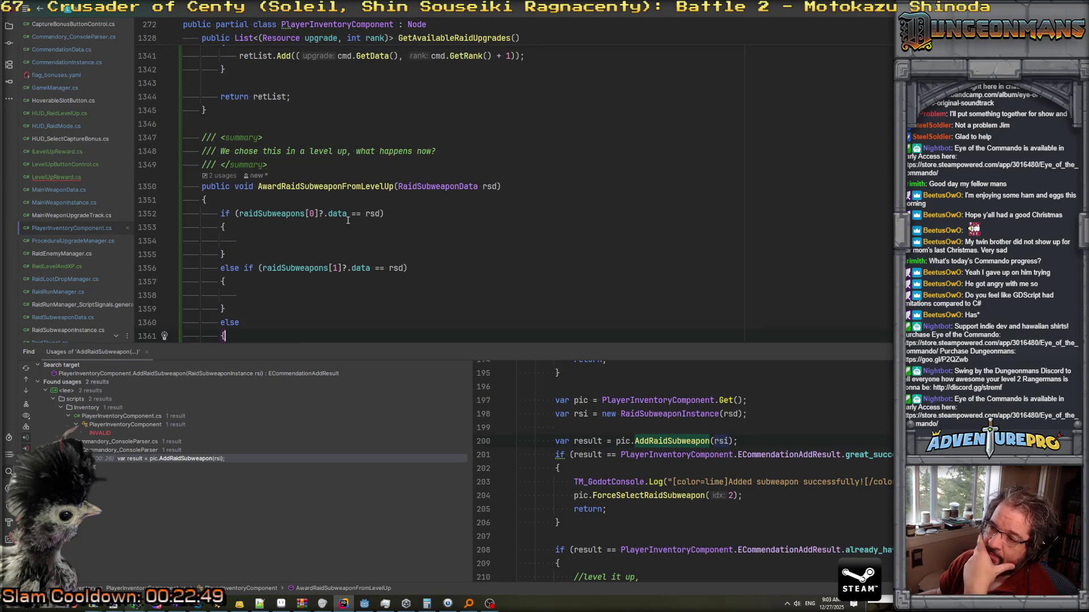
{"action": "left_click", "coordinate": [270, 203]}
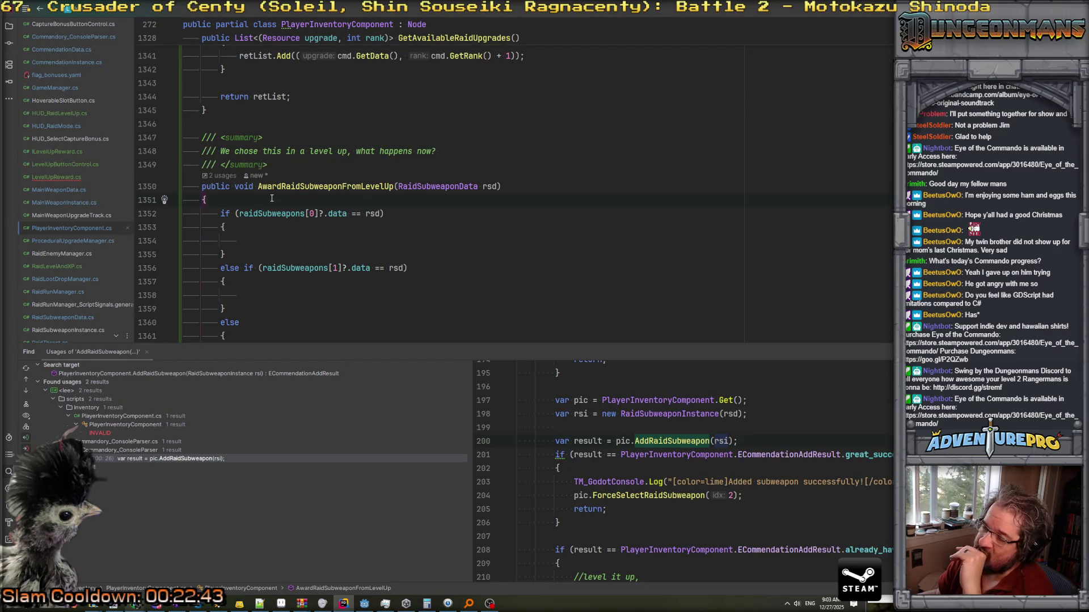
{"action": "key", "text": "Return"}
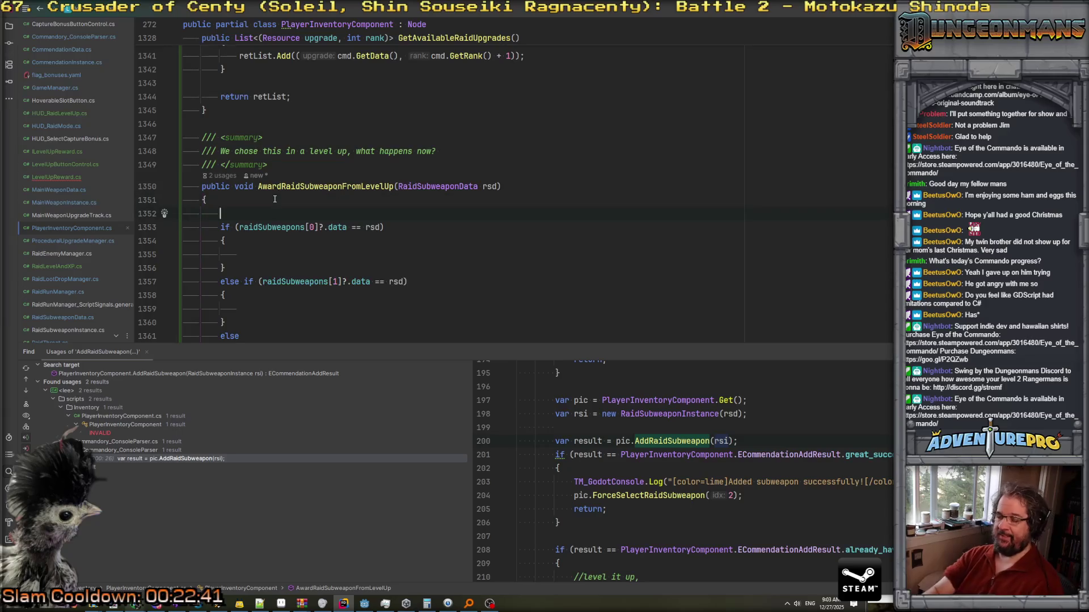
Add a for loop over raidSubweapons.Count that returns when raidSubweapons[t]?.data == rsd.
{"action": "type", "text": "for(int t=0; t"}
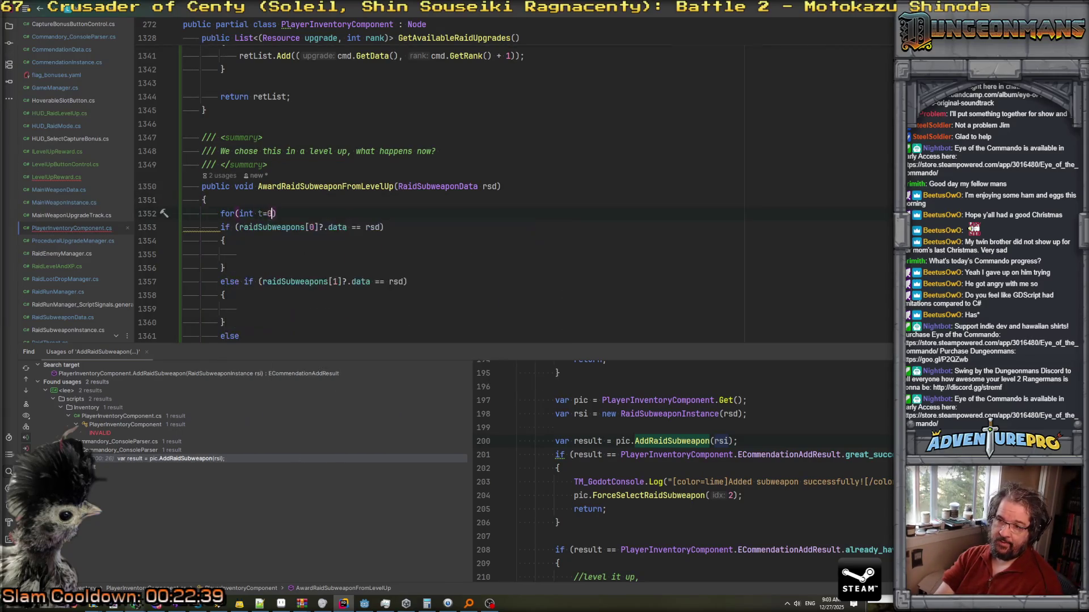
{"action": "type", "text": " < raidSubweapons."}
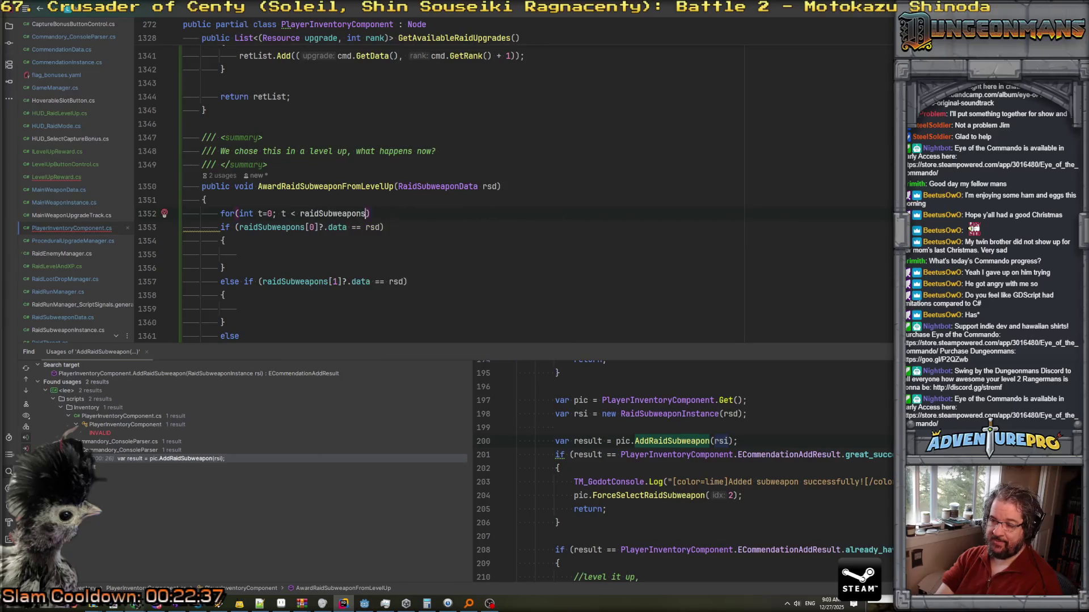
{"action": "key", "text": "Tab"}
{"action": "key", "text": "Return"}
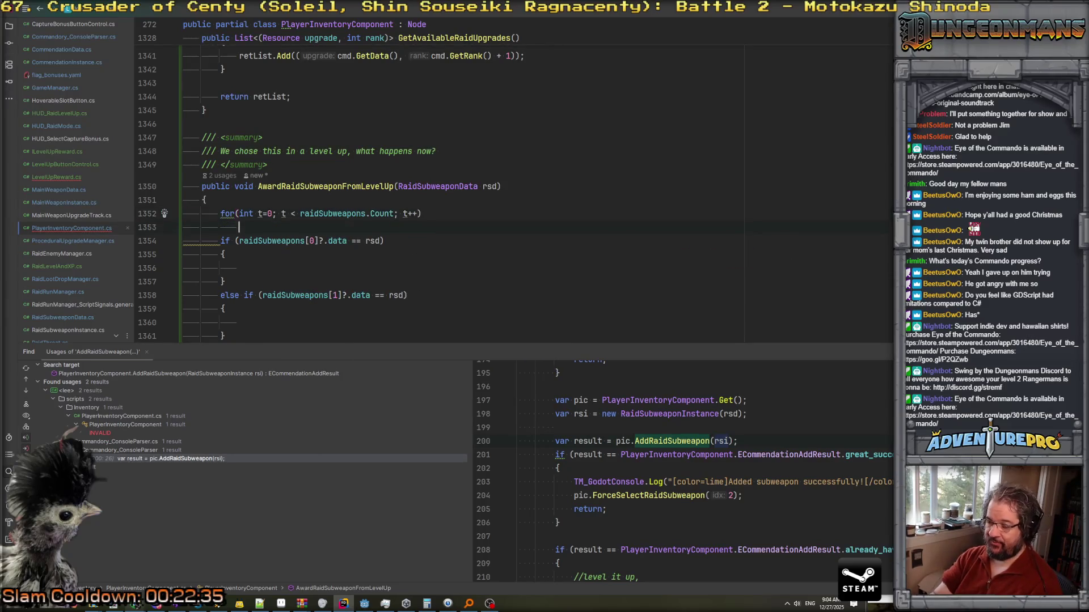
{"action": "type", "text": "{"}
{"action": "key", "text": "Return"}
{"action": "type", "text": "if( raidSubweapons"}
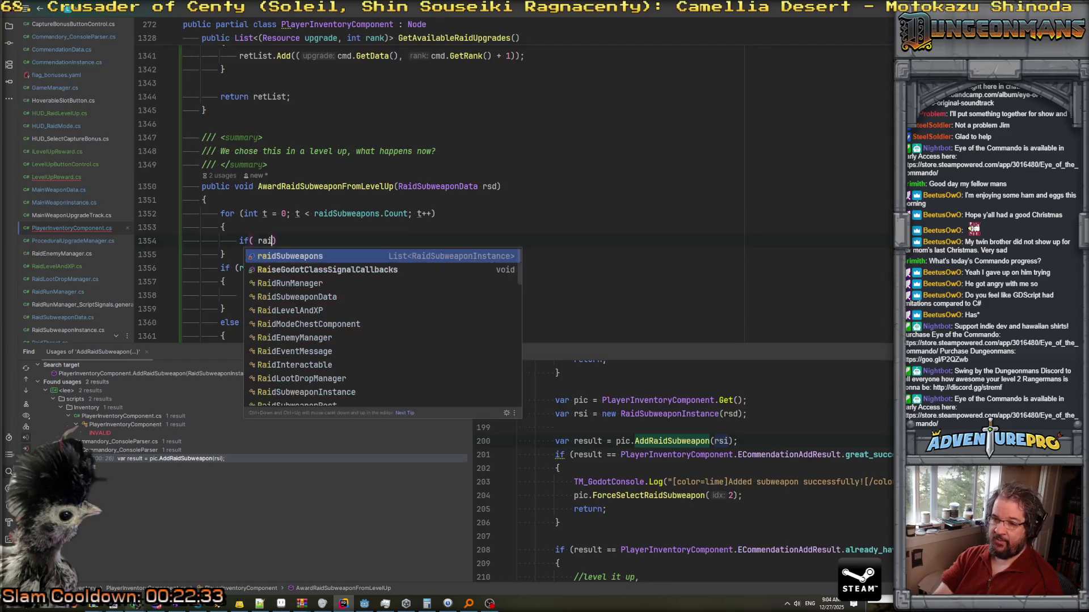
{"action": "type", "text": "[t]"}
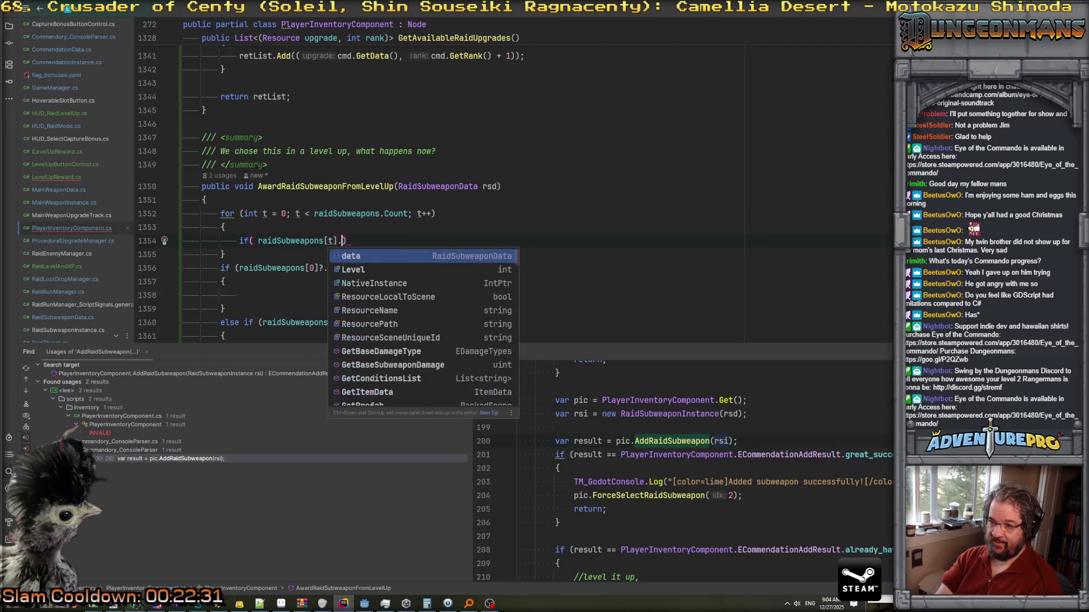
{"action": "type", "text": "?.data == r"}
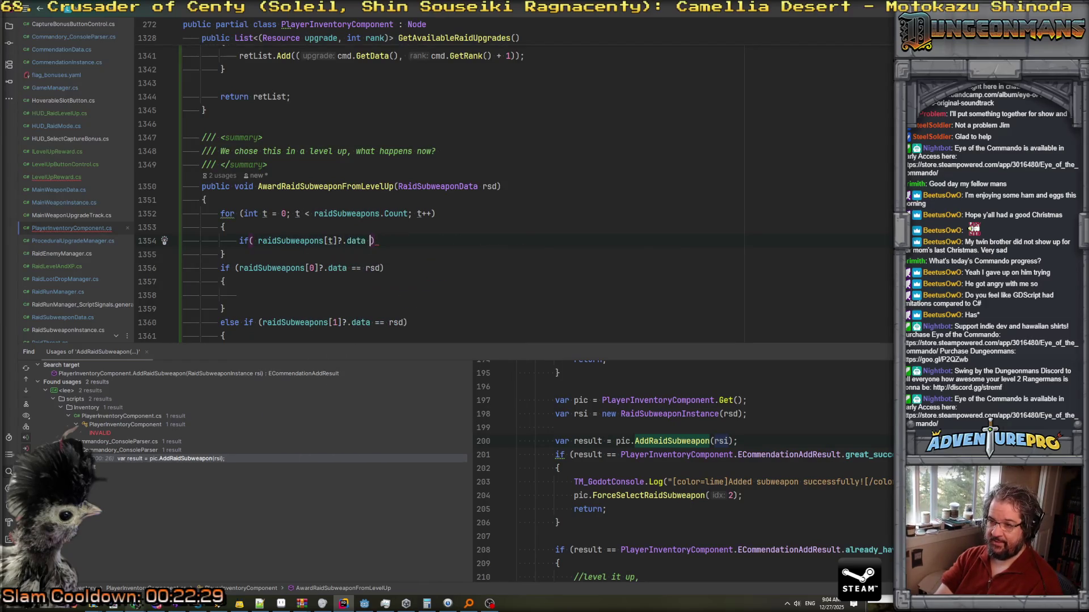
{"action": "type", "text": "sd )"}
{"action": "key", "text": "Return"}
{"action": "type", "text": "{"}
{"action": "key", "text": "Return"}
{"action": "type", "text": "//do level up"}
{"action": "key", "text": "Return"}
{"action": "type", "text": "return;"}
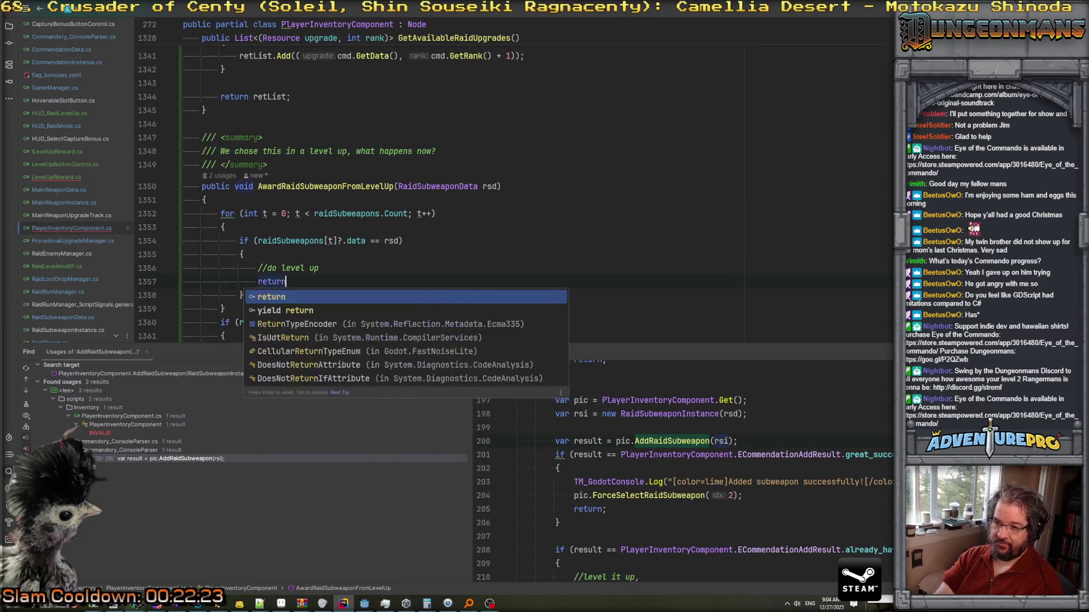
Delete the old if/else branches and unindent the remaining add-subweapon lines after the loop.
{"action": "key", "text": "Down"}
{"action": "key", "text": "Down"}
{"action": "key", "text": "shift+Down"}
{"action": "key", "text": "shift+Down"}
{"action": "key", "text": "shift+Down"}
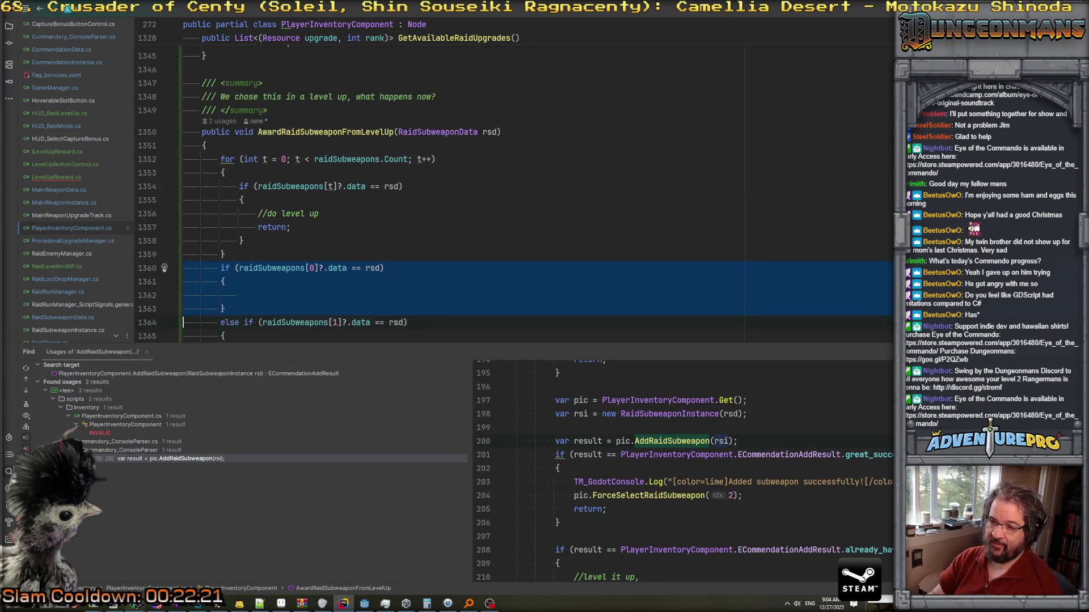
{"action": "key", "text": "shift+Down"}
{"action": "key", "text": "shift+Down"}
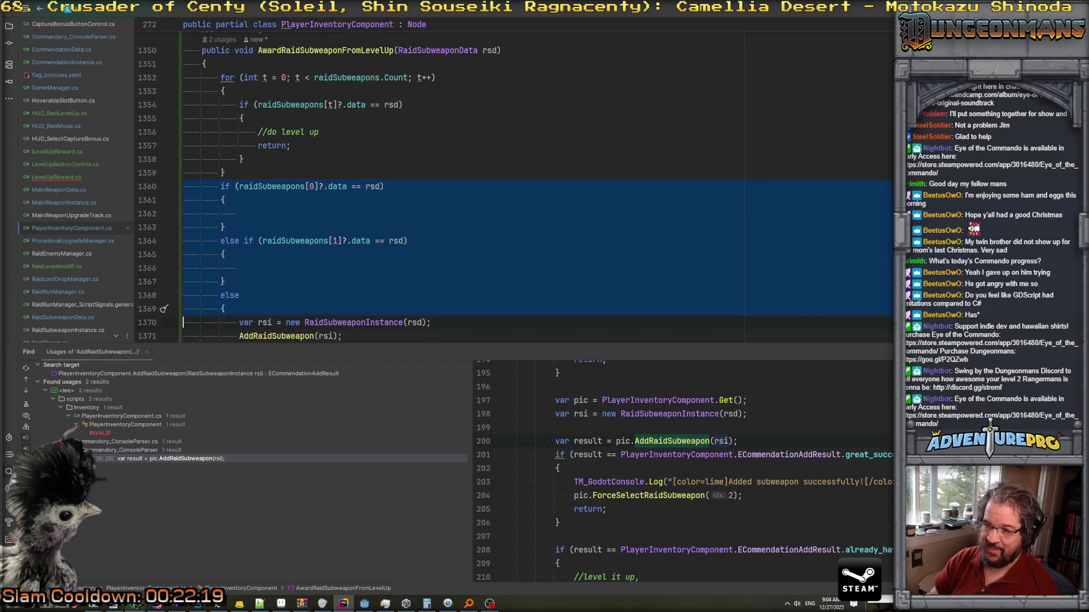
{"action": "key", "text": "Delete"}
{"action": "key", "text": "shift+Down"}
{"action": "key", "text": "shift+Down"}
{"action": "key", "text": "shift+Tab"}
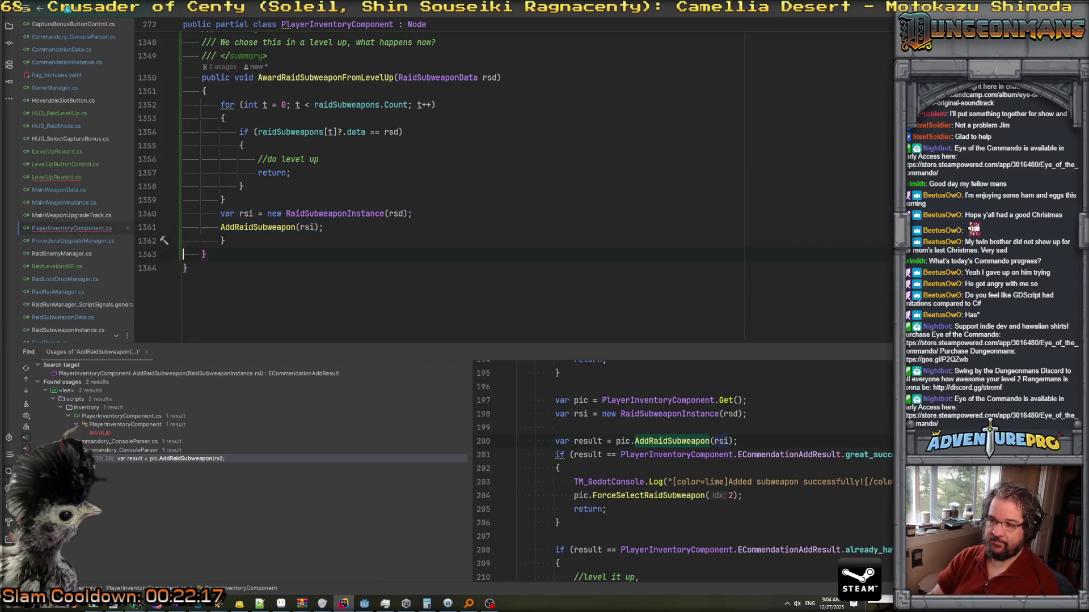
{"action": "key", "text": "Up"}
{"action": "key", "text": "Up"}
{"action": "key", "text": "Up"}
{"action": "key", "text": "End"}
{"action": "key", "text": "Return"}
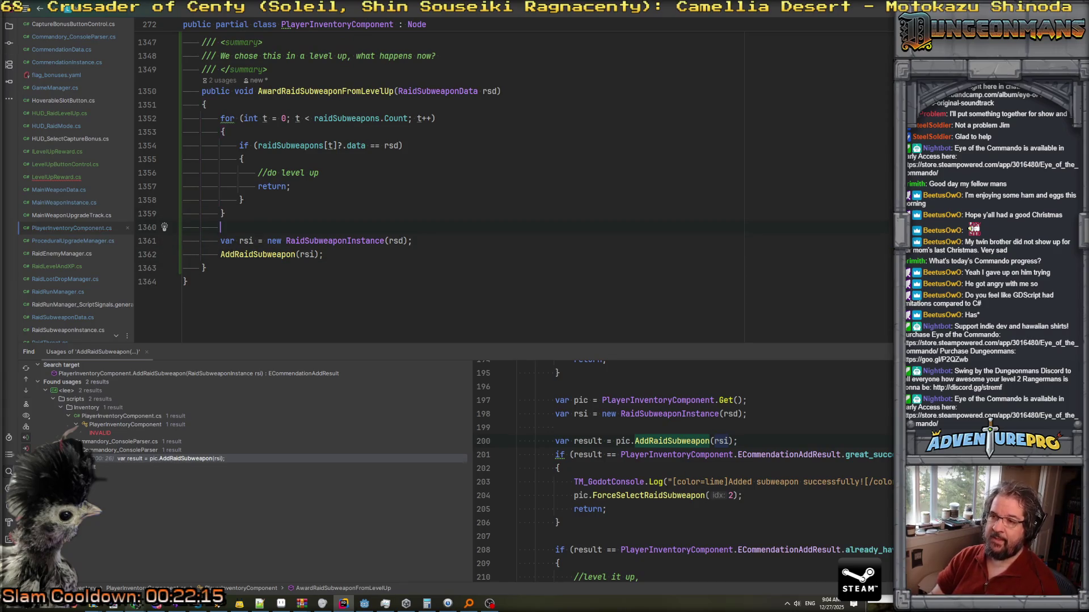
Call raidSubweapons[t].DoLevelUp() under the level-up comment in the matching branch.
{"action": "scroll", "coordinate": [364, 246], "scroll_direction": "up", "scroll_amount": 1}
{"action": "left_click", "coordinate": [363, 212]}
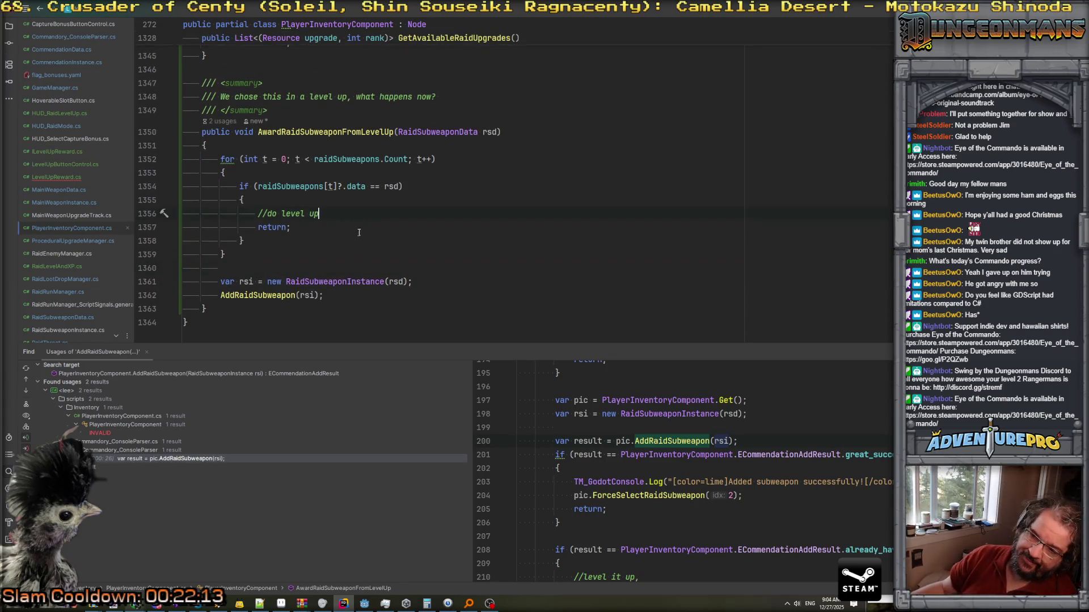
{"action": "scroll", "coordinate": [364, 246], "scroll_direction": "down", "scroll_amount": 1}
{"action": "scroll", "coordinate": [367, 242], "scroll_direction": "up", "scroll_amount": 3}
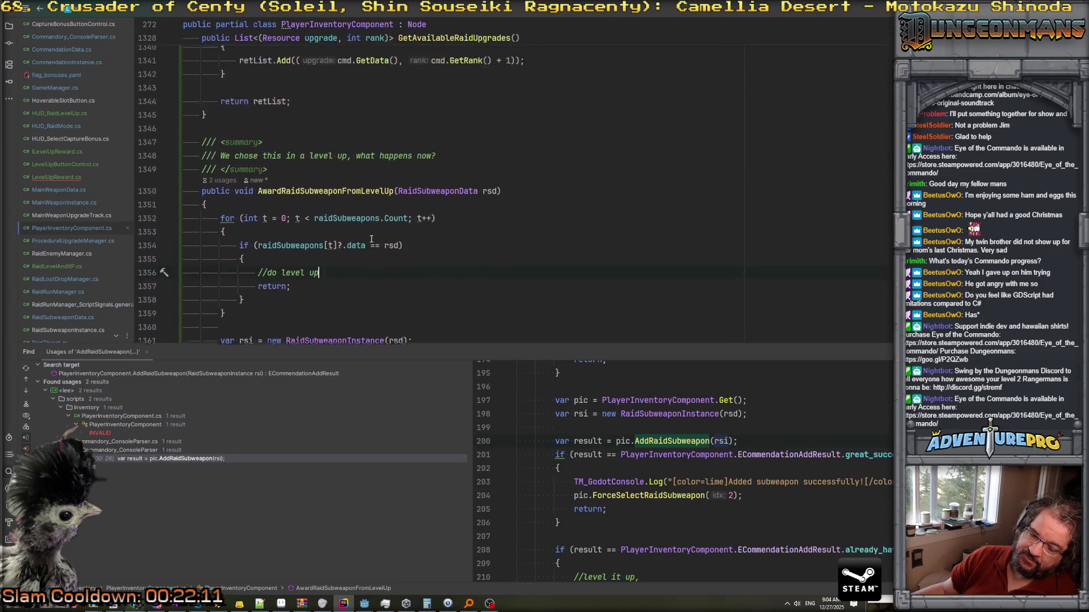
{"action": "scroll", "coordinate": [371, 239], "scroll_direction": "down", "scroll_amount": 2}
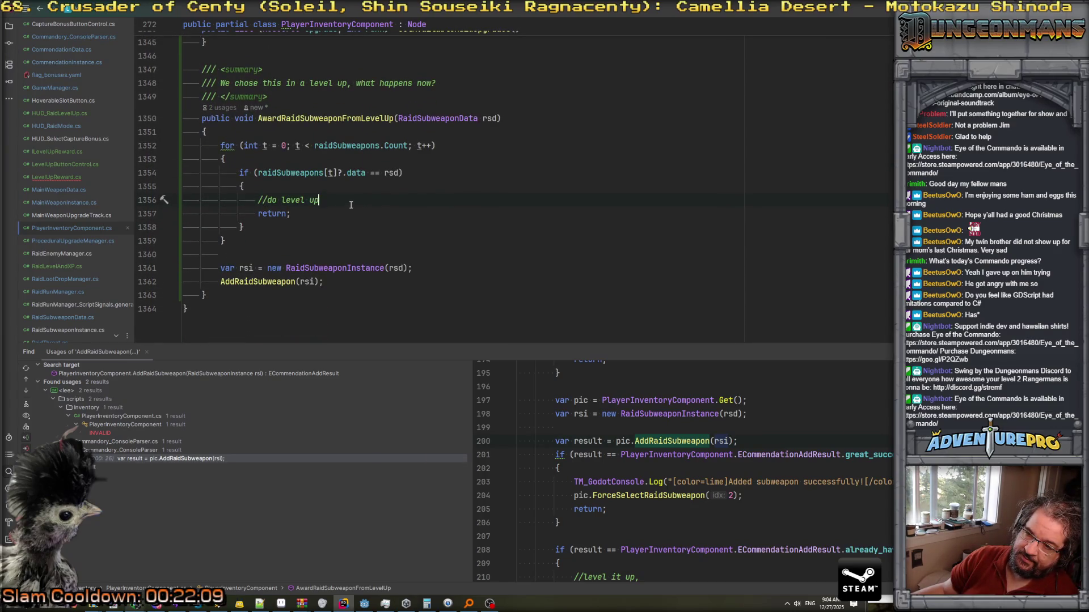
{"action": "scroll", "coordinate": [350, 205], "scroll_direction": "up", "scroll_amount": 2}
{"action": "scroll", "coordinate": [351, 230], "scroll_direction": "down", "scroll_amount": 1}
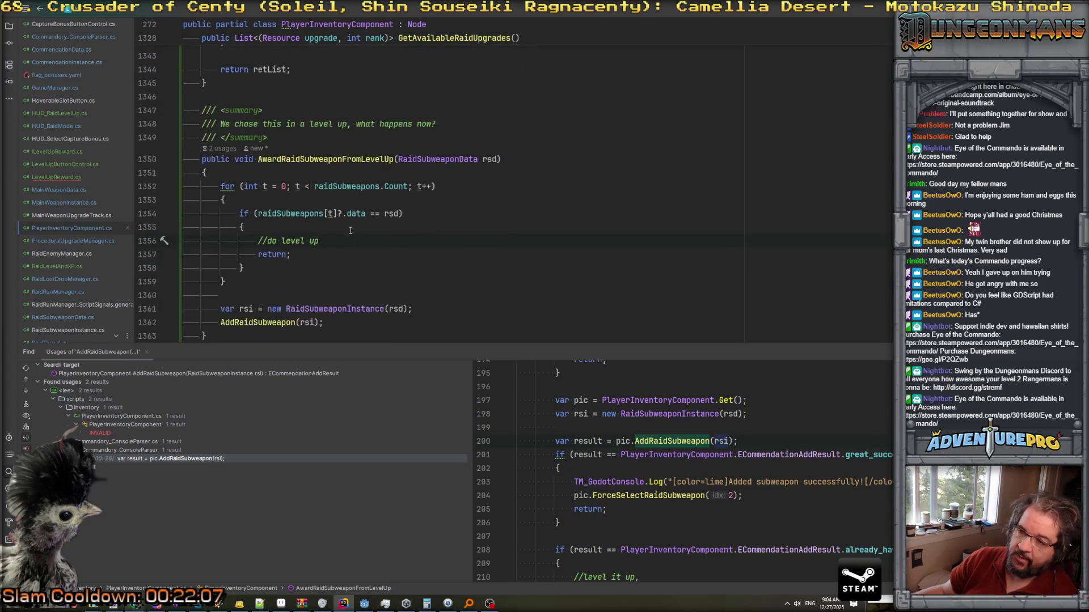
{"action": "key", "text": "Return"}
{"action": "type", "text": "rs"}
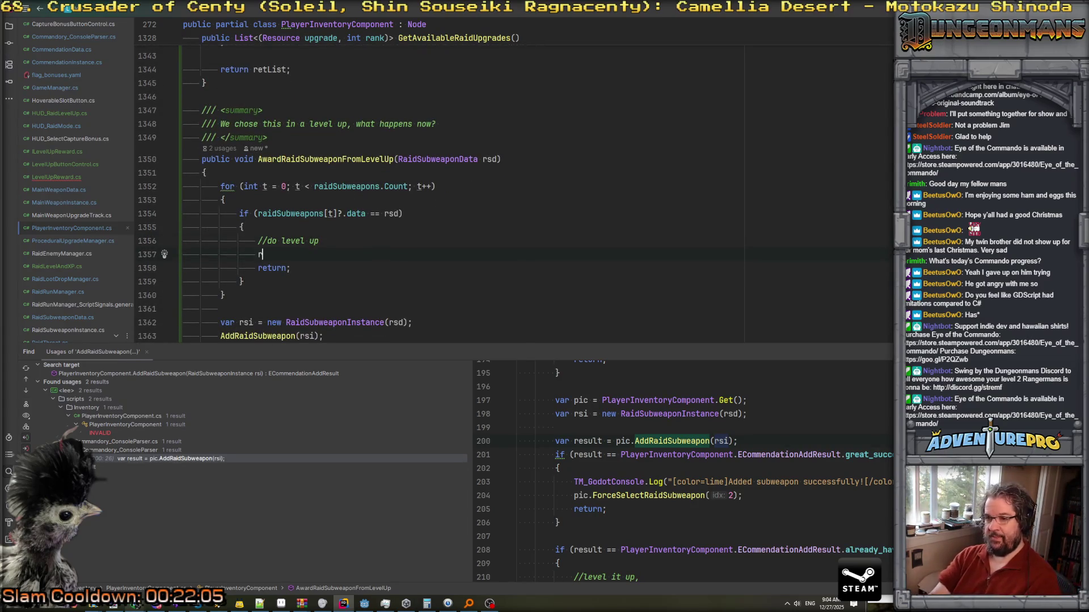
{"action": "key", "text": "Return"}
{"action": "type", "text": "[t].lev"}
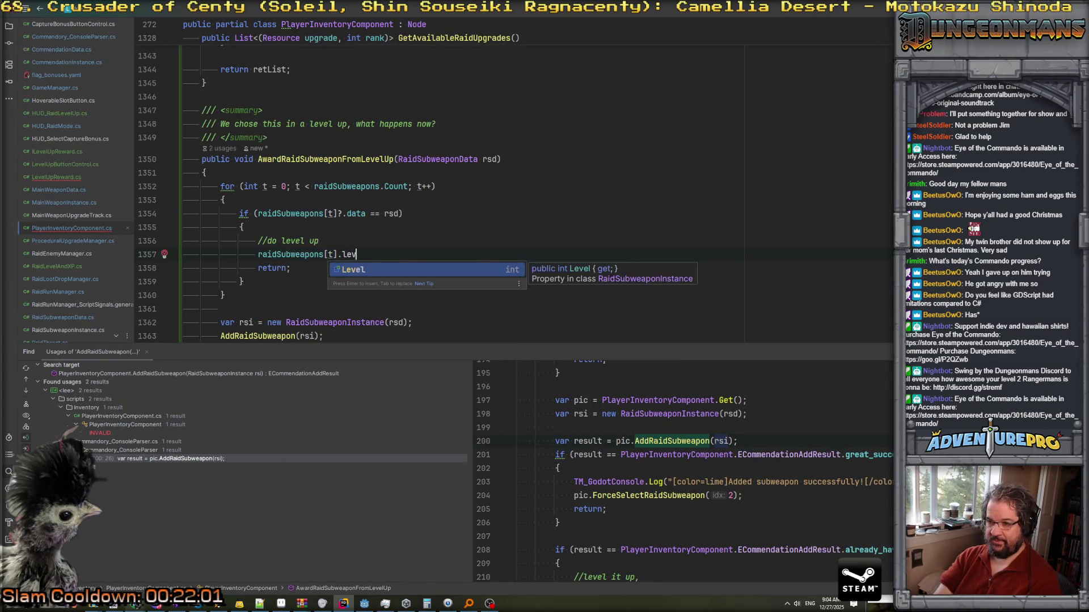
{"action": "key", "text": "BackSpace"}
{"action": "key", "text": "BackSpace"}
{"action": "key", "text": "BackSpace"}
{"action": "type", "text": "DoLevel"}
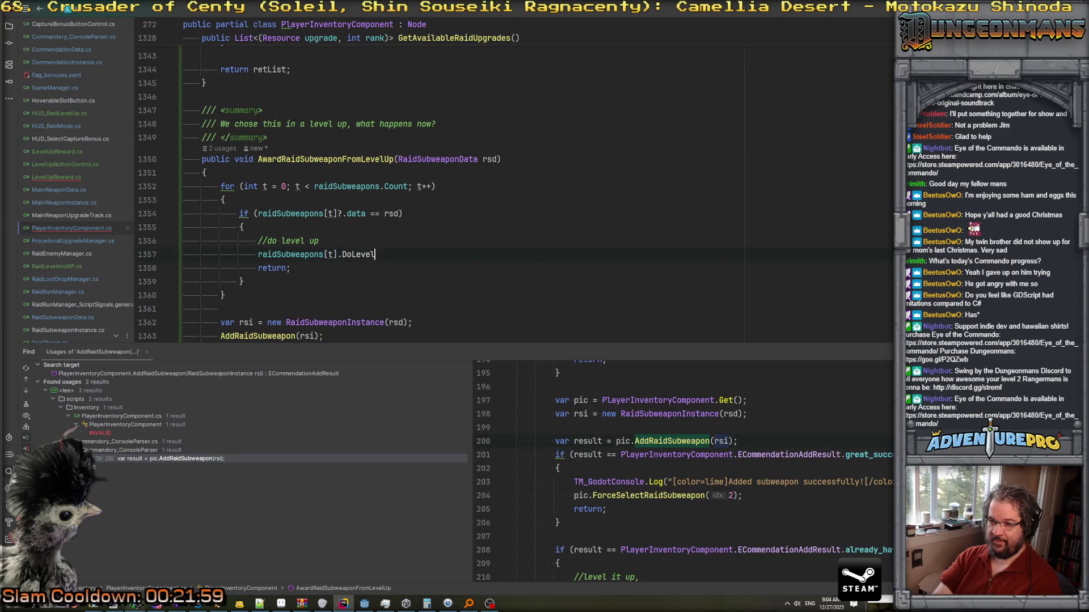
{"action": "type", "text": "Up();"}
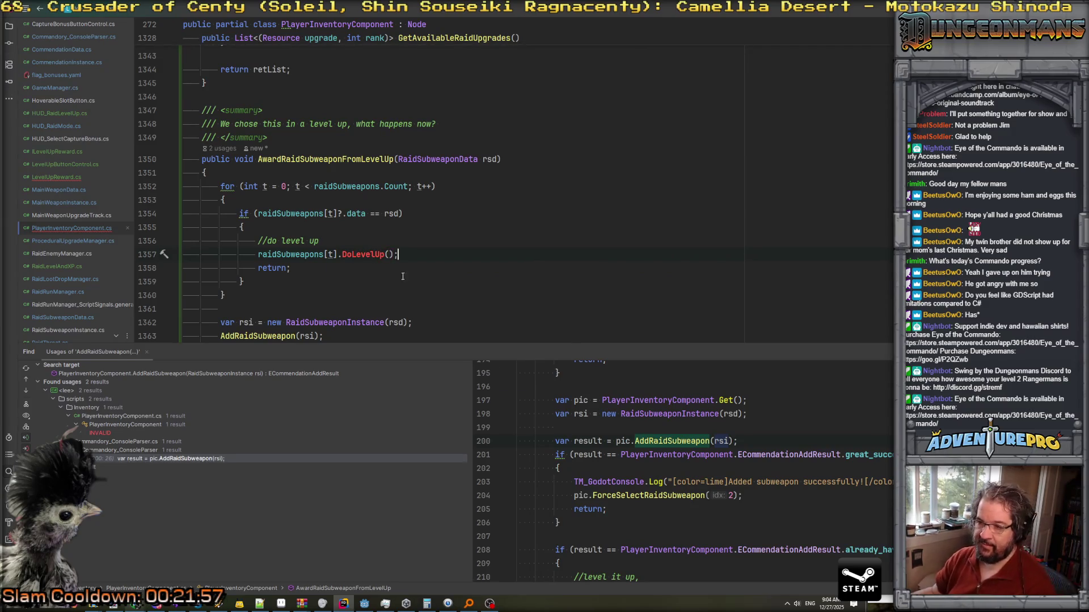
Generate and jump to the DoLevelUp method in RaidSubweaponInstance.
{"action": "left_click", "coordinate": [360, 254]}
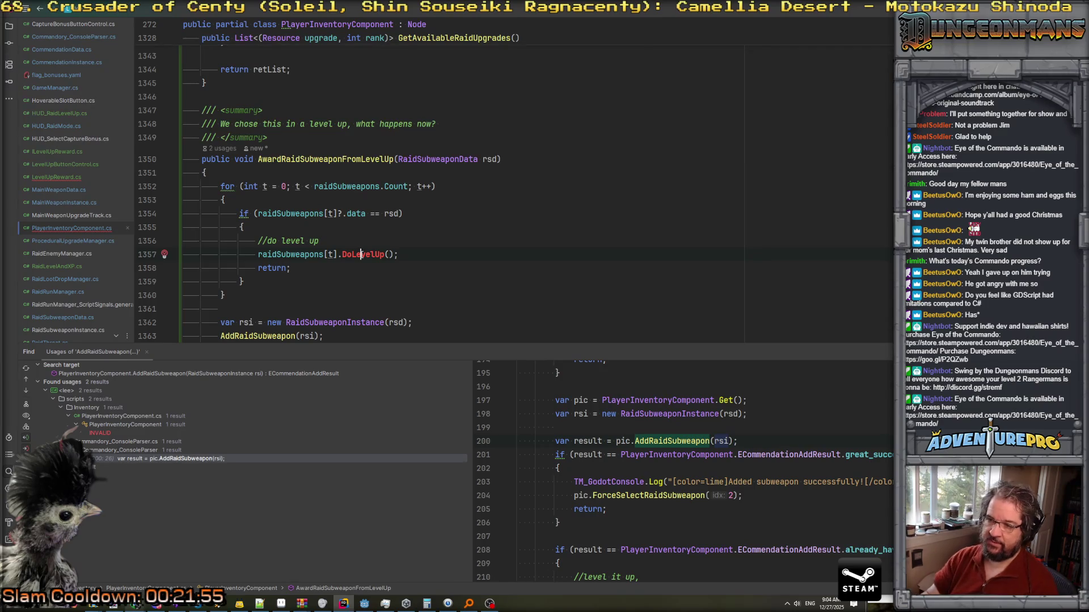
{"action": "key", "text": "ctrl+b"}
{"action": "scroll", "coordinate": [361, 255], "scroll_direction": "up", "scroll_amount": 3}
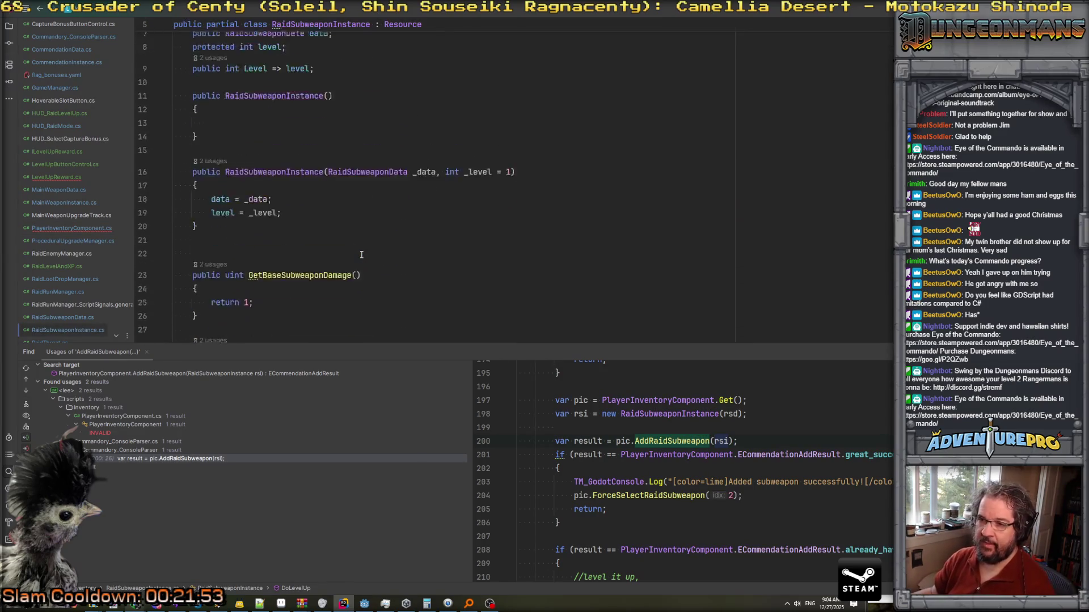
Replace DoLevelUp's not-implemented throw with level++;.
{"action": "scroll", "coordinate": [361, 254], "scroll_direction": "up", "scroll_amount": 3}
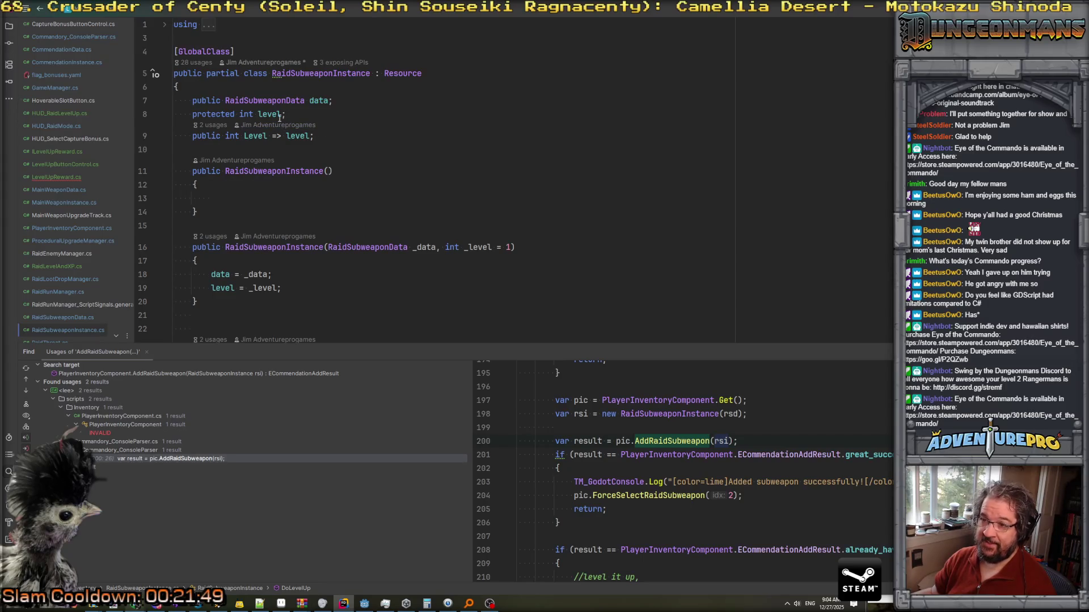
{"action": "scroll", "coordinate": [279, 118], "scroll_direction": "down", "scroll_amount": 5}
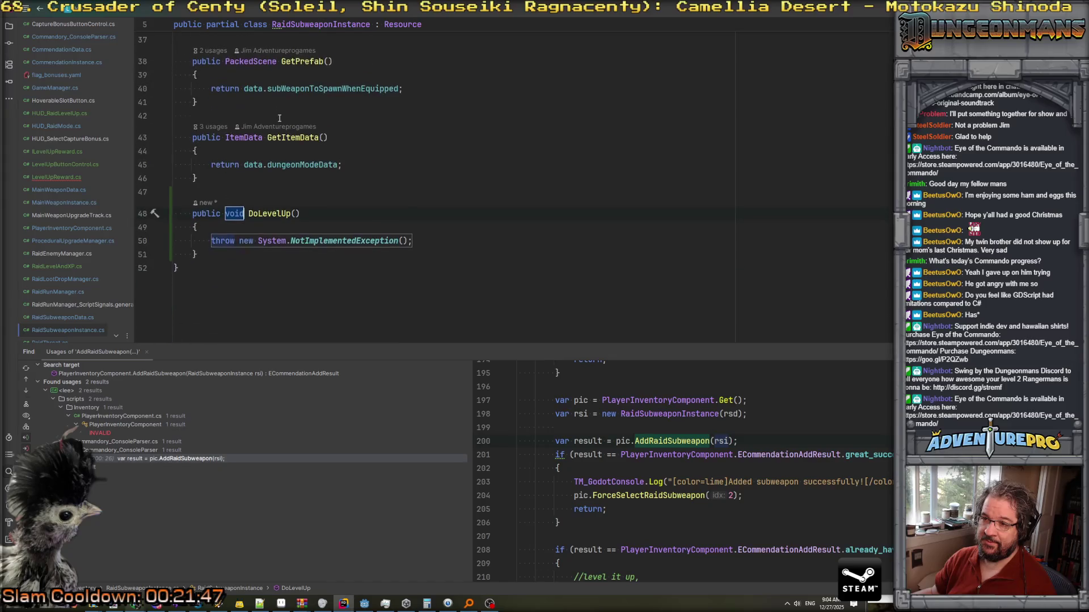
{"action": "left_click", "coordinate": [268, 224]}
{"action": "left_click_drag", "start_coordinate": [212, 240], "coordinate": [461, 240]}
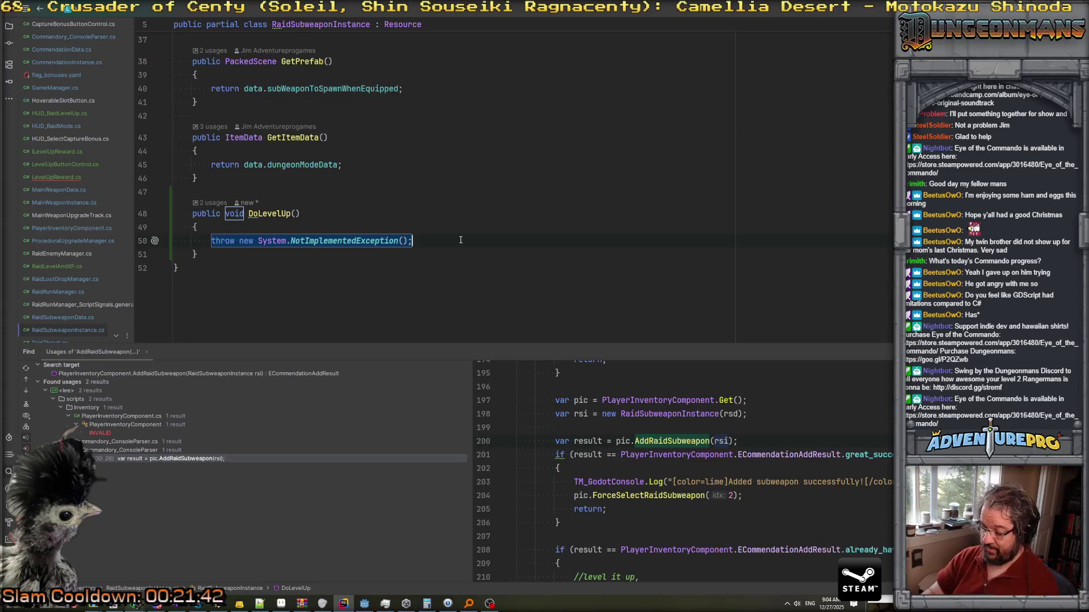
{"action": "type", "text": "level++;"}
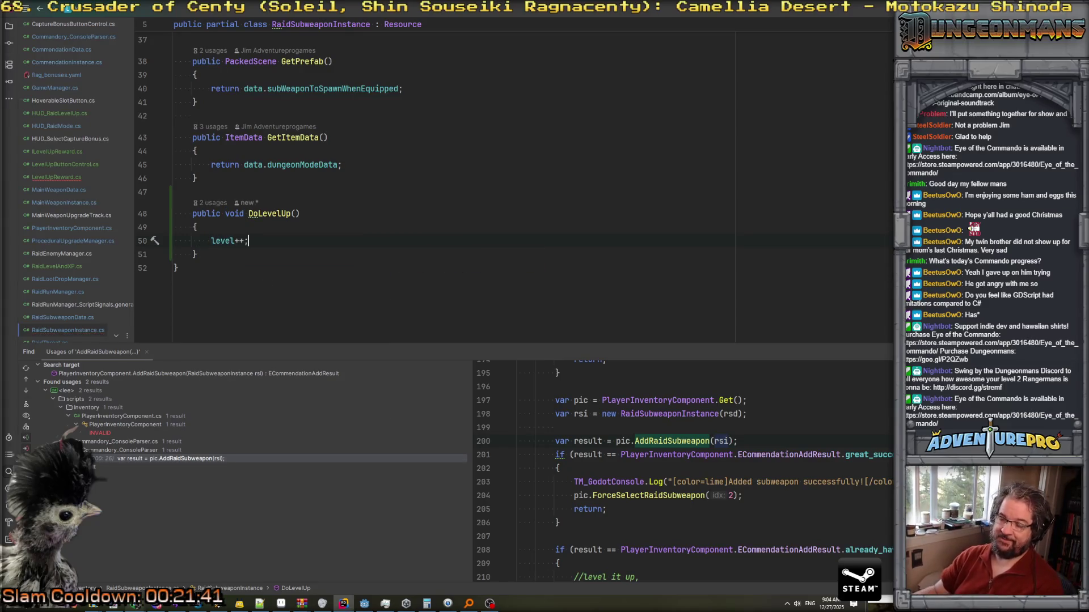
Discard an abandoned data call line after level++ and return to the RaidSubweaponInstance class.
{"action": "scroll", "coordinate": [363, 182], "scroll_direction": "up", "scroll_amount": 10}
{"action": "scroll", "coordinate": [437, 181], "scroll_direction": "up", "scroll_amount": 1}
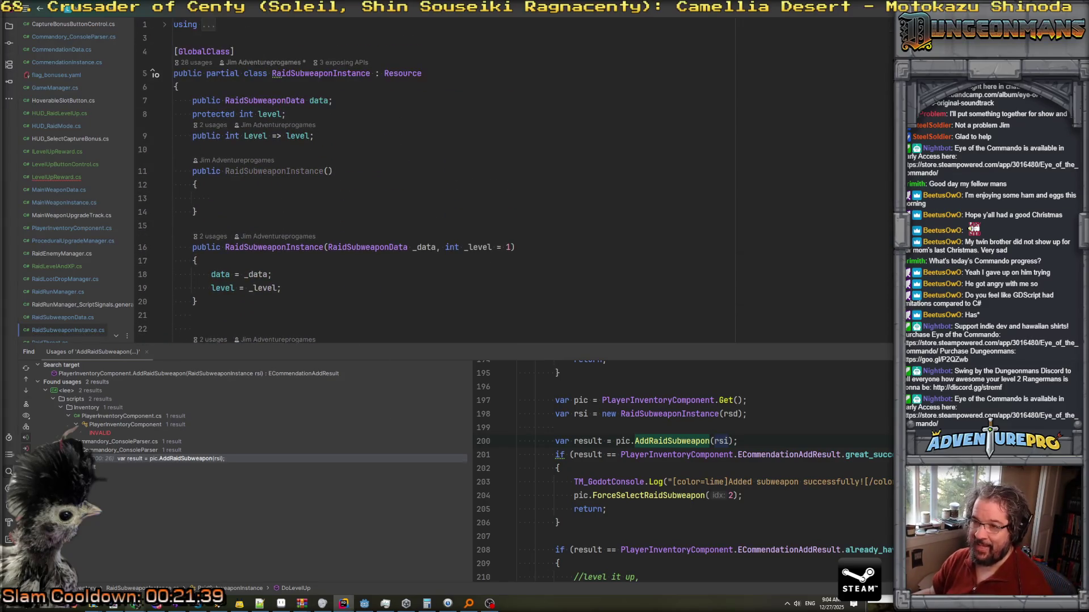
{"action": "scroll", "coordinate": [363, 182], "scroll_direction": "down", "scroll_amount": 11}
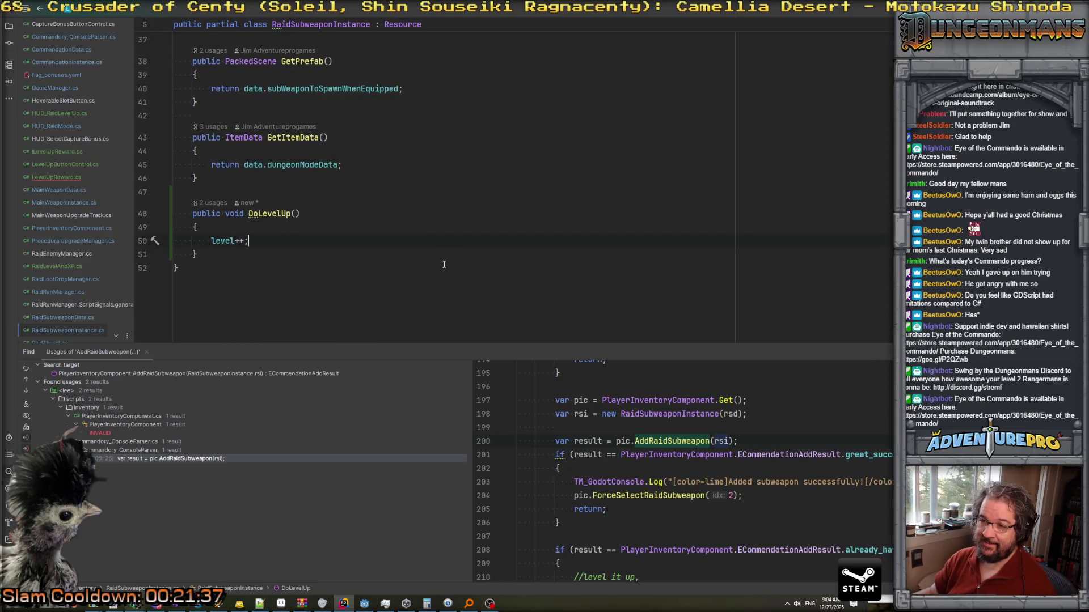
{"action": "key", "text": "Return"}
{"action": "type", "text": "data.APpl"}
{"action": "key", "text": "BackSpace"}
{"action": "key", "text": "BackSpace"}
{"action": "key", "text": "BackSpace"}
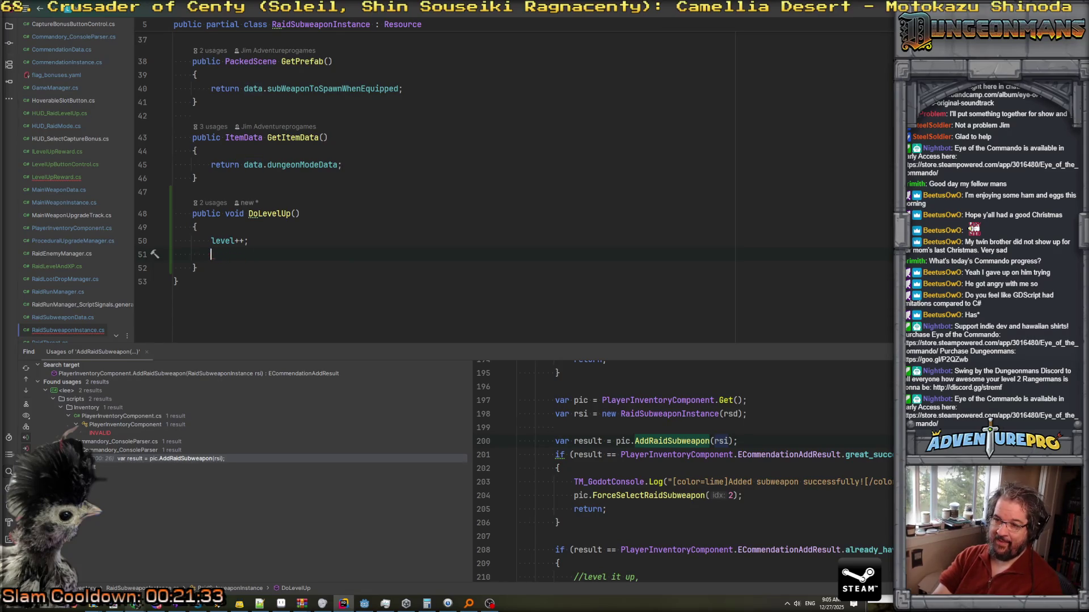
{"action": "key", "text": "ctrl+y"}
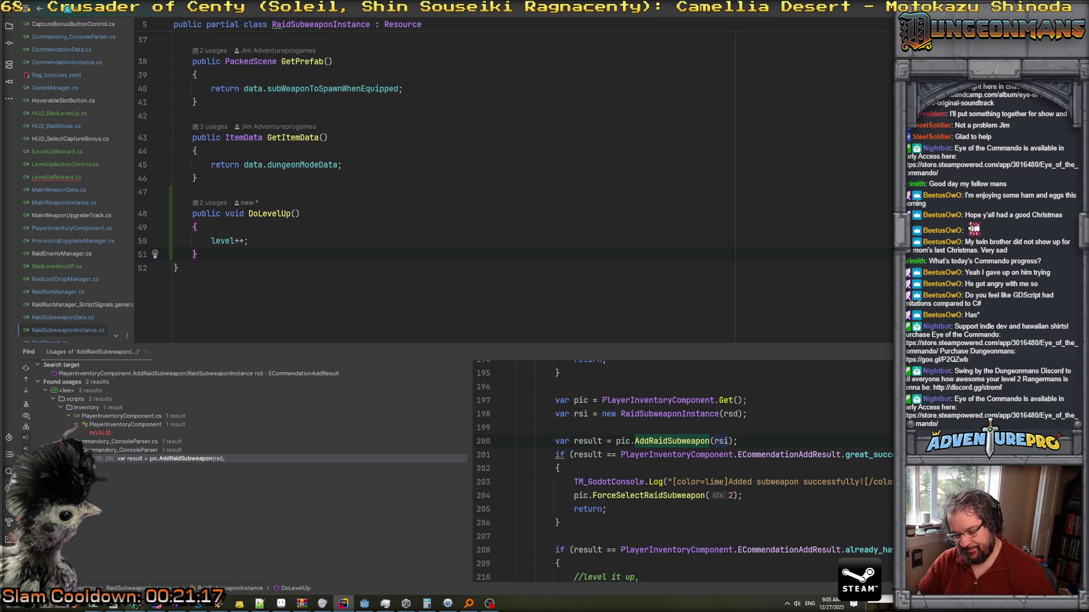
{"action": "scroll", "coordinate": [414, 204], "scroll_direction": "up", "scroll_amount": 12}
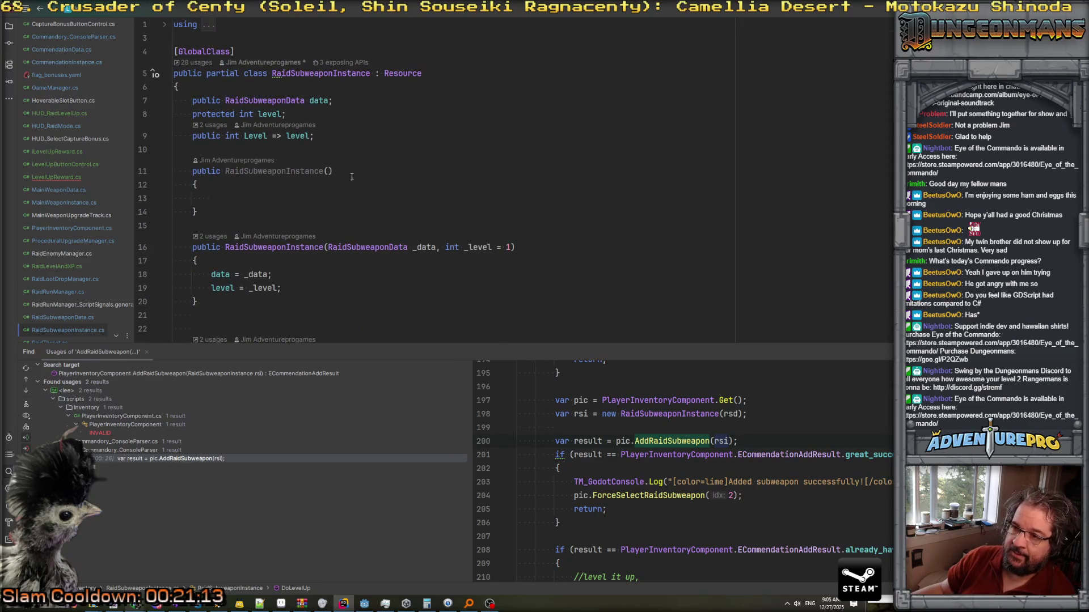
{"action": "left_click", "coordinate": [292, 102]}
Go to RaidSubweaponData and inspect its levelUpEffects array, levelDescription and GetDescriptionForLevel method.
{"action": "left_click", "coordinate": [258, 102], "text": "ctrl"}
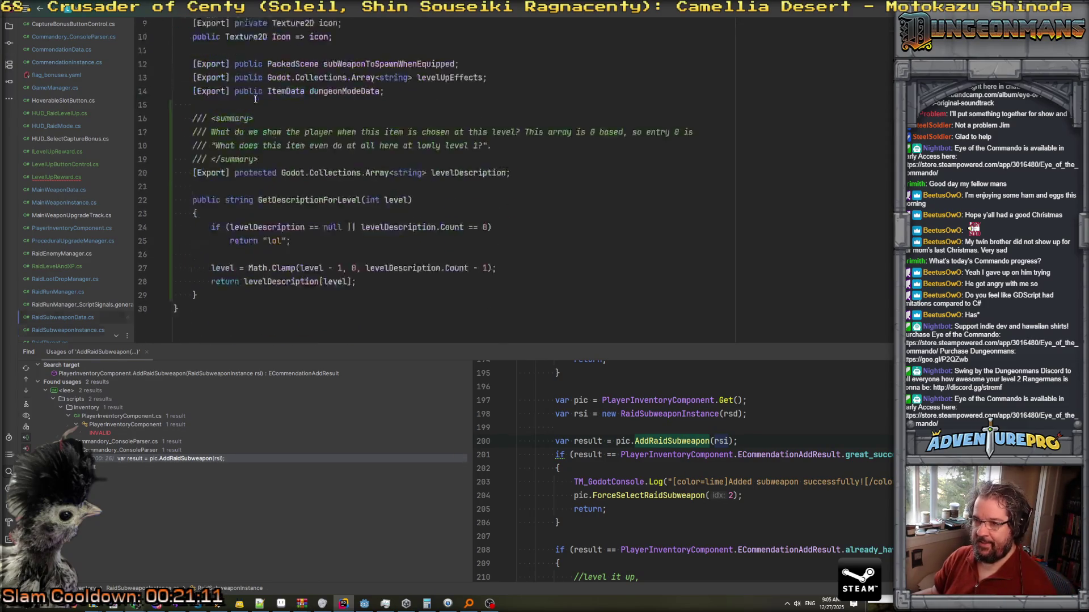
{"action": "scroll", "coordinate": [379, 159], "scroll_direction": "down", "scroll_amount": 2}
{"action": "scroll", "coordinate": [379, 158], "scroll_direction": "down", "scroll_amount": 2}
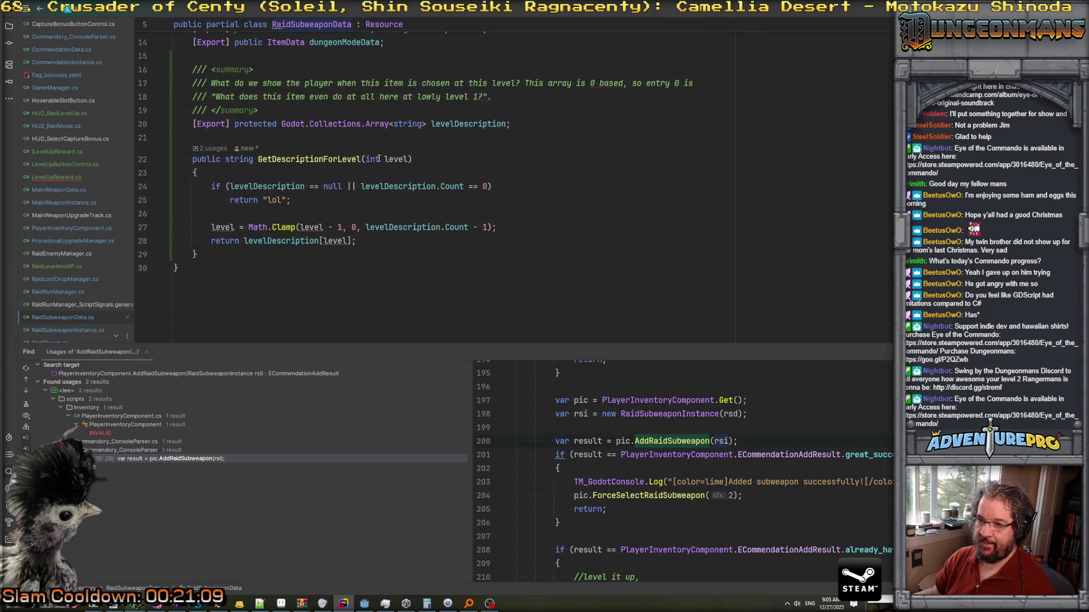
{"action": "scroll", "coordinate": [378, 158], "scroll_direction": "up", "scroll_amount": 3}
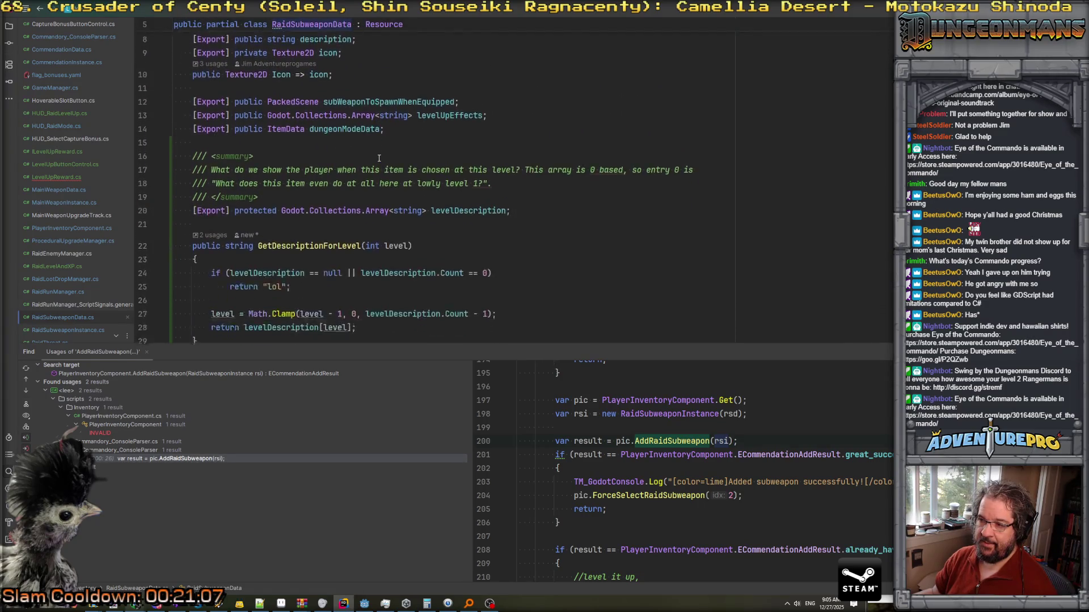
{"action": "scroll", "coordinate": [379, 158], "scroll_direction": "up", "scroll_amount": 1}
{"action": "double_click", "coordinate": [441, 190]}
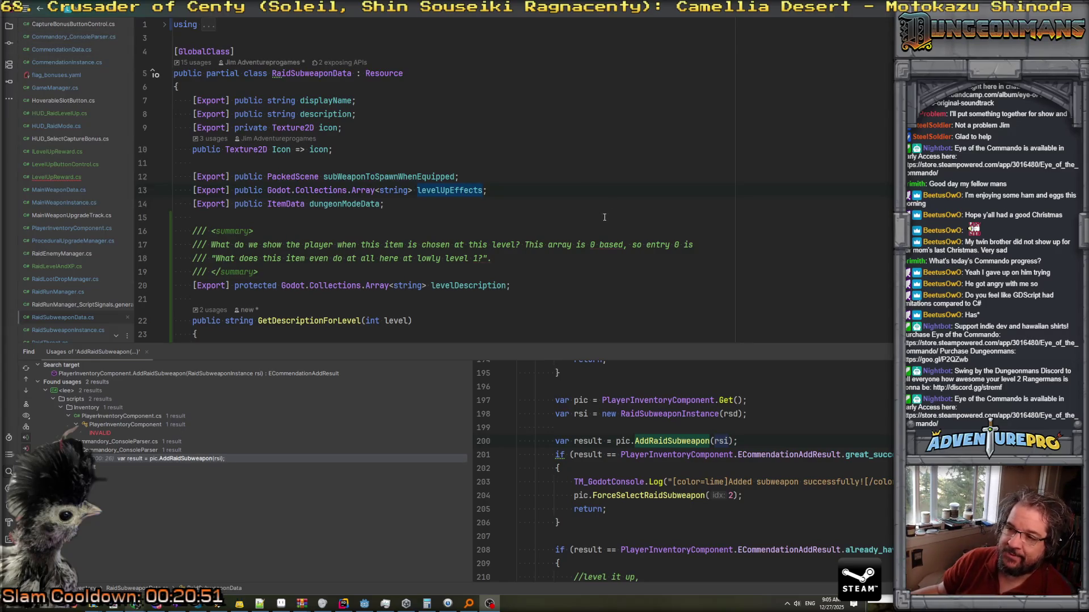
{"action": "scroll", "coordinate": [584, 223], "scroll_direction": "down", "scroll_amount": 4}
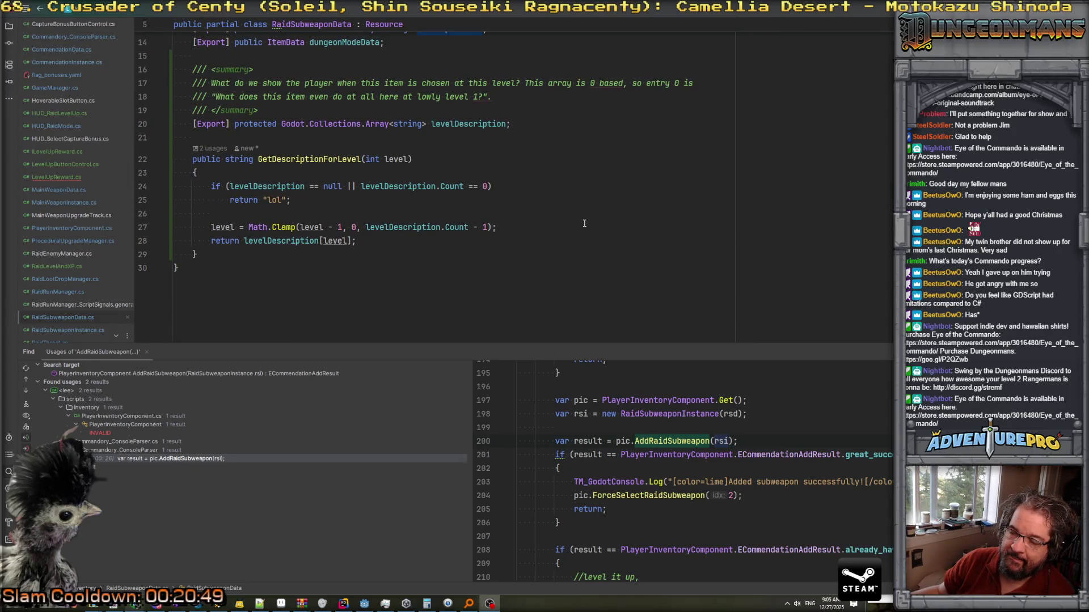
{"action": "scroll", "coordinate": [584, 223], "scroll_direction": "up", "scroll_amount": 4}
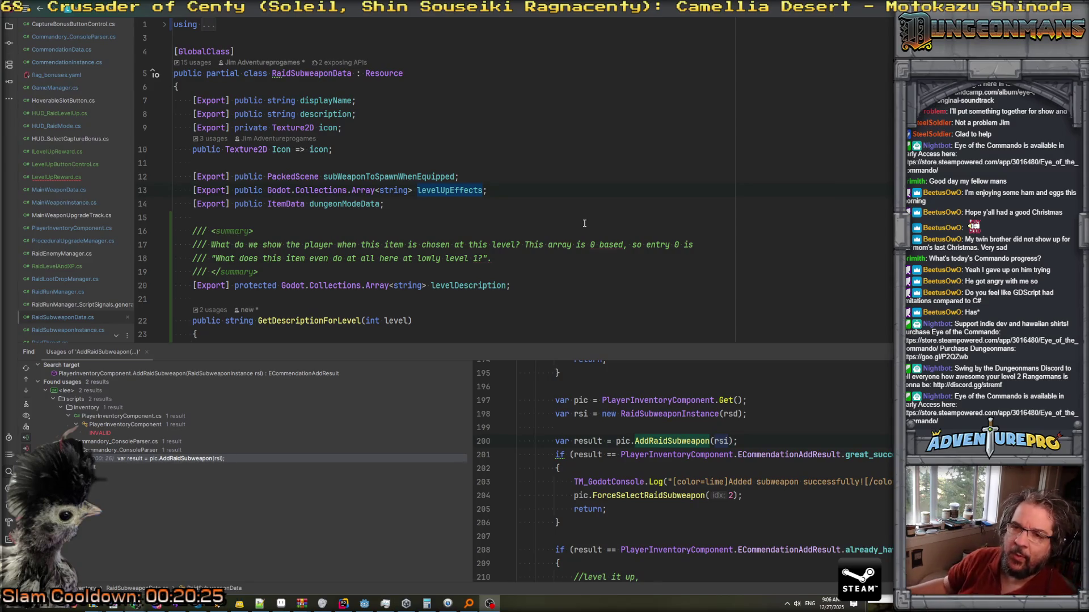
Show the Solution explorer, collapse Source Generators and locate RaidSubweaponData.cs.
{"action": "left_click", "coordinate": [9, 25]}
{"action": "scroll", "coordinate": [103, 188], "scroll_direction": "up", "scroll_amount": 10}
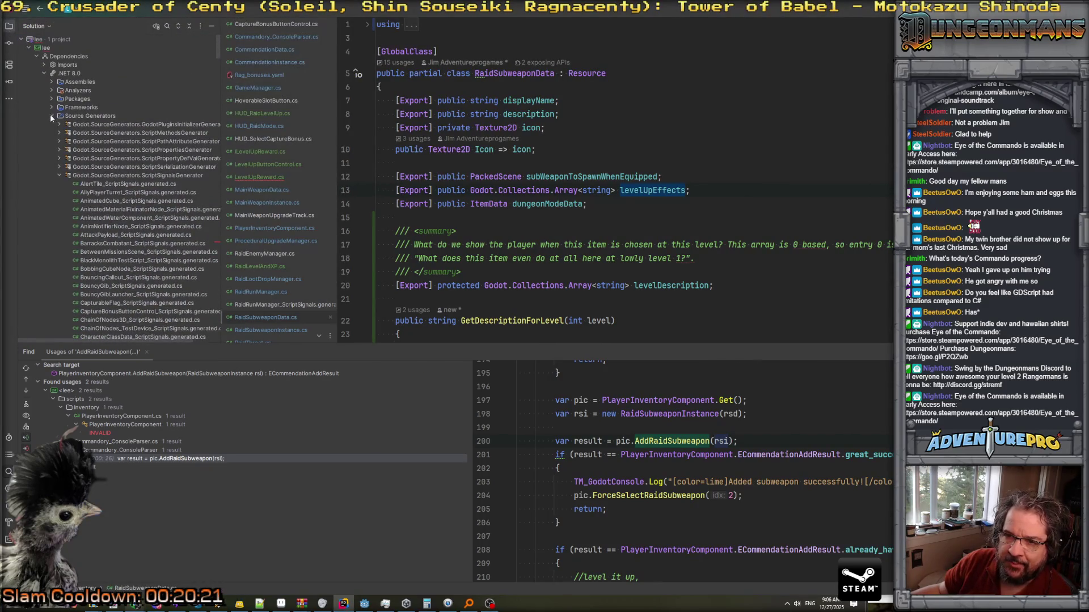
{"action": "left_click", "coordinate": [51, 115]}
{"action": "scroll", "coordinate": [295, 227], "scroll_direction": "down", "scroll_amount": 2}
{"action": "scroll", "coordinate": [120, 243], "scroll_direction": "down", "scroll_amount": 5}
{"action": "scroll", "coordinate": [111, 252], "scroll_direction": "down", "scroll_amount": 15}
{"action": "left_click", "coordinate": [111, 248]}
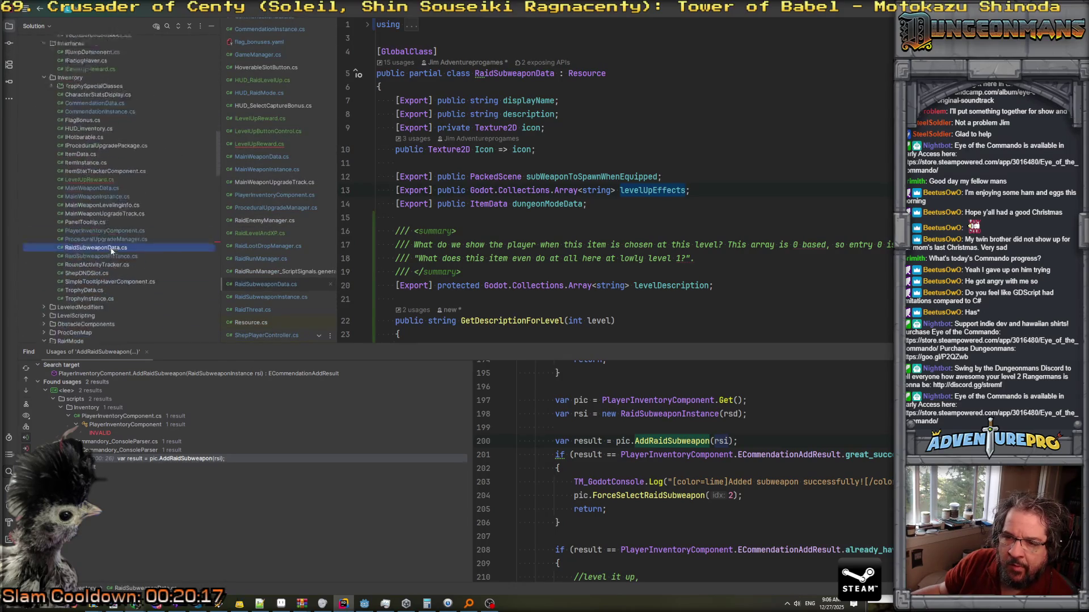
{"action": "scroll", "coordinate": [111, 252], "scroll_direction": "down", "scroll_amount": 5}
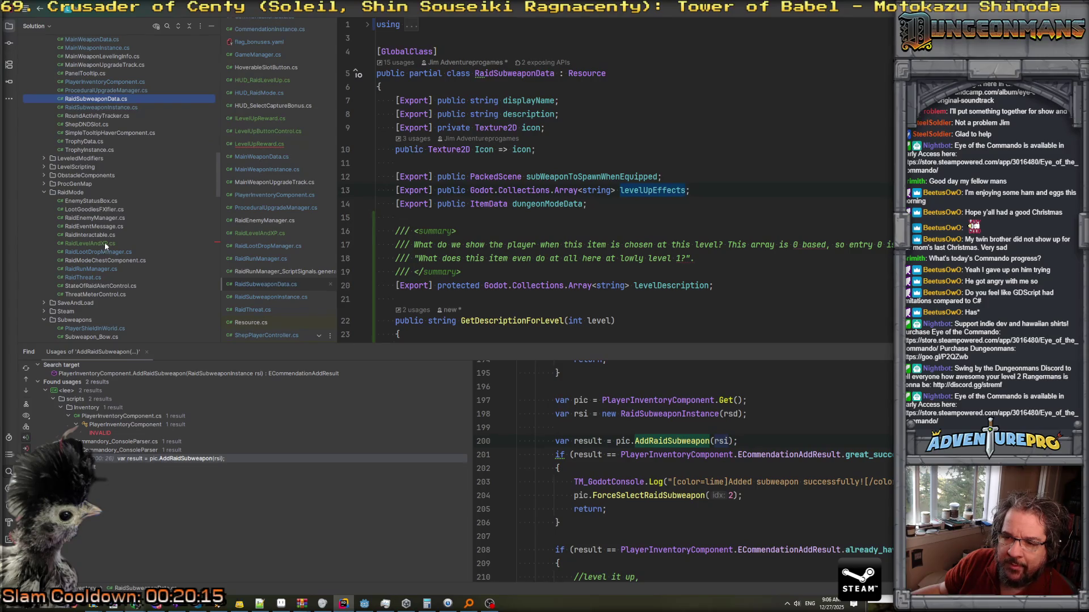
{"action": "scroll", "coordinate": [84, 208], "scroll_direction": "up", "scroll_amount": 10}
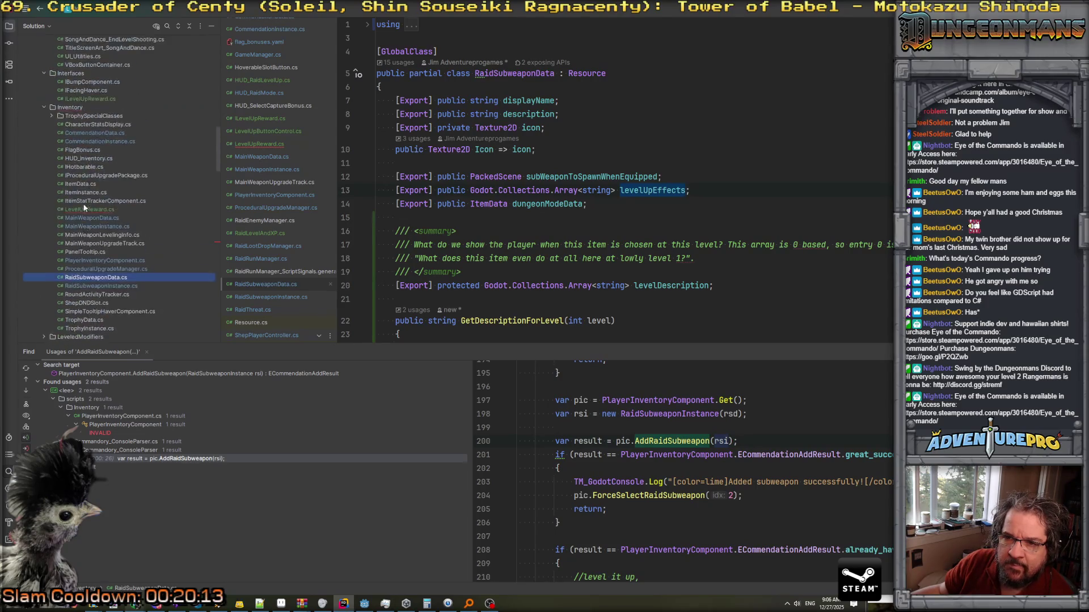
Open TrophyInstance_KillTracker.cs from the TrophySpecialClasses folder.
{"action": "left_click", "coordinate": [52, 244]}
{"action": "scroll", "coordinate": [122, 230], "scroll_direction": "down", "scroll_amount": 2}
{"action": "left_click", "coordinate": [120, 201]}
{"action": "double_click", "coordinate": [120, 201]}
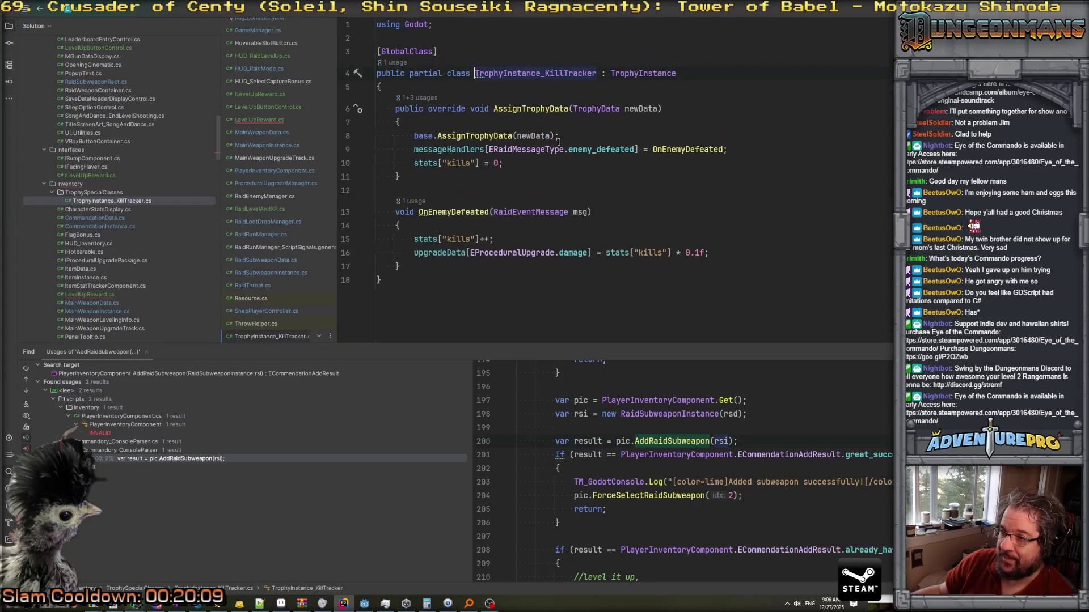
{"action": "mouse_move", "coordinate": [657, 76]}
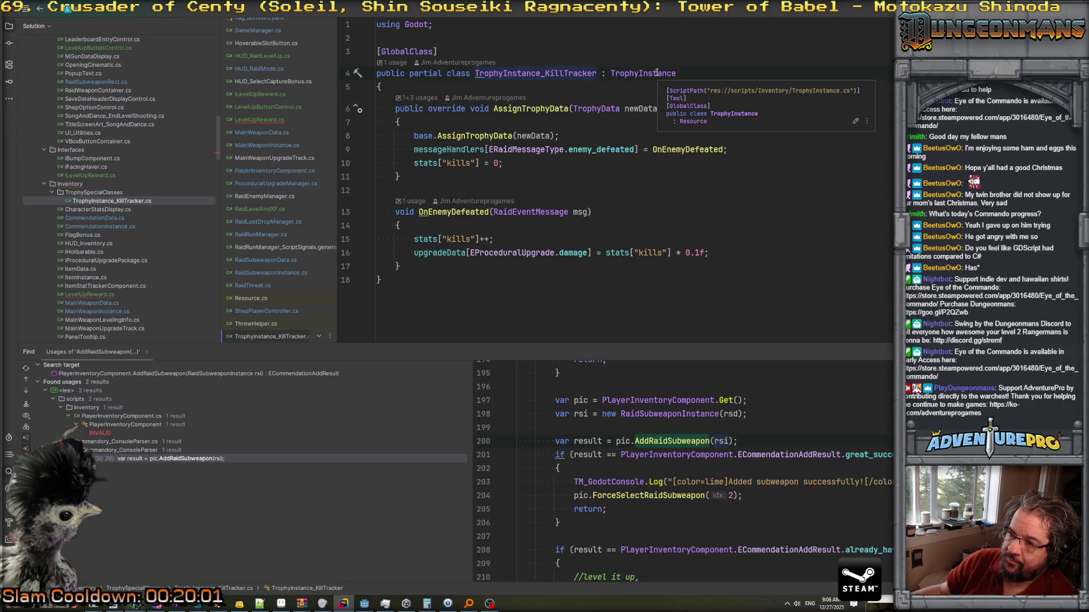
{"action": "key", "text": "Escape"}
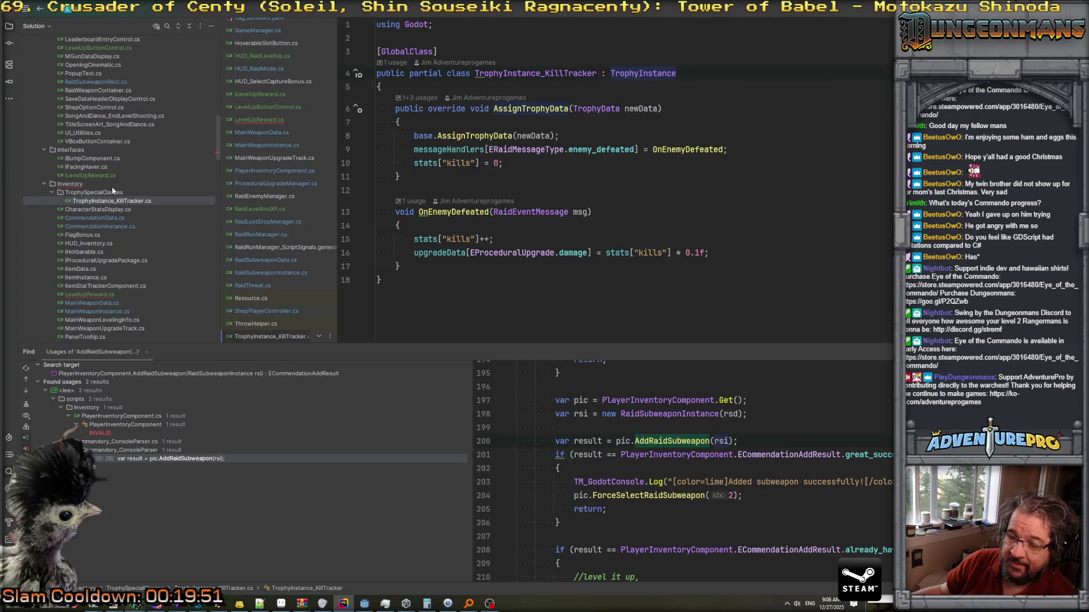
Open TrophyData.cs and find all usages of its trophyInstanceResource field.
{"action": "scroll", "coordinate": [108, 220], "scroll_direction": "down", "scroll_amount": 3}
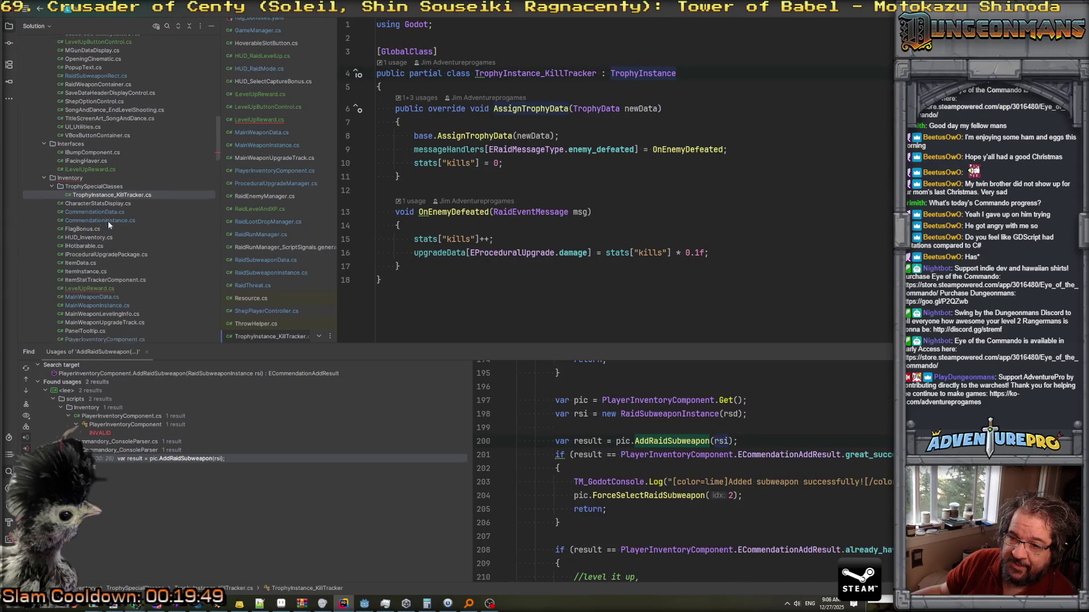
{"action": "scroll", "coordinate": [108, 225], "scroll_direction": "down", "scroll_amount": 3}
{"action": "double_click", "coordinate": [108, 252]}
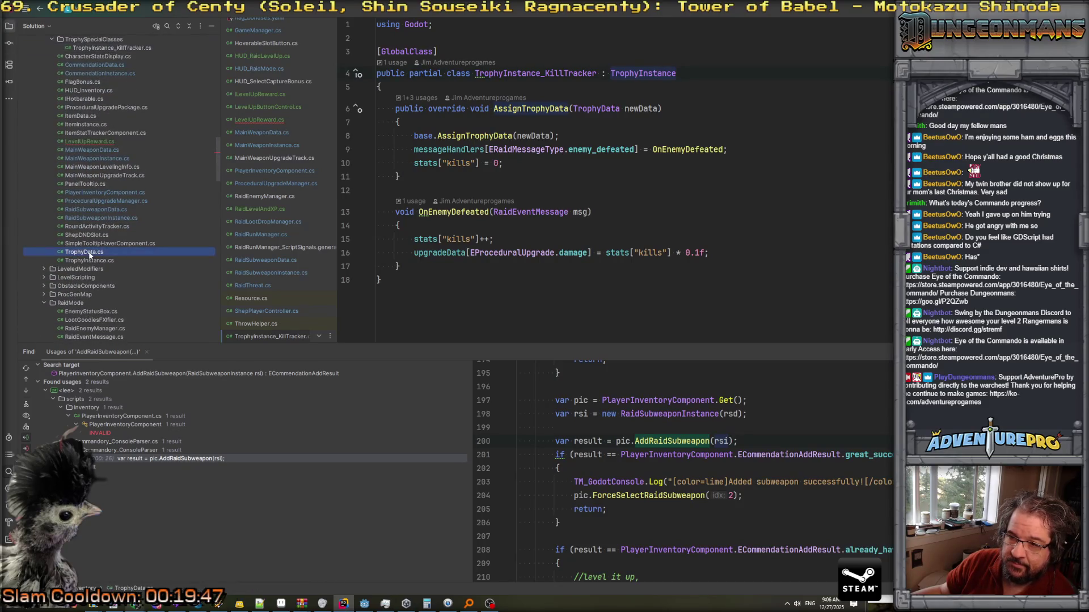
{"action": "scroll", "coordinate": [615, 202], "scroll_direction": "down", "scroll_amount": 3}
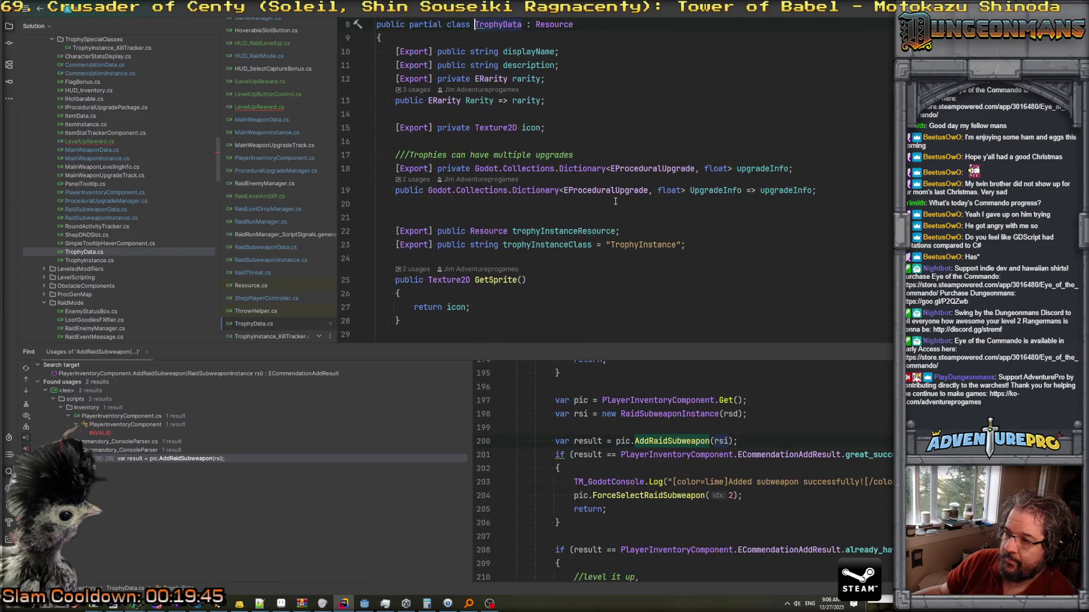
{"action": "scroll", "coordinate": [615, 219], "scroll_direction": "down", "scroll_amount": 1}
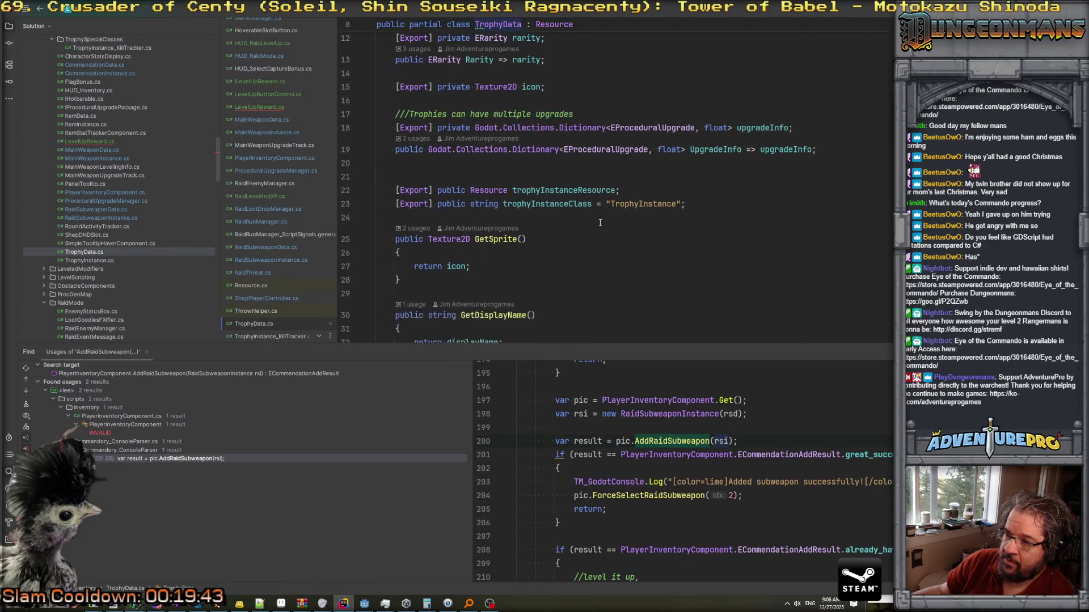
{"action": "left_click", "coordinate": [552, 195]}
{"action": "scroll", "coordinate": [561, 204], "scroll_direction": "up", "scroll_amount": 4}
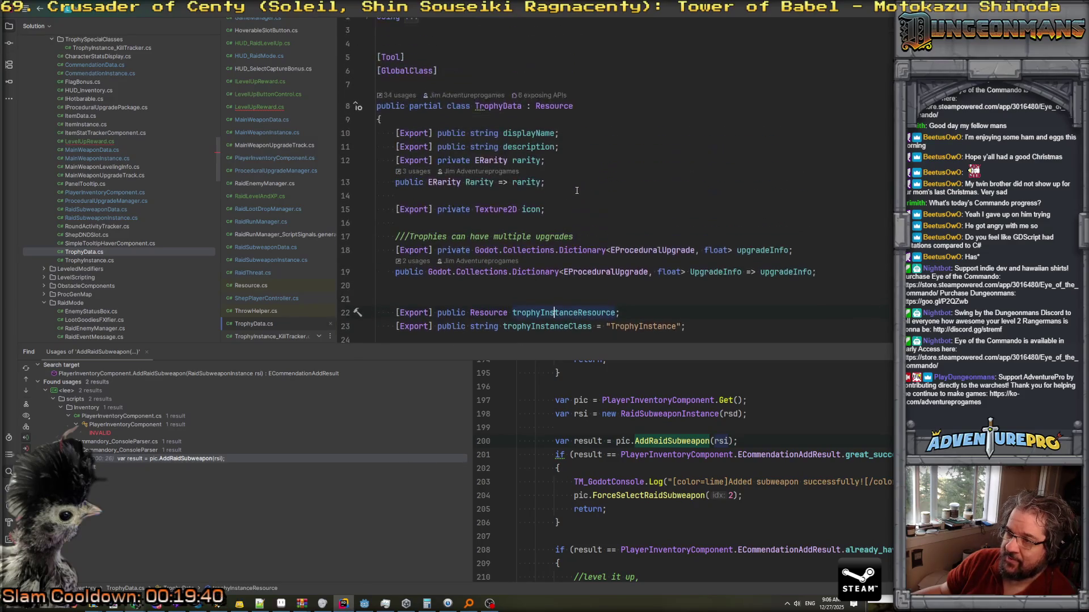
{"action": "scroll", "coordinate": [578, 225], "scroll_direction": "down", "scroll_amount": 2}
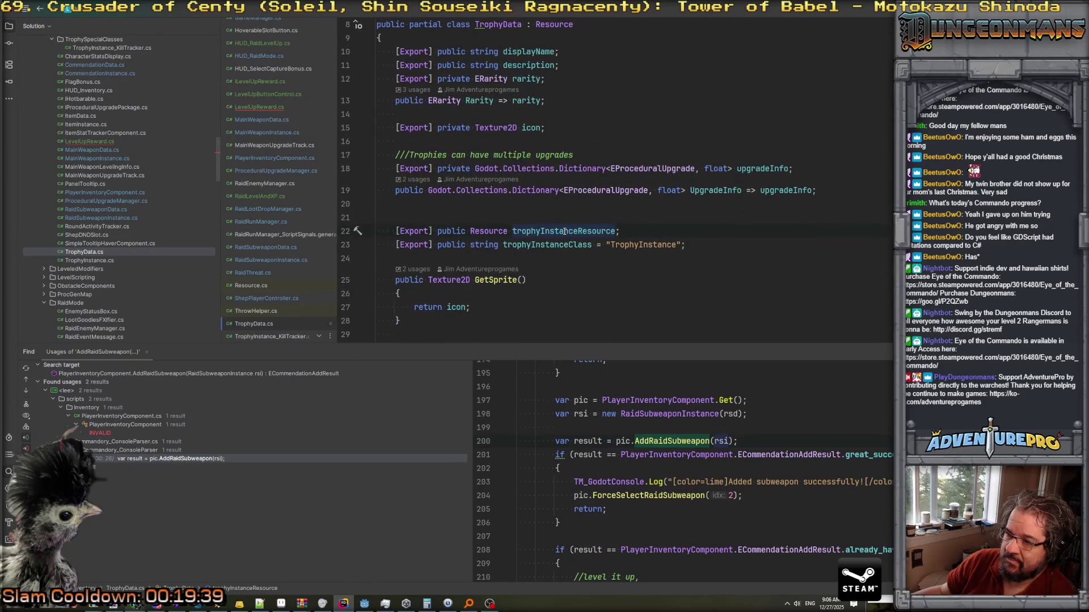
{"action": "scroll", "coordinate": [564, 230], "scroll_direction": "down", "scroll_amount": 6}
{"action": "scroll", "coordinate": [565, 232], "scroll_direction": "up", "scroll_amount": 6}
{"action": "double_click", "coordinate": [546, 257]}
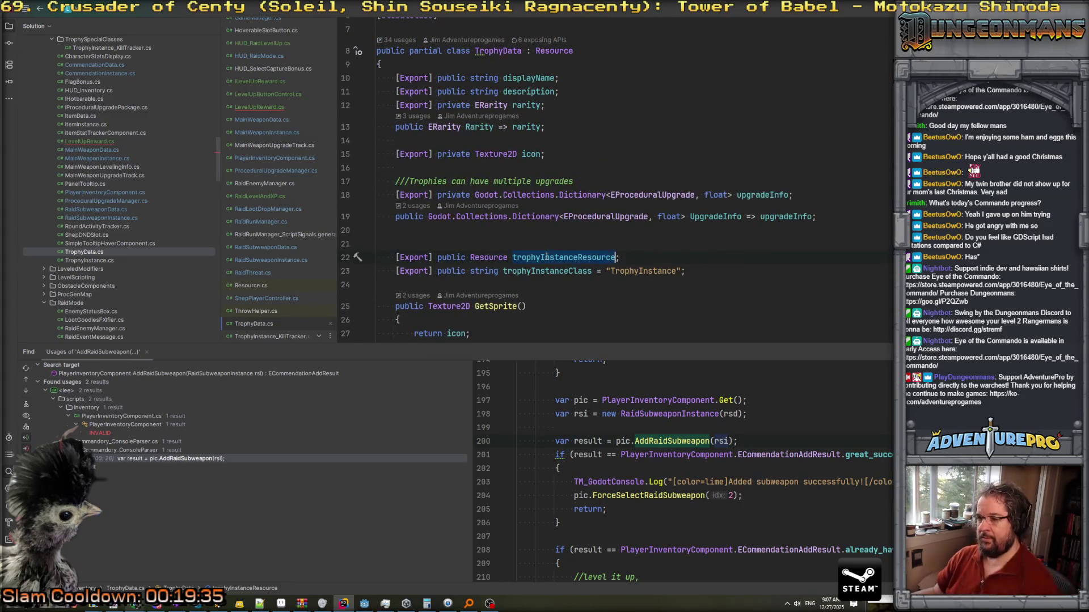
{"action": "key", "text": "alt+F7"}
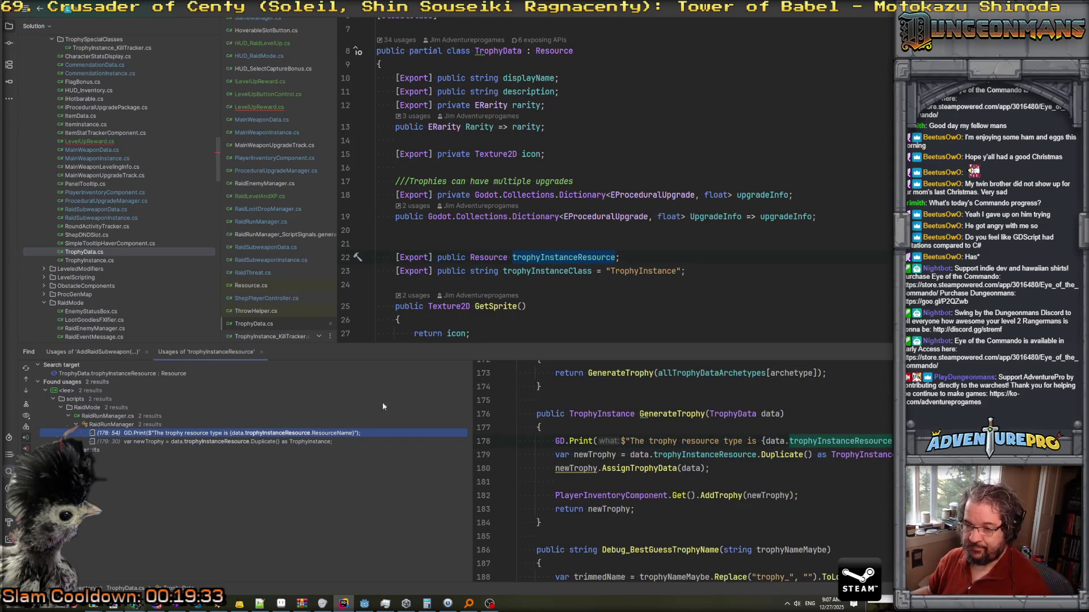
Enlarge the code editor, then close ThrowHelper.cs, Resource.cs, VBoxButtonContainer.cs and the RaidRunManager script-signals tab.
{"action": "left_click", "coordinate": [208, 442]}
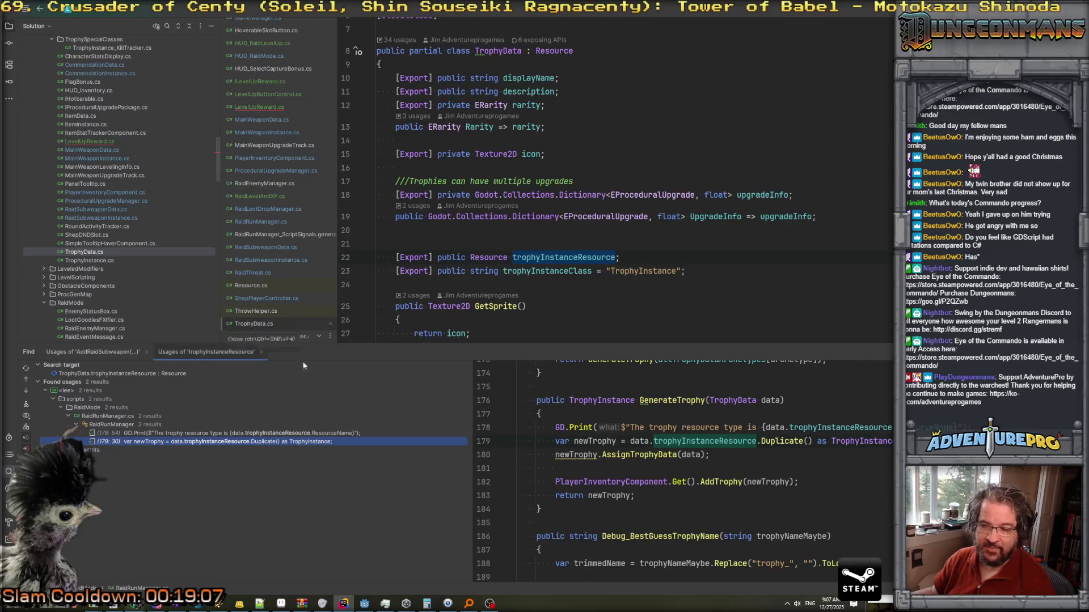
{"action": "left_click_drag", "start_coordinate": [301, 342], "coordinate": [319, 475]}
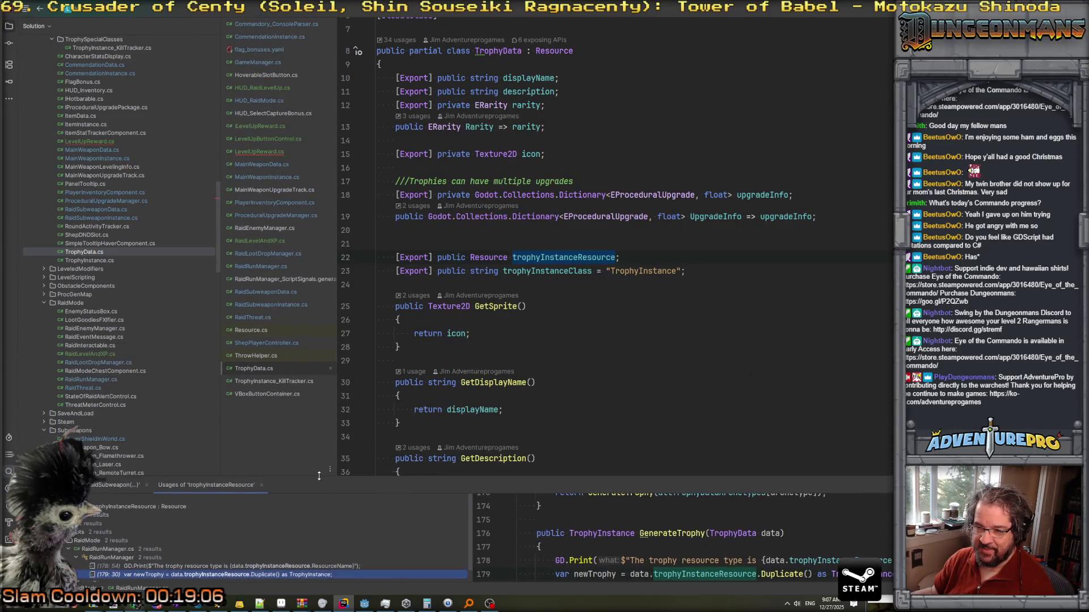
{"action": "left_click", "coordinate": [329, 356]}
{"action": "left_click", "coordinate": [331, 330]}
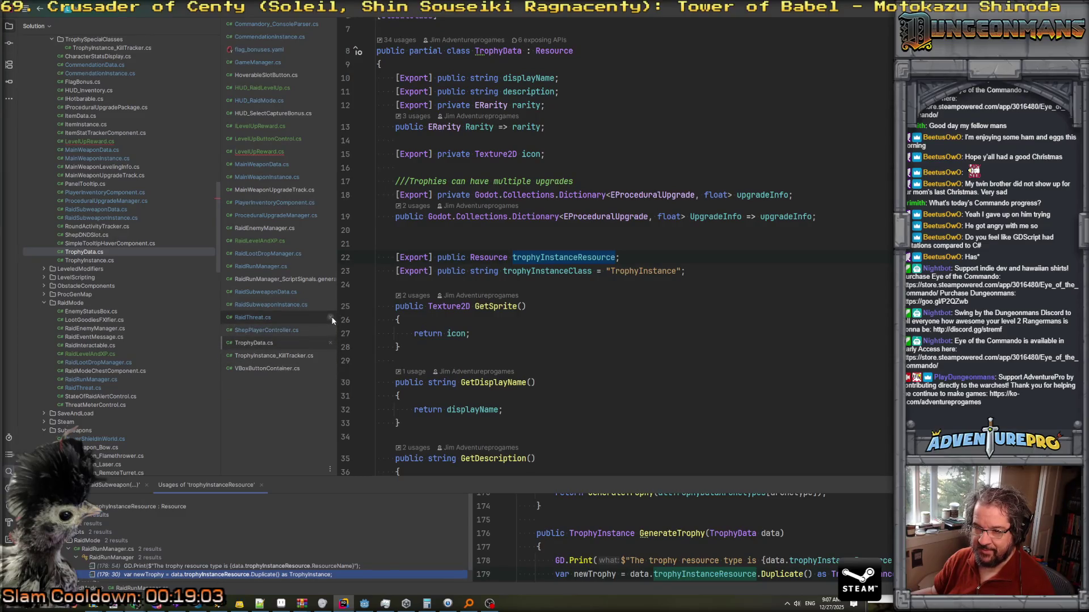
{"action": "left_click", "coordinate": [330, 367]}
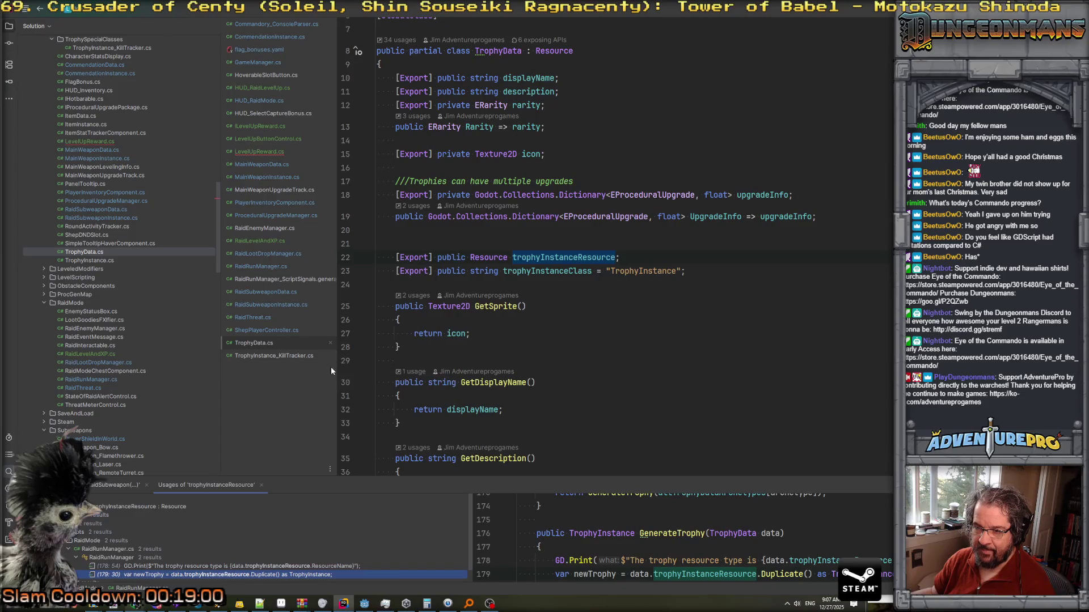
{"action": "left_click", "coordinate": [330, 280]}
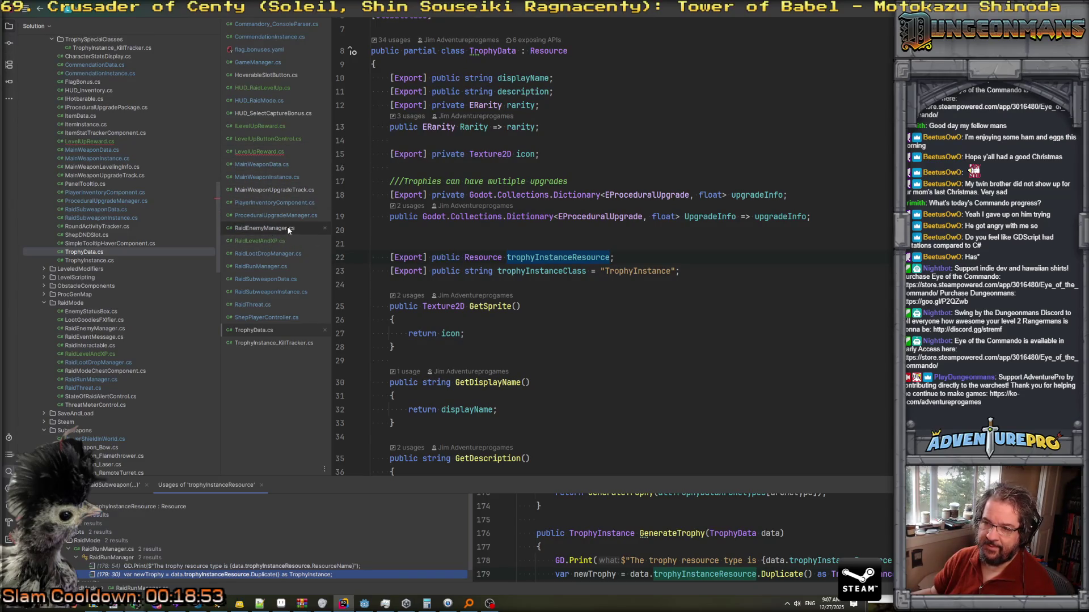
{"action": "left_click", "coordinate": [276, 279]}
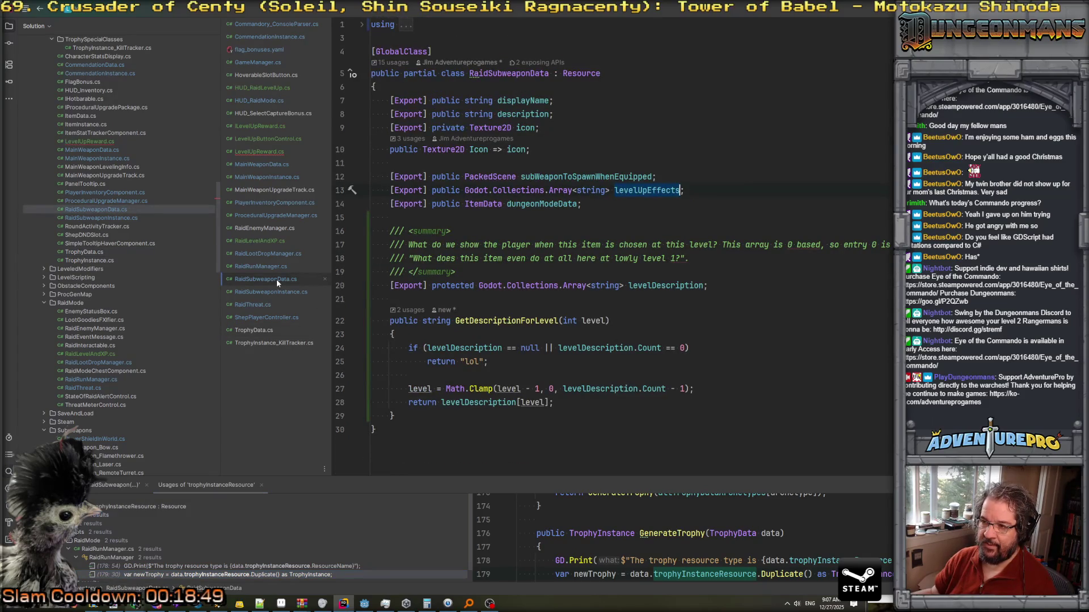
Copy TrophyData's trophyInstanceResource field into RaidSubweaponData after levelDescription, renamed raidInstanceResource.
{"action": "left_click", "coordinate": [274, 330]}
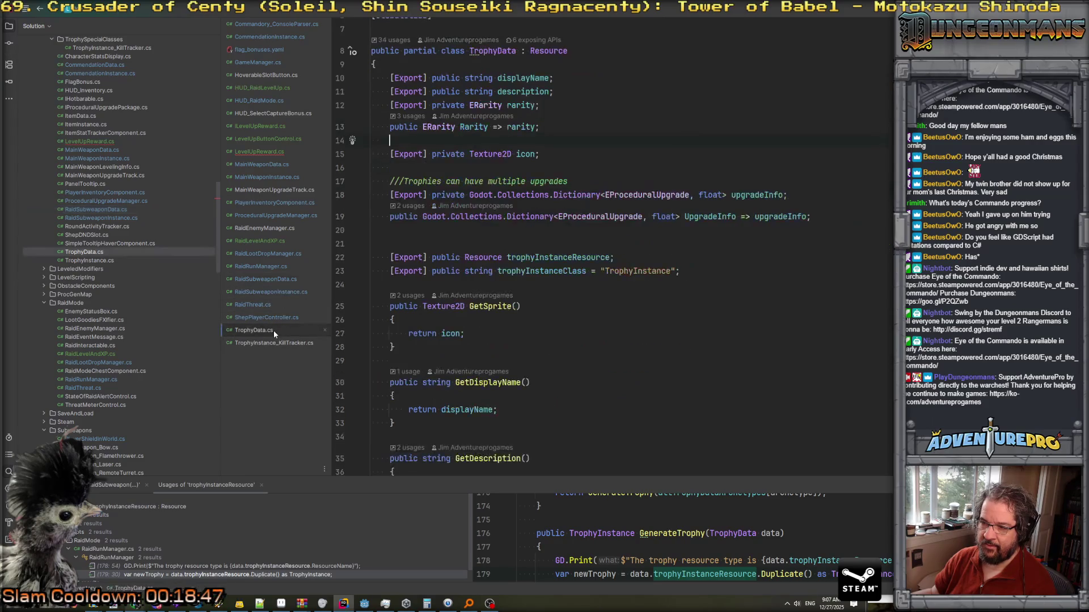
{"action": "left_click_drag", "start_coordinate": [624, 257], "coordinate": [390, 257]}
{"action": "key", "text": "ctrl+c"}
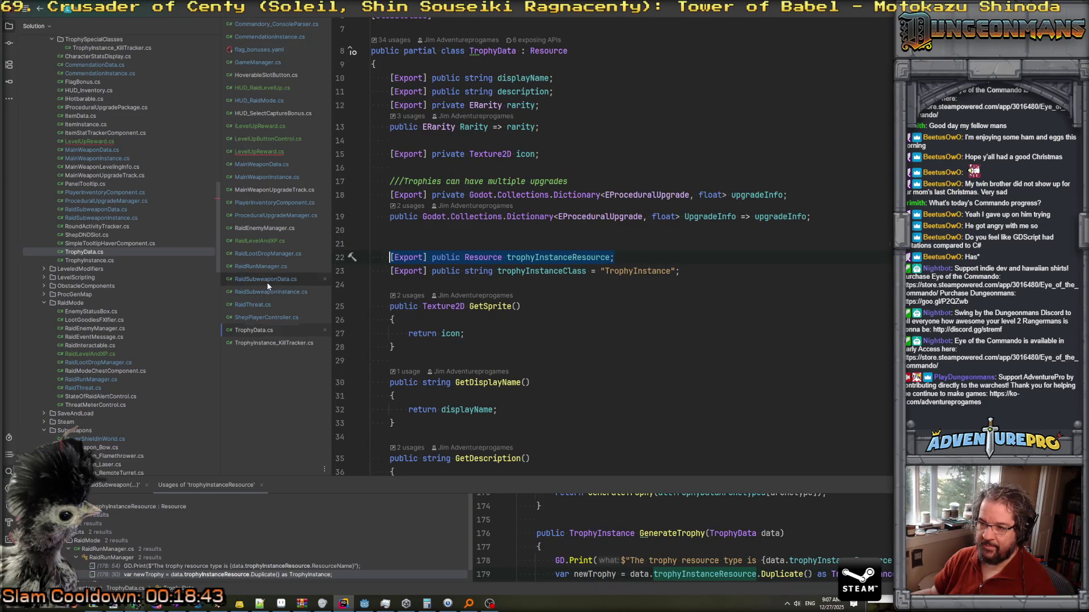
{"action": "left_click", "coordinate": [266, 280]}
{"action": "left_click", "coordinate": [740, 295]}
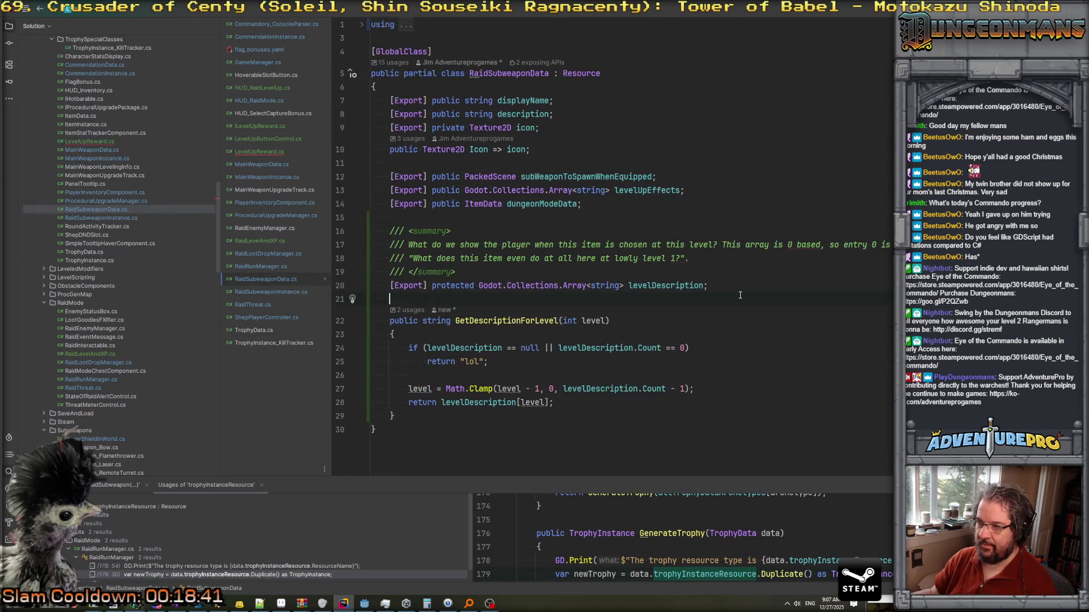
{"action": "key", "text": "Return"}
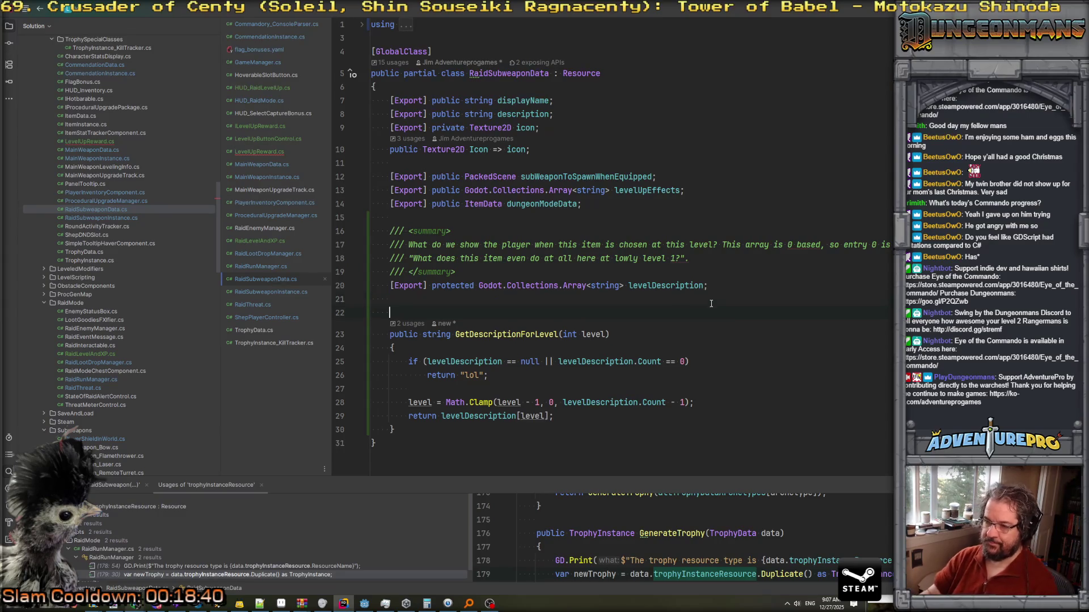
{"action": "key", "text": "Return"}
{"action": "key", "text": "Up"}
{"action": "key", "text": "ctrl+v"}
{"action": "left_click", "coordinate": [550, 313]}
{"action": "type", "text": "raid"}
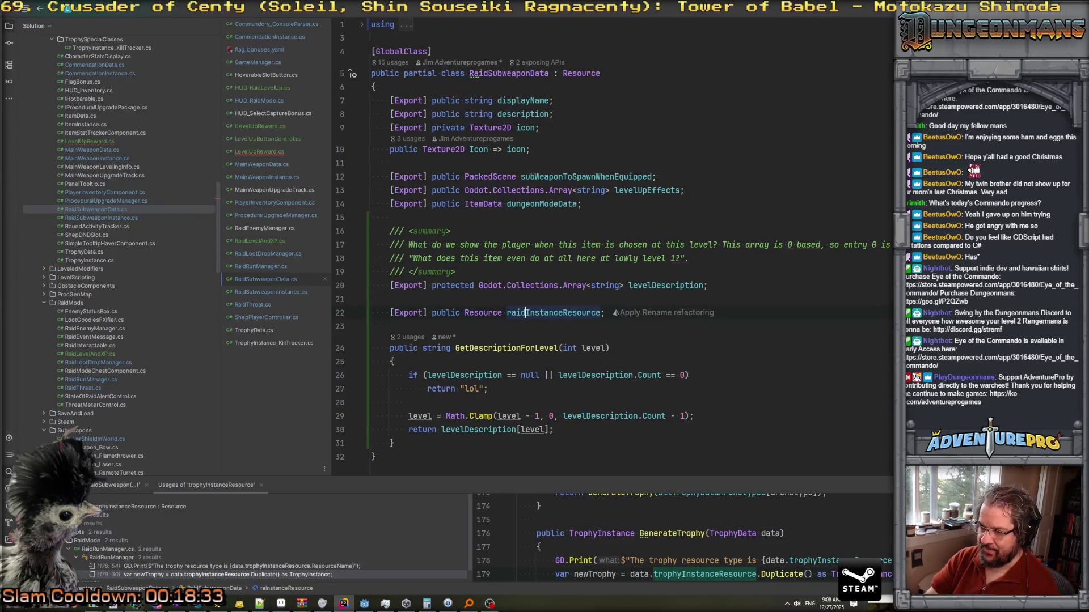
{"action": "left_click", "coordinate": [680, 327]}
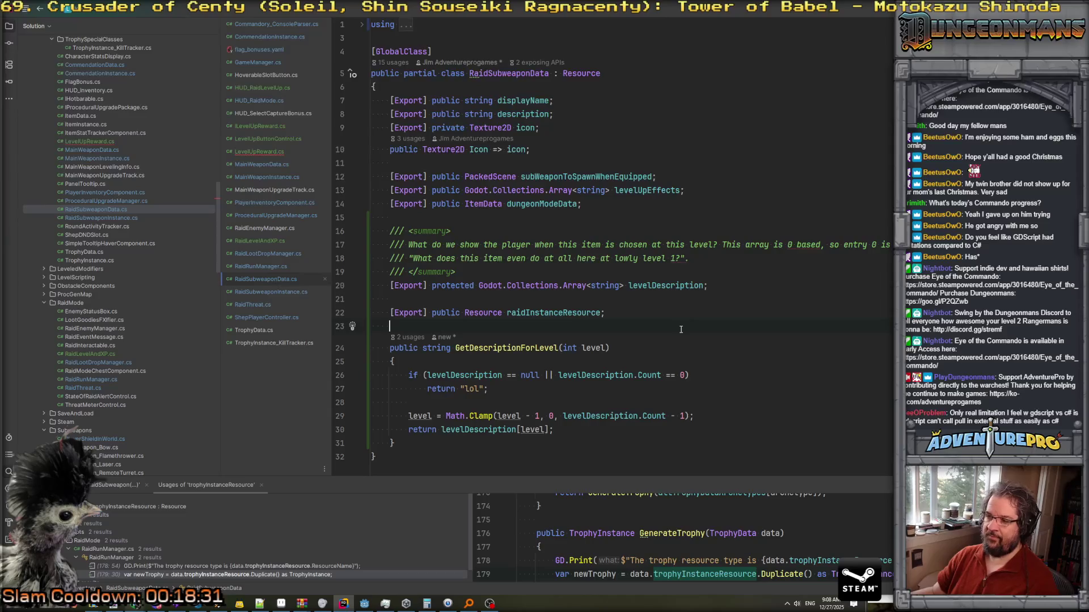
Search the whole project for 'new raid'.
{"action": "double_click", "coordinate": [540, 310]}
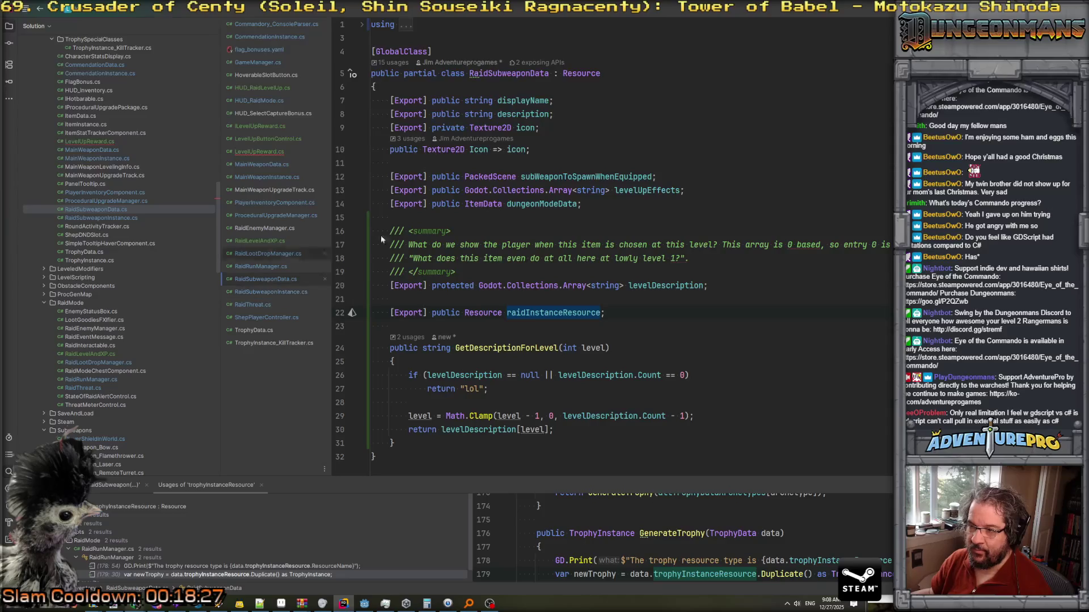
{"action": "key", "text": "ctrl+shift+f"}
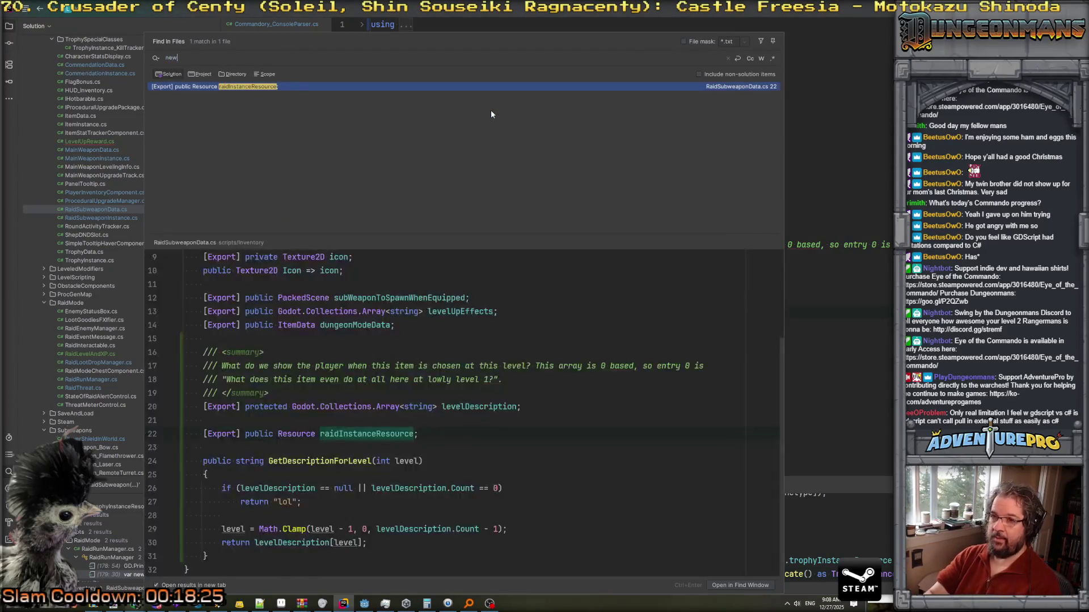
{"action": "type", "text": "new raid"}
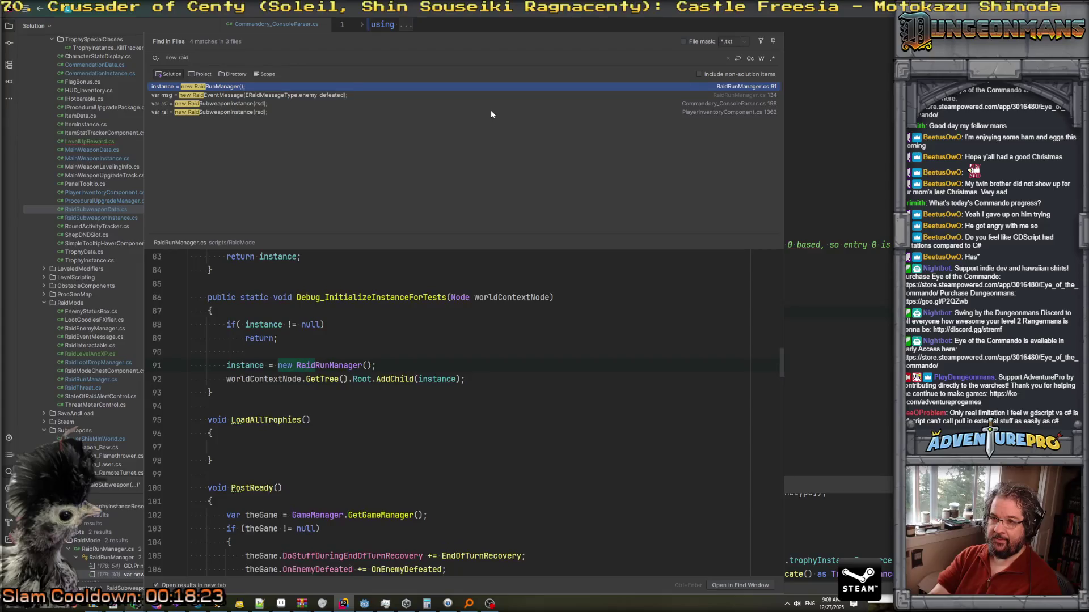
Open the ConsoleParser.cs match at the RaidSubweaponInstance construction on line 198.
{"action": "key", "text": "Down"}
{"action": "key", "text": "Down"}
{"action": "key", "text": "Down"}
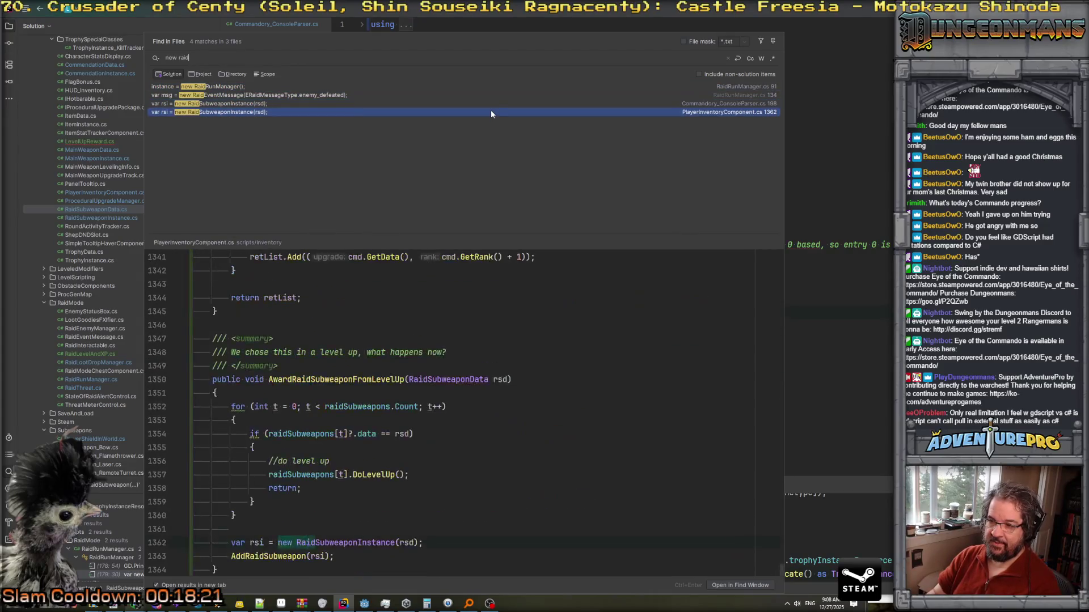
{"action": "key", "text": "Up"}
{"action": "key", "text": "Return"}
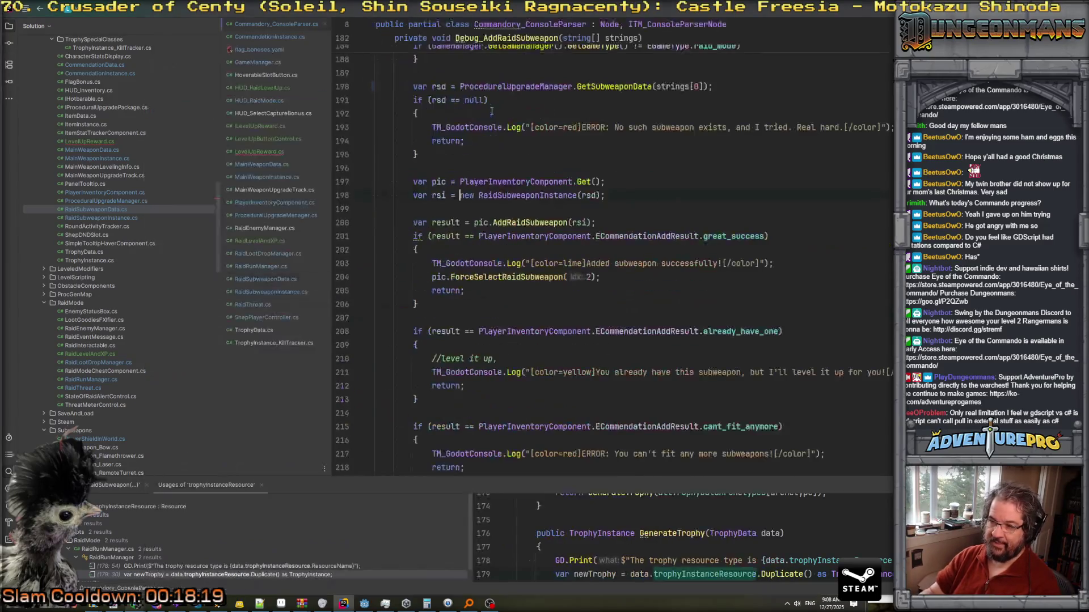
{"action": "left_click", "coordinate": [536, 196]}
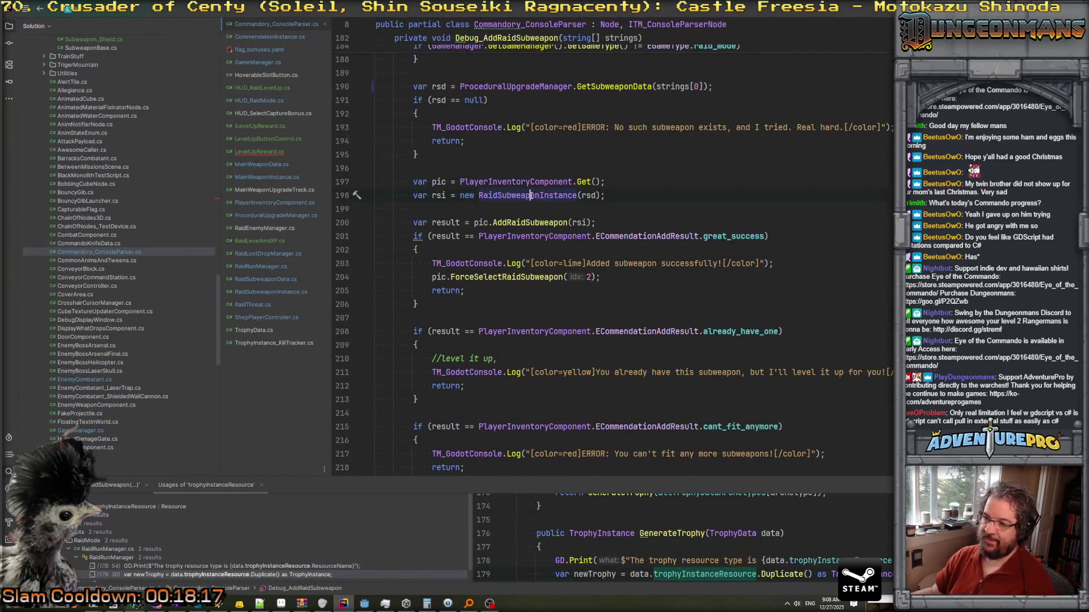
{"action": "left_click_drag", "start_coordinate": [460, 195], "coordinate": [559, 195]}
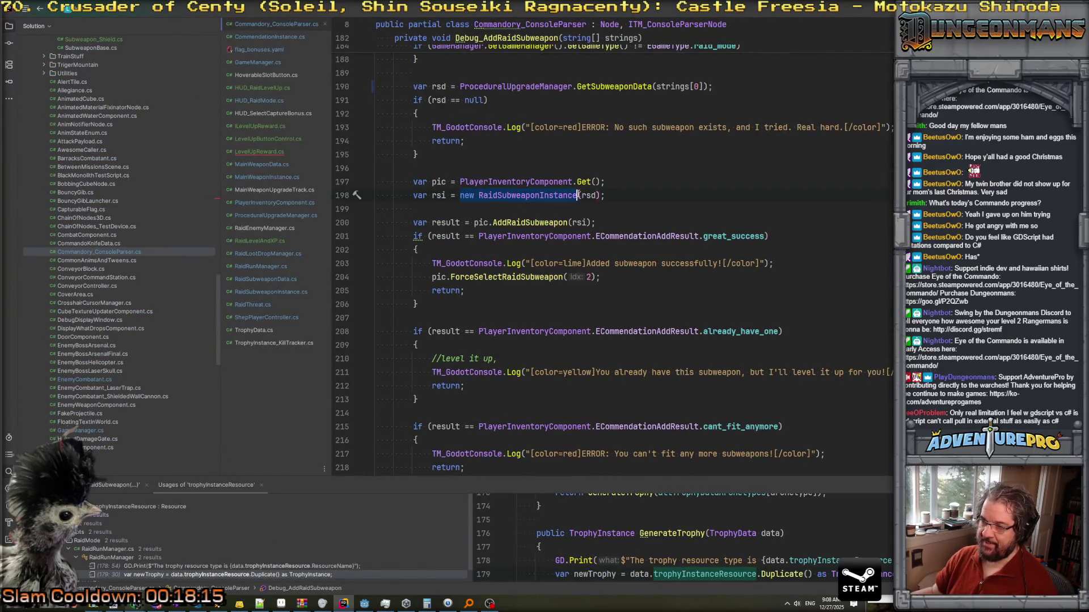
{"action": "key", "text": "ctrl+shift+f"}
{"action": "key", "text": "Escape"}
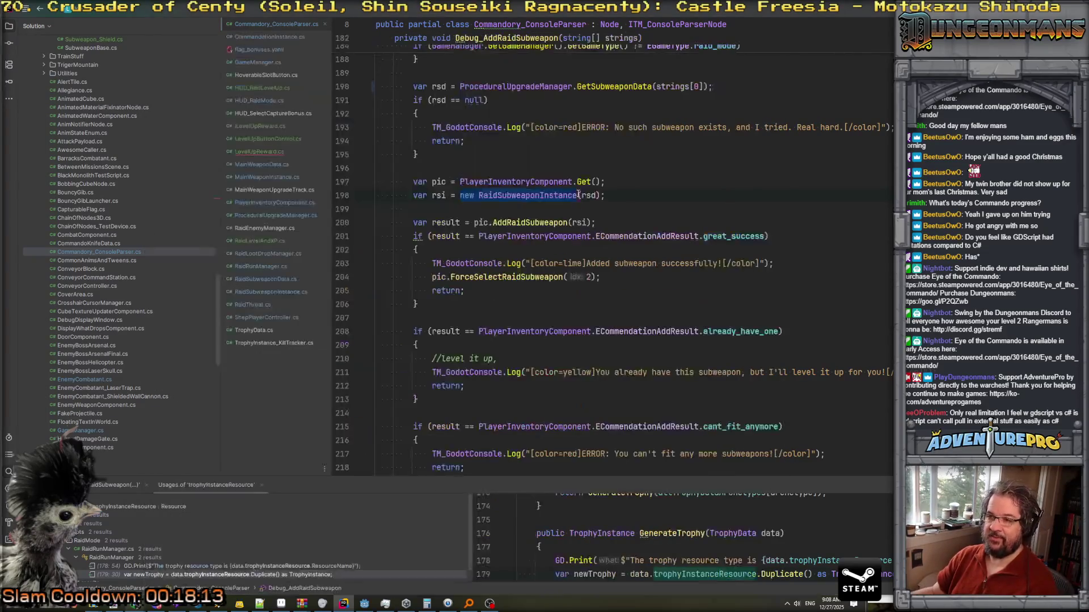
{"action": "left_click", "coordinate": [622, 182]}
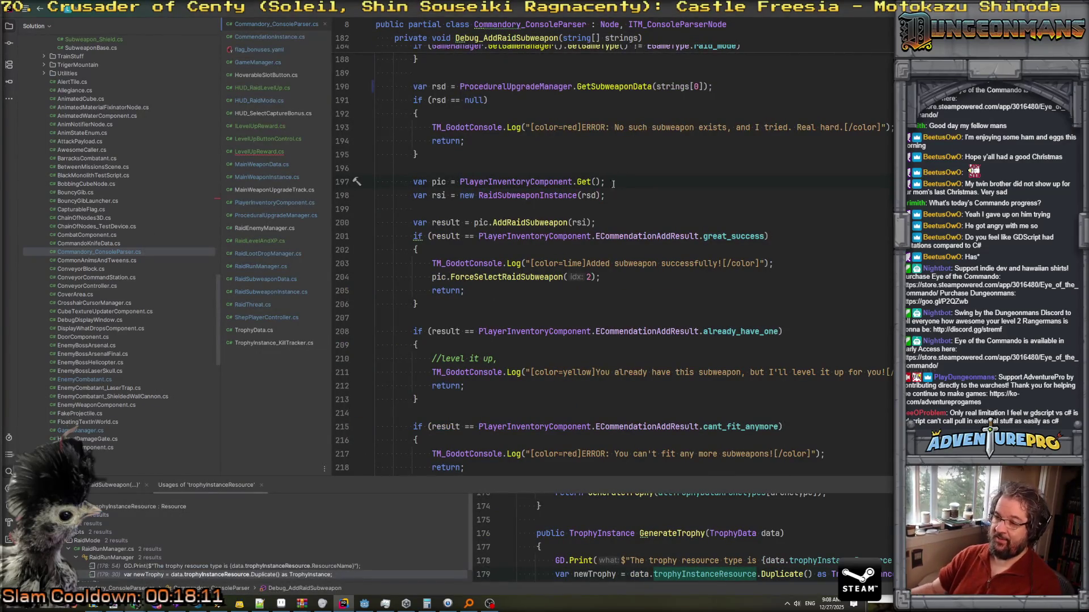
Replace new RaidSubweaponInstance(rsd) with rsd.GetNewInstance() and generate the GetNewInstance method stub.
{"action": "left_click_drag", "start_coordinate": [461, 195], "coordinate": [660, 196]}
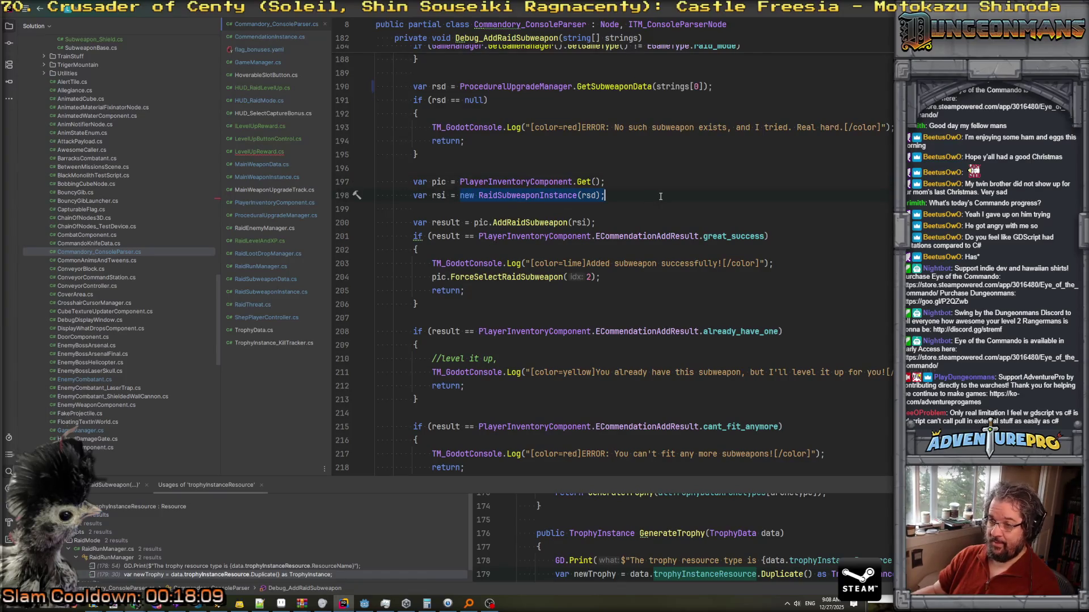
{"action": "type", "text": "rsd.<"}
{"action": "key", "text": "BackSpace"}
{"action": "type", "text": "GetNewInstanc"}
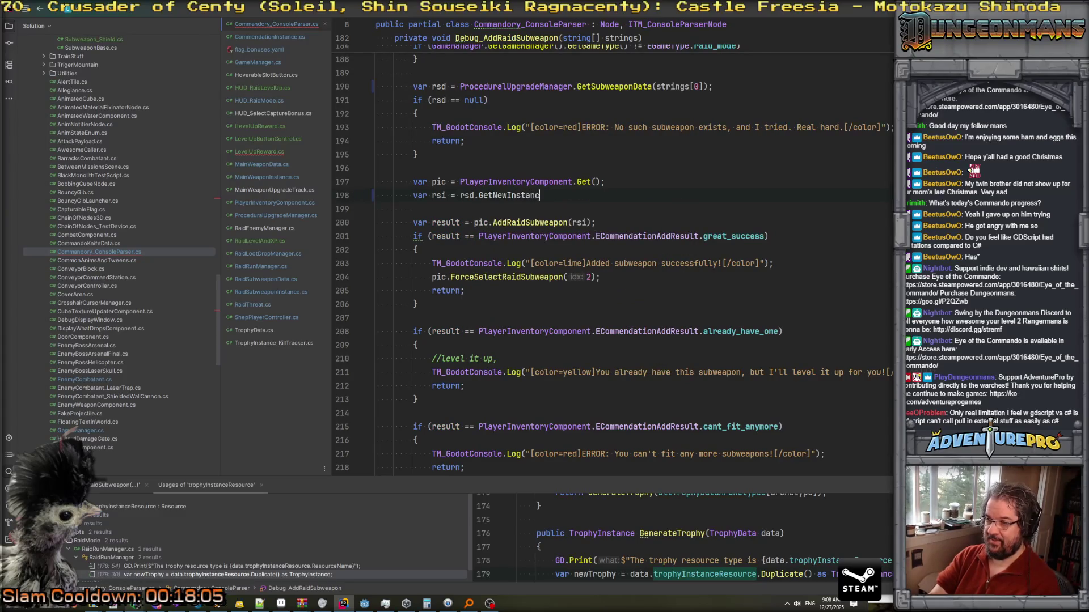
{"action": "type", "text": "e();"}
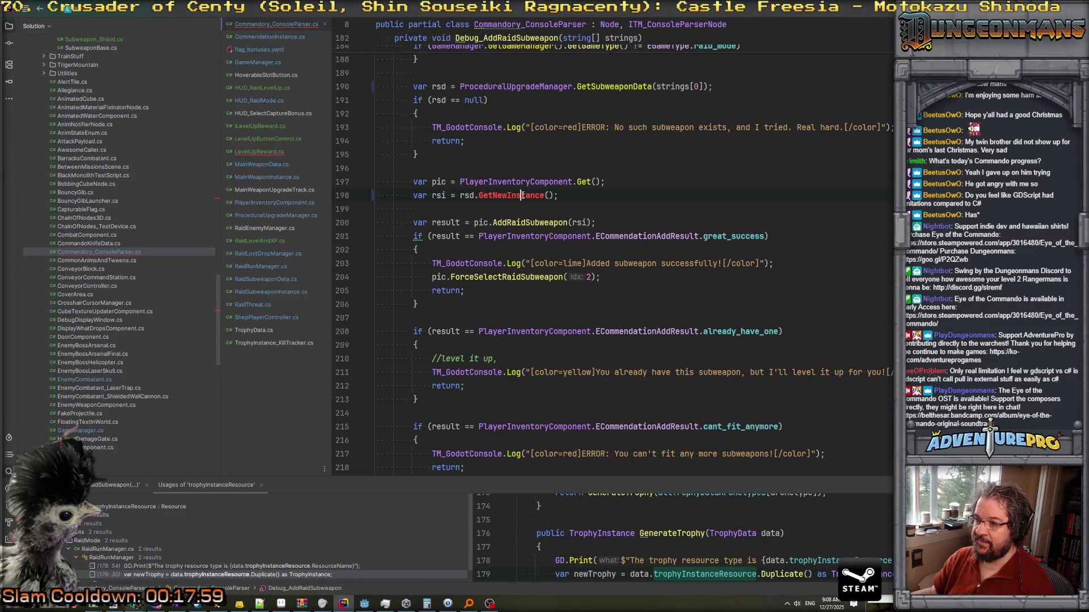
{"action": "key", "text": "alt+Return"}
{"action": "key", "text": "Return"}
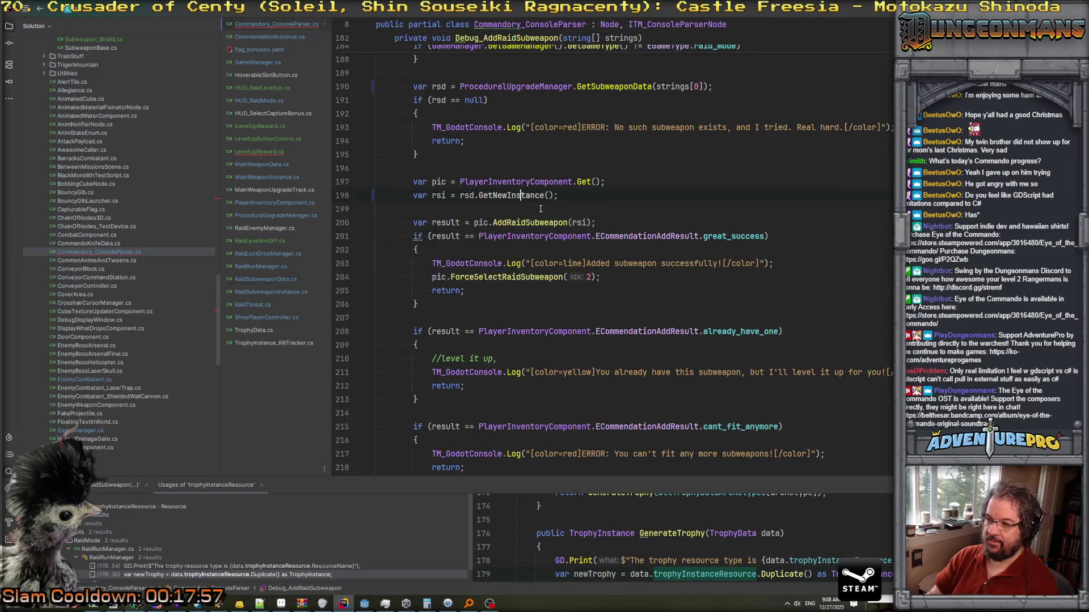
Replace the stub's throw with an if (raidInstanceResource != null) block returning raidInstanceResource.Duplicate().
{"action": "left_click_drag", "start_coordinate": [407, 381], "coordinate": [603, 382]}
{"action": "type", "text": "of"}
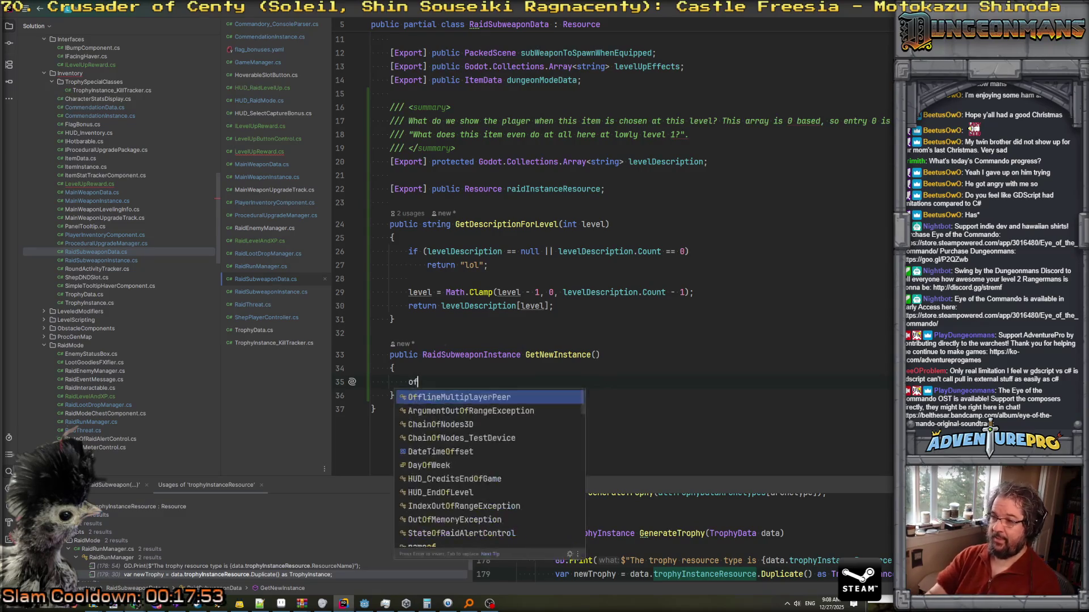
{"action": "type", "text": ") rf( ra"}
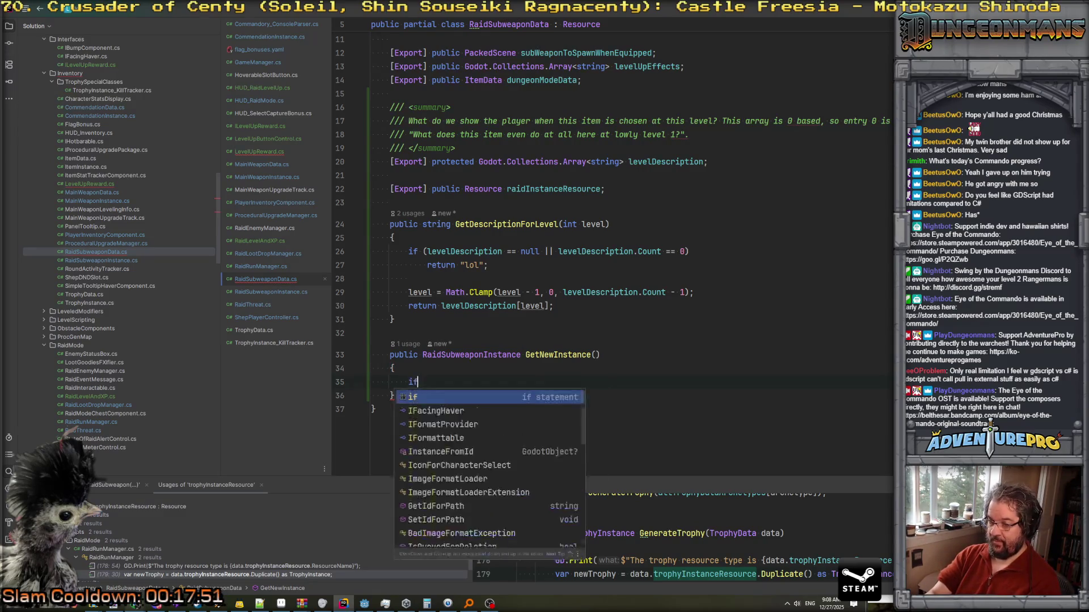
{"action": "key", "text": "Tab"}
{"action": "type", "text": "!= null"}
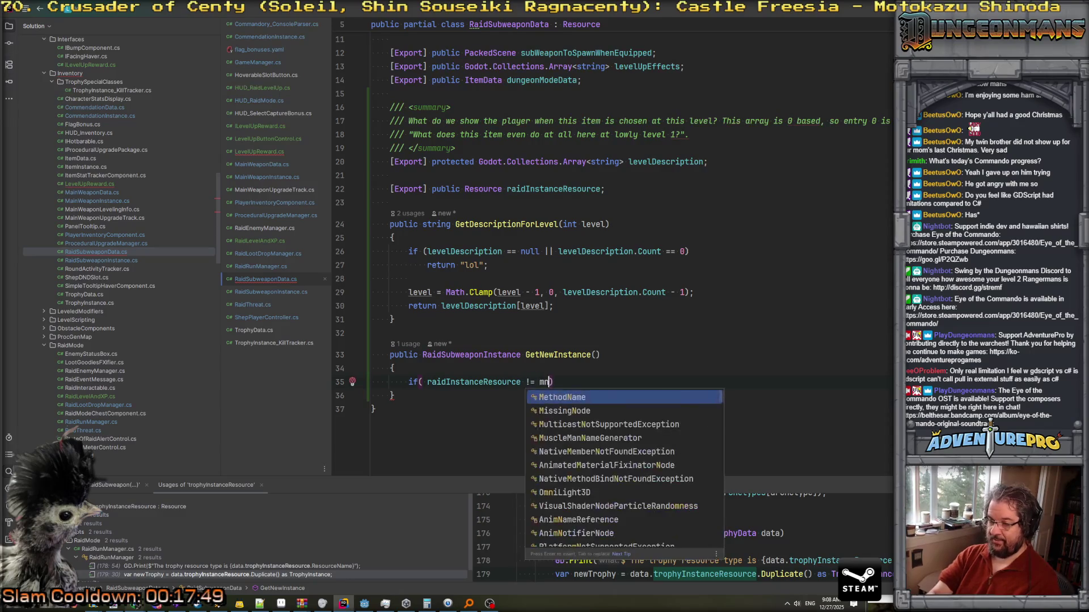
{"action": "type", "text": " )"}
{"action": "key", "text": "Return"}
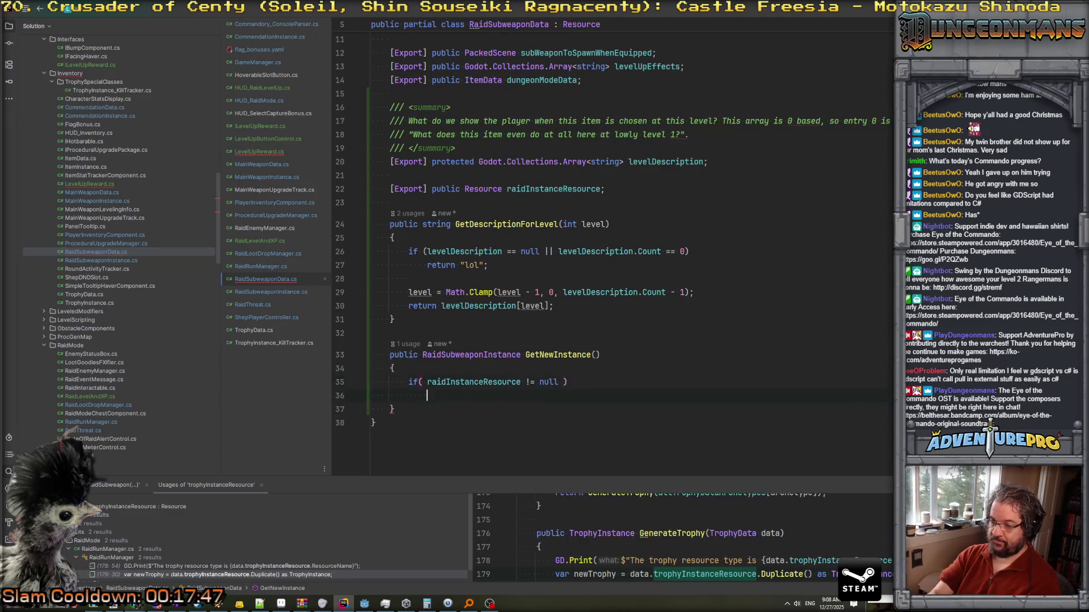
{"action": "type", "text": "{"}
{"action": "key", "text": "Return"}
{"action": "type", "text": "return rai"}
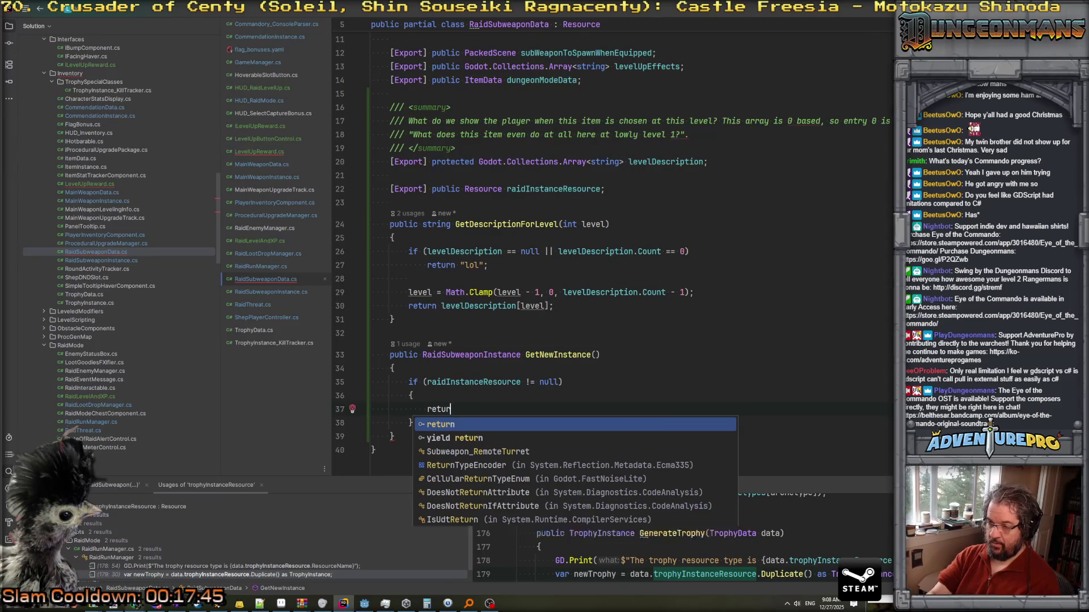
{"action": "key", "text": "Return"}
{"action": "type", "text": ".Dup"}
{"action": "key", "text": "Return"}
{"action": "type", "text": ";"}
Cast the duplicated resource as RaidSubweaponInstance on the return line.
{"action": "left_click", "coordinate": [412, 422]}
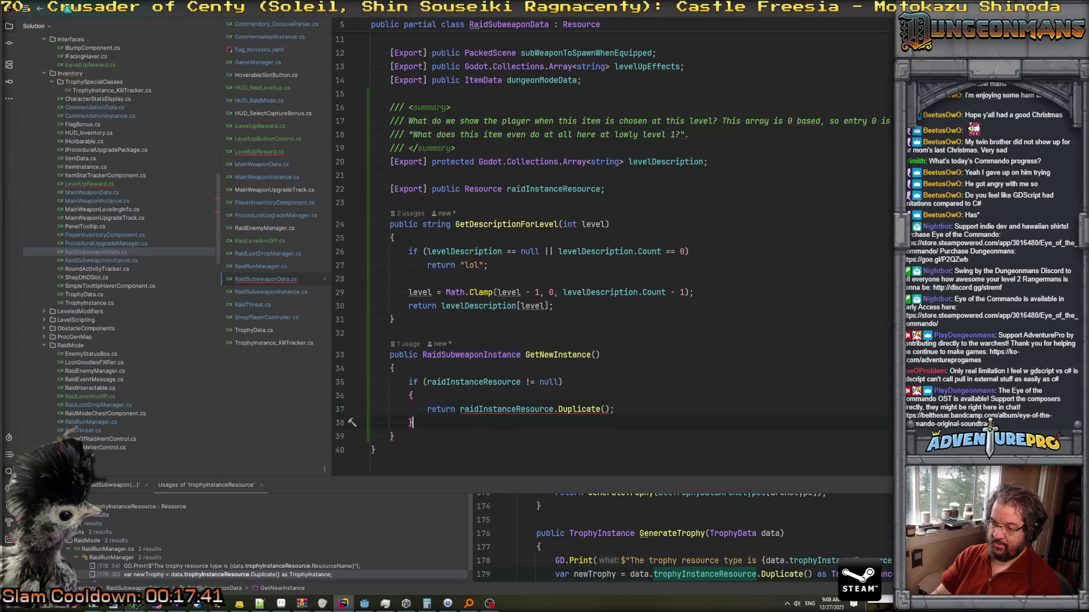
{"action": "mouse_move", "coordinate": [557, 410]}
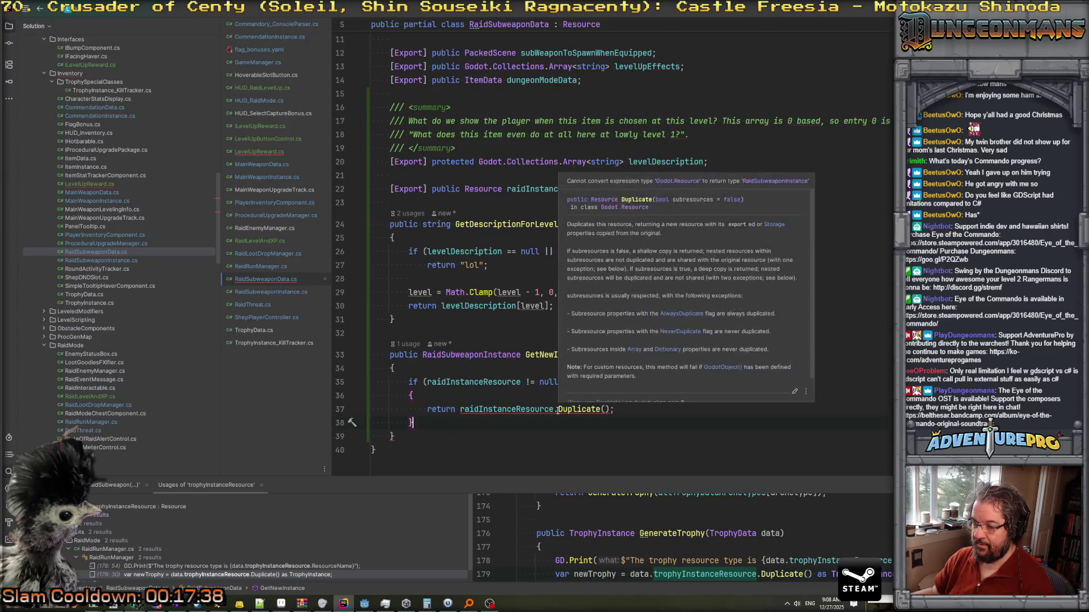
{"action": "left_click", "coordinate": [557, 409]}
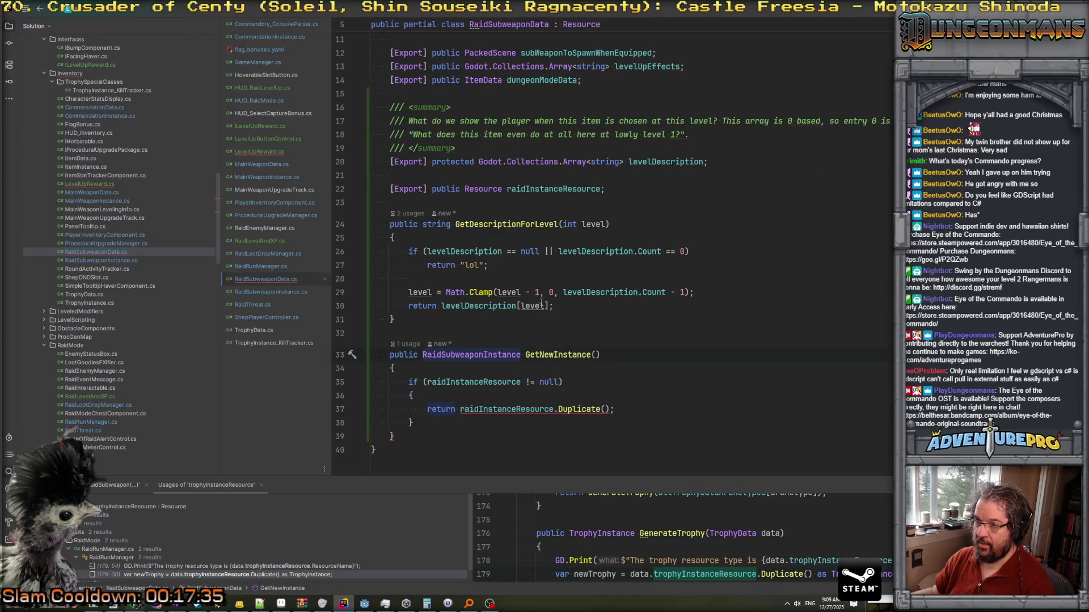
{"action": "left_click", "coordinate": [642, 404]}
{"action": "type", "text": "s Raid"}
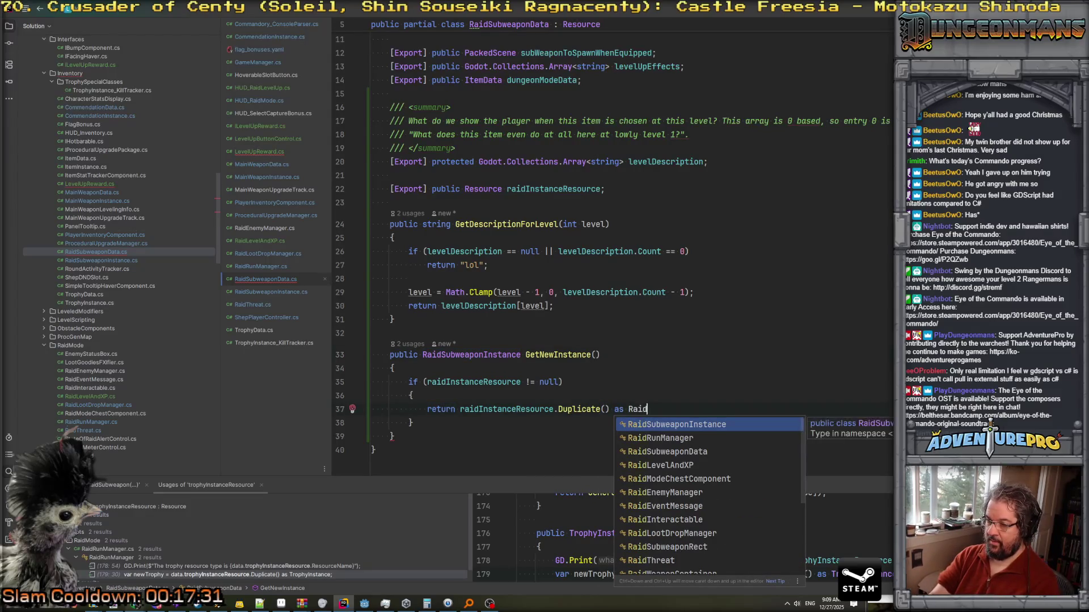
{"action": "key", "text": "Return"}
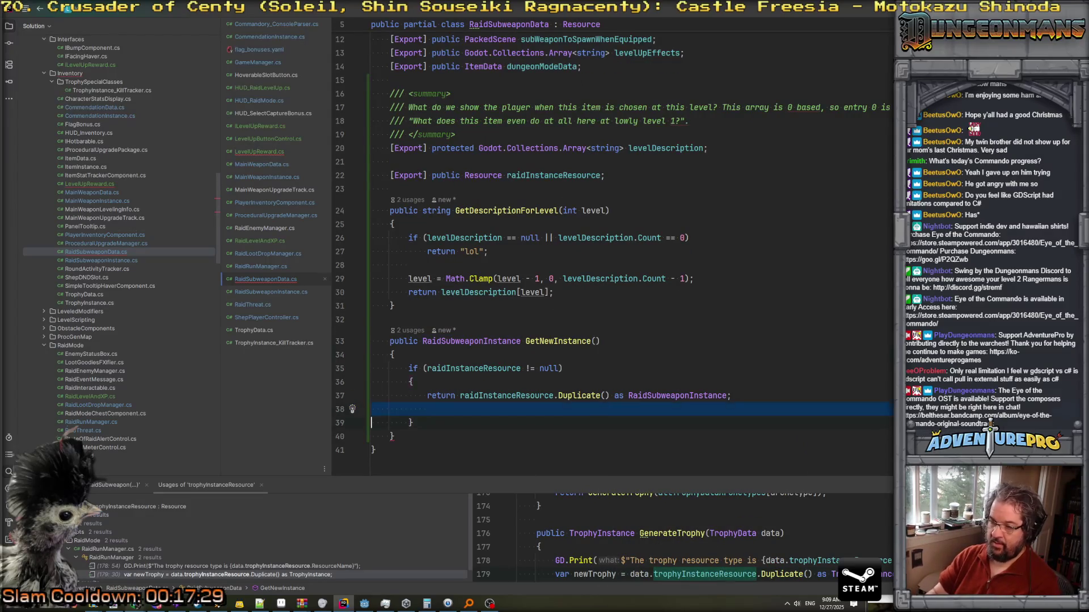
Add a fallback return new RaidSubweaponInstance(this) and check that constructor's definition.
{"action": "key", "text": "Down"}
{"action": "key", "text": "Return"}
{"action": "type", "text": "return new Raid"}
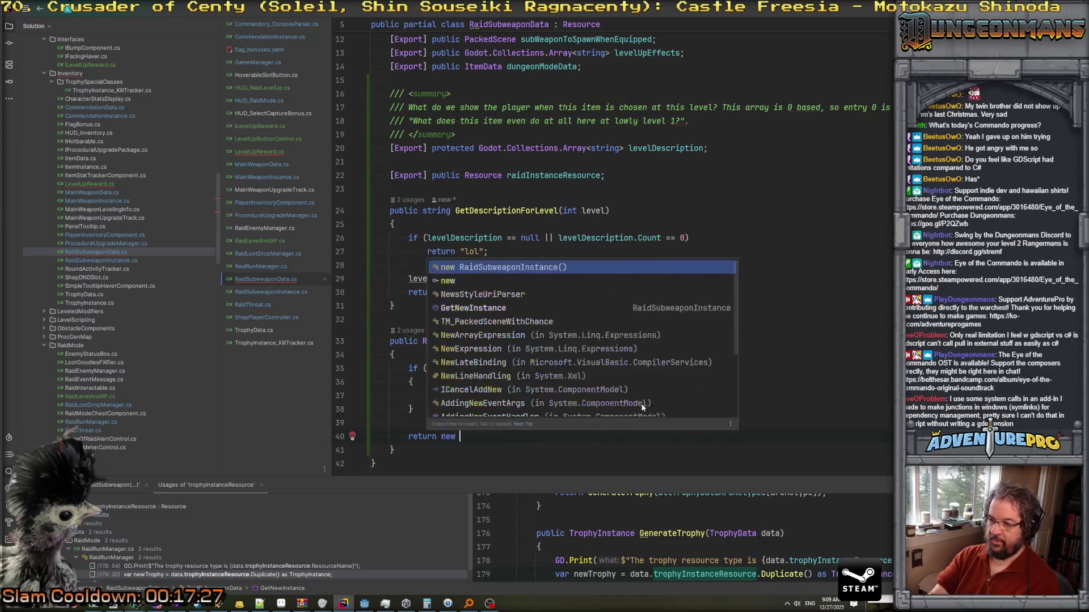
{"action": "key", "text": "Return"}
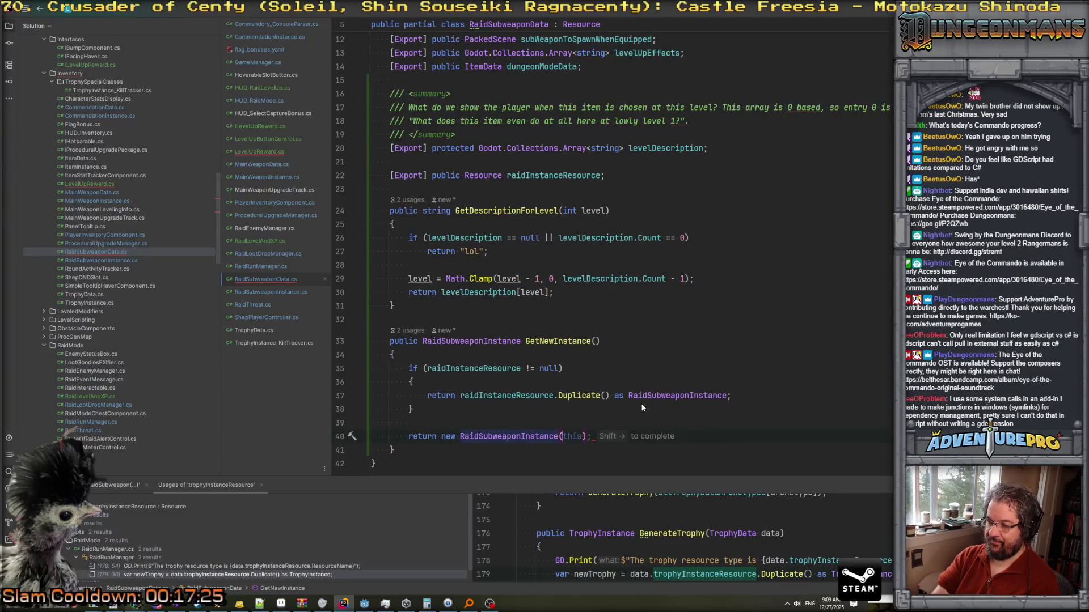
{"action": "key", "text": "shift+Right"}
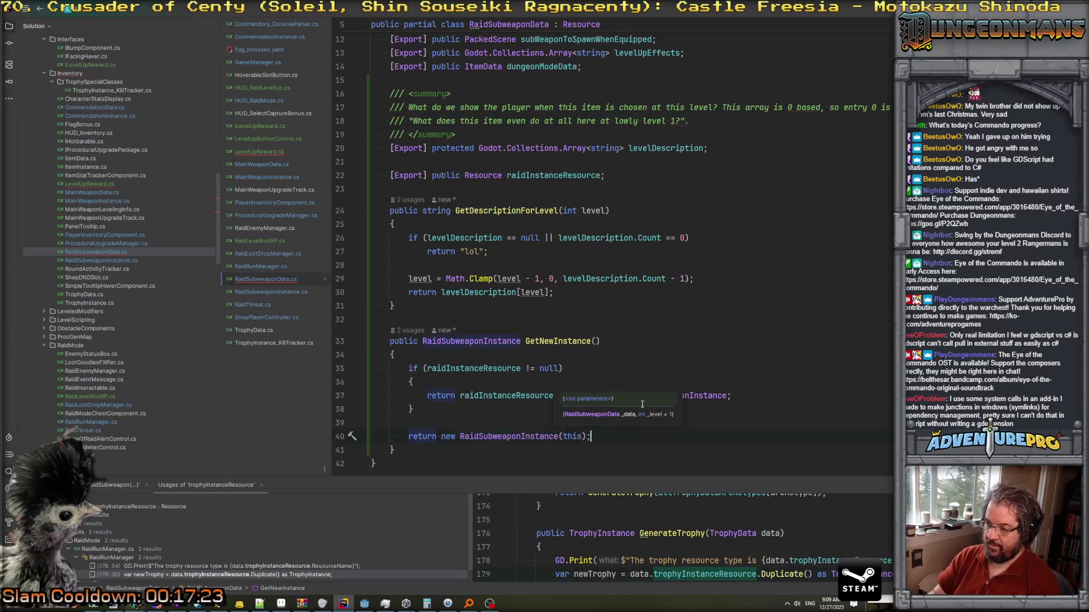
{"action": "left_click", "coordinate": [499, 434], "text": "ctrl"}
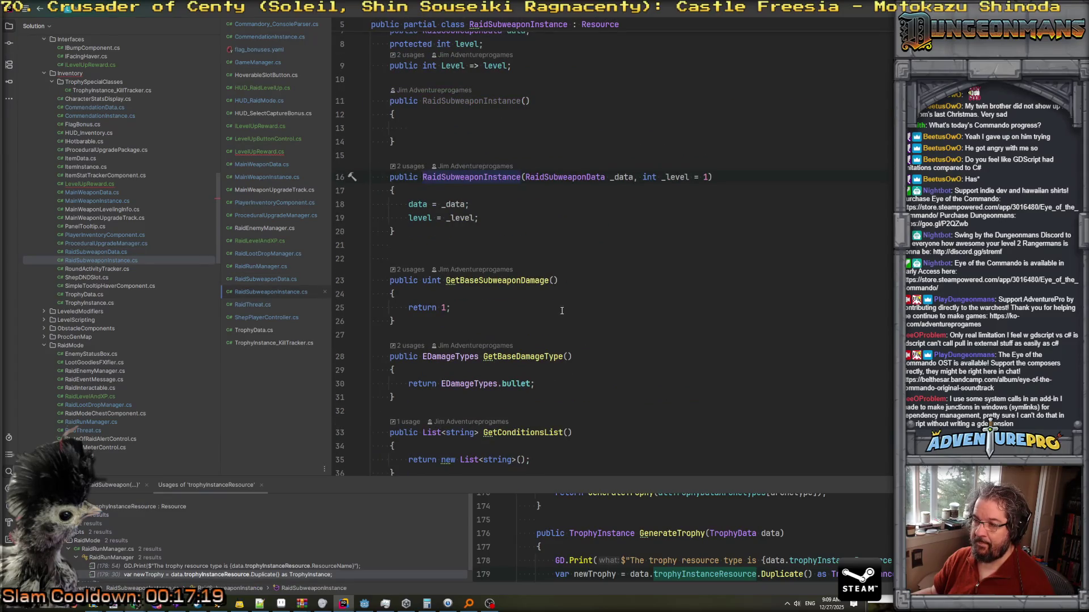
{"action": "scroll", "coordinate": [622, 308], "scroll_direction": "up", "scroll_amount": 2}
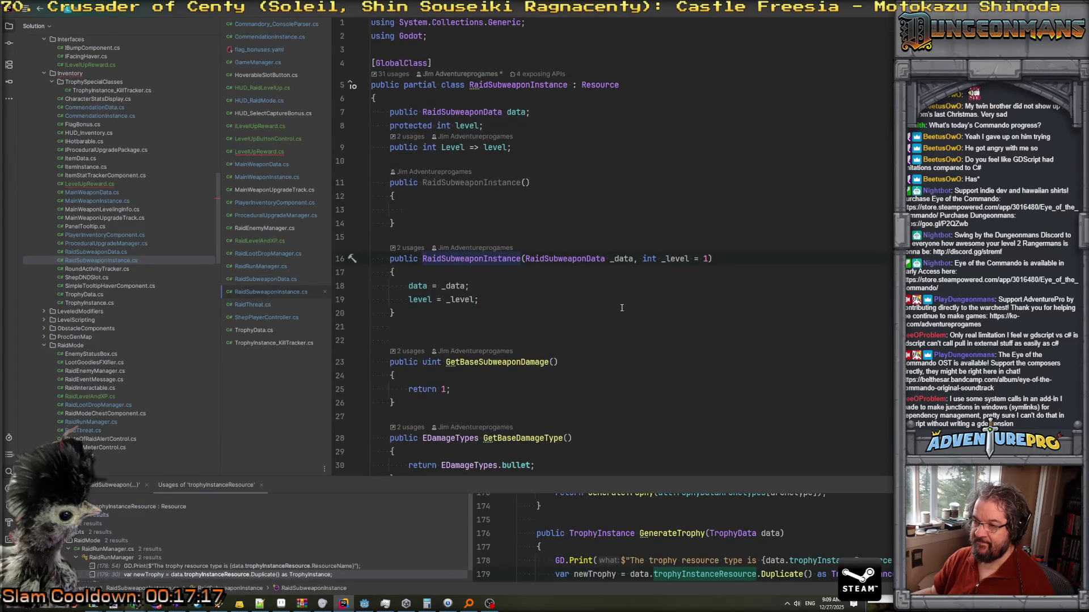
{"action": "key", "text": "ctrl+alt+Left"}
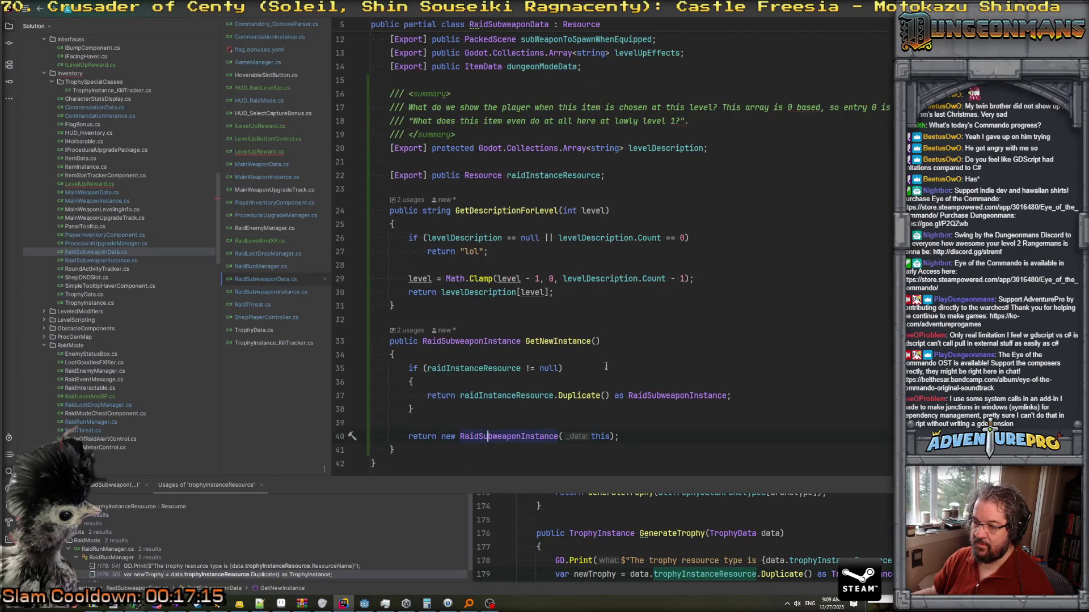
{"action": "mouse_move", "coordinate": [591, 393]}
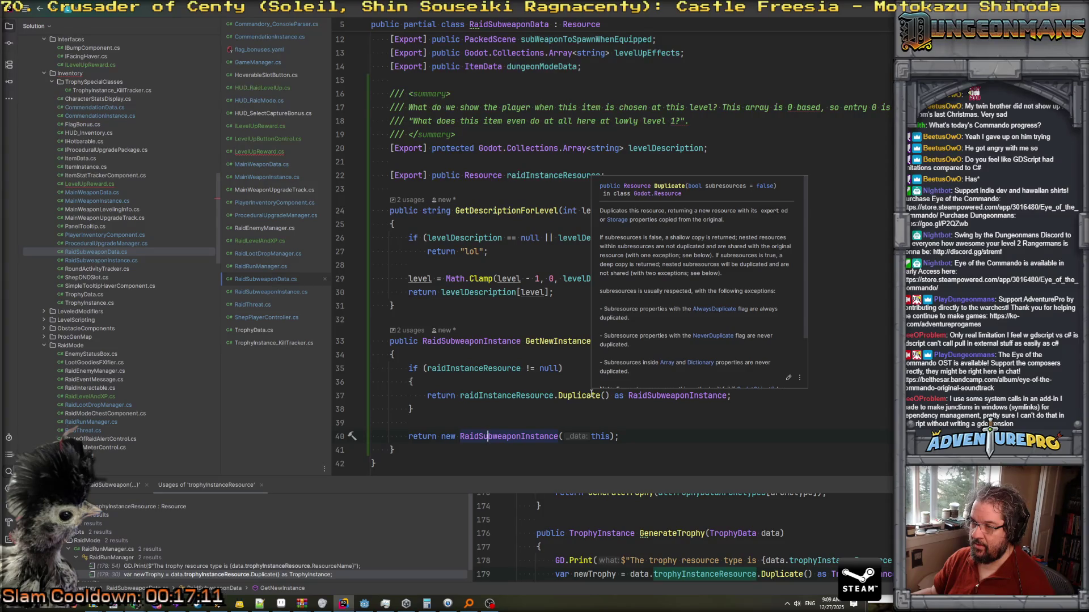
{"action": "left_click", "coordinate": [591, 395]}
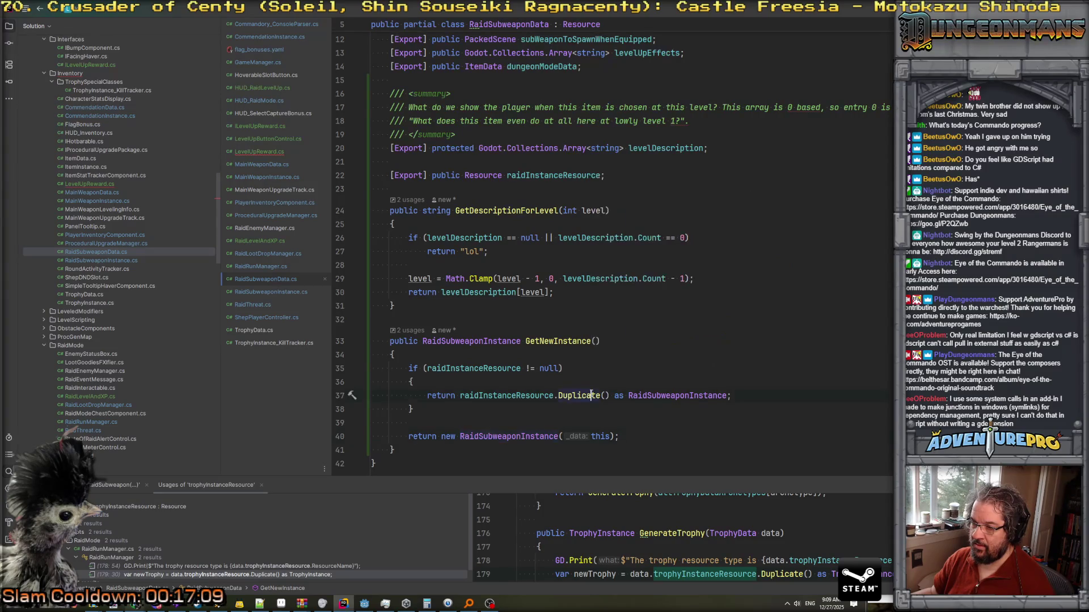
Store the duplicate in var rsi, set rsi.data = this, and return rsi.
{"action": "left_click_drag", "start_coordinate": [455, 393], "coordinate": [430, 401]}
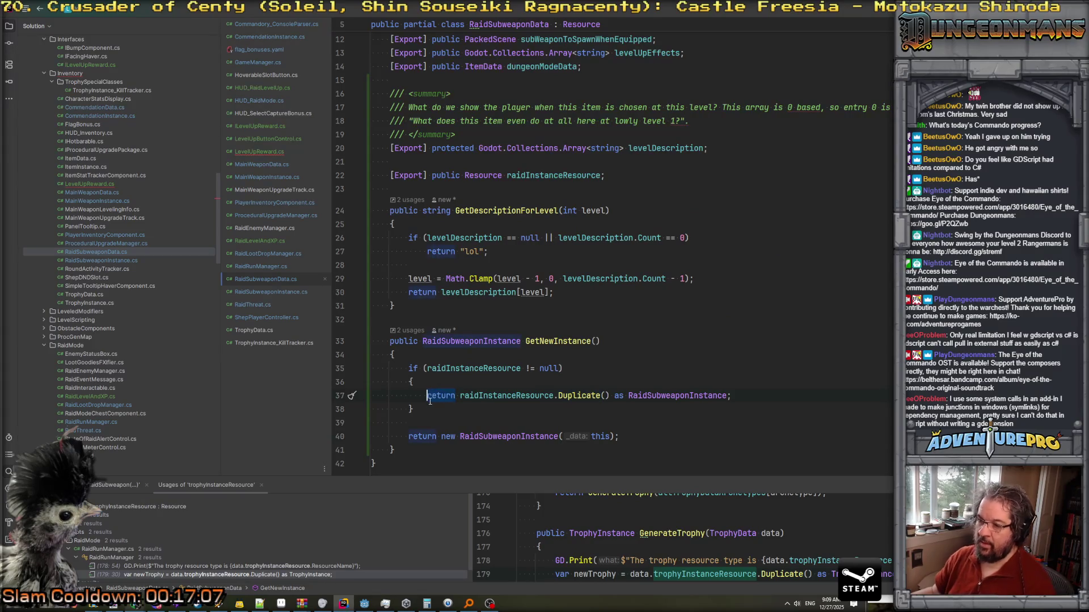
{"action": "type", "text": "var rsi "}
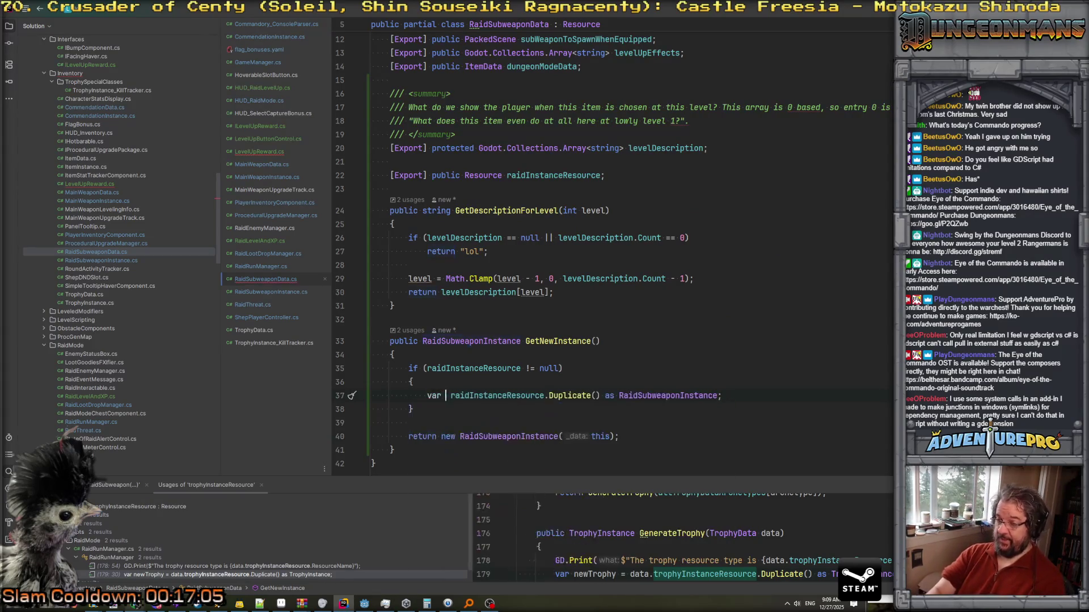
{"action": "type", "text": "="}
{"action": "key", "text": "End"}
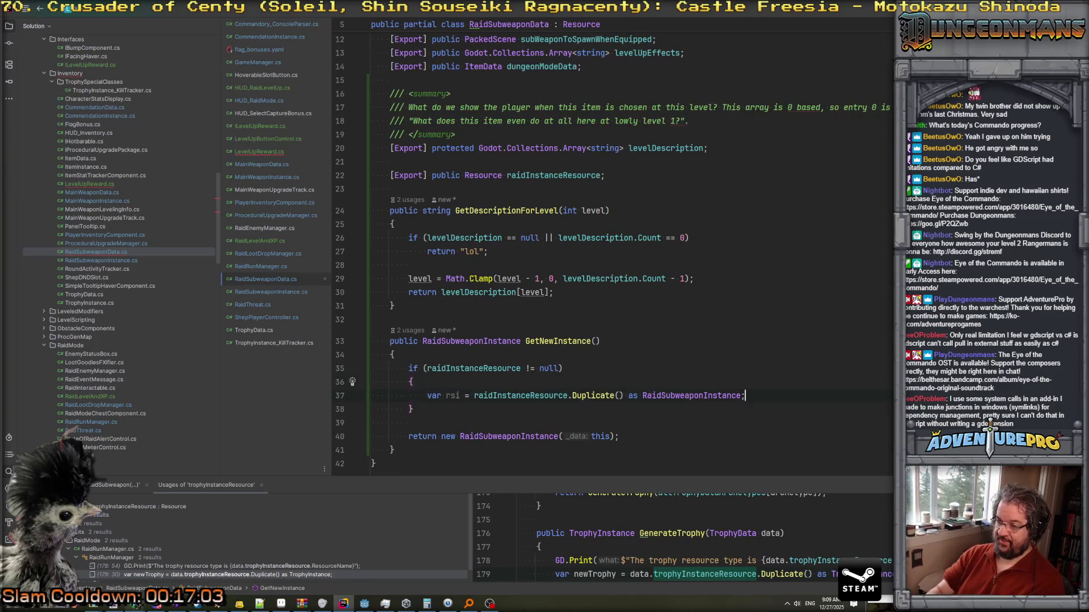
{"action": "key", "text": "Return"}
{"action": "type", "text": "rsi.data ="}
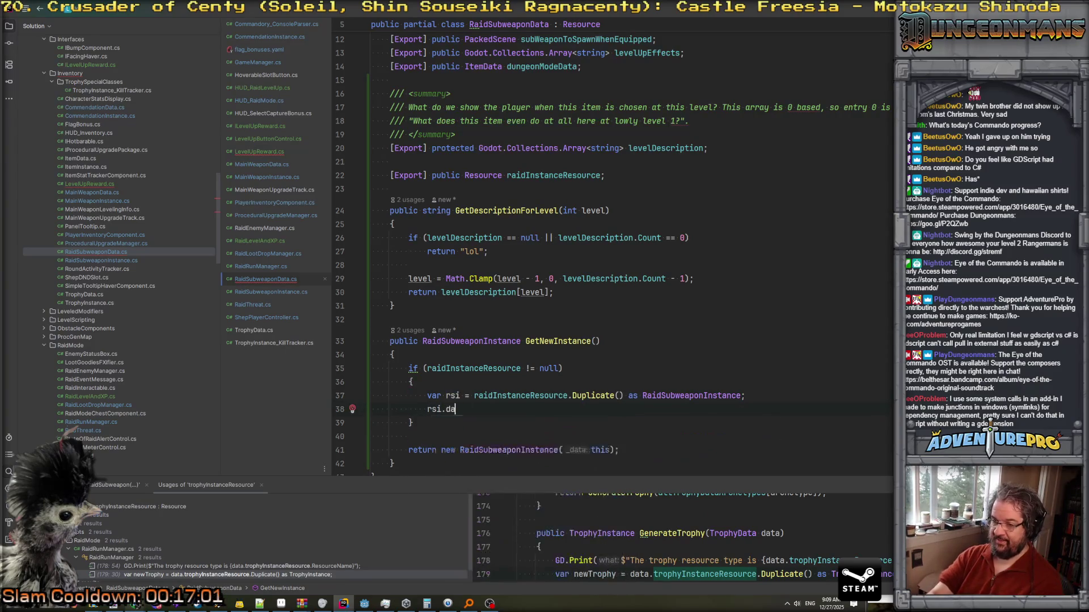
{"action": "key", "text": "Escape"}
{"action": "key", "text": "Return"}
{"action": "type", "text": "rsi.Level"}
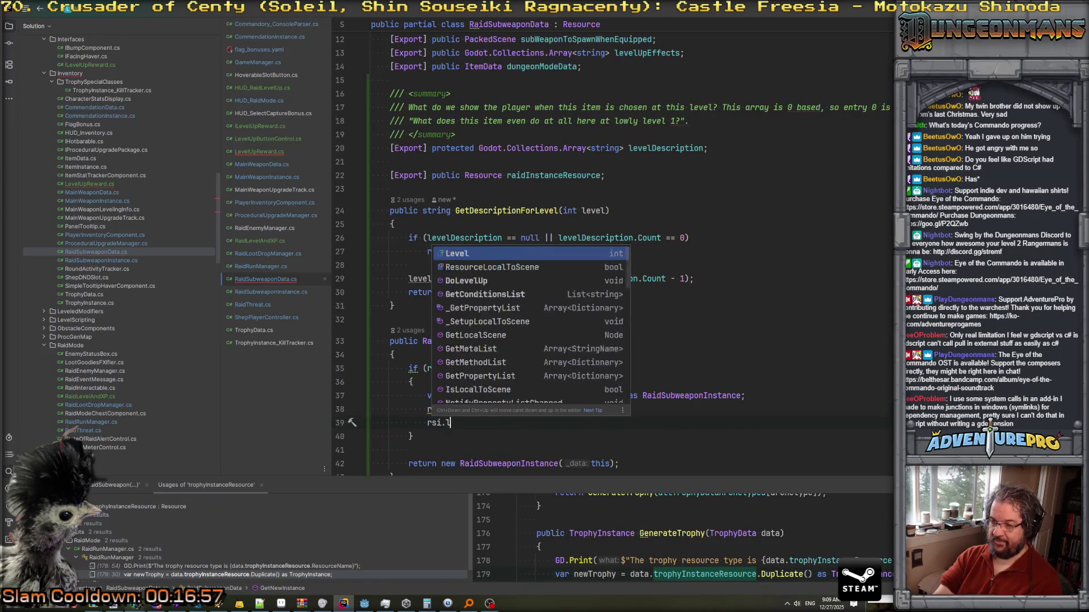
{"action": "key", "text": "BackSpace"}
{"action": "key", "text": "BackSpace"}
{"action": "key", "text": "BackSpace"}
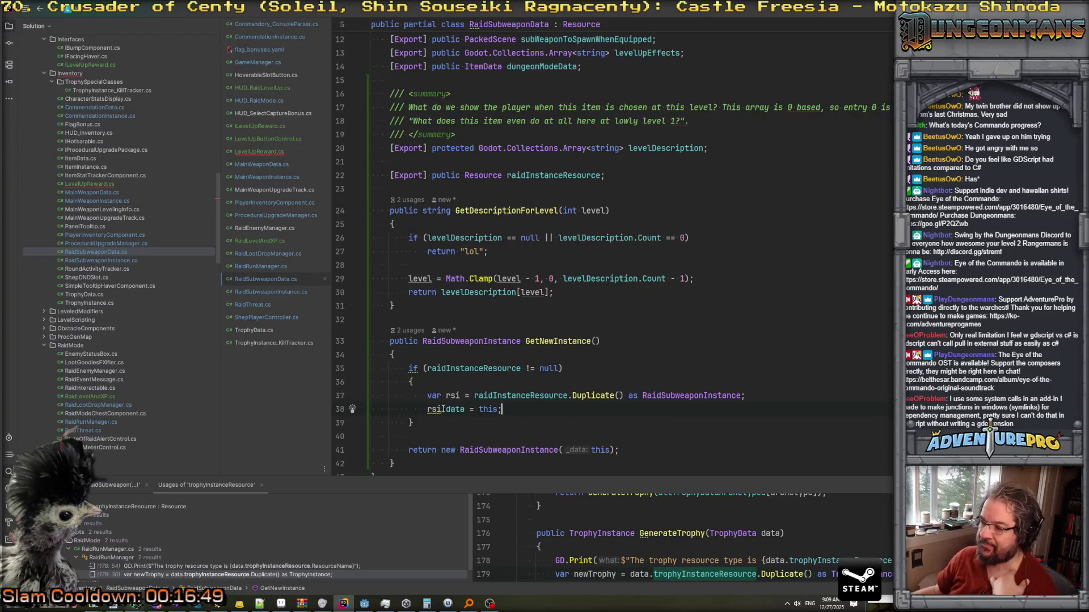
{"action": "key", "text": "Return"}
{"action": "type", "text": "return rsi;"}
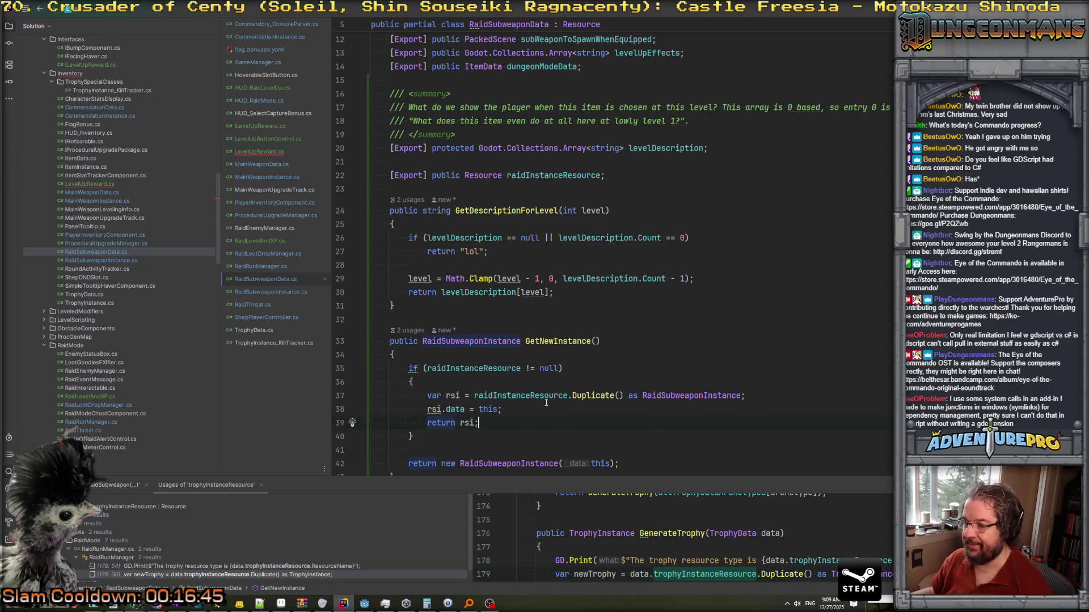
Navigate to the RaidSubweaponInstance class declaration.
{"action": "left_click", "coordinate": [534, 395]}
{"action": "scroll", "coordinate": [533, 374], "scroll_direction": "up", "scroll_amount": 2}
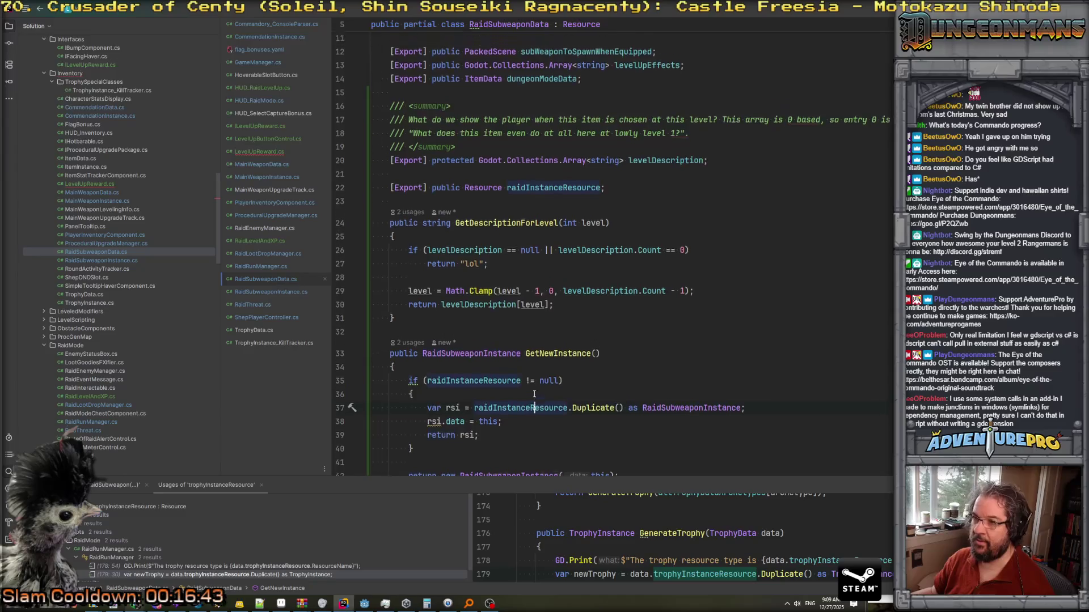
{"action": "scroll", "coordinate": [530, 351], "scroll_direction": "down", "scroll_amount": 3}
{"action": "left_click", "coordinate": [683, 357], "text": "ctrl"}
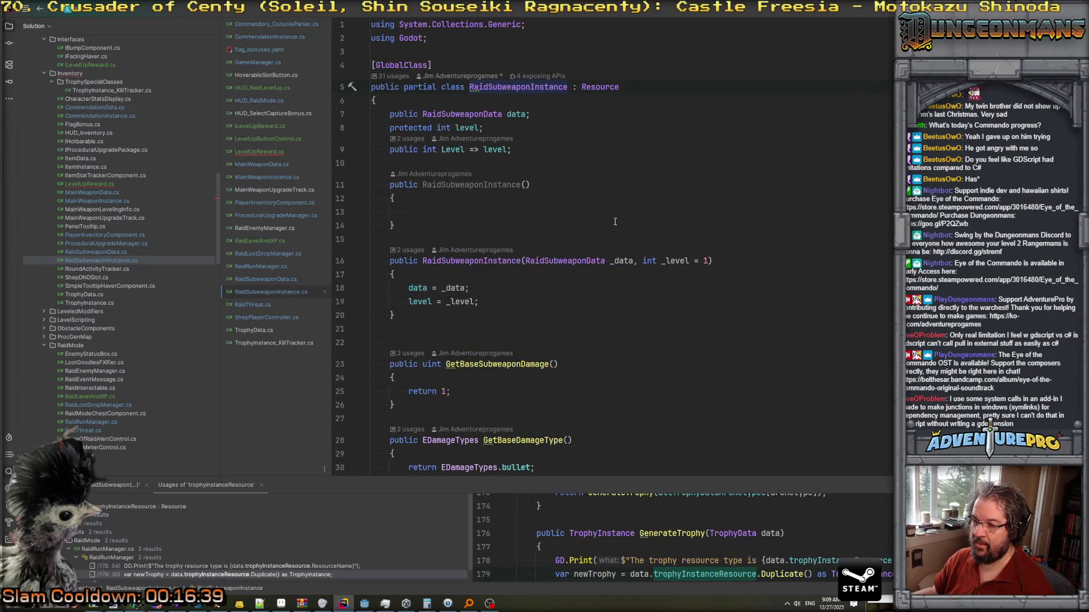
Scroll through RaidSubweaponInstance.cs to review its fields, constructors and DoLevelUp method.
{"action": "scroll", "coordinate": [579, 199], "scroll_direction": "down", "scroll_amount": 5}
{"action": "scroll", "coordinate": [623, 233], "scroll_direction": "down", "scroll_amount": 5}
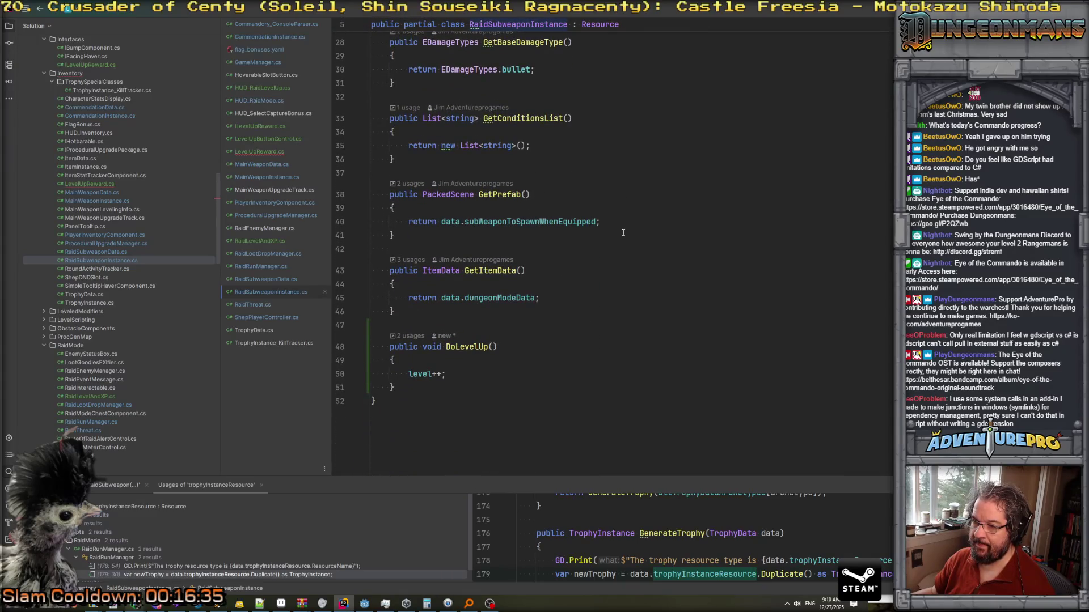
{"action": "scroll", "coordinate": [622, 232], "scroll_direction": "up", "scroll_amount": 2}
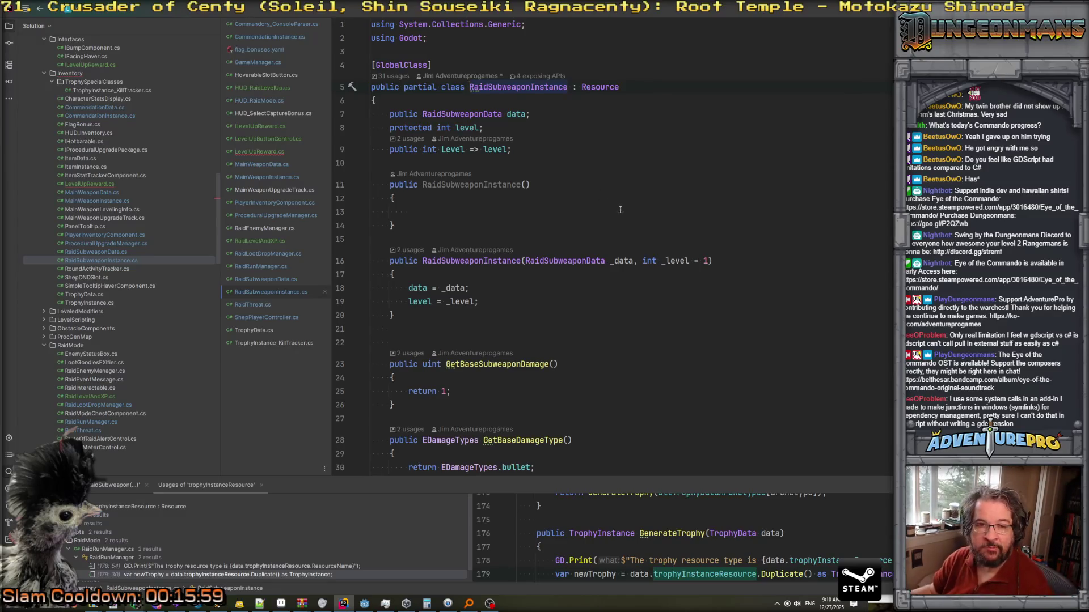
{"action": "scroll", "coordinate": [657, 226], "scroll_direction": "down", "scroll_amount": 7}
In LevelUpReward, complete the AwardRaidSubweaponFromLevelUp call with only the rewardSubweapon argument.
{"action": "left_click", "coordinate": [259, 151]}
{"action": "scroll", "coordinate": [584, 285], "scroll_direction": "down", "scroll_amount": 3}
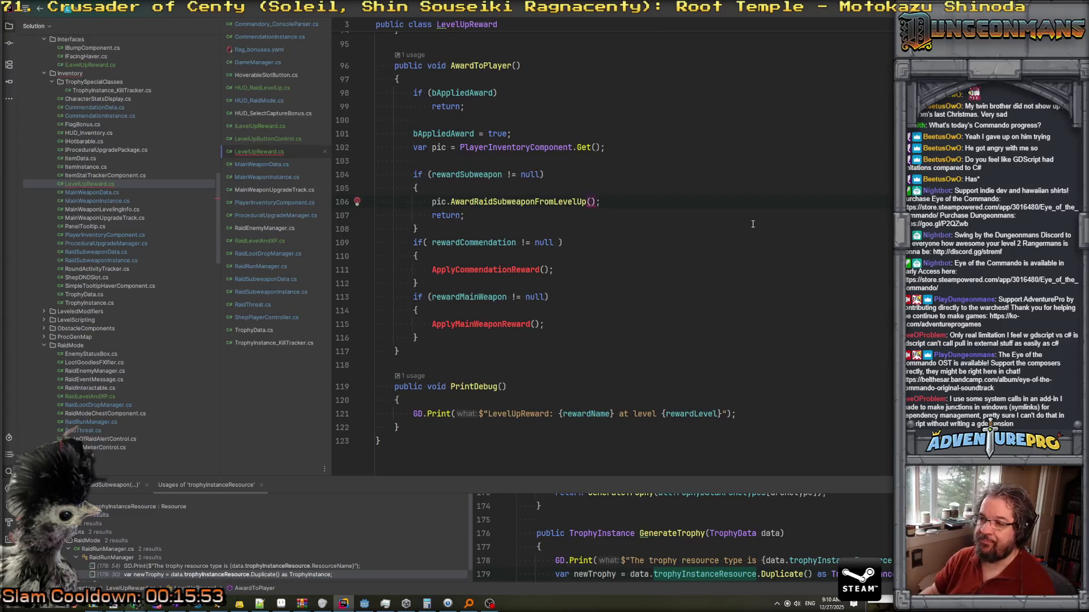
{"action": "type", "text": "re"}
{"action": "key", "text": "Return"}
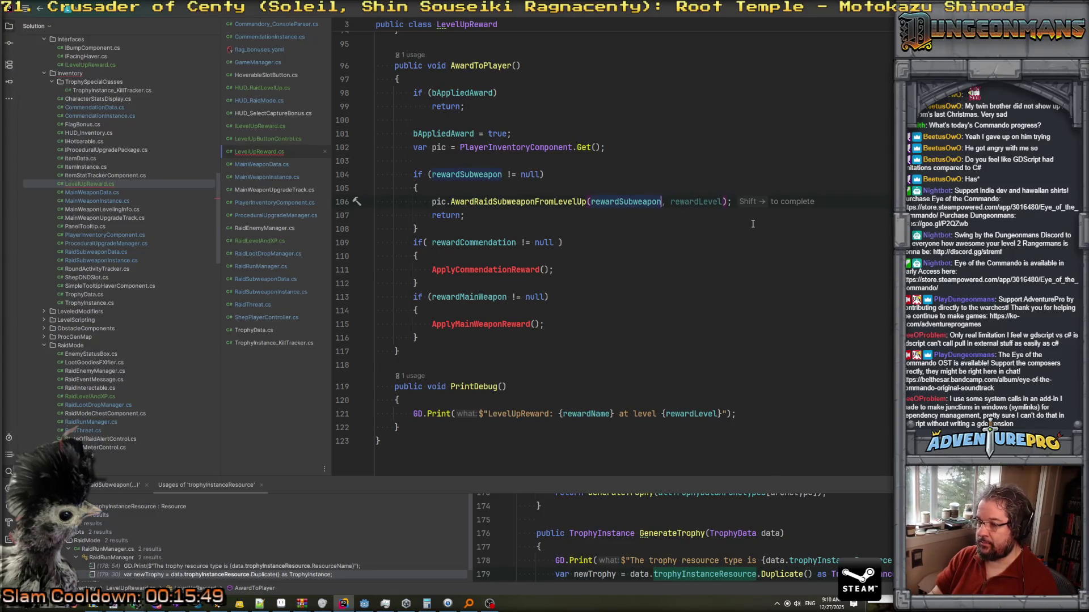
{"action": "key", "text": "shift+Right"}
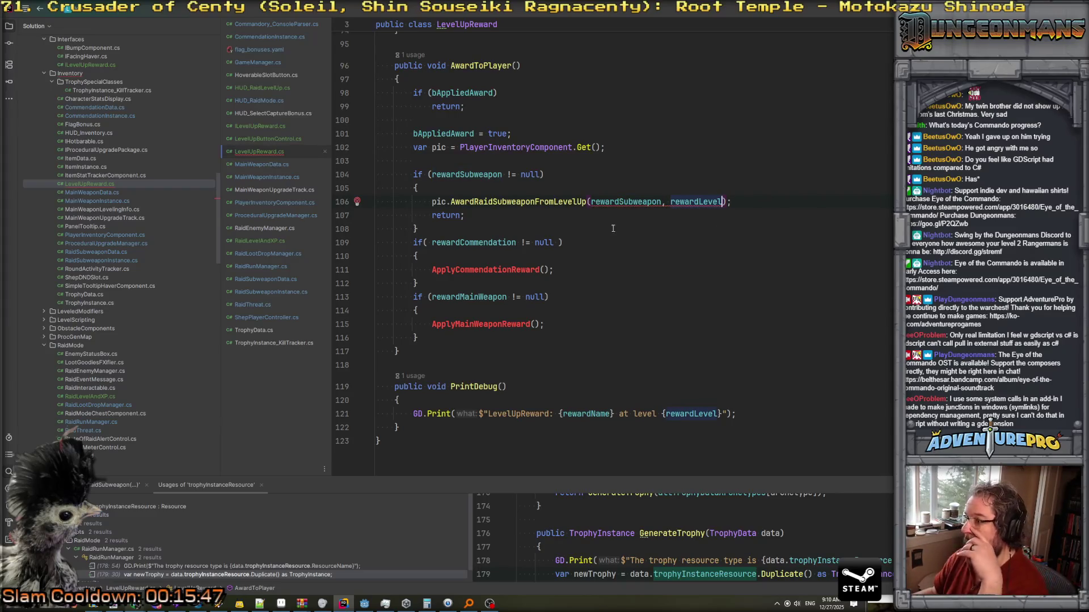
{"action": "scroll", "coordinate": [567, 204], "scroll_direction": "up", "scroll_amount": 3}
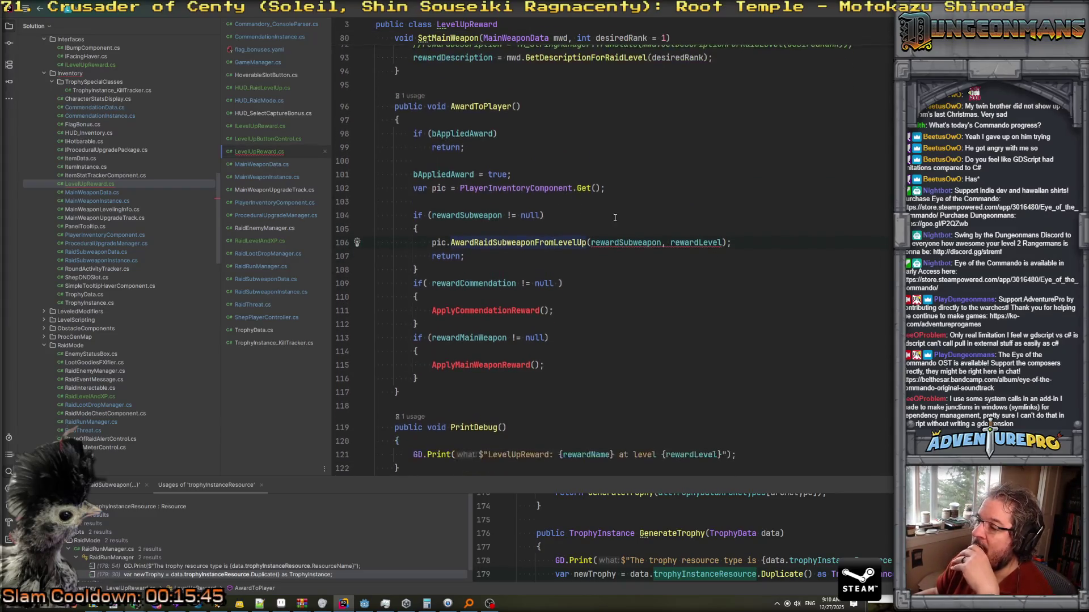
{"action": "left_click_drag", "start_coordinate": [662, 243], "coordinate": [722, 243]}
{"action": "key", "text": "BackSpace"}
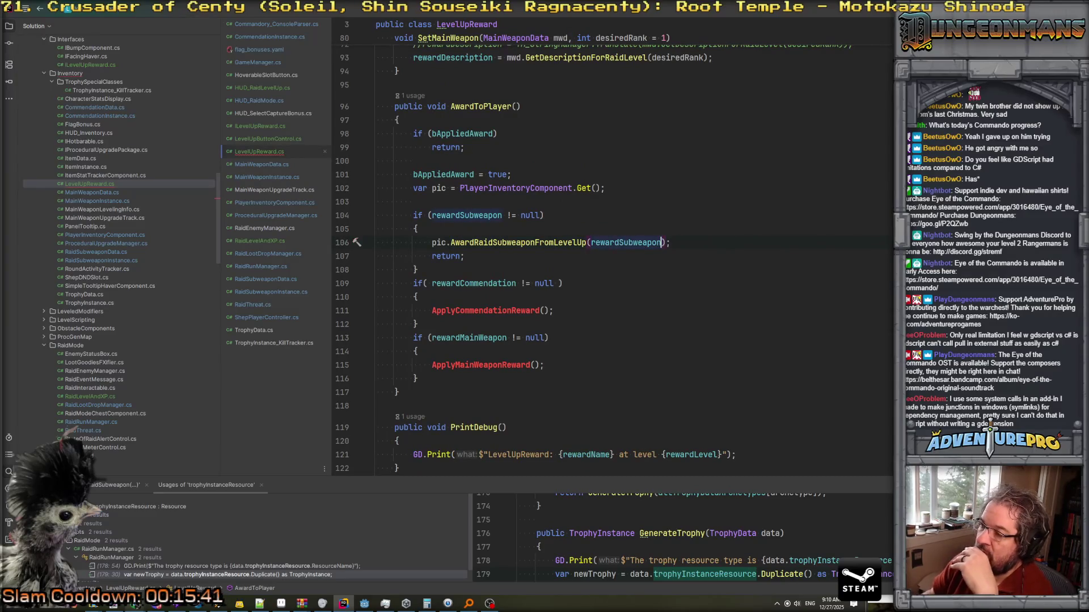
{"action": "left_click", "coordinate": [536, 274]}
{"action": "left_click", "coordinate": [514, 242]}
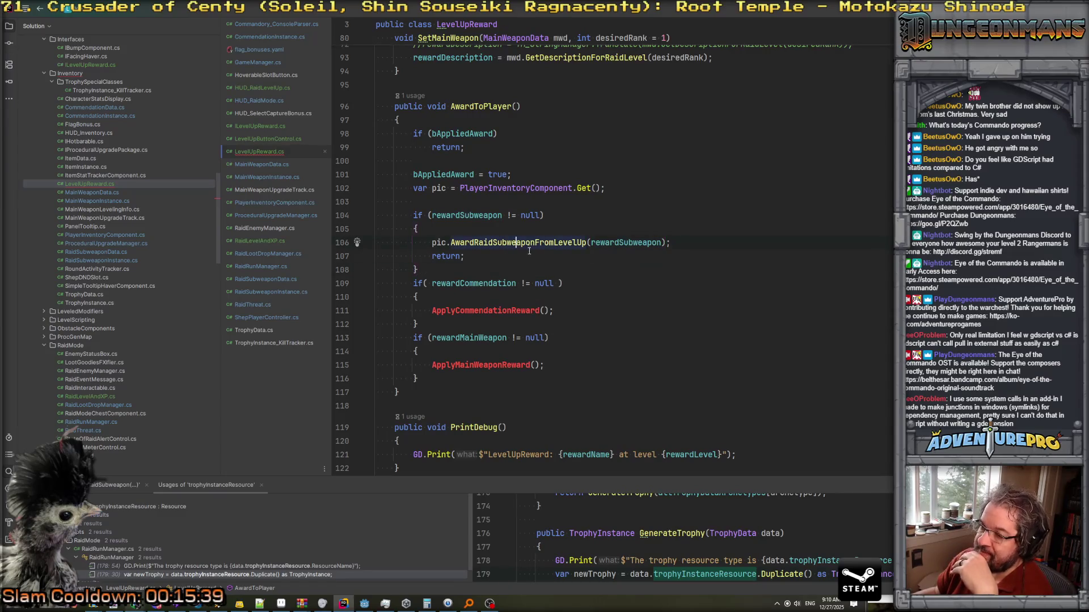
Comment out the ApplyCommendationReward and ApplyMainWeaponReward calls.
{"action": "key", "text": "ctrl+slash"}
{"action": "type", "text": "//"}
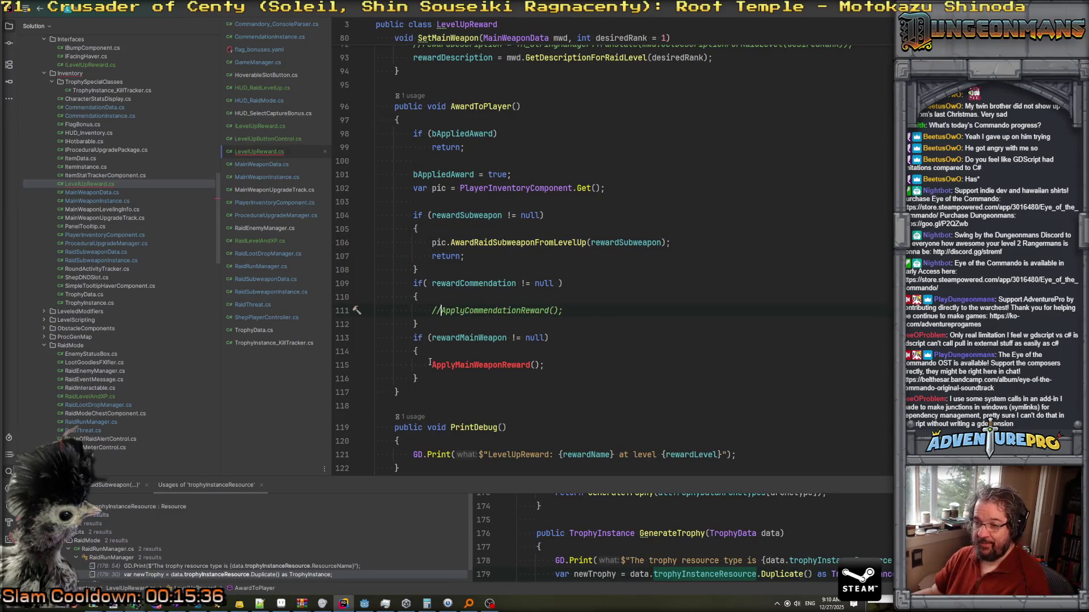
{"action": "left_click", "coordinate": [431, 365]}
{"action": "key", "text": "ctrl+slash"}
{"action": "scroll", "coordinate": [582, 266], "scroll_direction": "down", "scroll_amount": 1}
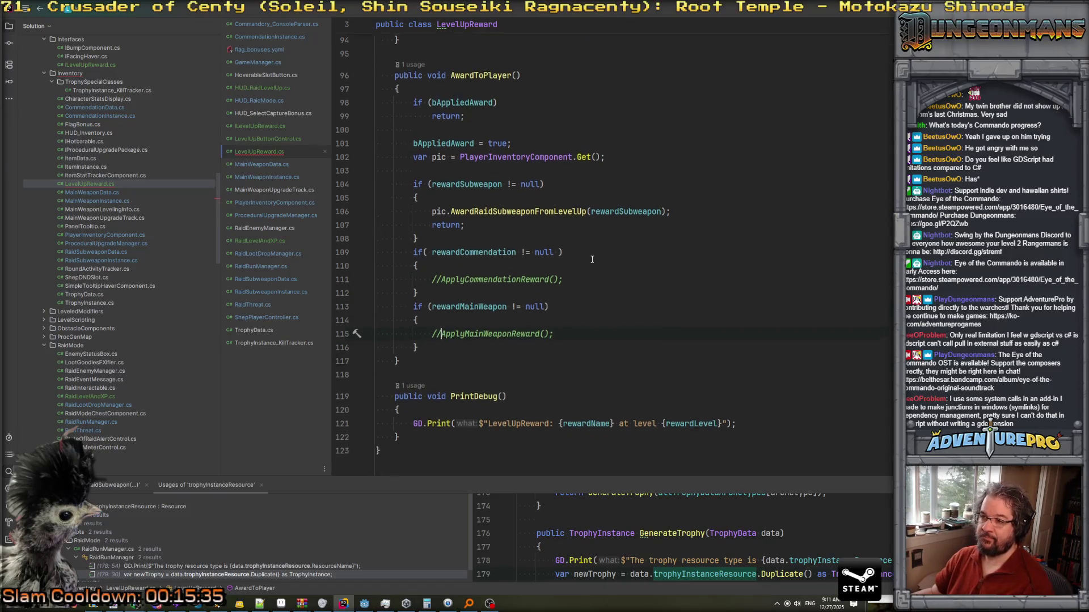
{"action": "scroll", "coordinate": [526, 288], "scroll_direction": "up", "scroll_amount": 1}
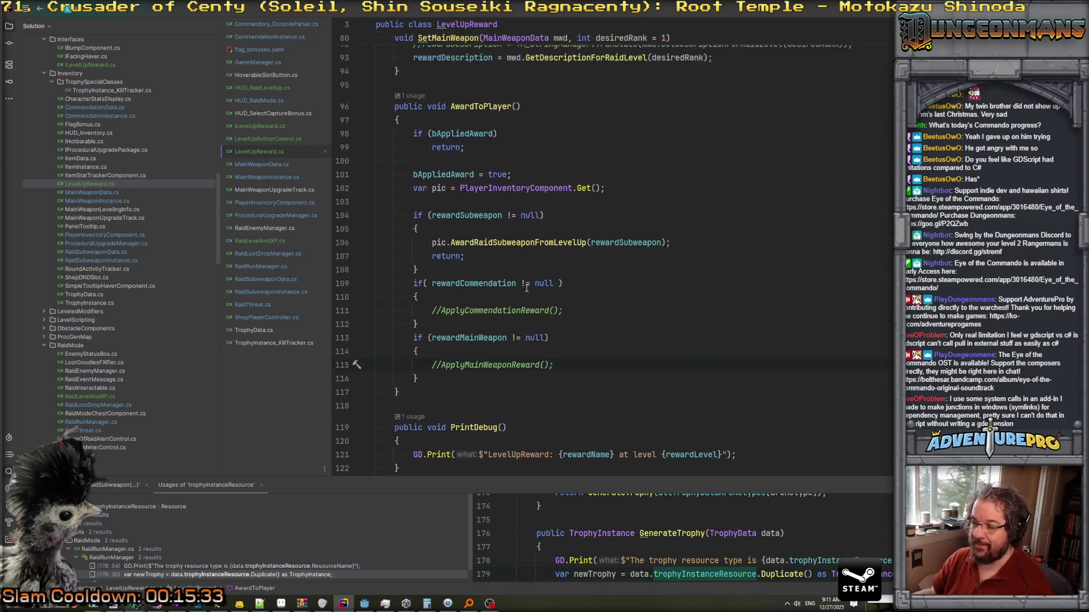
Add pic.AwardCommendationFromLevelUp(rewardCommendation), remove the commented placeholder, and generate the method stub.
{"action": "key", "text": "Return"}
{"action": "type", "text": "pic."}
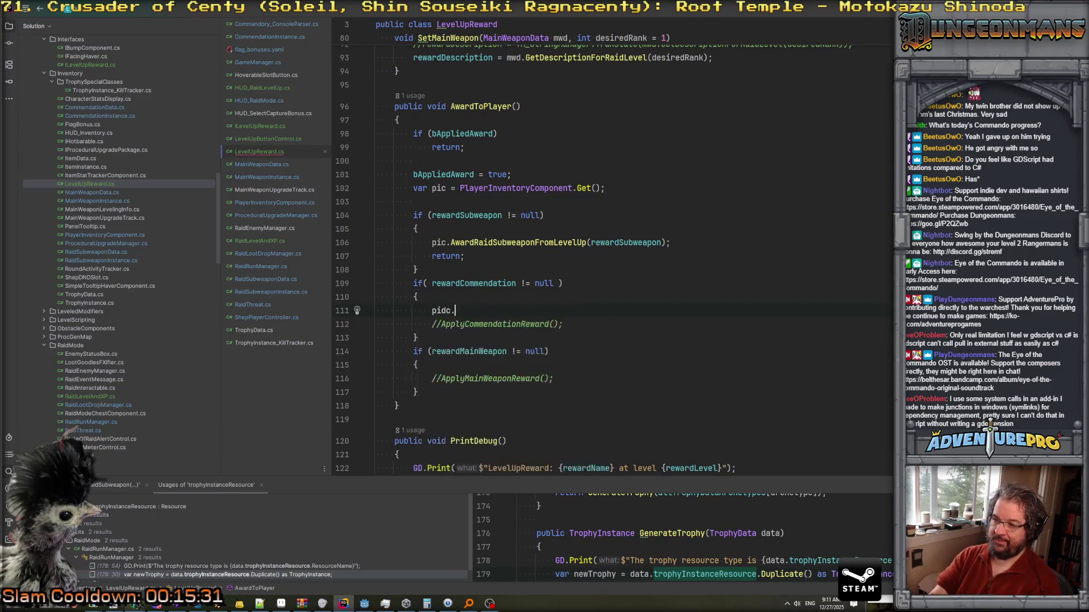
{"action": "type", "text": "A"}
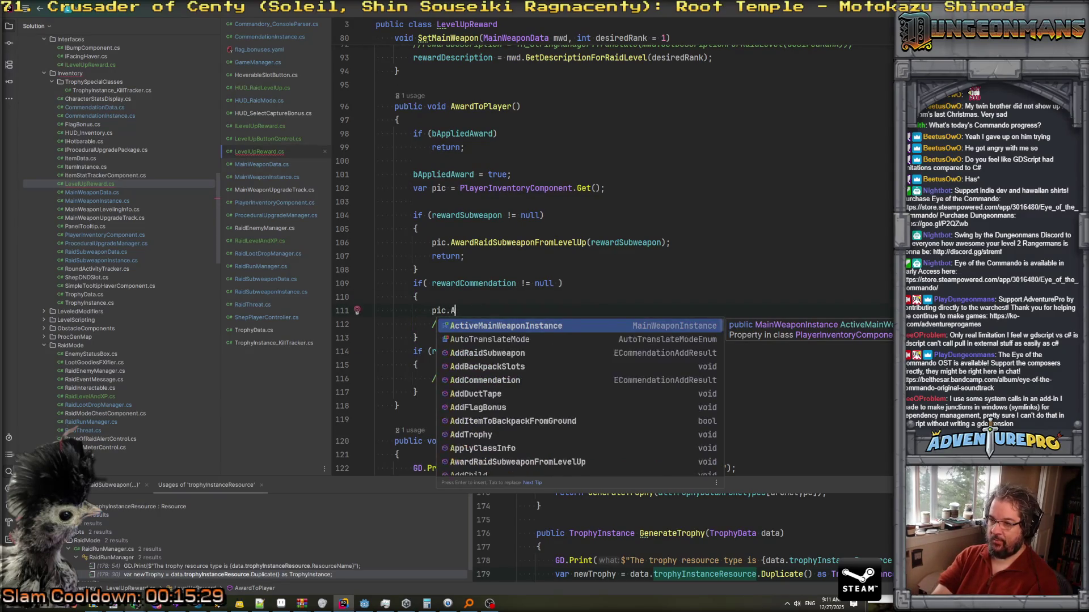
{"action": "type", "text": "wardCommend"}
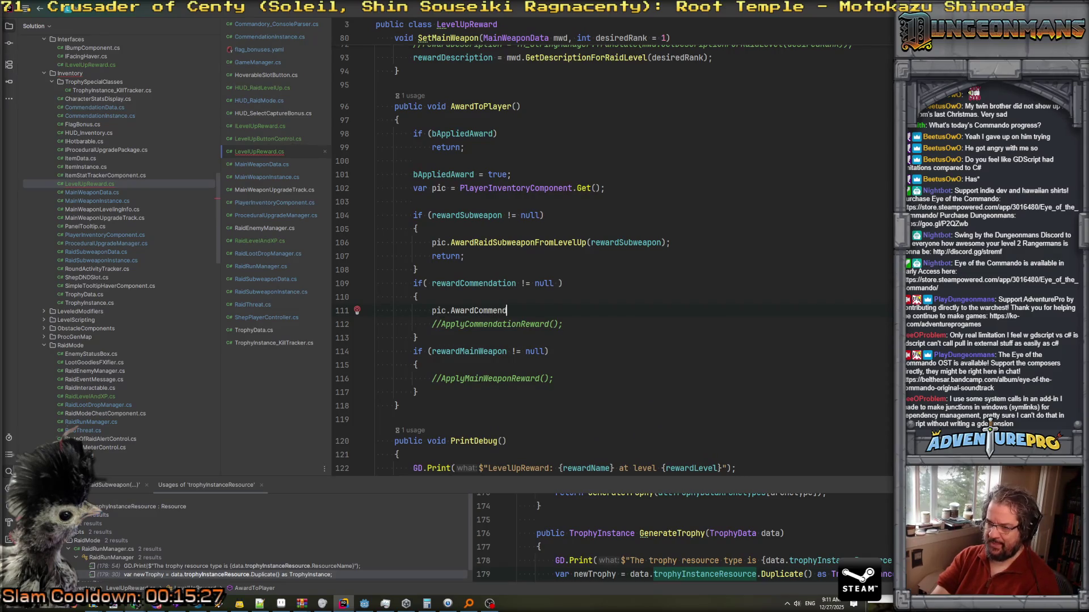
{"action": "type", "text": "ationFromLevelUp(rewardCommendation);"}
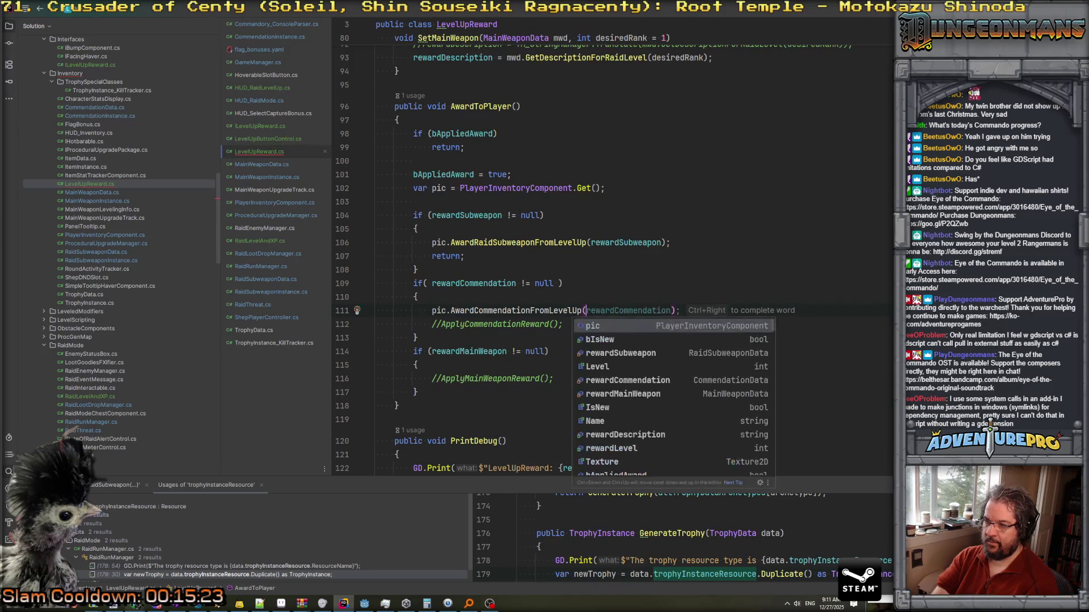
{"action": "key", "text": "Down"}
{"action": "key", "text": "ctrl+x"}
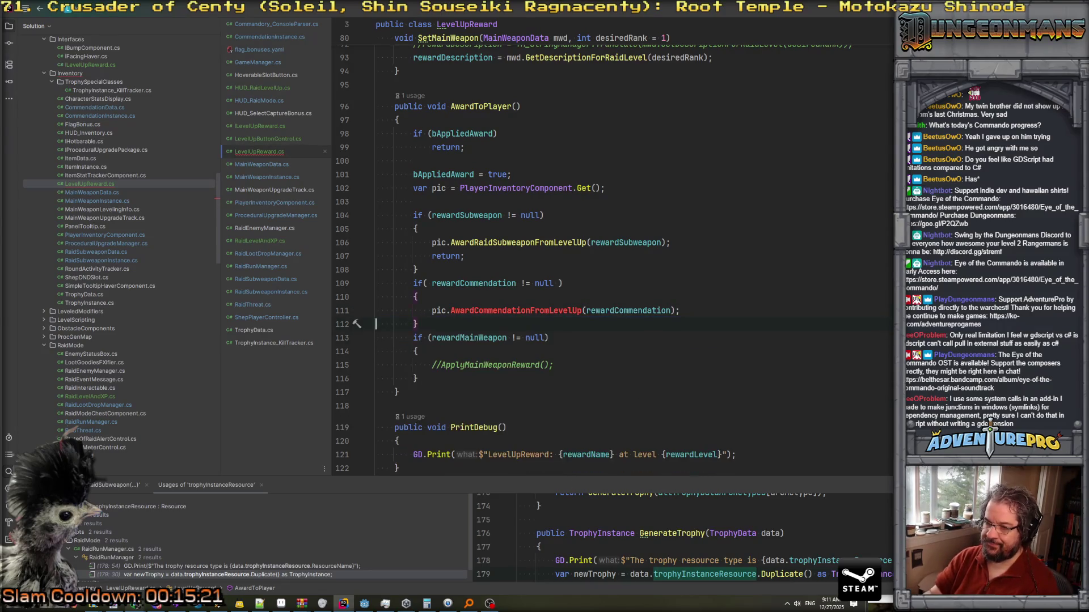
{"action": "key", "text": "alt+Return"}
{"action": "key", "text": "Return"}
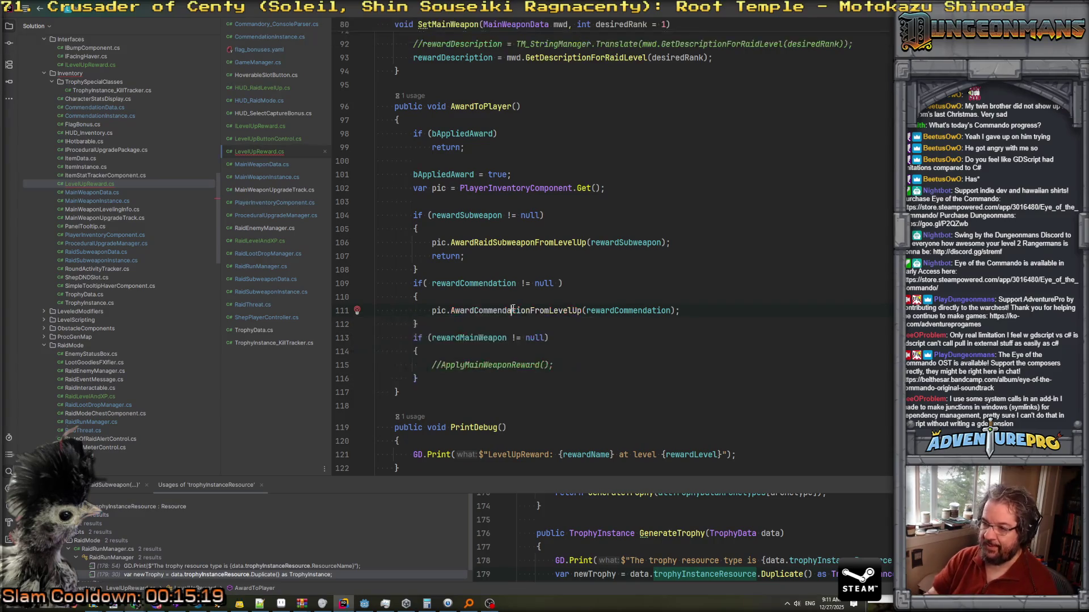
Look up the already_have_one value among the commendation add results.
{"action": "scroll", "coordinate": [514, 308], "scroll_direction": "up", "scroll_amount": 10}
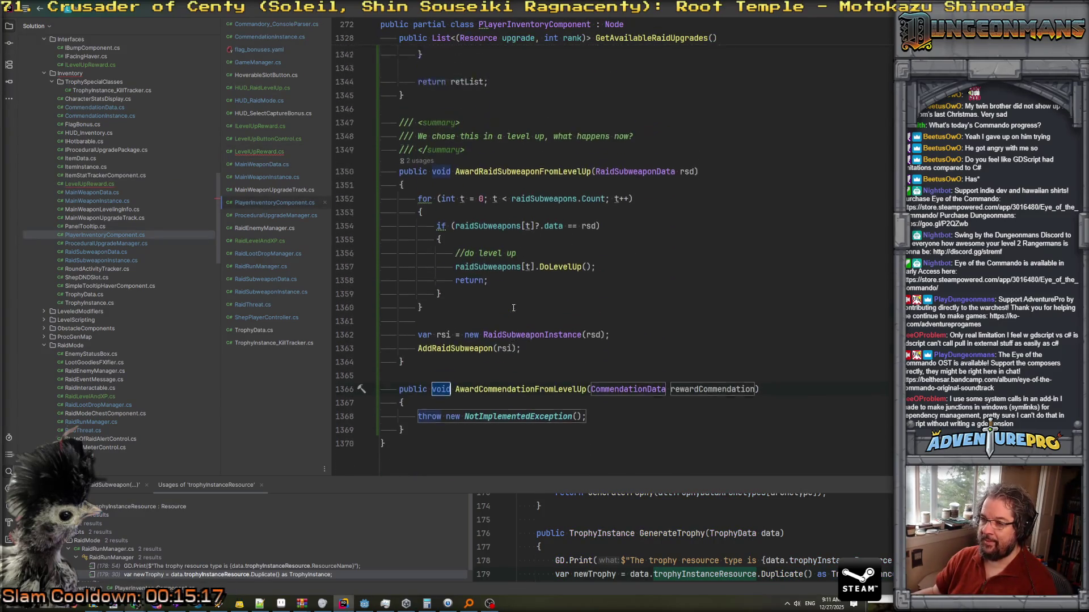
{"action": "scroll", "coordinate": [513, 308], "scroll_direction": "up", "scroll_amount": 10}
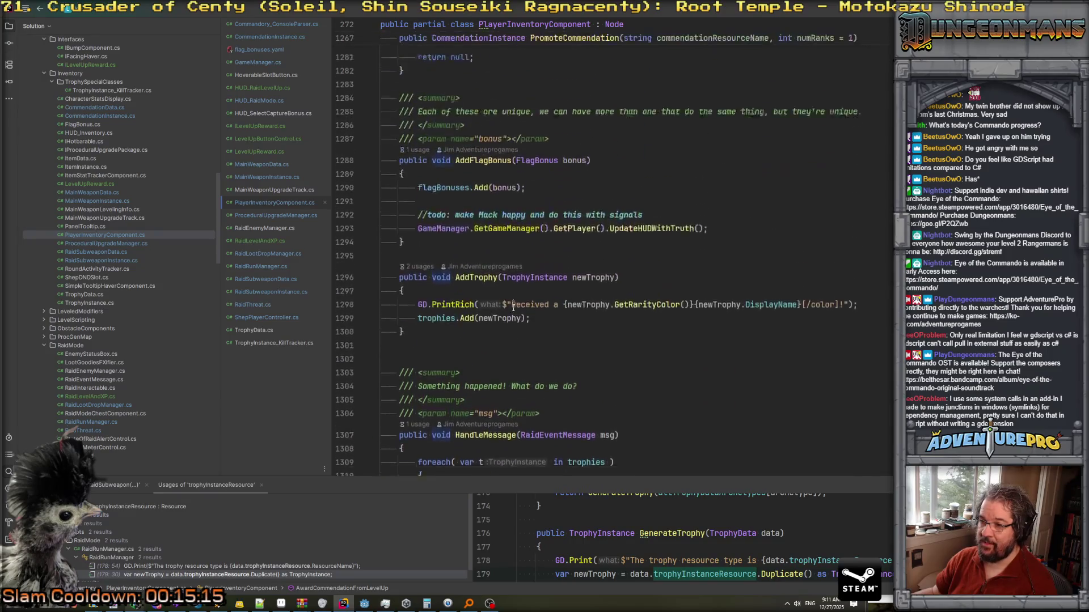
{"action": "scroll", "coordinate": [513, 308], "scroll_direction": "up", "scroll_amount": 7}
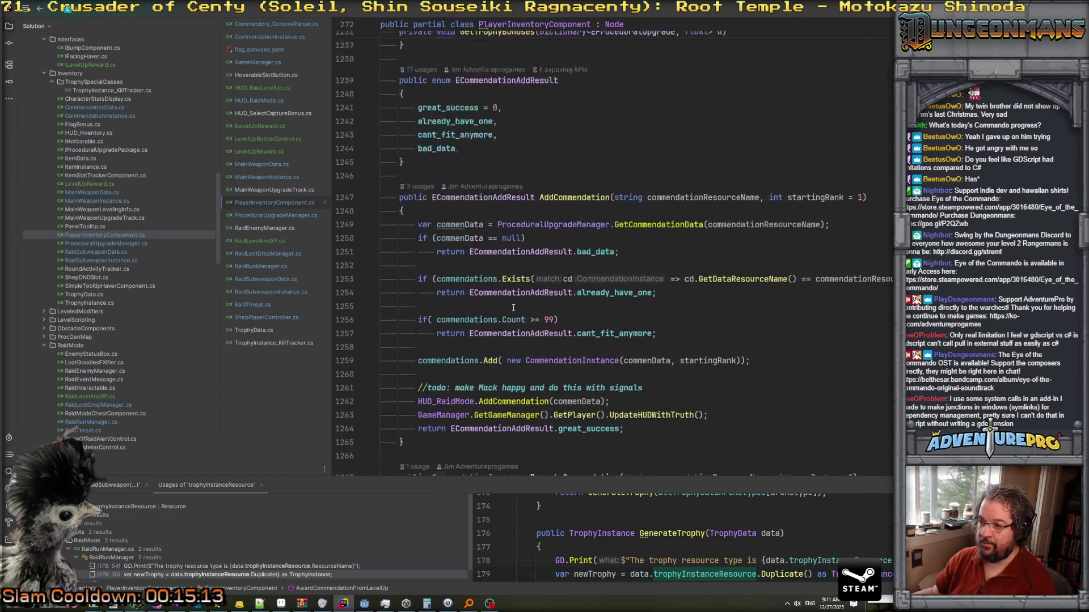
{"action": "scroll", "coordinate": [541, 268], "scroll_direction": "down", "scroll_amount": 1}
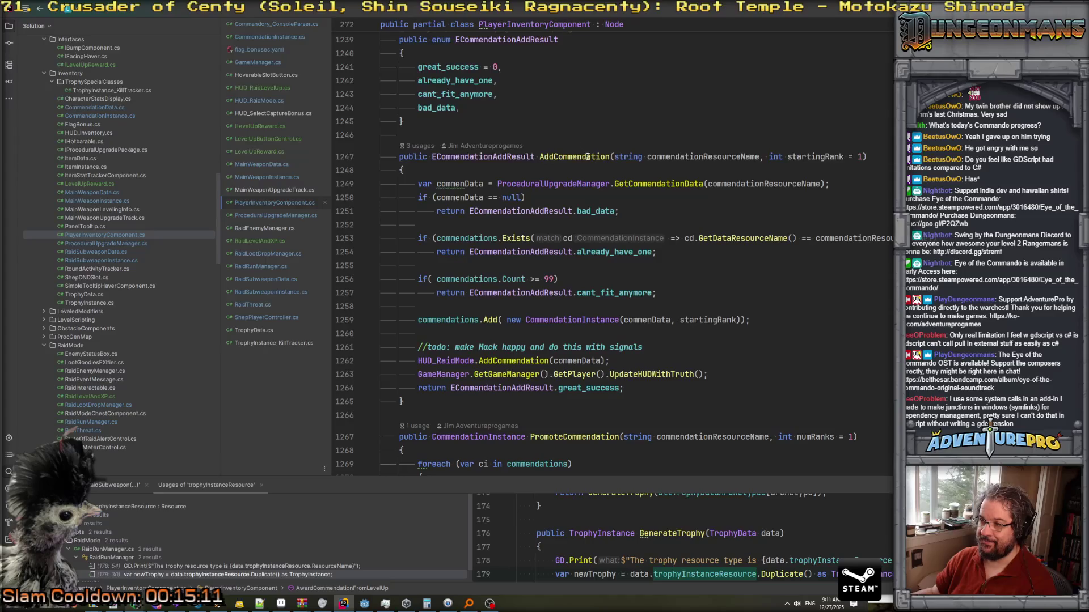
{"action": "scroll", "coordinate": [582, 255], "scroll_direction": "down", "scroll_amount": 6}
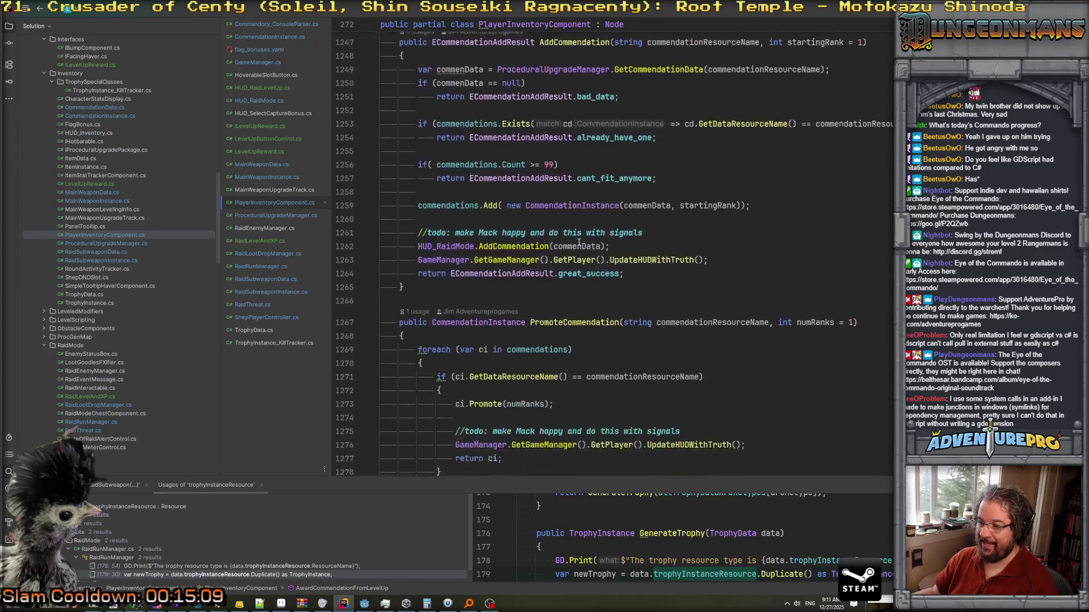
{"action": "scroll", "coordinate": [590, 306], "scroll_direction": "up", "scroll_amount": 3}
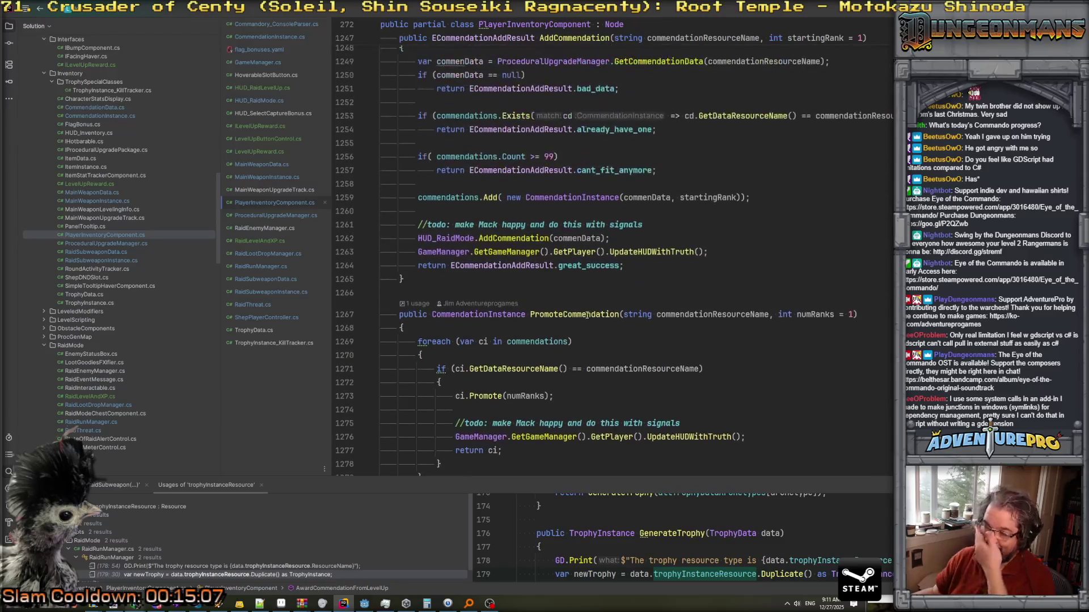
{"action": "scroll", "coordinate": [602, 270], "scroll_direction": "up", "scroll_amount": 3}
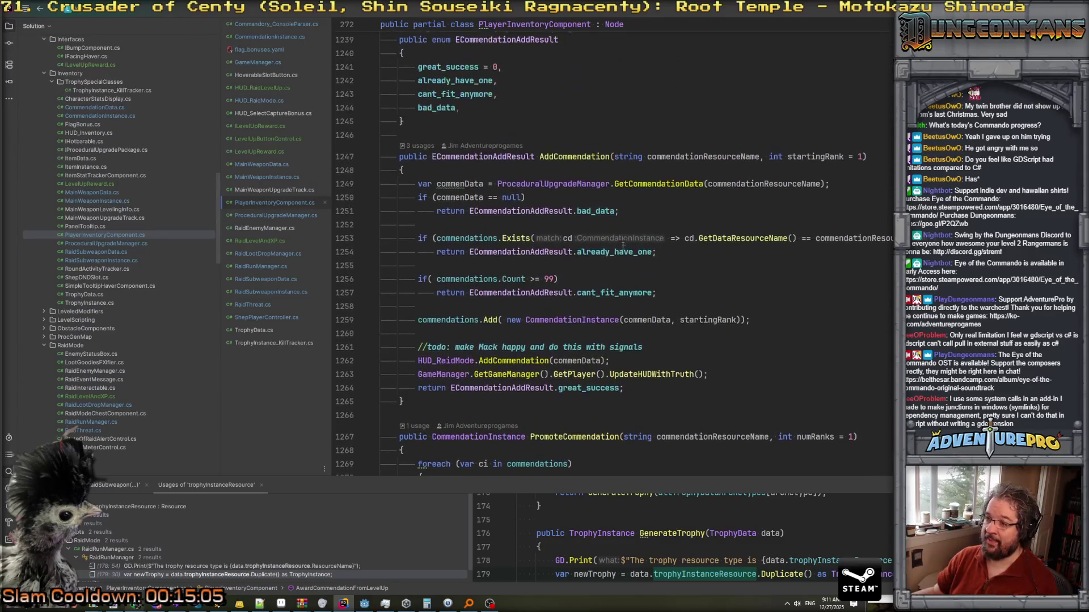
{"action": "left_click_drag", "start_coordinate": [470, 253], "coordinate": [653, 253]}
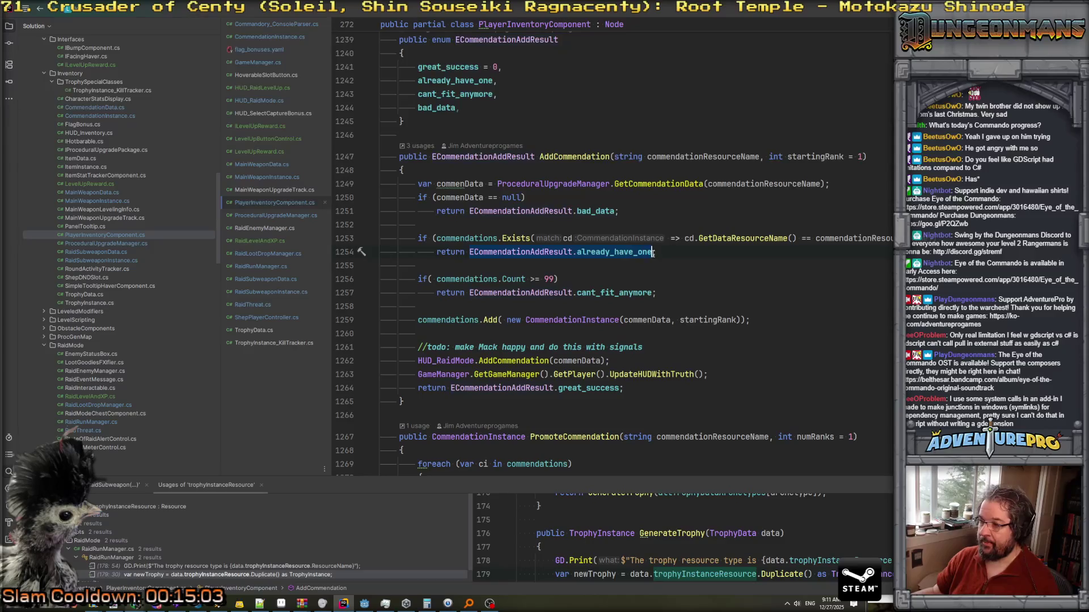
{"action": "scroll", "coordinate": [685, 281], "scroll_direction": "down", "scroll_amount": 20}
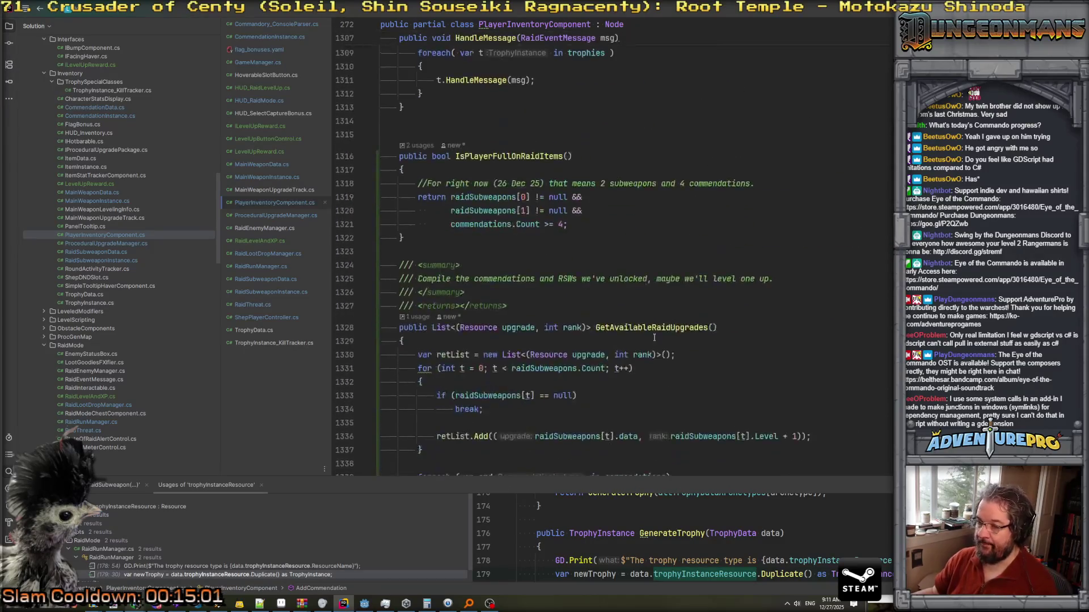
{"action": "scroll", "coordinate": [603, 373], "scroll_direction": "down", "scroll_amount": 7}
Replace the throw with if (AddCommendation(...) == already_have_one) { PromoteCommendation(...); }.
{"action": "left_click", "coordinate": [427, 374]}
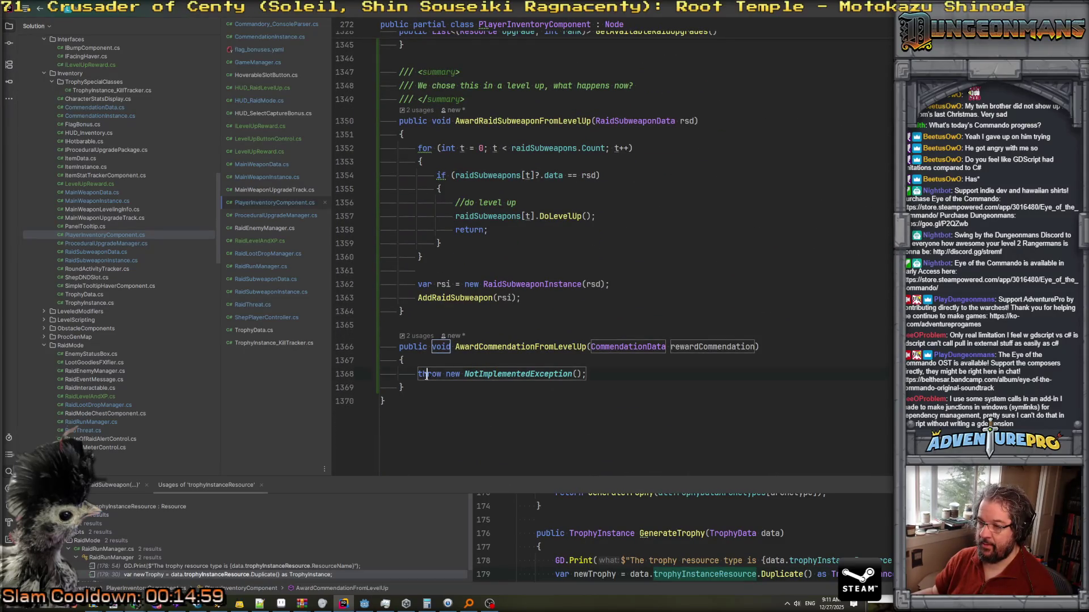
{"action": "left_click_drag", "start_coordinate": [416, 374], "coordinate": [587, 374]}
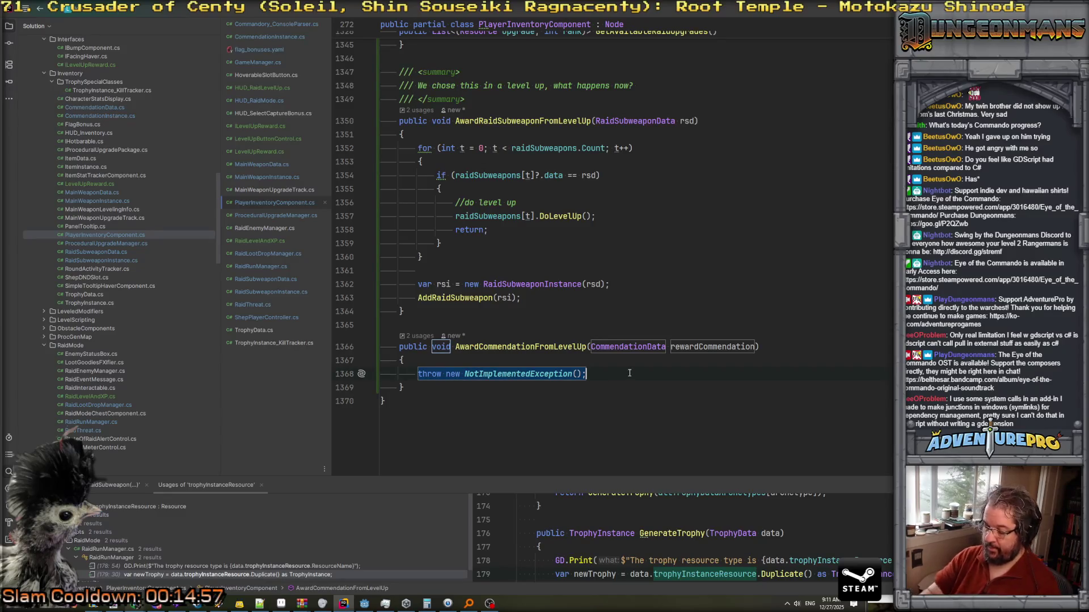
{"action": "type", "text": "if( AddC"}
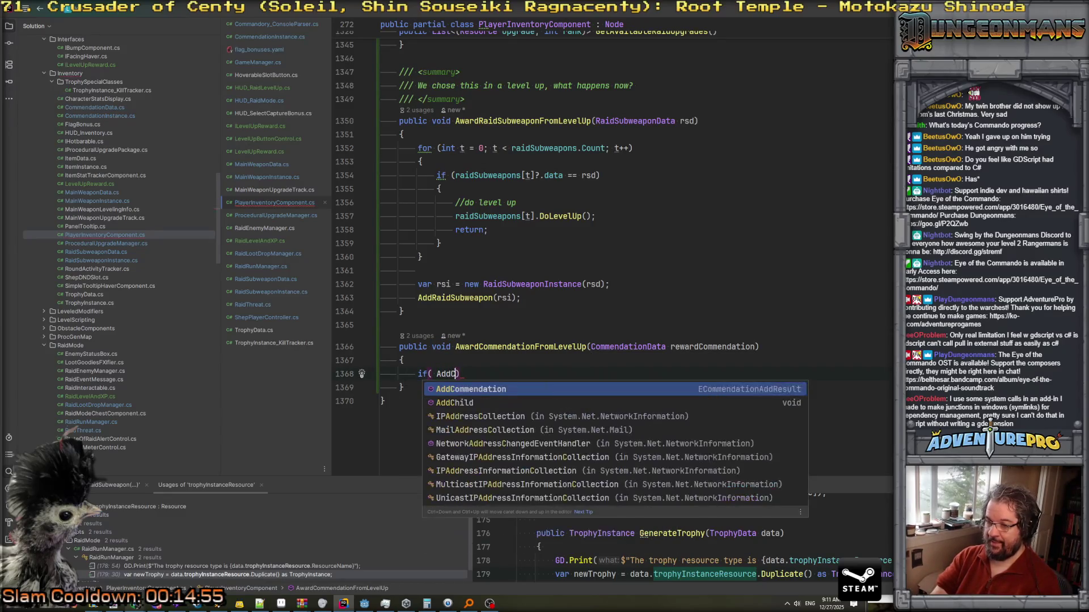
{"action": "key", "text": "Return"}
{"action": "type", "text": "re"}
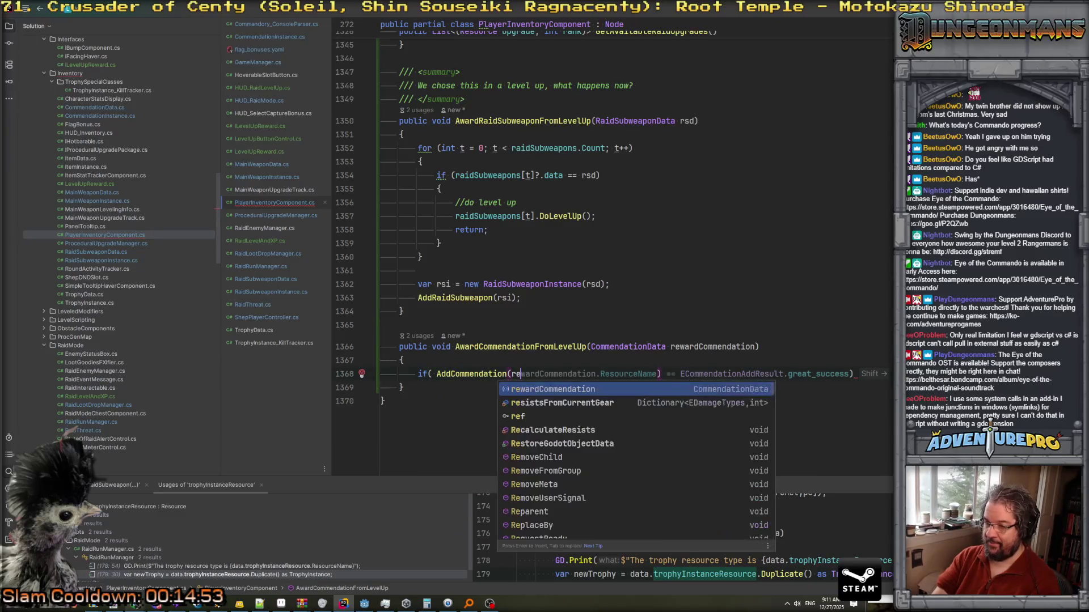
{"action": "key", "text": "Tab"}
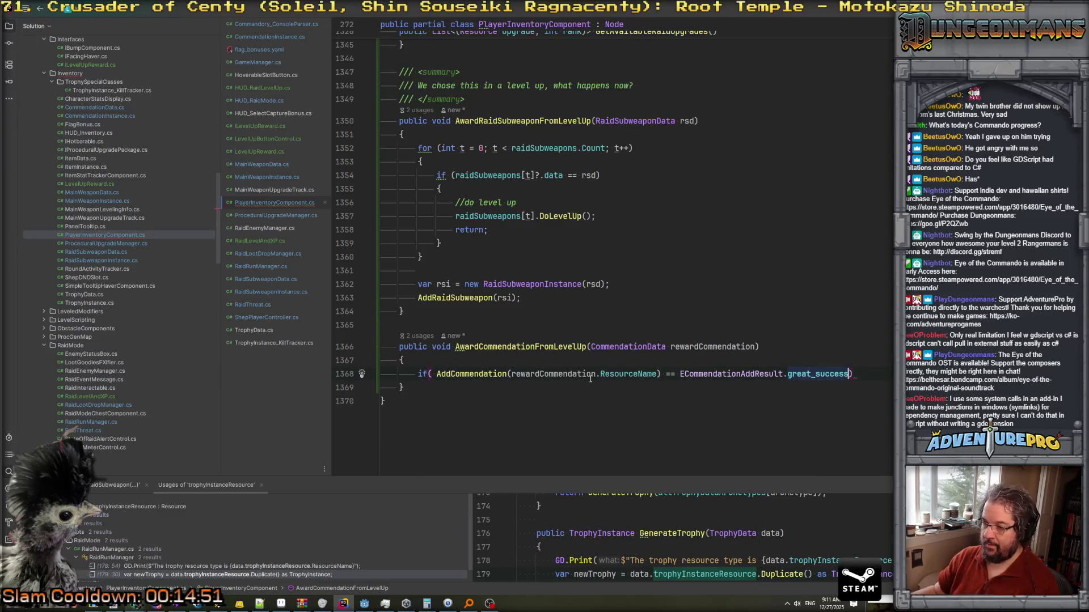
{"action": "double_click", "coordinate": [834, 374]}
{"action": "type", "text": "already_have_one)"}
{"action": "key", "text": "Return"}
{"action": "type", "text": "{"}
{"action": "key", "text": "Return"}
{"action": "type", "text": "Promo"}
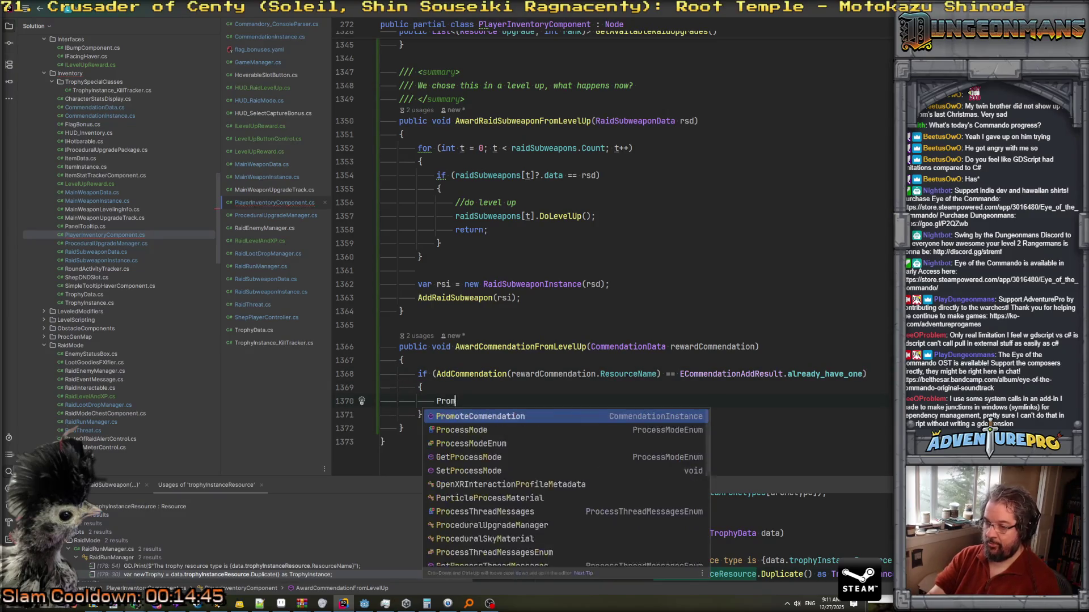
{"action": "key", "text": "shift+Right"}
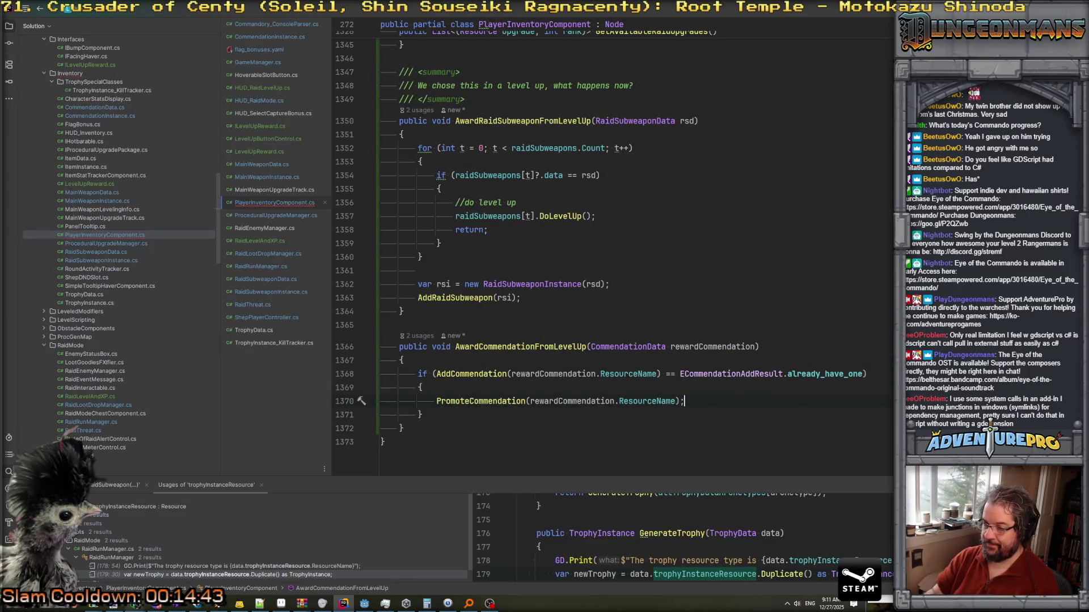
Review PromoteCommendation's definition, then return to LevelUpReward.cs.
{"action": "left_click", "coordinate": [510, 402], "text": "ctrl"}
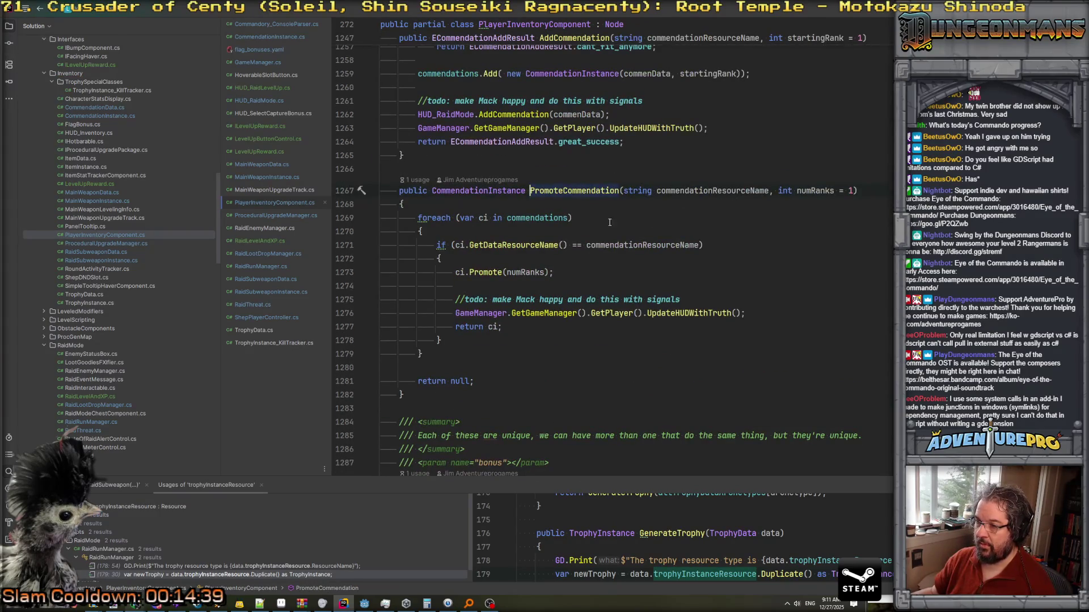
{"action": "left_click", "coordinate": [731, 286]}
{"action": "key", "text": "Down"}
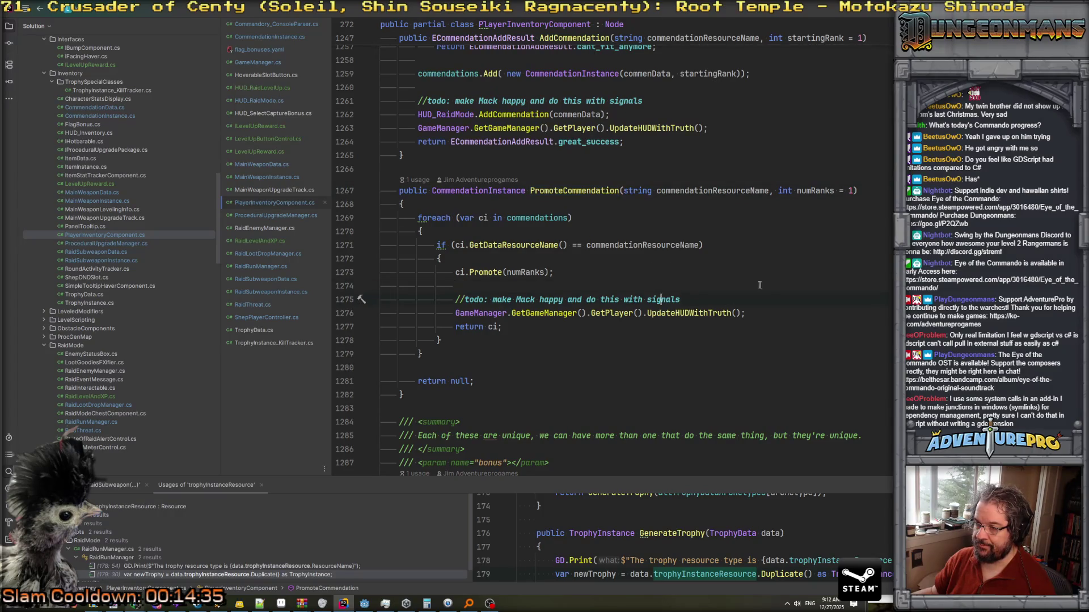
{"action": "key", "text": "ctrl+minus"}
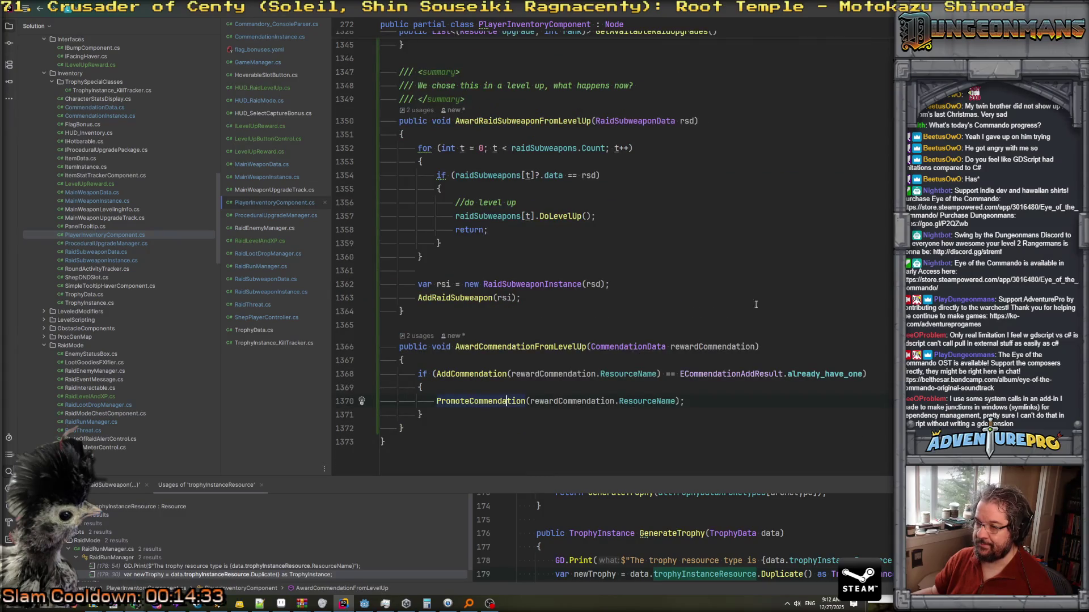
{"action": "scroll", "coordinate": [754, 289], "scroll_direction": "down", "scroll_amount": 1}
{"action": "left_click", "coordinate": [750, 262]}
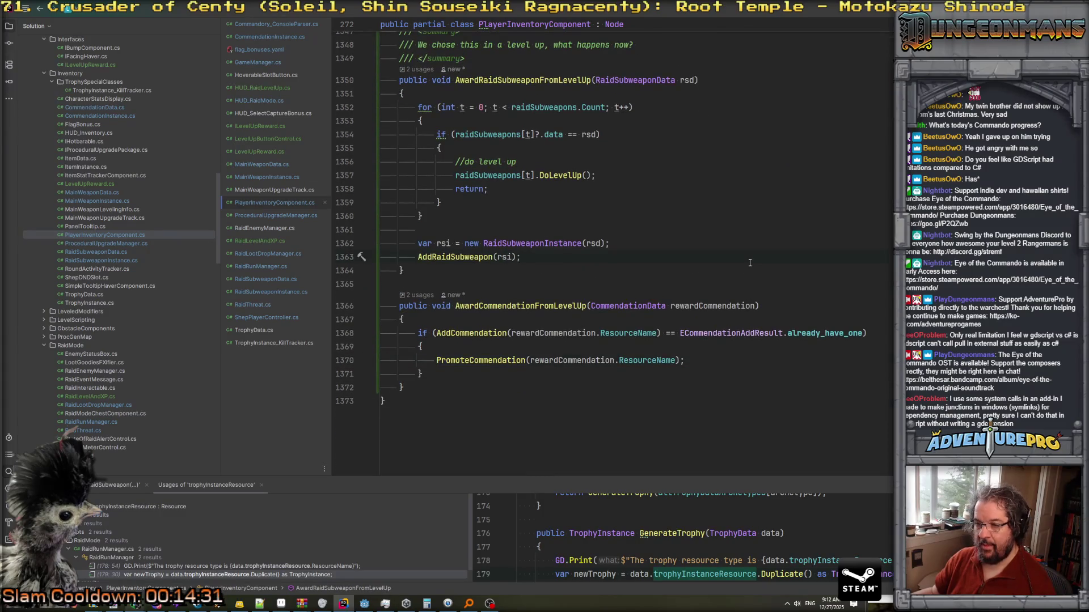
{"action": "key", "text": "ctrl+minus"}
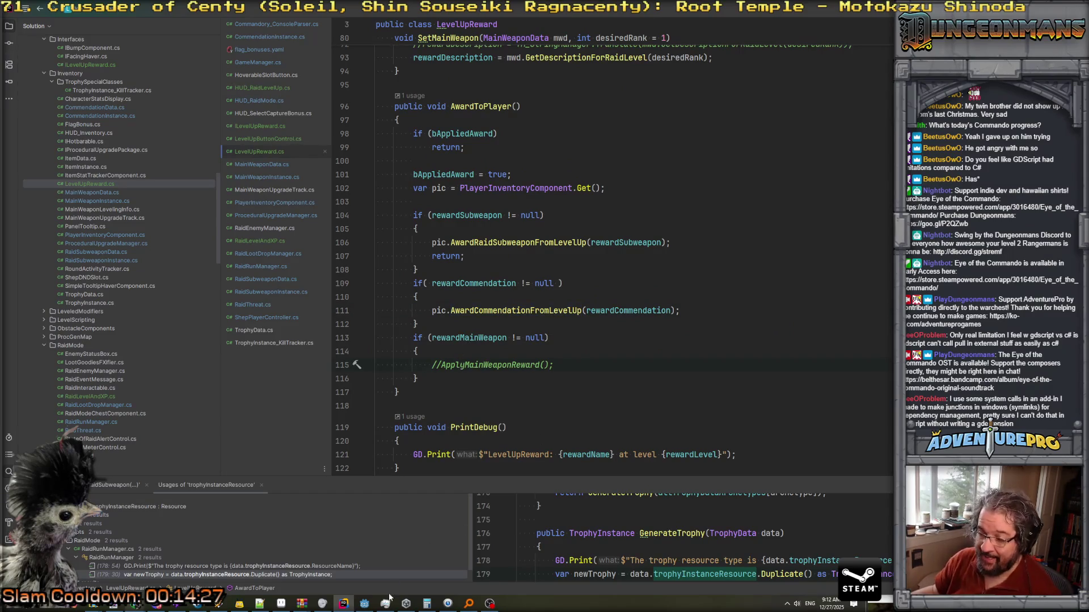
{"action": "left_click", "coordinate": [364, 603]}
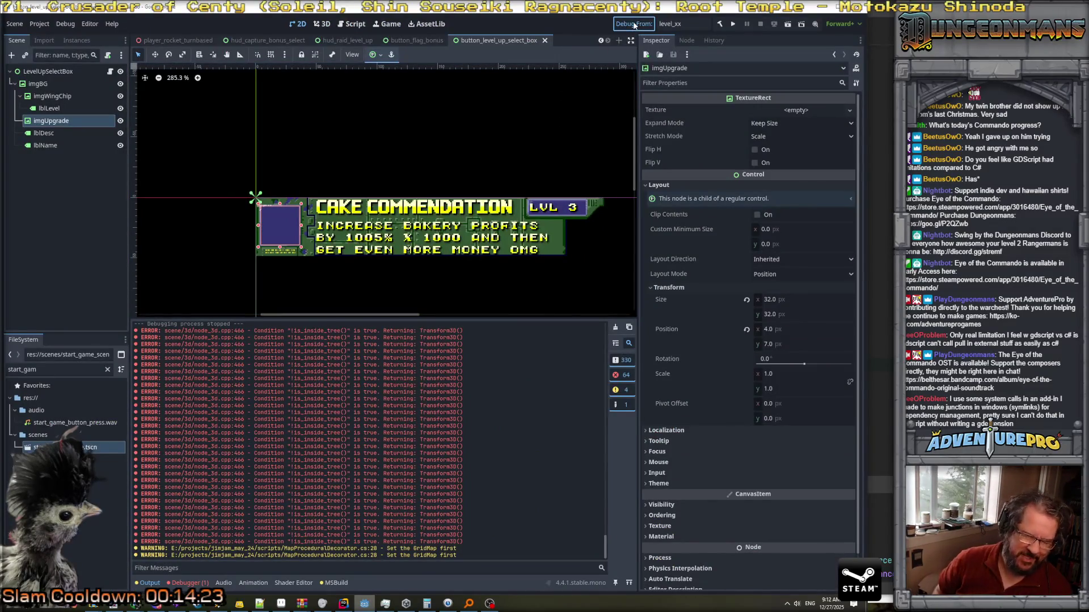
Save the scene and launch Eye of the Commando in a Godot debug run.
{"action": "key", "text": "ctrl+s"}
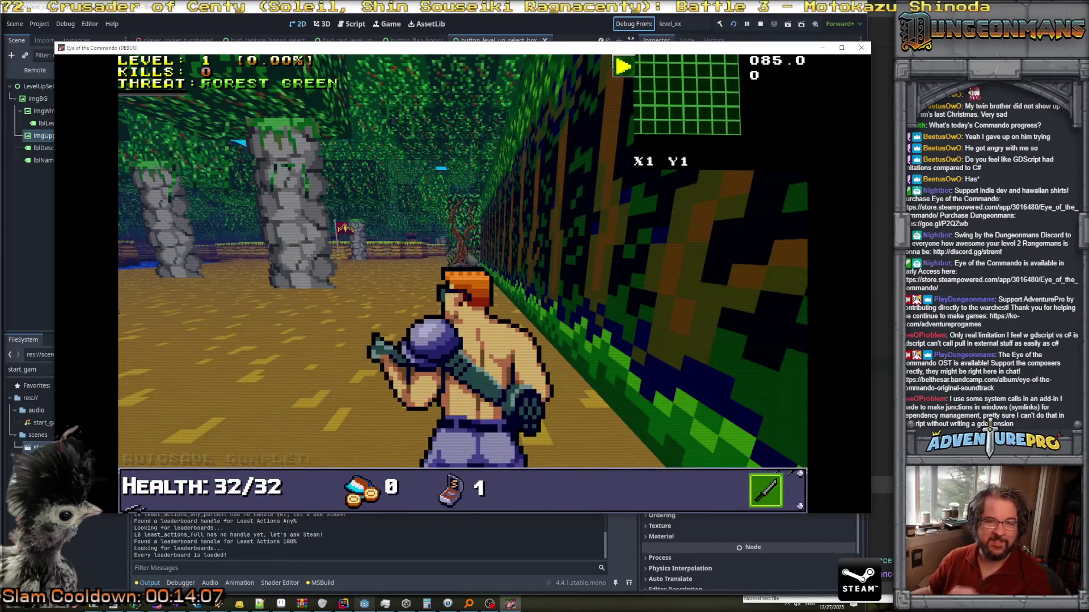
Lower the volume, step forward and shoot down the first Nitro Mook.
{"action": "key", "text": "XF86AudioLowerVolume"}
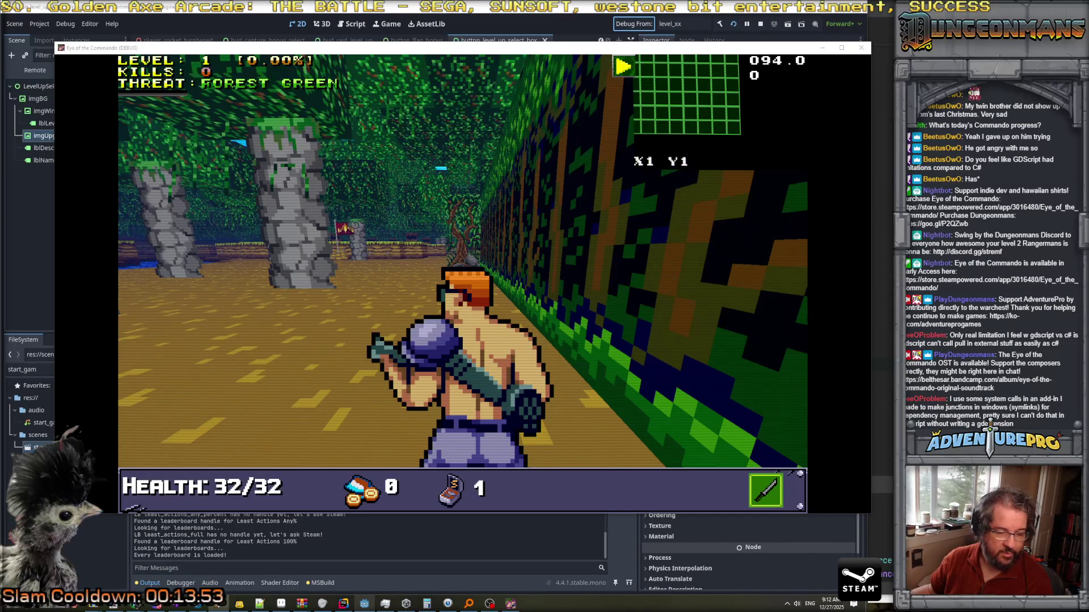
{"action": "key", "text": "w"}
{"action": "key", "text": "w"}
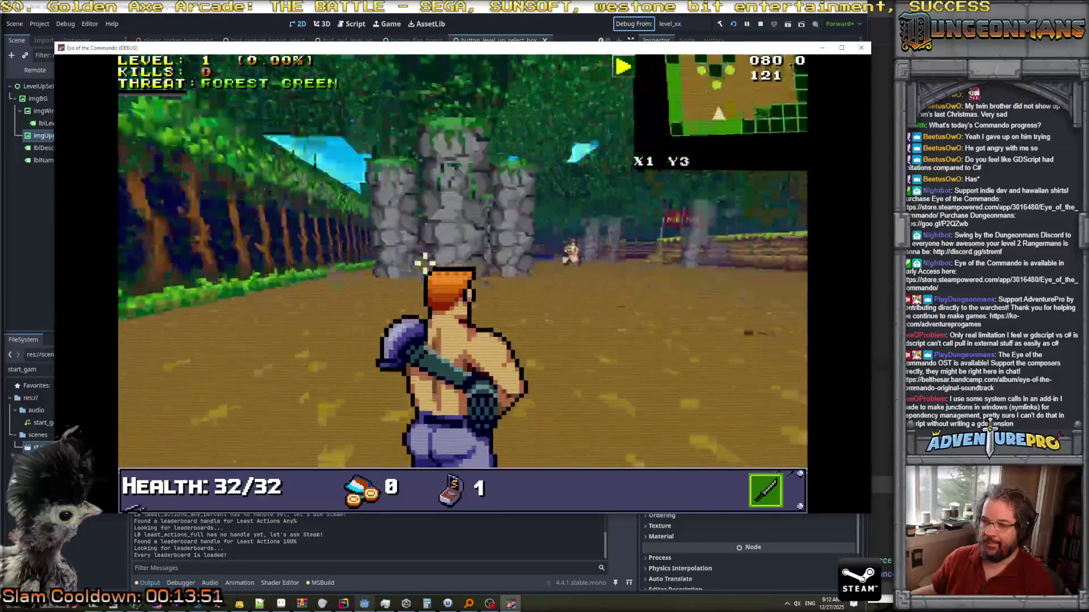
{"action": "left_click", "coordinate": [605, 251]}
{"action": "left_click", "coordinate": [622, 250]}
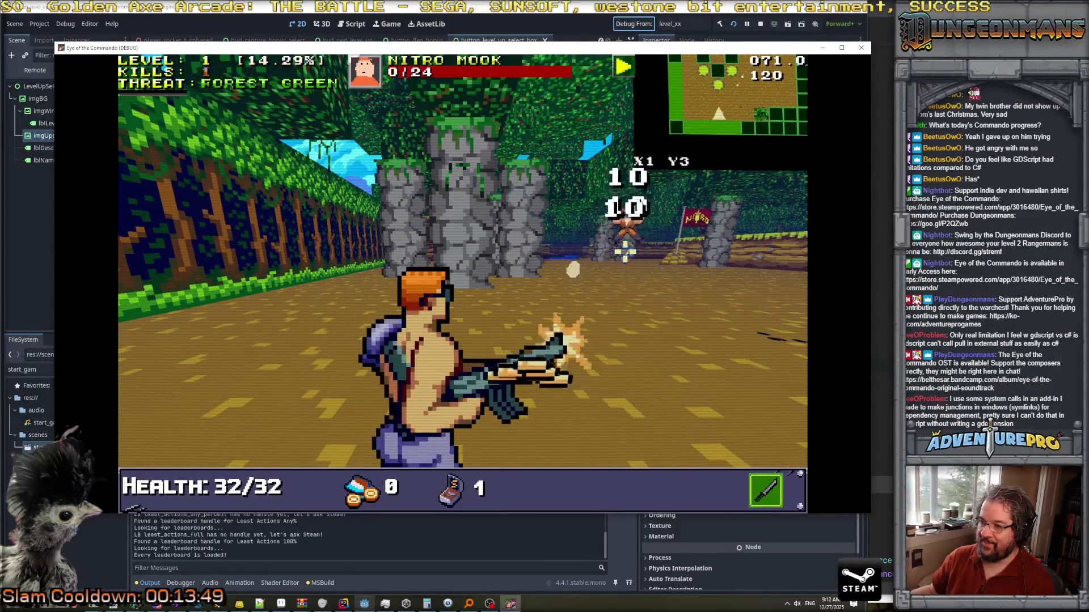
Cross the clearing and kill the Nitro Mook by the flag.
{"action": "key", "text": "w"}
{"action": "key", "text": "w"}
{"action": "key", "text": "d"}
{"action": "key", "text": "d"}
{"action": "key", "text": "d"}
{"action": "key", "text": "d"}
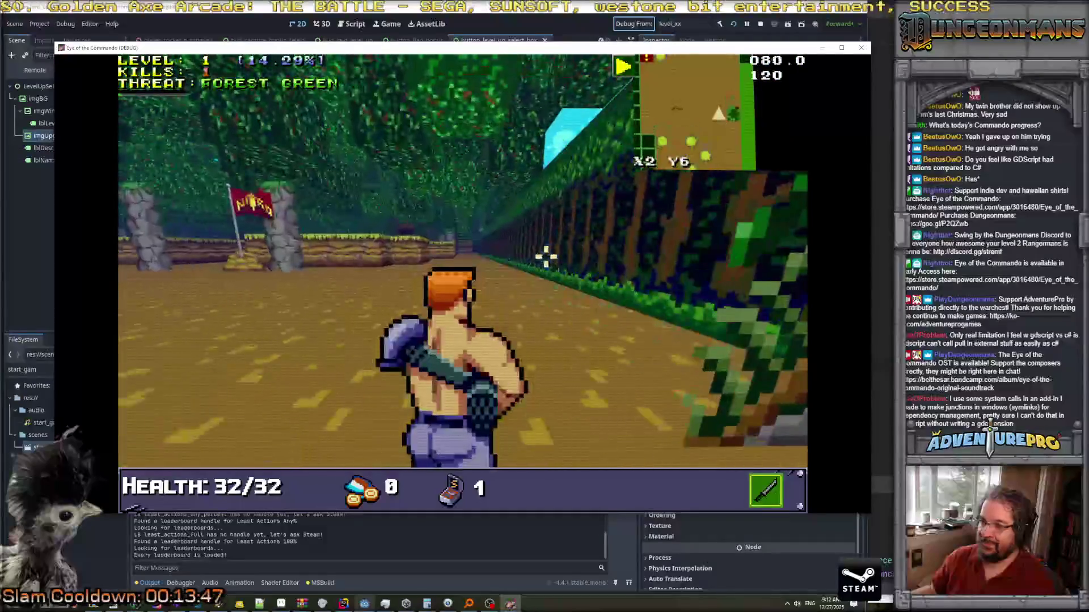
{"action": "key", "text": "w"}
{"action": "key", "text": "d"}
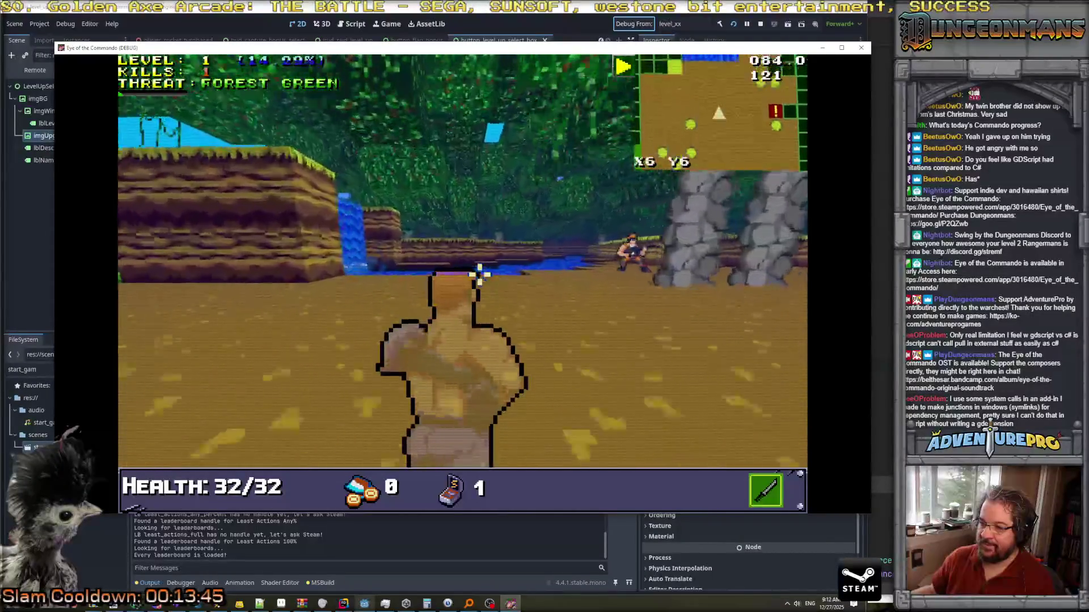
{"action": "key", "text": "d"}
{"action": "left_click", "coordinate": [479, 201]}
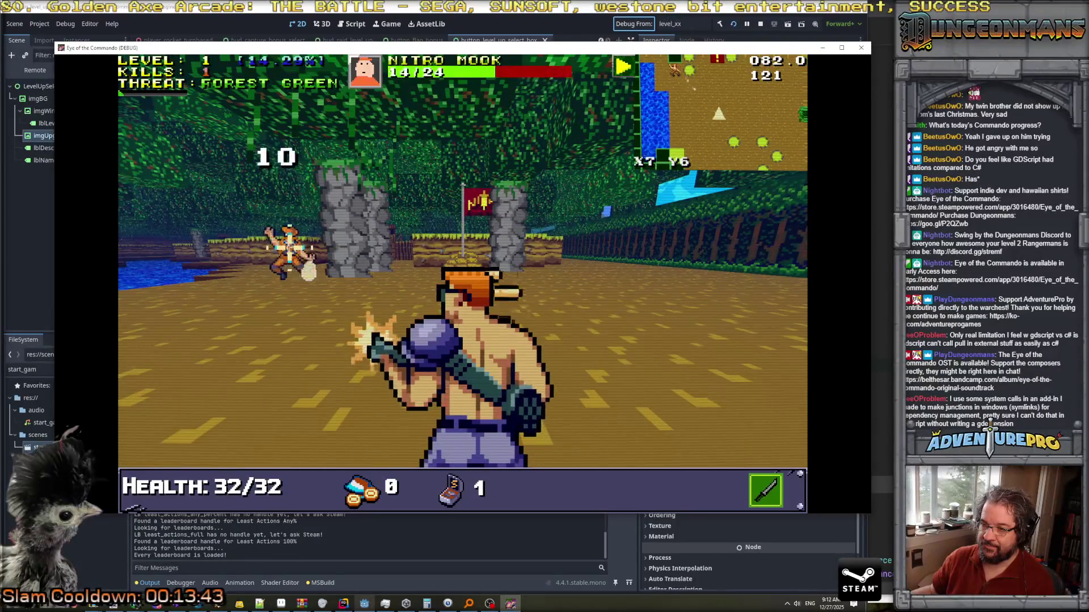
{"action": "key", "text": "w"}
{"action": "left_click", "coordinate": [479, 201]}
{"action": "left_click", "coordinate": [479, 201]}
Pick up the dropped Freedom Medal and dismiss its notice.
{"action": "key", "text": "a"}
{"action": "key", "text": "w"}
{"action": "key", "text": "w"}
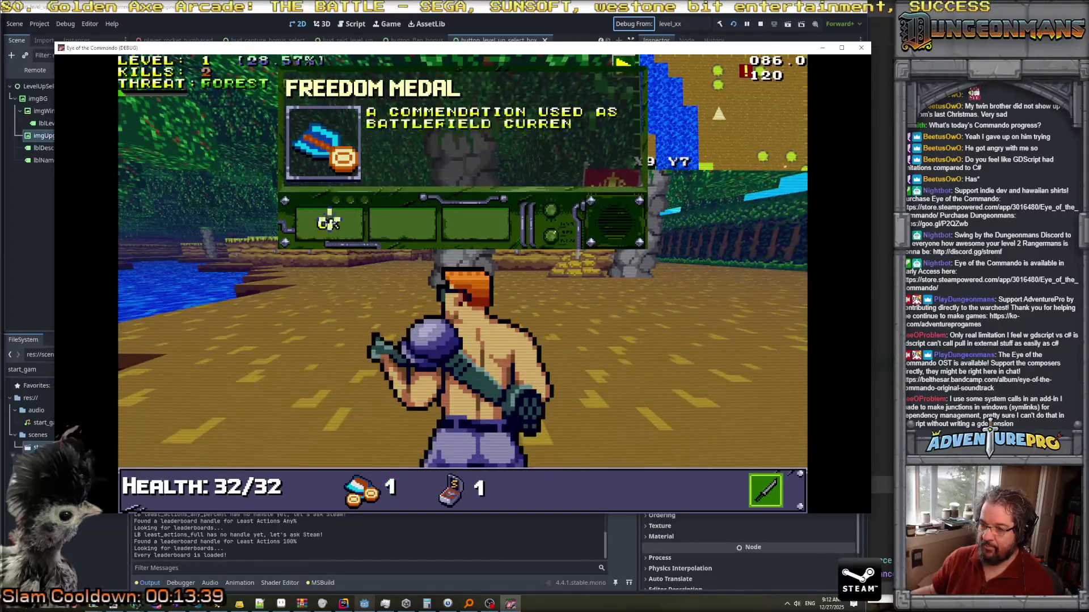
{"action": "left_click", "coordinate": [328, 224]}
Kill the Nitro Mook near the rock and fire at the next one.
{"action": "key", "text": "d"}
{"action": "key", "text": "w"}
{"action": "key", "text": "a"}
{"action": "left_click", "coordinate": [448, 244]}
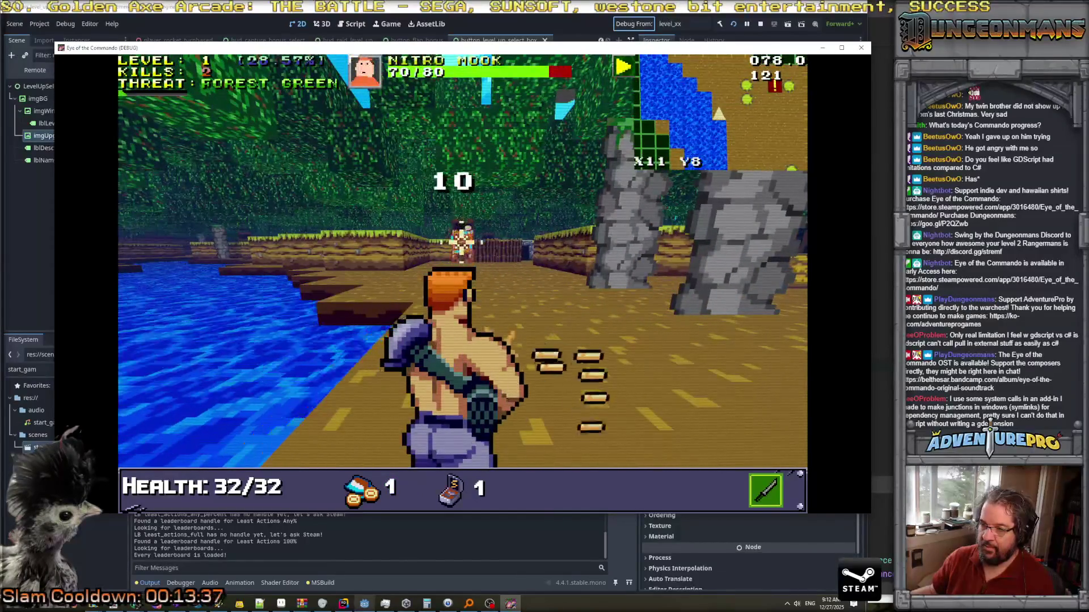
{"action": "left_click", "coordinate": [445, 241]}
{"action": "left_click", "coordinate": [442, 239]}
{"action": "left_click", "coordinate": [440, 239]}
{"action": "left_click", "coordinate": [440, 239]}
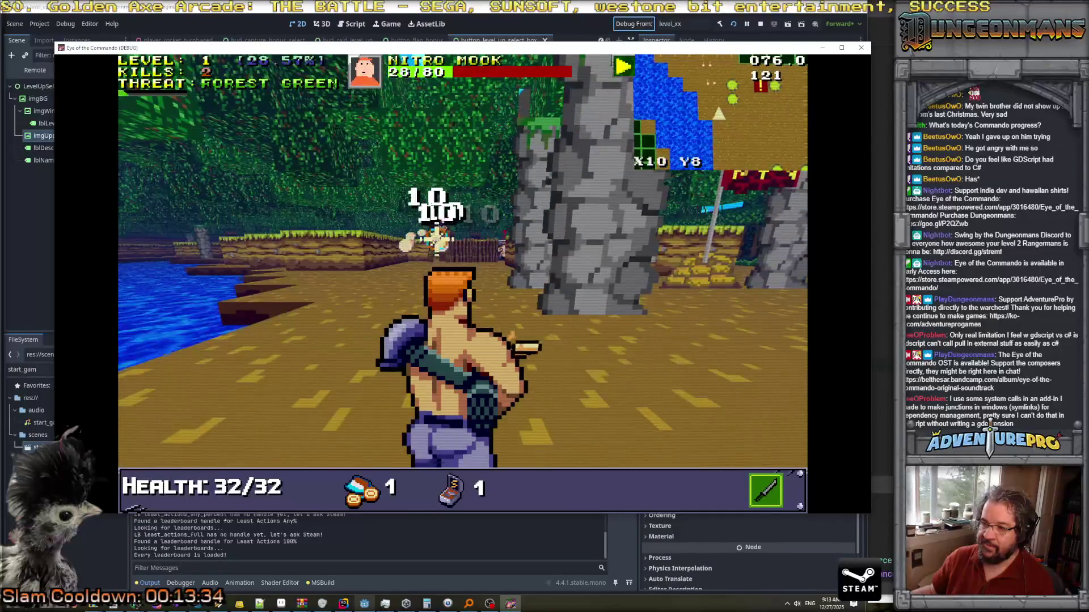
{"action": "left_click", "coordinate": [437, 244]}
{"action": "left_click", "coordinate": [437, 247]}
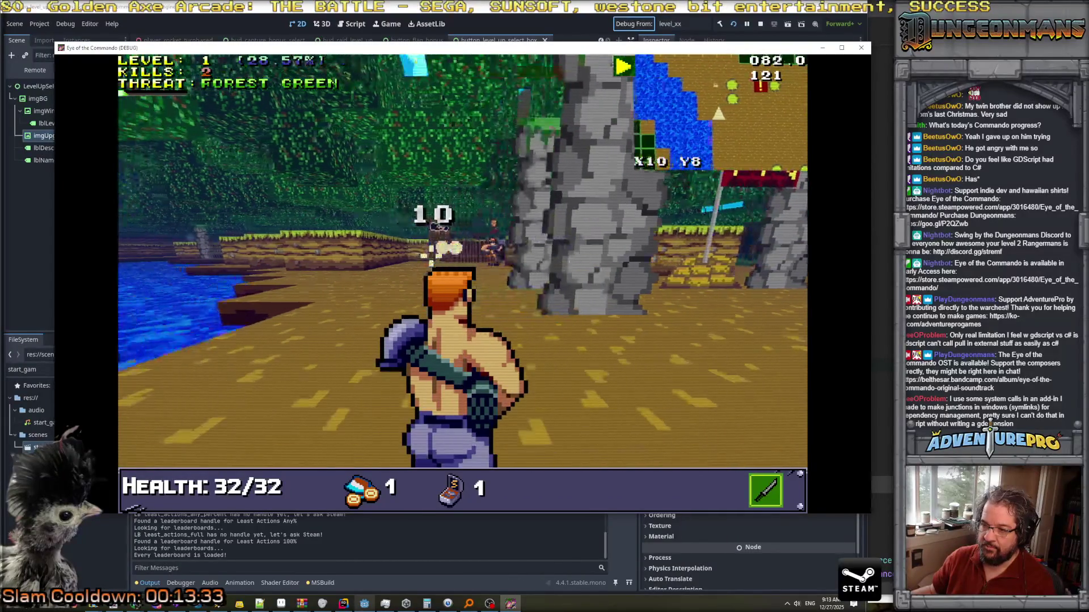
{"action": "left_click", "coordinate": [547, 245]}
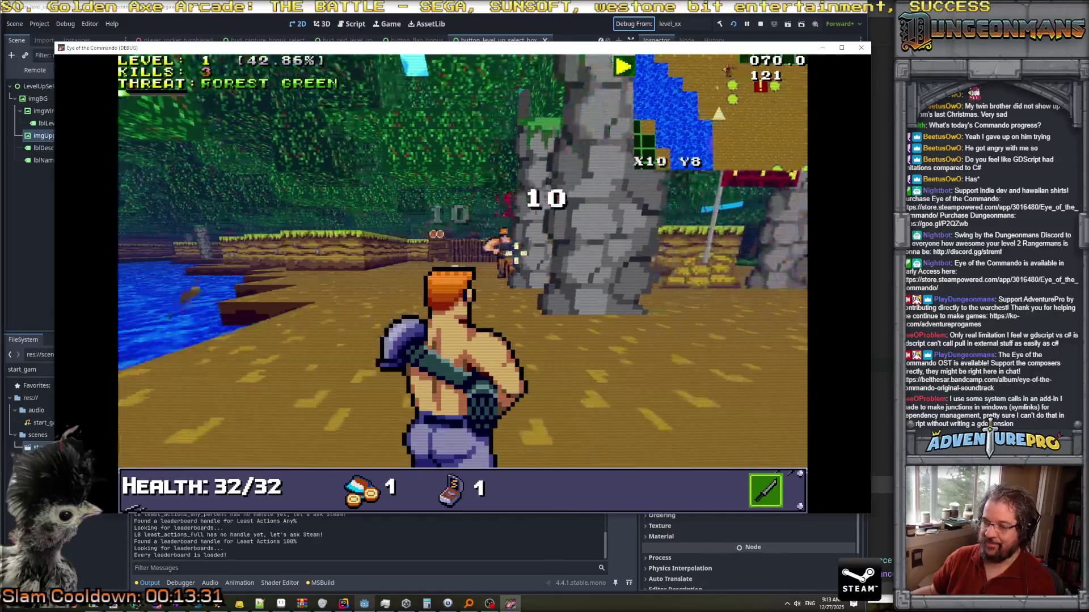
Move toward the flag area and shoot the new Nitro Mook dead.
{"action": "key", "text": "a"}
{"action": "key", "text": "w"}
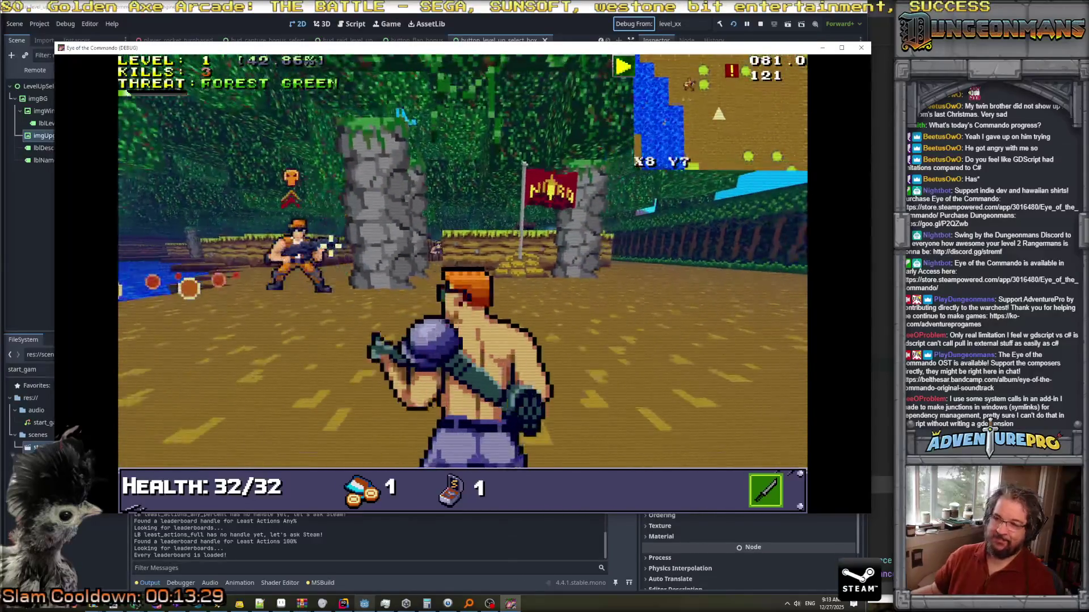
{"action": "left_click", "coordinate": [325, 256]}
{"action": "key", "text": "a"}
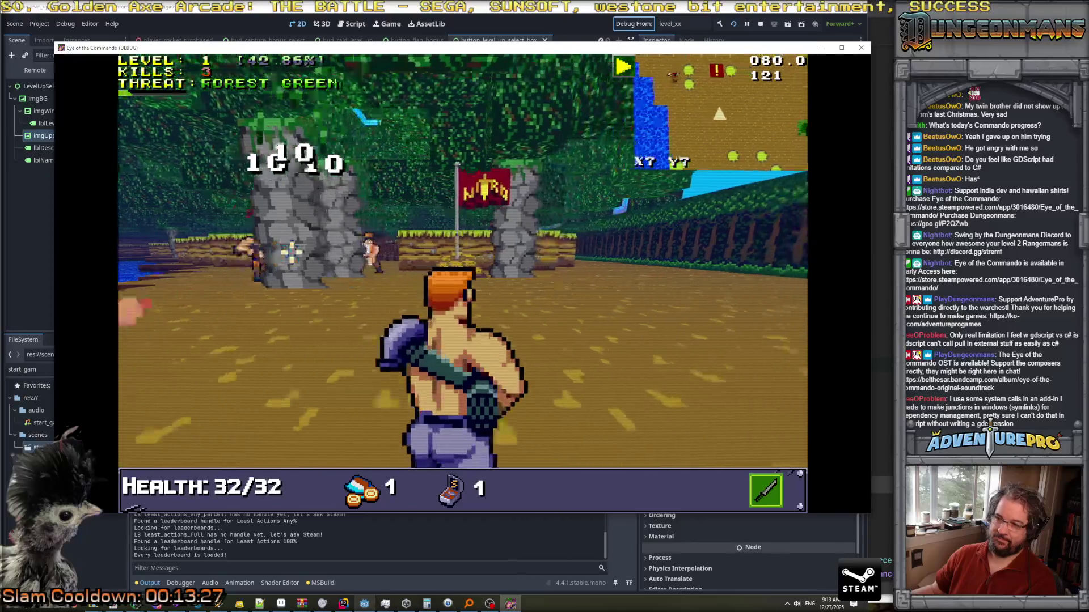
{"action": "left_click", "coordinate": [331, 251]}
Close in on the remaining Nitro Mooks, finishing one with a thrown weapon, to earn a level-up.
{"action": "key", "text": "a"}
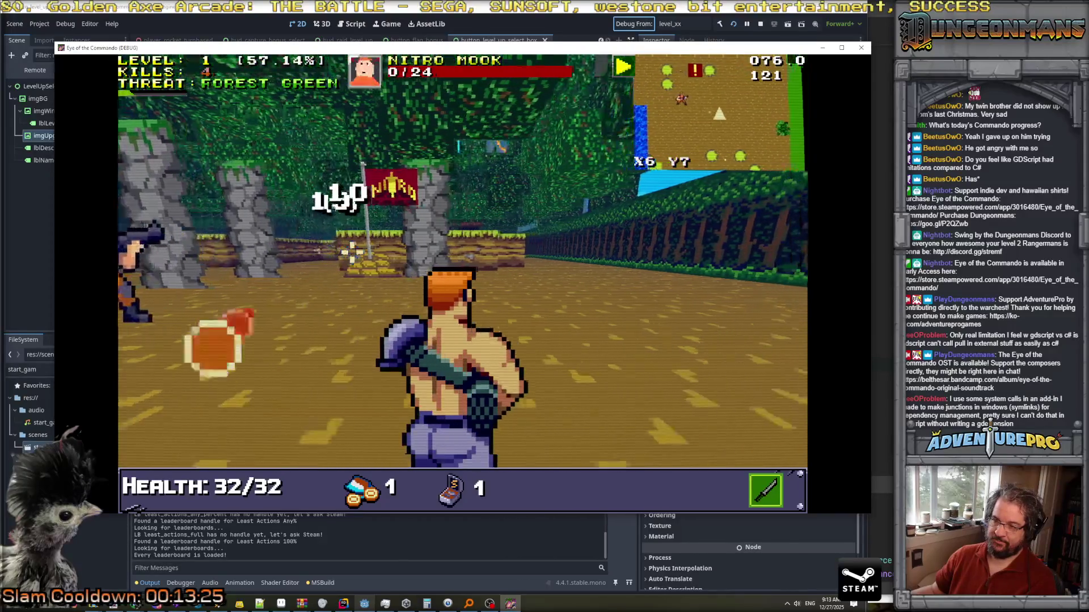
{"action": "key", "text": "a"}
{"action": "left_click", "coordinate": [499, 244]}
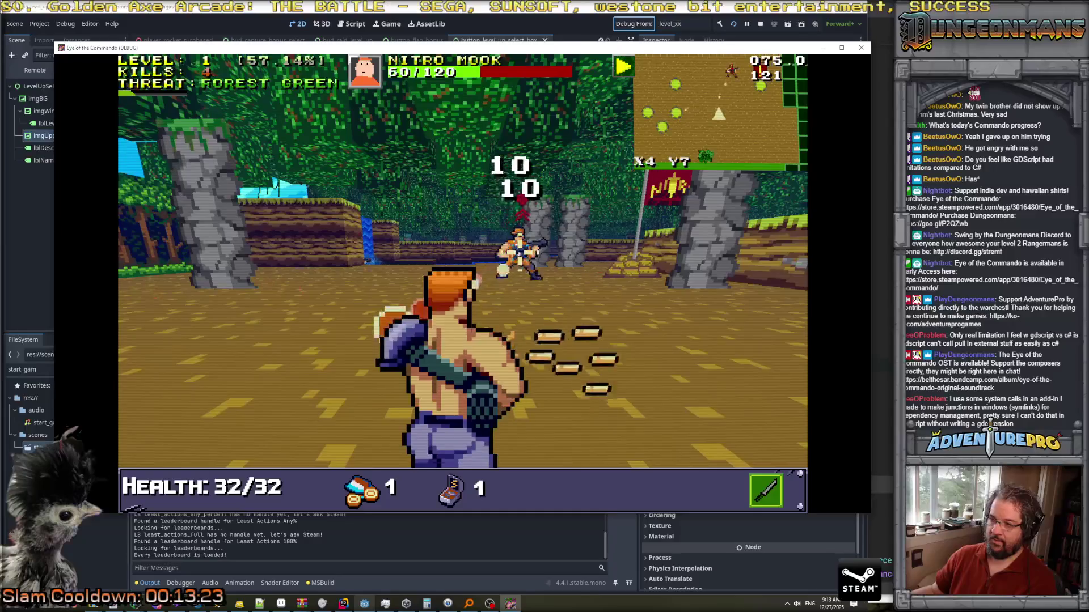
{"action": "left_click", "coordinate": [462, 252]}
{"action": "left_click", "coordinate": [462, 253]}
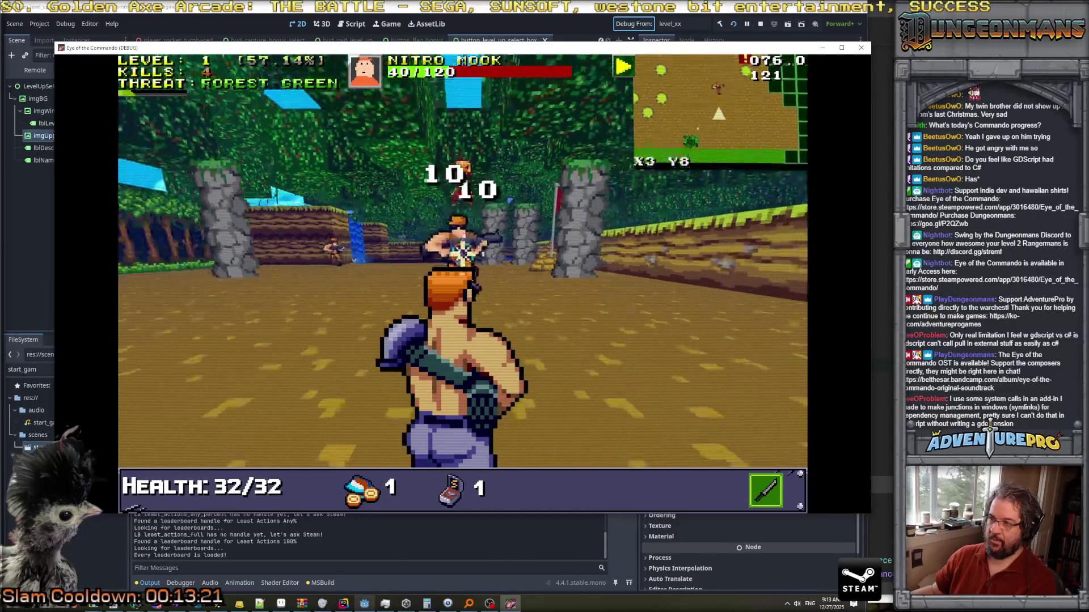
{"action": "key", "text": "a"}
{"action": "left_click", "coordinate": [465, 255]}
{"action": "key", "text": "a"}
{"action": "left_click", "coordinate": [542, 252]}
{"action": "left_click", "coordinate": [542, 252]}
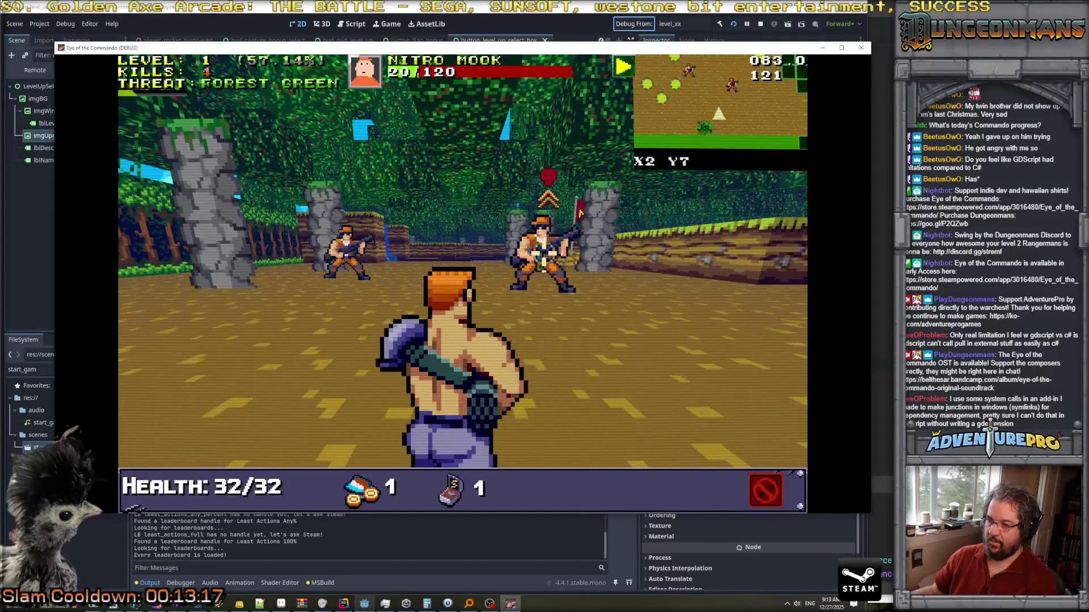
{"action": "left_click", "coordinate": [340, 253]}
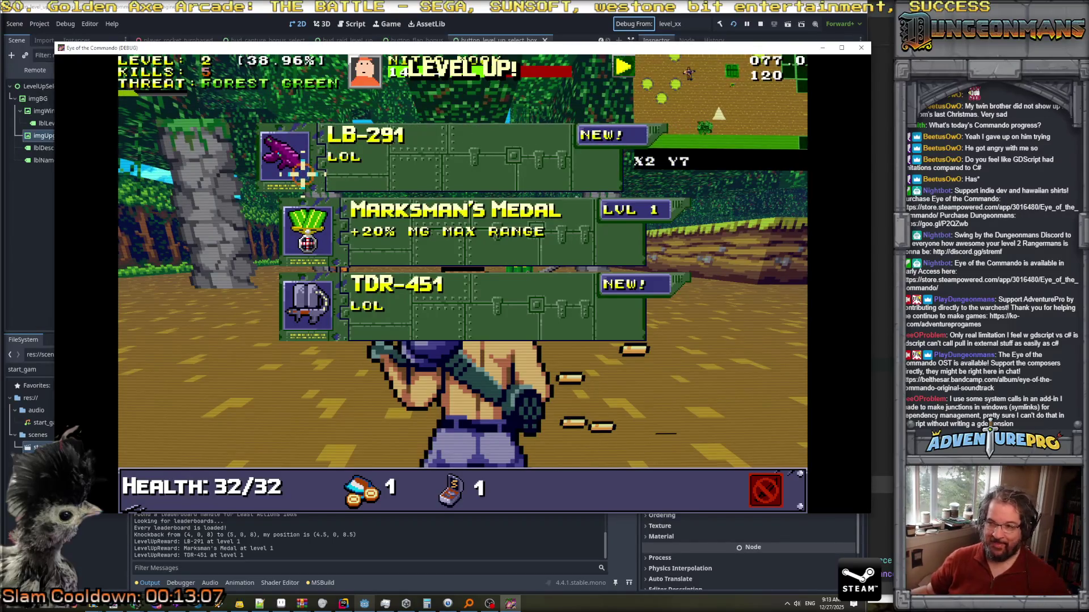
Accept the level-up reward and kill the Nitro Mook on the left.
{"action": "left_click", "coordinate": [374, 152]}
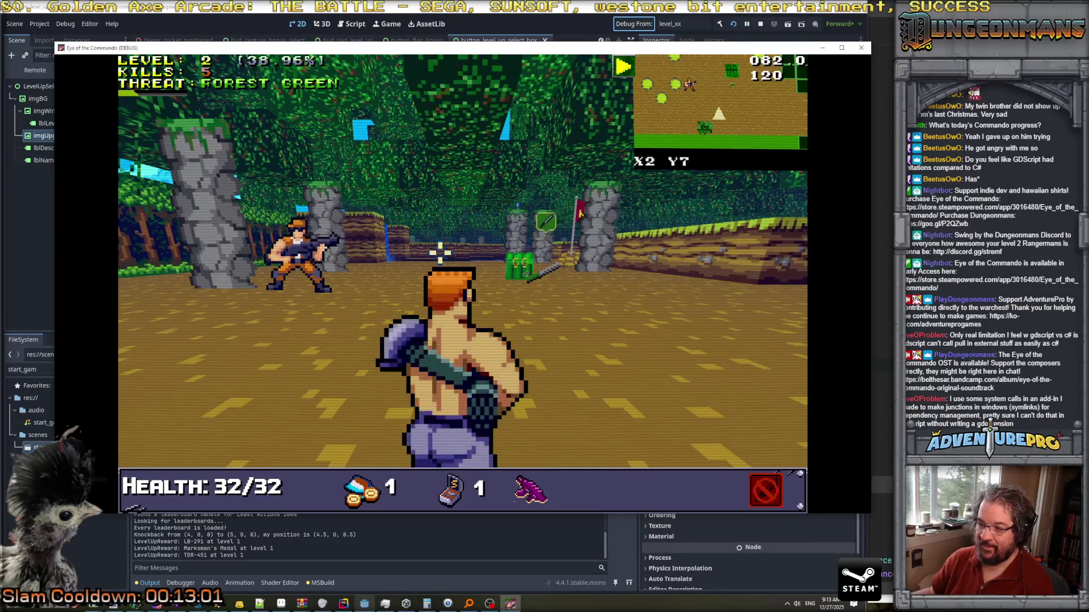
{"action": "left_click", "coordinate": [300, 258]}
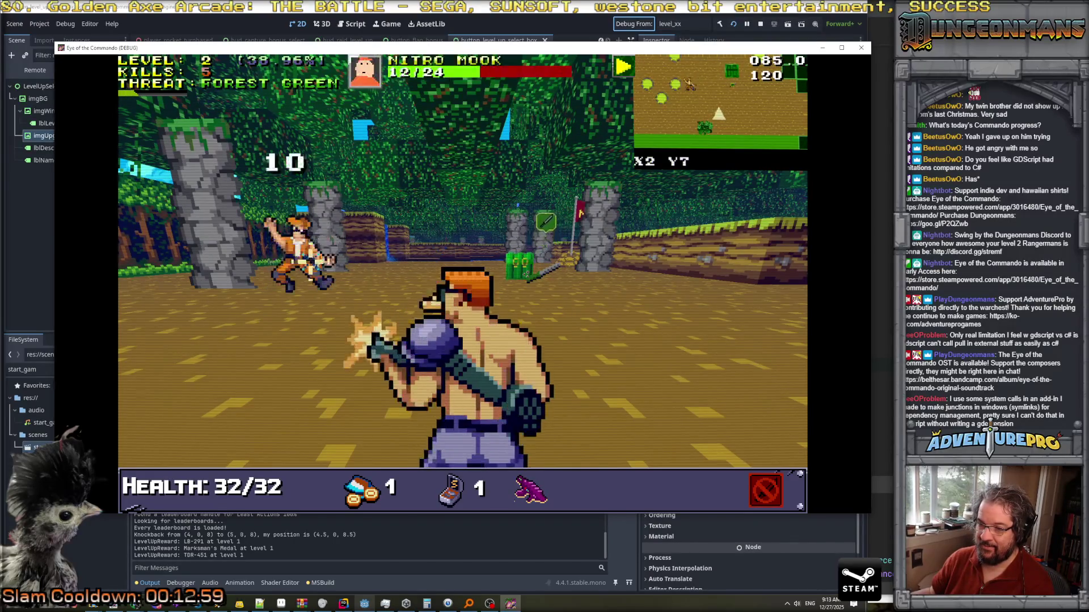
{"action": "left_click", "coordinate": [297, 258]}
Collect the Commando Knife and reach the green crate, closing the pickup and trophy notices.
{"action": "key", "text": "w"}
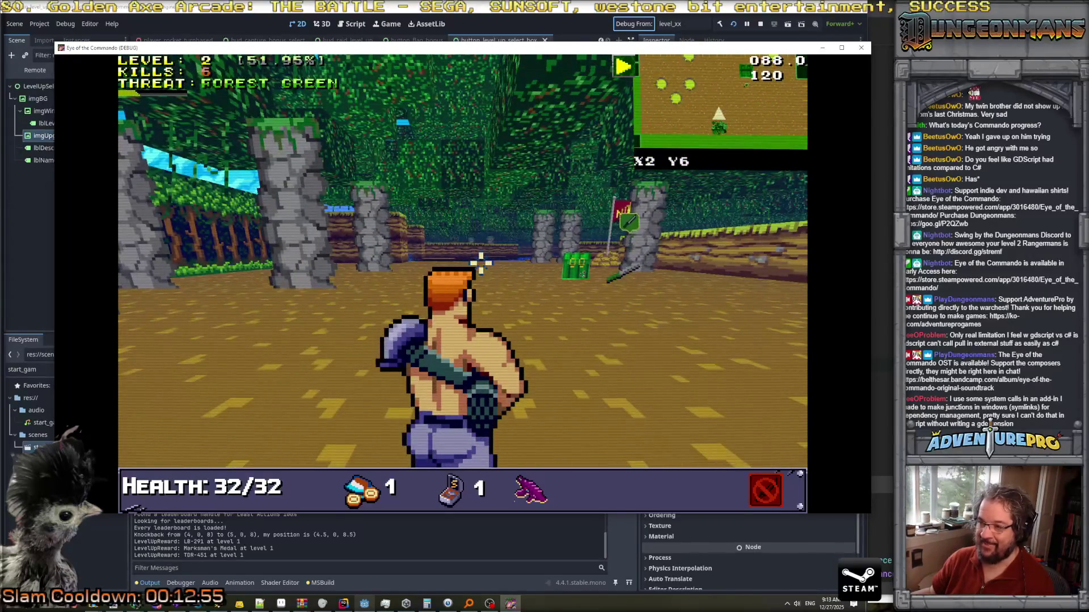
{"action": "key", "text": "e"}
{"action": "key", "text": "w"}
{"action": "key", "text": "w"}
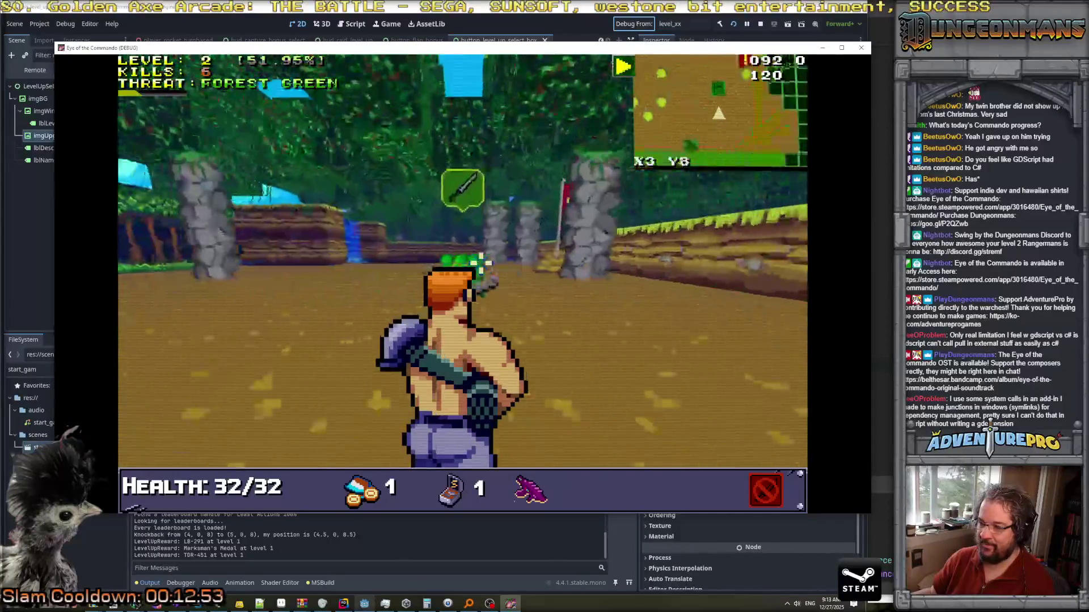
{"action": "left_click", "coordinate": [321, 225]}
{"action": "key", "text": "w"}
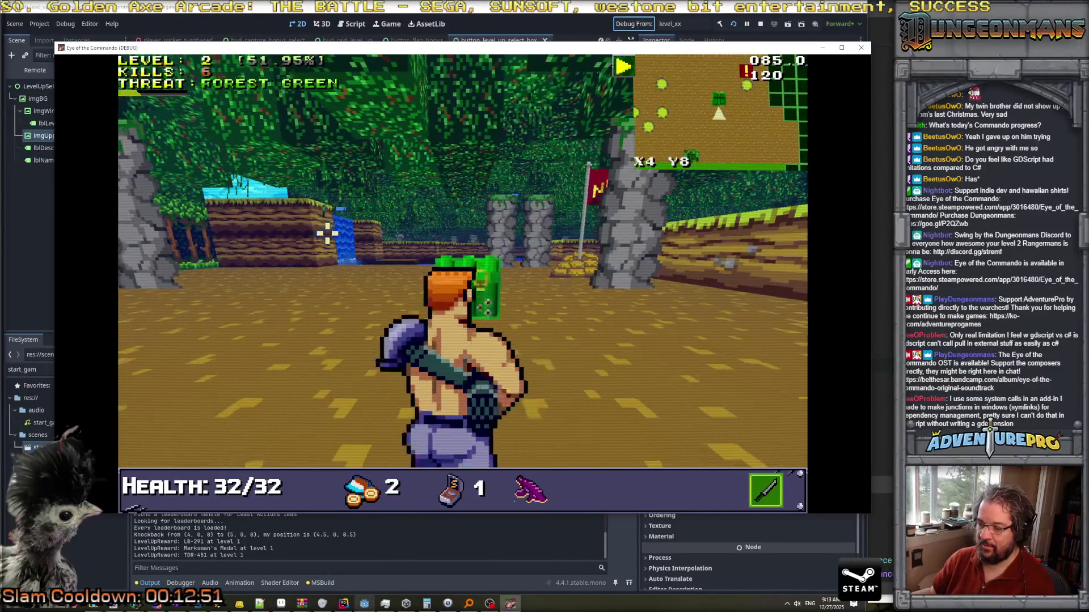
{"action": "key", "text": "d"}
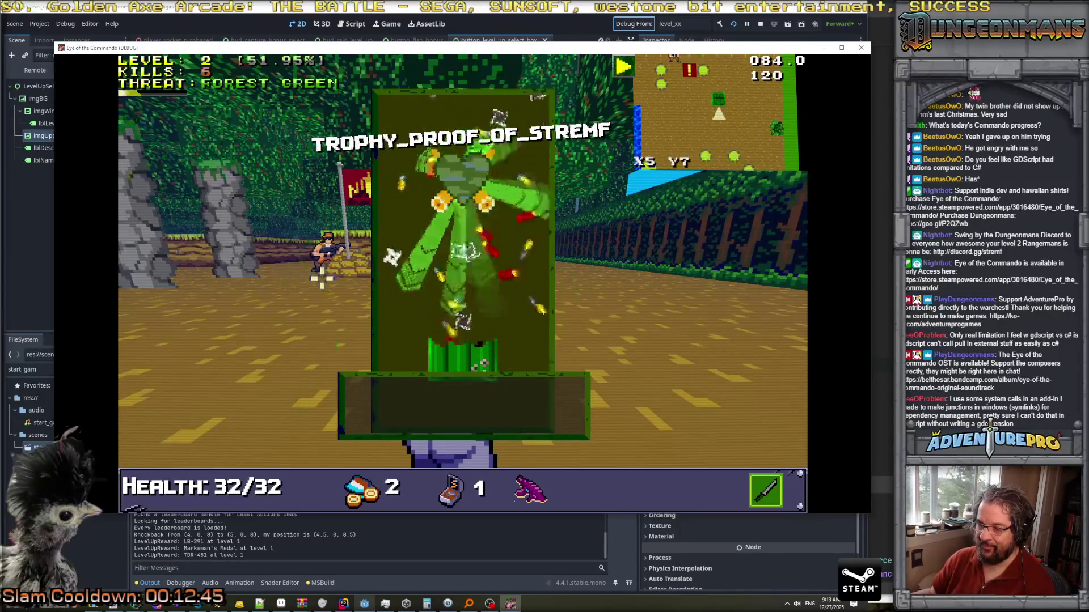
{"action": "key", "text": "space"}
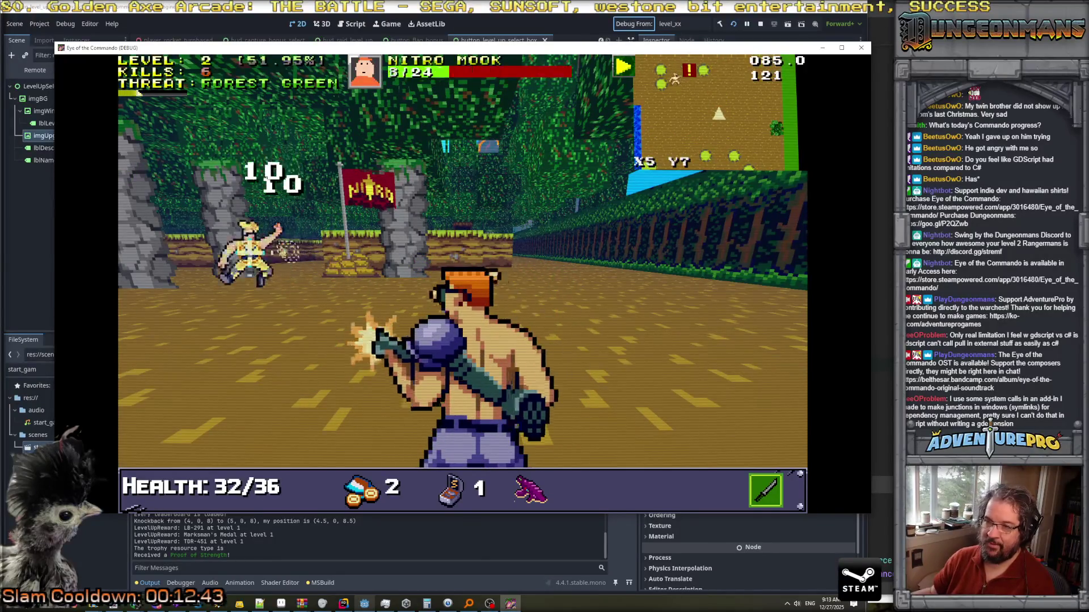
Attack the Nitro Mook near the flag and grab its ammo pickup.
{"action": "key", "text": "d"}
{"action": "key", "text": "w"}
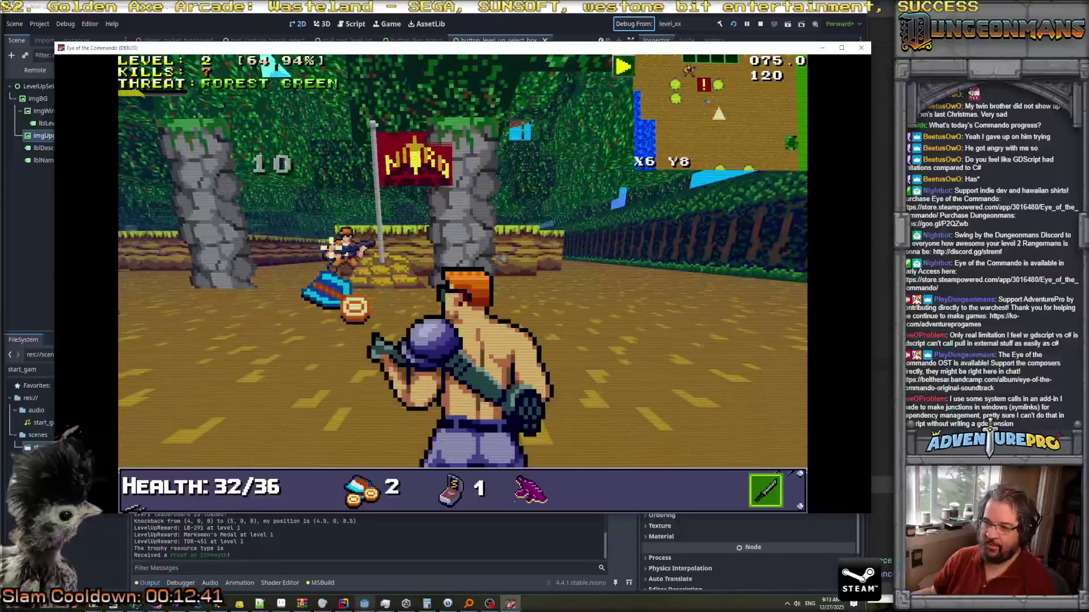
{"action": "key", "text": "space"}
{"action": "key", "text": "space"}
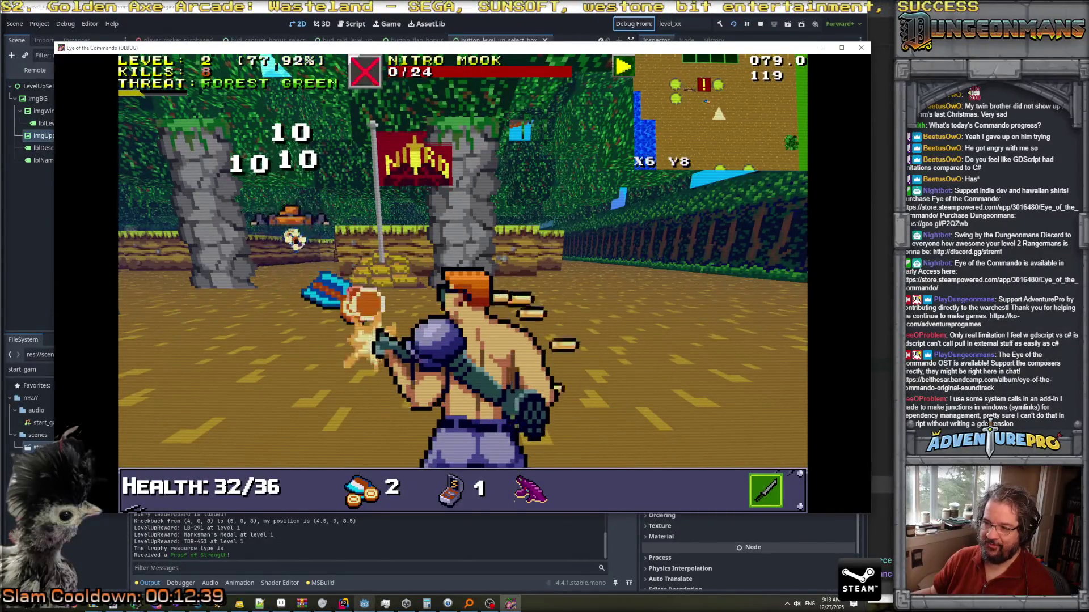
{"action": "key", "text": "w"}
{"action": "key", "text": "d"}
{"action": "key", "text": "q"}
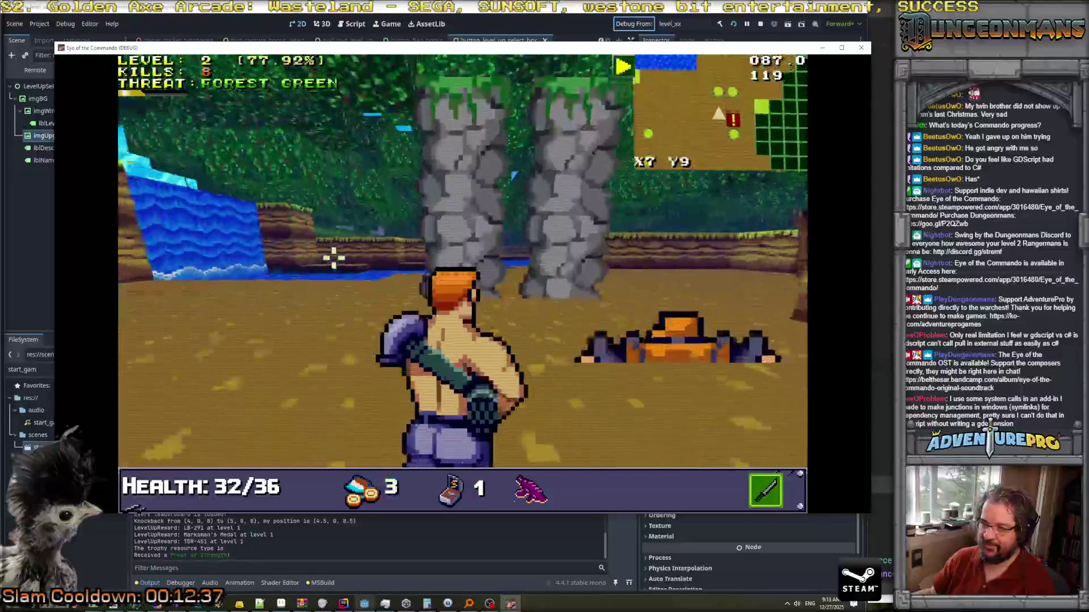
{"action": "key", "text": "e"}
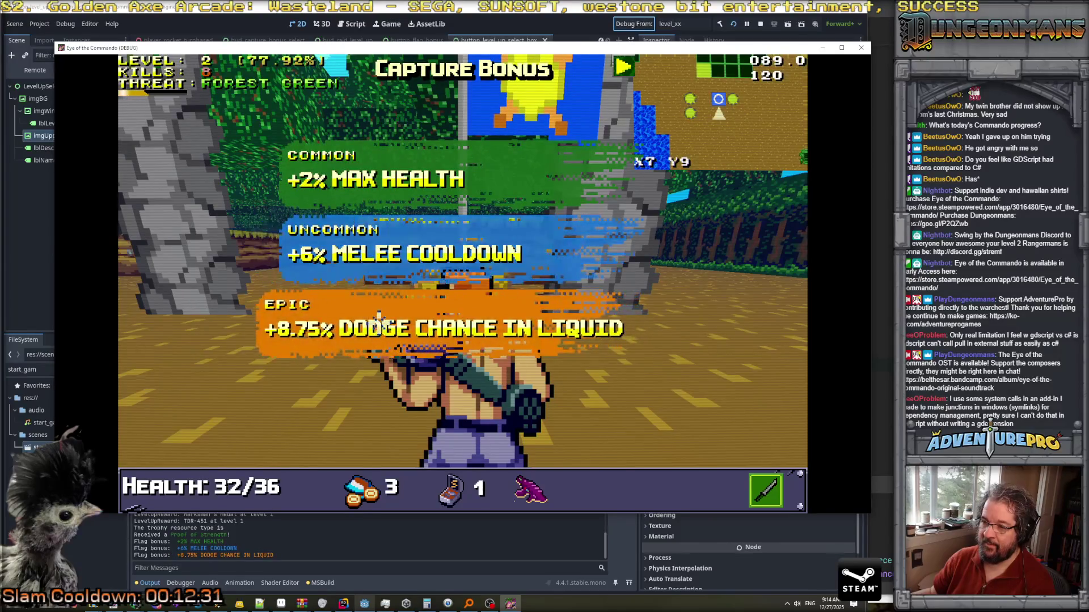
Advance across the water and kill the Nitro Mook that triggers level 3.
{"action": "key", "text": "q"}
{"action": "key", "text": "w"}
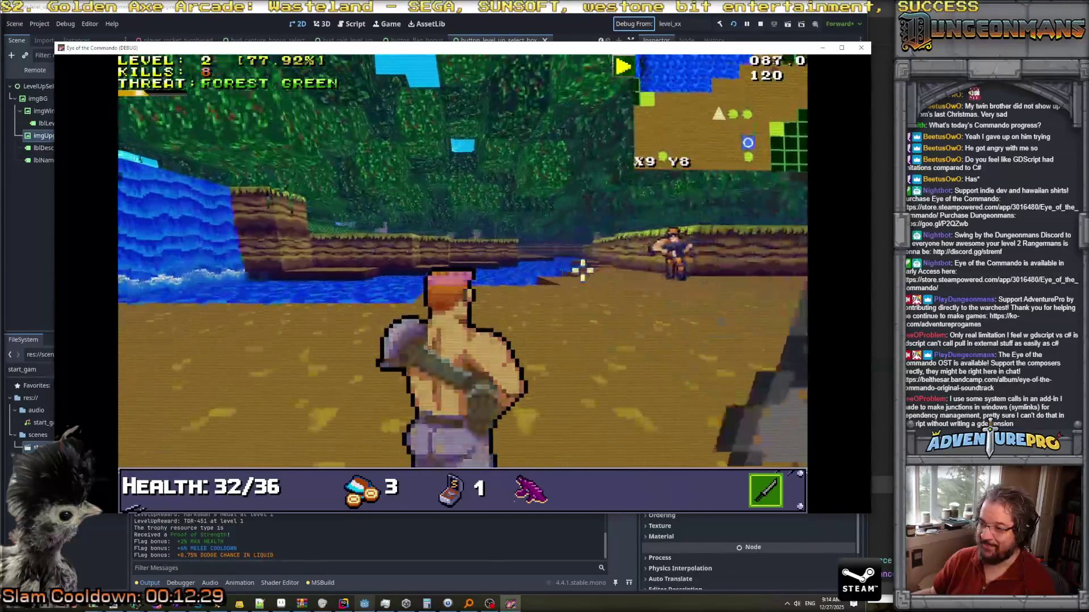
{"action": "key", "text": "w"}
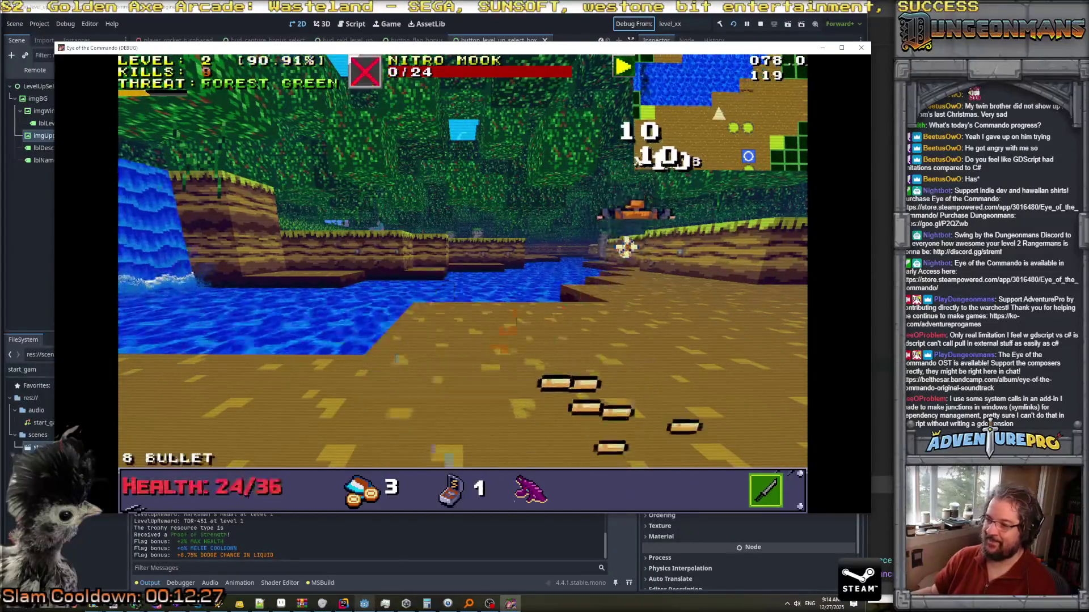
{"action": "key", "text": "w"}
{"action": "key", "text": "w"}
{"action": "key", "text": "w"}
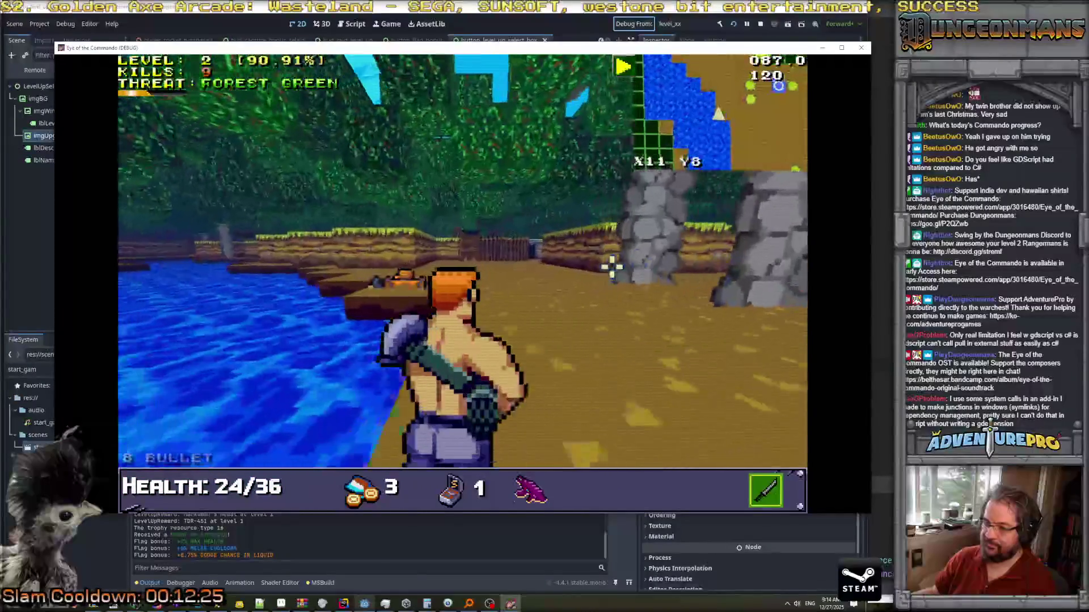
{"action": "key", "text": "d"}
{"action": "left_click", "coordinate": [606, 250]}
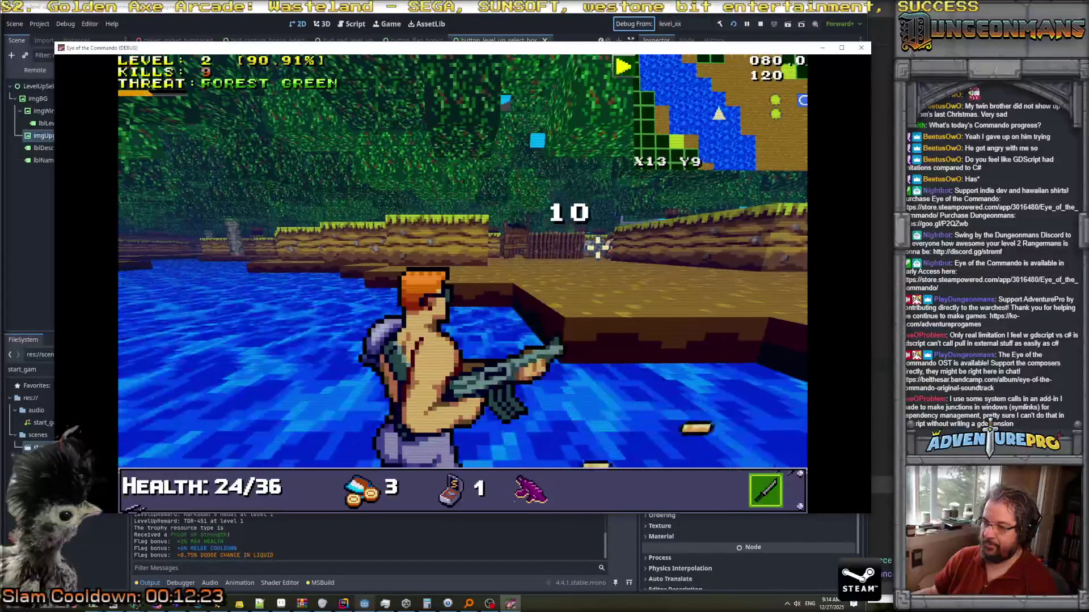
{"action": "left_click", "coordinate": [607, 244]}
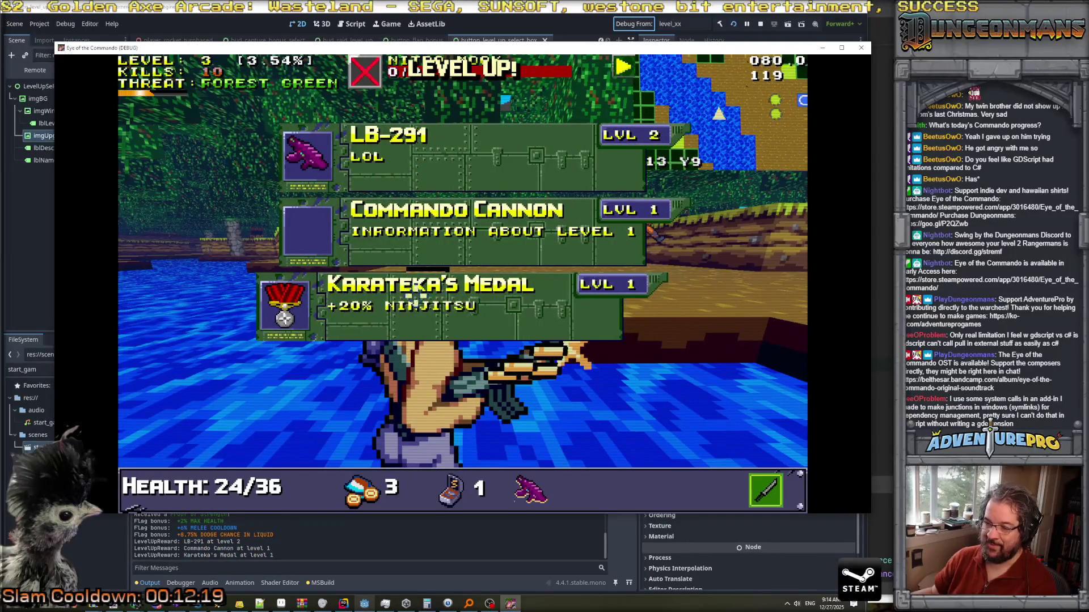
Choose Karateka's Medal, then head for the waterfall and shoot the Nitro Mook there.
{"action": "left_click", "coordinate": [284, 318]}
{"action": "key", "text": "d"}
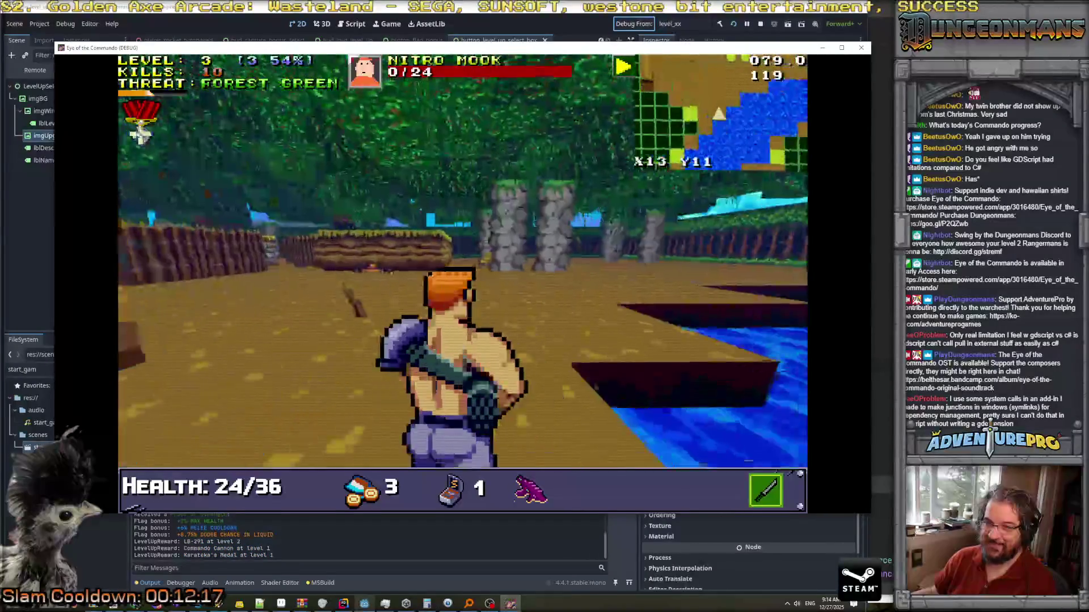
{"action": "key", "text": "w"}
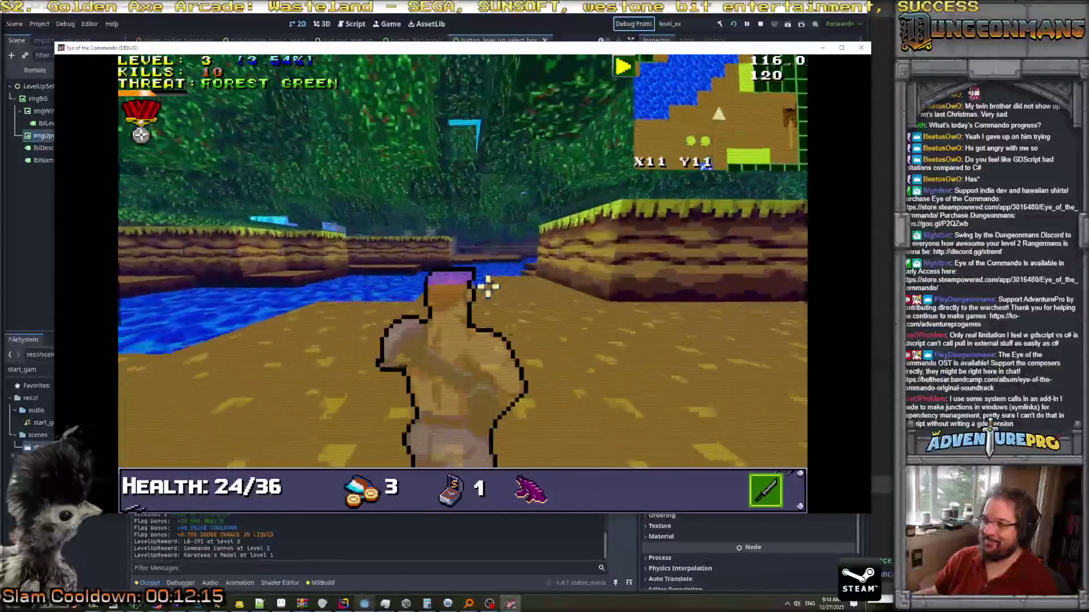
{"action": "key", "text": "q"}
{"action": "key", "text": "w"}
{"action": "left_click", "coordinate": [289, 252]}
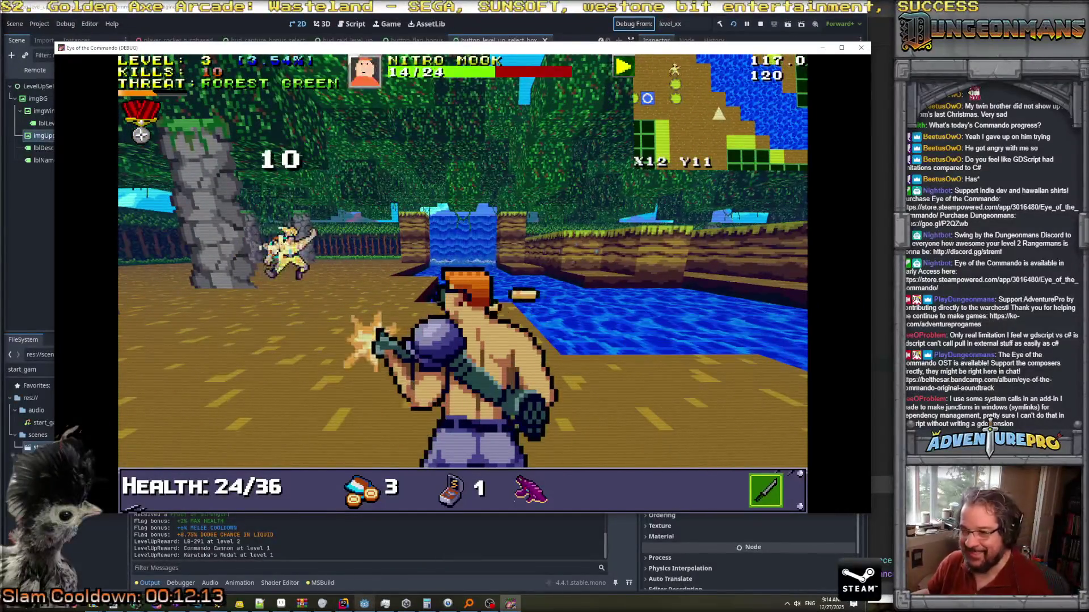
Move down the water channel and kill the Nitro Mook near the waterfall.
{"action": "key", "text": "w"}
{"action": "key", "text": "e"}
{"action": "key", "text": "w"}
{"action": "key", "text": "w"}
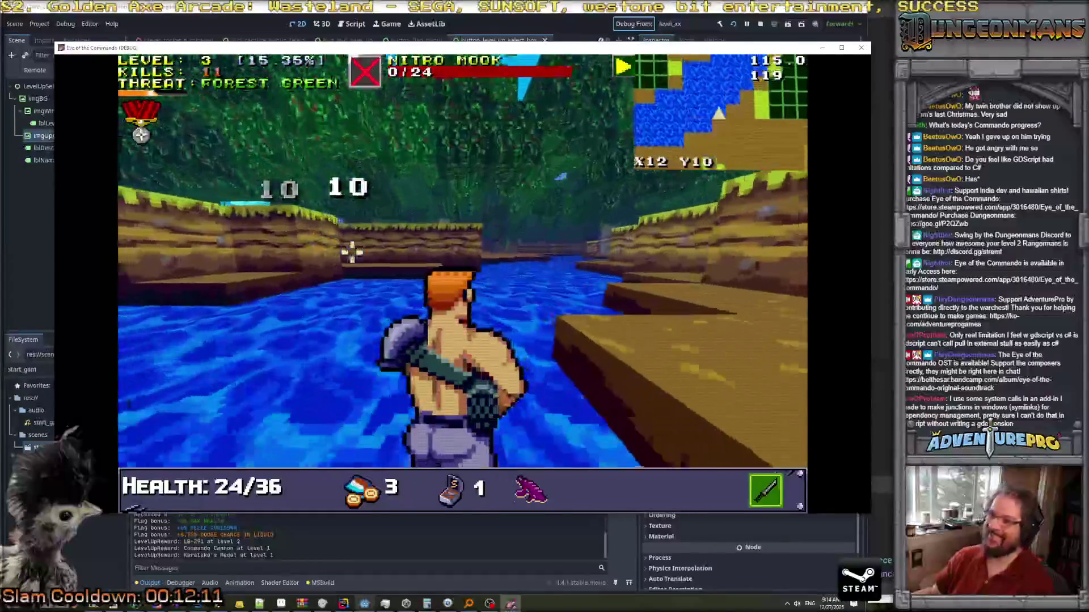
{"action": "key", "text": "w"}
{"action": "key", "text": "w"}
{"action": "key", "text": "q"}
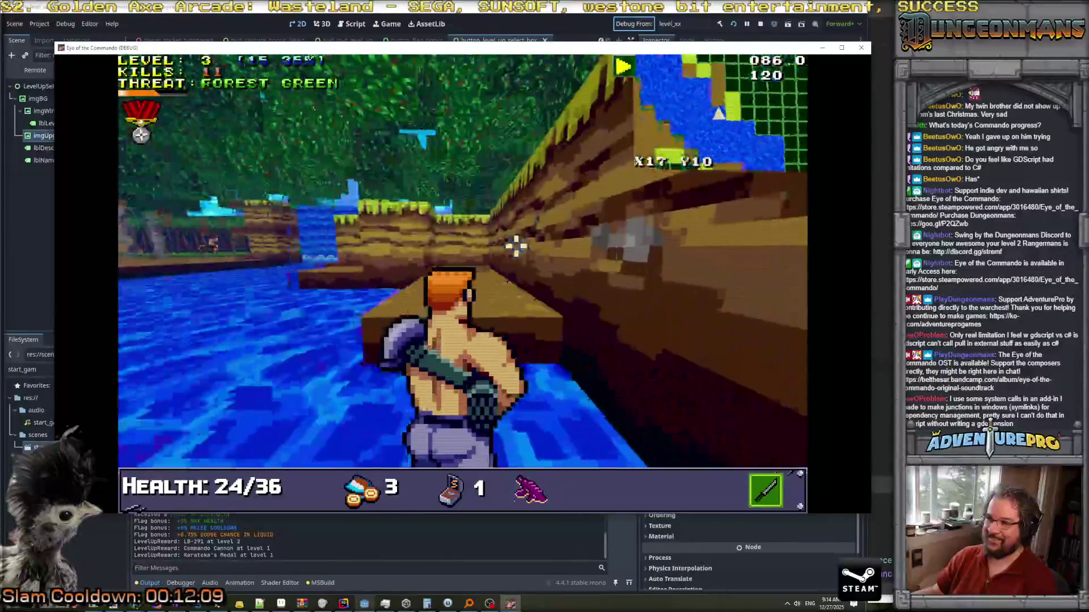
{"action": "key", "text": "q"}
{"action": "key", "text": "w"}
{"action": "left_click", "coordinate": [561, 253]}
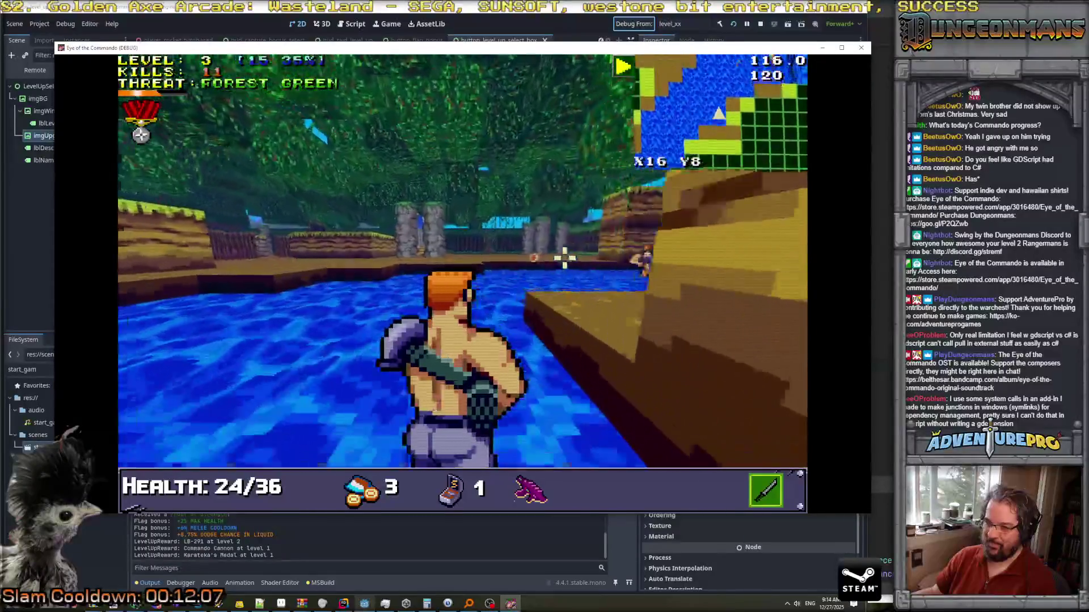
{"action": "key", "text": "w"}
{"action": "left_click", "coordinate": [574, 280]}
{"action": "key", "text": "s"}
{"action": "key", "text": "e"}
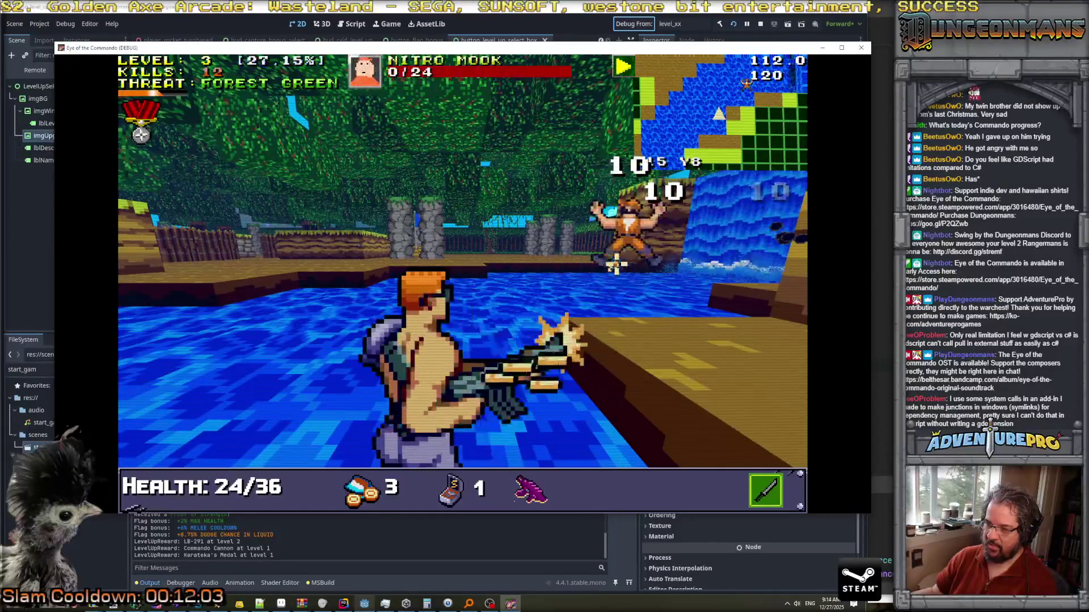
{"action": "left_click", "coordinate": [616, 263]}
Follow the dirt bank out onto the dirt field and try a melee attack.
{"action": "key", "text": "q"}
{"action": "key", "text": "w"}
{"action": "key", "text": "w"}
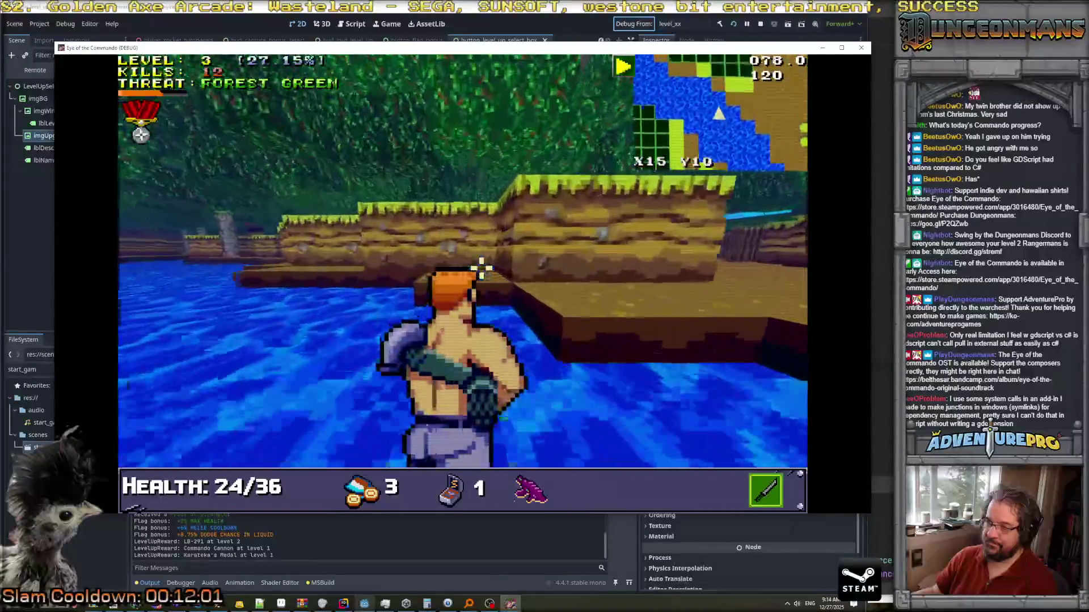
{"action": "key", "text": "w"}
{"action": "key", "text": "e"}
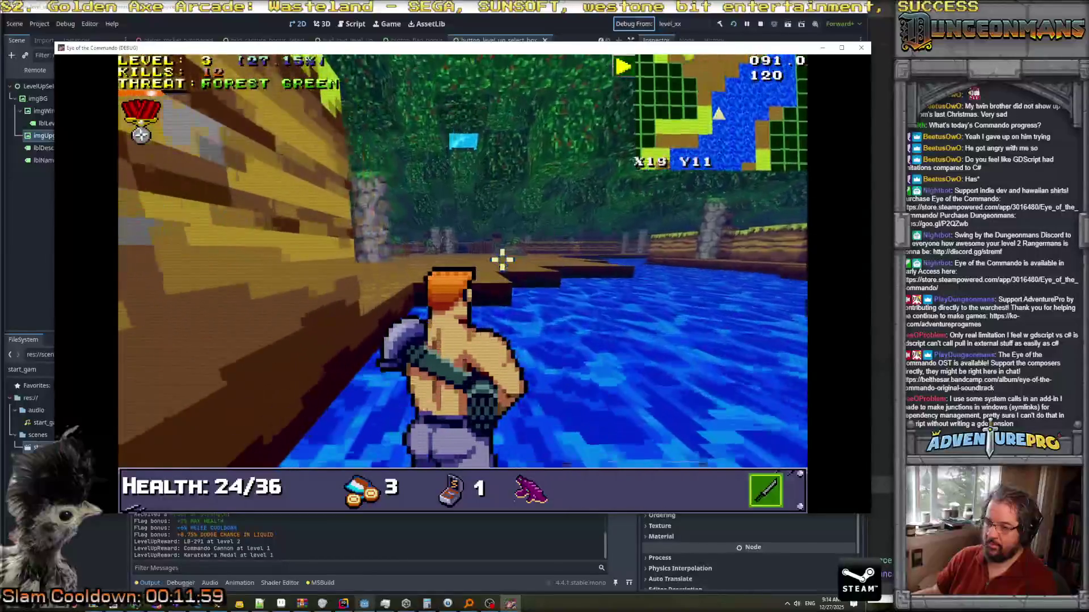
{"action": "key", "text": "q"}
{"action": "key", "text": "w"}
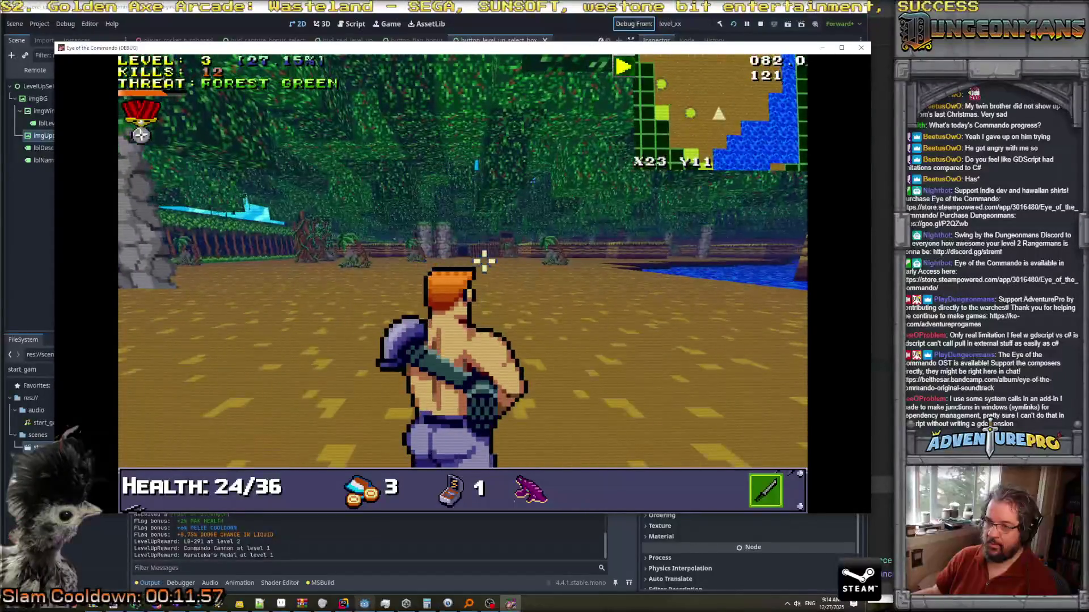
{"action": "left_click", "coordinate": [483, 261]}
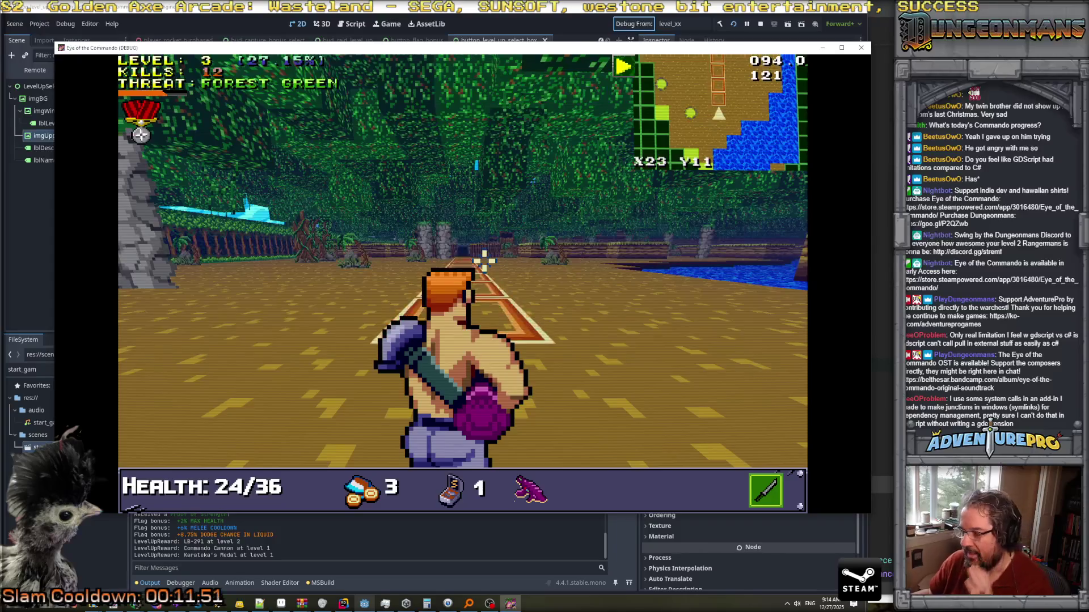
Attack the enemy by the palm, hit the no S-ammo tip on the subweapon, and keep firing.
{"action": "key", "text": "w"}
{"action": "key", "text": "w"}
{"action": "key", "text": "w"}
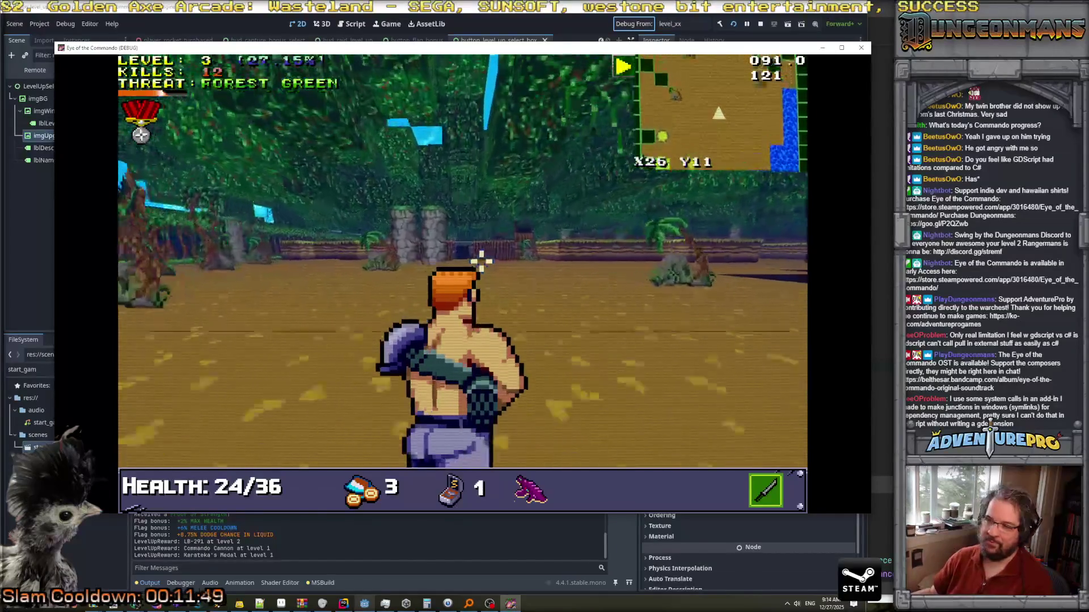
{"action": "key", "text": "a"}
{"action": "key", "text": "w"}
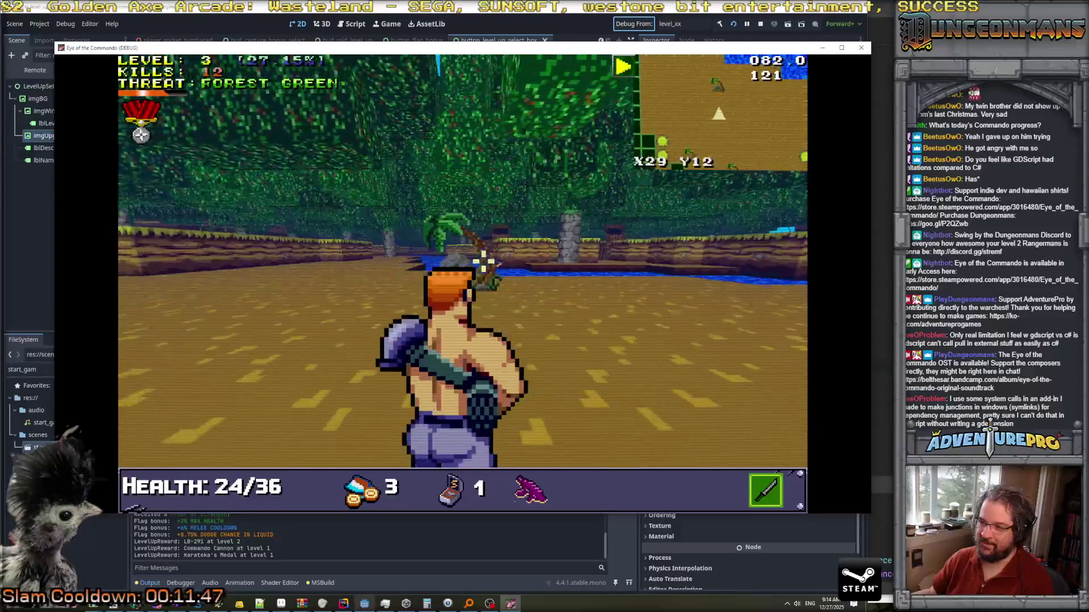
{"action": "left_click", "coordinate": [476, 260]}
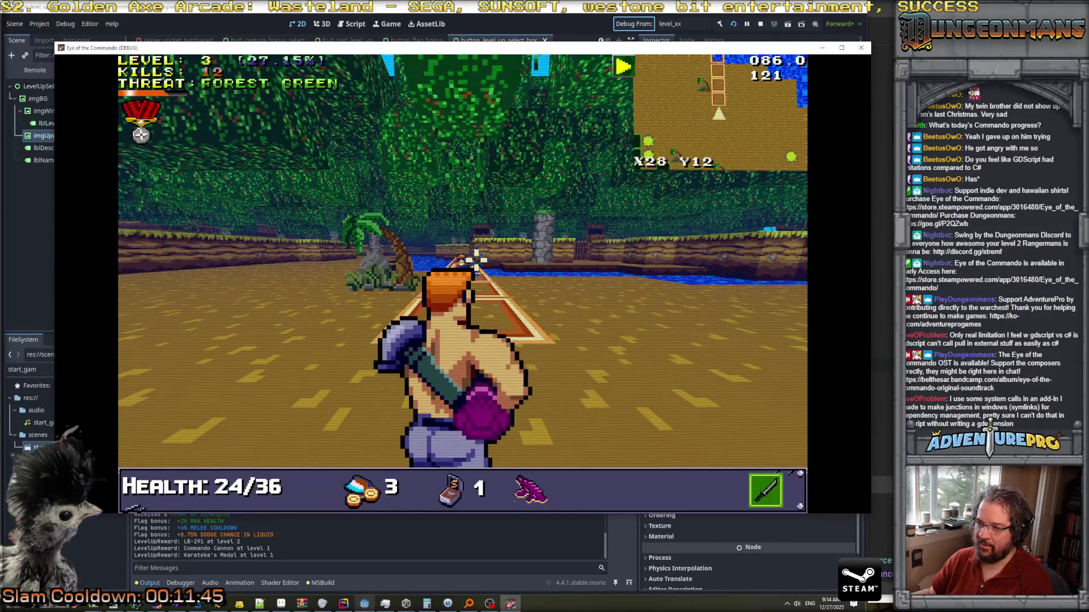
{"action": "right_click", "coordinate": [477, 259]}
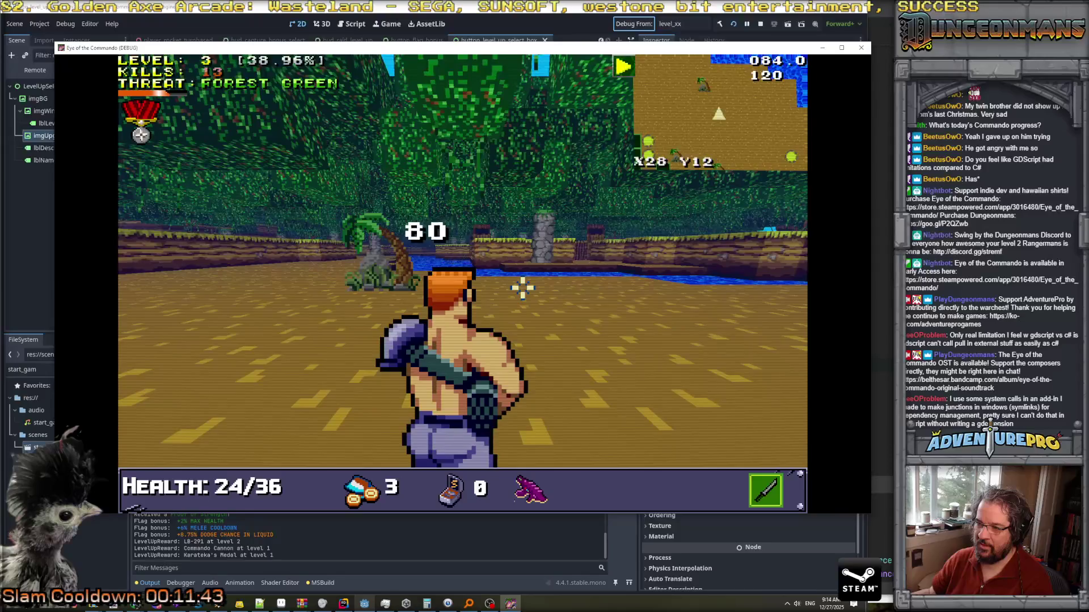
{"action": "right_click", "coordinate": [522, 287]}
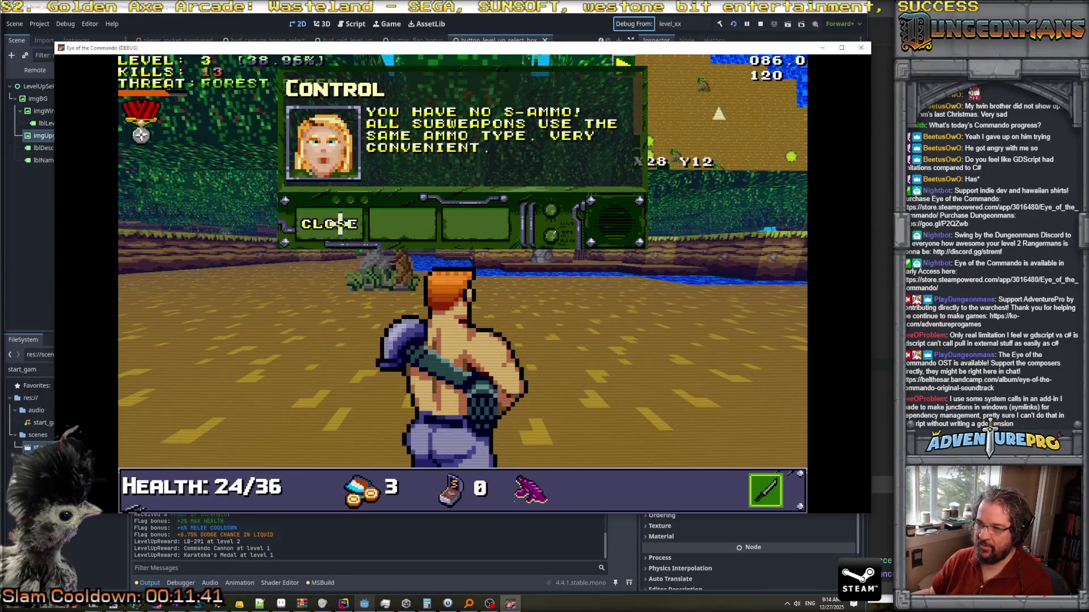
{"action": "left_click", "coordinate": [522, 288]}
{"action": "key", "text": "w"}
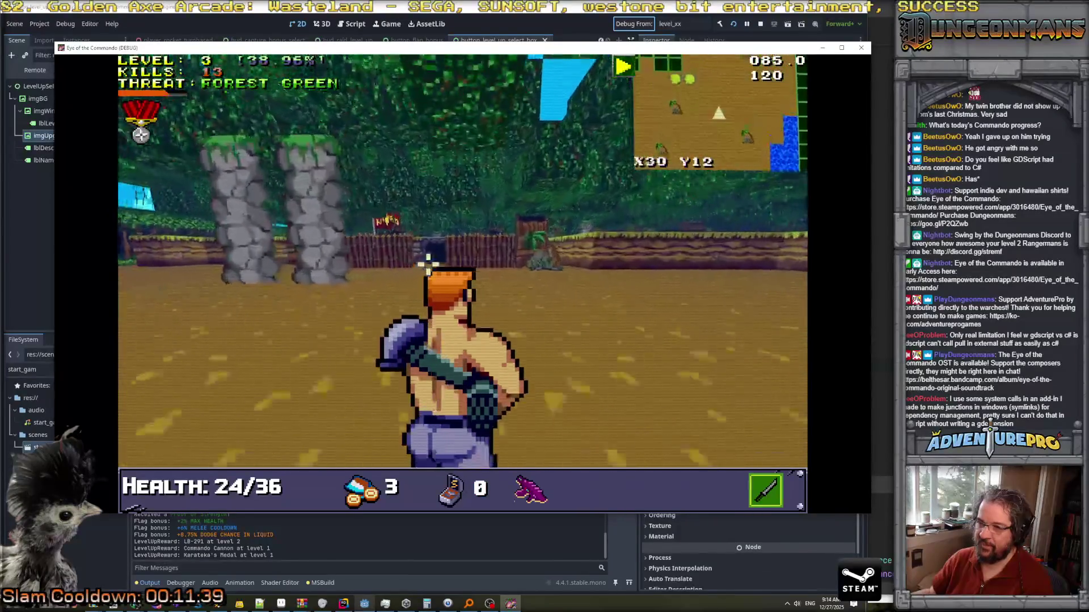
{"action": "mouse_move", "coordinate": [328, 231]}
{"action": "left_mouse_down"}
{"action": "mouse_move", "coordinate": [213, 195]}
{"action": "mouse_move", "coordinate": [221, 219]}
{"action": "mouse_move", "coordinate": [275, 226]}
{"action": "mouse_move", "coordinate": [227, 234]}
{"action": "mouse_move", "coordinate": [214, 258]}
{"action": "mouse_move", "coordinate": [311, 250]}
{"action": "mouse_move", "coordinate": [244, 256]}
{"action": "mouse_move", "coordinate": [221, 244]}
{"action": "mouse_move", "coordinate": [601, 244]}
{"action": "mouse_move", "coordinate": [539, 249]}
{"action": "mouse_move", "coordinate": [575, 253]}
{"action": "left_mouse_up"}
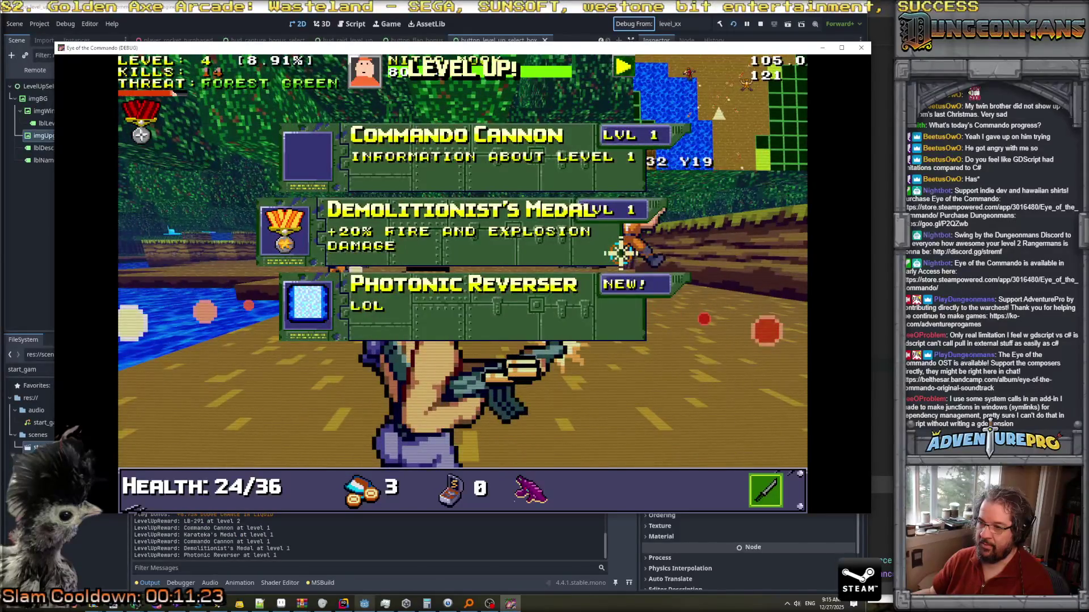
Take Photonic Reverser at level 4, then shoot down the soldier on the left.
{"action": "left_click", "coordinate": [425, 304]}
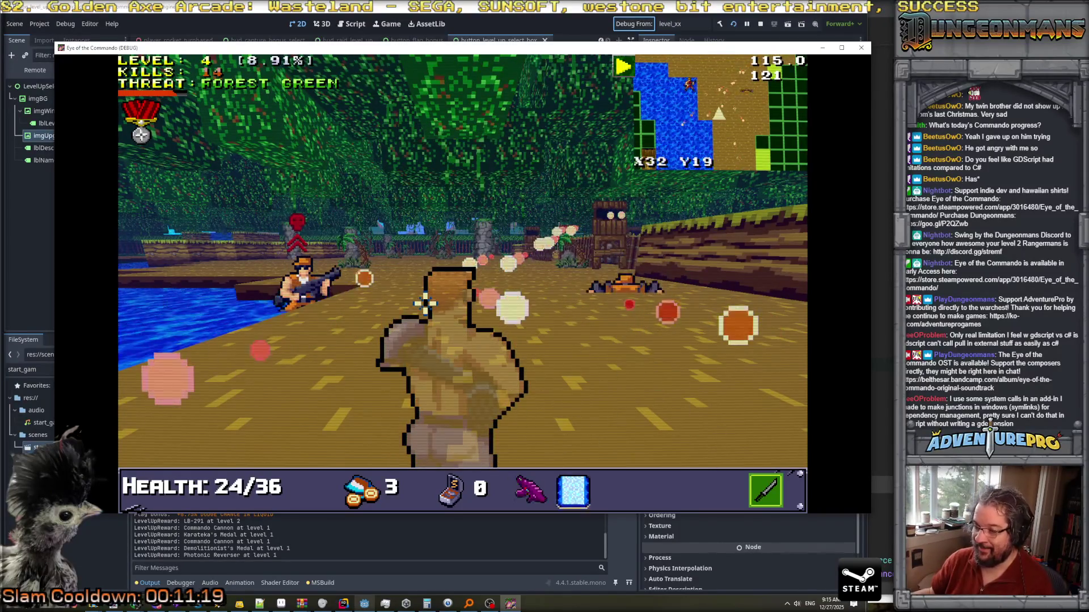
{"action": "left_click", "coordinate": [310, 270]}
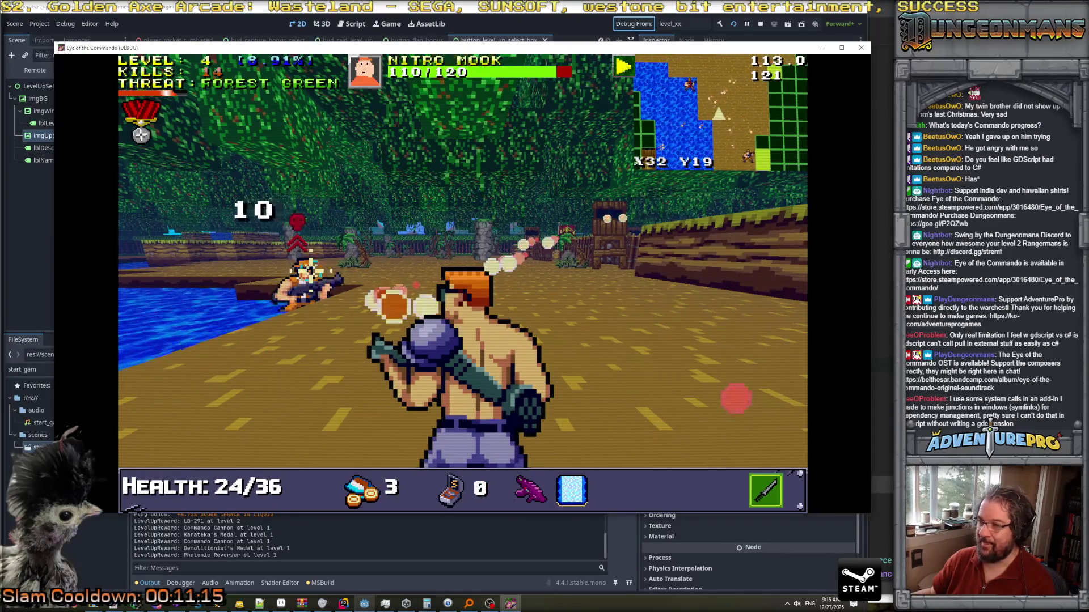
{"action": "key", "text": "w"}
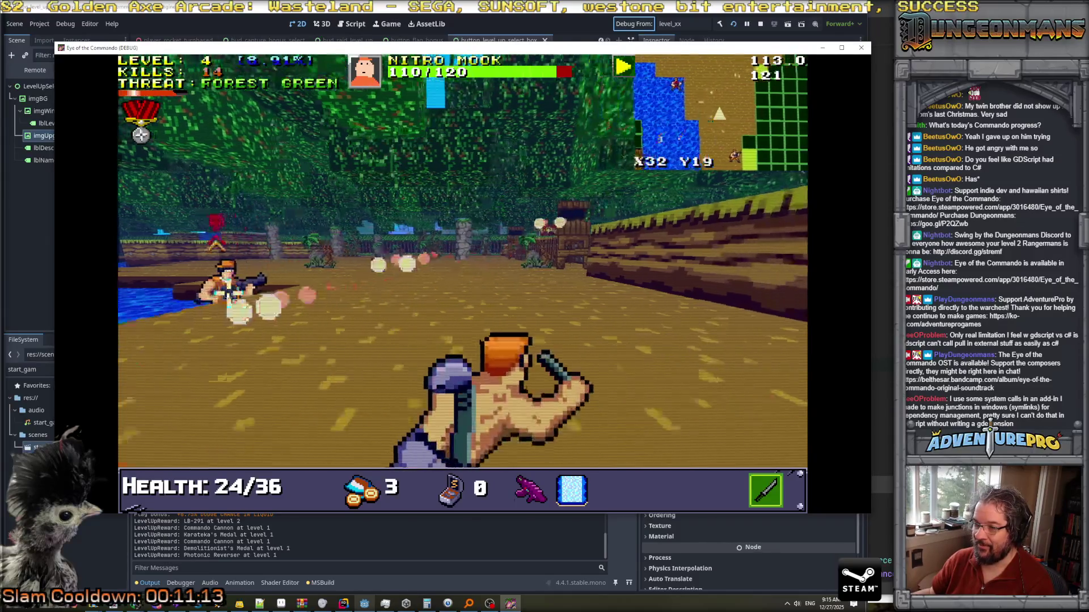
{"action": "left_click", "coordinate": [247, 270]}
{"action": "key", "text": "w"}
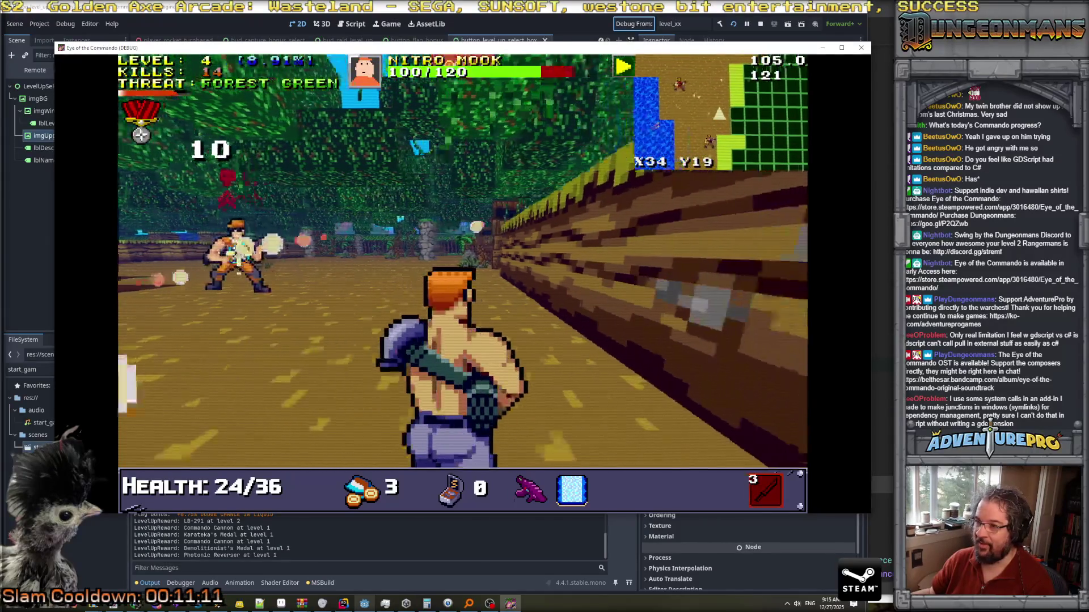
{"action": "key", "text": "w"}
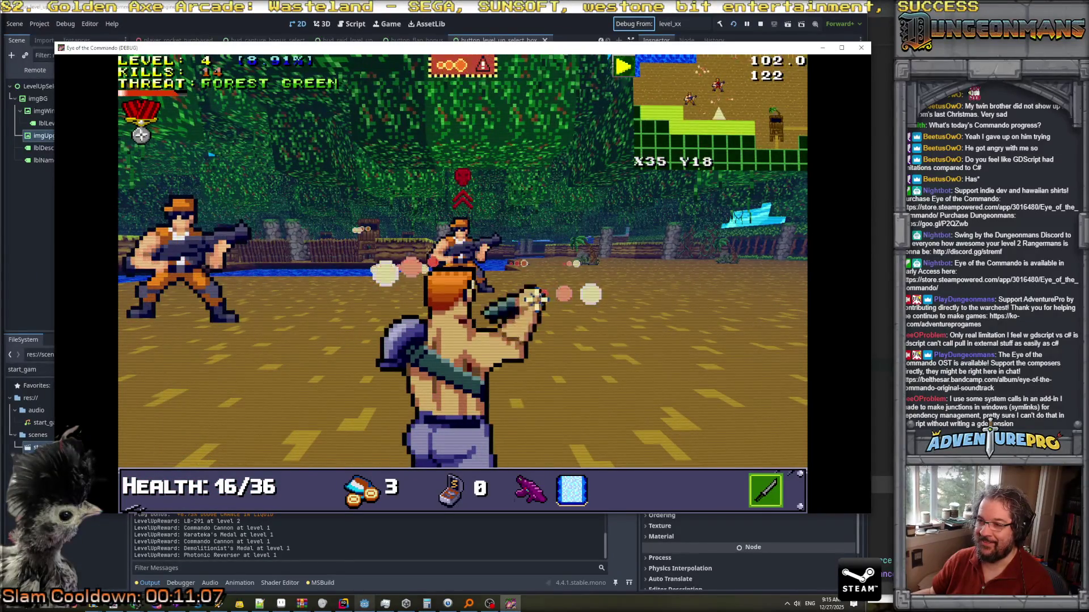
{"action": "left_click", "coordinate": [197, 255]}
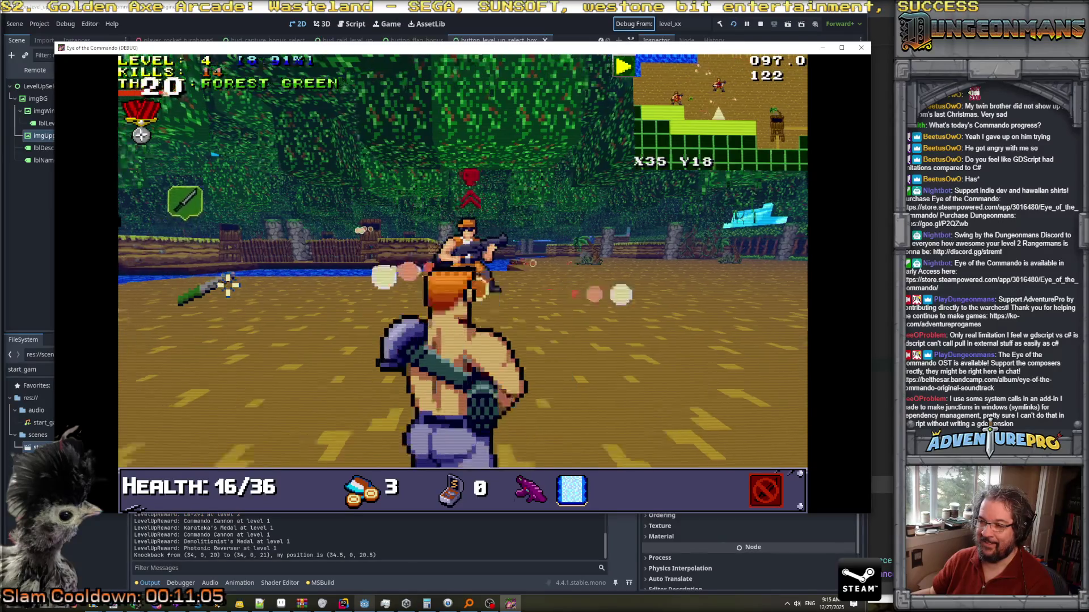
{"action": "left_click", "coordinate": [189, 255]}
Shoot the remaining soldier and close the debug game window.
{"action": "key", "text": "s"}
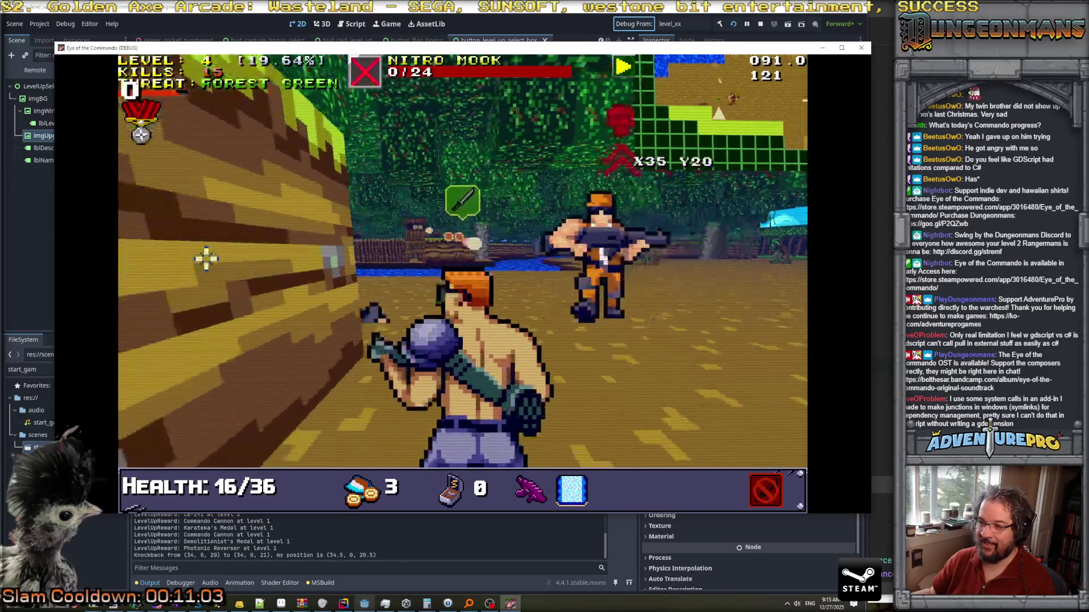
{"action": "key", "text": "w"}
{"action": "key", "text": "w"}
{"action": "left_click", "coordinate": [321, 252]}
{"action": "key", "text": "w"}
{"action": "left_click", "coordinate": [861, 47]}
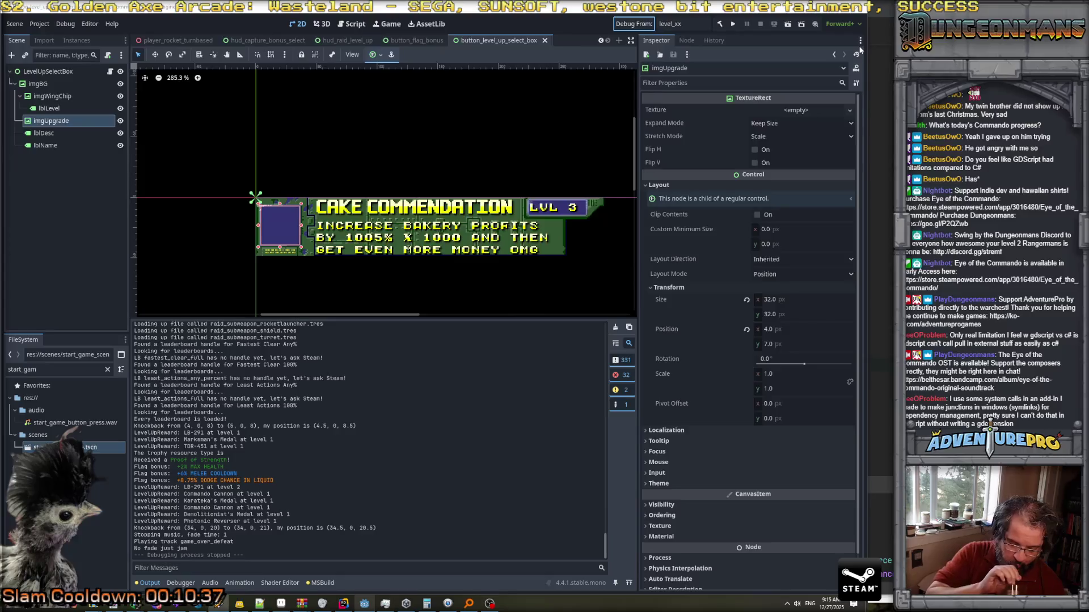
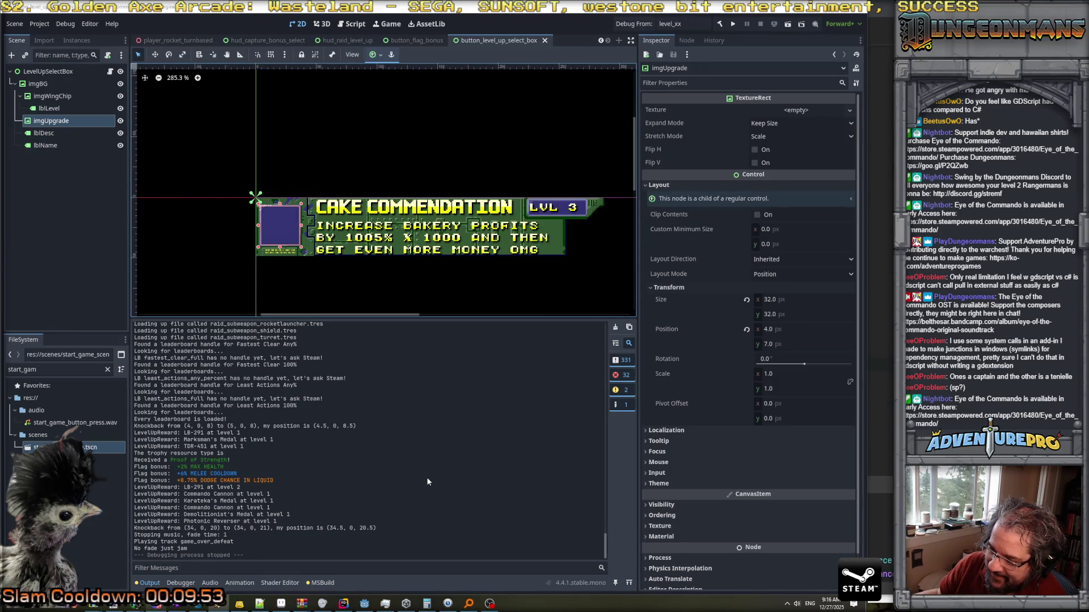
Glance at LevelUpReward.cs in Rider, then launch a debug run of the game from Godot.
{"action": "key", "text": "alt+Tab"}
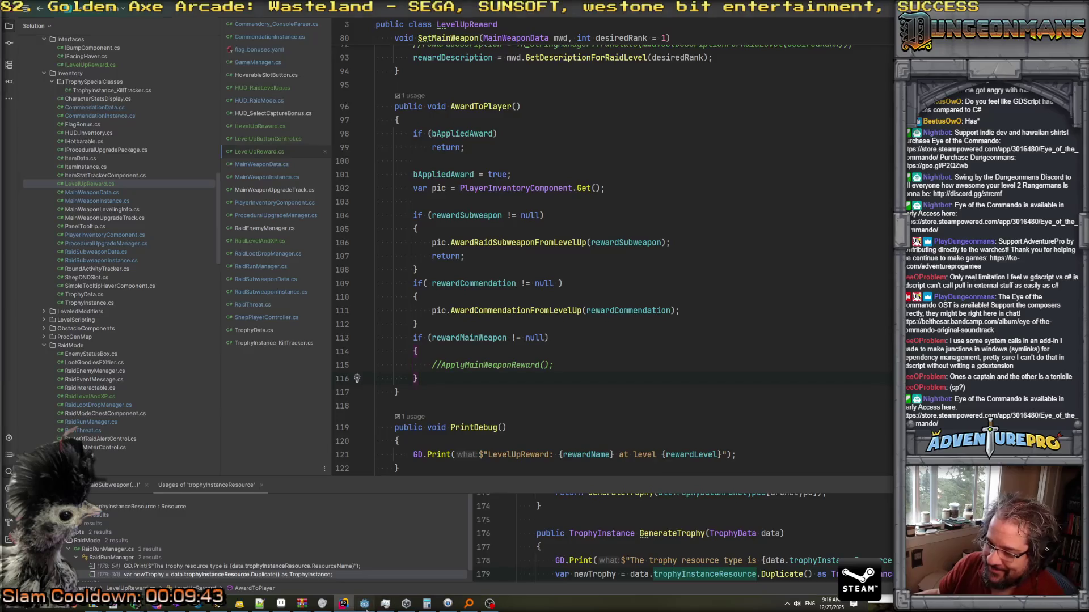
{"action": "key", "text": "alt+Tab"}
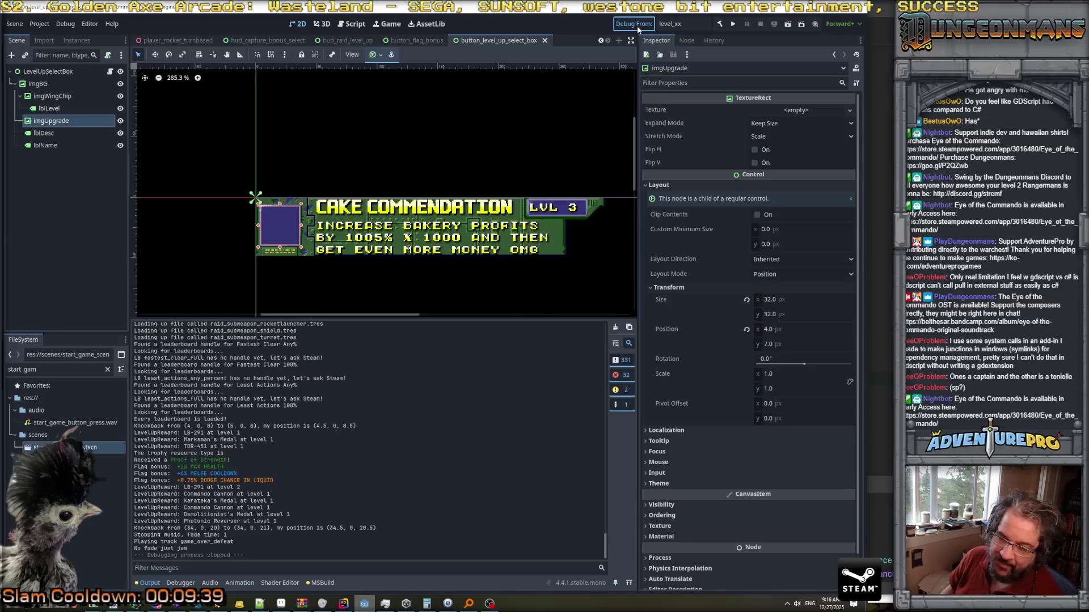
{"action": "left_click", "coordinate": [637, 25]}
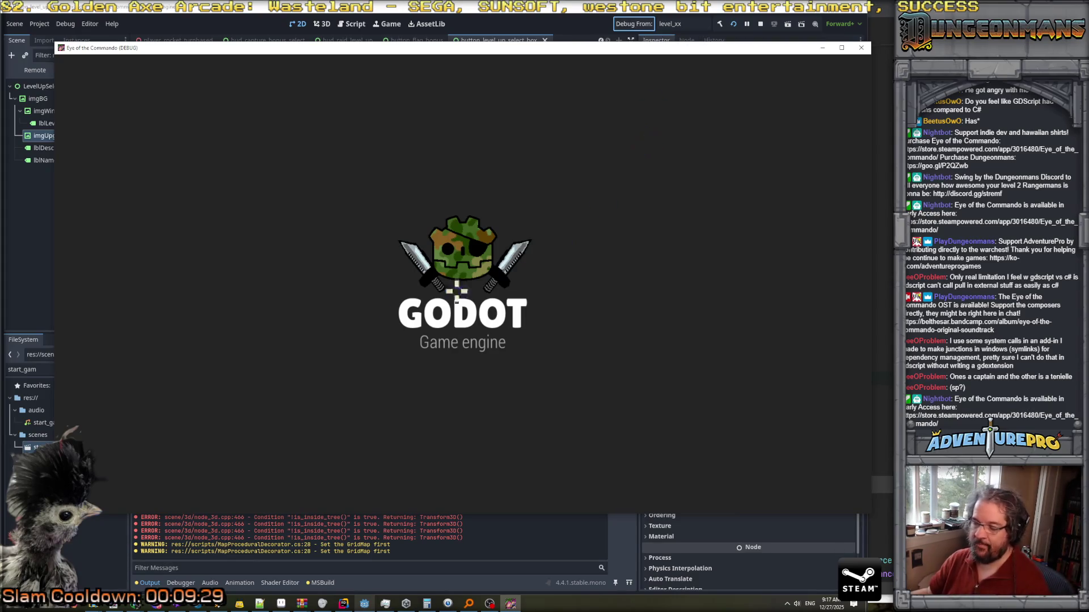
Advance through the forest into the clearing and shoot the first Nitro Mook.
{"action": "key", "text": "w"}
{"action": "key", "text": "w"}
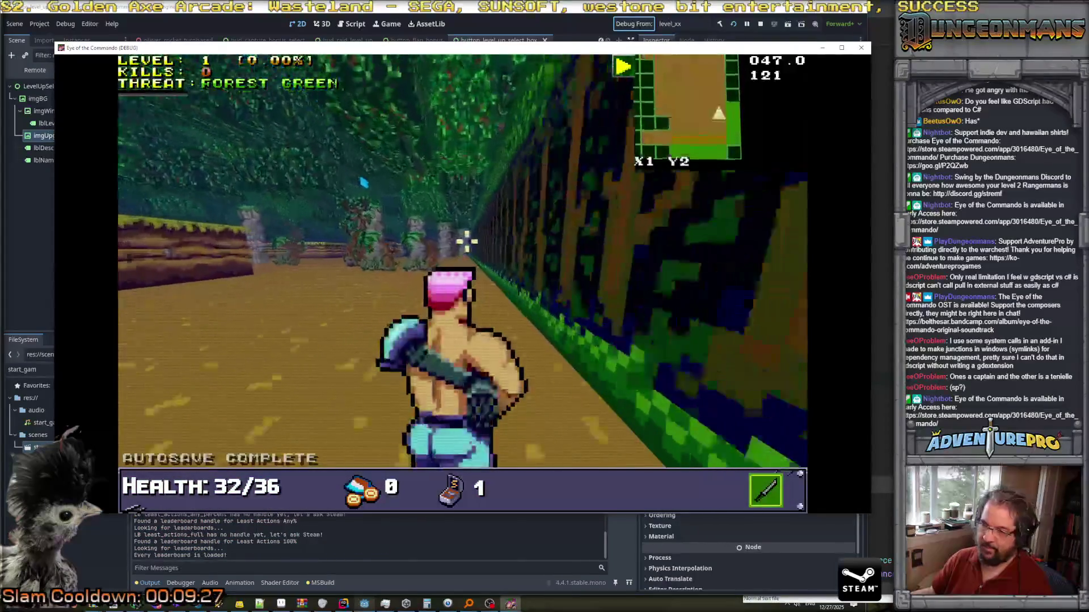
{"action": "key", "text": "d"}
{"action": "key", "text": "d"}
{"action": "key", "text": "w"}
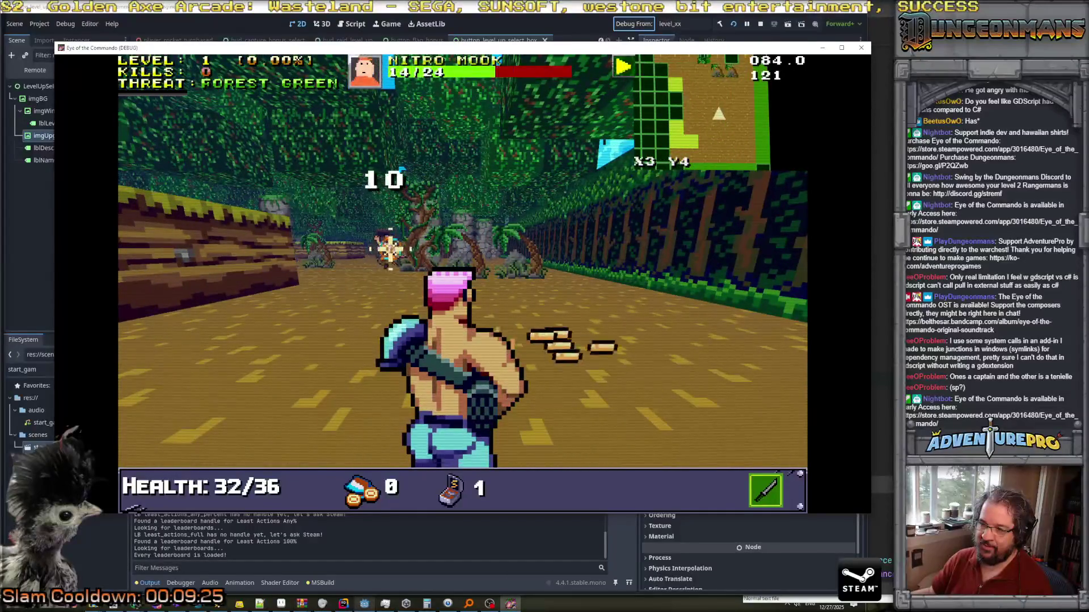
{"action": "key", "text": "w"}
{"action": "key", "text": "w"}
{"action": "key", "text": "w"}
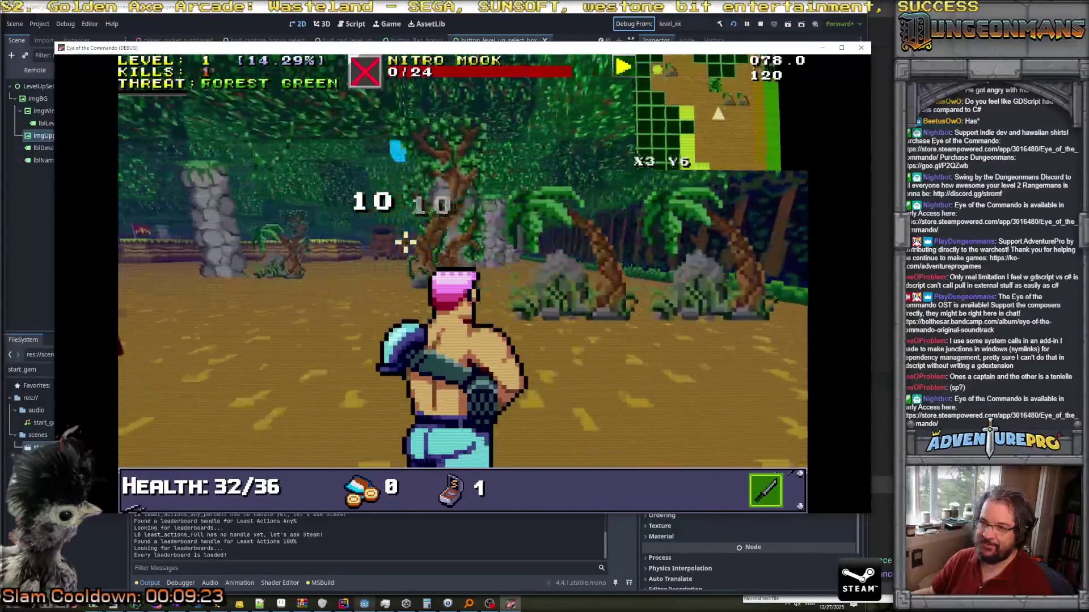
{"action": "key", "text": "d"}
{"action": "key", "text": "d"}
{"action": "key", "text": "d"}
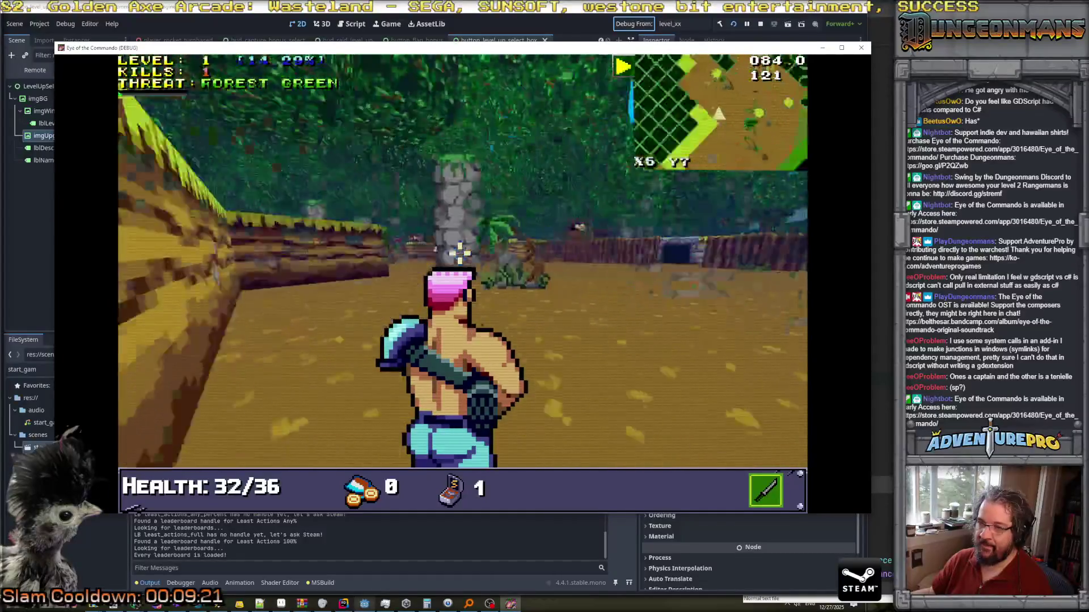
{"action": "key", "text": "w"}
{"action": "key", "text": "w"}
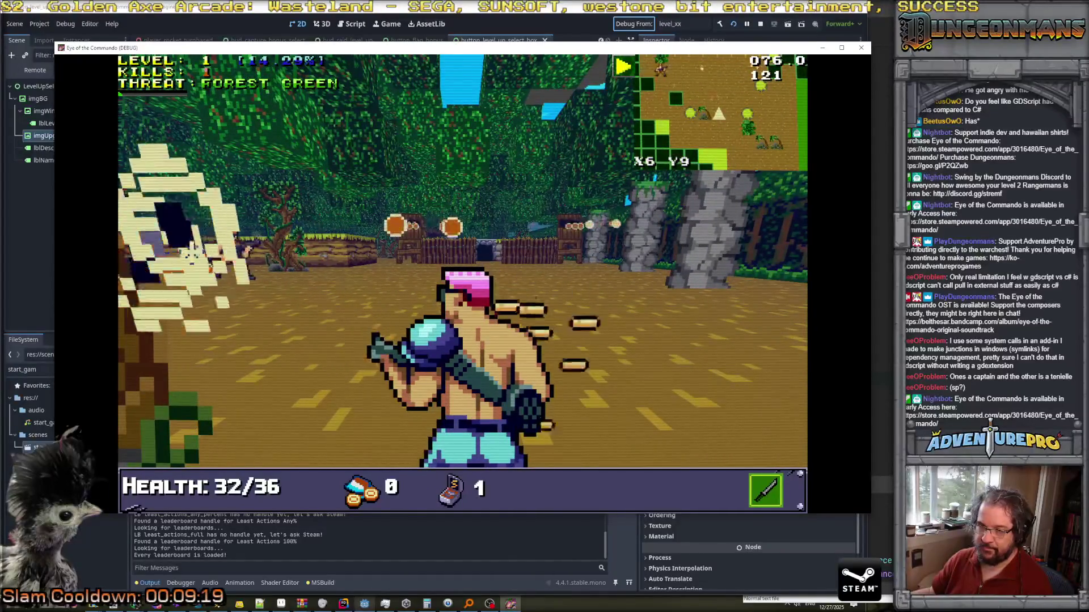
{"action": "key", "text": "d"}
{"action": "key", "text": "w"}
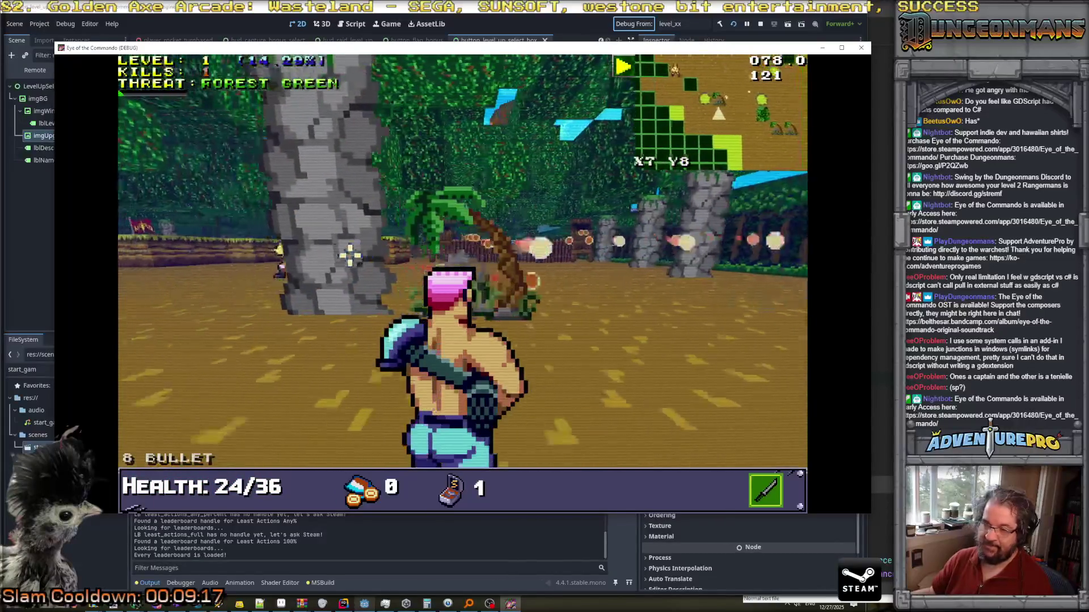
{"action": "left_click", "coordinate": [331, 258]}
Fight the tougher Nitro Mook, retreating around the tree and firing from along the wall.
{"action": "key", "text": "a"}
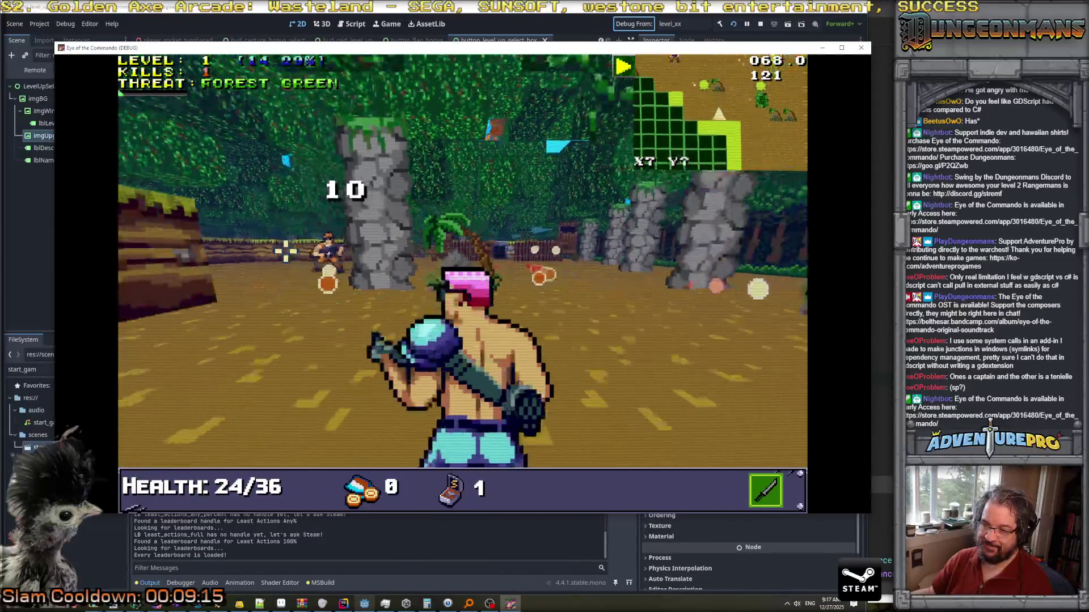
{"action": "key", "text": "w"}
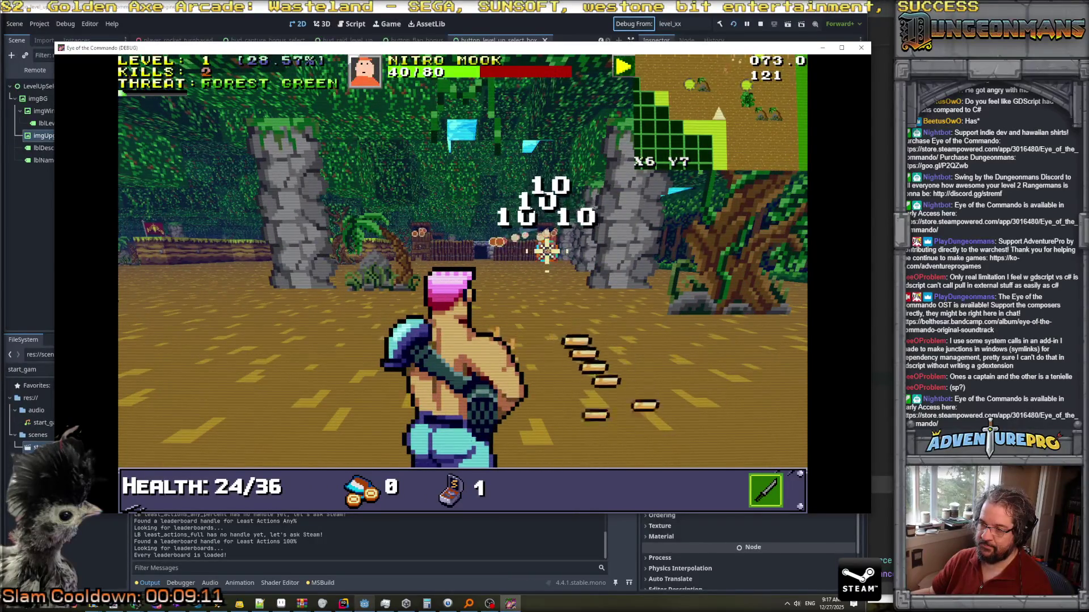
{"action": "key", "text": "w"}
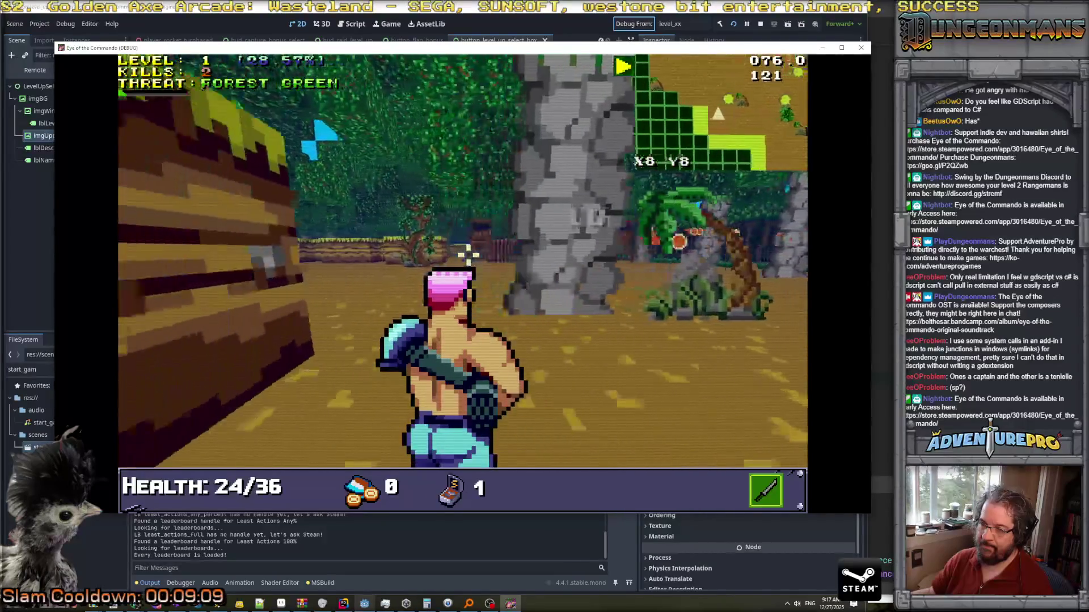
{"action": "left_click", "coordinate": [489, 251]}
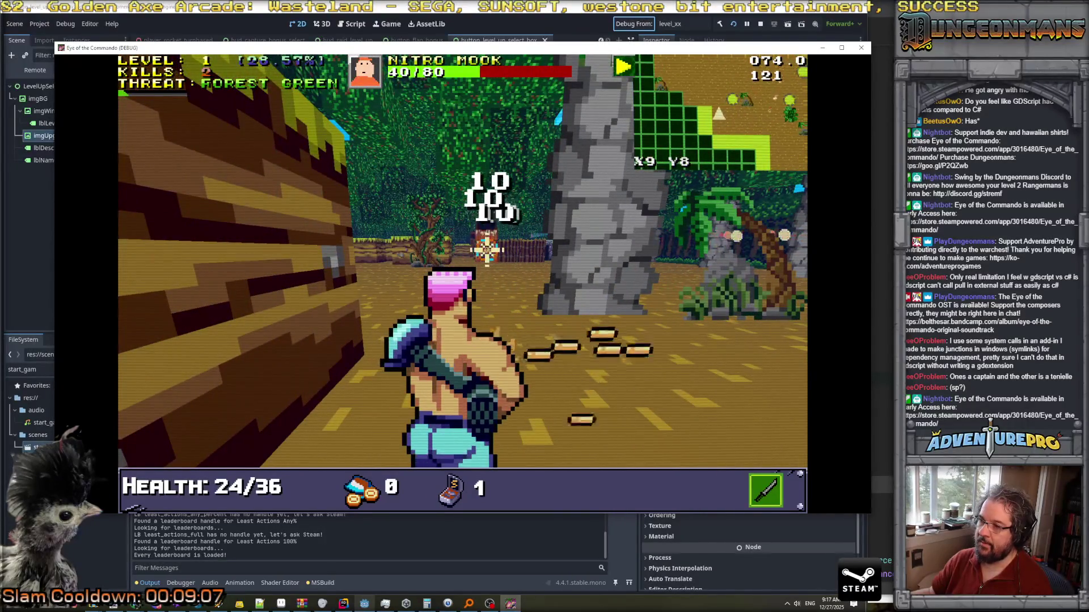
{"action": "key", "text": "w"}
{"action": "key", "text": "s"}
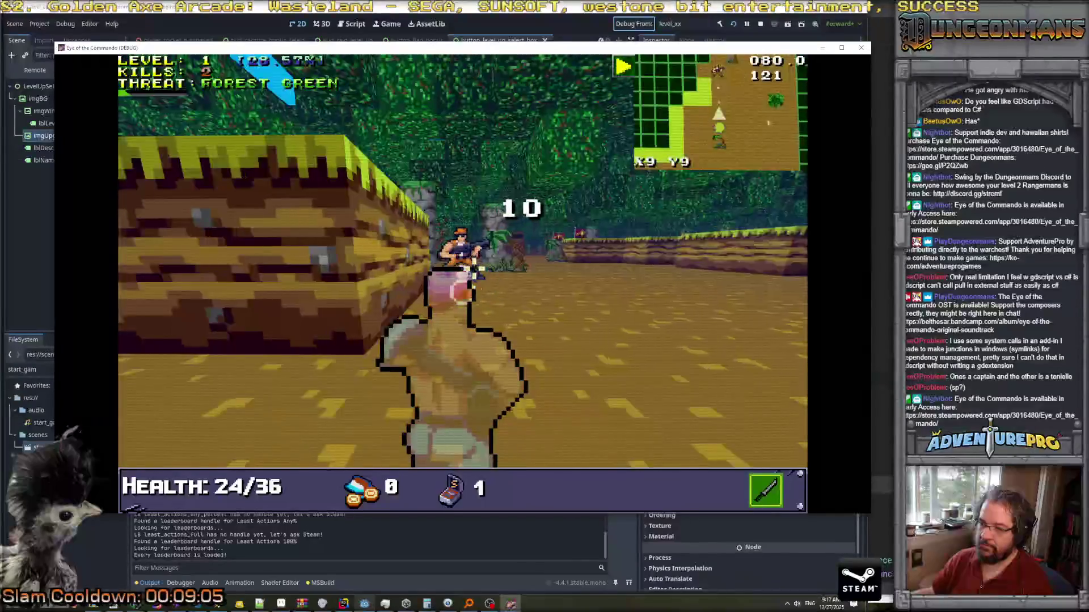
{"action": "key", "text": "s"}
{"action": "key", "text": "s"}
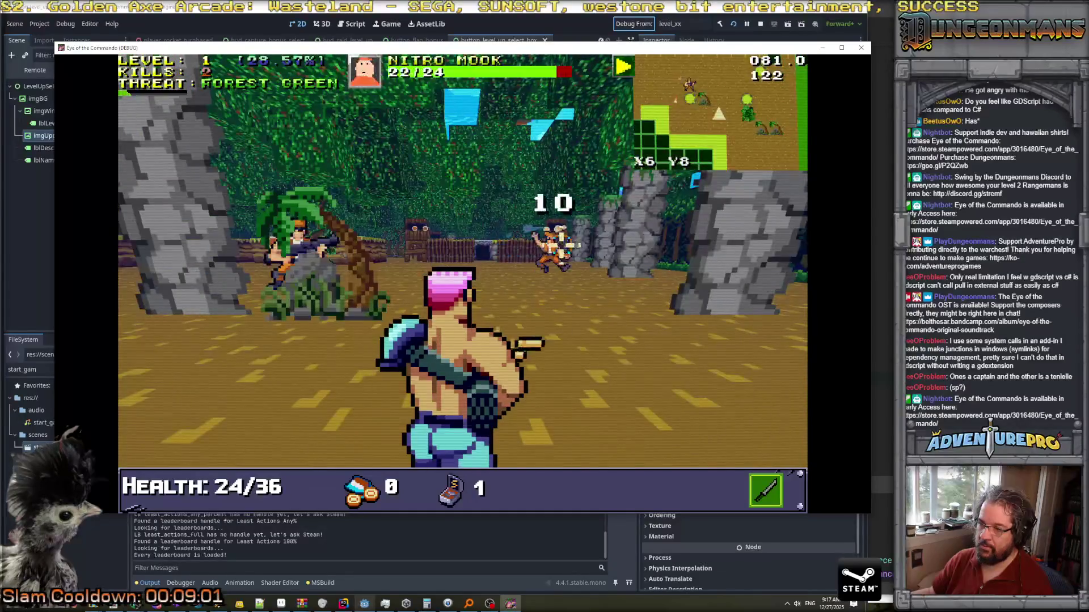
{"action": "key", "text": "s"}
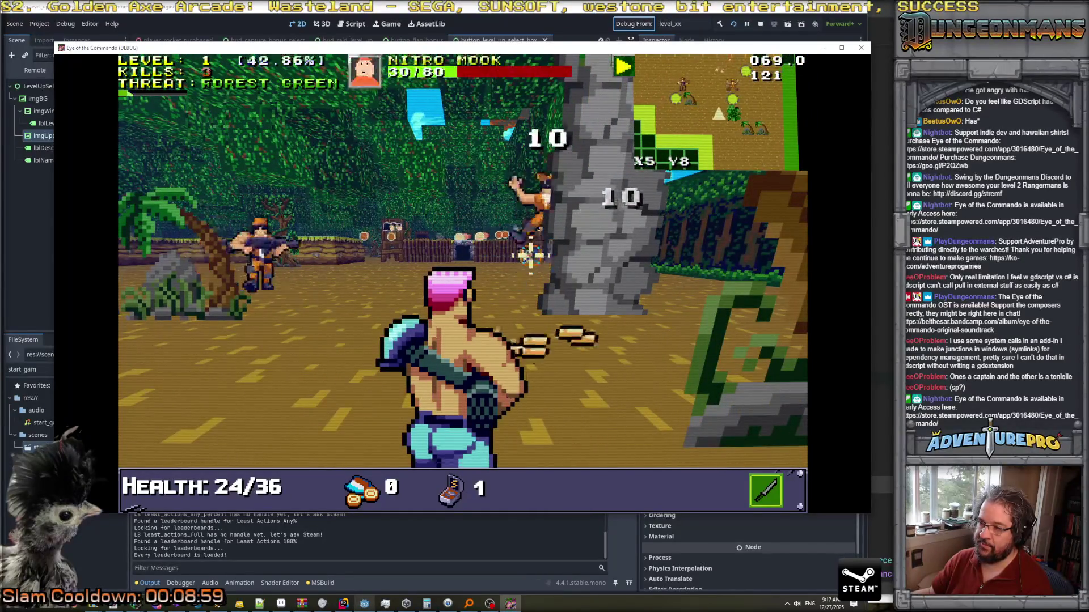
{"action": "key", "text": "d"}
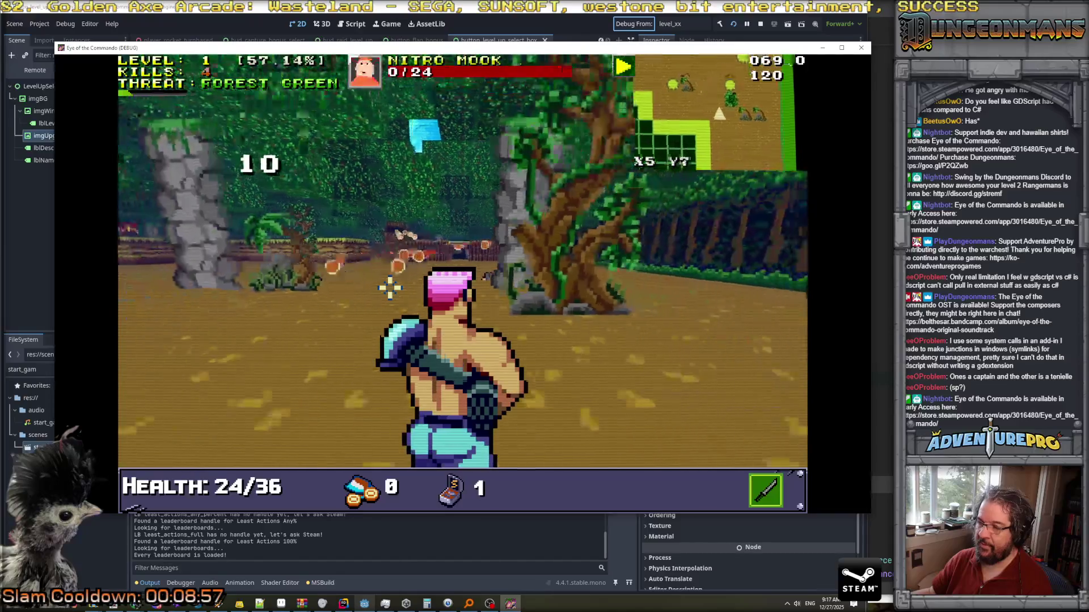
{"action": "key", "text": "s"}
{"action": "key", "text": "s"}
{"action": "key", "text": "s"}
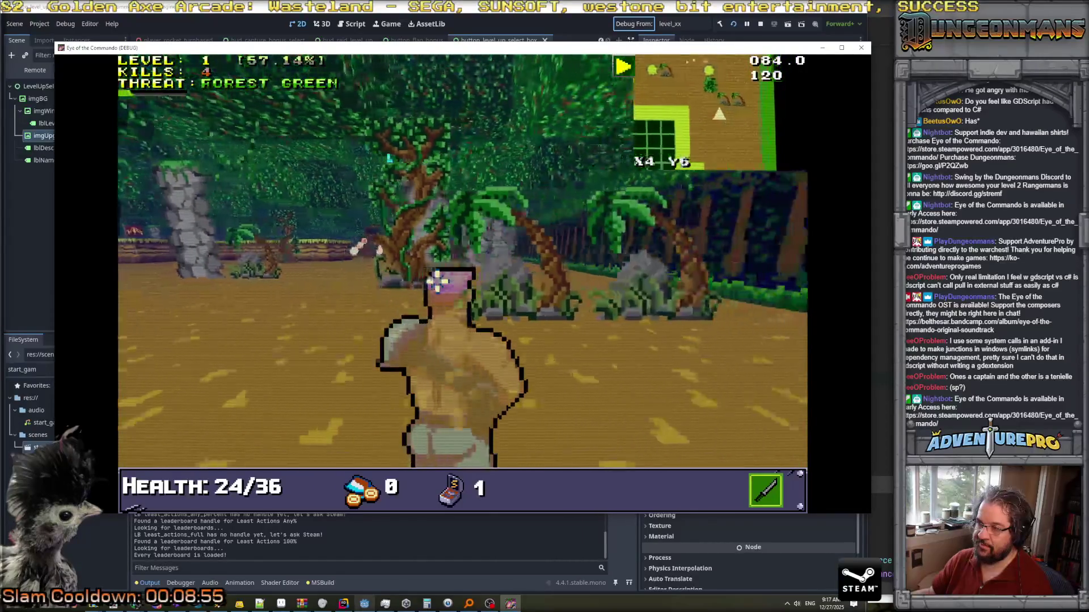
{"action": "key", "text": "s"}
{"action": "key", "text": "s"}
{"action": "left_click", "coordinate": [283, 245]}
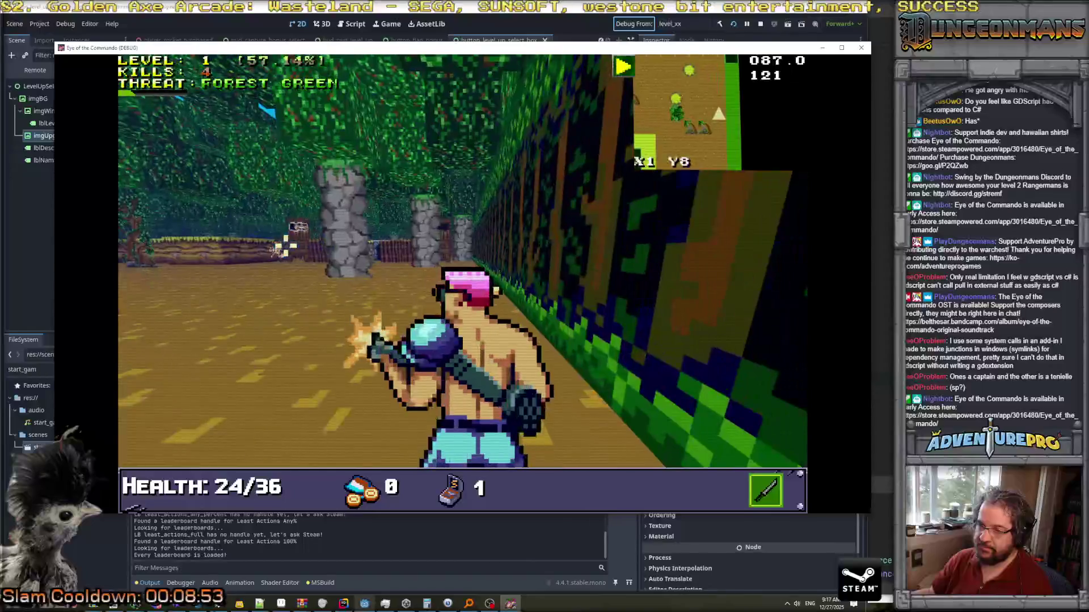
Move past the stone pillar and kill the Nitro Mooks there and by the fence.
{"action": "key", "text": "w"}
{"action": "key", "text": "a"}
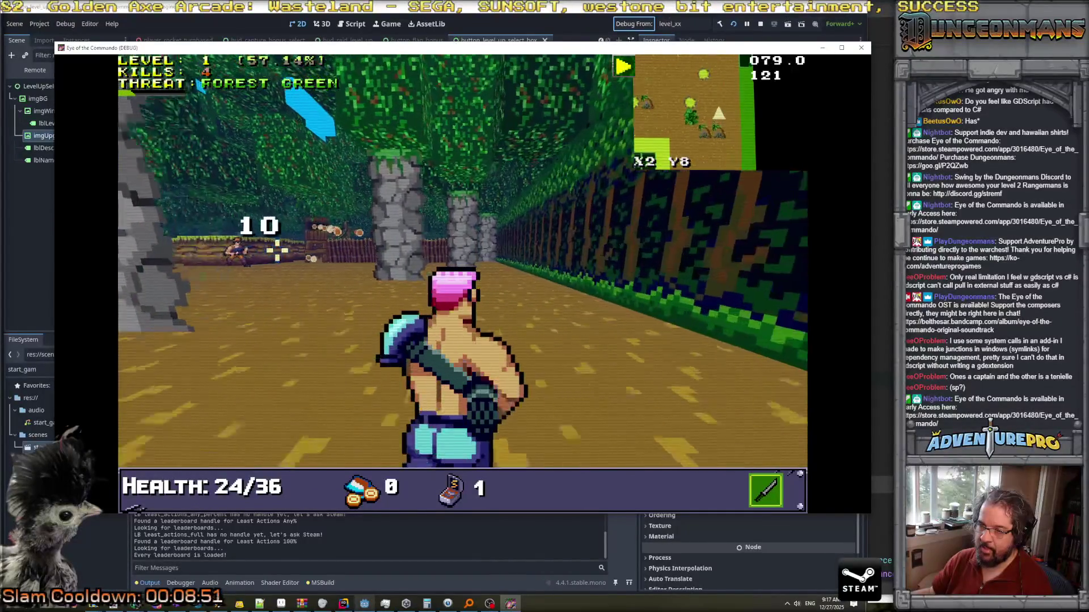
{"action": "key", "text": "w"}
{"action": "key", "text": "a"}
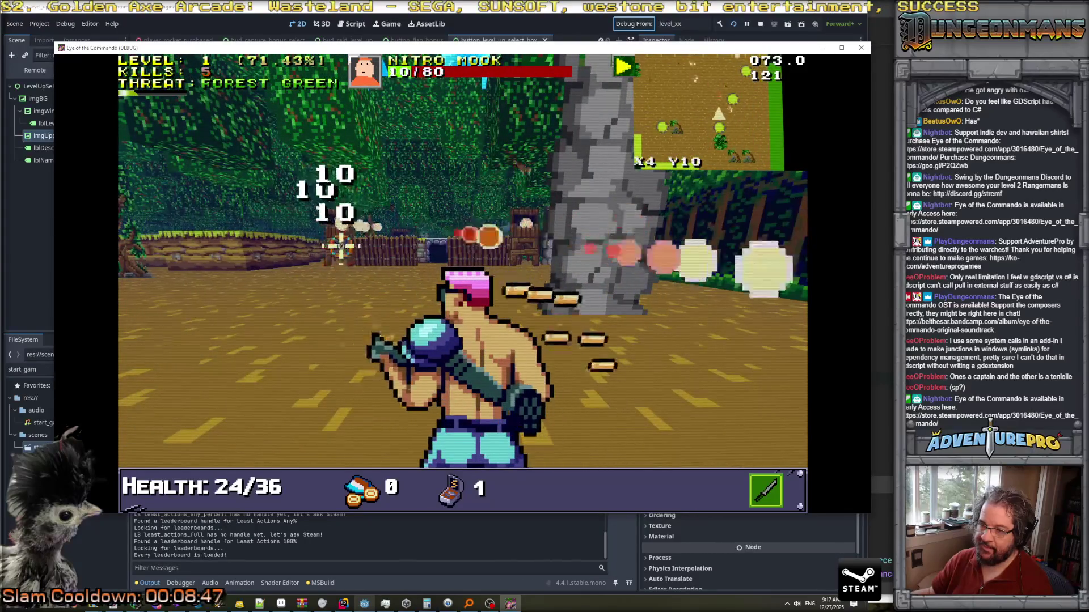
{"action": "key", "text": "w"}
{"action": "key", "text": "w"}
{"action": "left_click", "coordinate": [578, 249]}
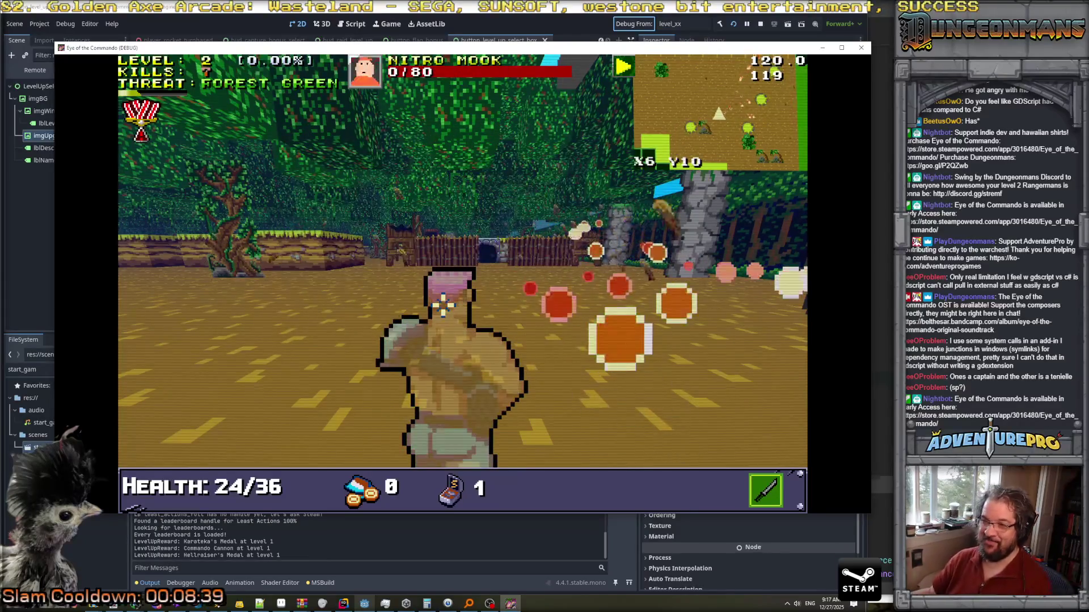
{"action": "left_click", "coordinate": [601, 255]}
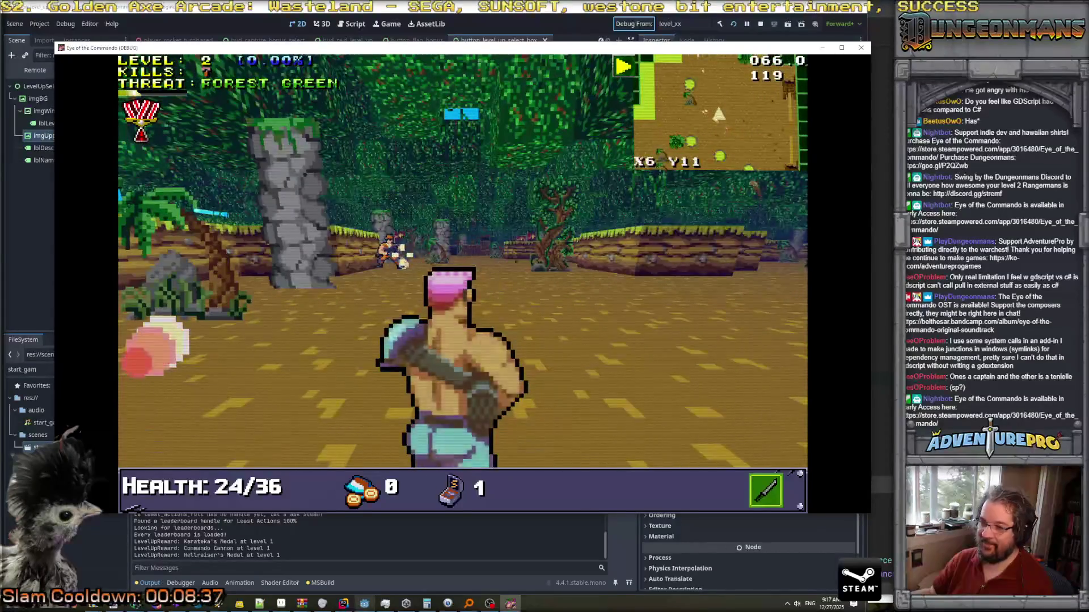
{"action": "left_click", "coordinate": [389, 244]}
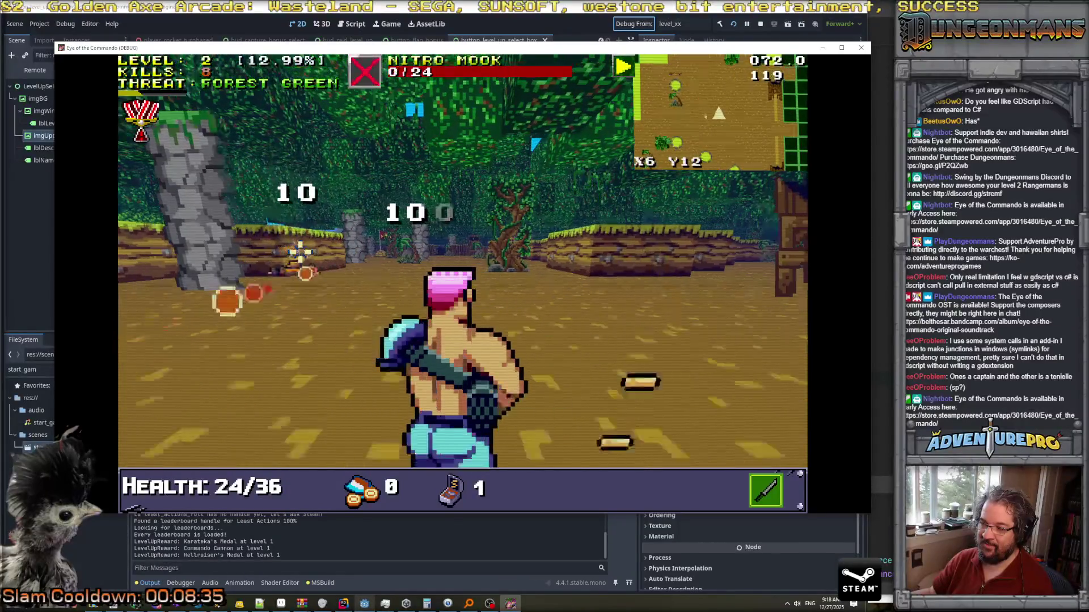
{"action": "key", "text": "w"}
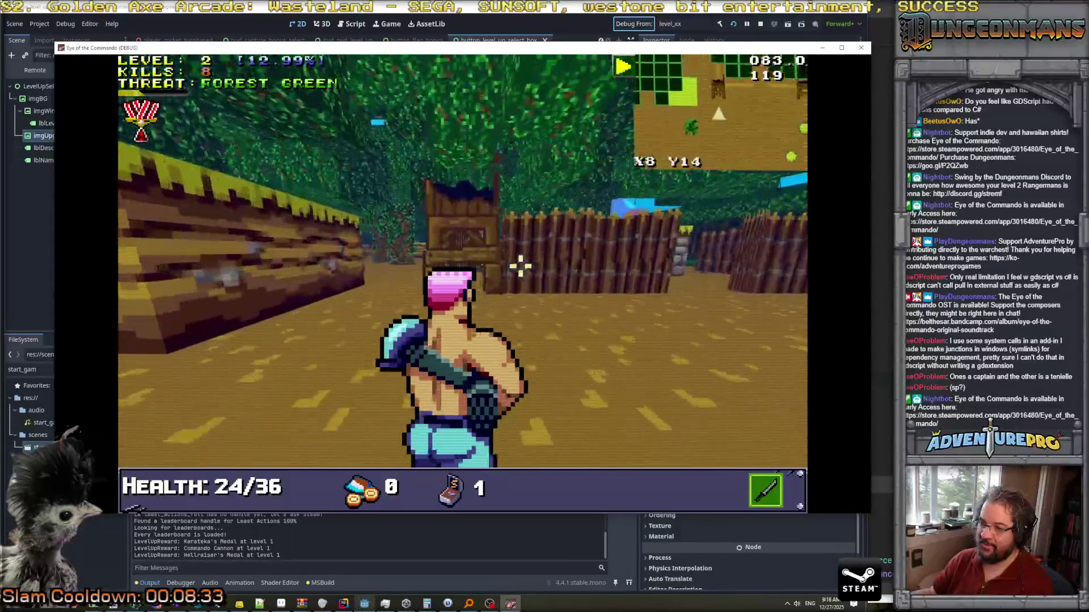
{"action": "left_click", "coordinate": [460, 249]}
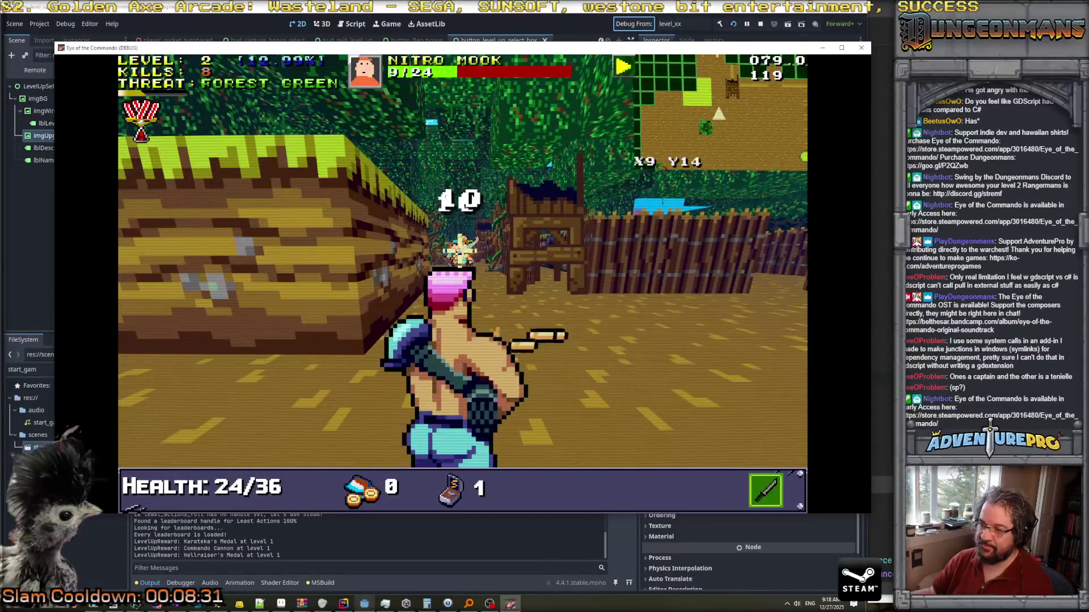
{"action": "left_click", "coordinate": [460, 249]}
Toggle the backpack inventory screen open and closed, ending back in the level.
{"action": "key", "text": "w"}
{"action": "key", "text": "Tab"}
{"action": "key", "text": "Tab"}
{"action": "key", "text": "Tab"}
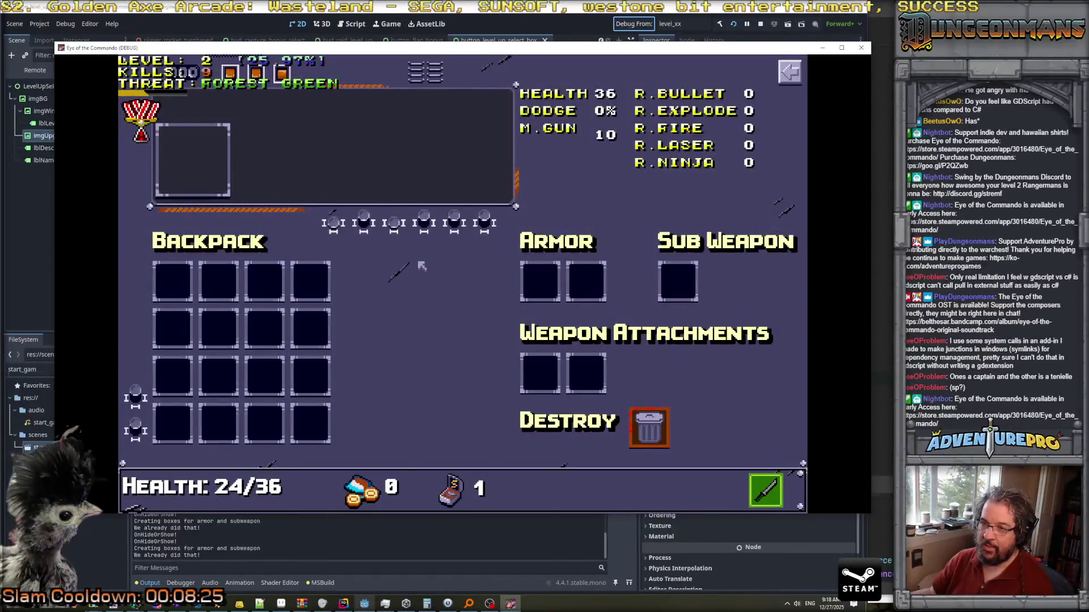
{"action": "key", "text": "Tab"}
{"action": "key", "text": "Tab"}
{"action": "key", "text": "Tab"}
{"action": "key", "text": "Tab"}
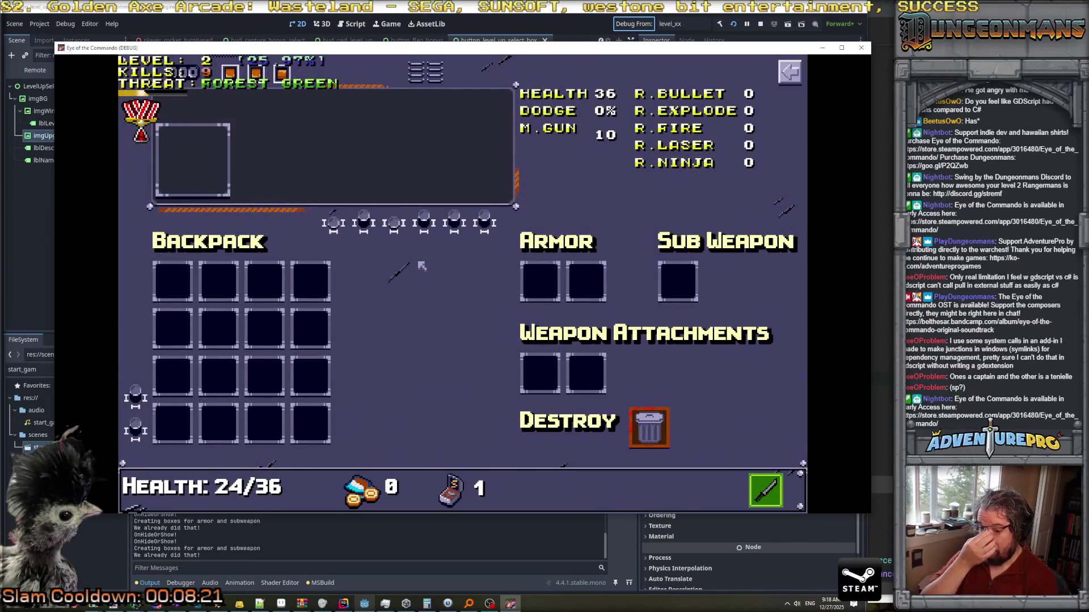
{"action": "key", "text": "Tab"}
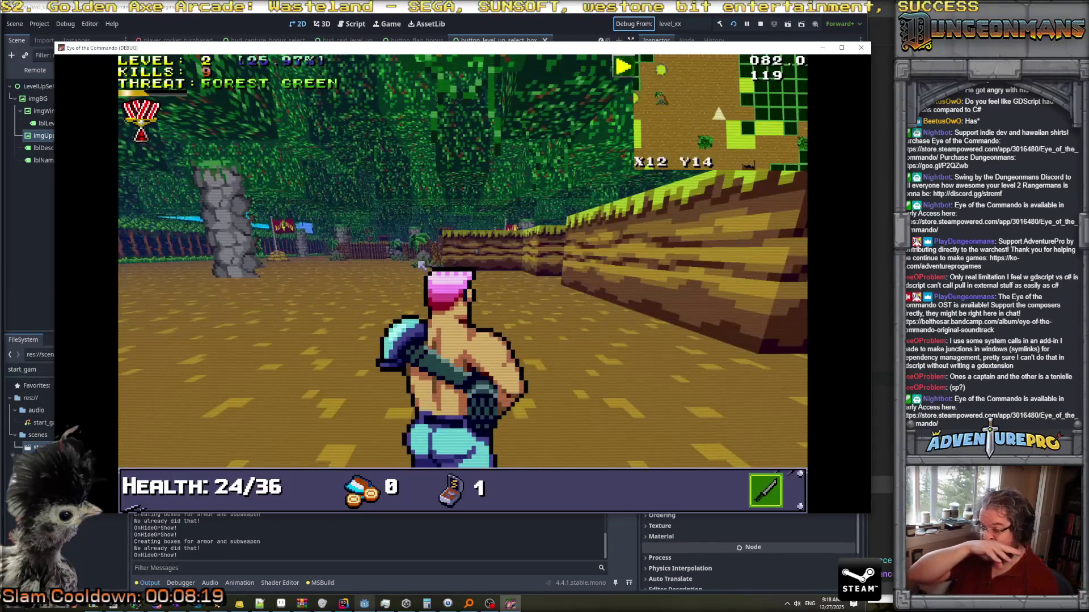
{"action": "key", "text": "Tab"}
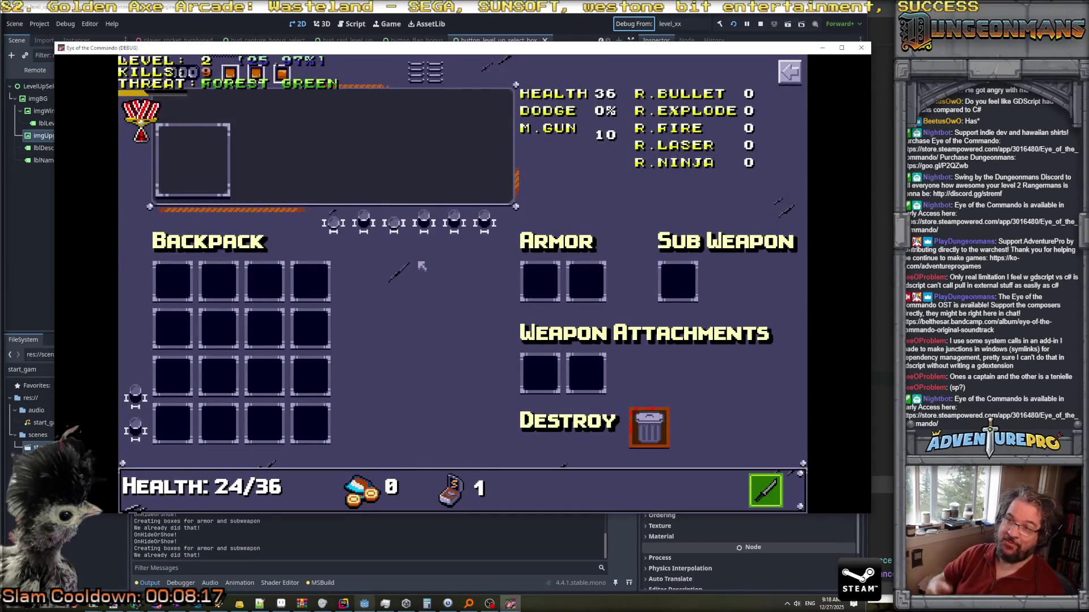
{"action": "key", "text": "Tab"}
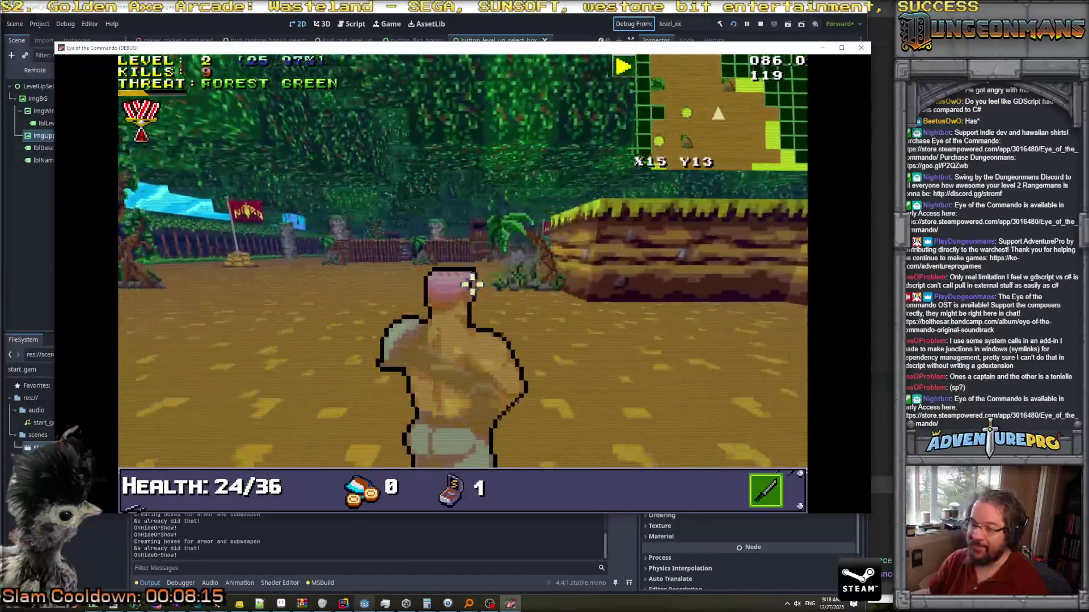
Keep firing at the Nitro Mook ahead until it dies, then reposition toward another mook.
{"action": "left_click", "coordinate": [499, 255]}
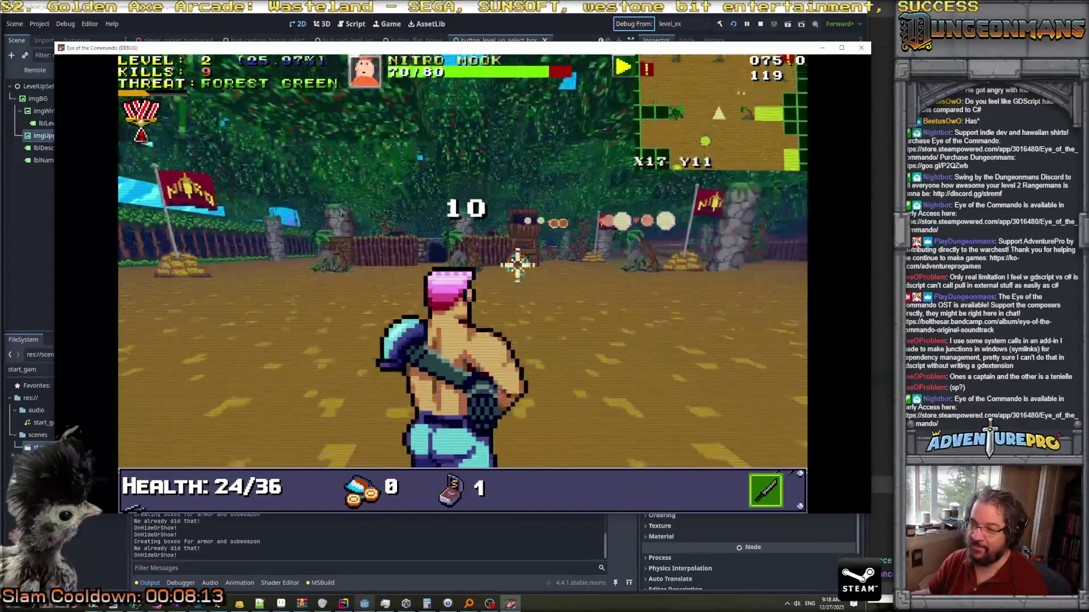
{"action": "left_click", "coordinate": [525, 252]}
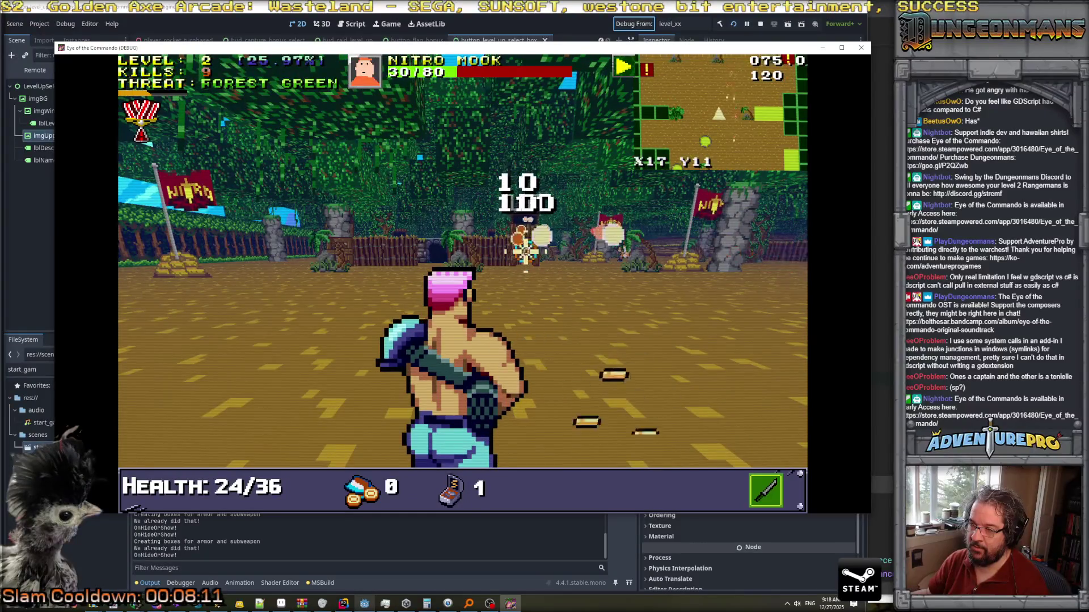
{"action": "left_click", "coordinate": [525, 252]}
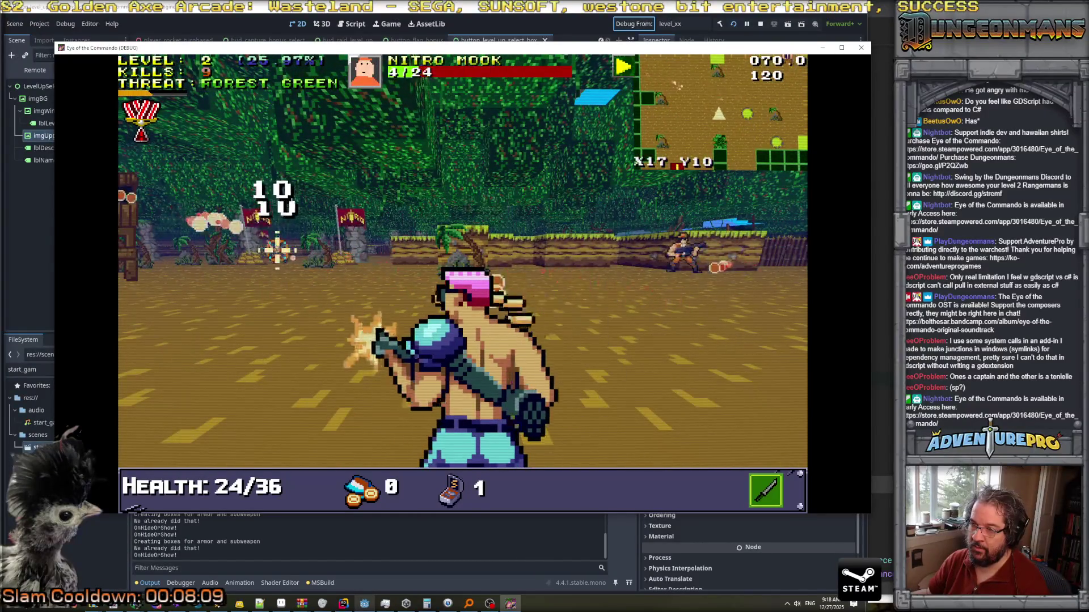
{"action": "key", "text": "w"}
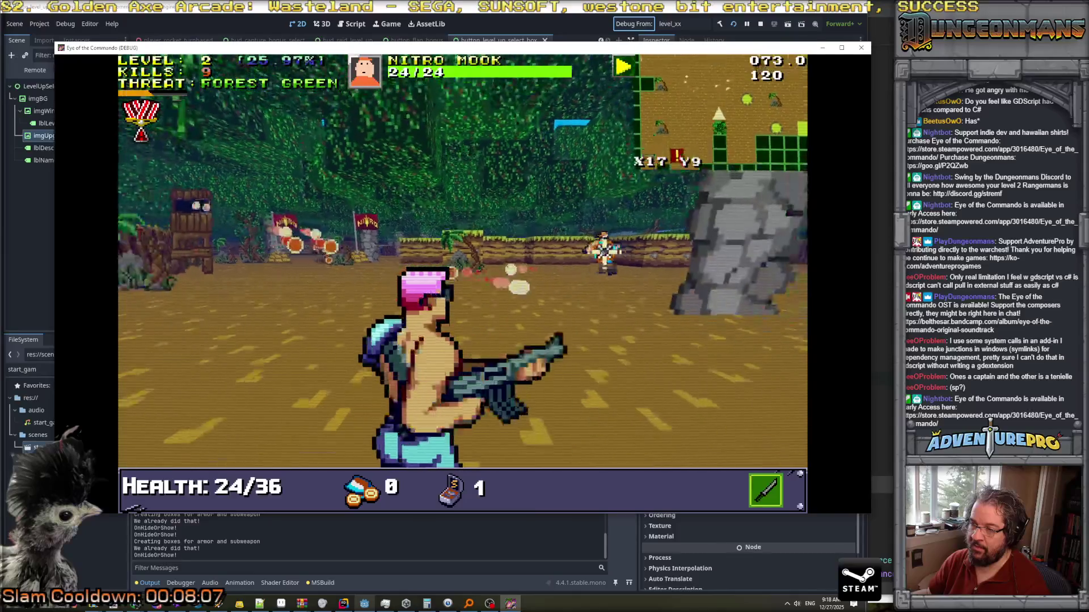
{"action": "left_click", "coordinate": [526, 251]}
{"action": "key", "text": "d"}
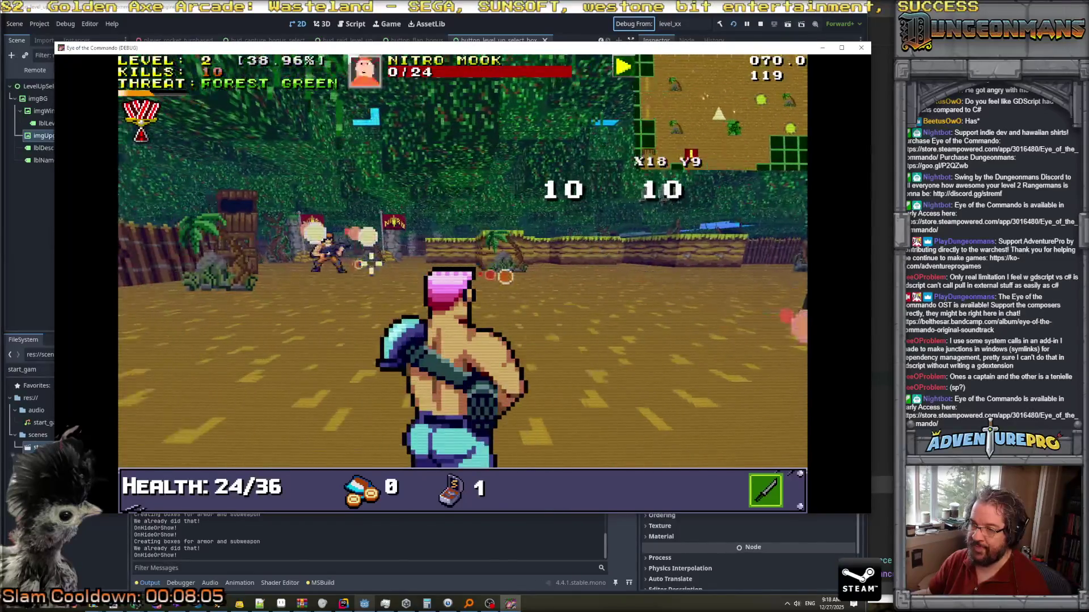
{"action": "key", "text": "s"}
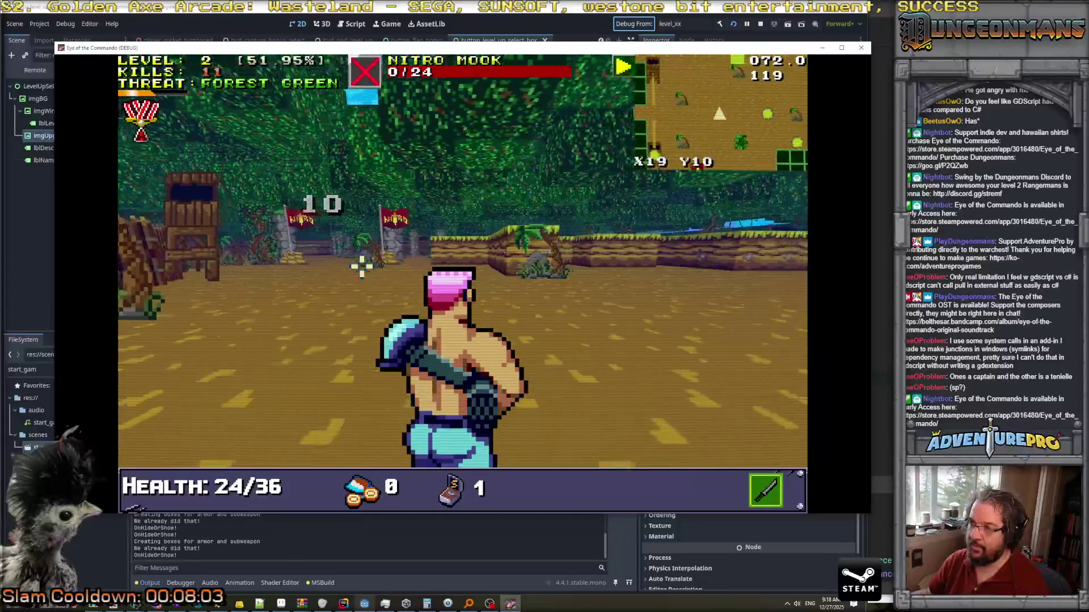
{"action": "key", "text": "s"}
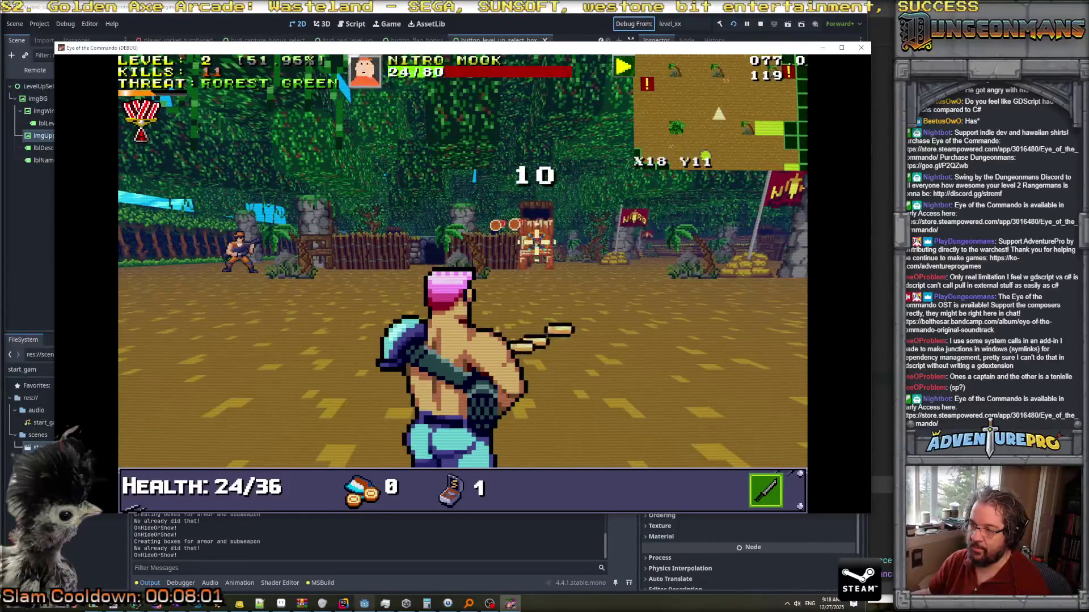
{"action": "key", "text": "s"}
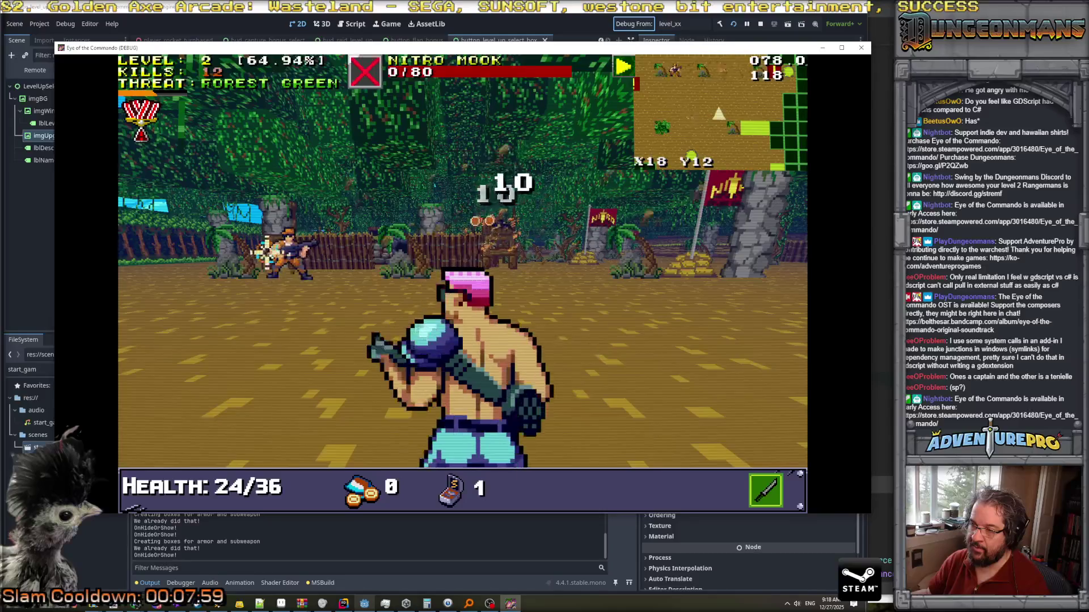
Cross the map and step onto the Nitro flag to capture it.
{"action": "key", "text": "d"}
{"action": "key", "text": "s"}
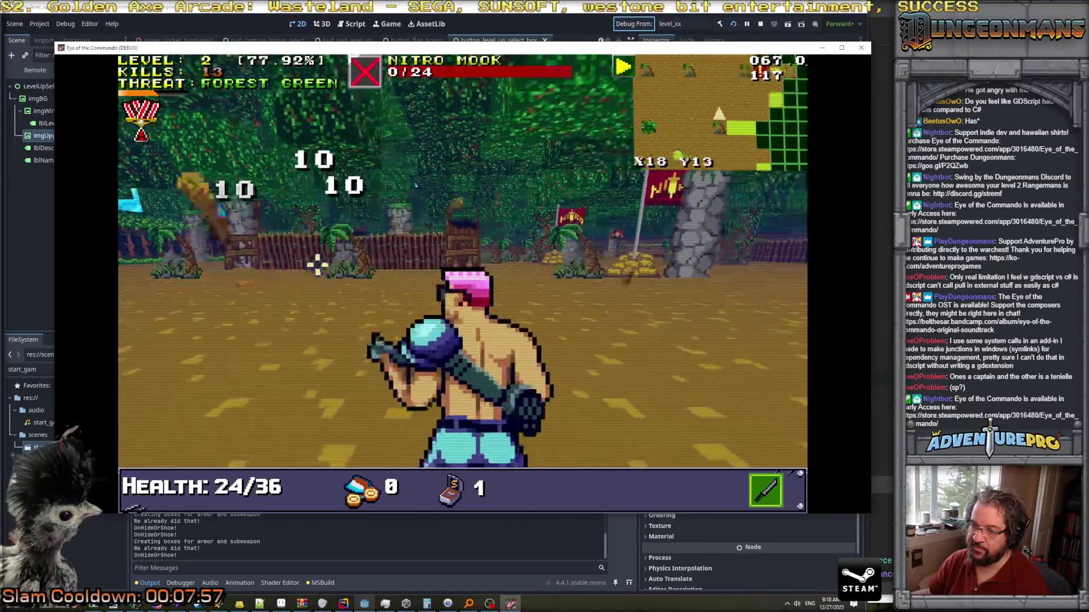
{"action": "key", "text": "d"}
{"action": "key", "text": "w"}
{"action": "key", "text": "w"}
{"action": "key", "text": "w"}
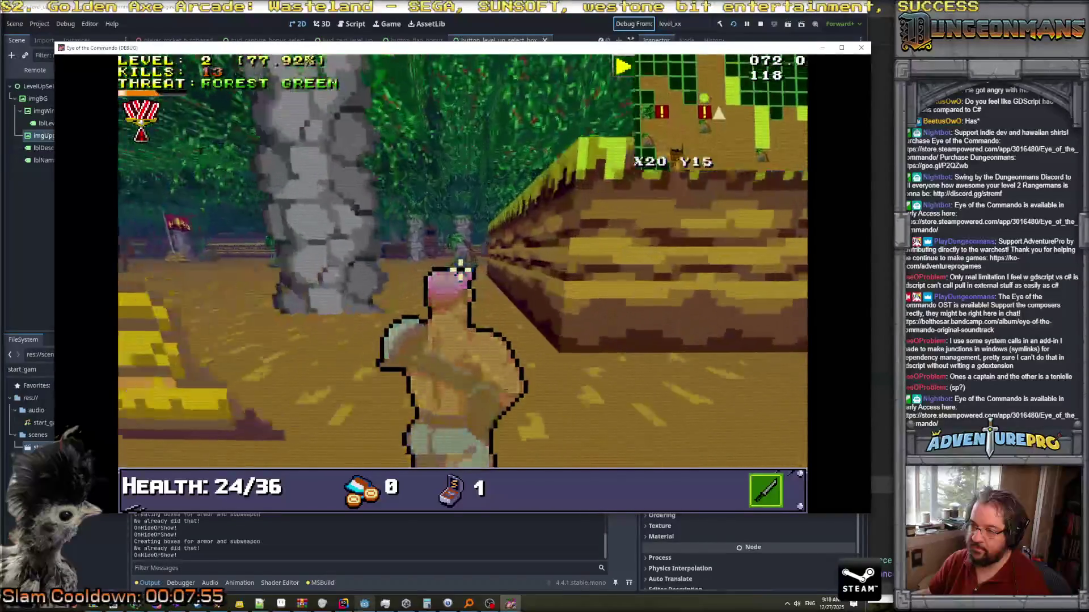
{"action": "key", "text": "s"}
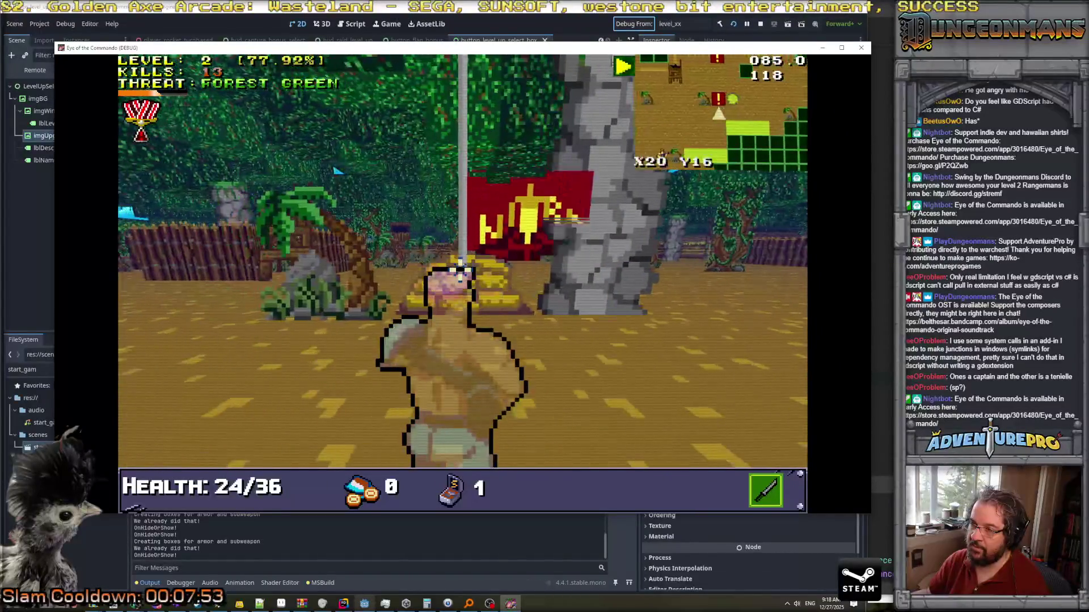
{"action": "key", "text": "w"}
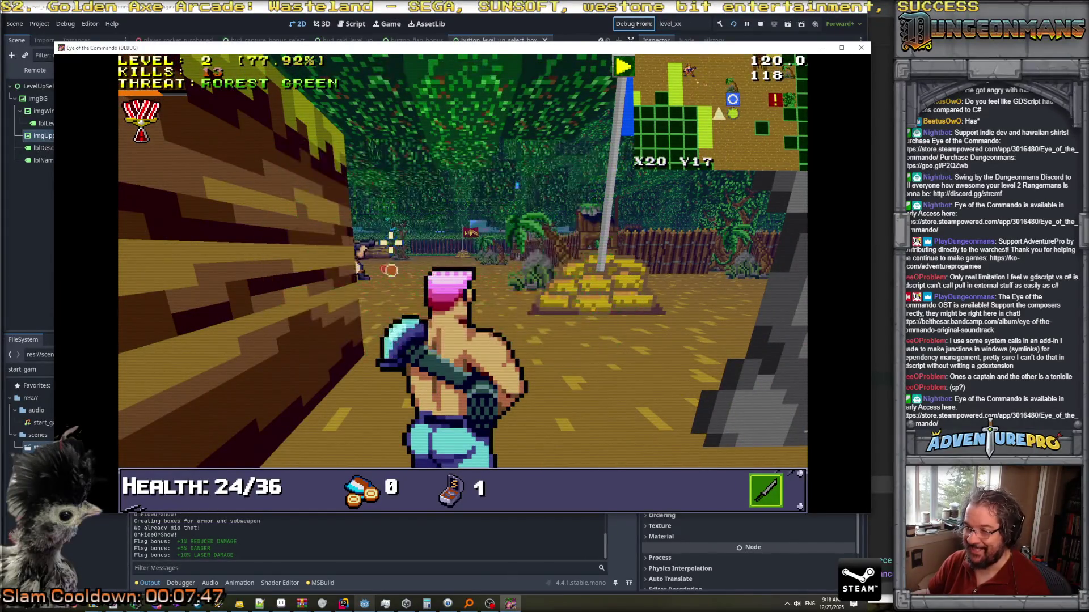
Round the stone pillar, shoot two enemies, and dismiss the level-up reward panel.
{"action": "key", "text": "w"}
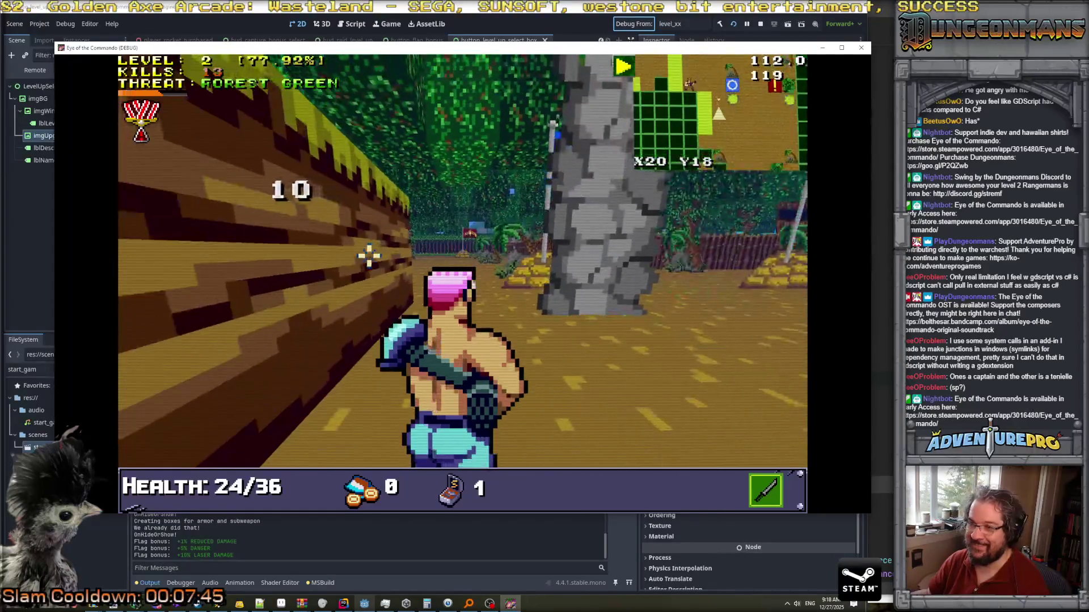
{"action": "key", "text": "d"}
{"action": "key", "text": "w"}
{"action": "key", "text": "d"}
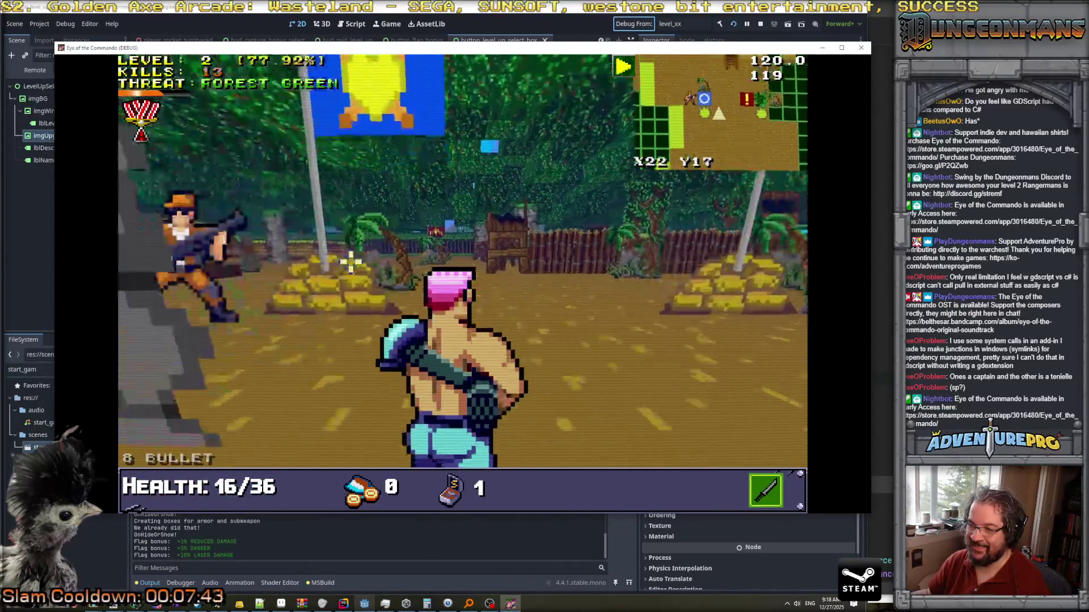
{"action": "left_click", "coordinate": [544, 238]}
{"action": "key", "text": "d"}
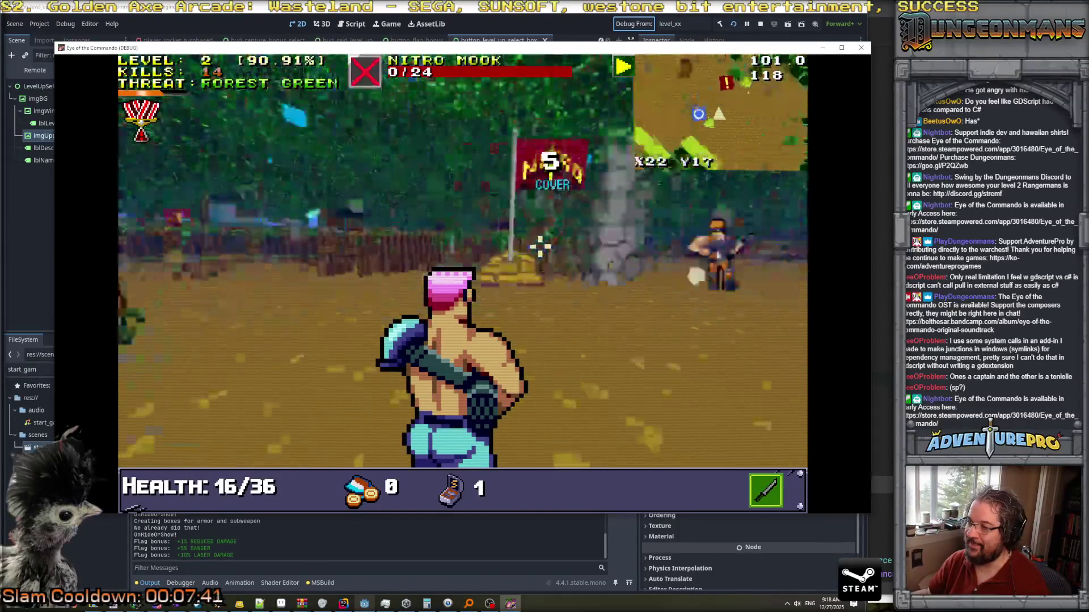
{"action": "left_click", "coordinate": [731, 289]}
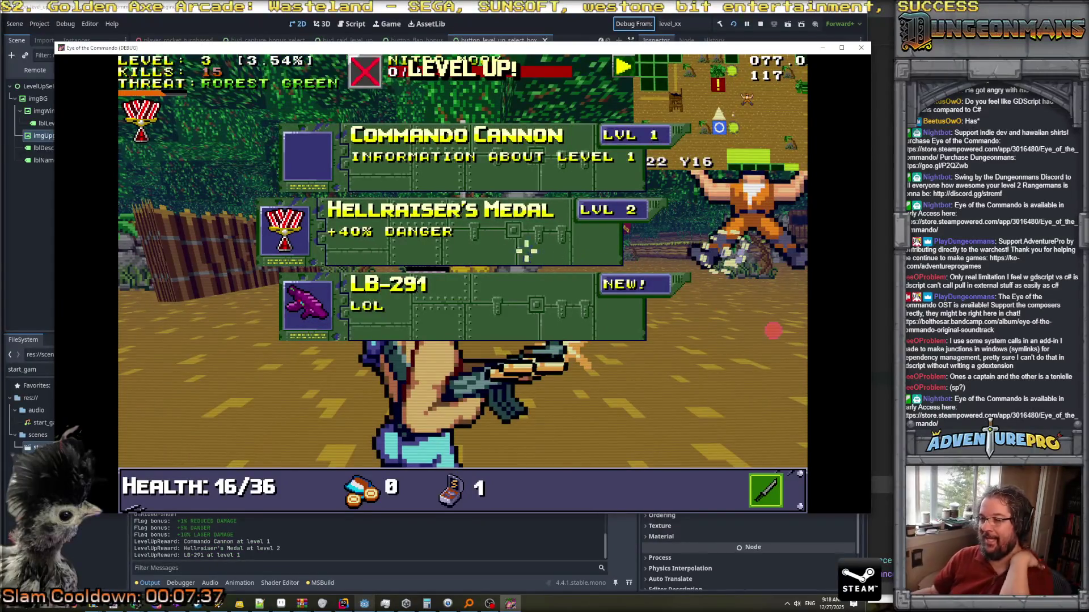
{"action": "left_click", "coordinate": [397, 231]}
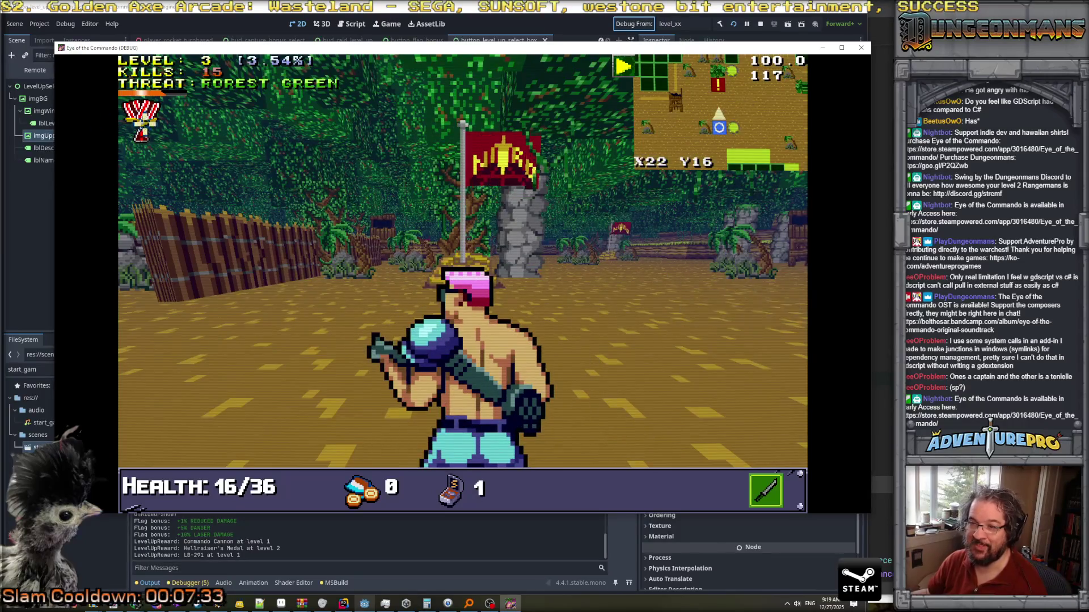
Advance past the flag and shoot two more Nitro Mooks.
{"action": "key", "text": "d"}
{"action": "key", "text": "w"}
{"action": "key", "text": "d"}
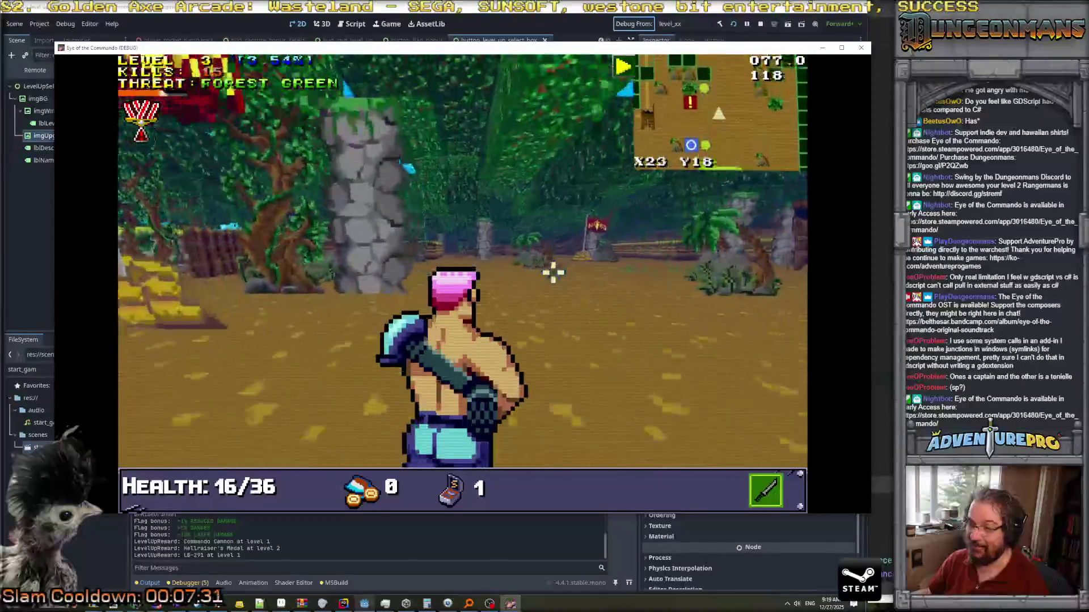
{"action": "key", "text": "w"}
{"action": "key", "text": "d"}
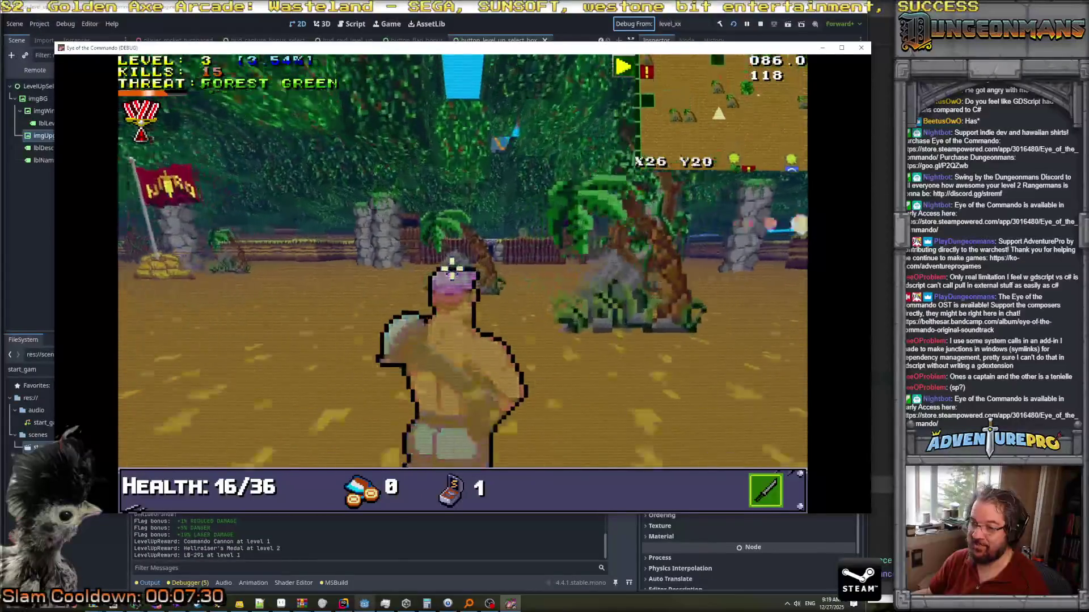
{"action": "key", "text": "w"}
{"action": "left_click", "coordinate": [652, 228]}
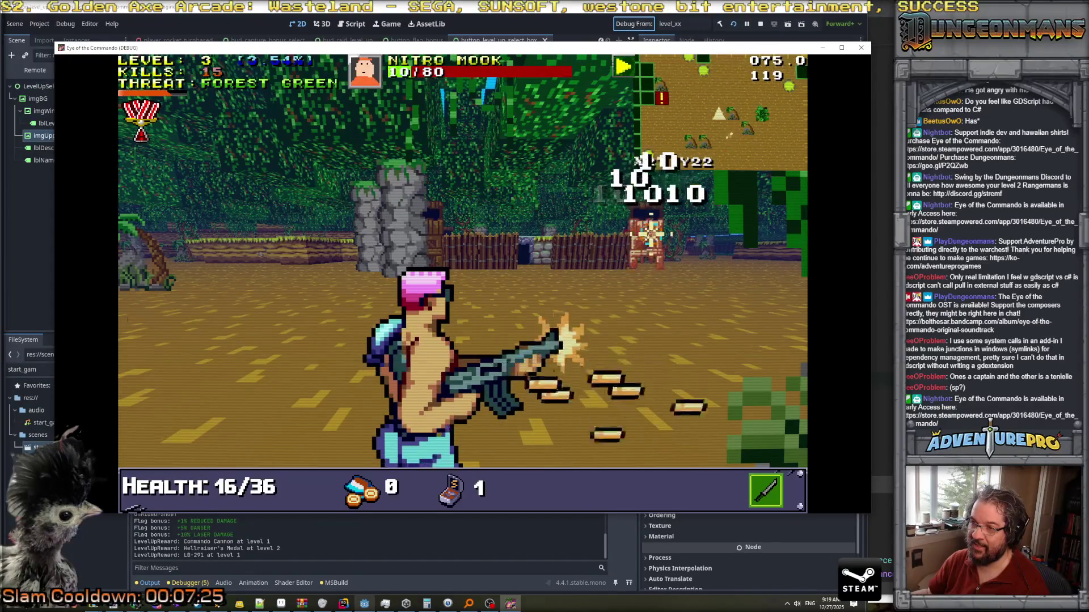
{"action": "key", "text": "w"}
{"action": "key", "text": "a"}
{"action": "left_click", "coordinate": [321, 249]}
Walk to the blue flag and step onto it to capture it.
{"action": "key", "text": "w"}
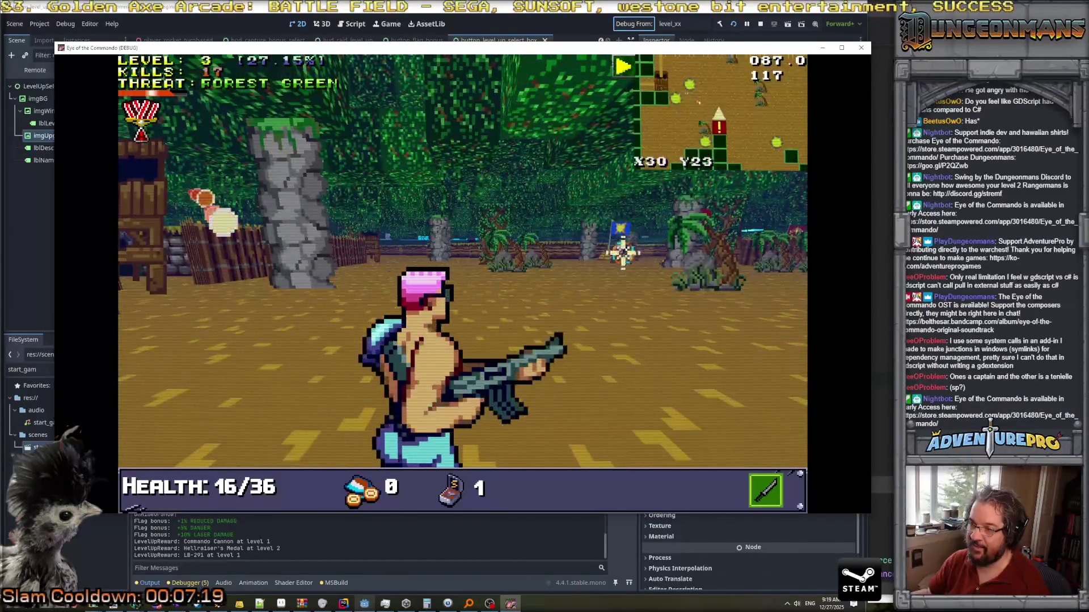
{"action": "key", "text": "w"}
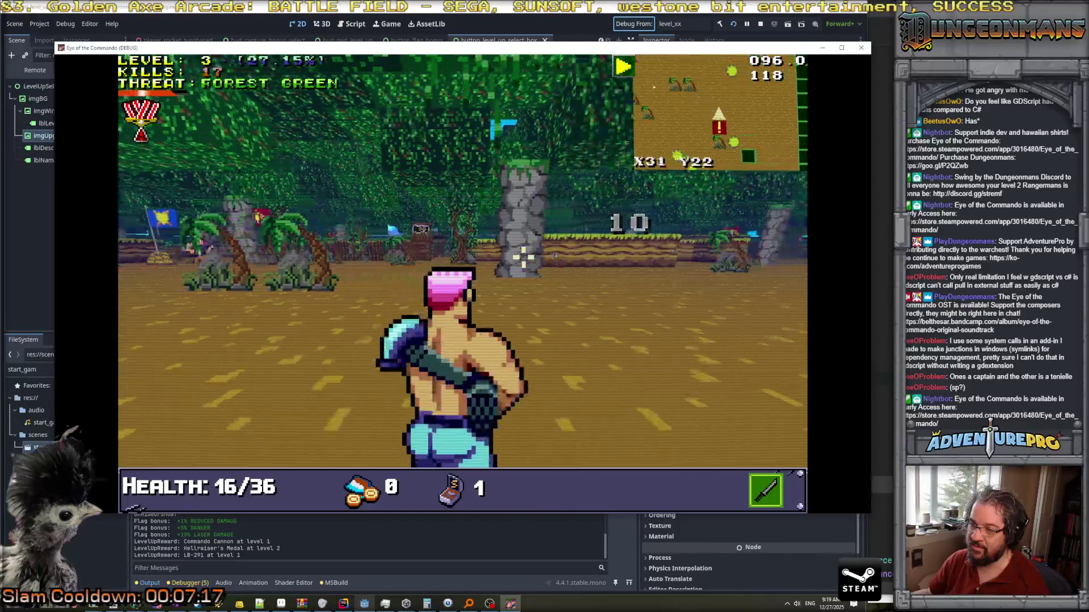
{"action": "key", "text": "d"}
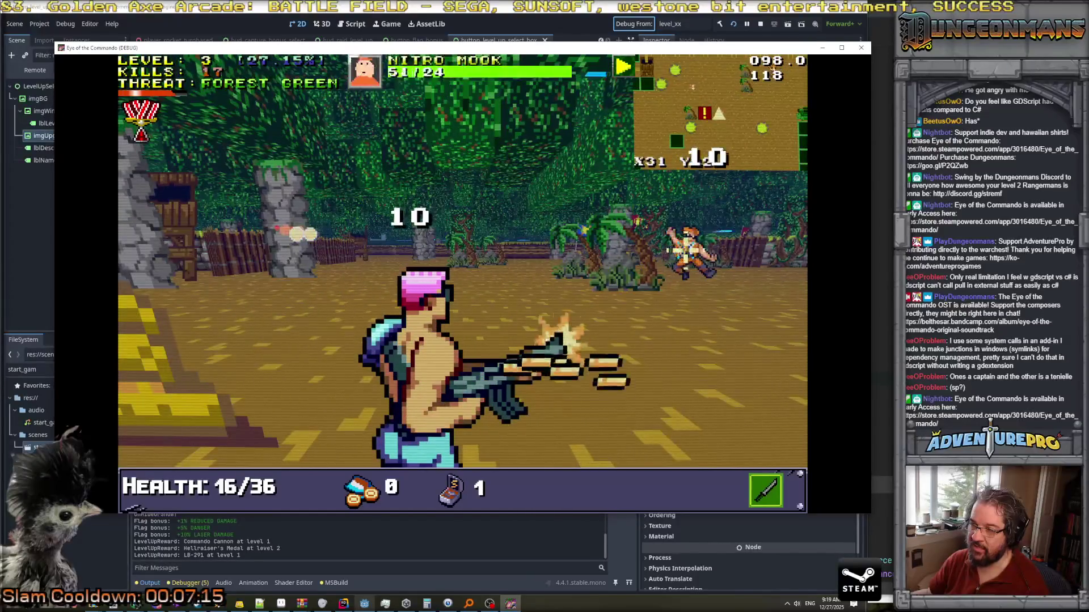
{"action": "key", "text": "w"}
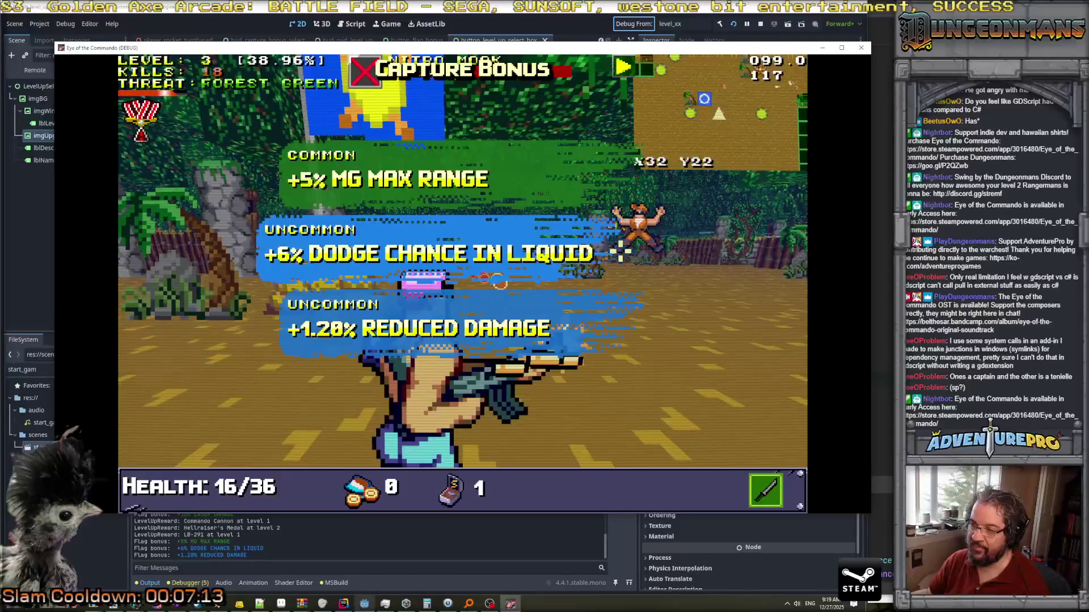
Dismiss the capture bonus and kill the Nitro Mook with thrown knives.
{"action": "key", "text": "d"}
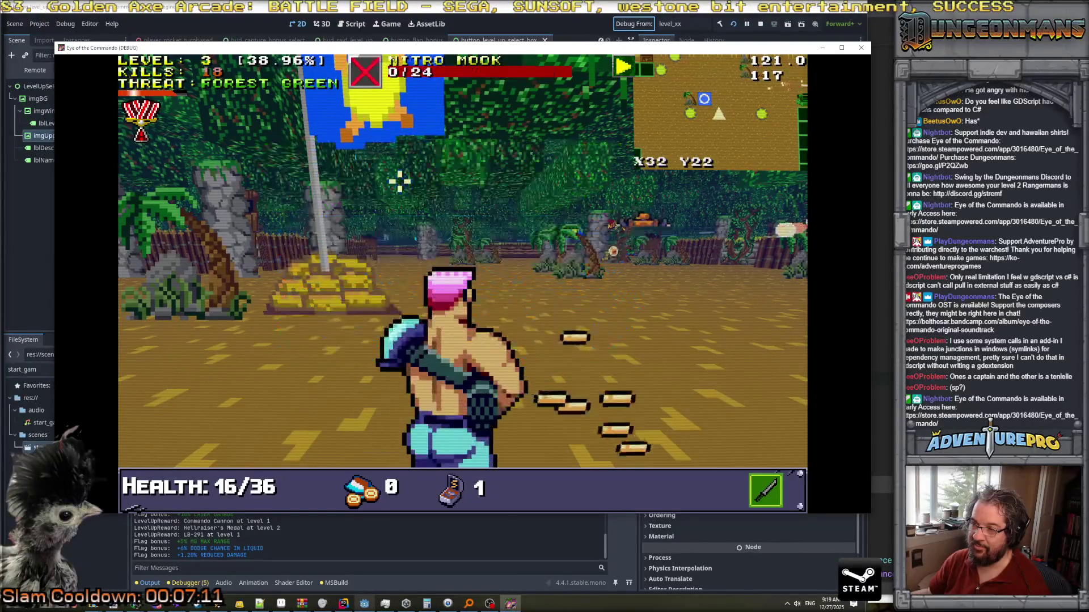
{"action": "key", "text": "s"}
{"action": "key", "text": "w"}
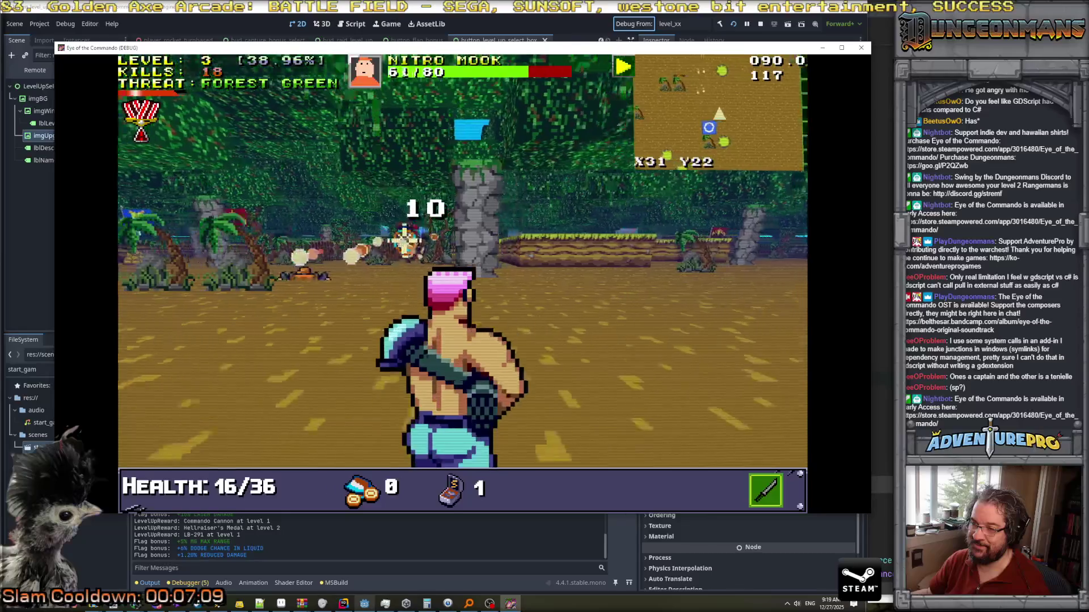
{"action": "key", "text": "d"}
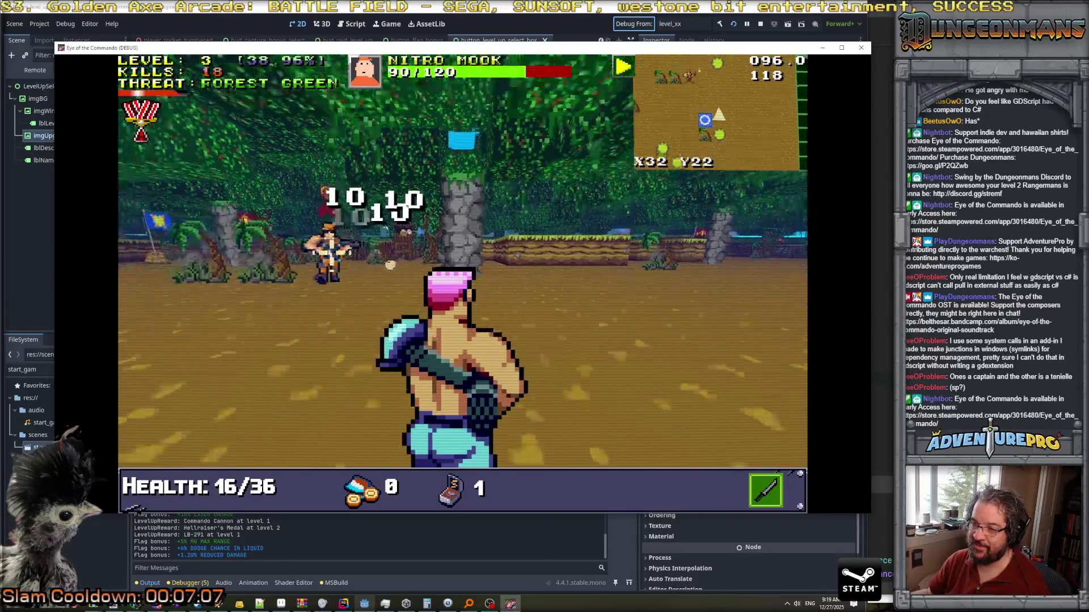
{"action": "key", "text": "w"}
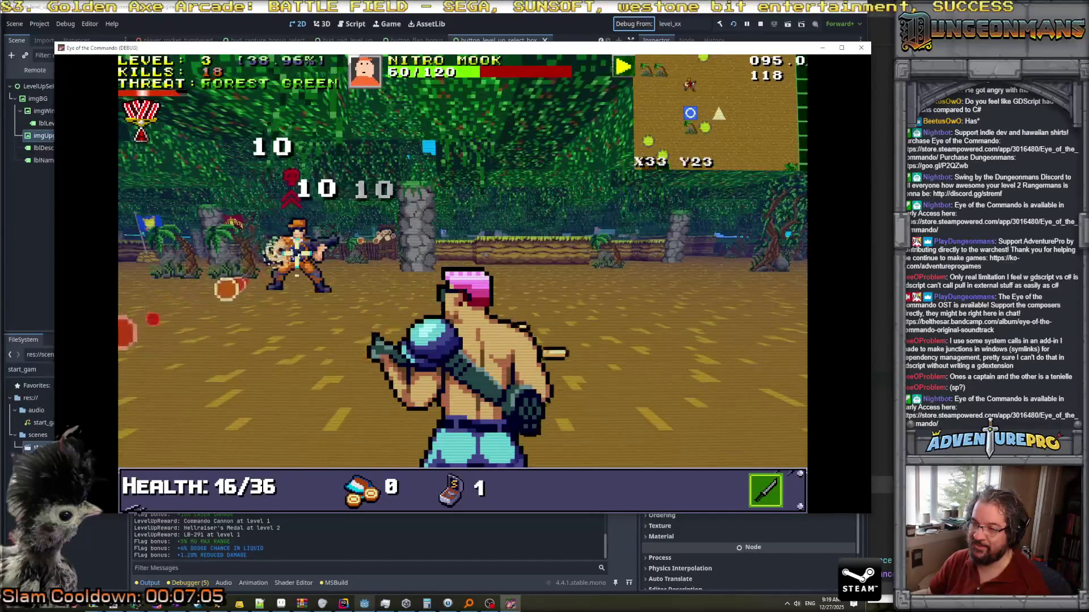
{"action": "key", "text": "space"}
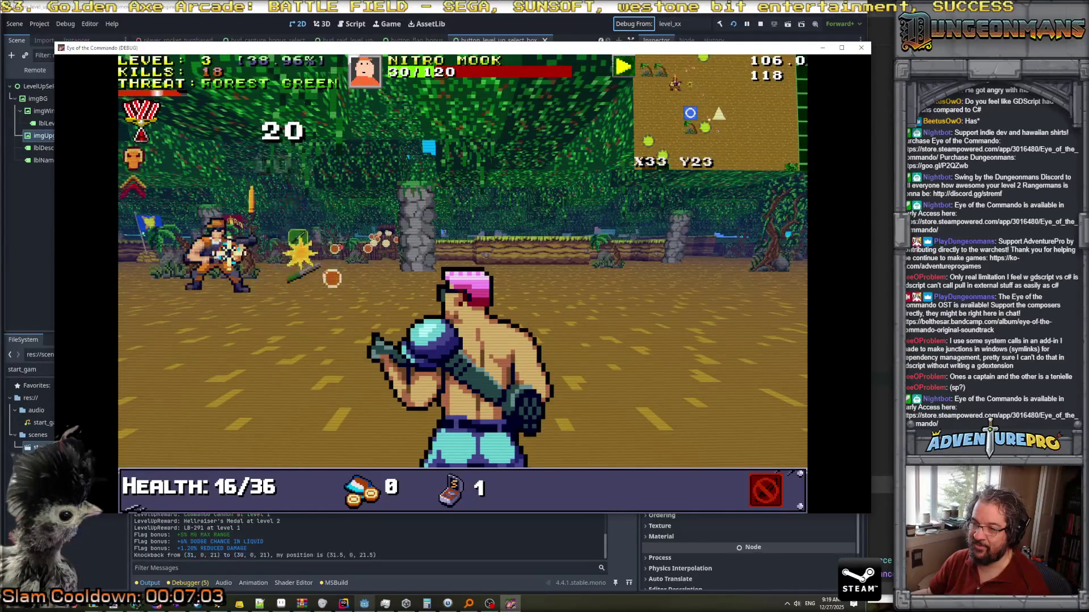
{"action": "key", "text": "w"}
{"action": "key", "text": "space"}
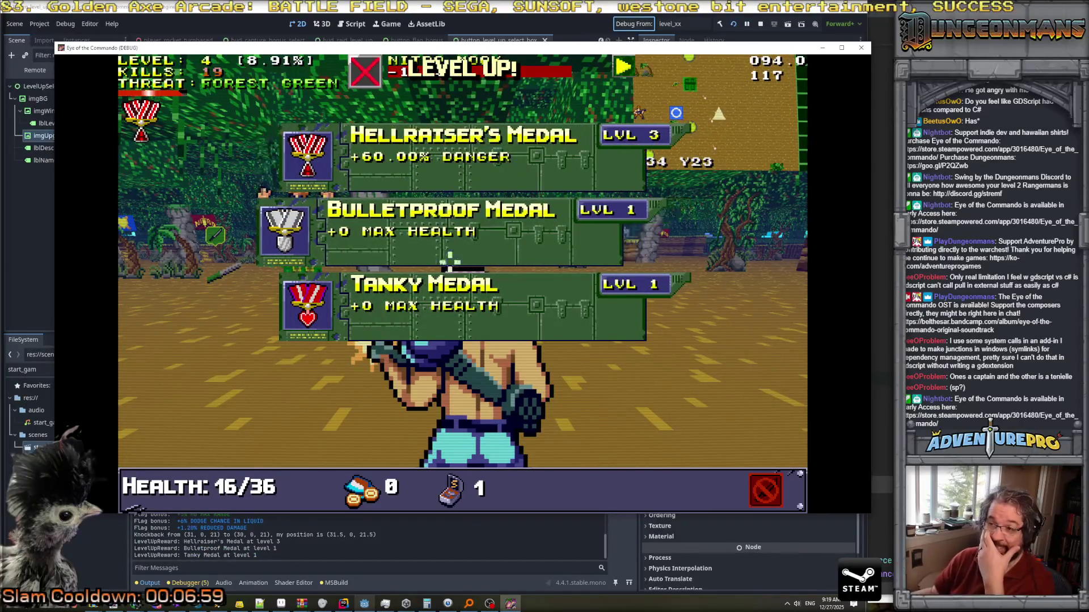
Take the Tanky Medal reward and pick up the Commando Knife, closing its info panel.
{"action": "left_click", "coordinate": [444, 306]}
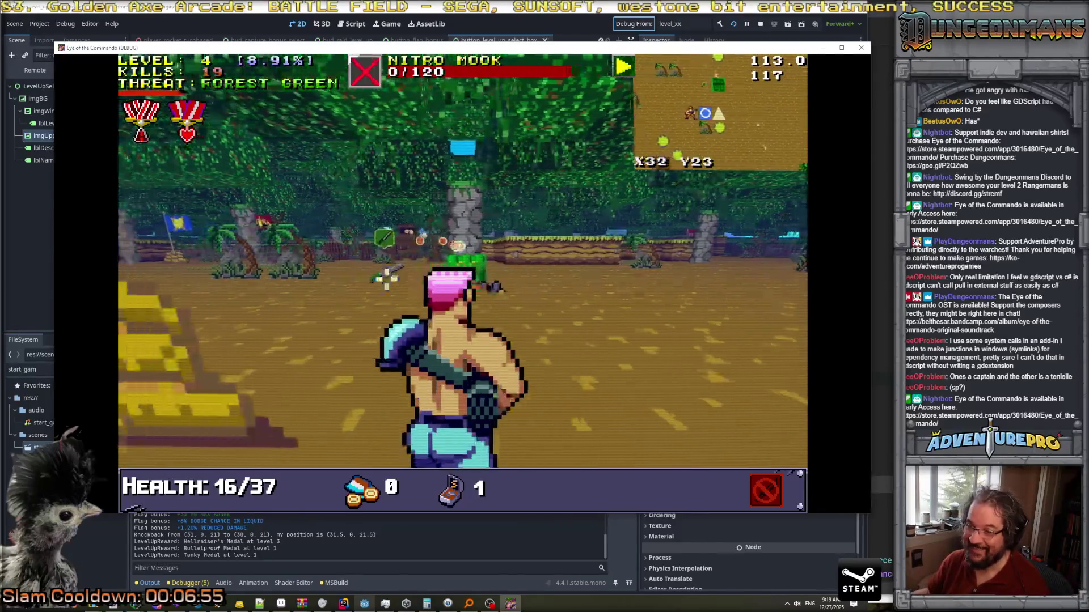
{"action": "key", "text": "w"}
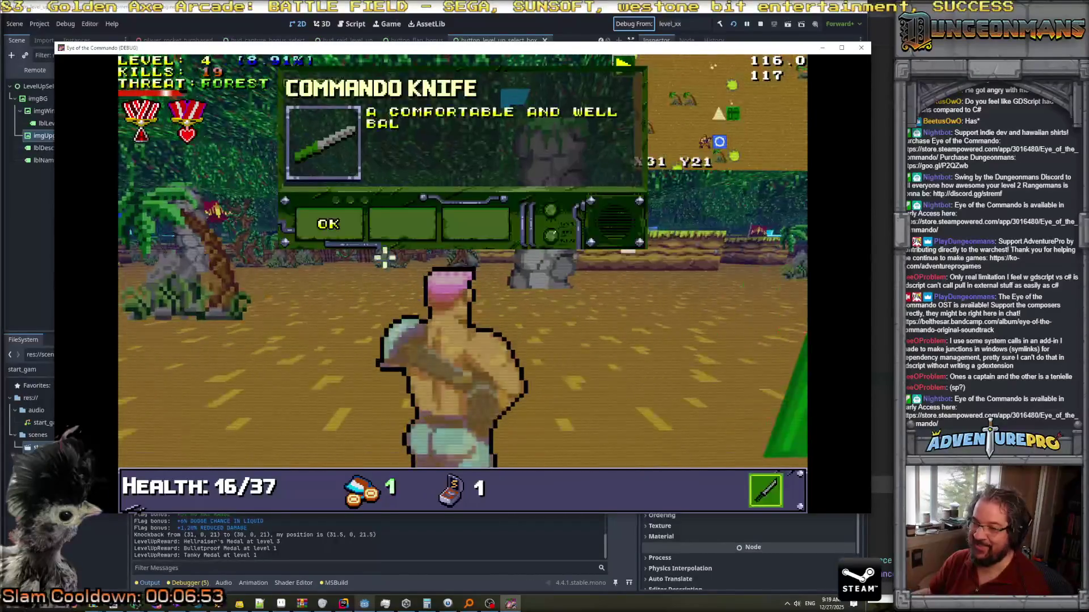
{"action": "key", "text": "w"}
{"action": "left_click", "coordinate": [420, 237]}
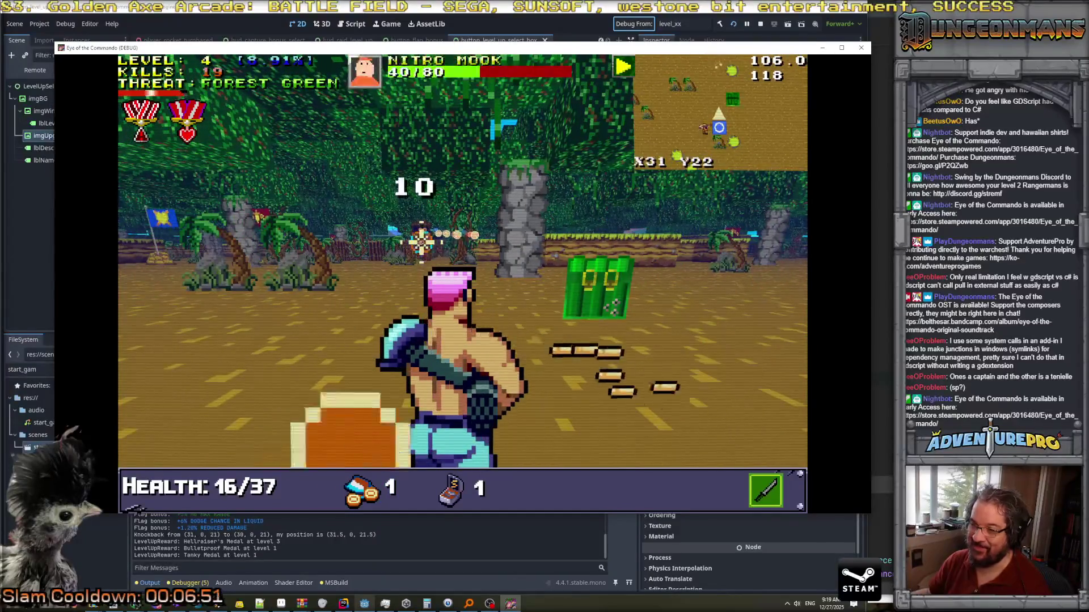
Move toward the flag and close in on the enemy beside it.
{"action": "key", "text": "w"}
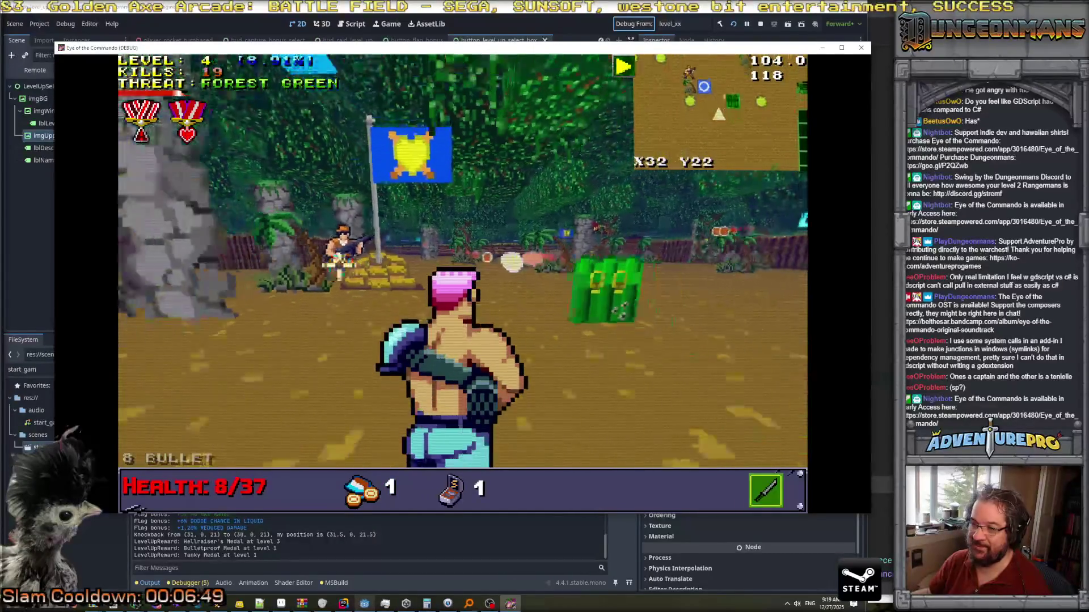
{"action": "key", "text": "d"}
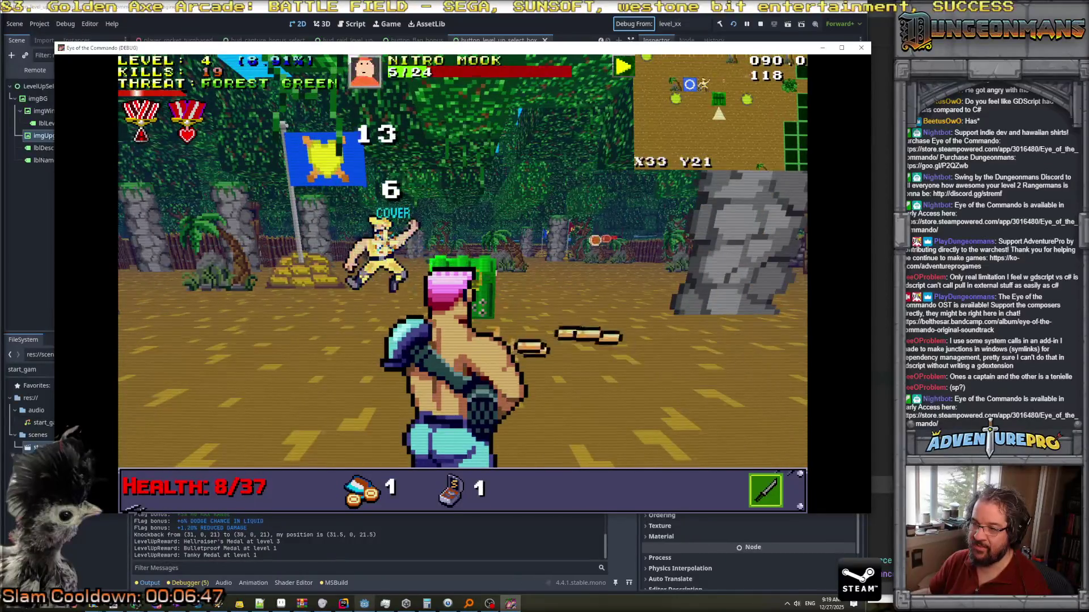
{"action": "key", "text": "d"}
{"action": "key", "text": "s"}
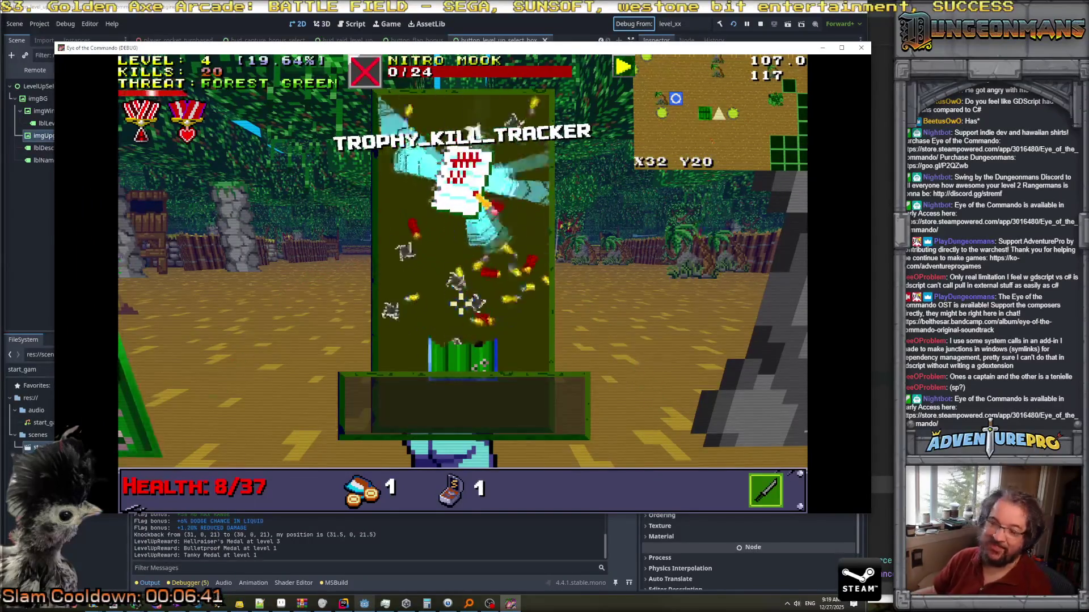
Dismiss the kill-tracker overlay, shoot the nearby Nitro Mook, and switch weapons around the rock.
{"action": "key", "text": "w"}
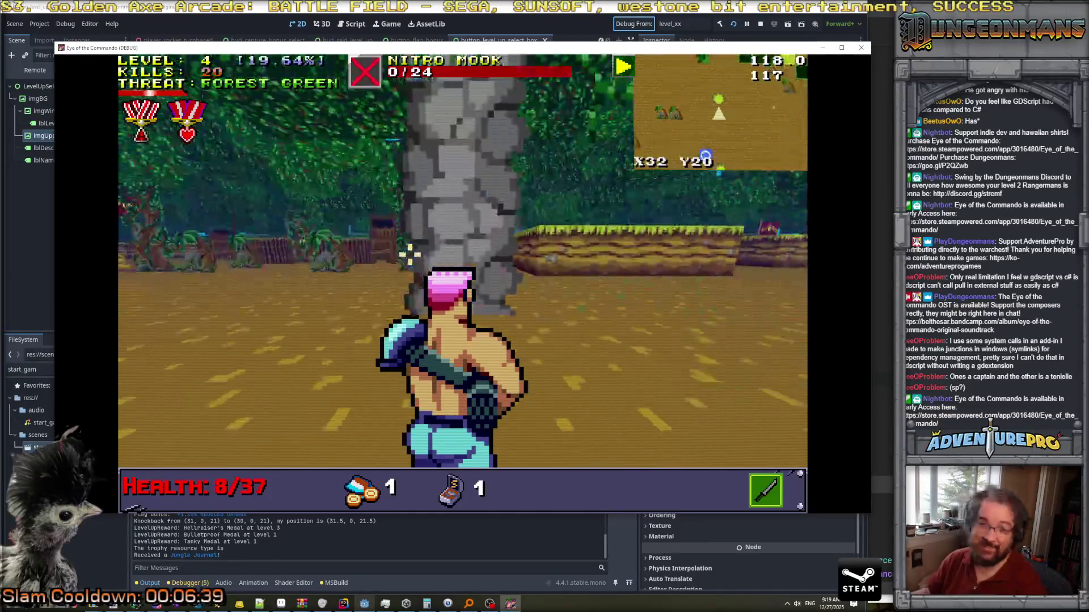
{"action": "key", "text": "a"}
{"action": "key", "text": "space"}
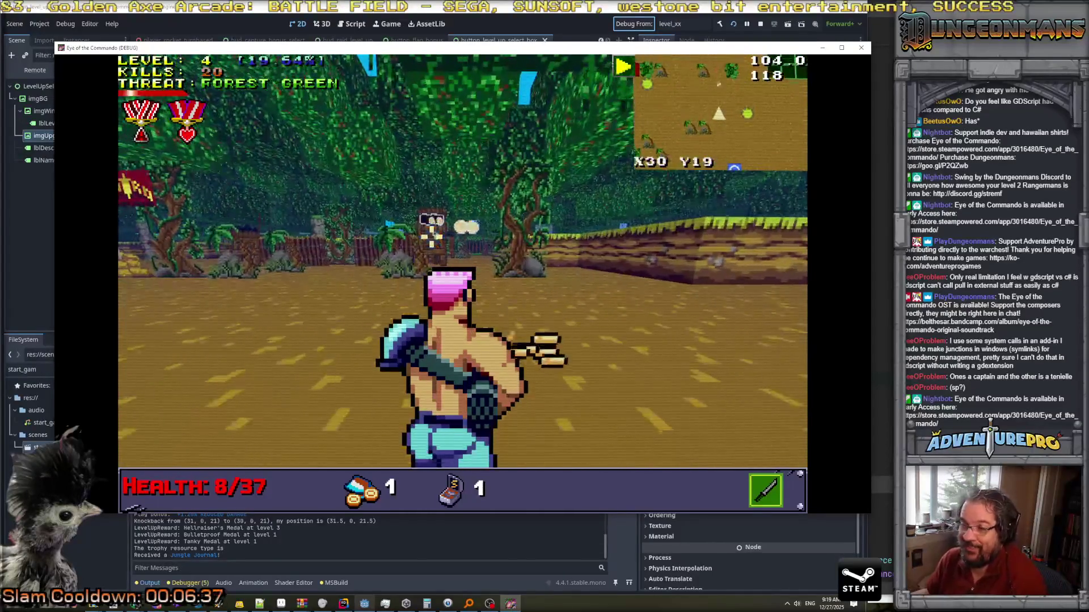
{"action": "key", "text": "a"}
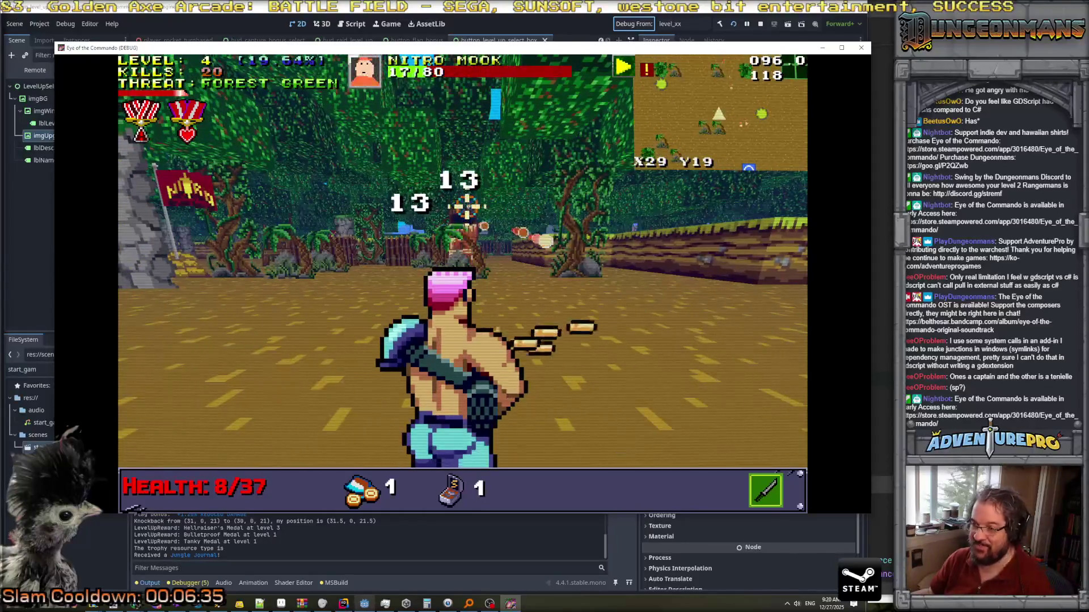
{"action": "key", "text": "w"}
{"action": "key", "text": "d"}
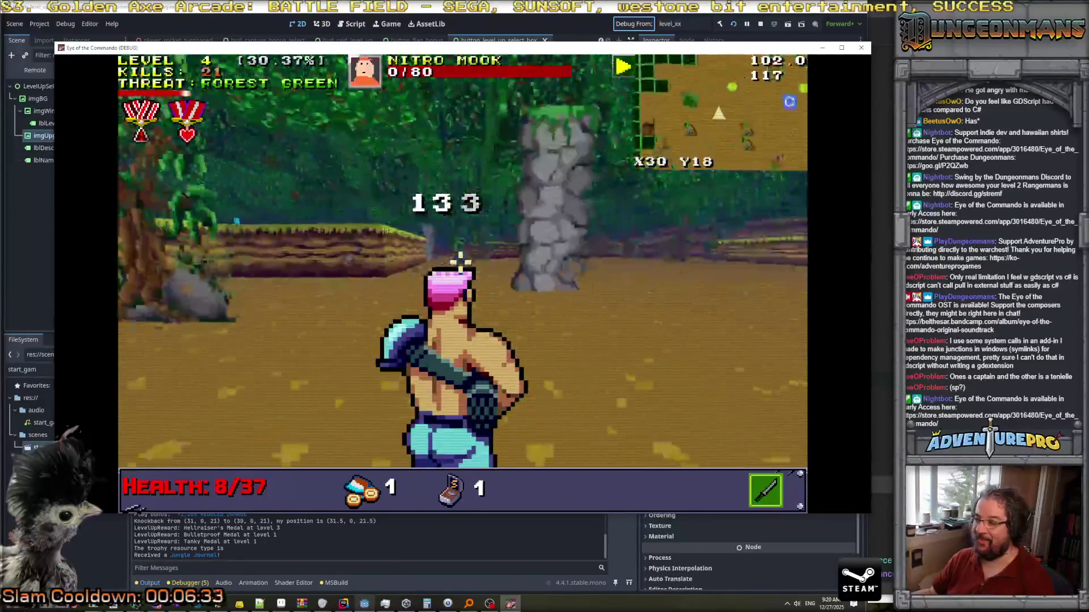
{"action": "key", "text": "a"}
{"action": "key", "text": "d"}
{"action": "key", "text": "w"}
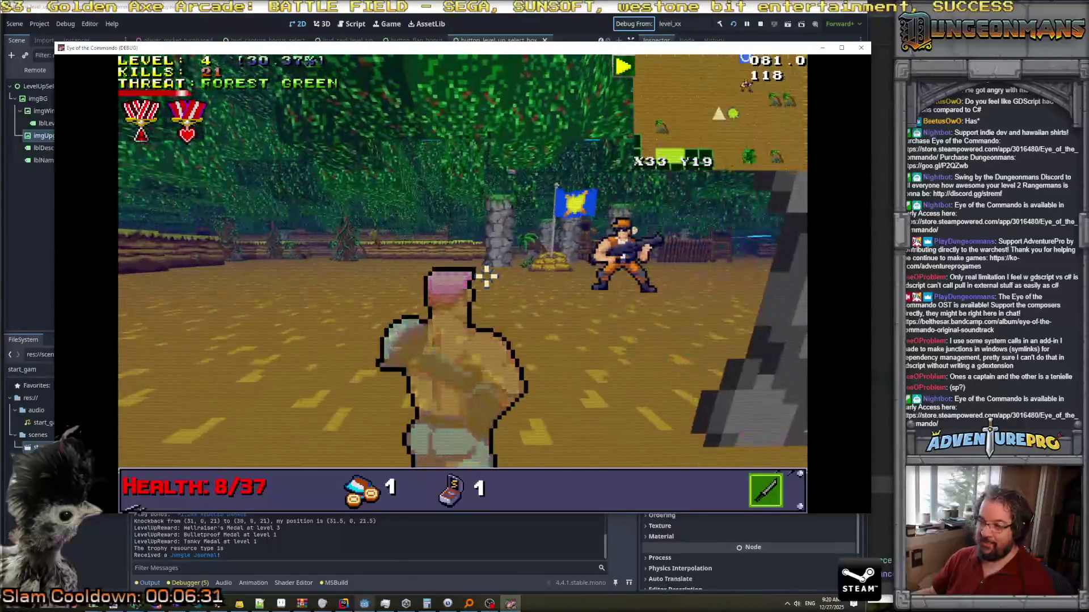
{"action": "key", "text": "Tab"}
{"action": "key", "text": "Tab"}
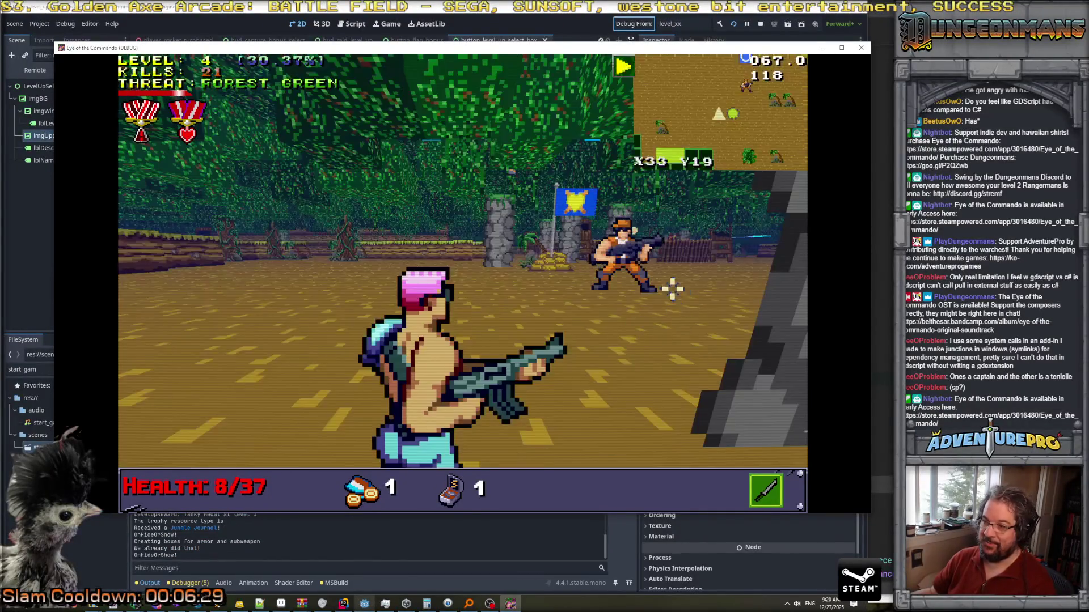
Advance into the raid area and shoot the enemy soldiers near the flag.
{"action": "key", "text": "a"}
{"action": "key", "text": "w"}
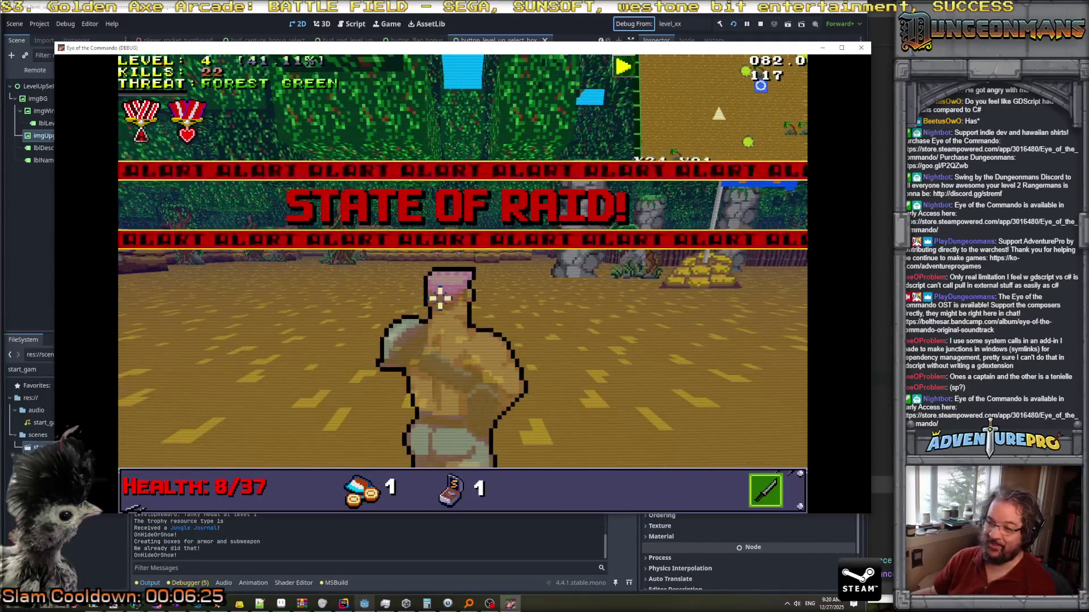
{"action": "key", "text": "a"}
{"action": "key", "text": "w"}
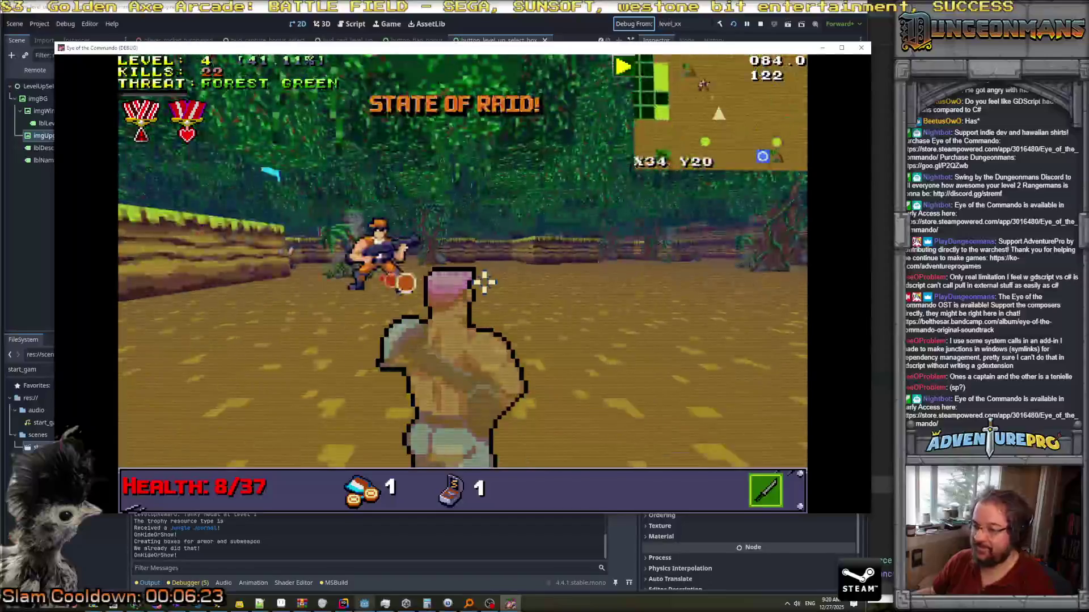
{"action": "key", "text": "d"}
{"action": "key", "text": "w"}
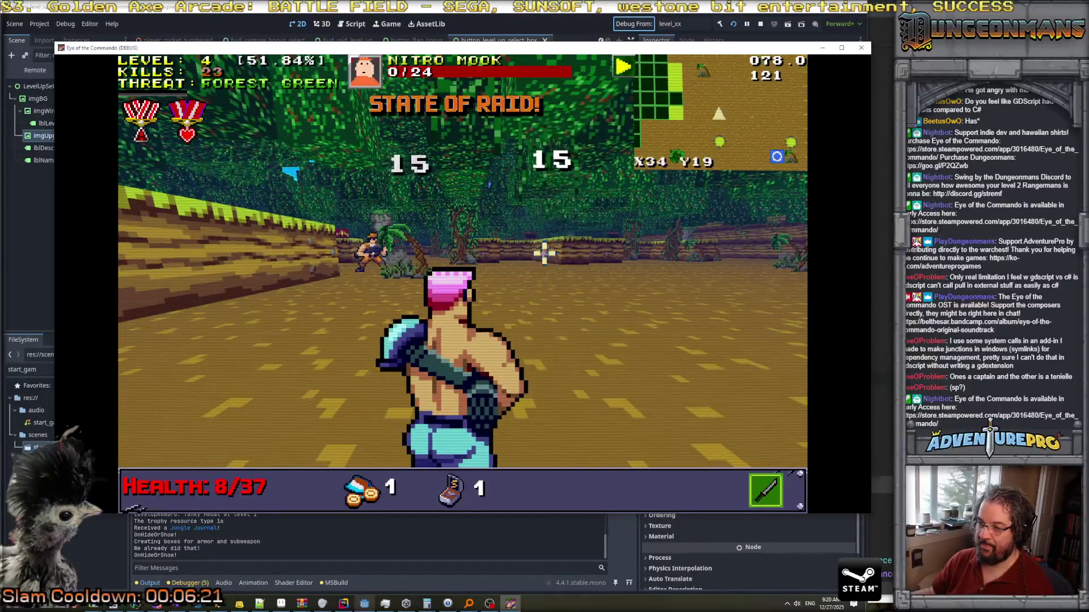
{"action": "key", "text": "w"}
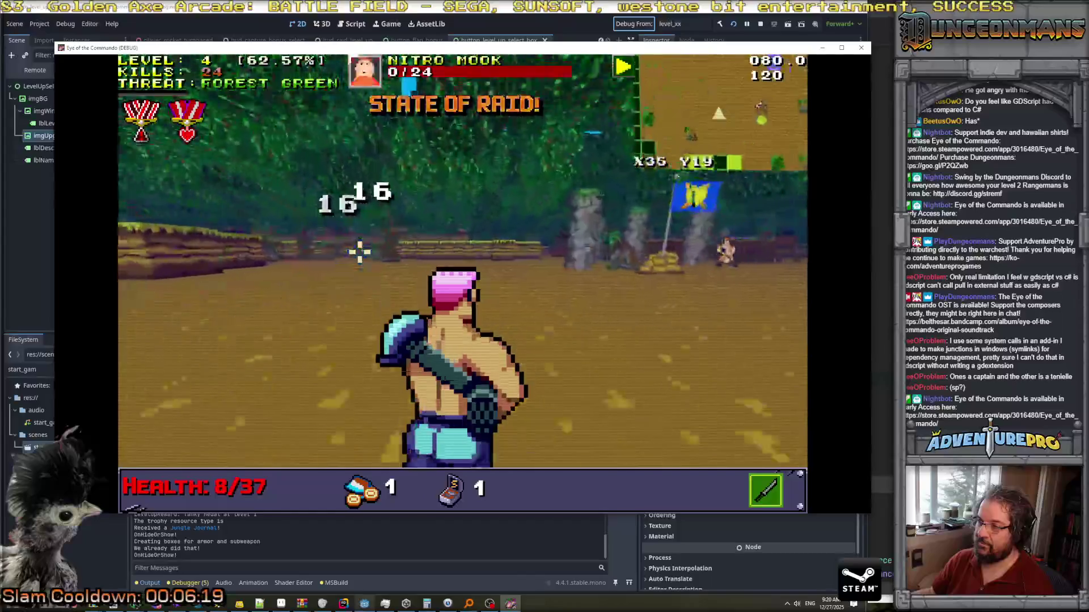
{"action": "key", "text": "d"}
{"action": "key", "text": "w"}
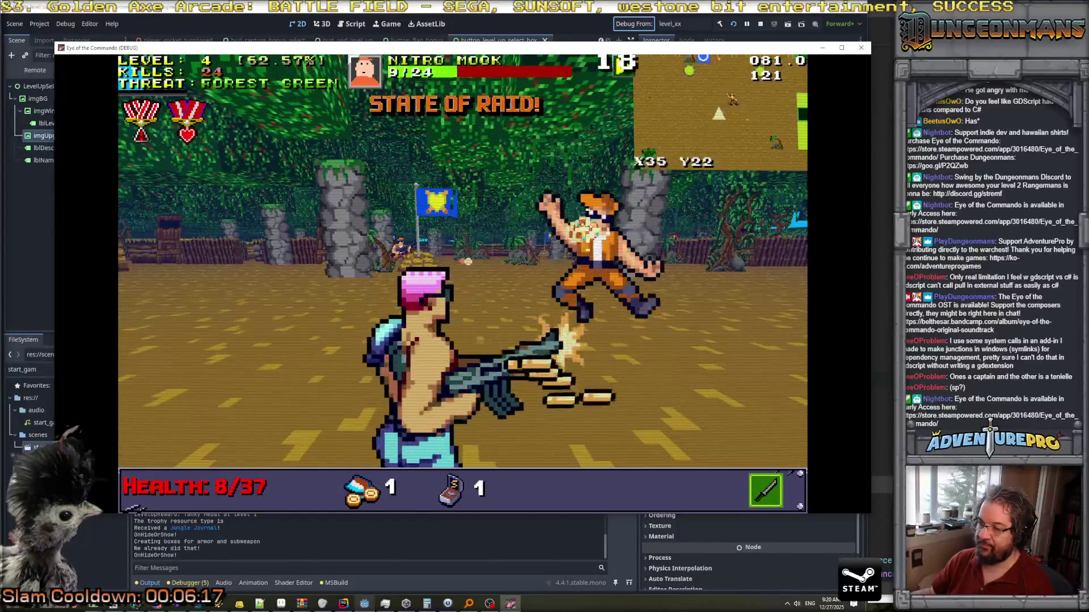
Keep fighting the remaining Mooks until Game Over, then return to the main menu.
{"action": "key", "text": "a"}
{"action": "key", "text": "w"}
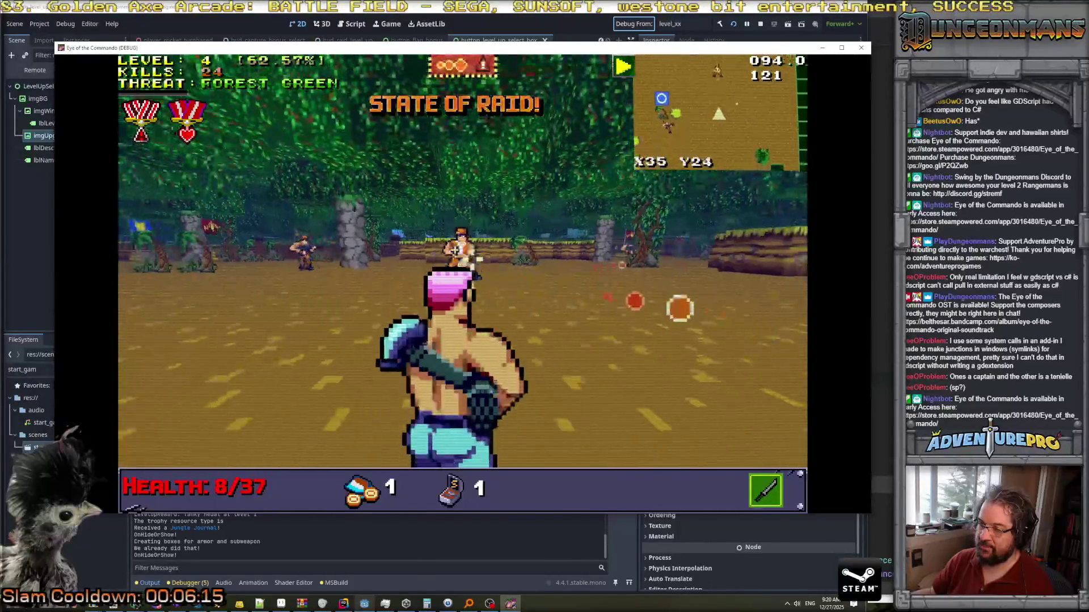
{"action": "key", "text": "a"}
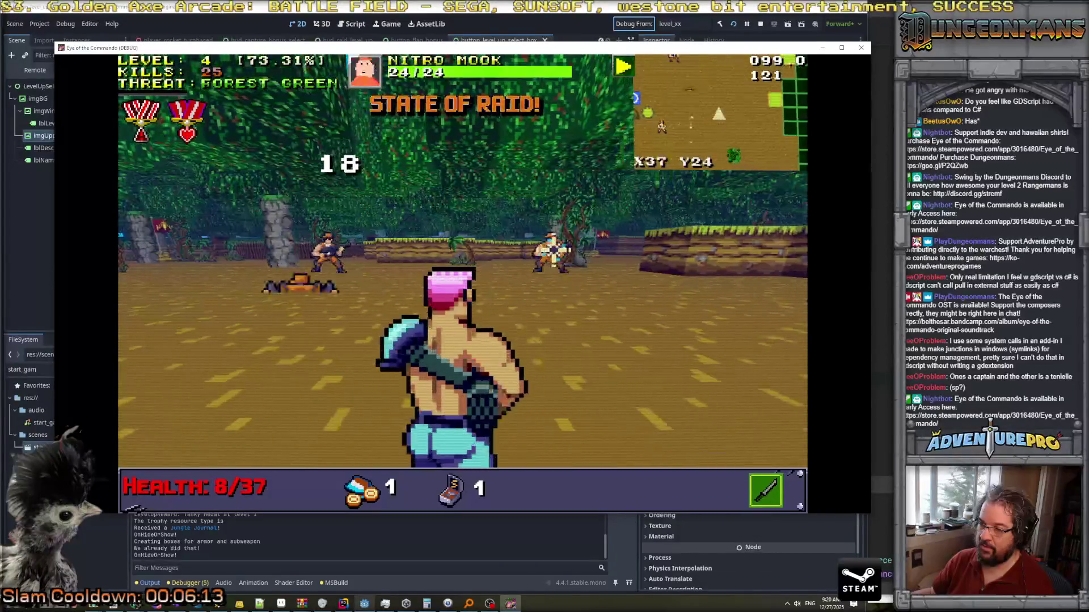
{"action": "key", "text": "w"}
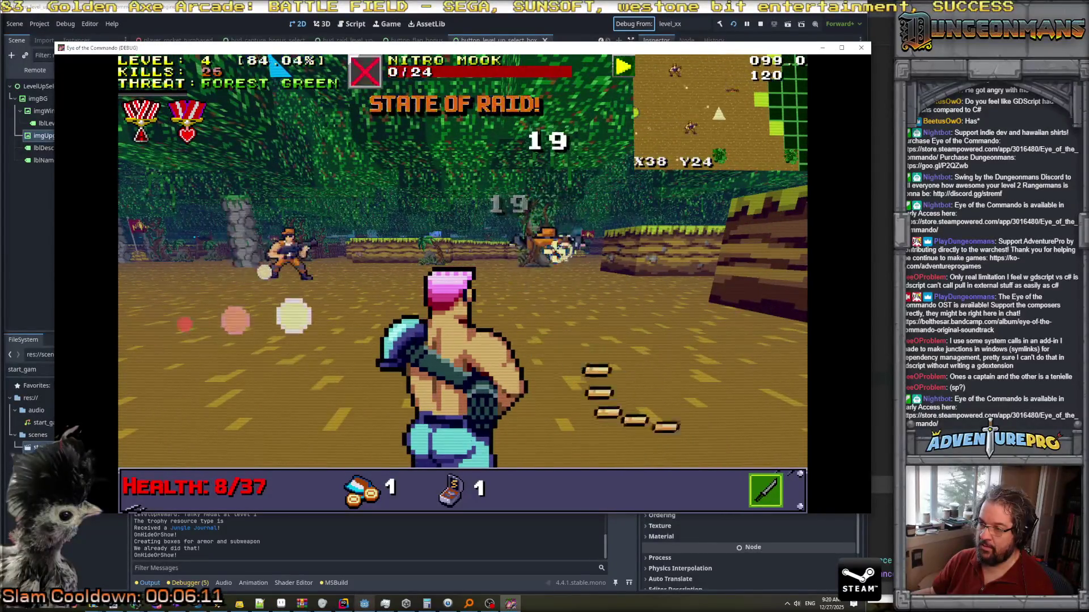
{"action": "key", "text": "Right"}
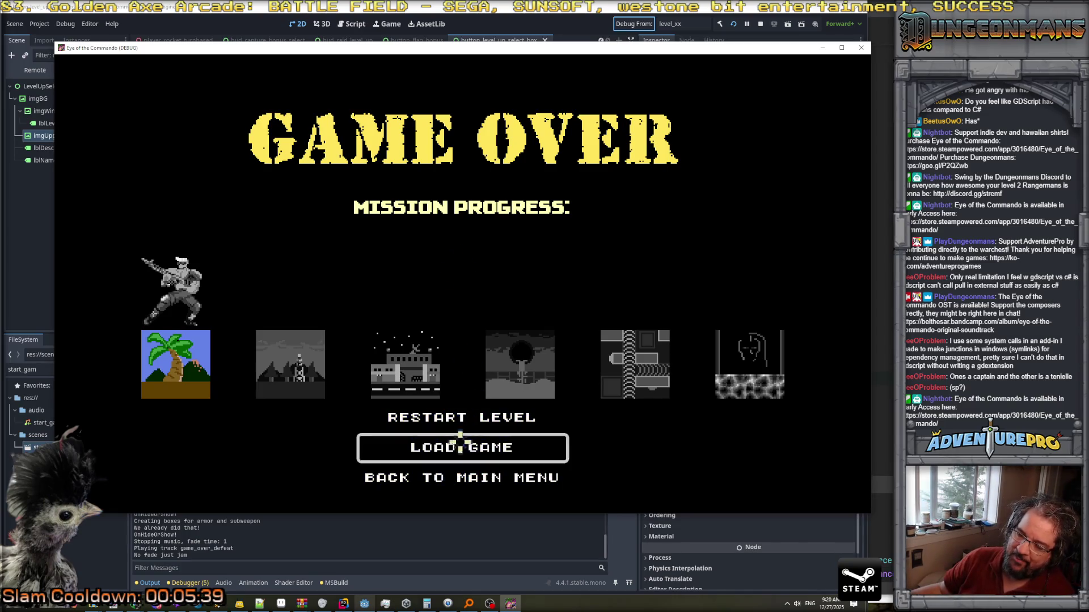
{"action": "left_click", "coordinate": [476, 478]}
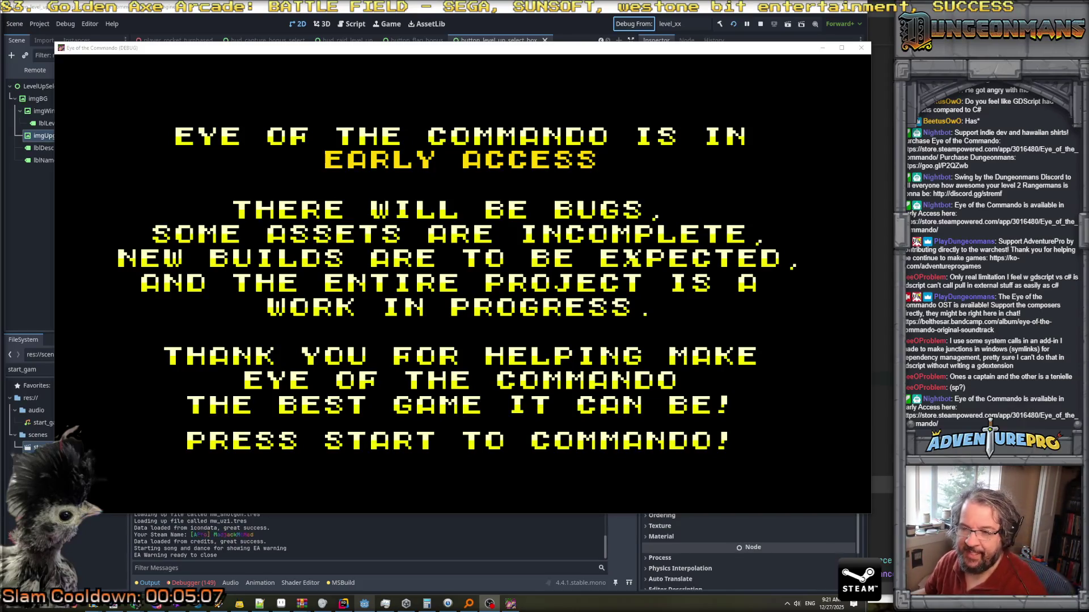
Skip the Early Access warning and close the game window to stop the debug run.
{"action": "key", "text": "Return"}
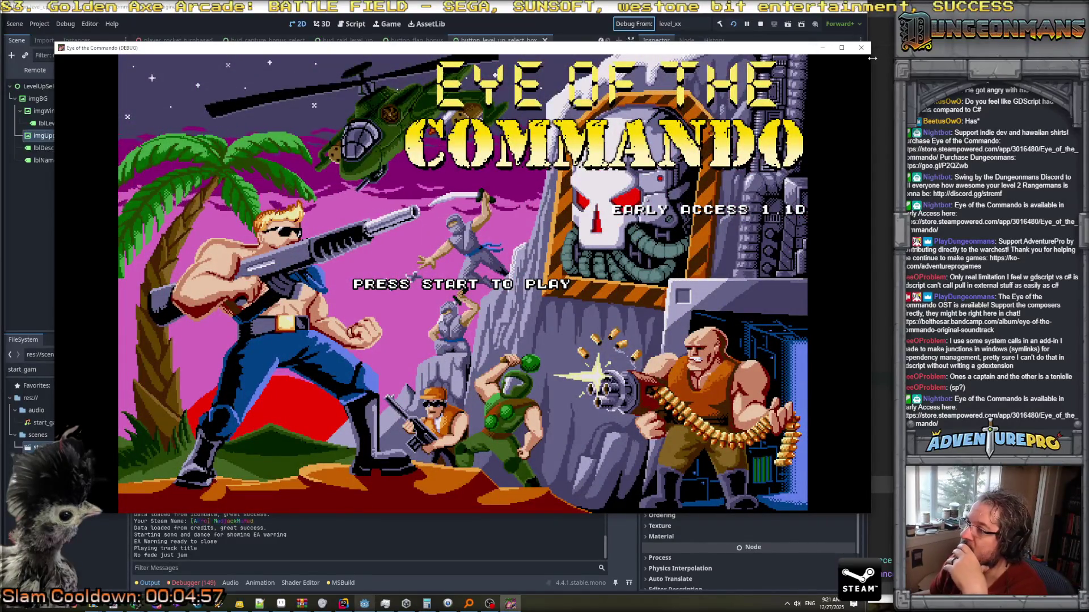
{"action": "left_click", "coordinate": [861, 49]}
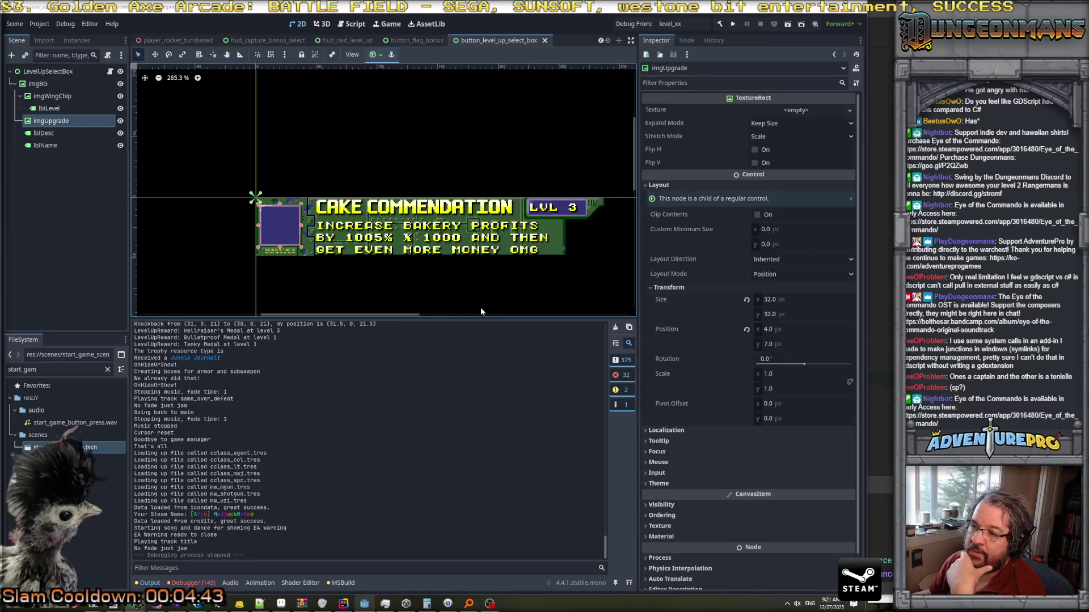
Show the Debugger Errors list and expand the ShepPlayerController ObjectDisposedException.
{"action": "left_click", "coordinate": [193, 582]}
{"action": "scroll", "coordinate": [268, 483], "scroll_direction": "down", "scroll_amount": 2}
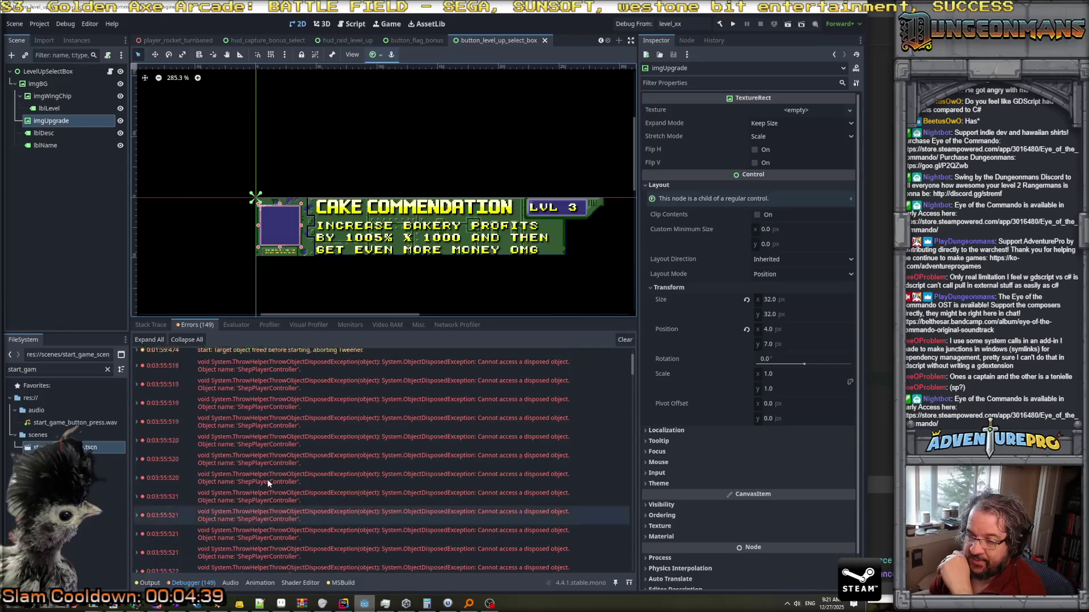
{"action": "scroll", "coordinate": [267, 478], "scroll_direction": "up", "scroll_amount": 2}
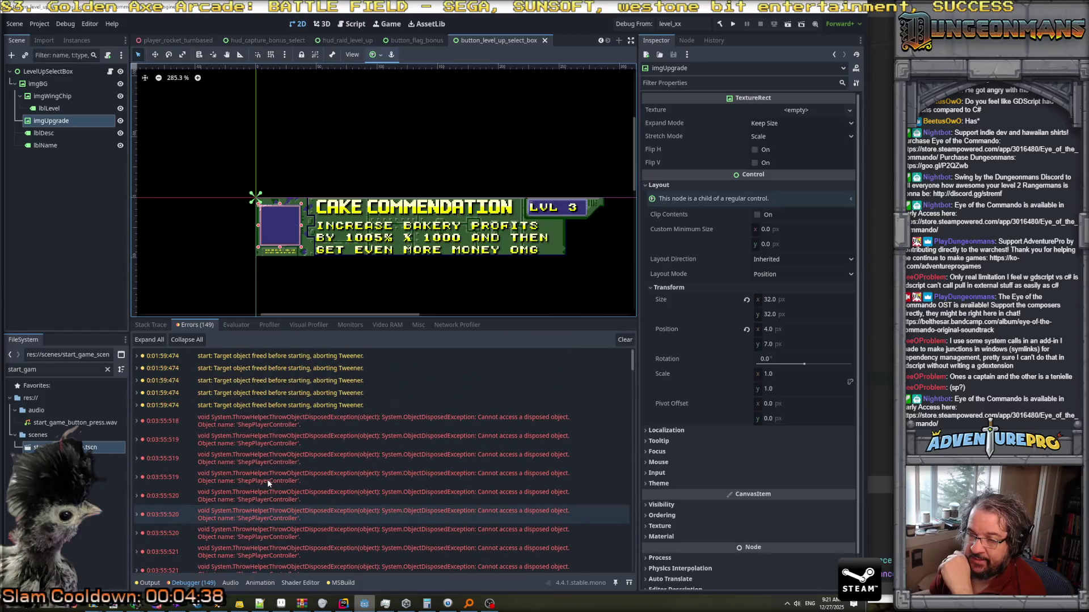
{"action": "left_click", "coordinate": [136, 422]}
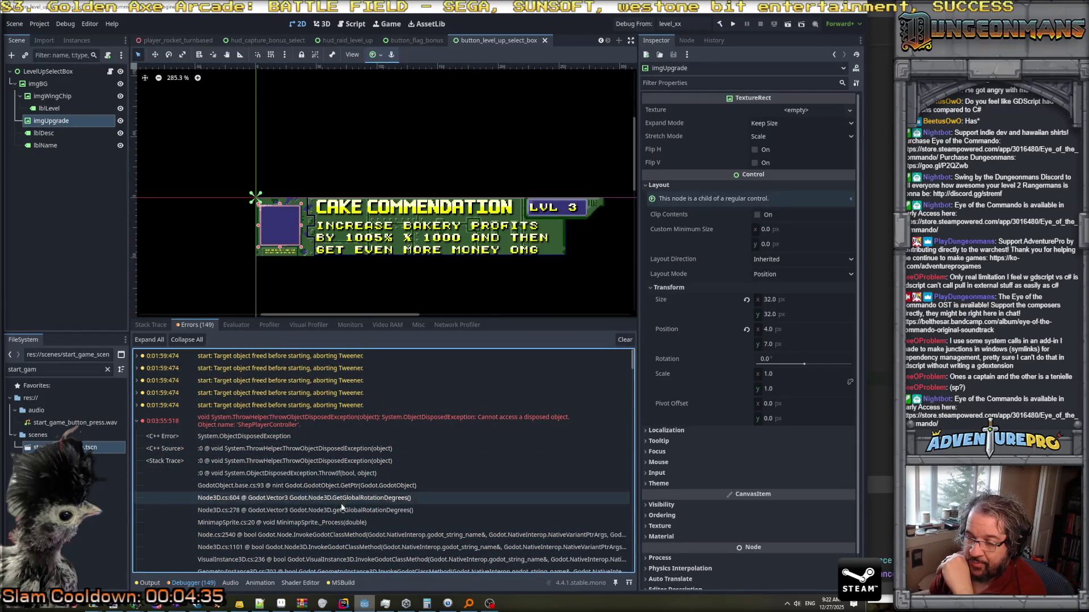
Select the MinimapSprite._Process frame in the stack trace and bring up MinimapSprite.cs in Rider.
{"action": "scroll", "coordinate": [342, 510], "scroll_direction": "down", "scroll_amount": 2}
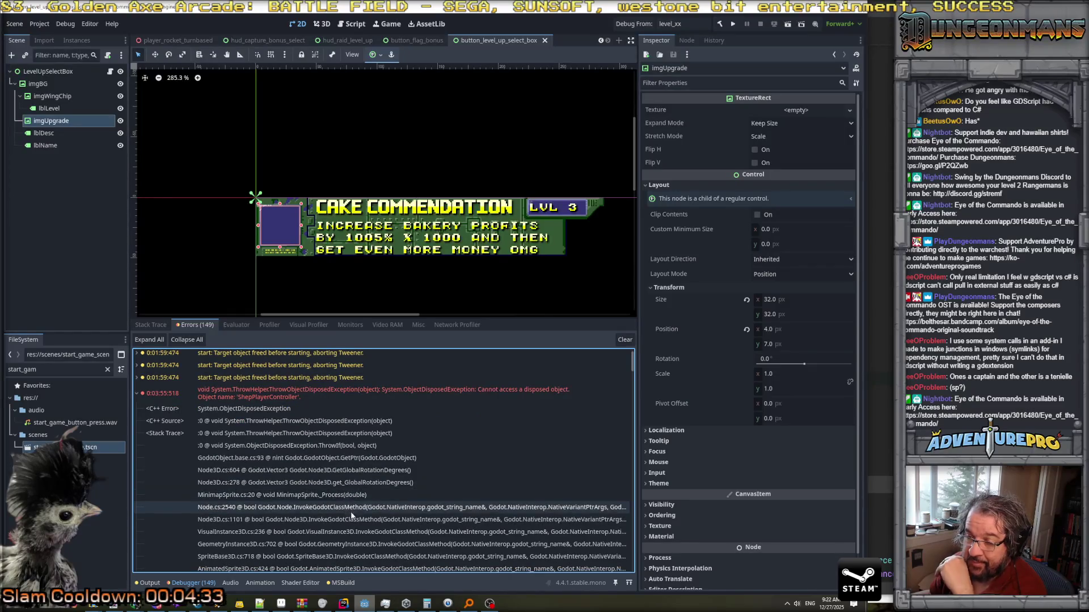
{"action": "scroll", "coordinate": [262, 492], "scroll_direction": "down", "scroll_amount": 2}
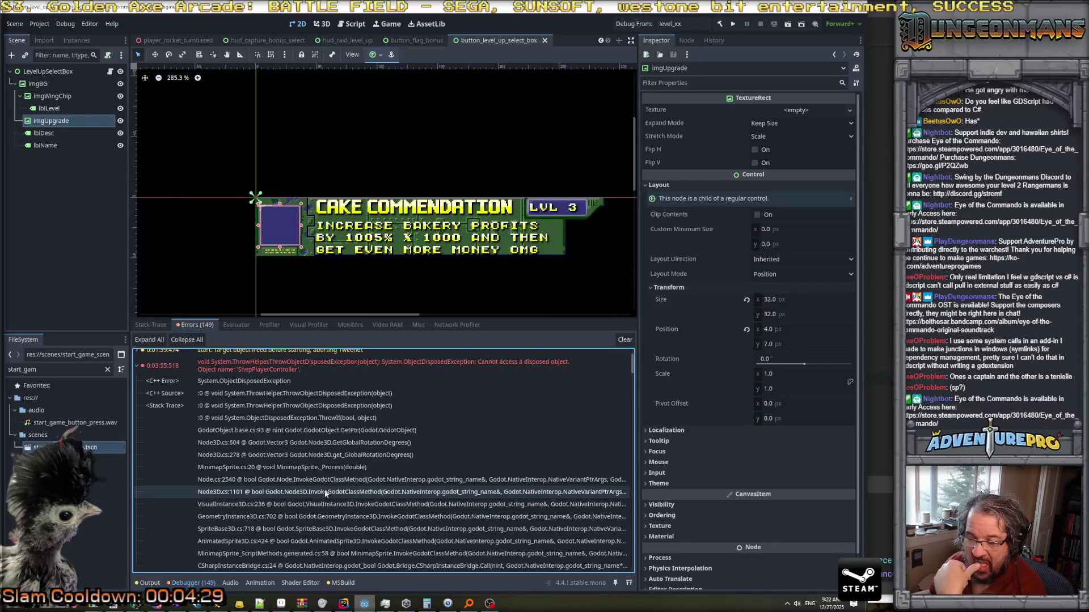
{"action": "scroll", "coordinate": [291, 478], "scroll_direction": "down", "scroll_amount": 5}
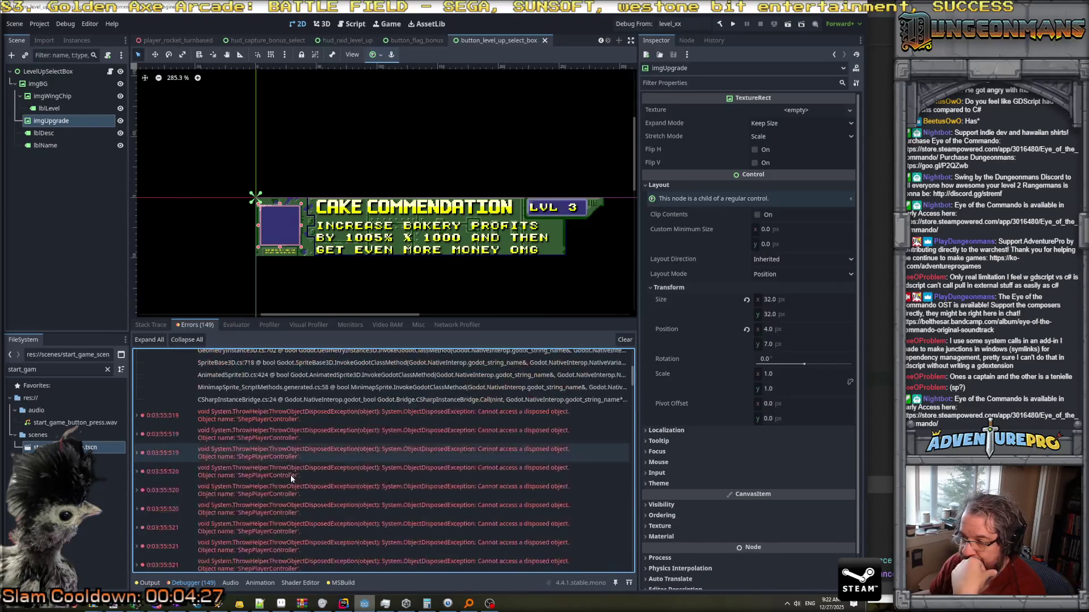
{"action": "mouse_move", "coordinate": [633, 409]}
{"action": "left_mouse_down"}
{"action": "mouse_move", "coordinate": [641, 589]}
{"action": "mouse_move", "coordinate": [637, 356]}
{"action": "left_mouse_up"}
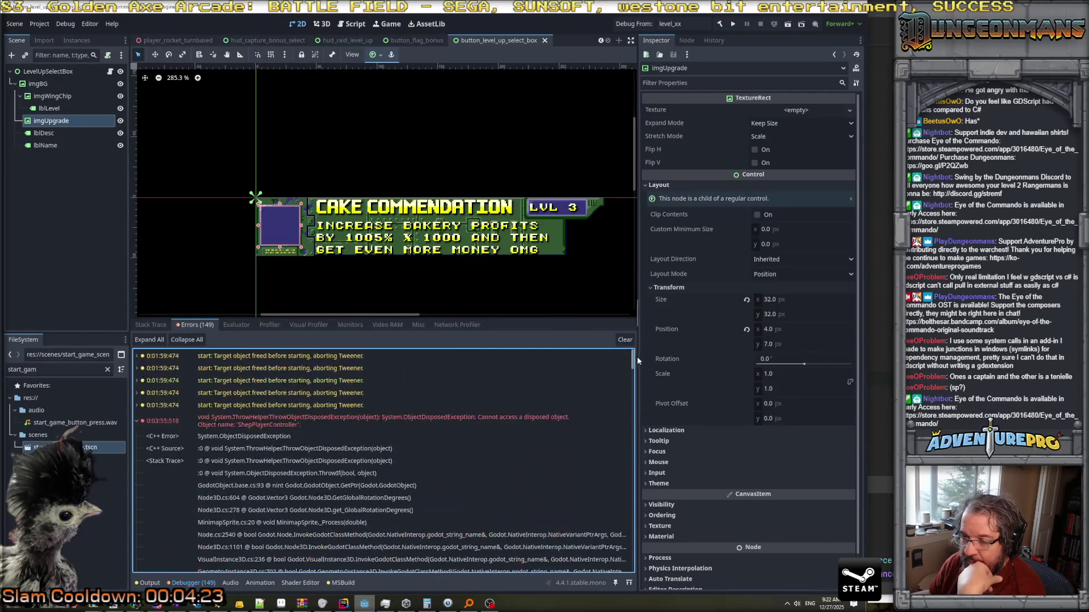
{"action": "scroll", "coordinate": [416, 443], "scroll_direction": "down", "scroll_amount": 3}
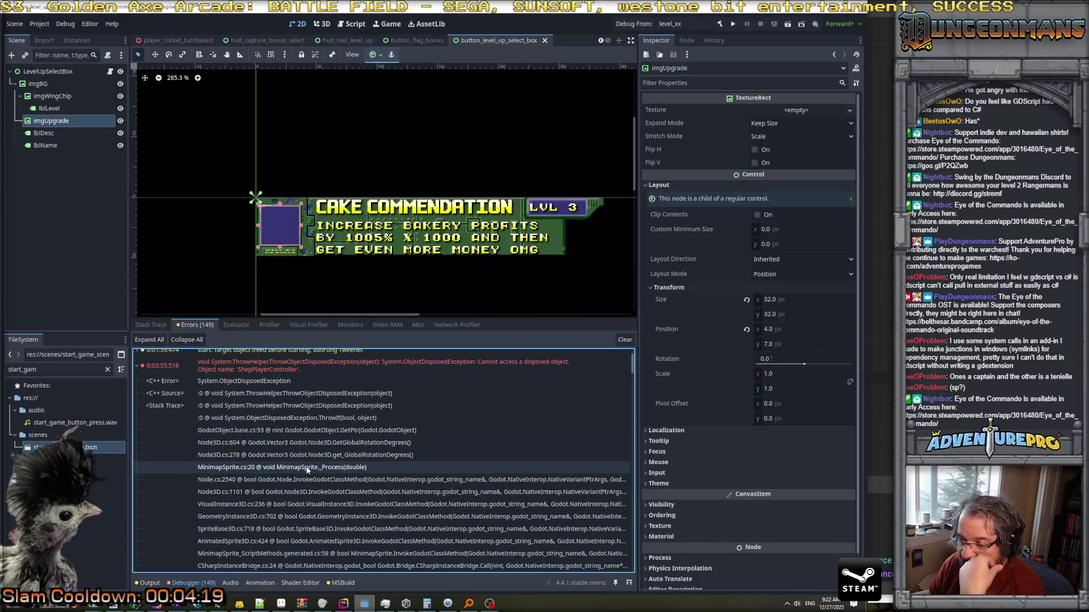
{"action": "left_click", "coordinate": [307, 468]}
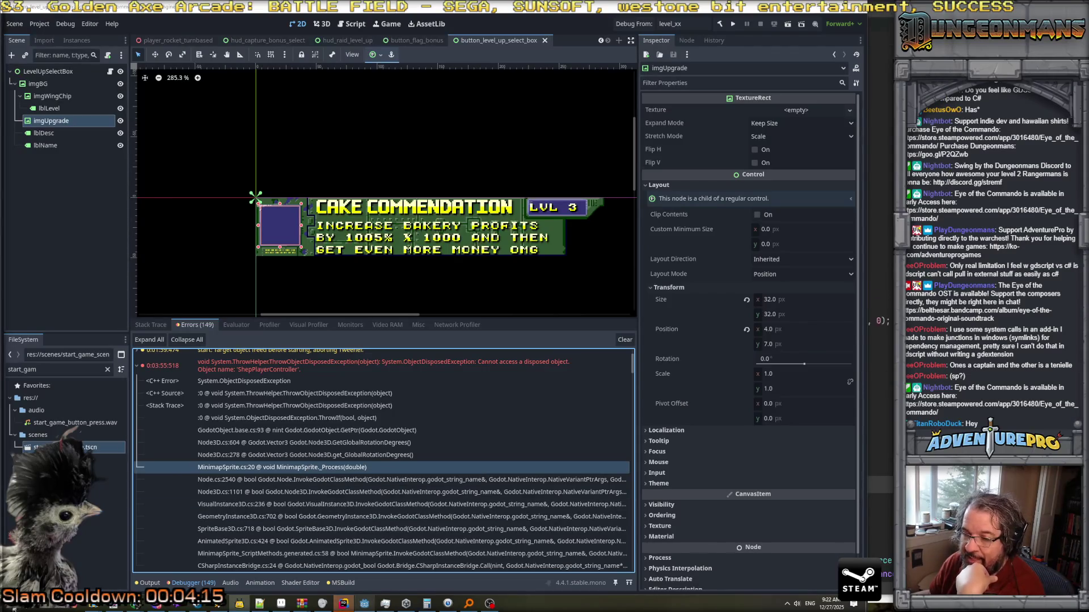
{"action": "left_click", "coordinate": [344, 603]}
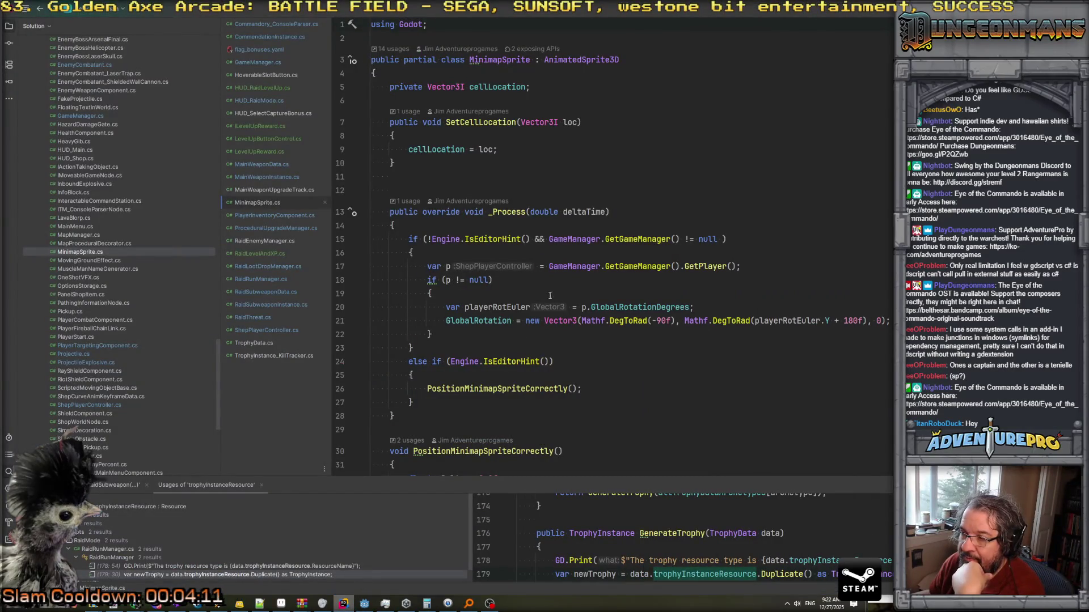
Replace the 'p != null' condition on line 18 with IsInstanceValid(p).
{"action": "left_click", "coordinate": [693, 266]}
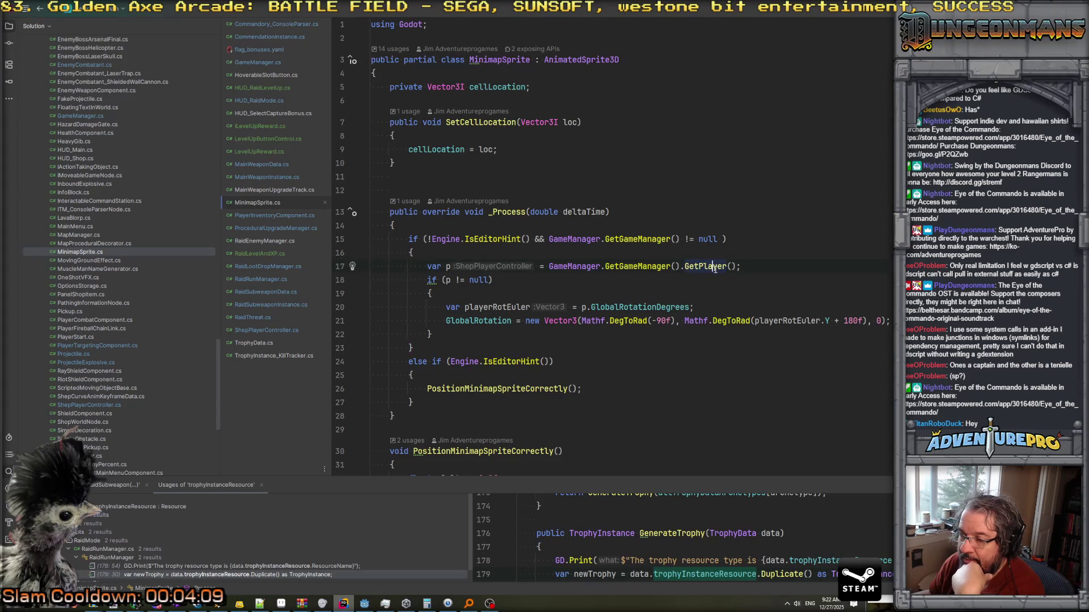
{"action": "left_click", "coordinate": [693, 266]}
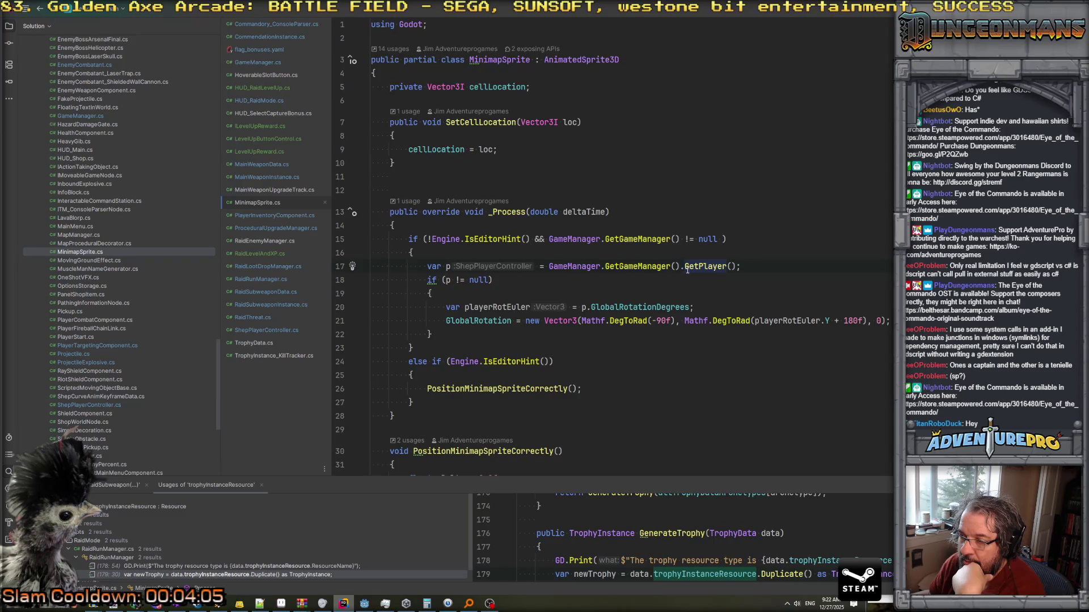
{"action": "left_click", "coordinate": [469, 280]}
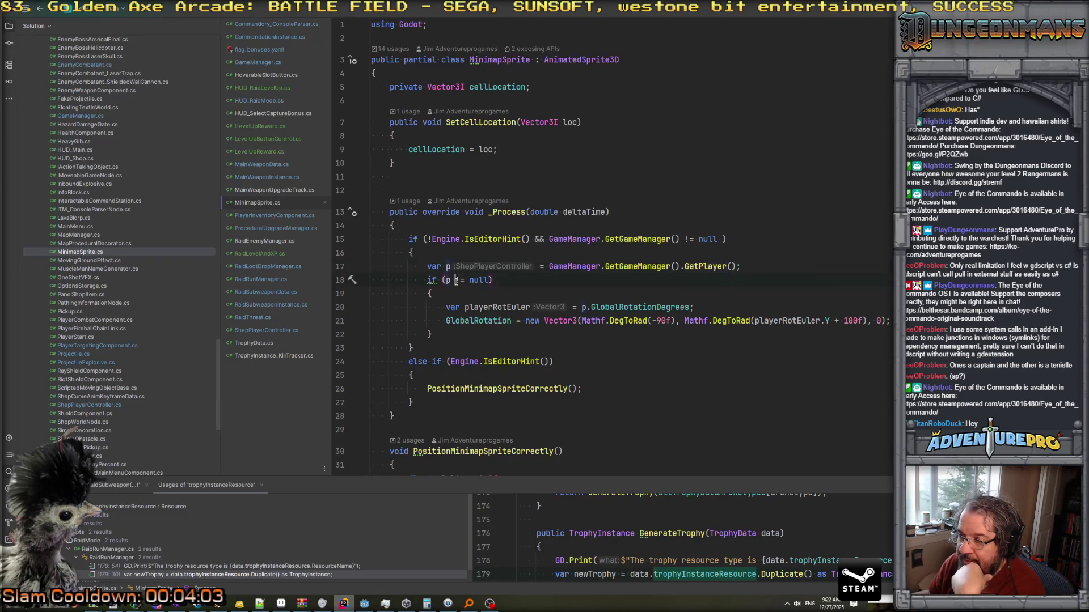
{"action": "left_click", "coordinate": [456, 280]}
{"action": "left_click_drag", "start_coordinate": [446, 280], "coordinate": [487, 282]}
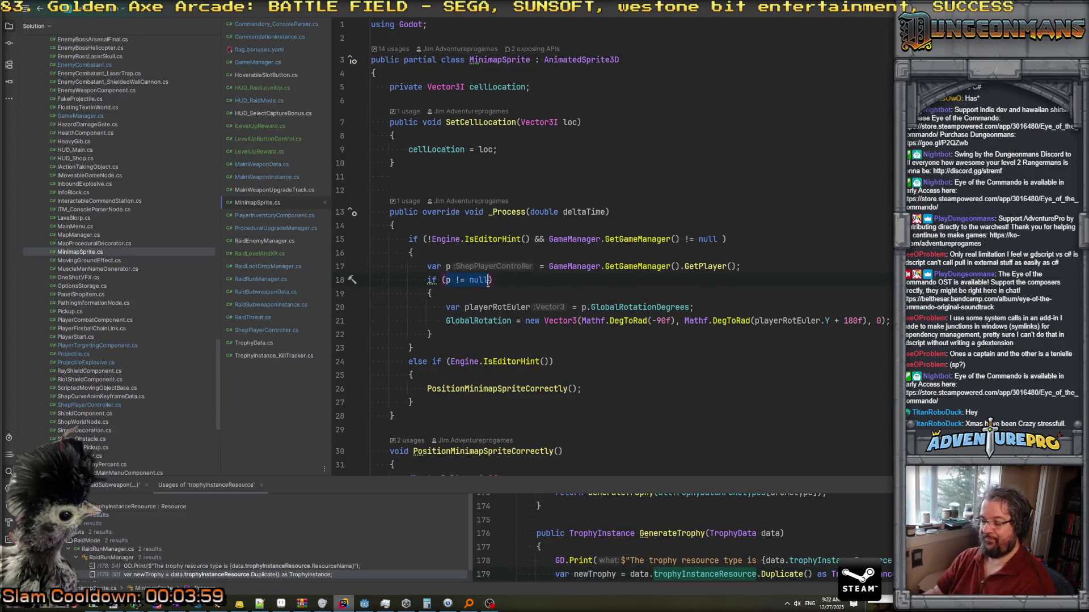
{"action": "type", "text": "IsIns"}
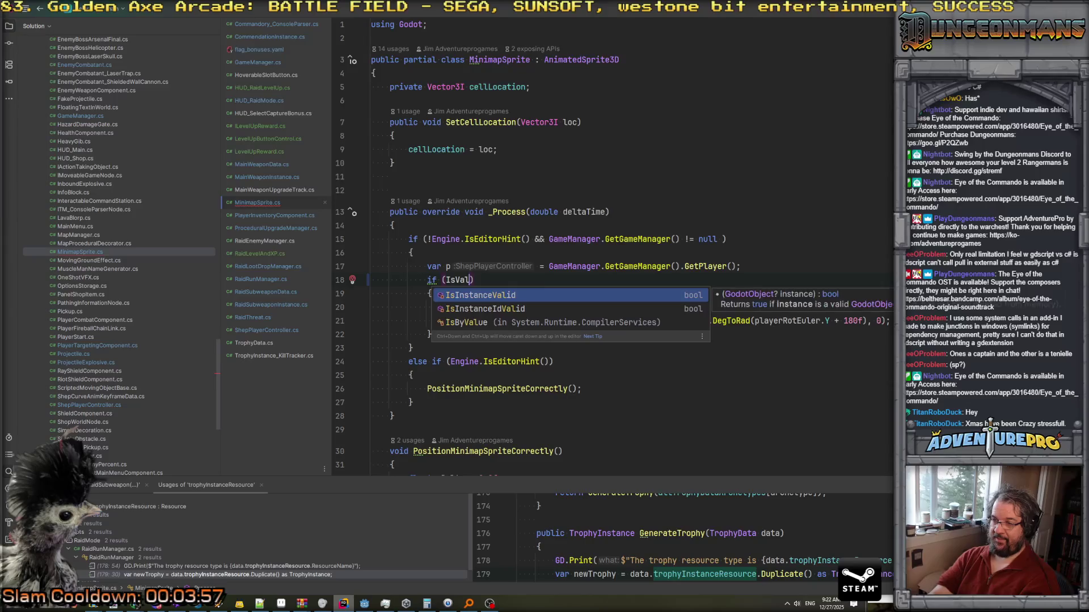
{"action": "key", "text": "Return"}
{"action": "type", "text": "p"}
Review the surrounding MinimapSprite._Process code around the new check.
{"action": "left_click", "coordinate": [528, 307]}
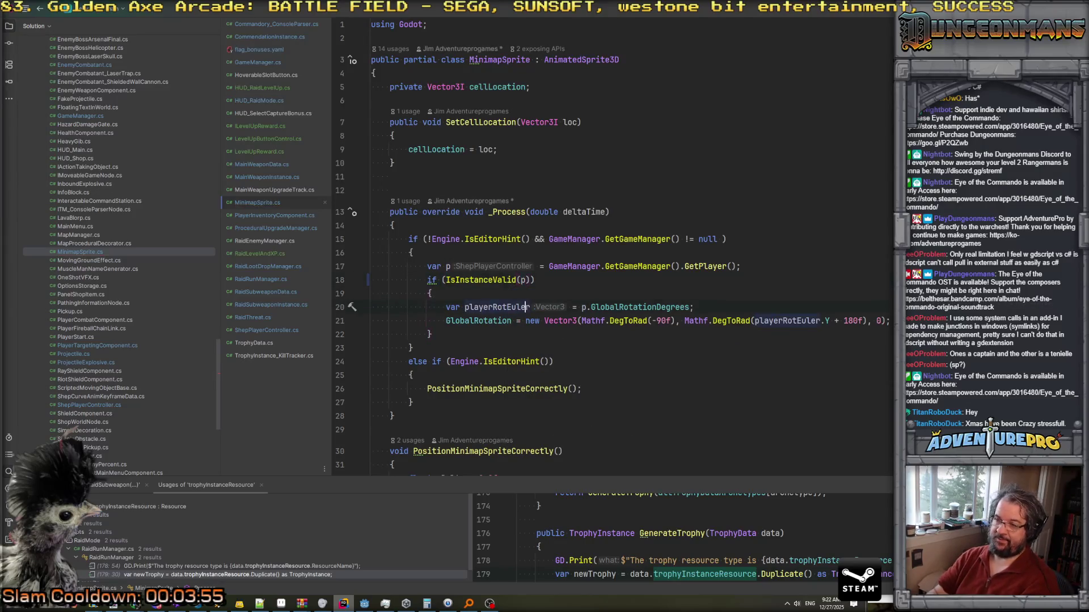
{"action": "key", "text": "Up"}
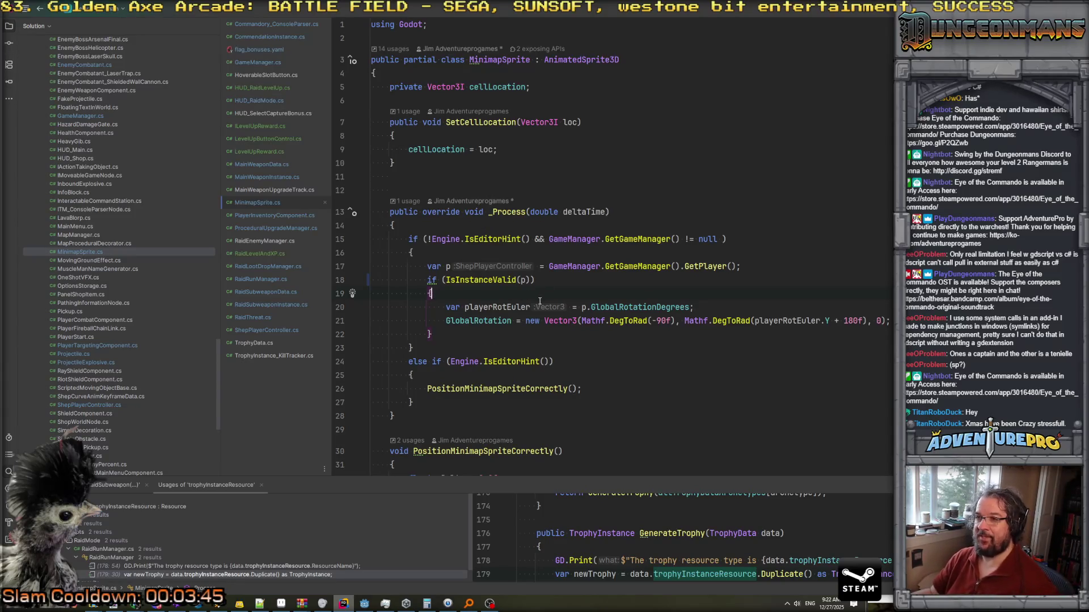
{"action": "scroll", "coordinate": [541, 298], "scroll_direction": "down", "scroll_amount": 6}
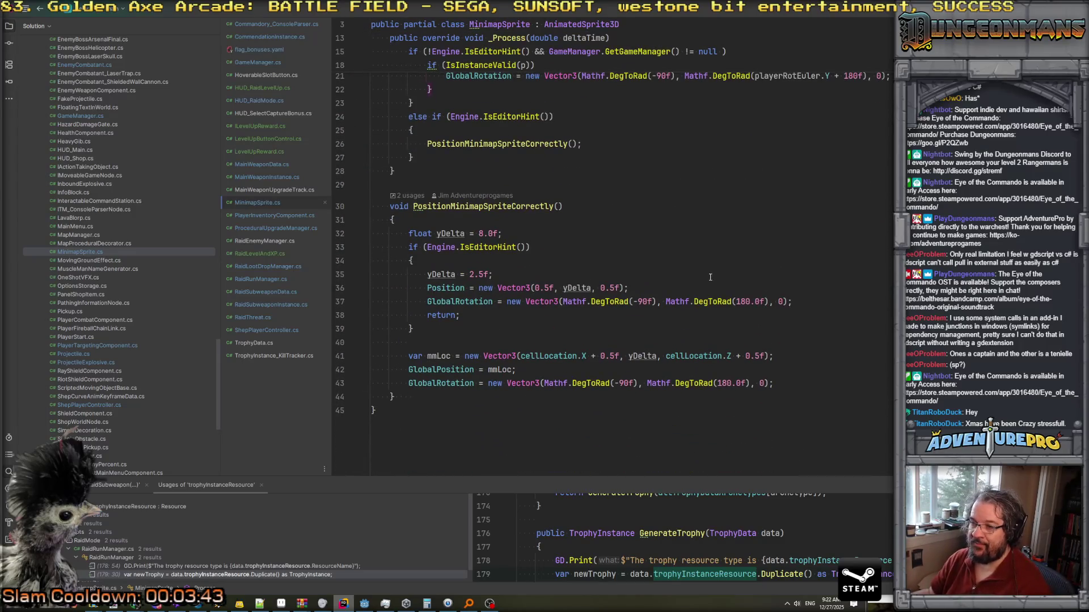
{"action": "scroll", "coordinate": [704, 278], "scroll_direction": "up", "scroll_amount": 6}
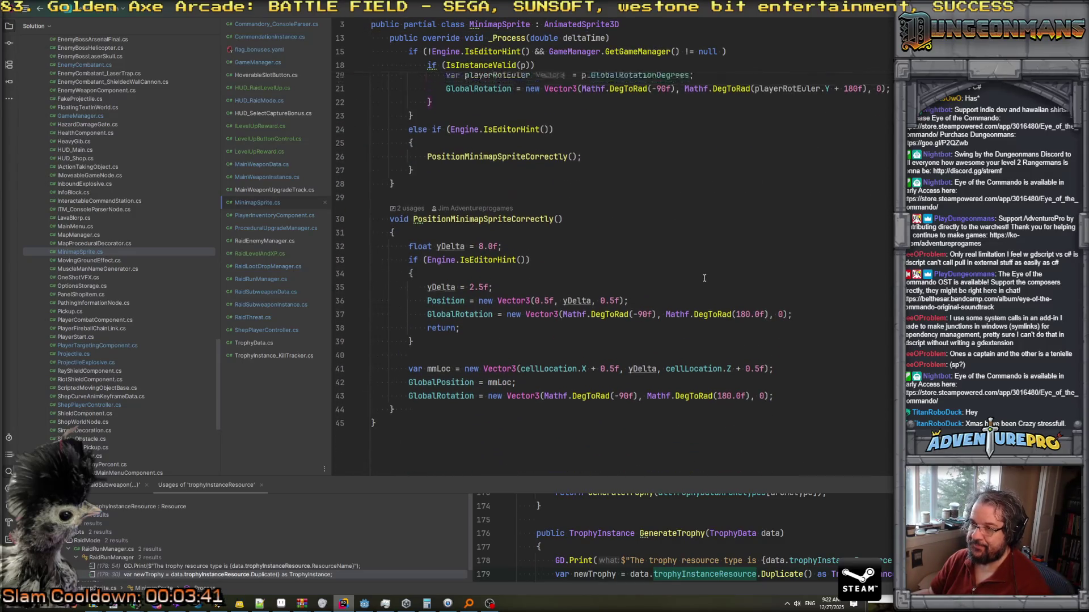
{"action": "left_click", "coordinate": [792, 194]}
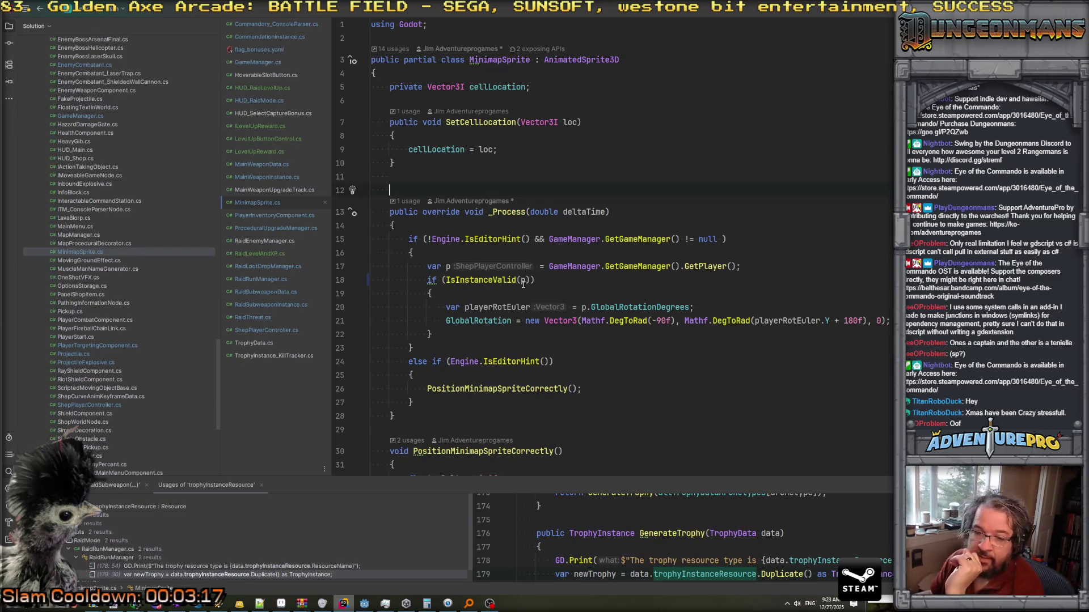
{"action": "scroll", "coordinate": [522, 284], "scroll_direction": "down", "scroll_amount": 5}
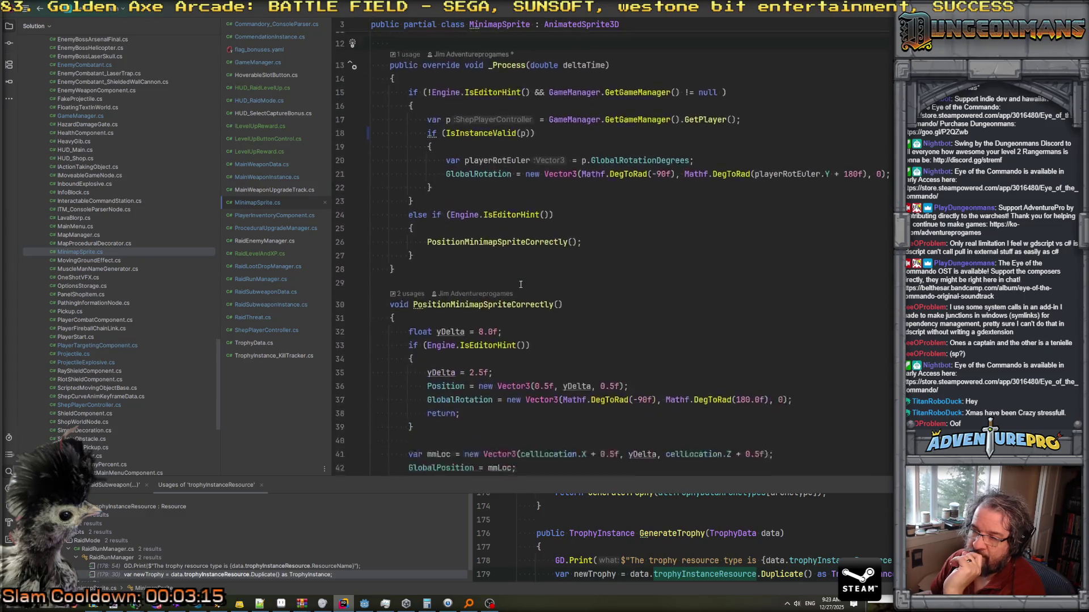
{"action": "scroll", "coordinate": [520, 284], "scroll_direction": "down", "scroll_amount": 4}
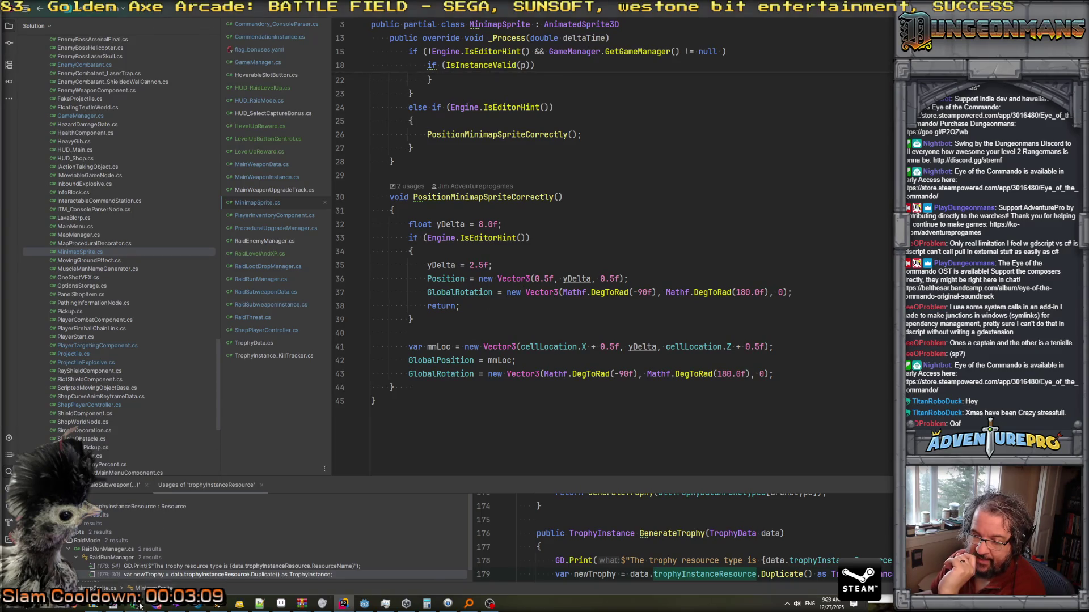
{"action": "mouse_move", "coordinate": [130, 606]}
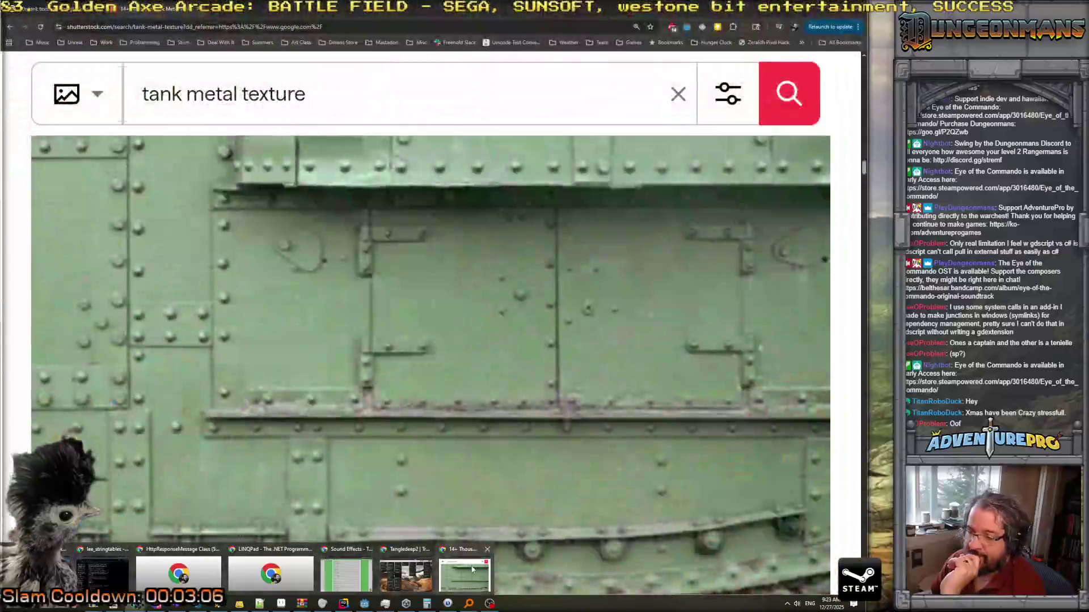
Return Chrome to the 80s tank texture results, then switch to the Trello board.
{"action": "left_click", "coordinate": [472, 569]}
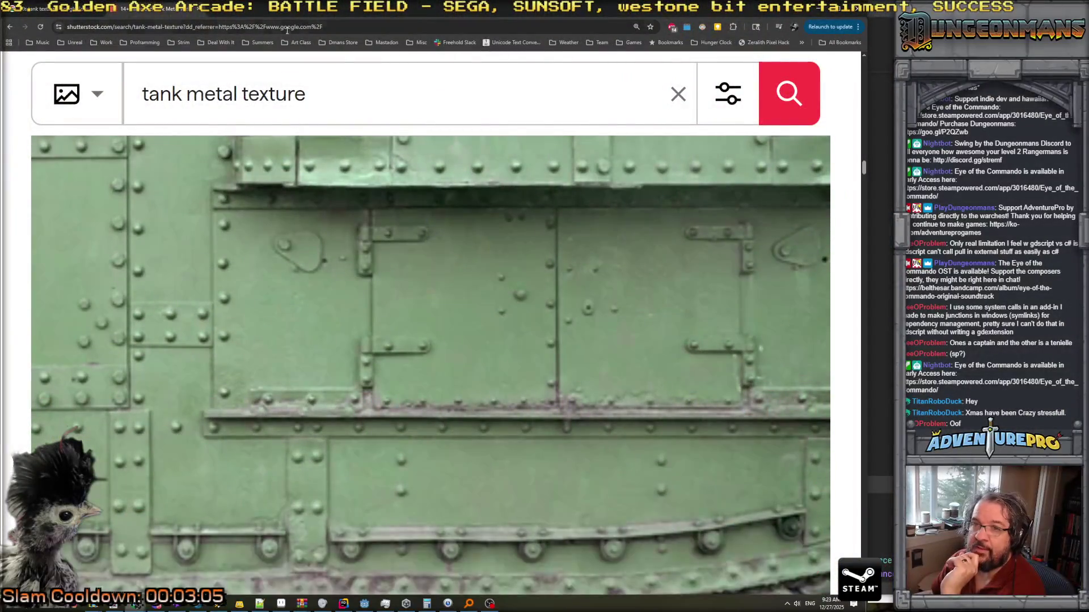
{"action": "key", "text": "alt+Left"}
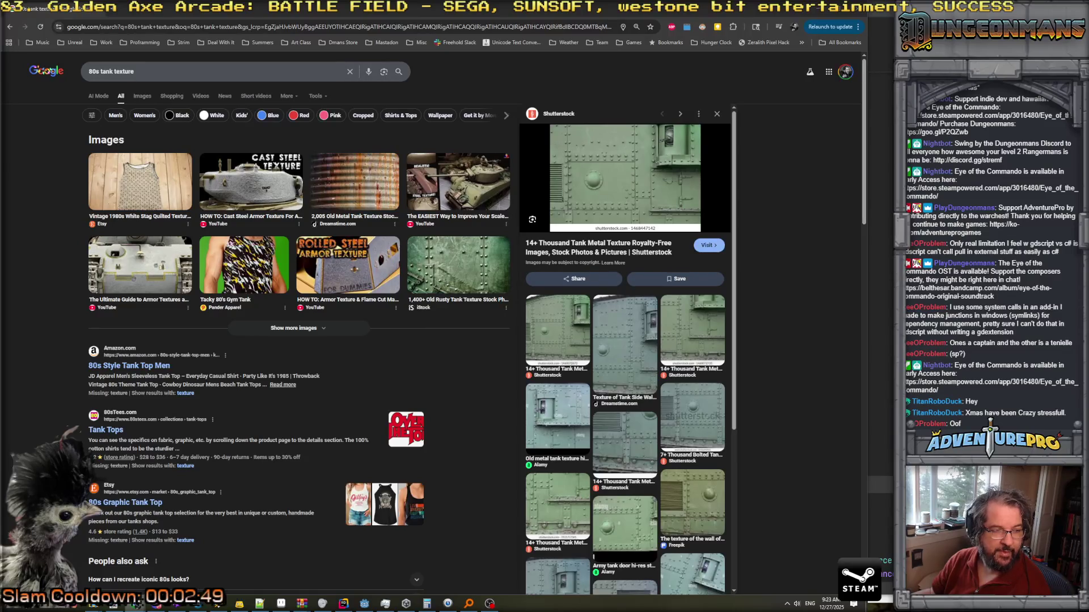
{"action": "key", "text": "alt+Tab"}
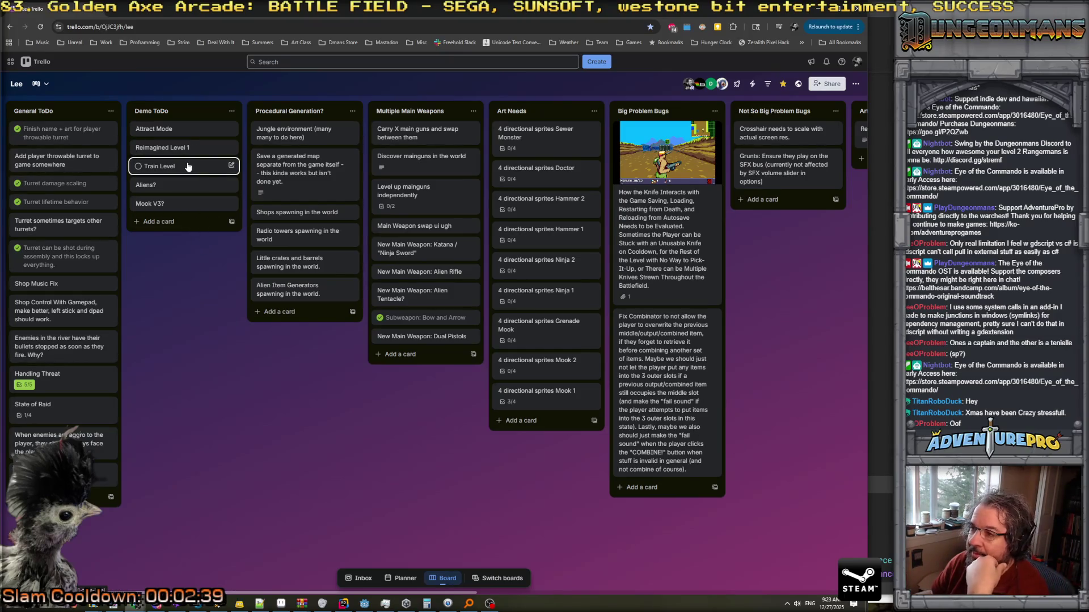
Archive the Train Level card.
{"action": "left_click", "coordinate": [213, 172]}
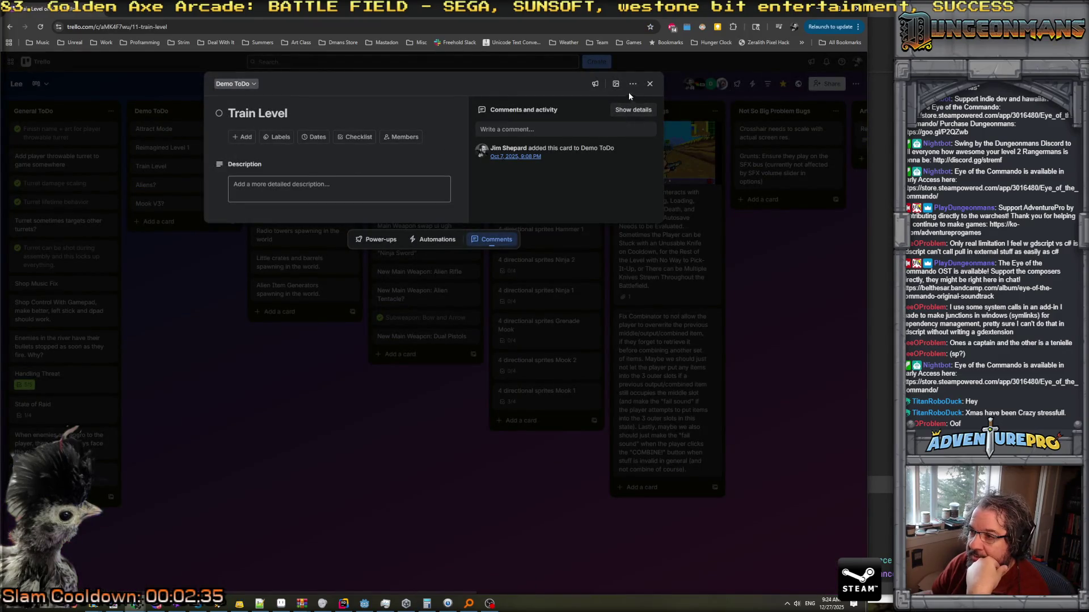
{"action": "left_click", "coordinate": [634, 87]}
{"action": "left_click", "coordinate": [659, 209]}
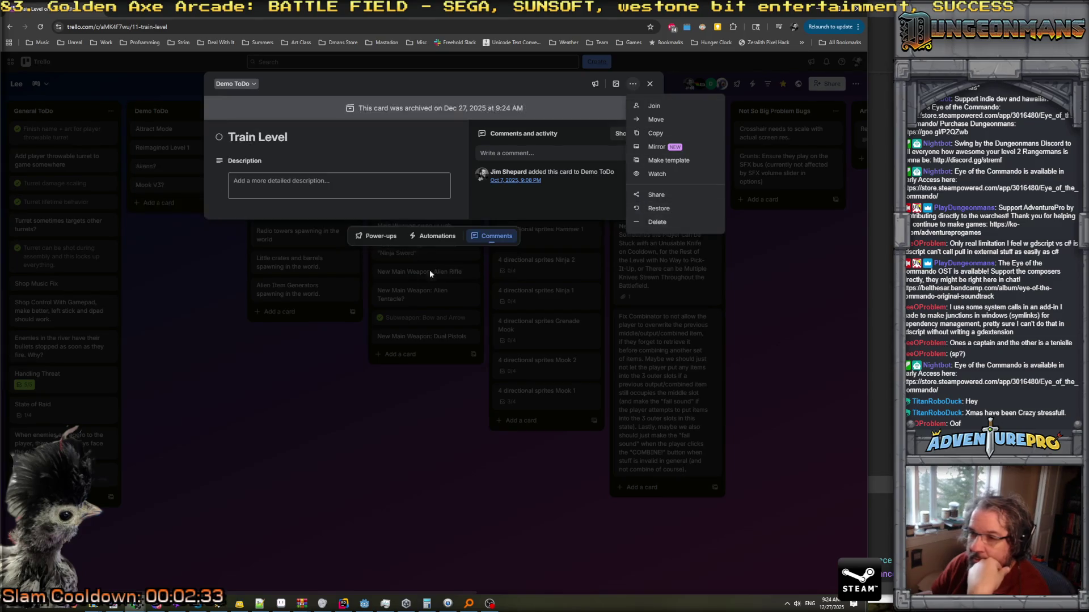
{"action": "left_click", "coordinate": [280, 339]}
{"action": "left_click", "coordinate": [656, 87]}
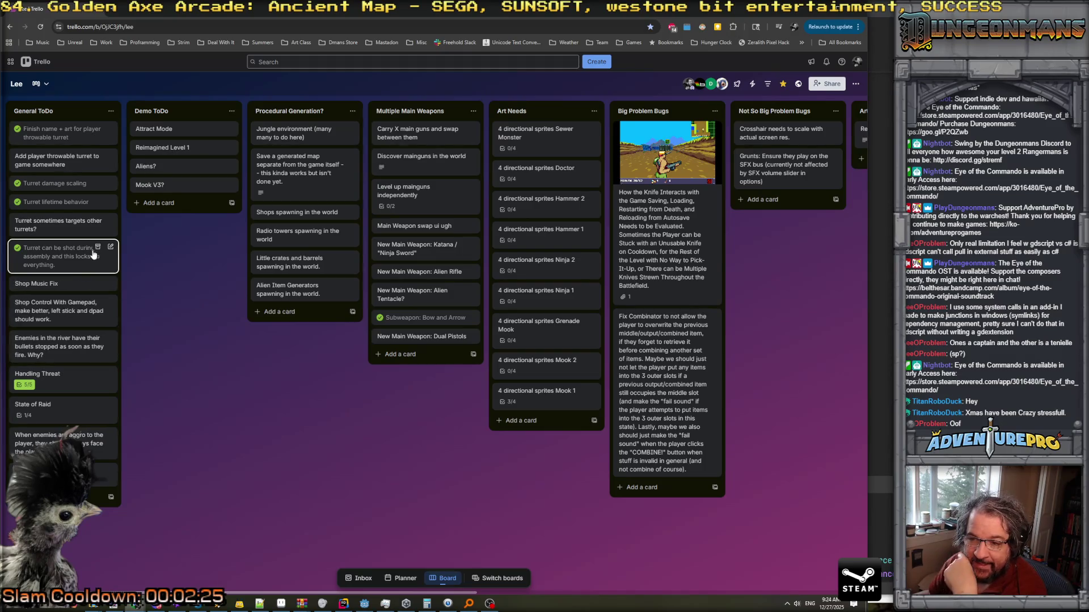
Add 'Subweapon Ammo more plentiful for raid mode' and a different-enemies-as-threat-rises card to Demo ToDo.
{"action": "left_click", "coordinate": [154, 202]}
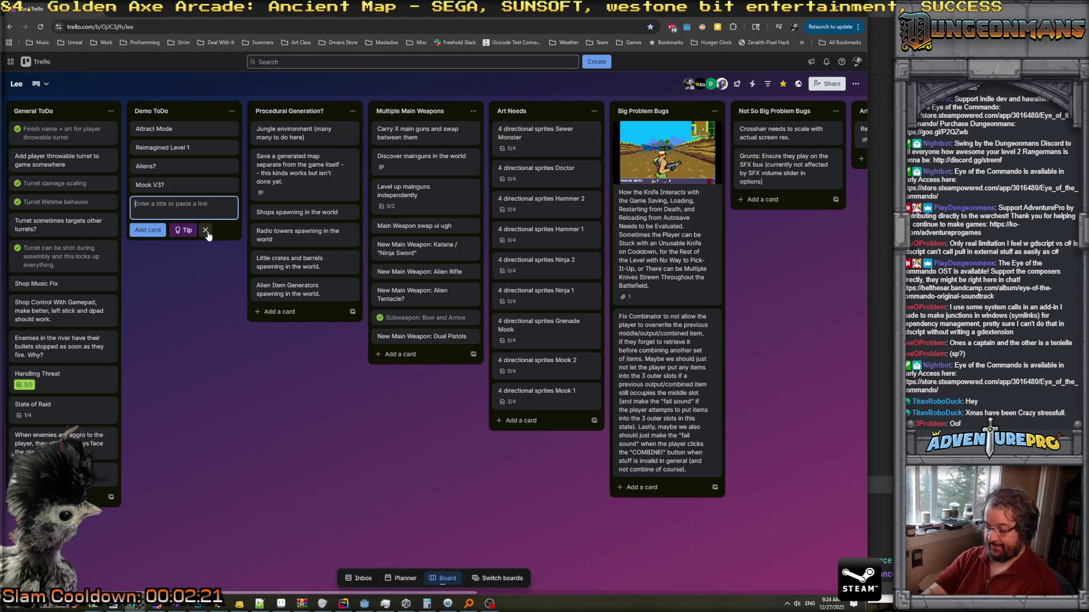
{"action": "type", "text": "Subweap"}
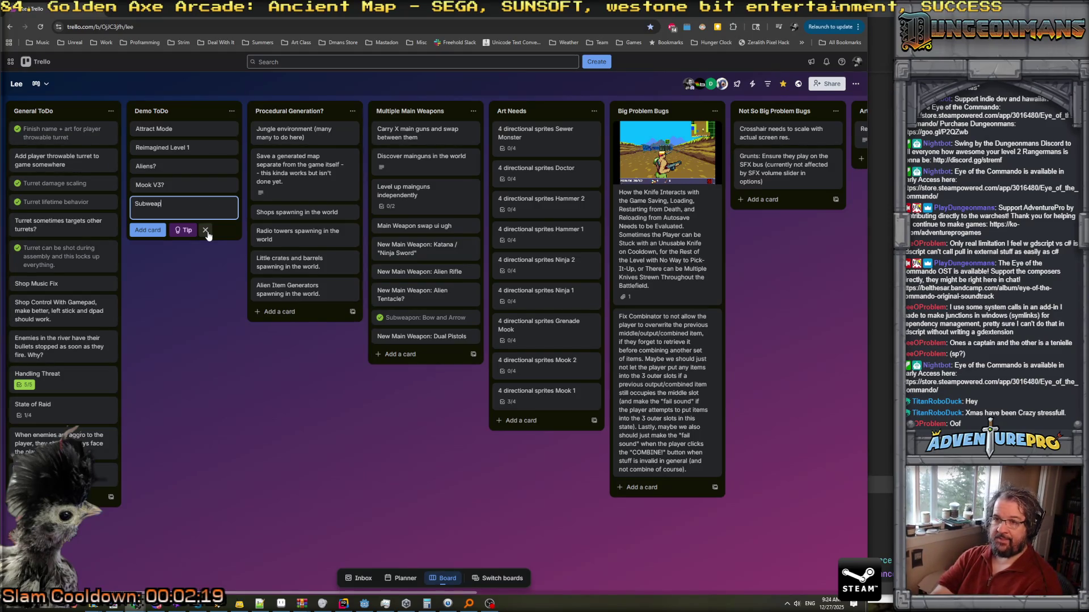
{"action": "type", "text": "on Ammo more plentiful for raid mode"}
{"action": "key", "text": "Return"}
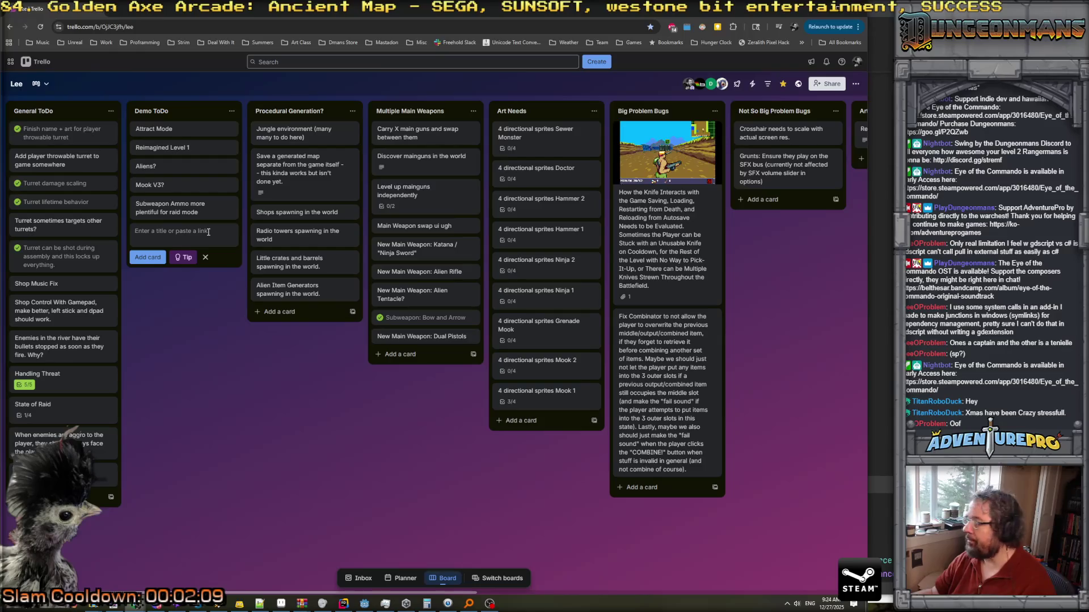
{"action": "type", "text": "Mo"}
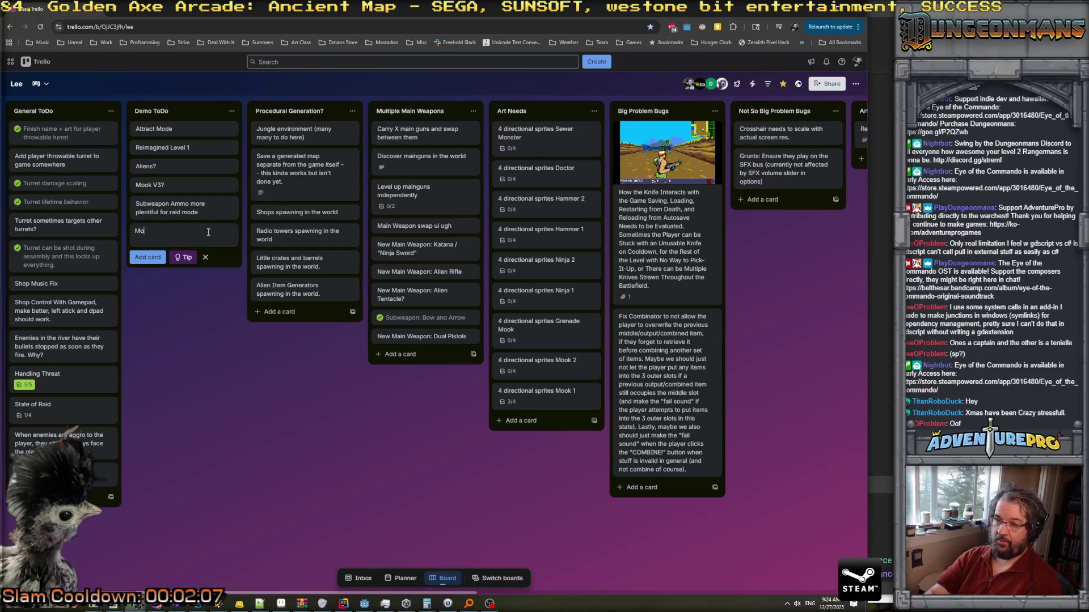
{"action": "key", "text": "BackSpace"}
{"action": "key", "text": "BackSpace"}
{"action": "type", "text": "Diffe"}
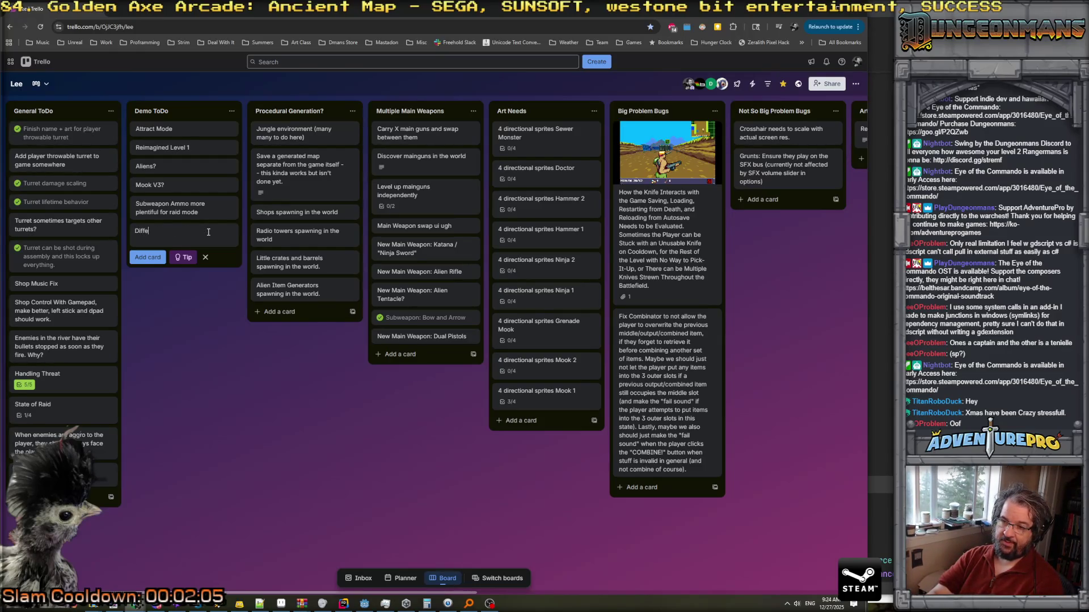
{"action": "type", "text": "rent enemies t"}
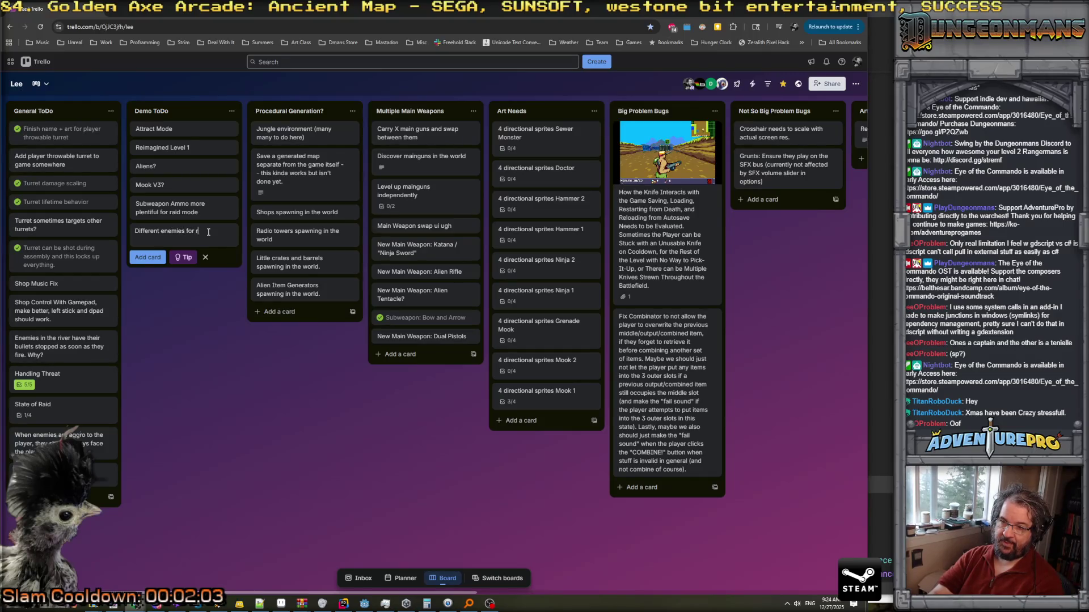
{"action": "key", "text": "BackSpace"}
{"action": "key", "text": "BackSpace"}
{"action": "type", "text": "od"}
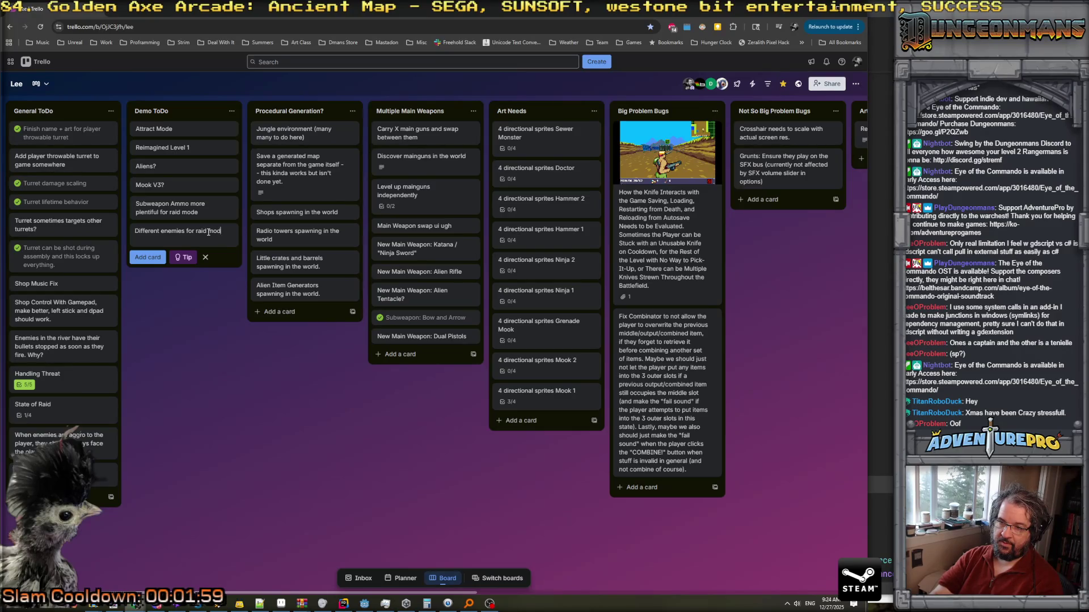
{"action": "type", "text": "nee"}
{"action": "type", "text": "pawn in ra"}
{"action": "type", "text": "thre"}
{"action": "type", "text": "es up."}
{"action": "key", "text": "Return"}
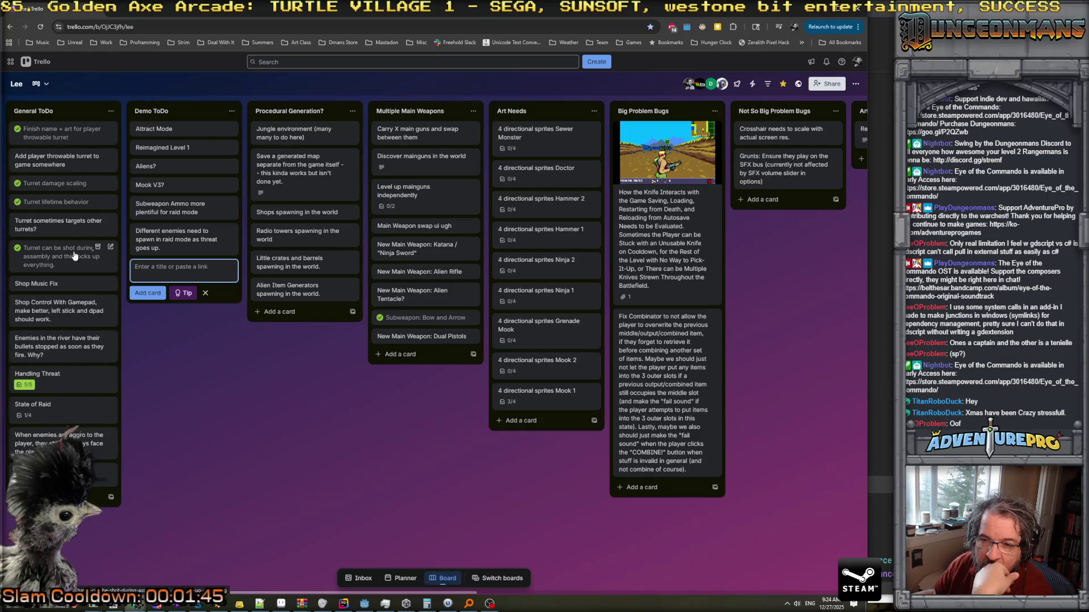
{"action": "left_click", "coordinate": [70, 384]}
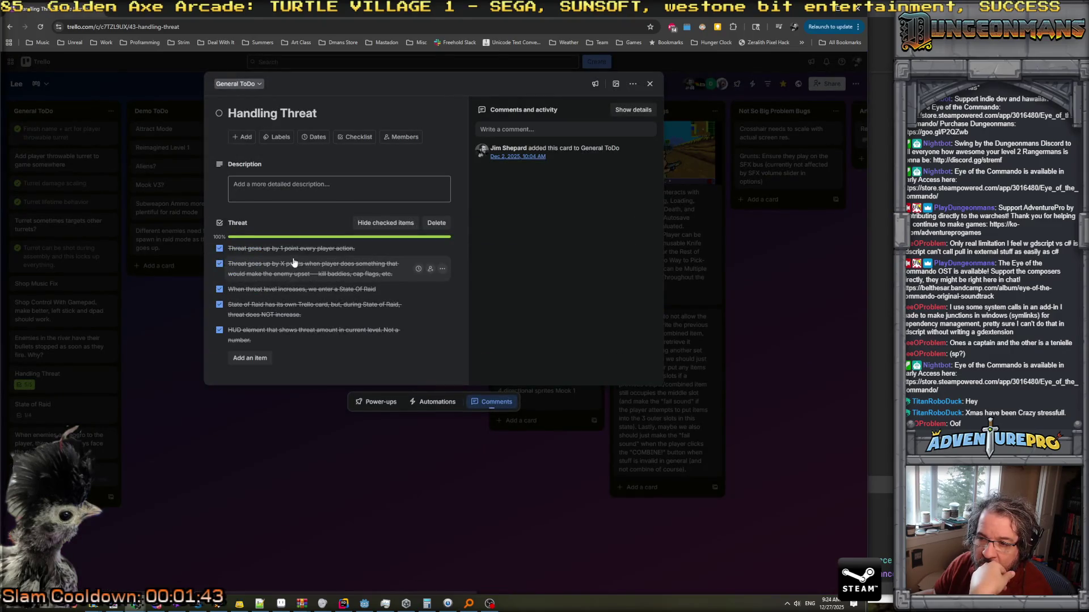
Mark the Handling Threat card complete and check the enemies-face-the-player card.
{"action": "left_click", "coordinate": [219, 114]}
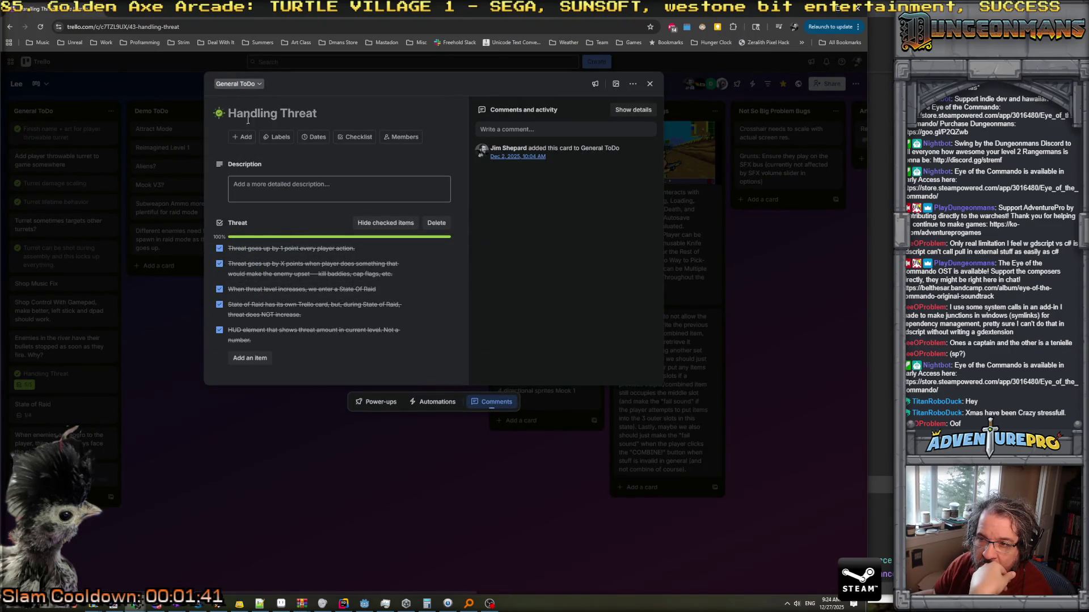
{"action": "left_click", "coordinate": [650, 83]}
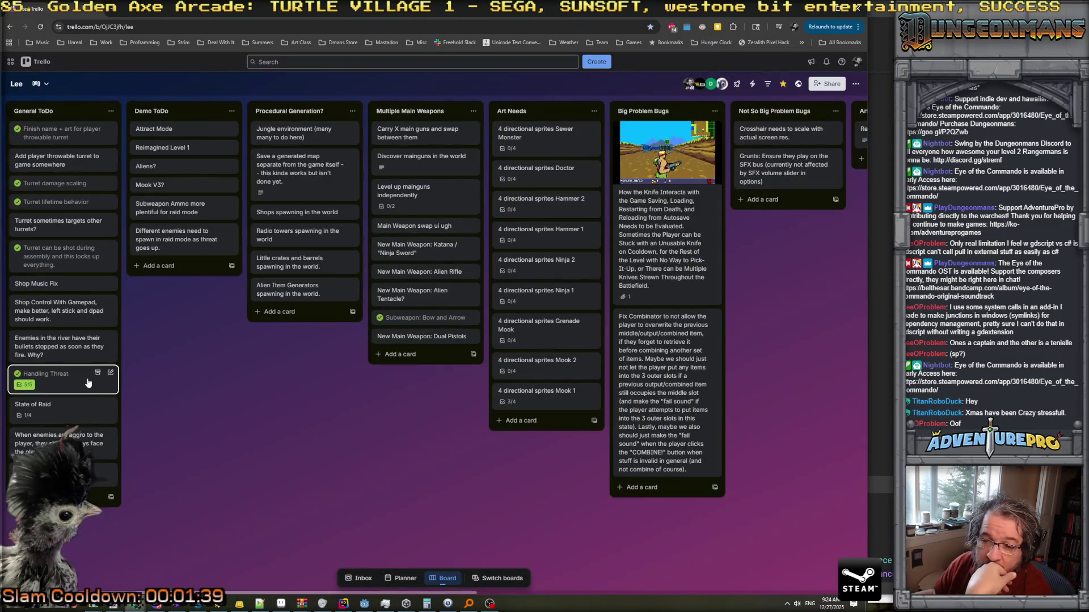
{"action": "left_click", "coordinate": [88, 443]}
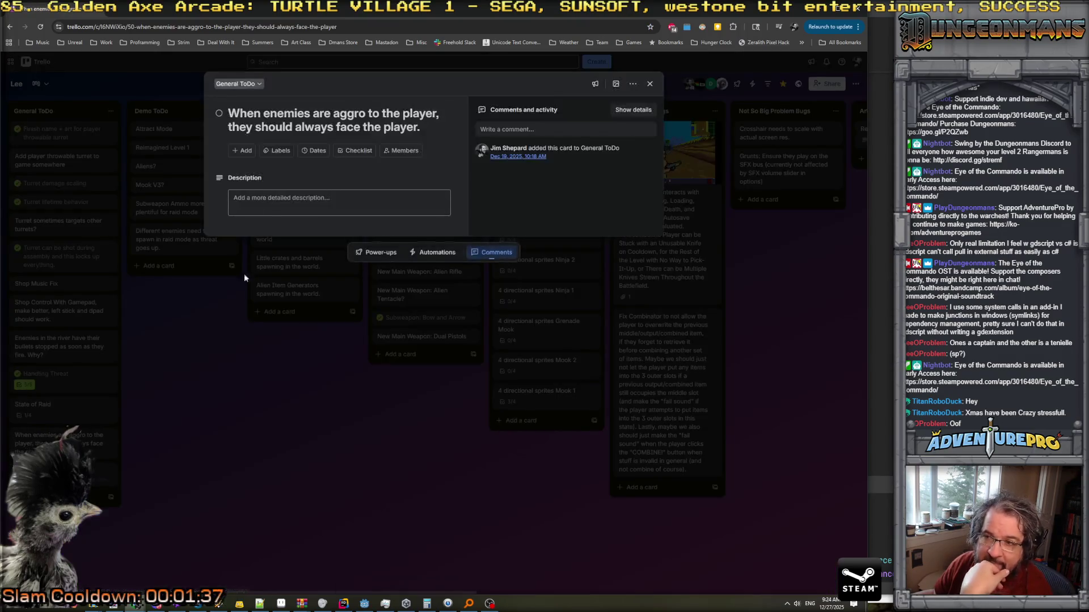
{"action": "left_click", "coordinate": [649, 83]}
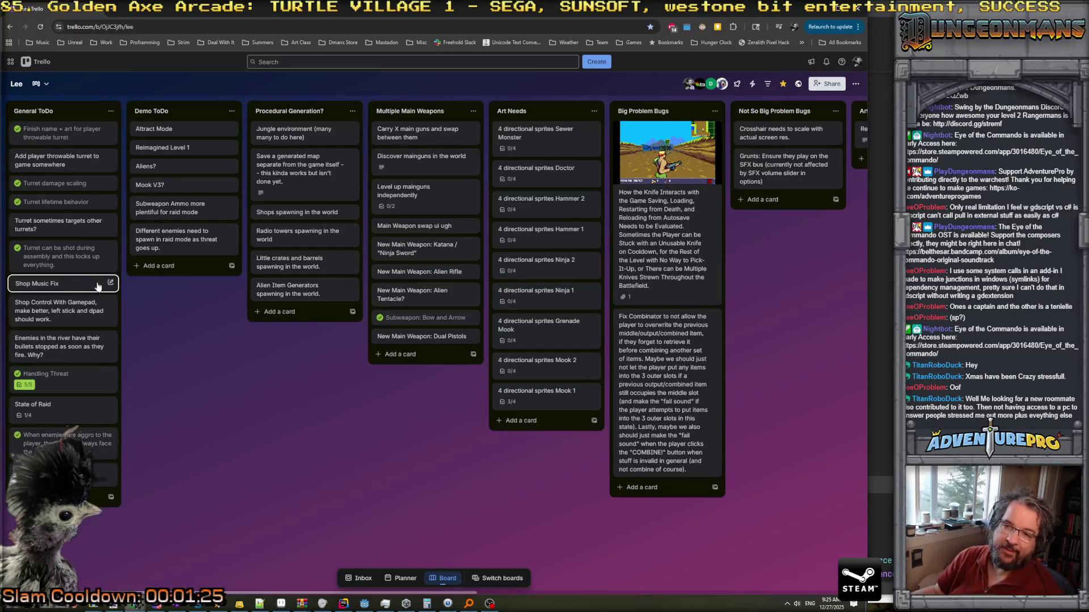
Retitle the turret card to 'Add player throwable turret to dungeon game somewhere'.
{"action": "left_click", "coordinate": [57, 161]}
{"action": "left_click", "coordinate": [389, 113]}
{"action": "type", "text": "dungeon"}
{"action": "key", "text": "Return"}
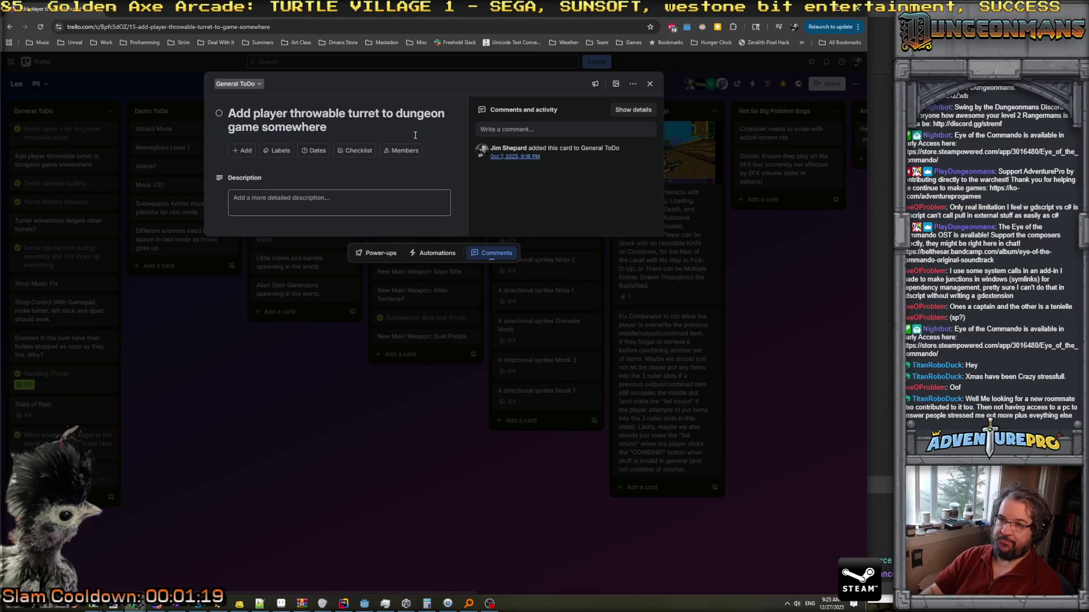
{"action": "left_click", "coordinate": [666, 87]}
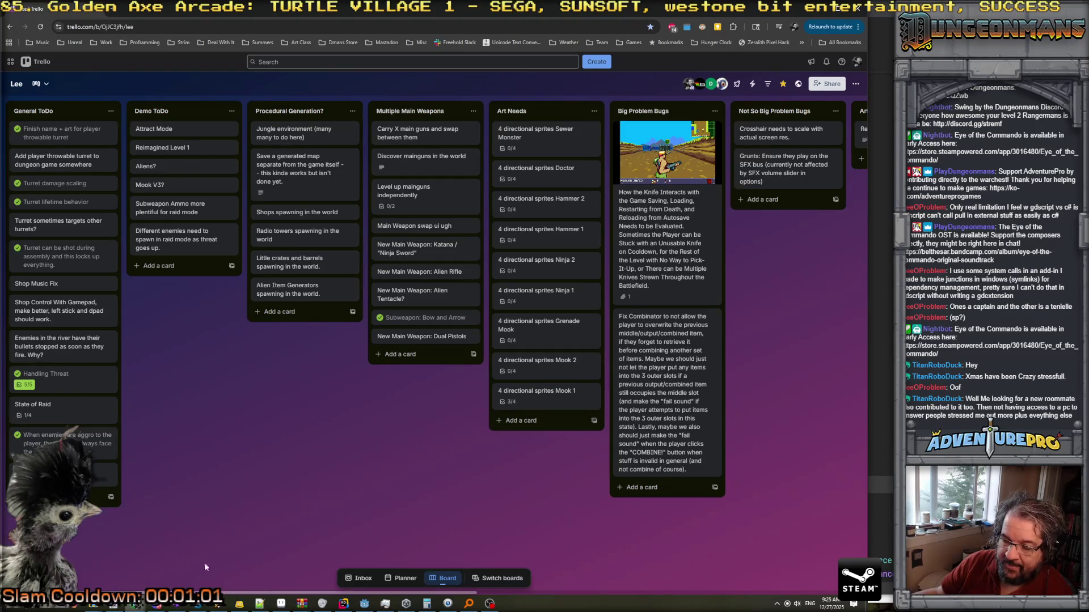
{"action": "left_click", "coordinate": [281, 603]}
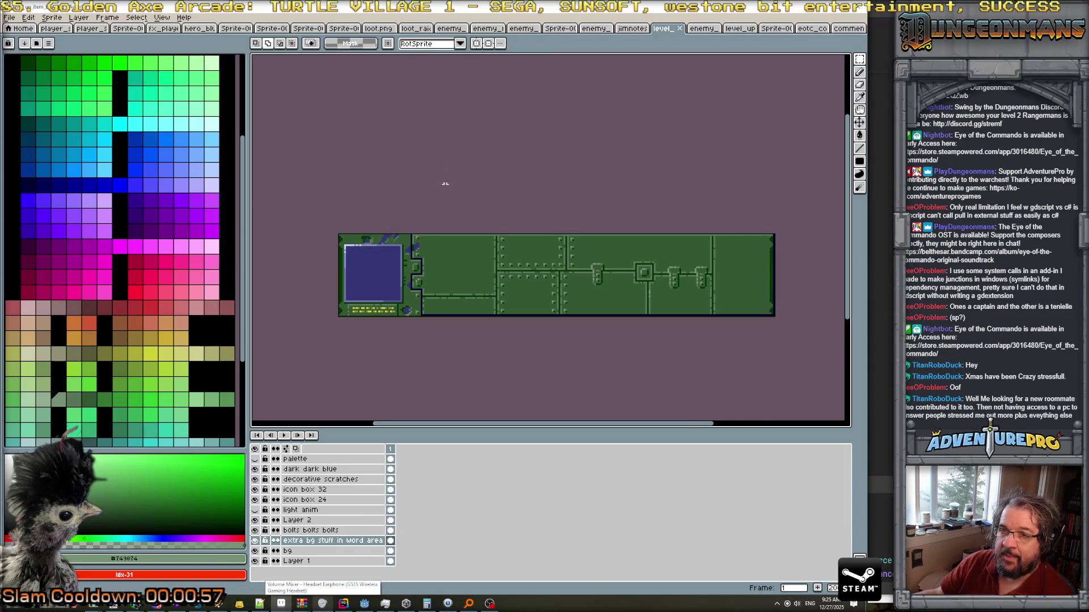
Save the item box as PNG, then save level_up_item_box.ase to the eotc scratch folder.
{"action": "key", "text": "ctrl+s"}
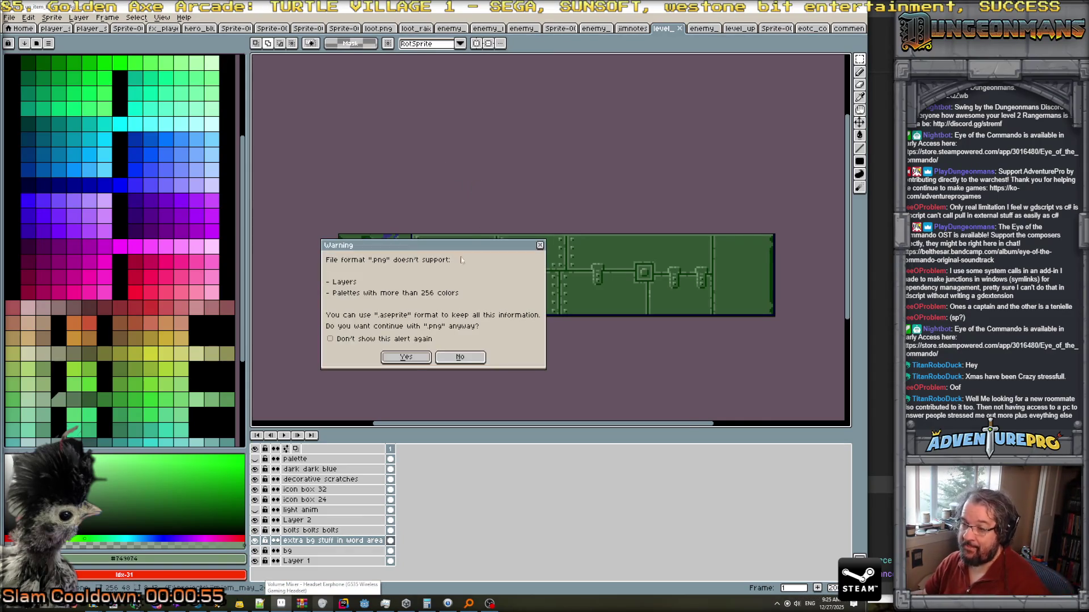
{"action": "left_click", "coordinate": [404, 359]}
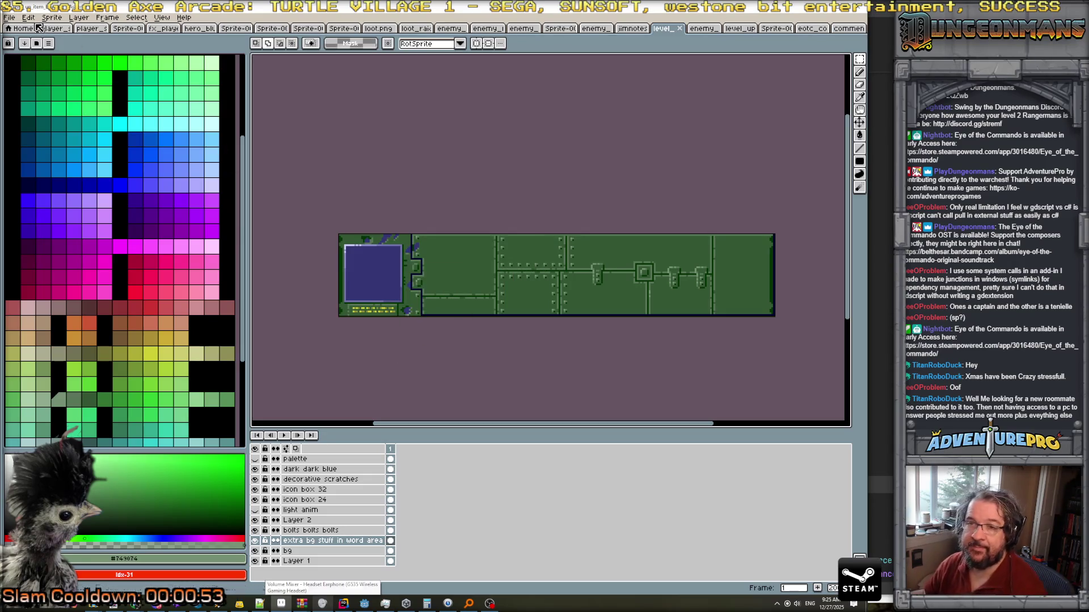
{"action": "left_click", "coordinate": [9, 17]}
{"action": "left_click", "coordinate": [56, 74]}
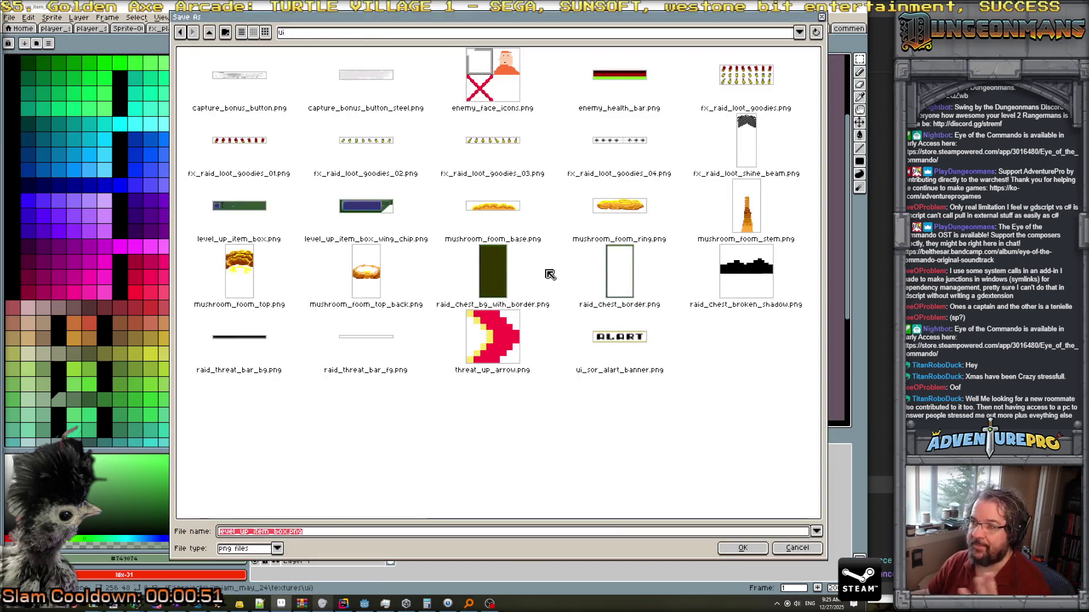
{"action": "left_click", "coordinate": [394, 33]}
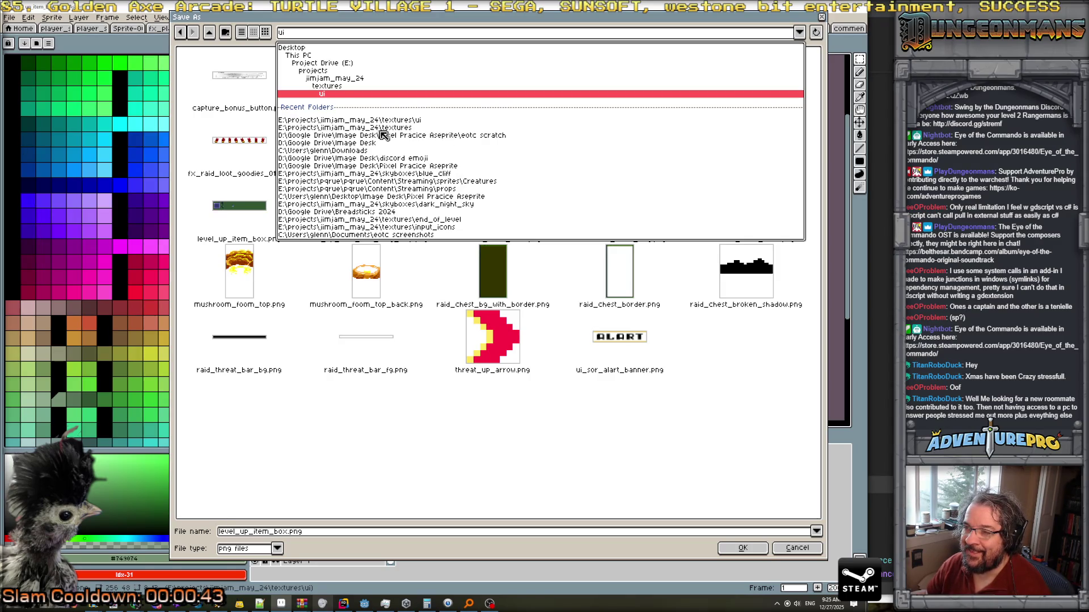
{"action": "left_click", "coordinate": [391, 136]}
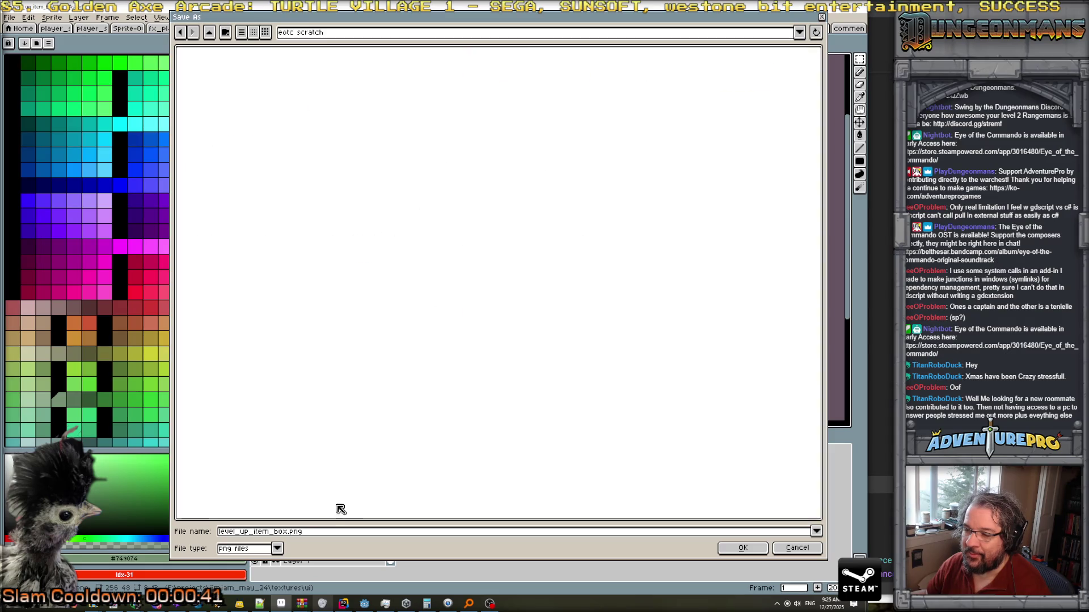
{"action": "left_click", "coordinate": [276, 548]}
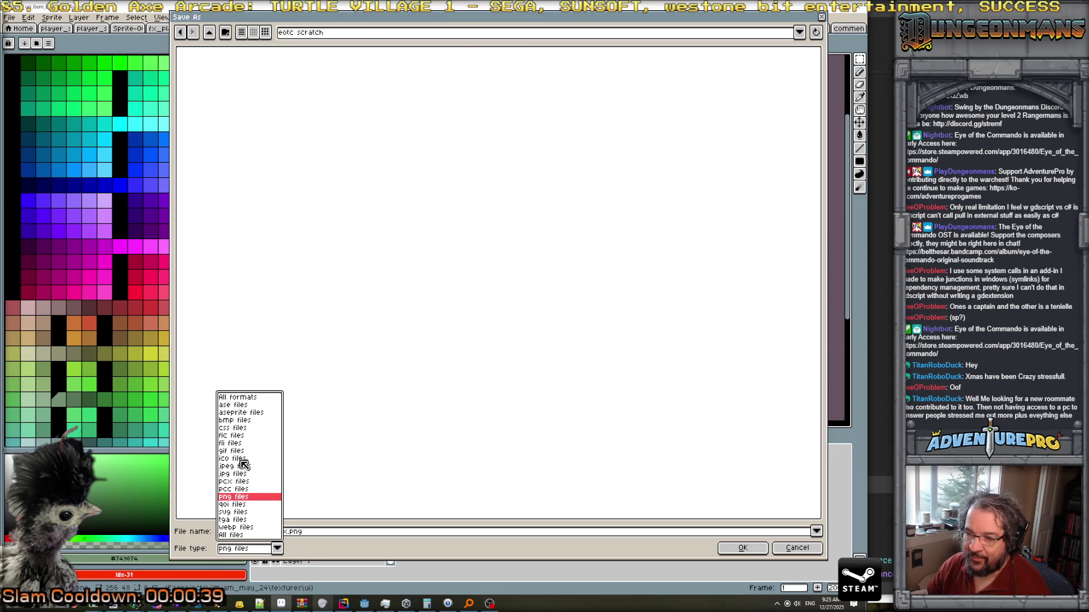
{"action": "left_click", "coordinate": [237, 397]}
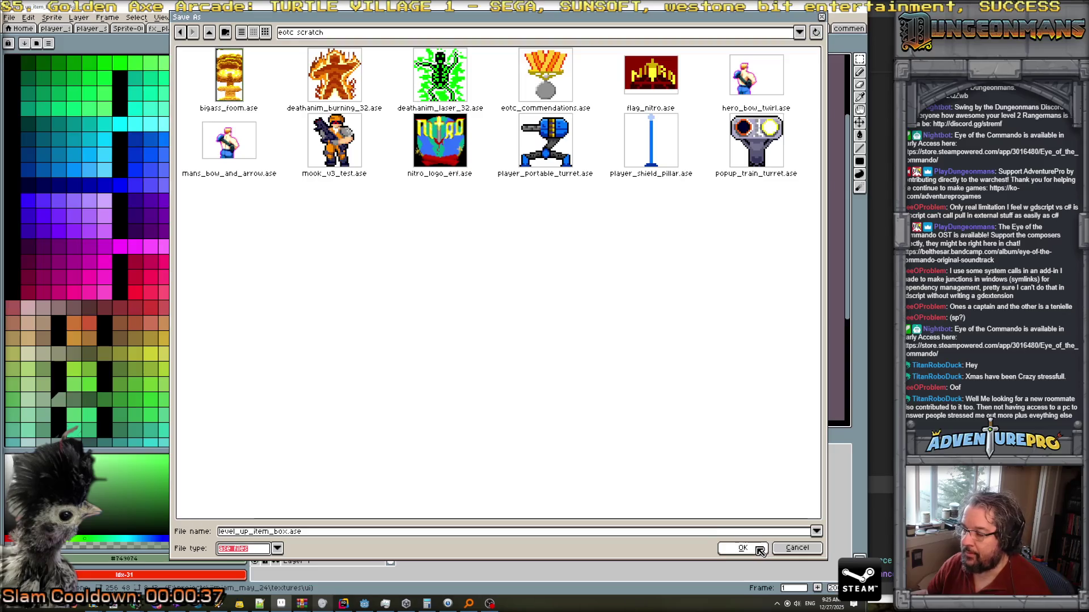
{"action": "left_click", "coordinate": [758, 550]}
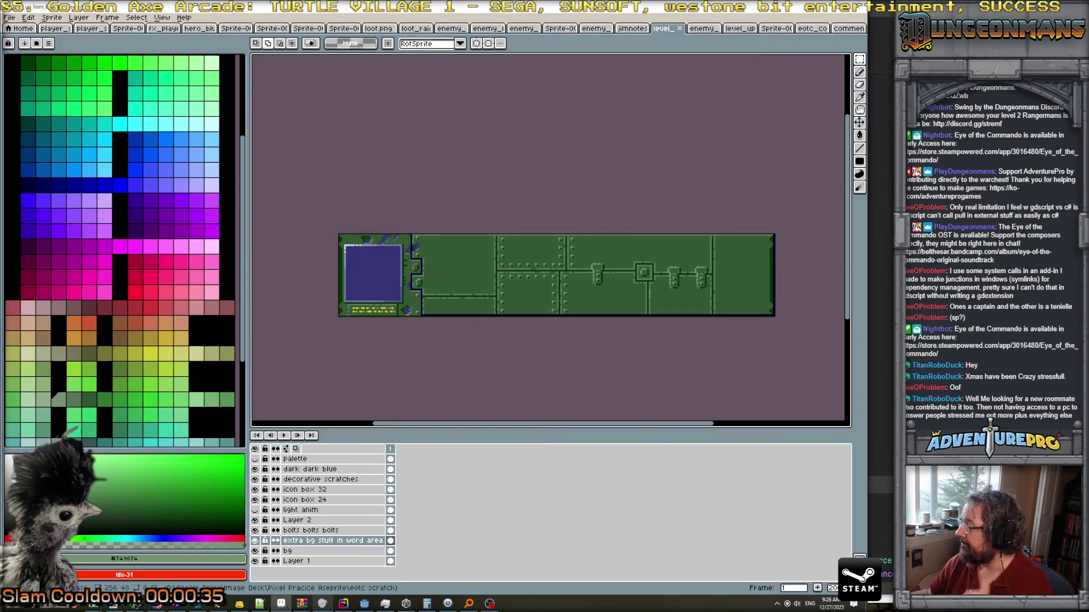
View the downloaded enemy_mook01_v3 sprite with its Right (Knee) and Left (Knee) layers.
{"action": "left_click", "coordinate": [703, 29]}
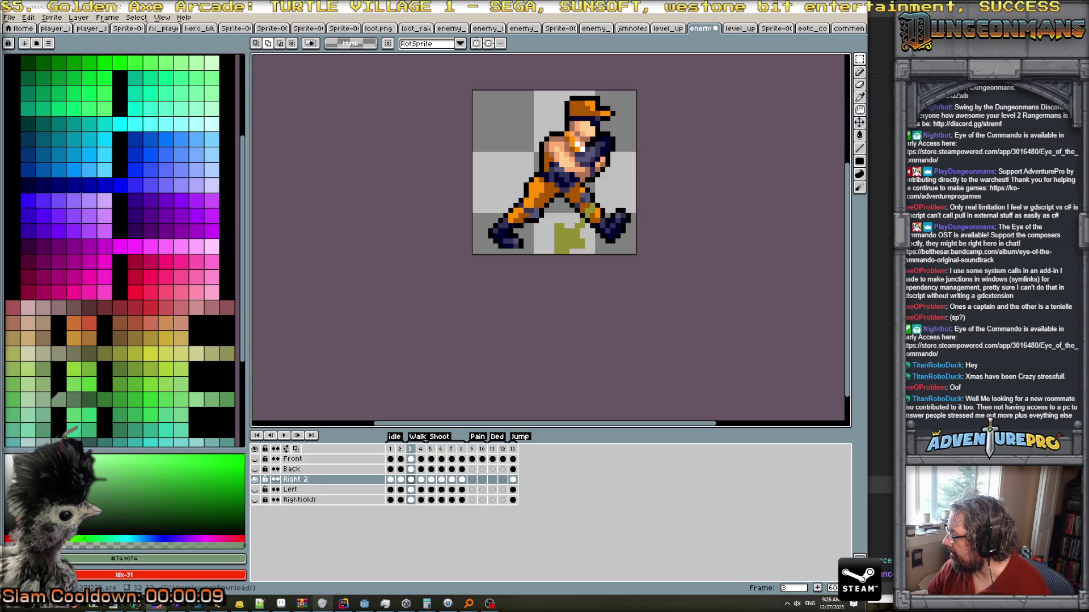
{"action": "key", "text": "alt+Tab"}
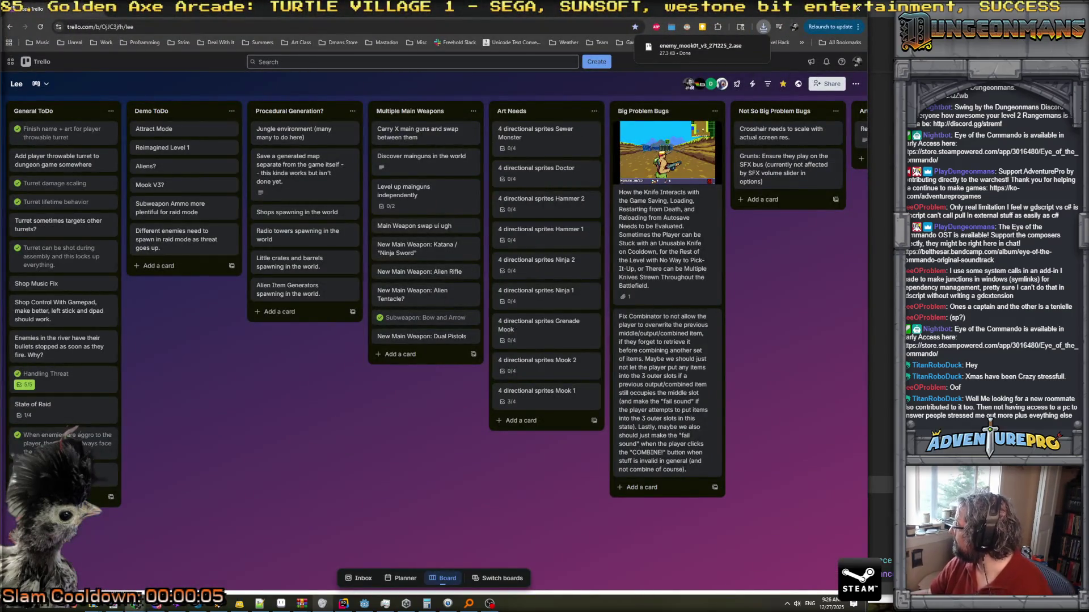
{"action": "key", "text": "alt+Tab"}
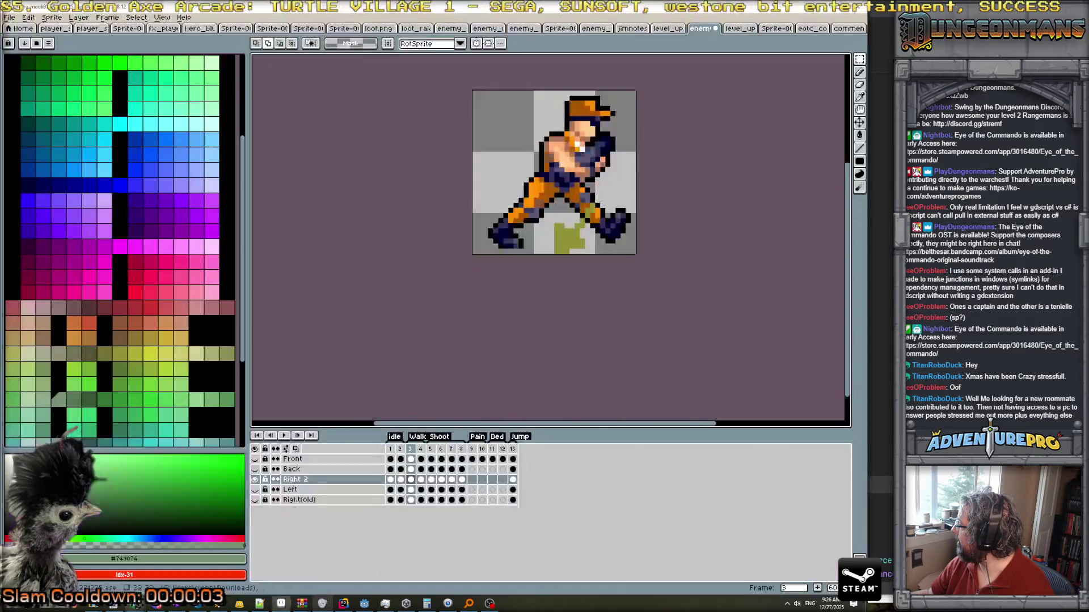
{"action": "left_click", "coordinate": [410, 449]}
{"action": "left_click", "coordinate": [421, 449]}
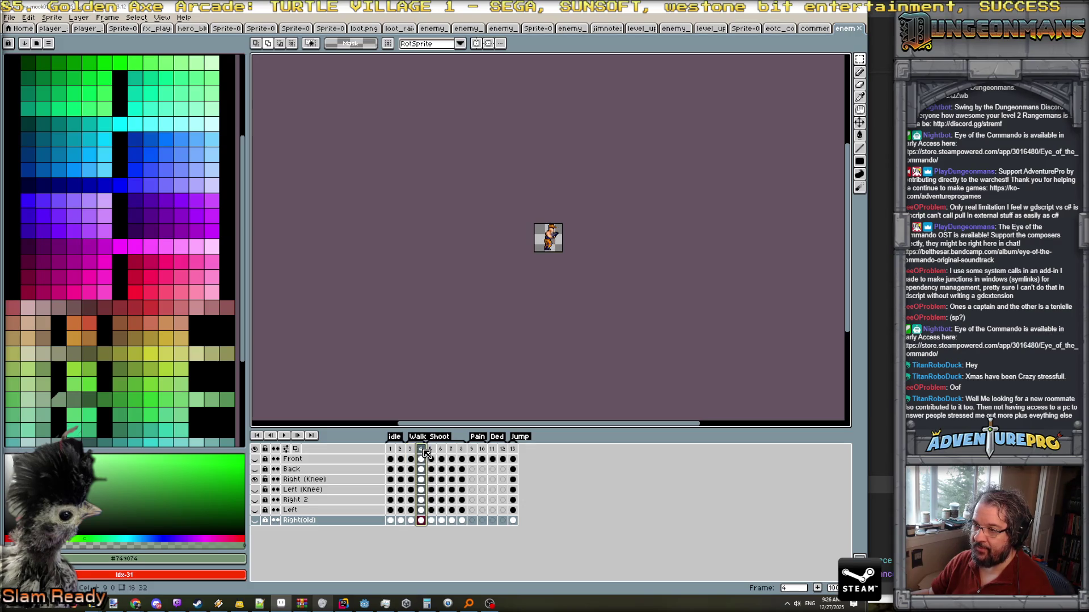
{"action": "left_click", "coordinate": [411, 450]}
{"action": "left_click", "coordinate": [419, 449]}
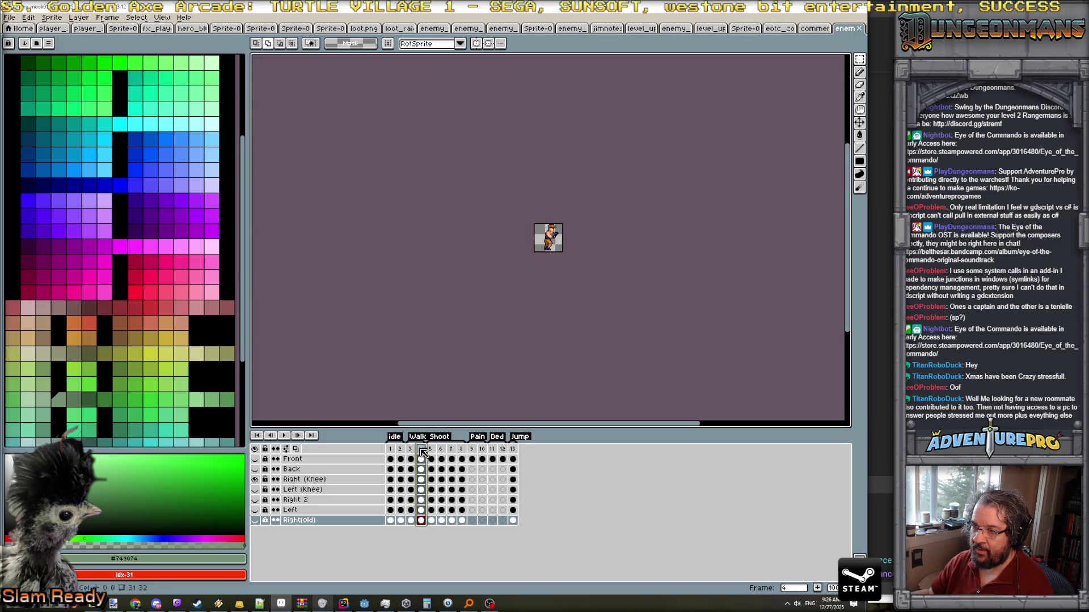
{"action": "left_click", "coordinate": [283, 436]}
{"action": "scroll", "coordinate": [614, 273], "scroll_direction": "up", "scroll_amount": 3}
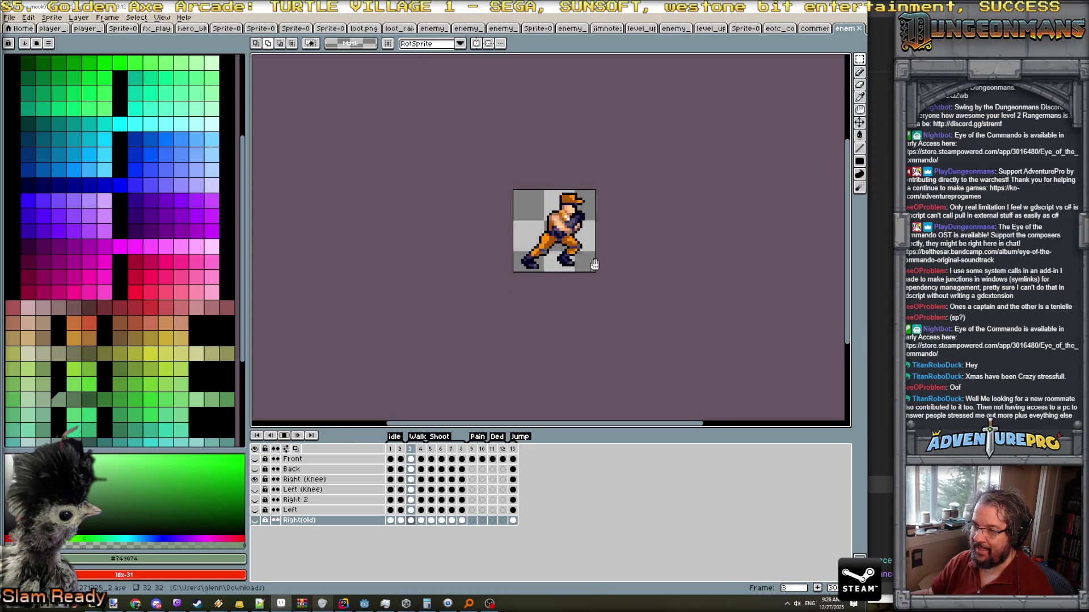
{"action": "left_click_drag", "start_coordinate": [630, 278], "coordinate": [553, 286]}
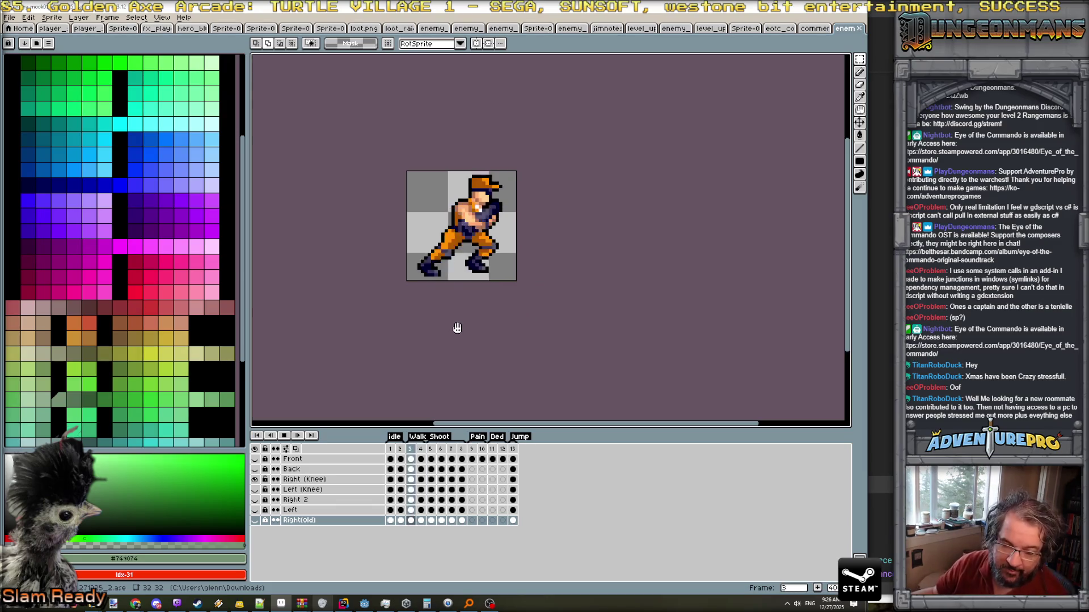
{"action": "scroll", "coordinate": [483, 290], "scroll_direction": "down", "scroll_amount": 2}
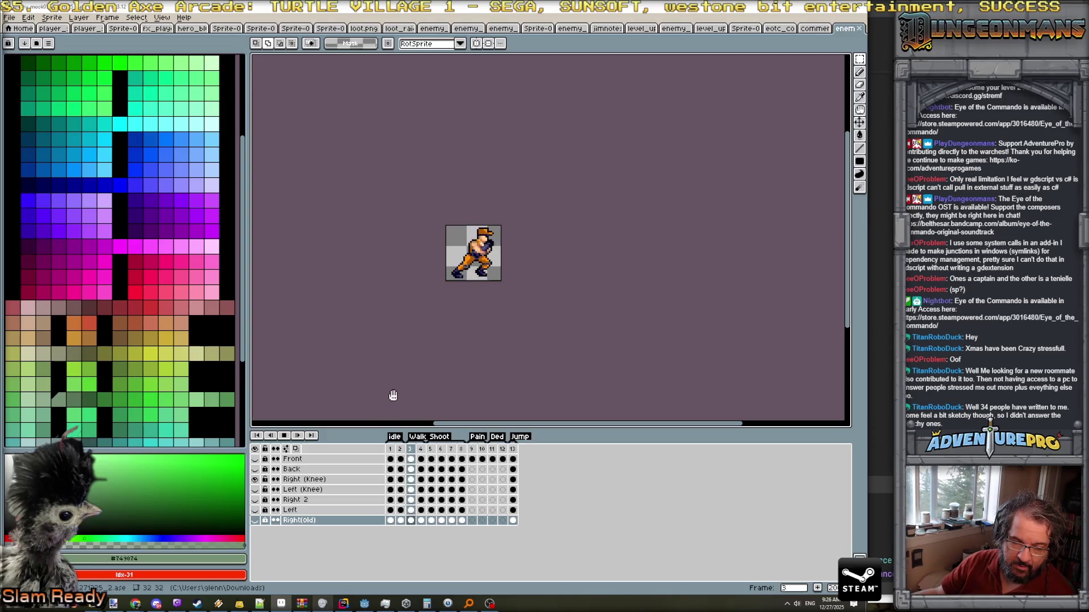
{"action": "key", "text": "Return"}
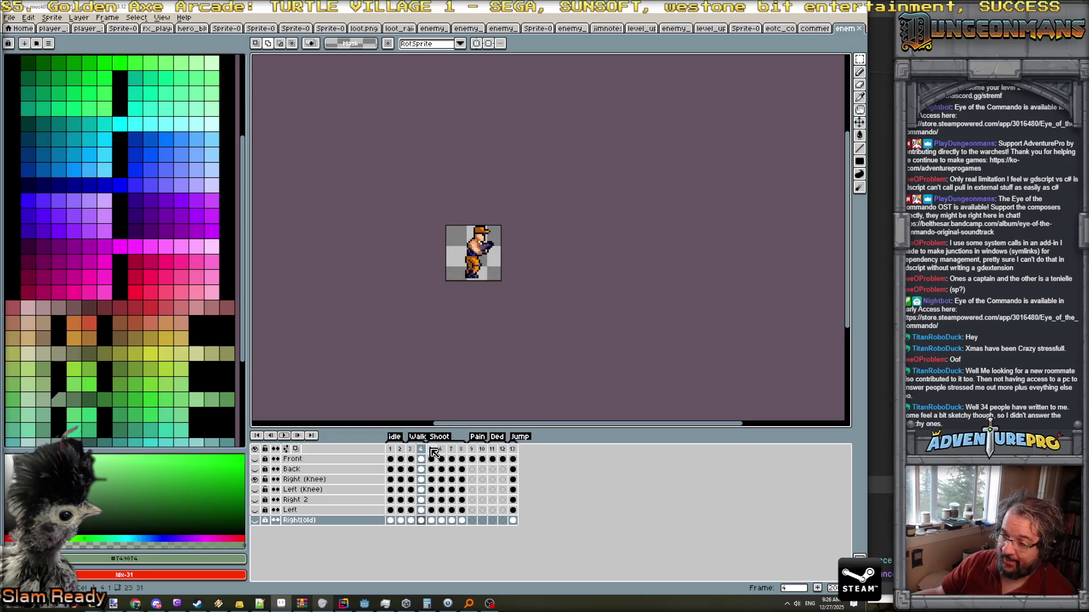
{"action": "left_click", "coordinate": [433, 449]}
{"action": "left_click", "coordinate": [284, 435]}
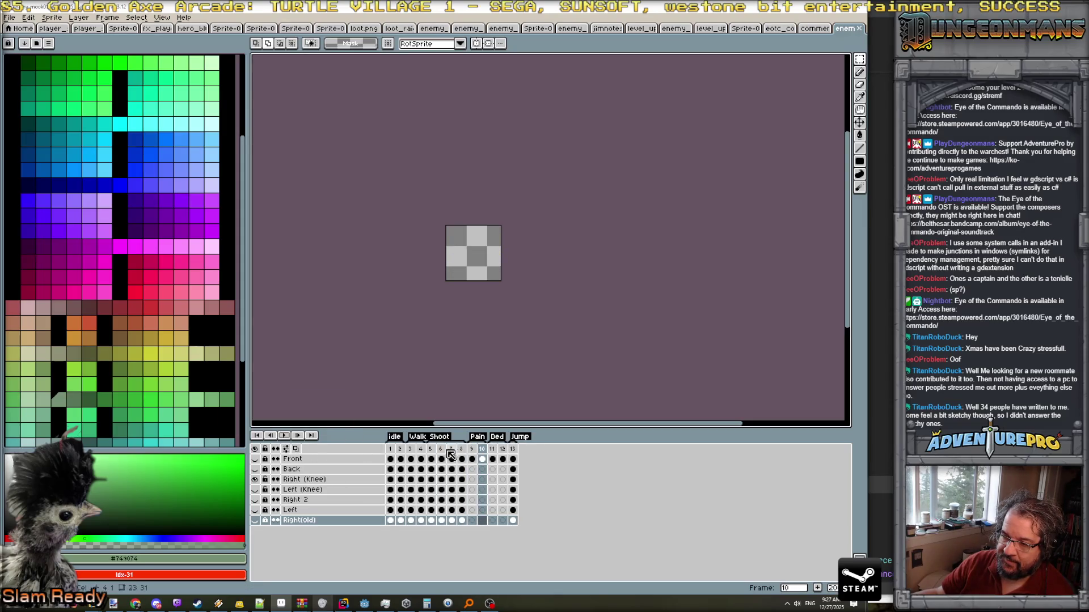
{"action": "left_click", "coordinate": [390, 449]}
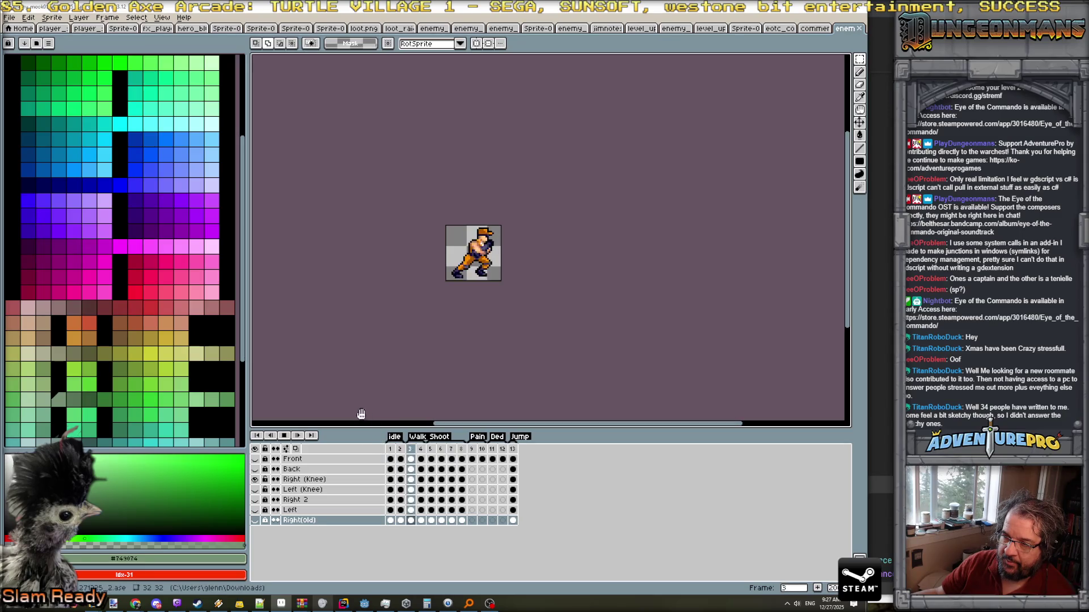
{"action": "scroll", "coordinate": [482, 277], "scroll_direction": "up", "scroll_amount": 1}
{"action": "key", "text": "Return"}
{"action": "key", "text": "Left"}
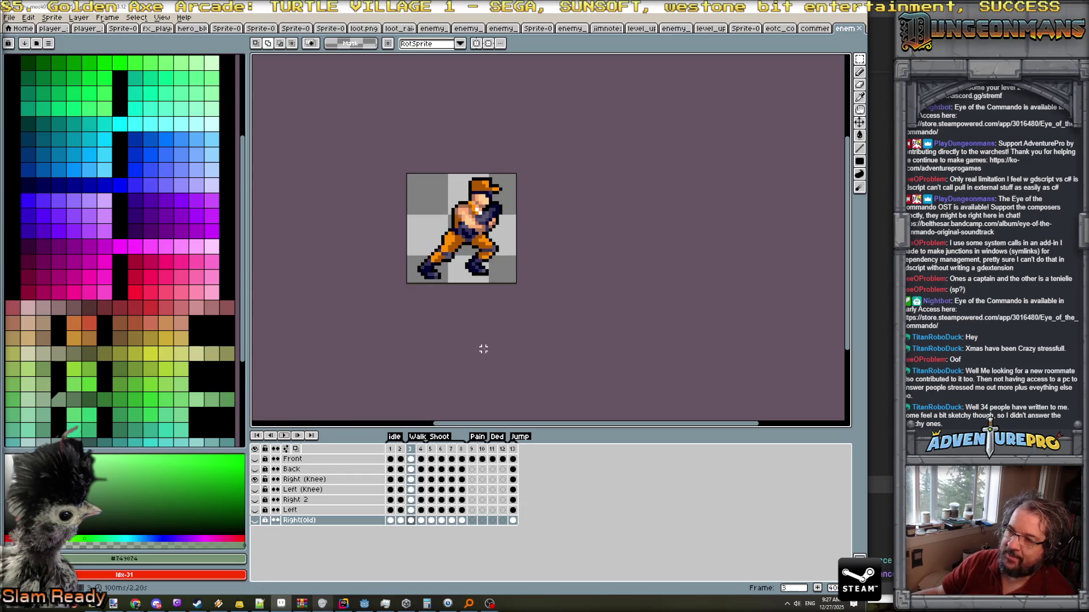
{"action": "scroll", "coordinate": [483, 349], "scroll_direction": "down", "scroll_amount": 3}
{"action": "scroll", "coordinate": [483, 349], "scroll_direction": "up", "scroll_amount": 2}
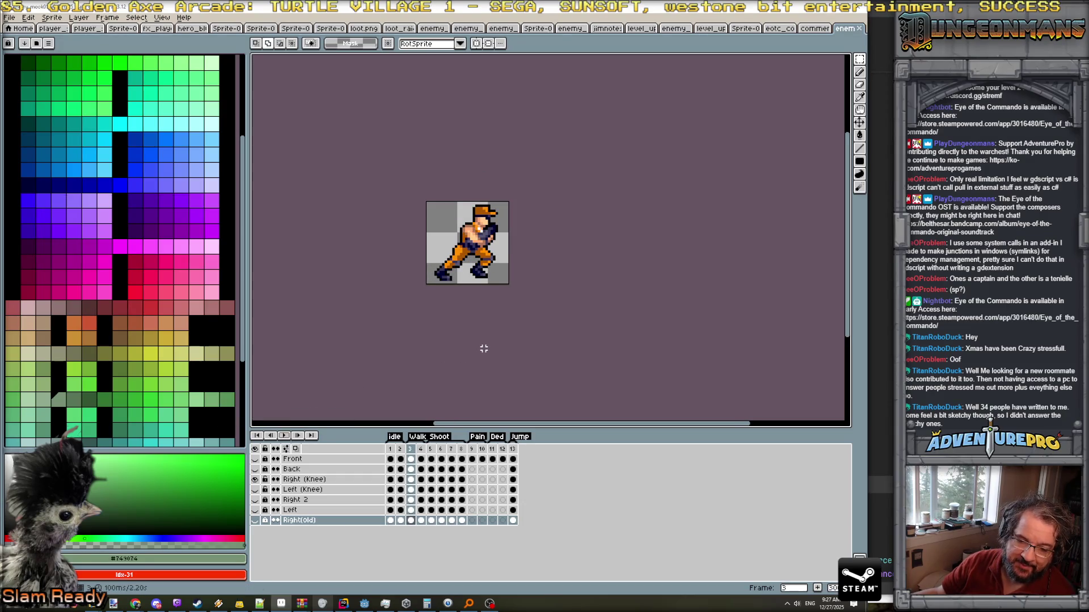
{"action": "scroll", "coordinate": [395, 257], "scroll_direction": "down", "scroll_amount": 1}
{"action": "scroll", "coordinate": [395, 257], "scroll_direction": "up", "scroll_amount": 1}
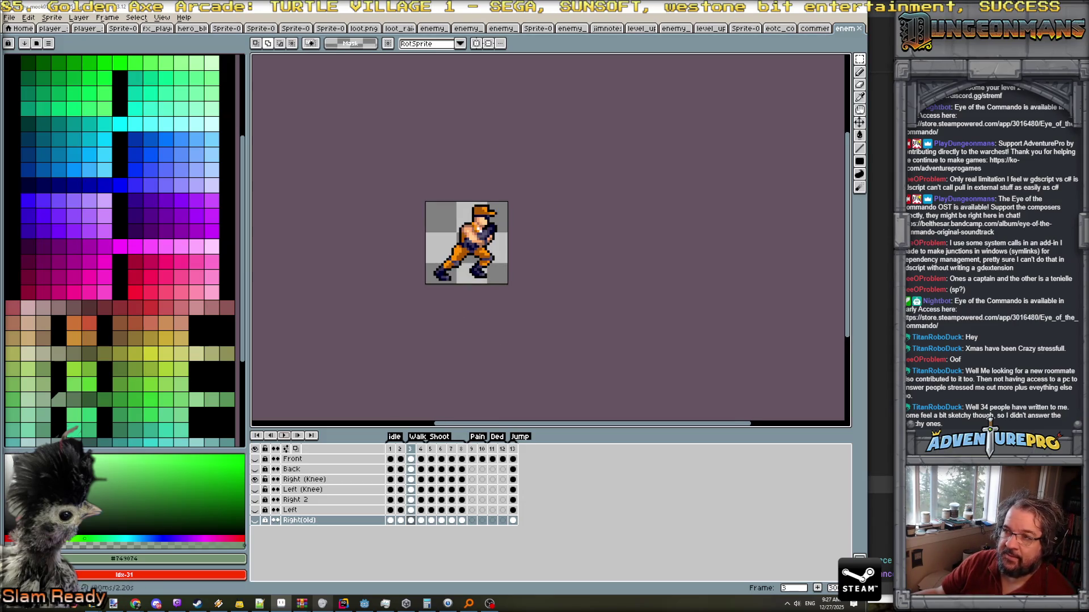
Close the notebook, unsaved walking-soldier, diagonal-line scratch, medal and medals sheet tabs.
{"action": "left_click", "coordinate": [605, 28]}
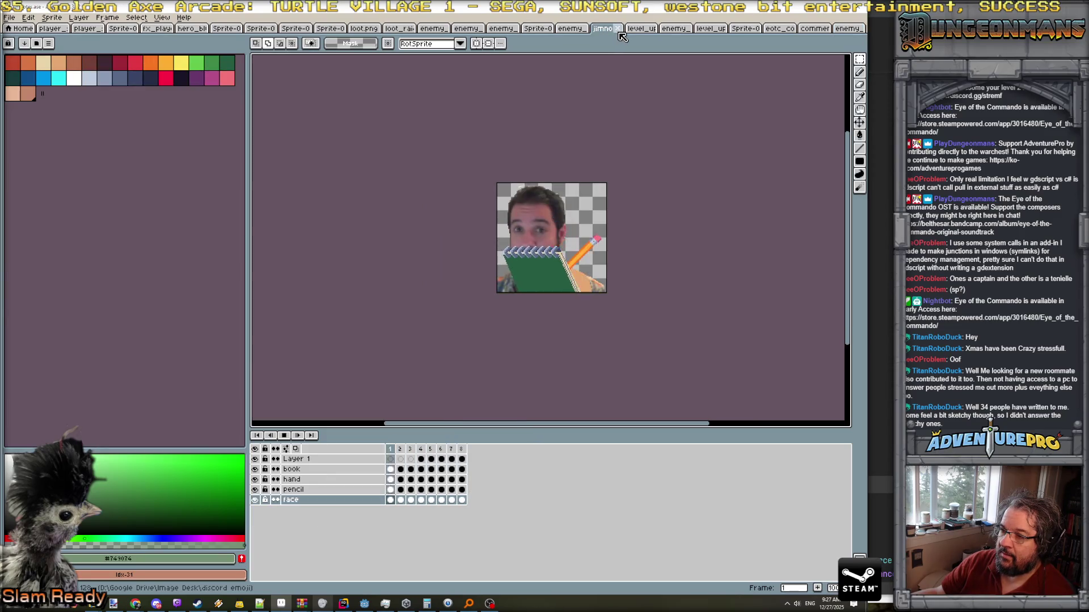
{"action": "left_click", "coordinate": [619, 29]}
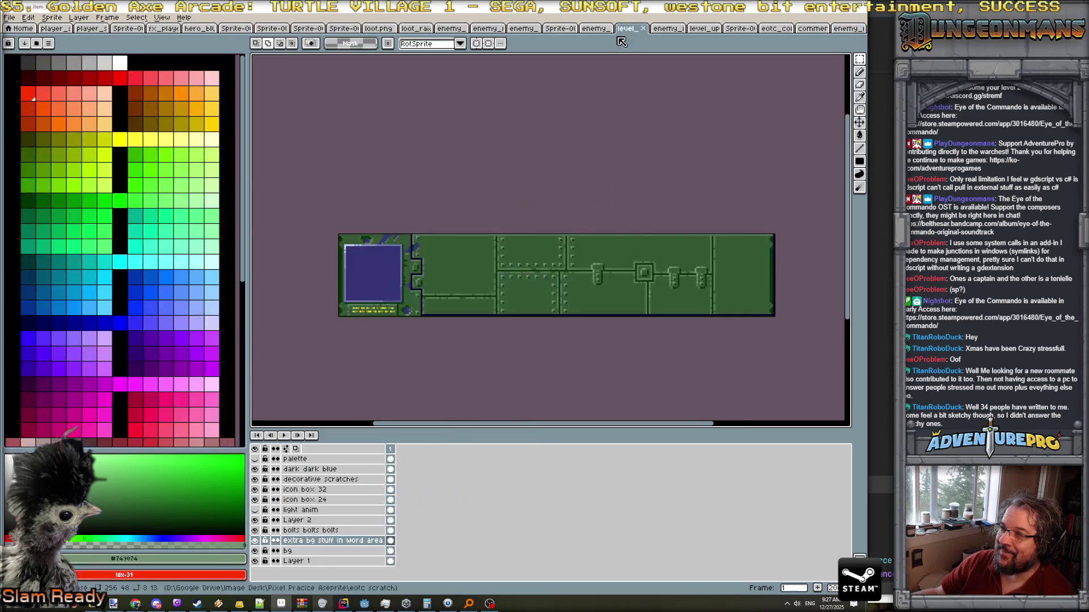
{"action": "left_click", "coordinate": [673, 28]}
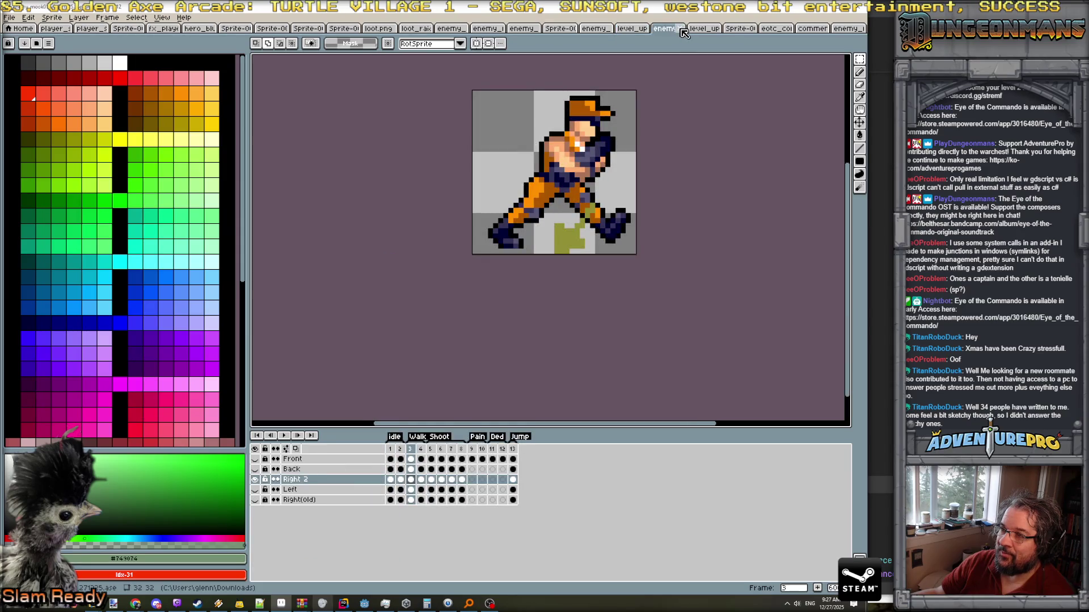
{"action": "left_click", "coordinate": [680, 29]}
{"action": "left_click", "coordinate": [443, 323]}
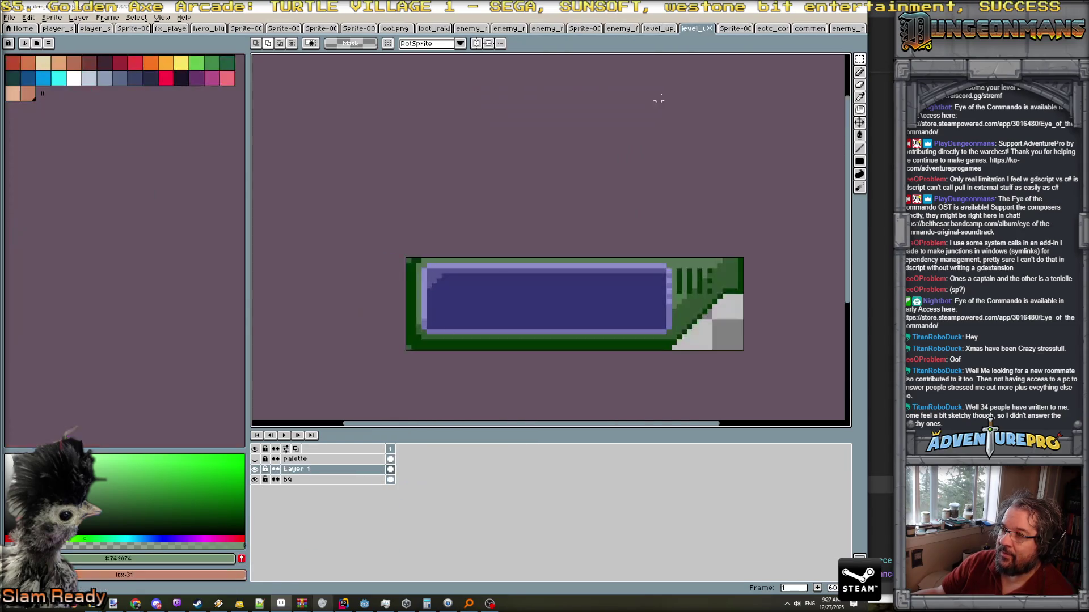
{"action": "left_click", "coordinate": [717, 30]}
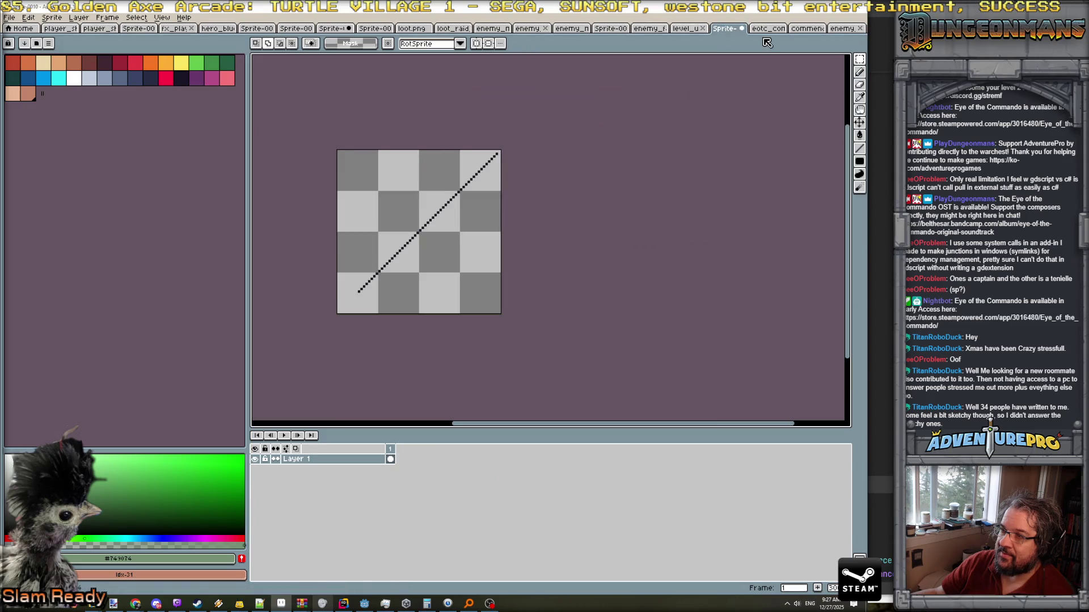
{"action": "left_click", "coordinate": [766, 29]}
{"action": "left_click", "coordinate": [783, 28]}
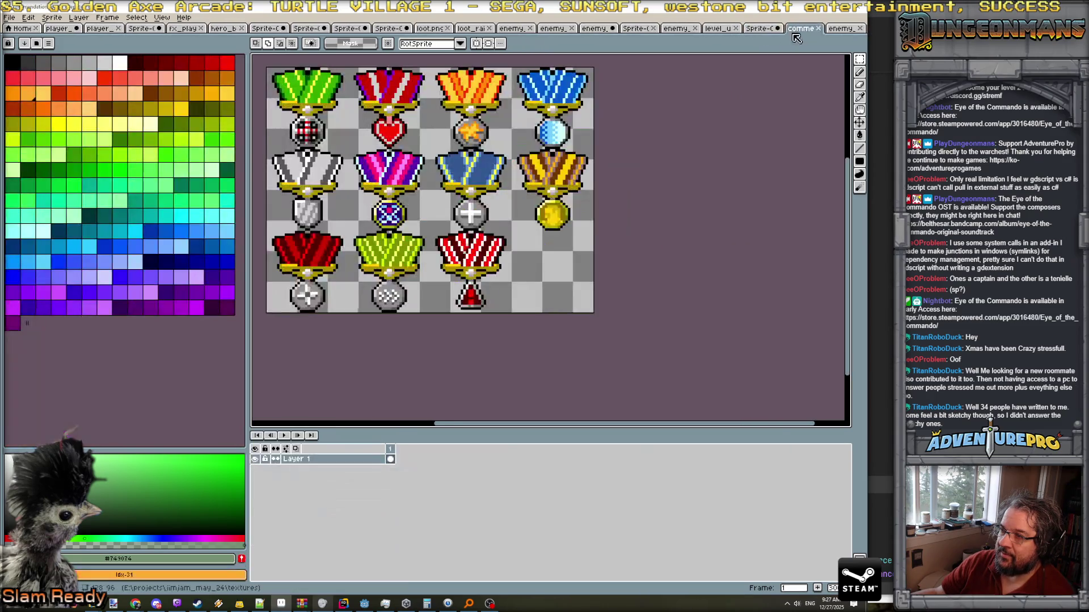
{"action": "left_click", "coordinate": [818, 29]}
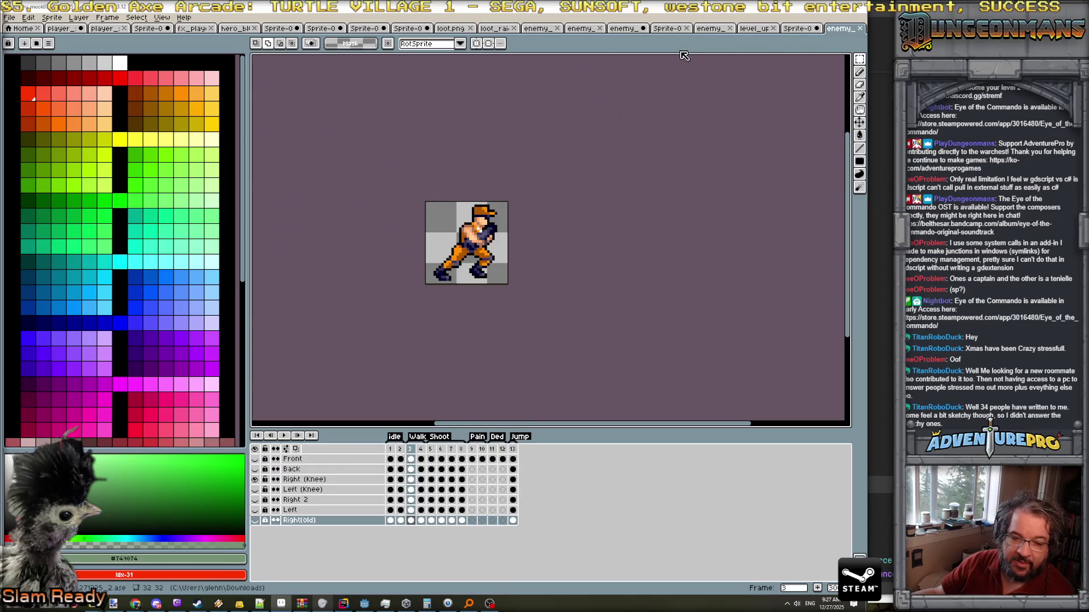
Bring up the four-row enemy sheet and narrow the palette panel to show it fully.
{"action": "left_click", "coordinate": [678, 29]}
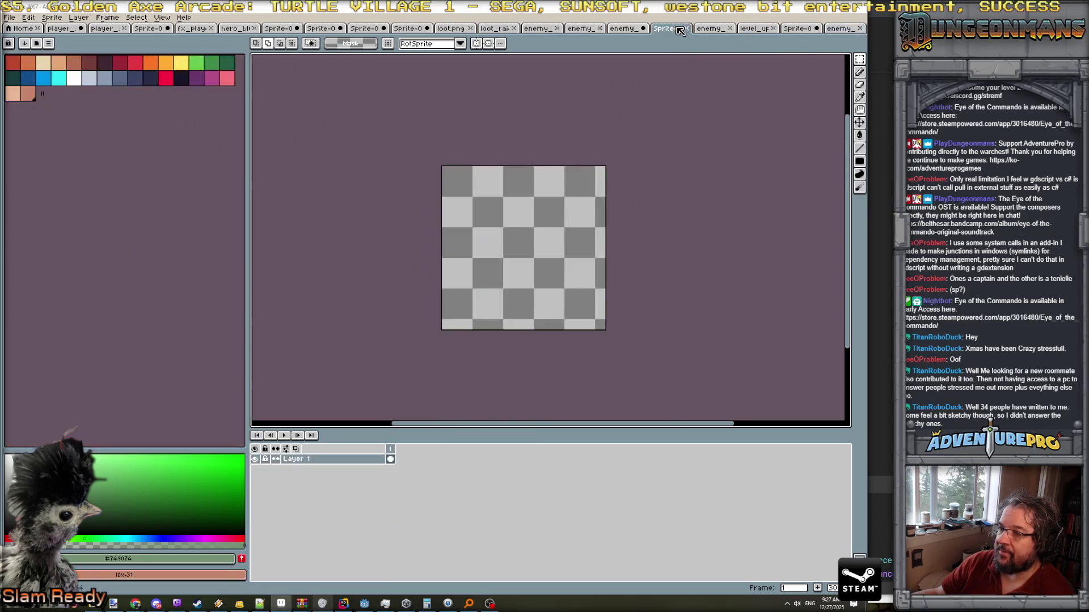
{"action": "left_click", "coordinate": [626, 29]}
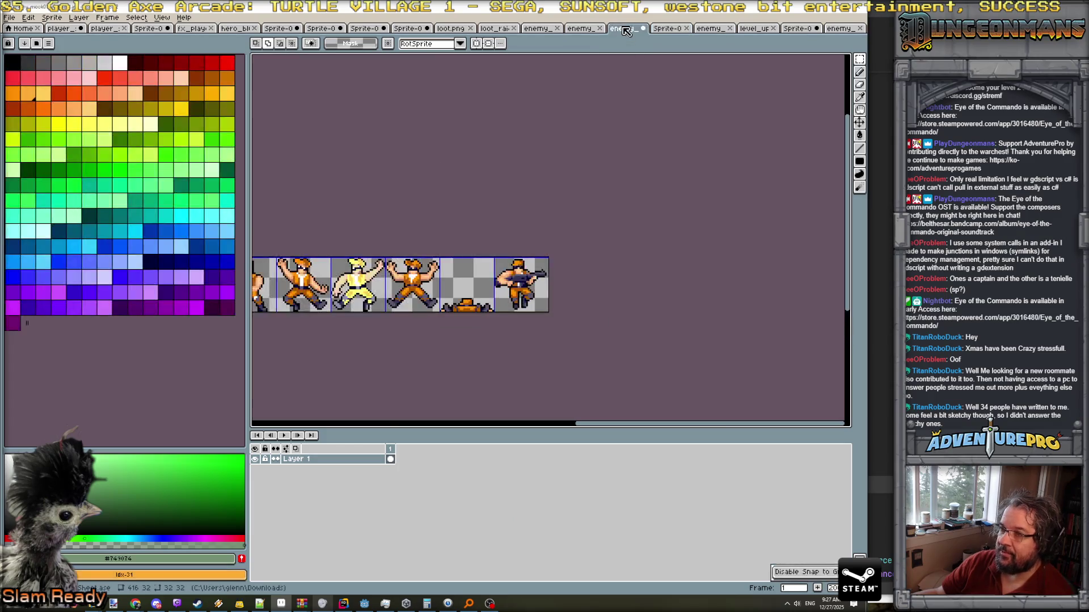
{"action": "scroll", "coordinate": [536, 119], "scroll_direction": "down", "scroll_amount": 1}
{"action": "scroll", "coordinate": [518, 137], "scroll_direction": "up", "scroll_amount": 1}
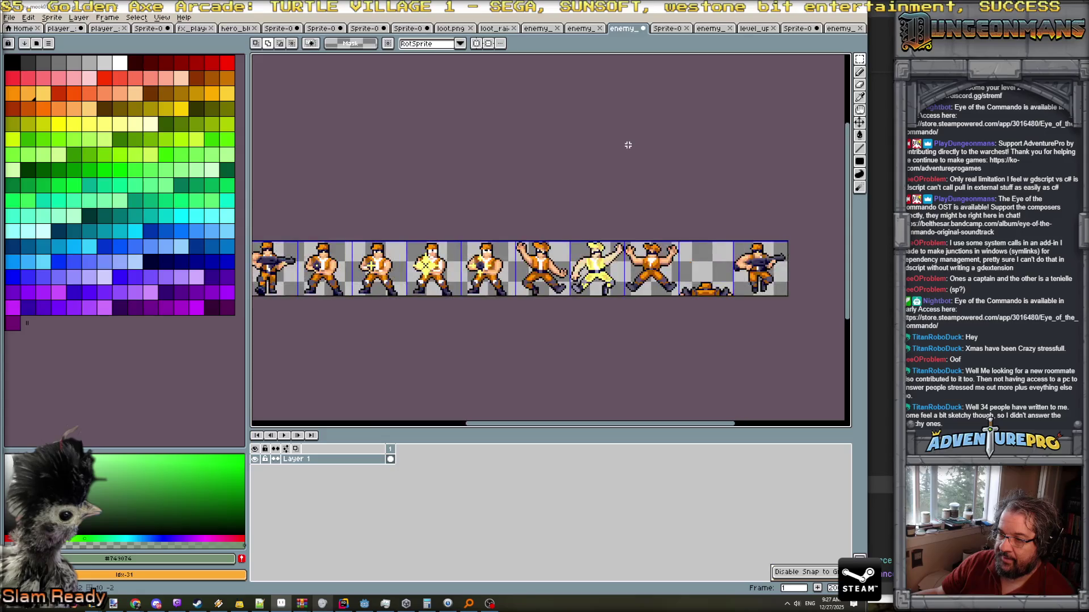
{"action": "scroll", "coordinate": [626, 145], "scroll_direction": "down", "scroll_amount": 1}
{"action": "left_click", "coordinate": [584, 29]}
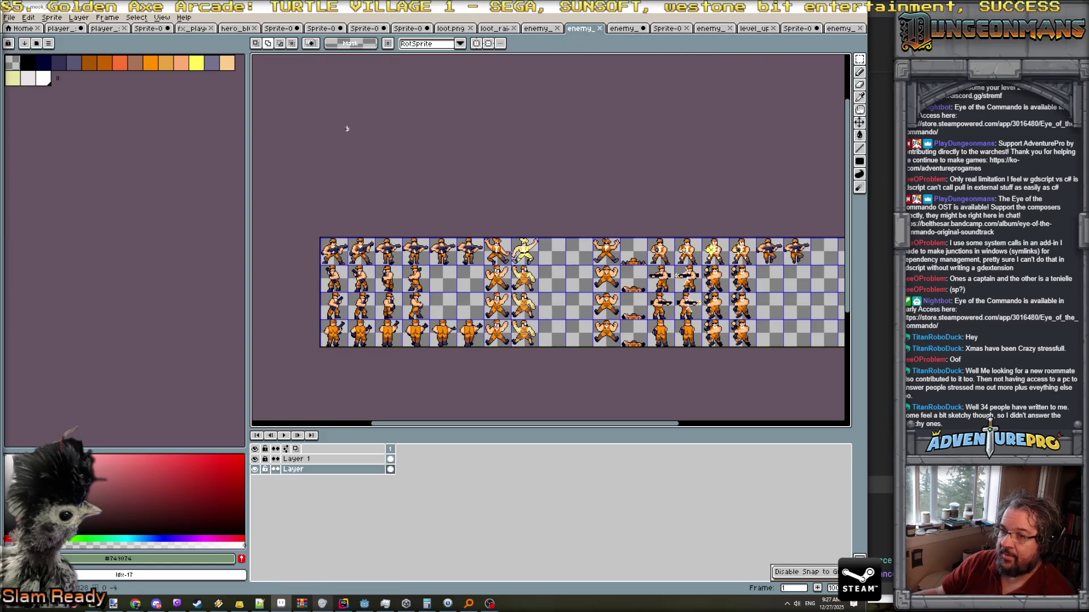
{"action": "left_click_drag", "start_coordinate": [247, 151], "coordinate": [76, 151]}
{"action": "left_click_drag", "start_coordinate": [513, 163], "coordinate": [314, 141]}
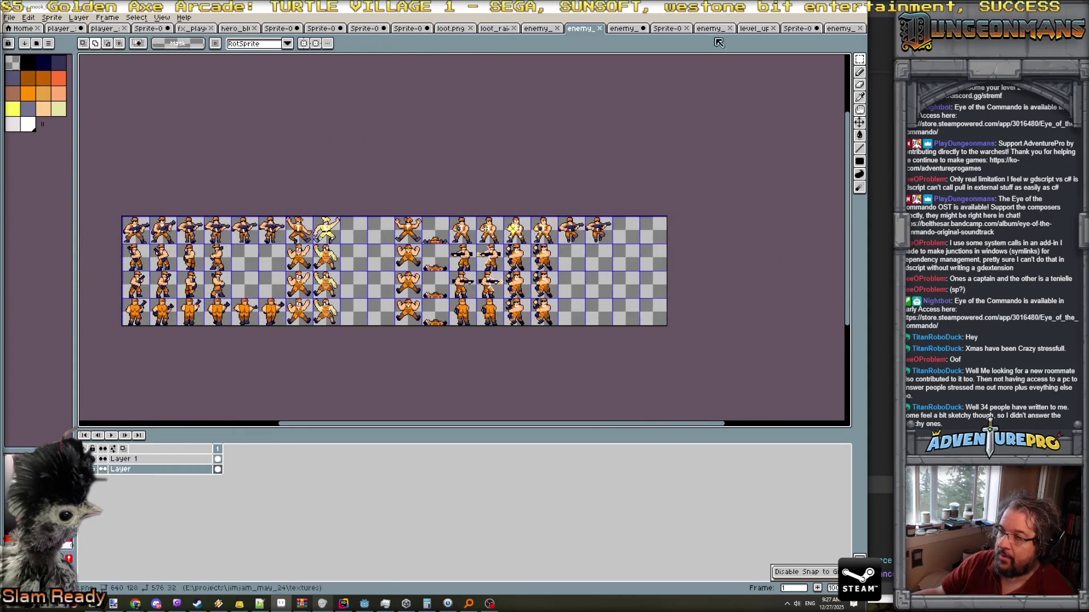
Export the layered mook animation as a single-row sprite sheet with Constraints None.
{"action": "left_click", "coordinate": [842, 28]}
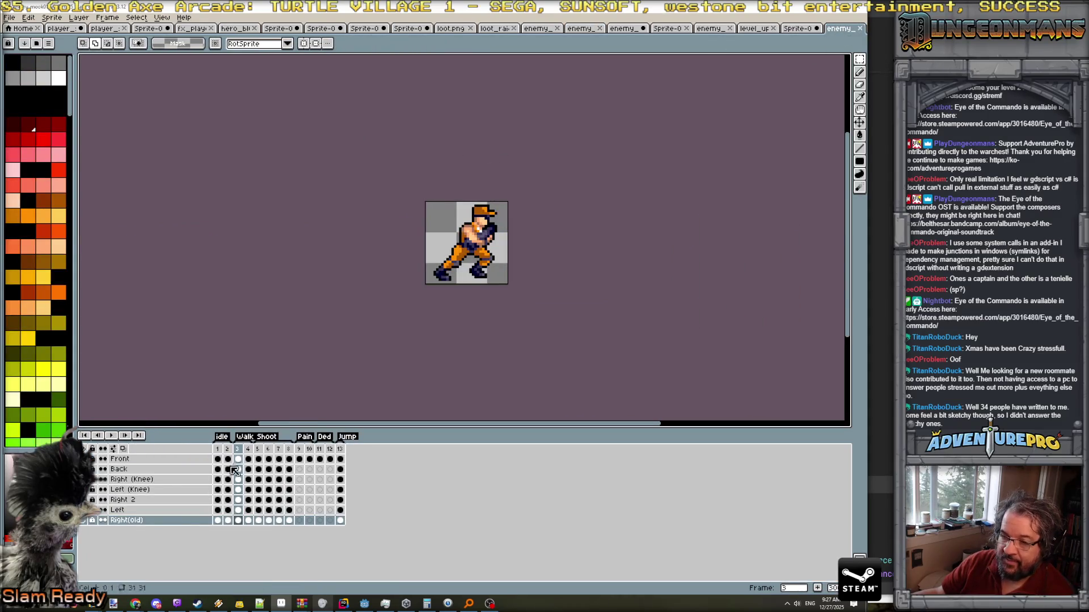
{"action": "left_click", "coordinate": [102, 479]}
{"action": "left_click", "coordinate": [102, 480]}
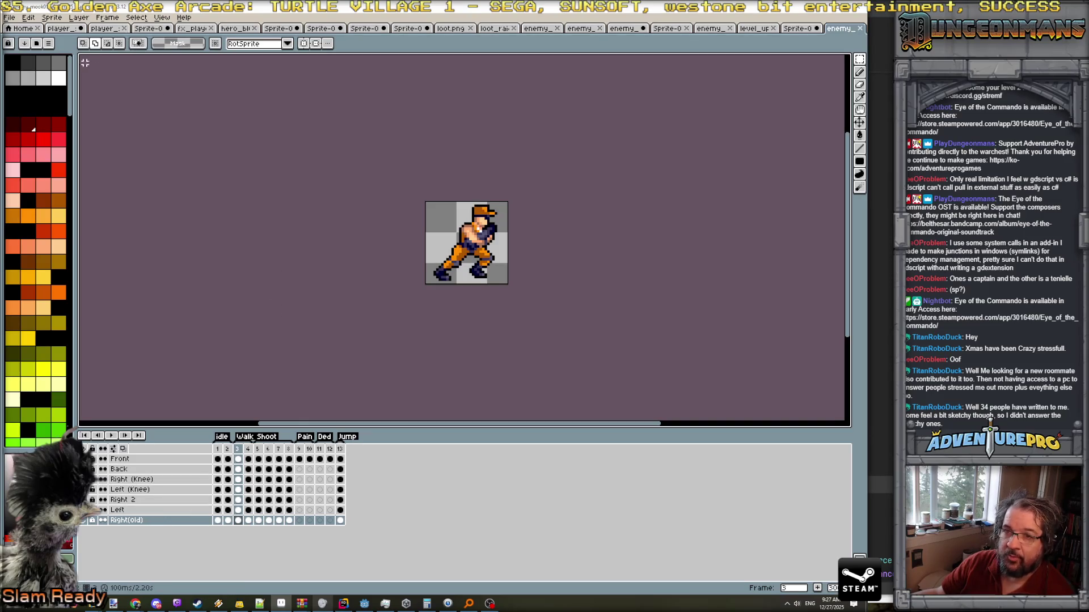
{"action": "left_click", "coordinate": [33, 18]}
{"action": "mouse_move", "coordinate": [8, 21]}
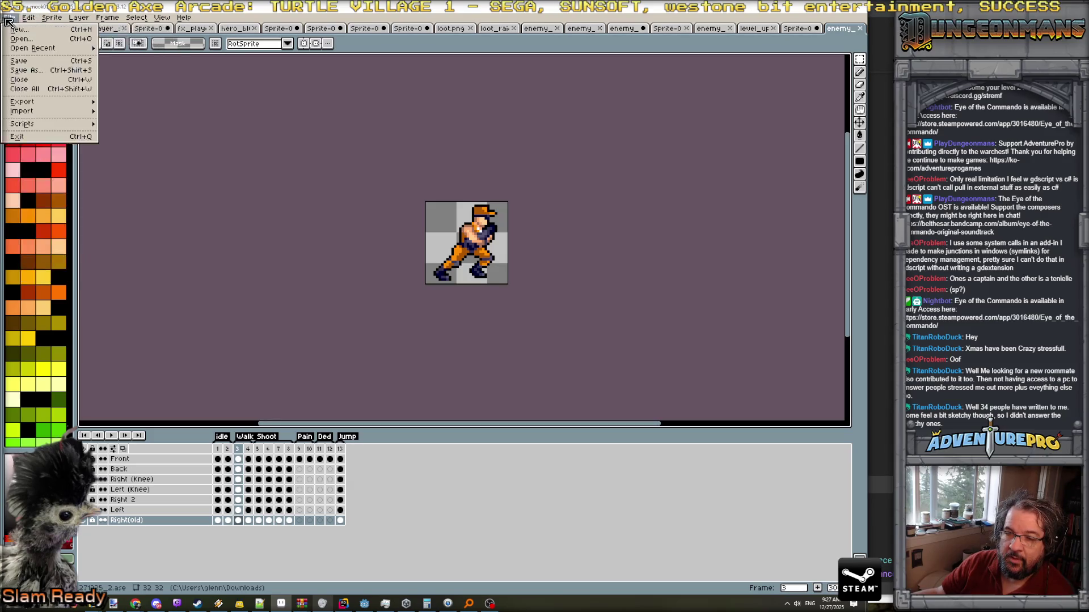
{"action": "mouse_move", "coordinate": [36, 103]}
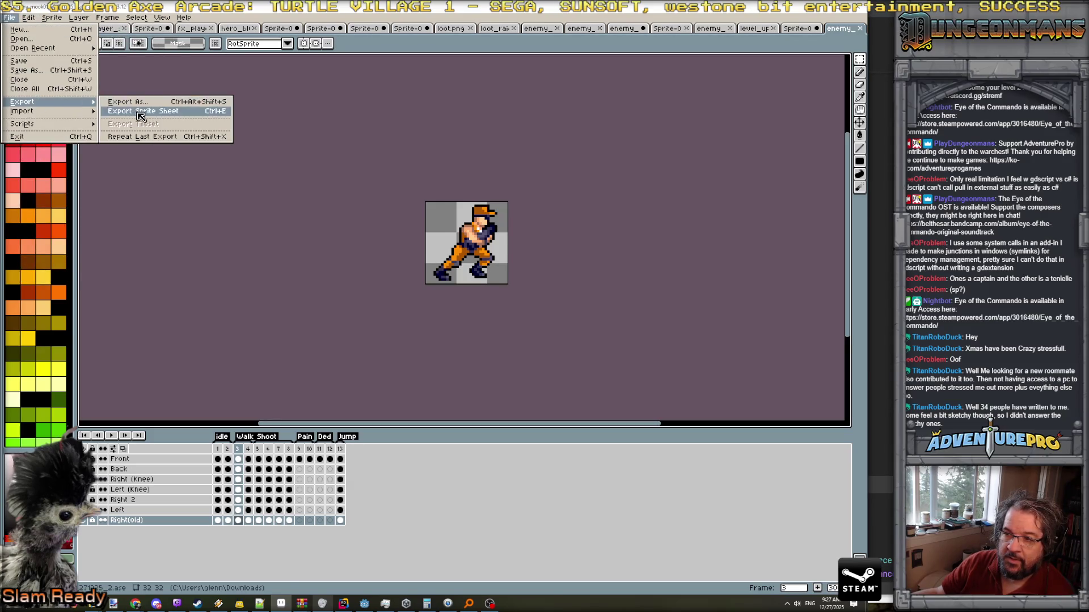
{"action": "left_click", "coordinate": [141, 116]}
{"action": "left_click", "coordinate": [851, 159]}
{"action": "left_click", "coordinate": [814, 175]}
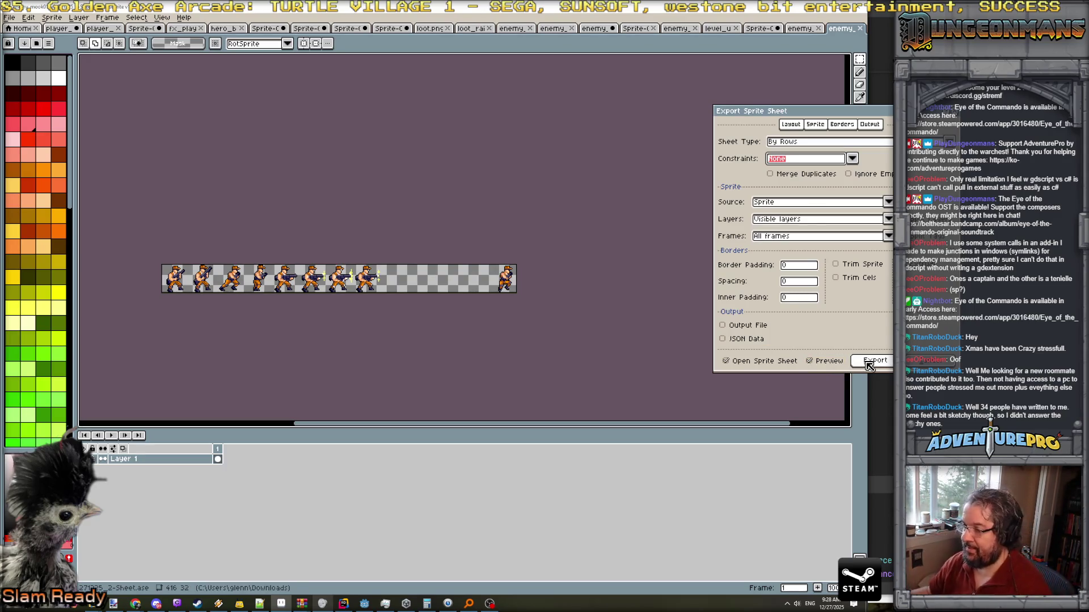
{"action": "left_click", "coordinate": [868, 363]}
{"action": "key", "text": "ctrl+a"}
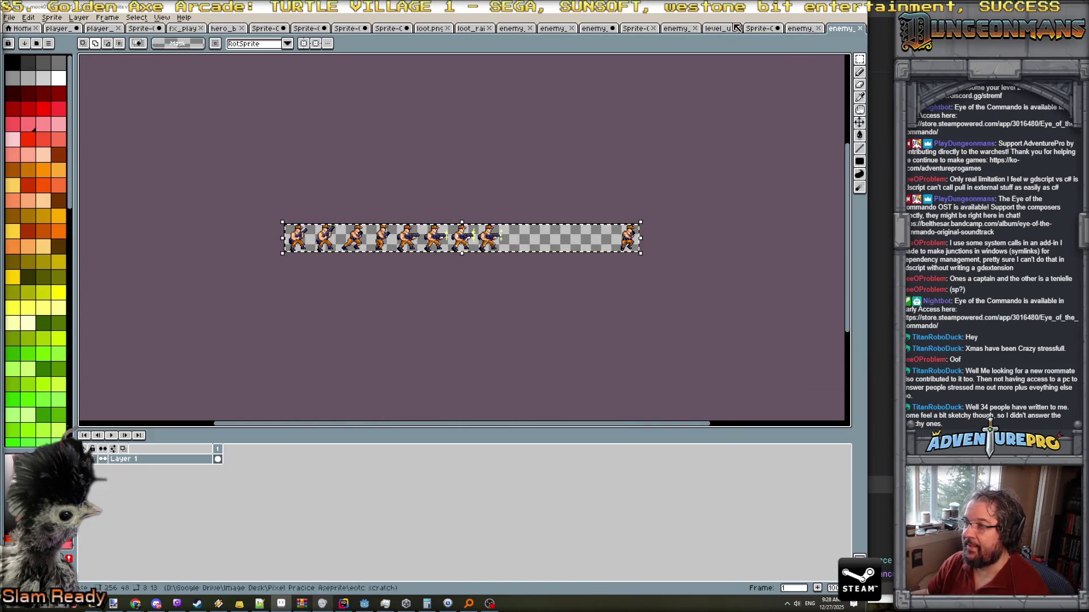
Close enemy_mook01_v3-Sheet.ase without saving and return to the four-row enemy sheet.
{"action": "left_click", "coordinate": [595, 30]}
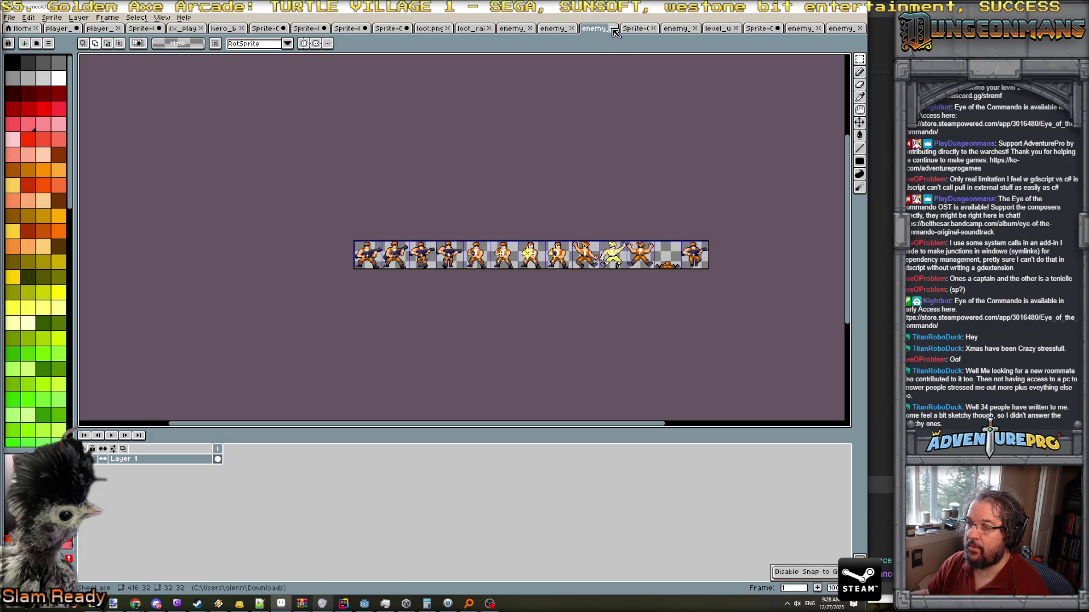
{"action": "left_click", "coordinate": [613, 29]}
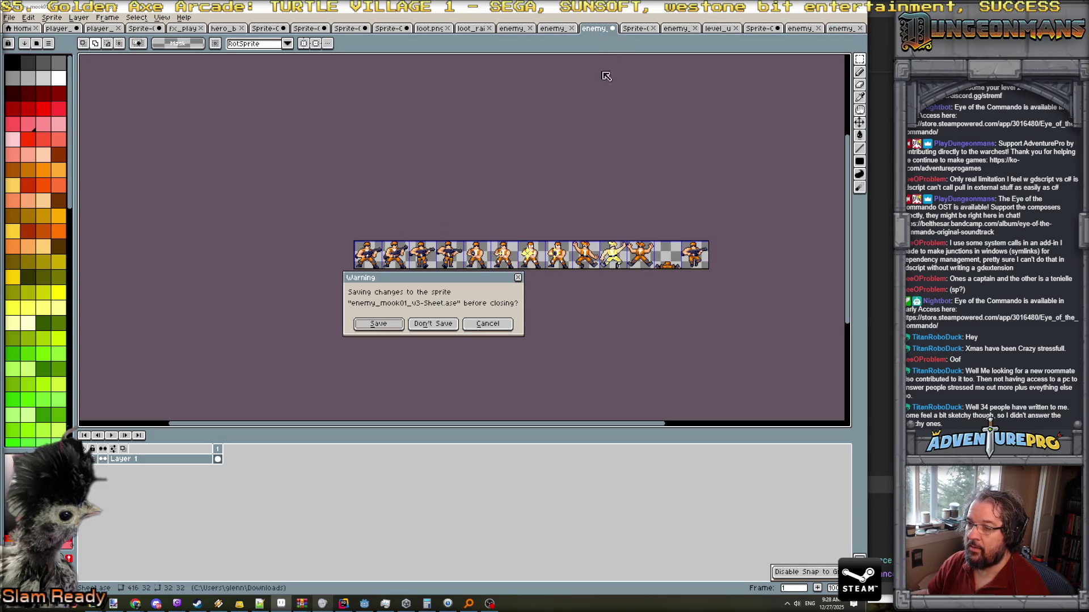
{"action": "left_click", "coordinate": [436, 326]}
{"action": "left_click", "coordinate": [596, 30]}
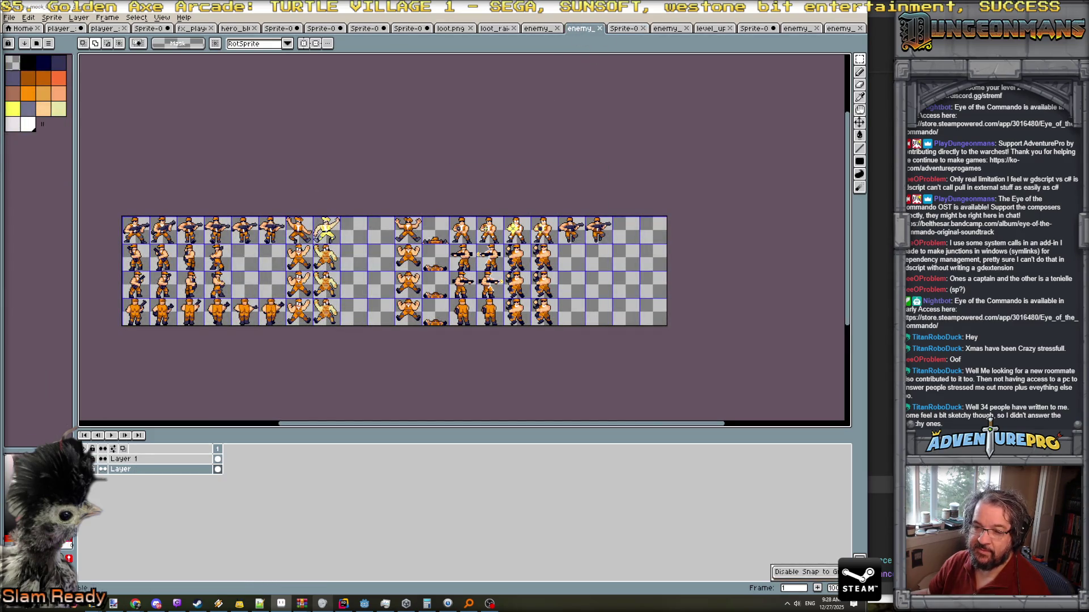
Rename Layer 1 to 'new front'.
{"action": "double_click", "coordinate": [138, 461]}
{"action": "type", "text": "new fro"}
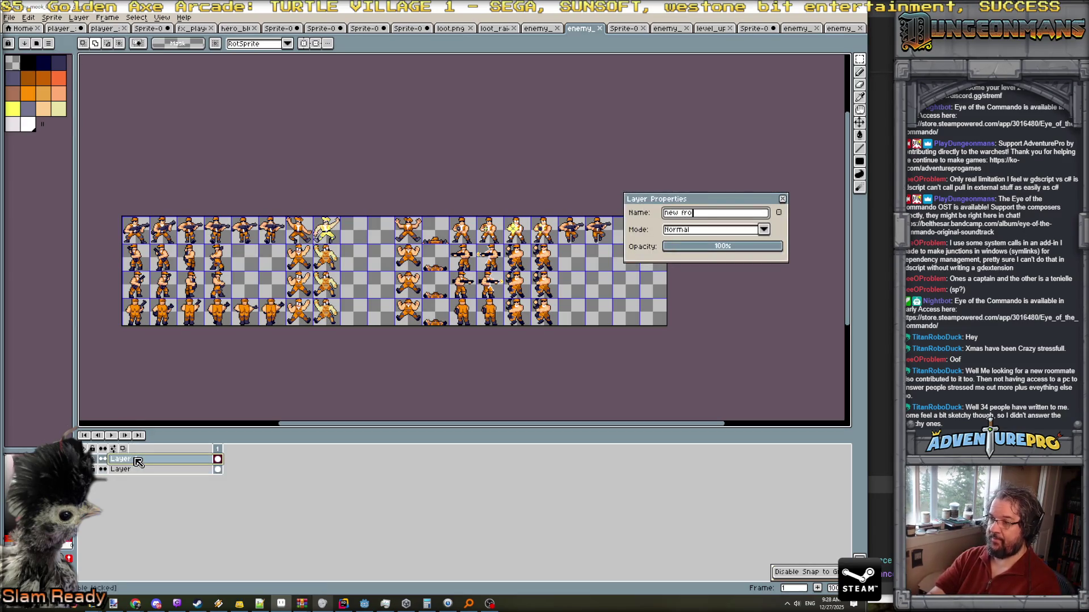
{"action": "type", "text": "nt"}
{"action": "key", "text": "Return"}
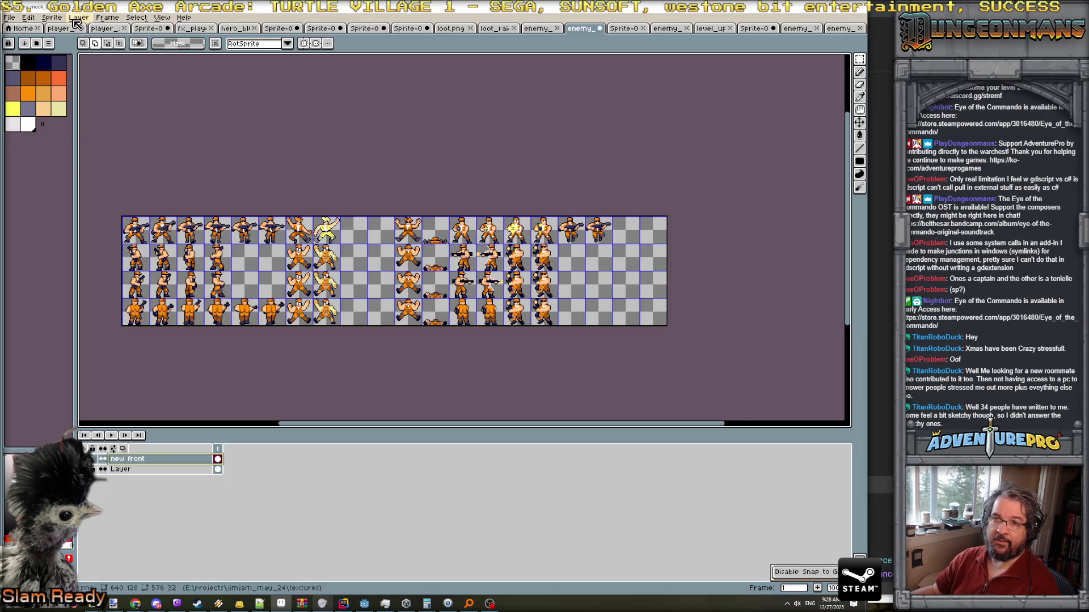
Add a layer above it named 'new right' and paste the copied sprite row into it.
{"action": "left_click", "coordinate": [79, 17]}
{"action": "mouse_move", "coordinate": [97, 73]}
{"action": "left_click", "coordinate": [182, 73]}
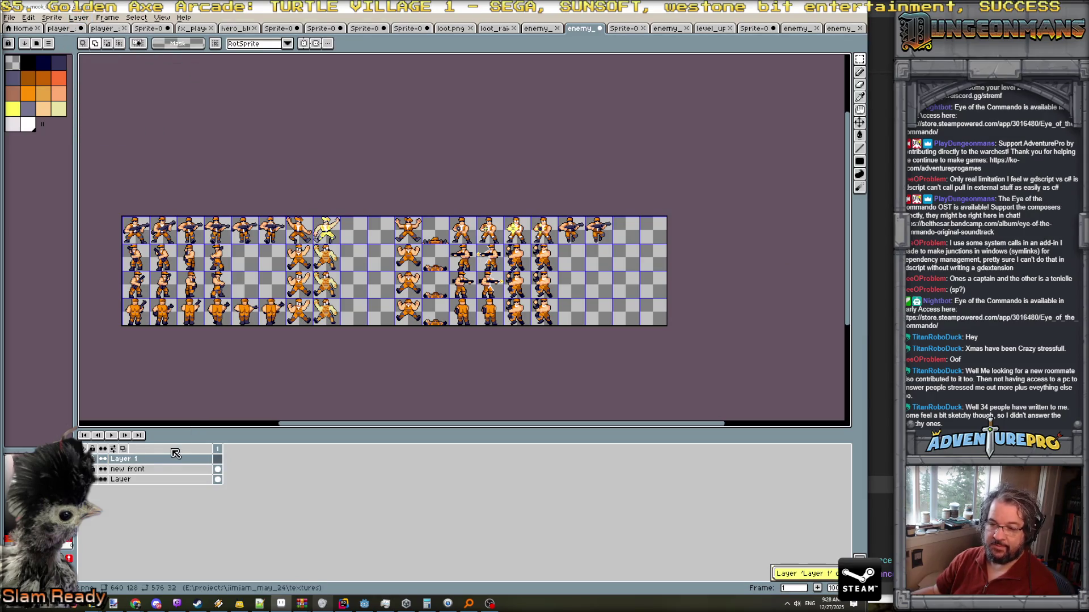
{"action": "double_click", "coordinate": [157, 459]}
{"action": "type", "text": "new right"}
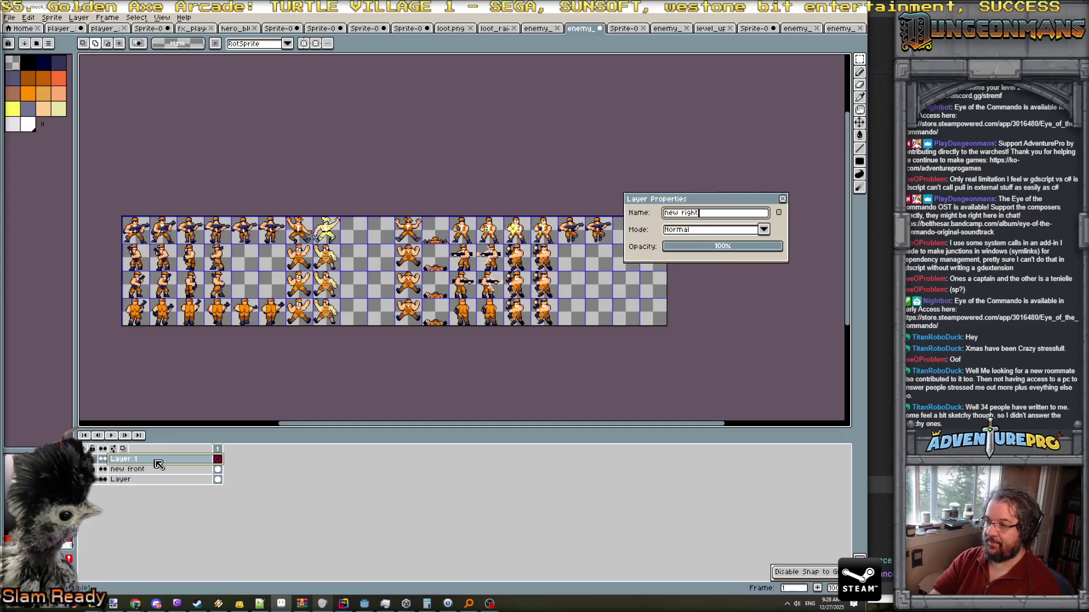
{"action": "key", "text": "Return"}
{"action": "key", "text": "ctrl+v"}
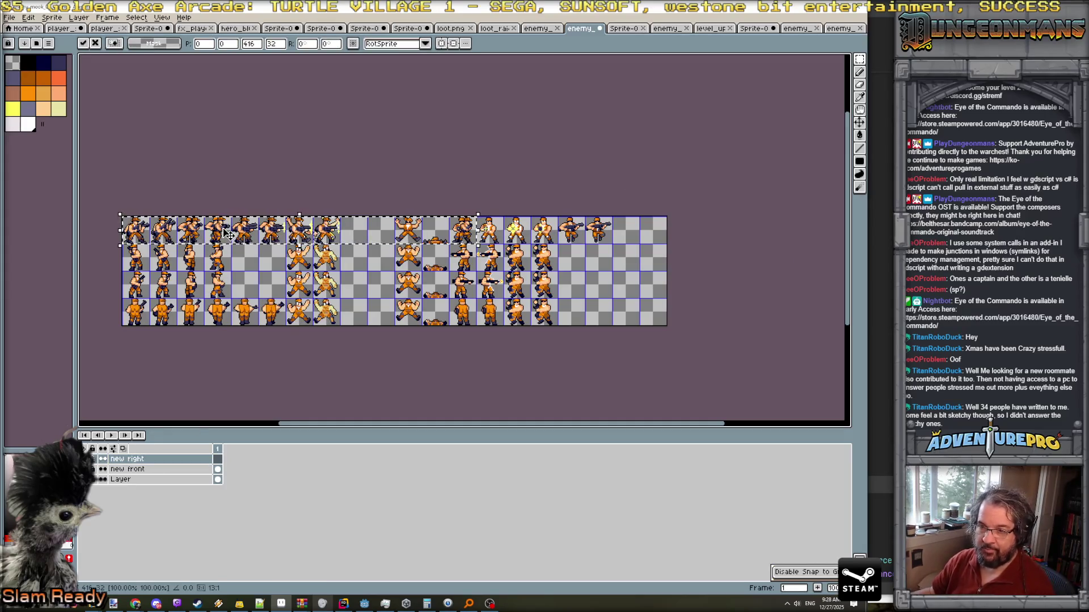
Try moving the pasted sprites two rows down, then discard the floating paste.
{"action": "left_click_drag", "start_coordinate": [224, 232], "coordinate": [226, 286]}
{"action": "scroll", "coordinate": [328, 381], "scroll_direction": "up", "scroll_amount": 1}
{"action": "scroll", "coordinate": [423, 382], "scroll_direction": "down", "scroll_amount": 2}
{"action": "scroll", "coordinate": [435, 379], "scroll_direction": "up", "scroll_amount": 2}
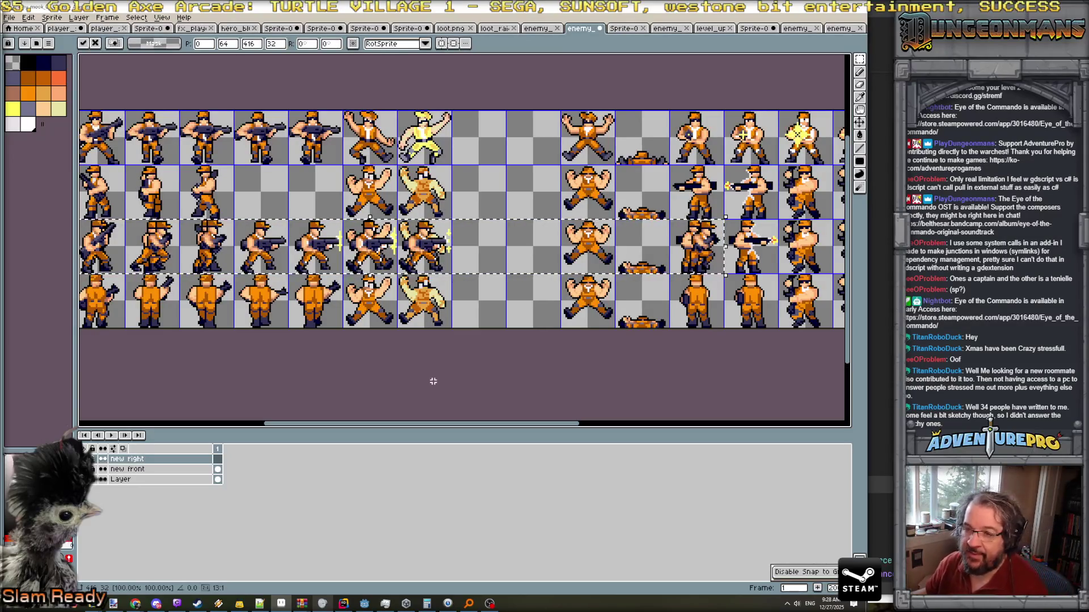
{"action": "left_click_drag", "start_coordinate": [373, 370], "coordinate": [419, 365]}
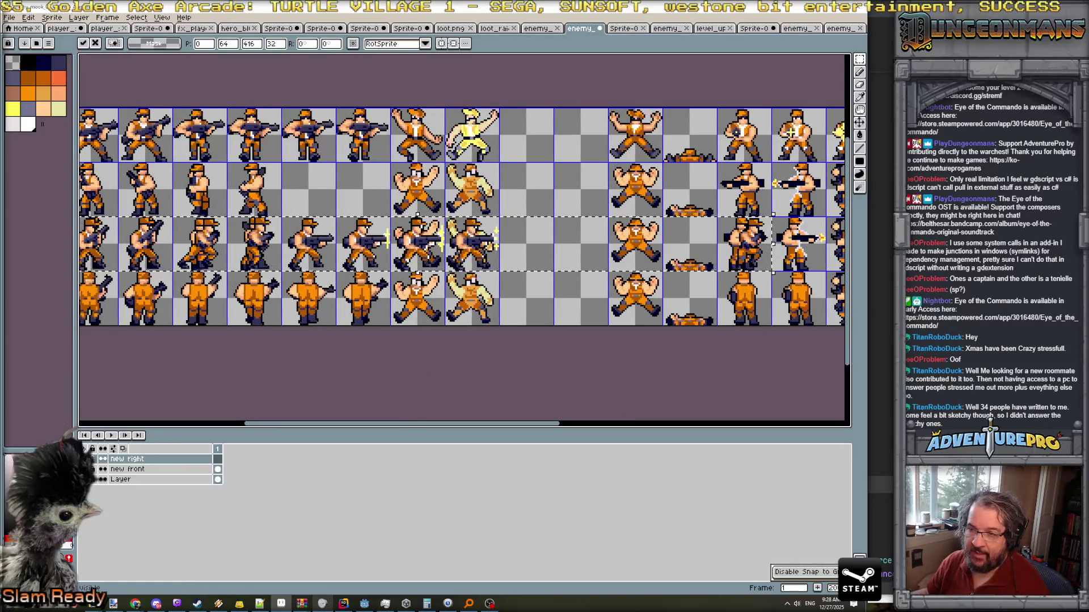
{"action": "key", "text": "Escape"}
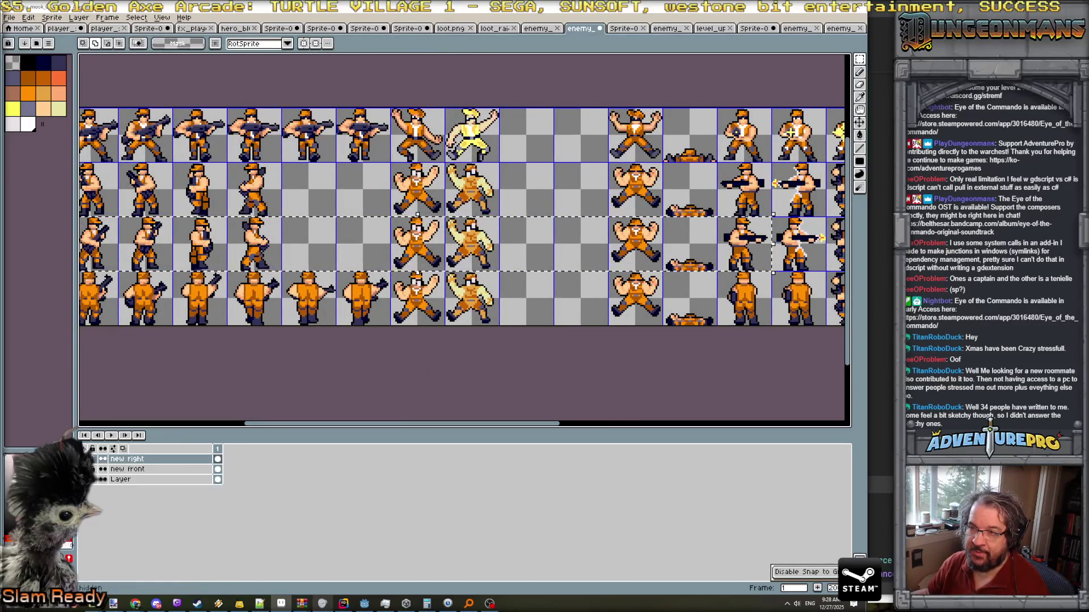
{"action": "left_click_drag", "start_coordinate": [207, 396], "coordinate": [324, 396]}
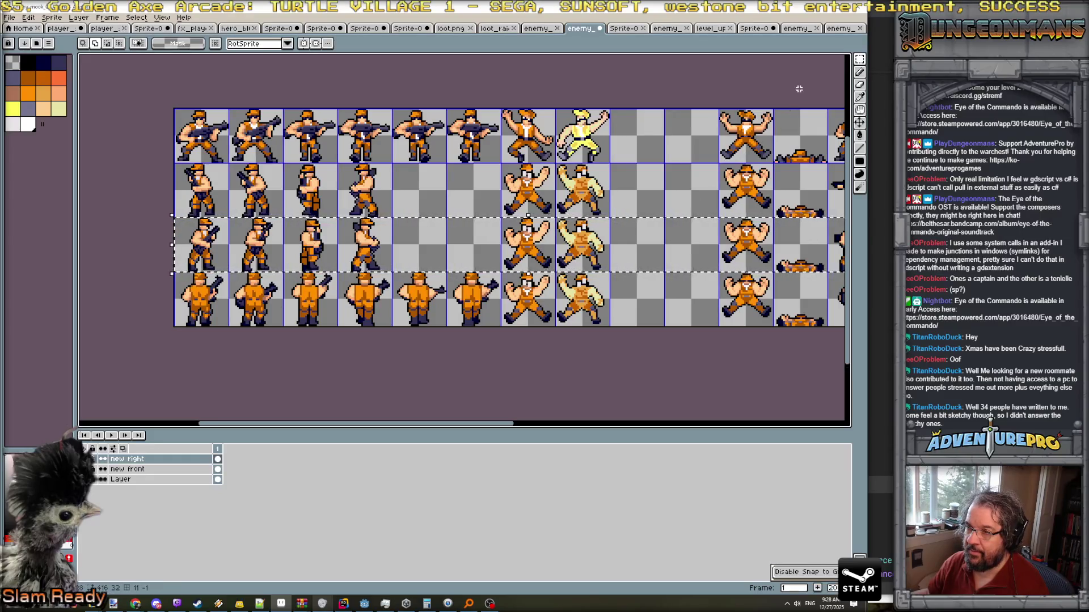
{"action": "mouse_move", "coordinate": [859, 59]}
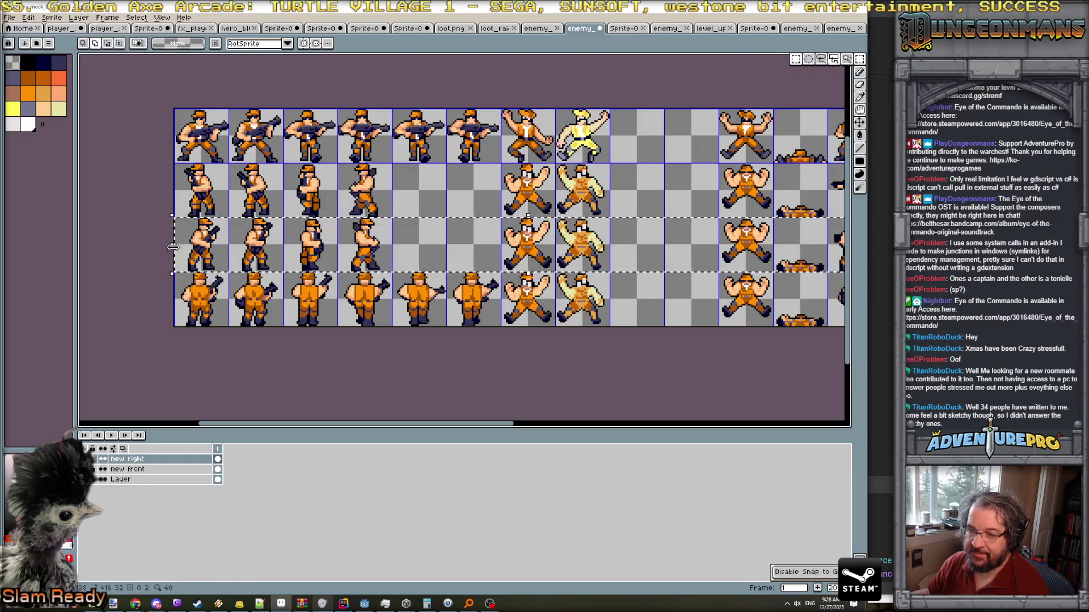
On the original Layer, replace row 3's left sprites with the top-row frames.
{"action": "left_click", "coordinate": [136, 480]}
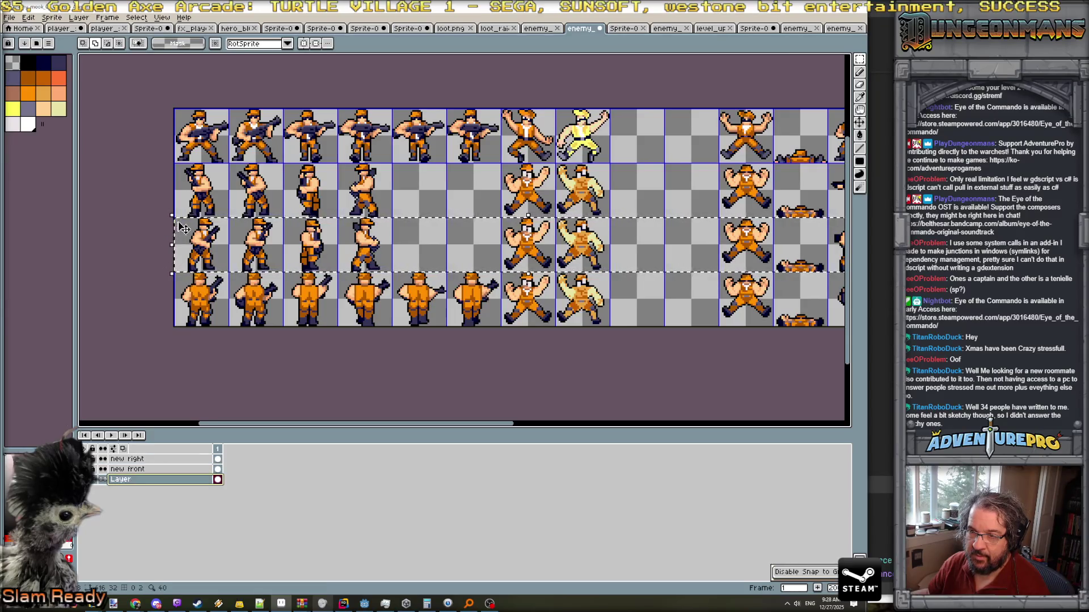
{"action": "left_click_drag", "start_coordinate": [182, 226], "coordinate": [400, 265]}
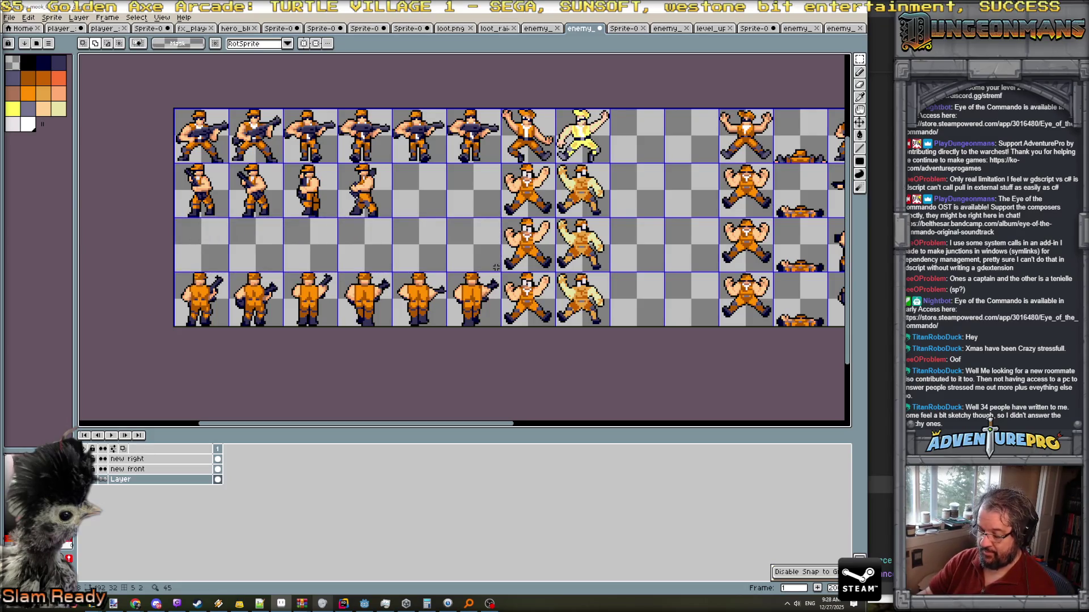
{"action": "key", "text": "ctrl+a"}
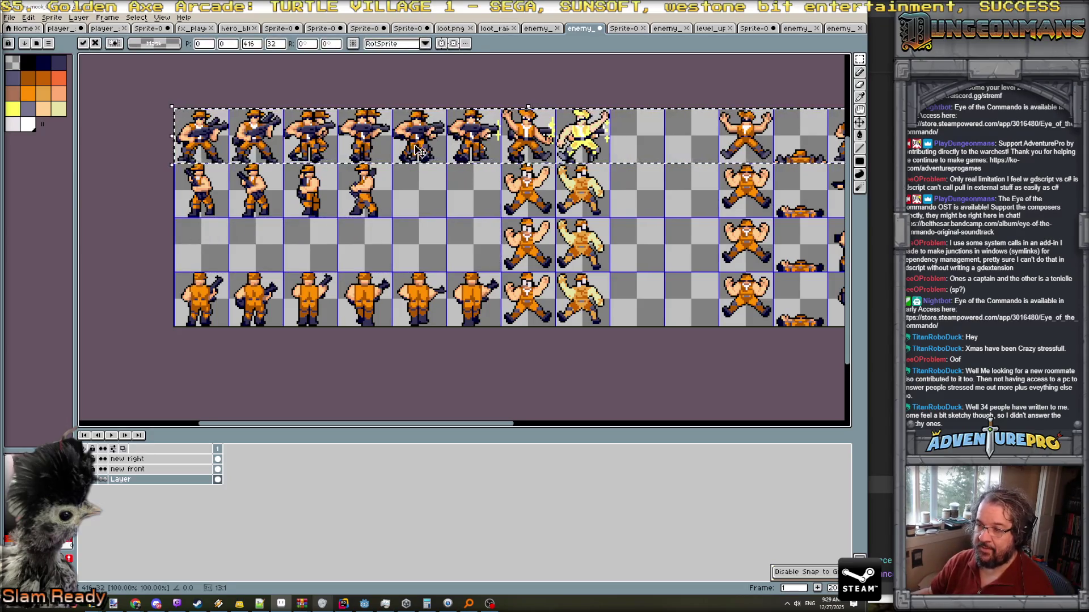
{"action": "left_click_drag", "start_coordinate": [418, 151], "coordinate": [419, 241]}
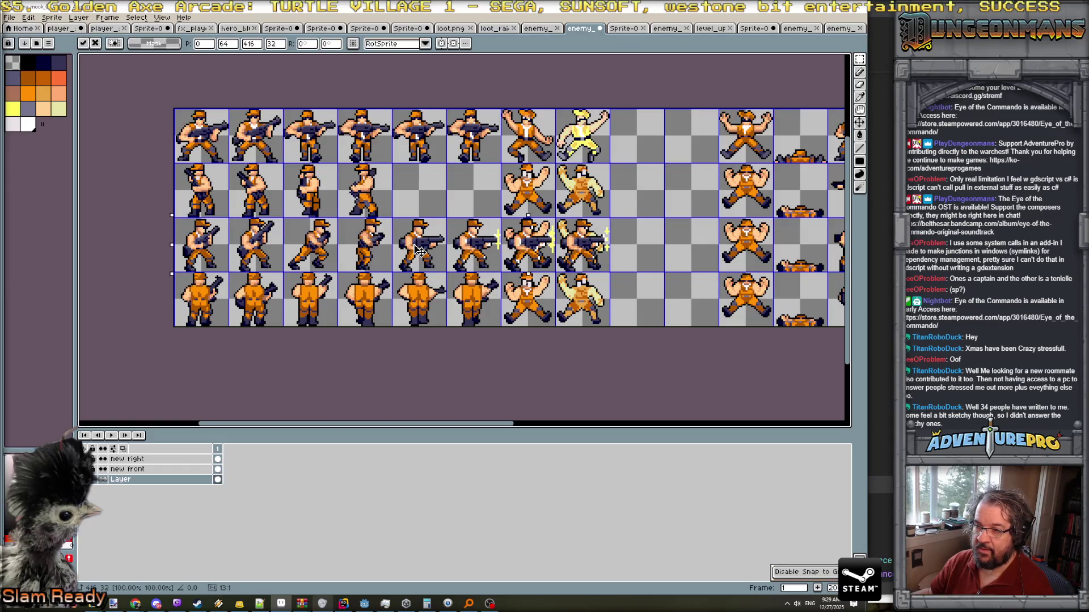
{"action": "key", "text": "ctrl+d"}
{"action": "scroll", "coordinate": [622, 223], "scroll_direction": "down", "scroll_amount": 3}
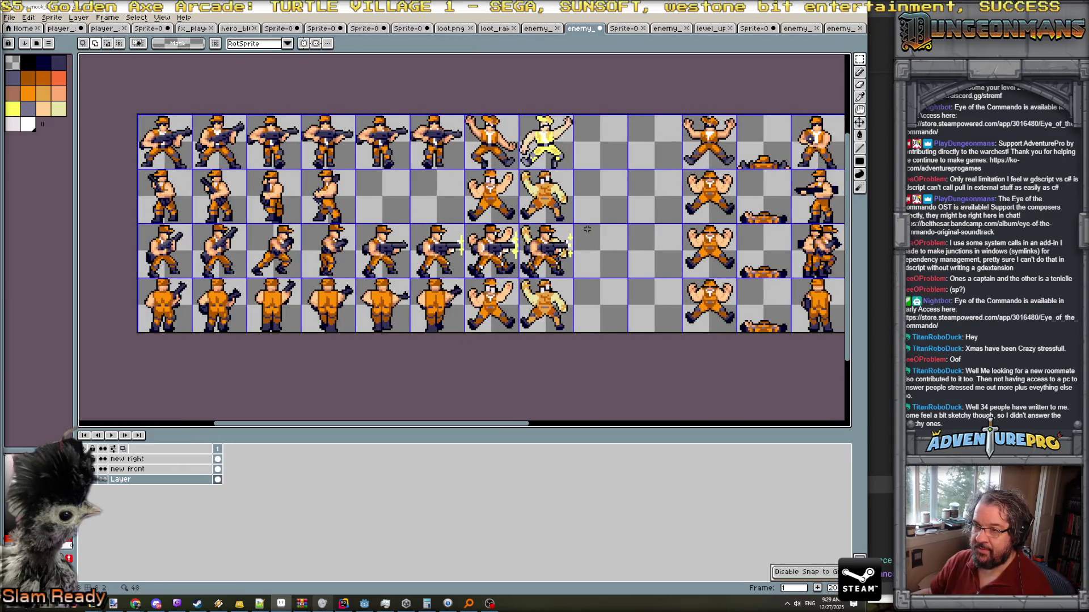
{"action": "left_click_drag", "start_coordinate": [626, 227], "coordinate": [425, 232]}
{"action": "scroll", "coordinate": [524, 233], "scroll_direction": "up", "scroll_amount": 3}
{"action": "scroll", "coordinate": [525, 233], "scroll_direction": "down", "scroll_amount": 3}
{"action": "scroll", "coordinate": [525, 233], "scroll_direction": "up", "scroll_amount": 3}
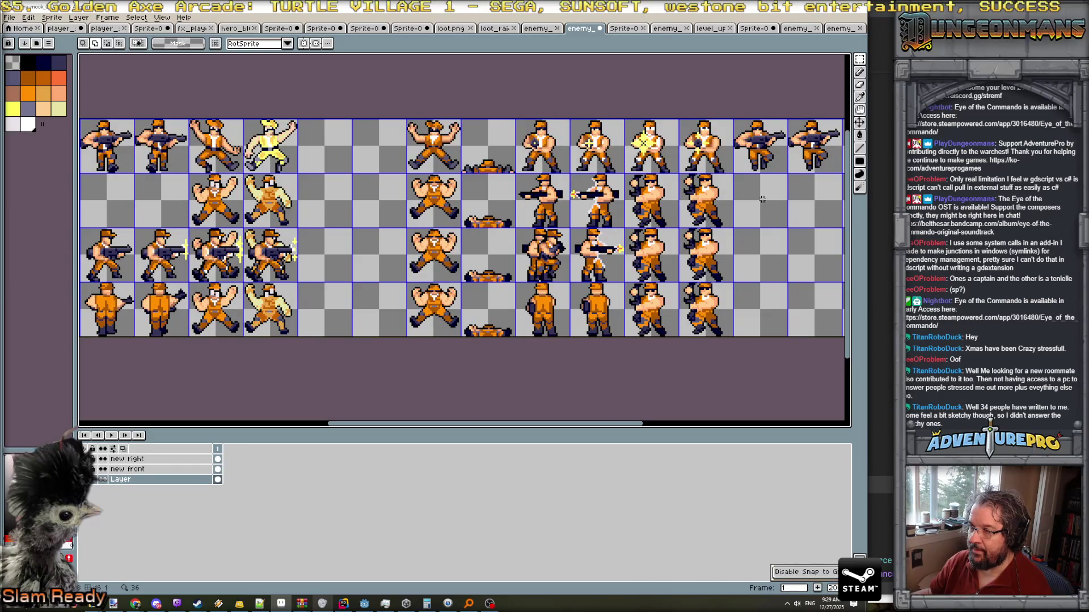
{"action": "key", "text": "m"}
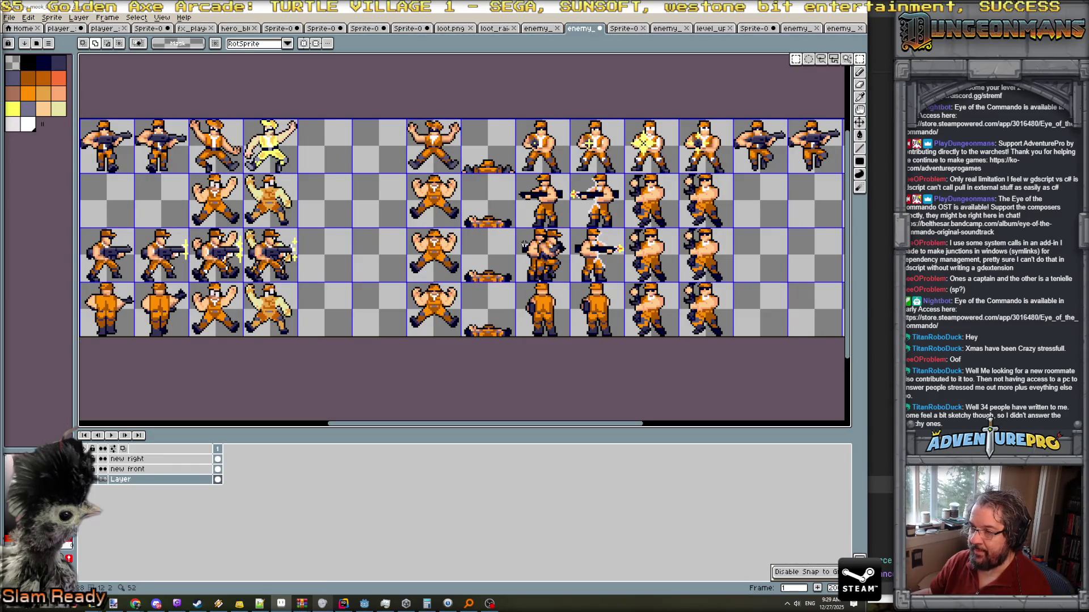
{"action": "mouse_move", "coordinate": [518, 231]}
{"action": "left_mouse_down"}
{"action": "mouse_move", "coordinate": [567, 282]}
{"action": "mouse_move", "coordinate": [773, 272]}
{"action": "left_mouse_up"}
{"action": "left_click", "coordinate": [600, 278]}
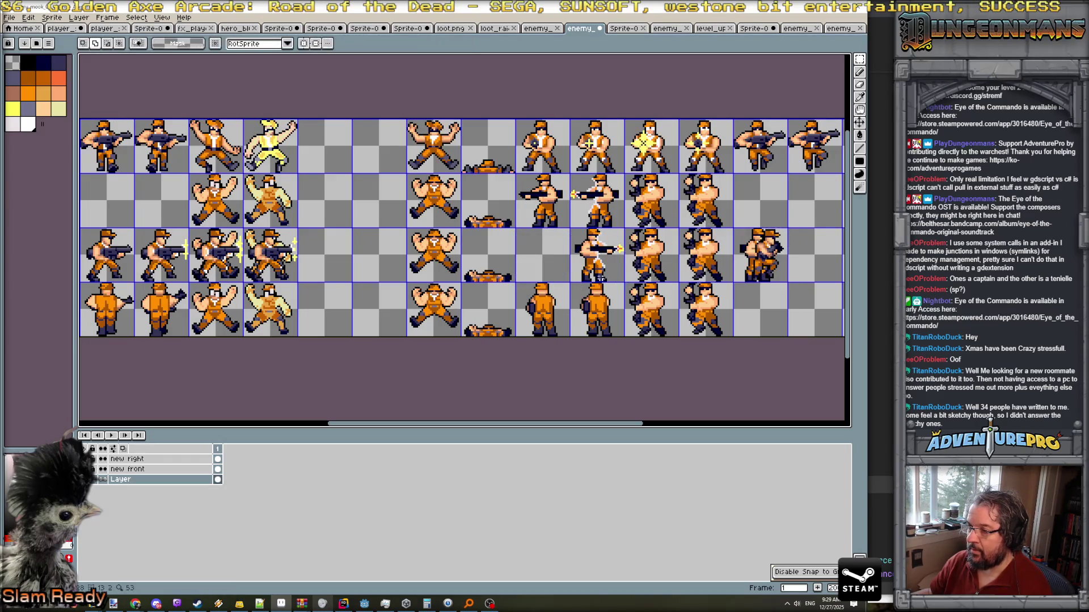
{"action": "left_click_drag", "start_coordinate": [531, 273], "coordinate": [570, 251]}
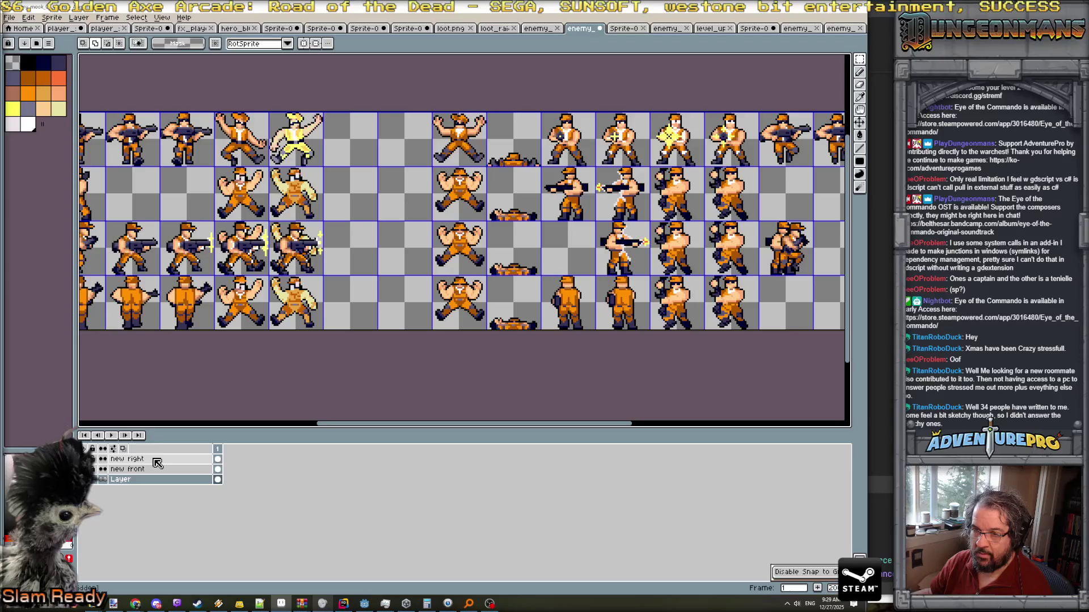
{"action": "key", "text": "ctrl+z"}
{"action": "key", "text": "ctrl+z"}
{"action": "key", "text": "ctrl+z"}
{"action": "key", "text": "ctrl+z"}
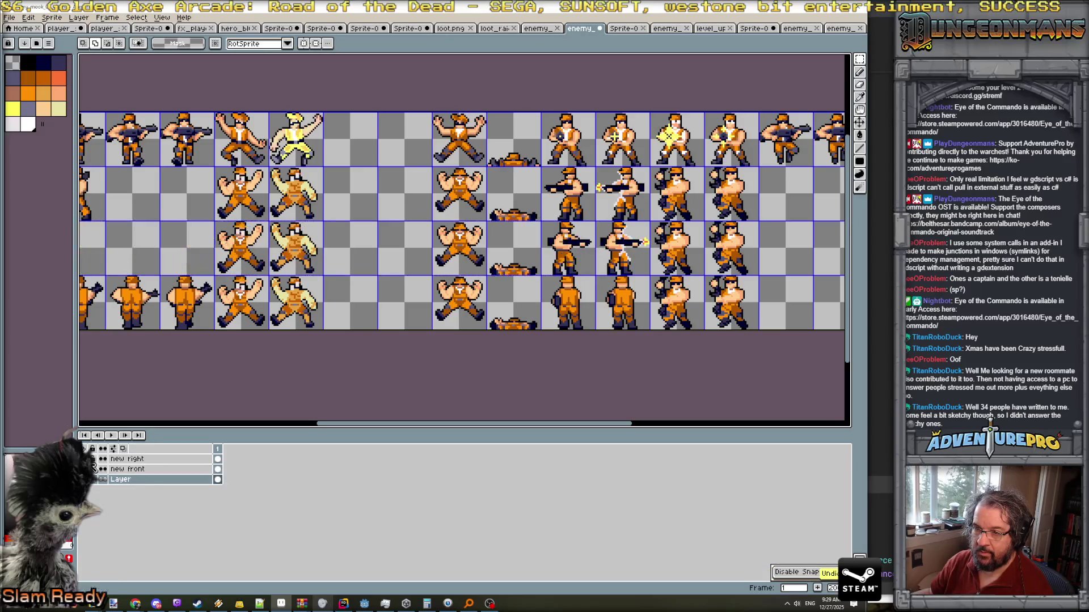
{"action": "key", "text": "ctrl+y"}
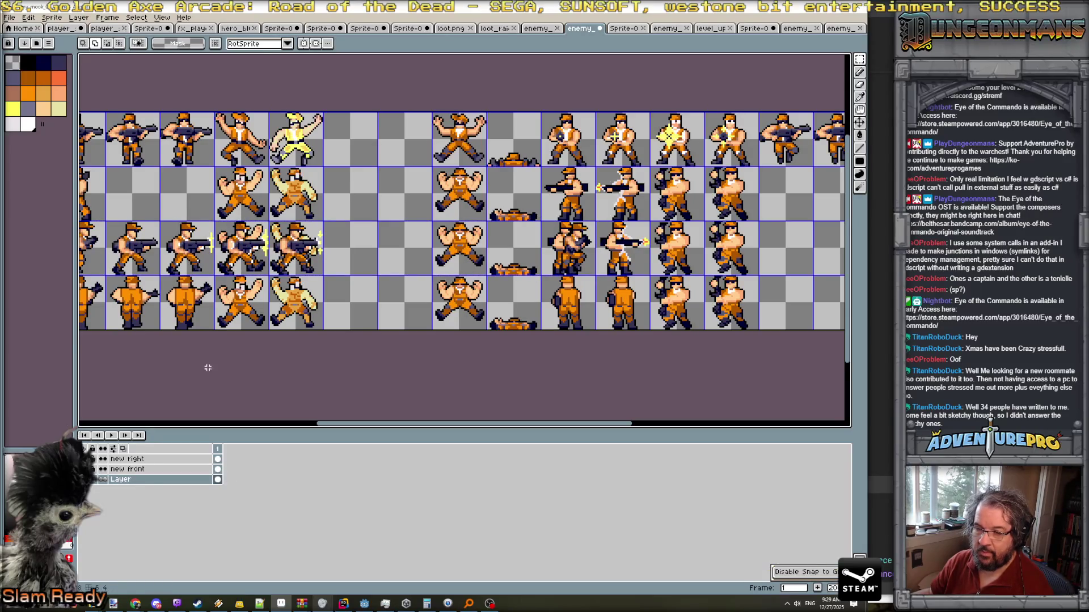
{"action": "left_click", "coordinate": [141, 479]}
{"action": "left_click_drag", "start_coordinate": [271, 270], "coordinate": [488, 260]}
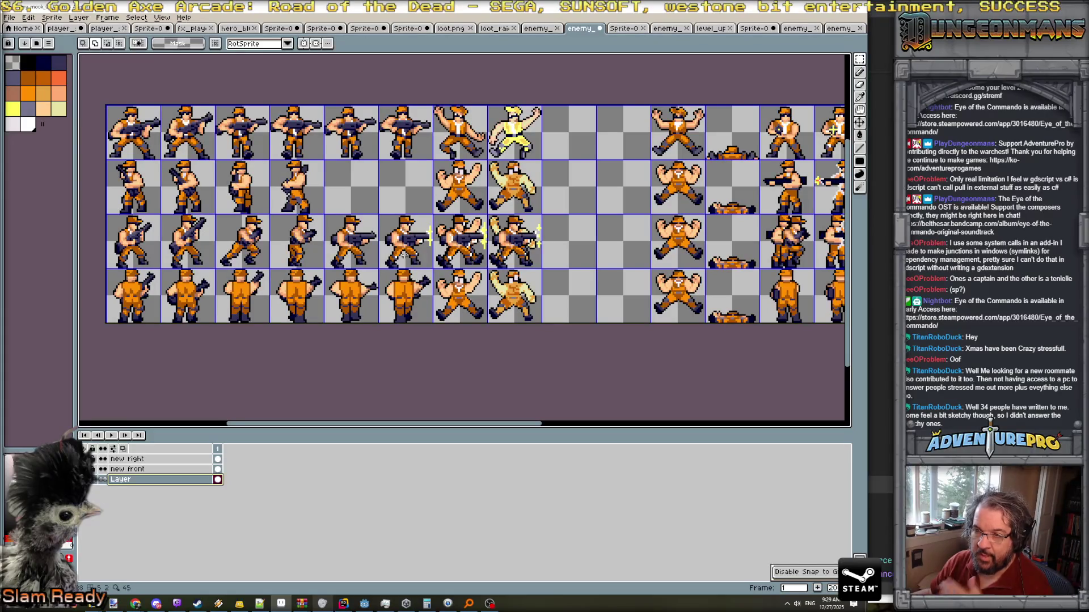
{"action": "left_click_drag", "start_coordinate": [612, 249], "coordinate": [335, 272]}
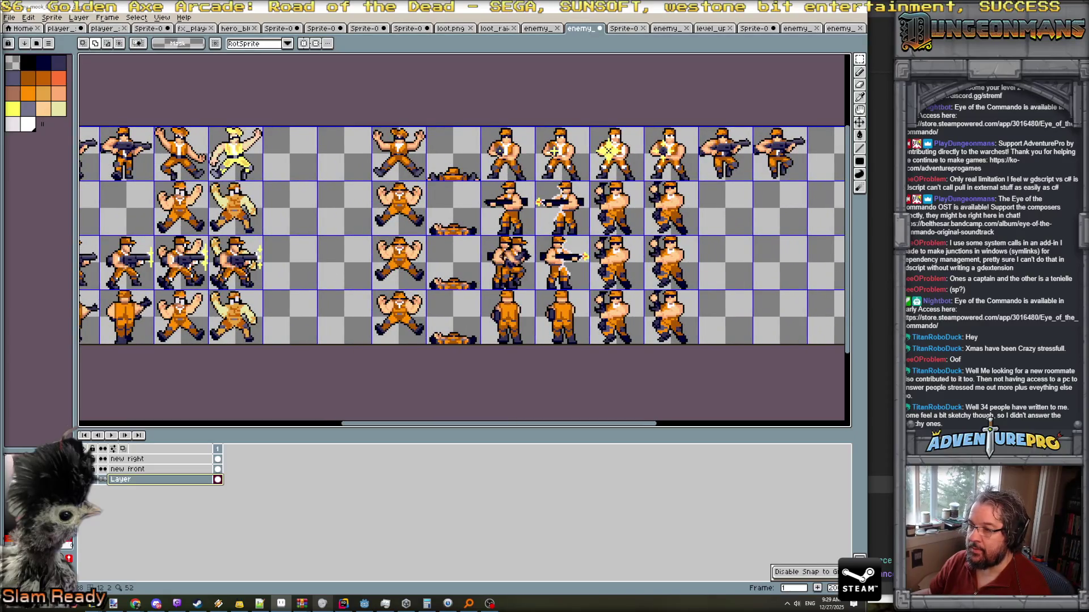